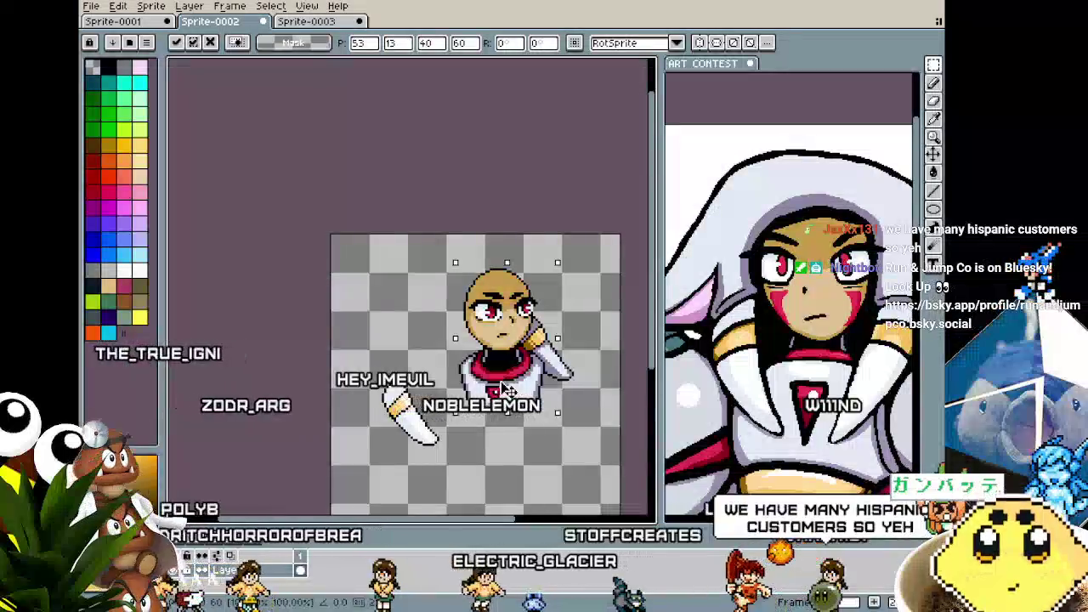
# - Commit the transform and move the detached white sleeve onto the bust's shoulder
pyautogui.click(471, 460)
pyautogui.scroll(1, 471, 459)
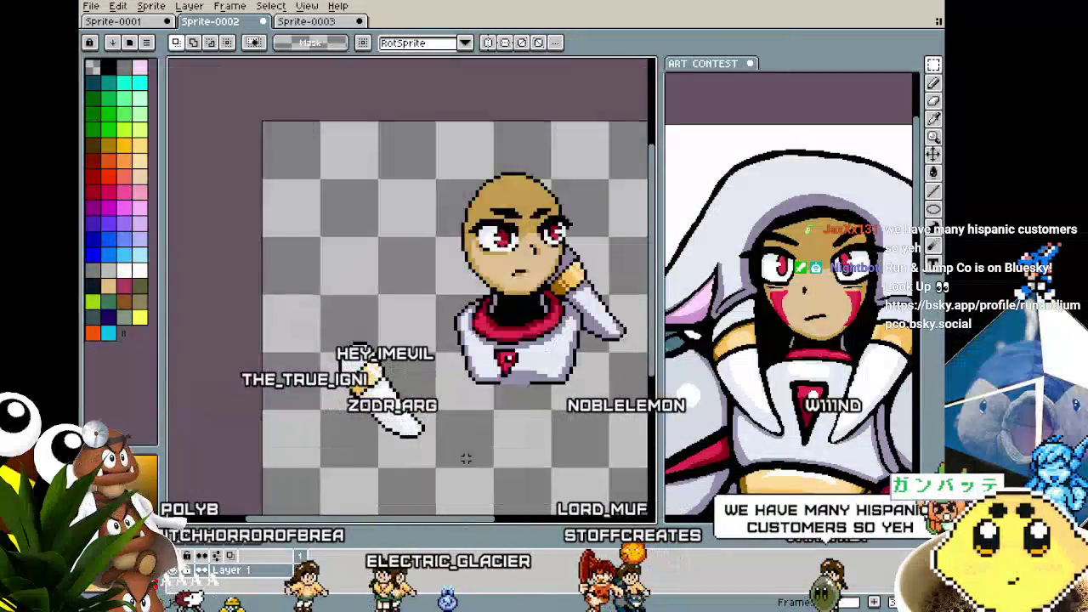
pyautogui.scroll(1, 471, 459)
pyautogui.moveTo(270, 326)
pyautogui.mouseDown()
pyautogui.moveTo(389, 467)
pyautogui.moveTo(508, 361)
pyautogui.moveTo(493, 367)
pyautogui.mouseUp()
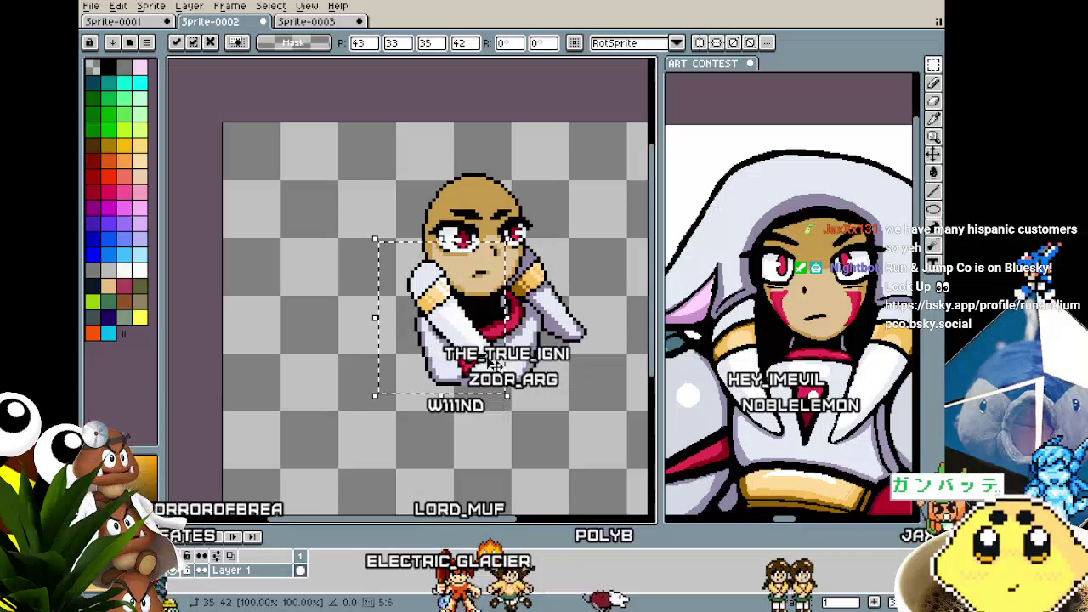
pyautogui.moveTo(333, 122)
pyautogui.mouseDown()
pyautogui.moveTo(607, 417)
pyautogui.moveTo(547, 415)
pyautogui.mouseUp()
pyautogui.press('Return')
# - Recentre the view on the face and select the face's skin area
pyautogui.scroll(1, 423, 338)
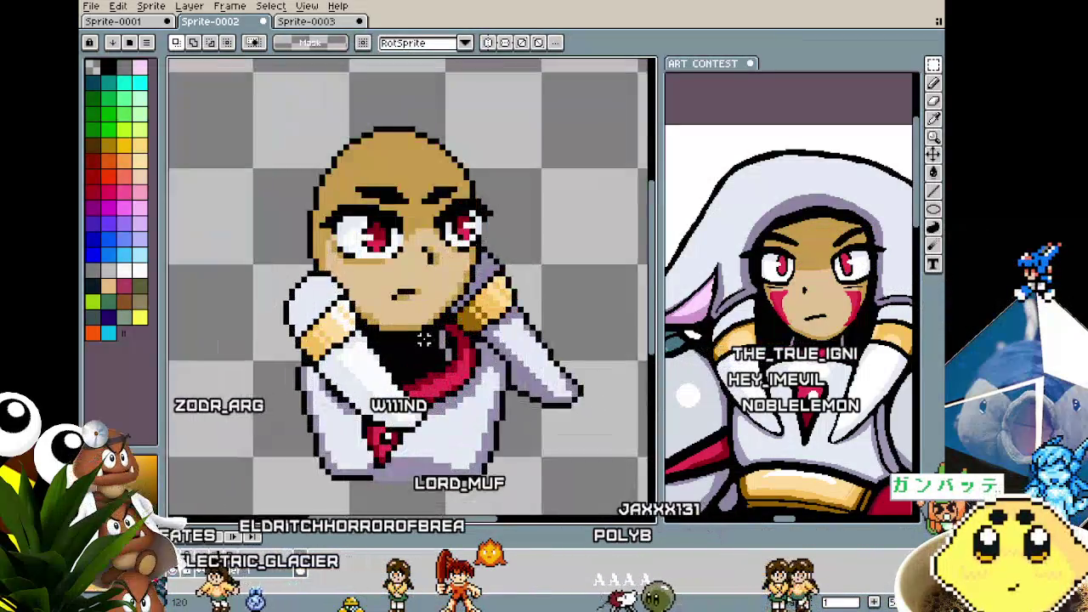
pyautogui.scroll(1, 423, 338)
pyautogui.moveTo(423, 339); pyautogui.dragTo(498, 378)
pyautogui.click(459, 323)
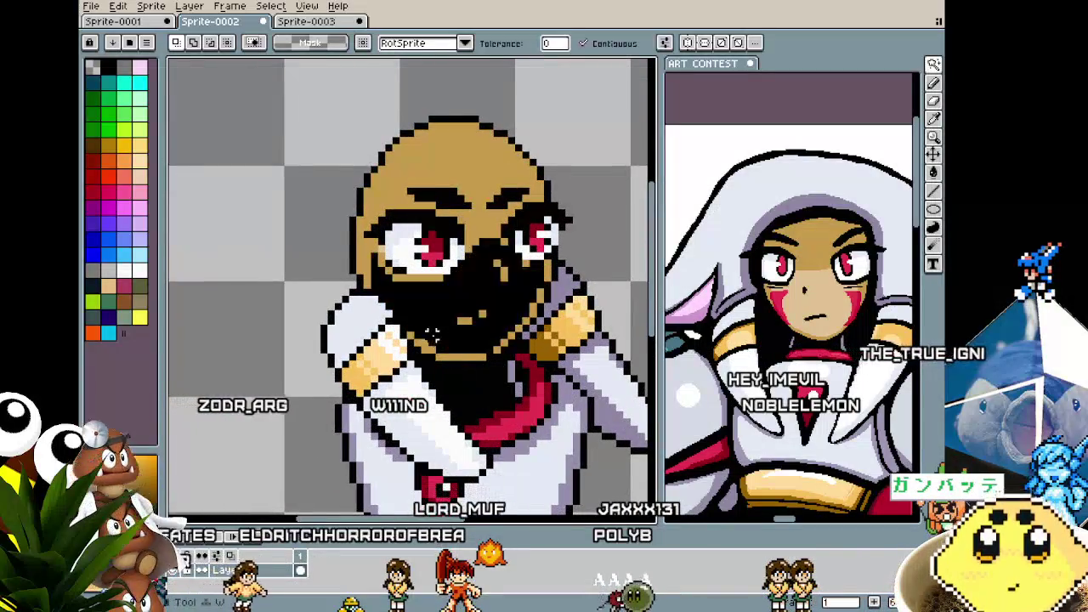
# - Paint a red diagonal stripe down the left cheek, undoing and redrawing the overshoot
pyautogui.press('b')
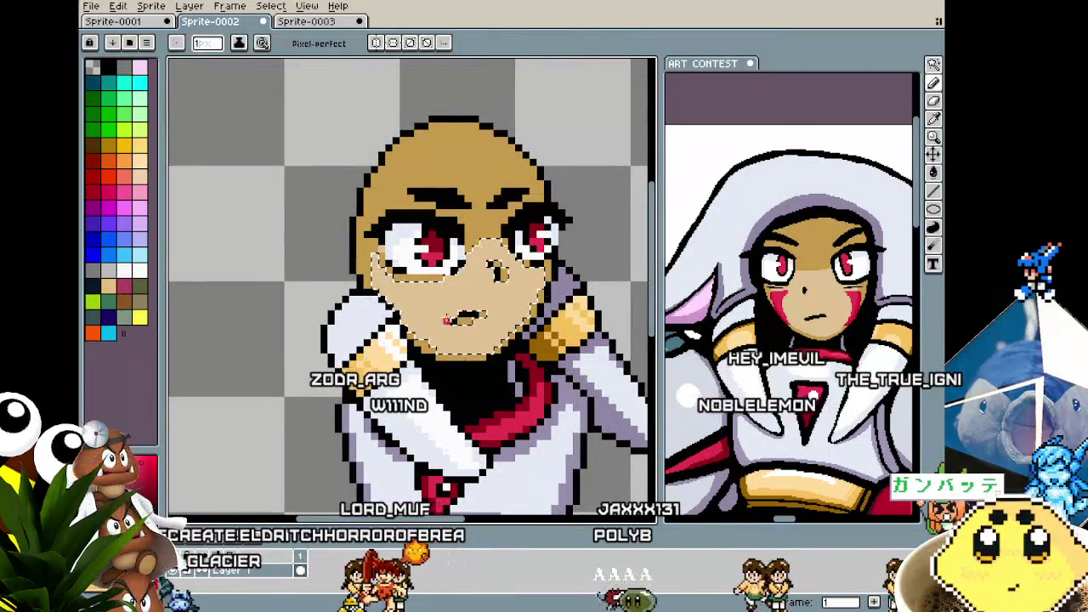
pyautogui.scroll(2, 442, 298)
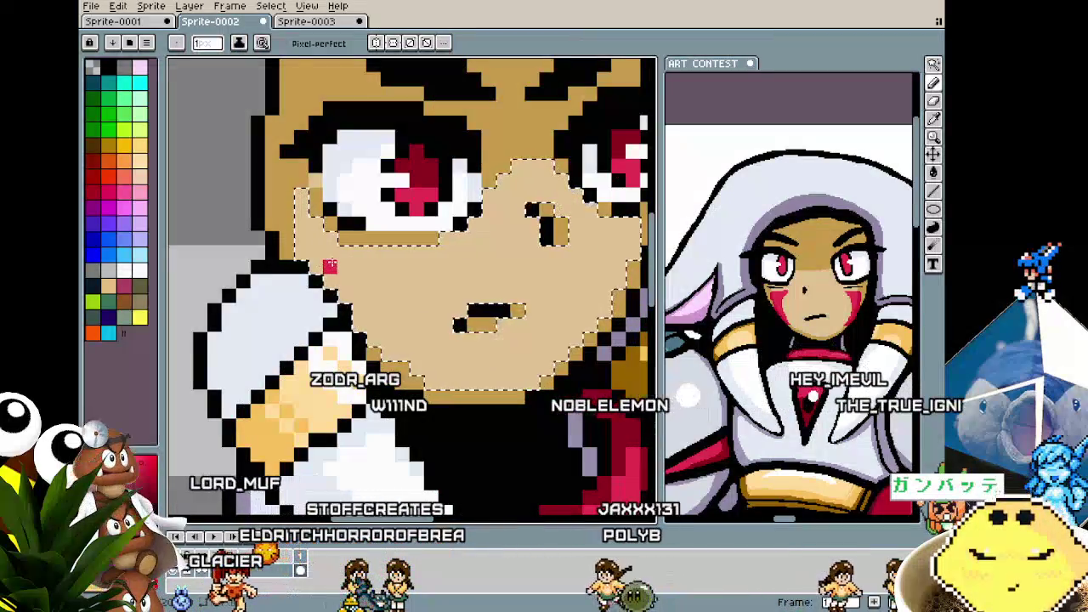
pyautogui.moveTo(344, 266); pyautogui.dragTo(364, 270)
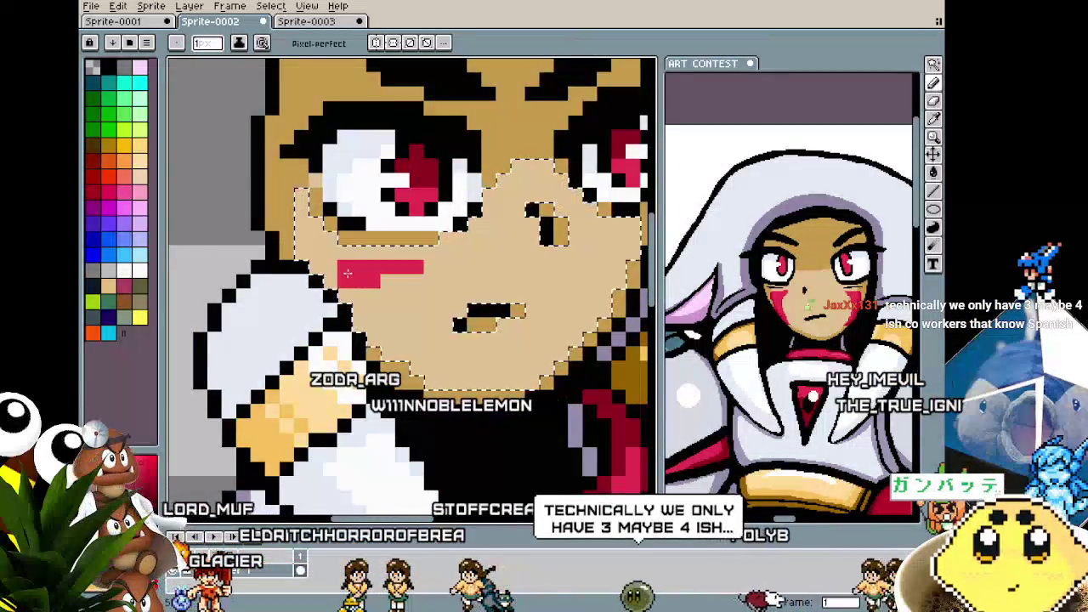
pyautogui.moveTo(430, 340); pyautogui.dragTo(360, 286)
pyautogui.hotkey('ctrl', 'z')
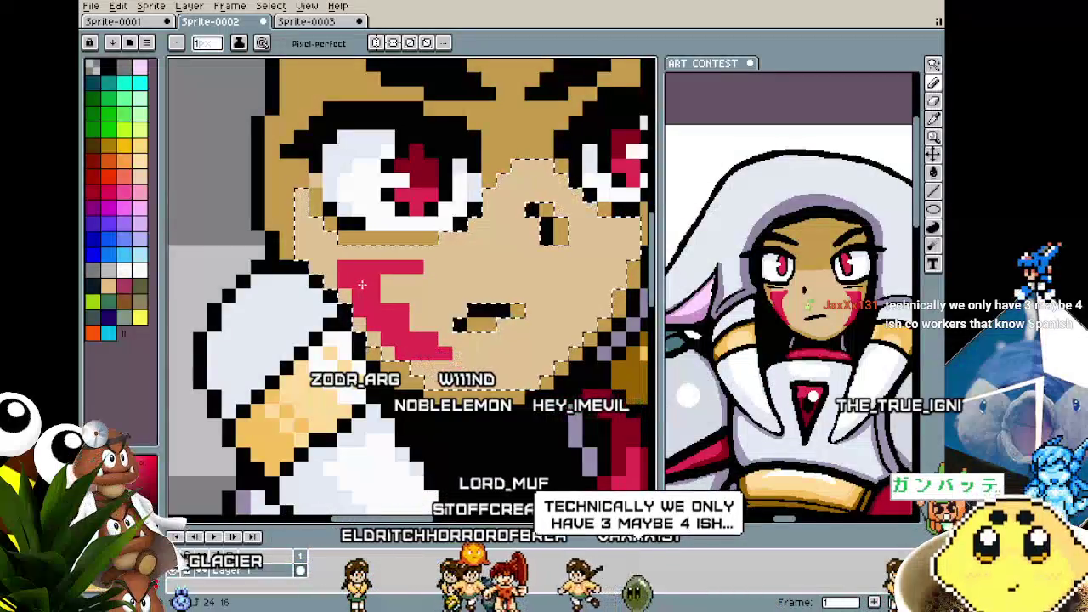
pyautogui.moveTo(435, 369); pyautogui.dragTo(405, 280)
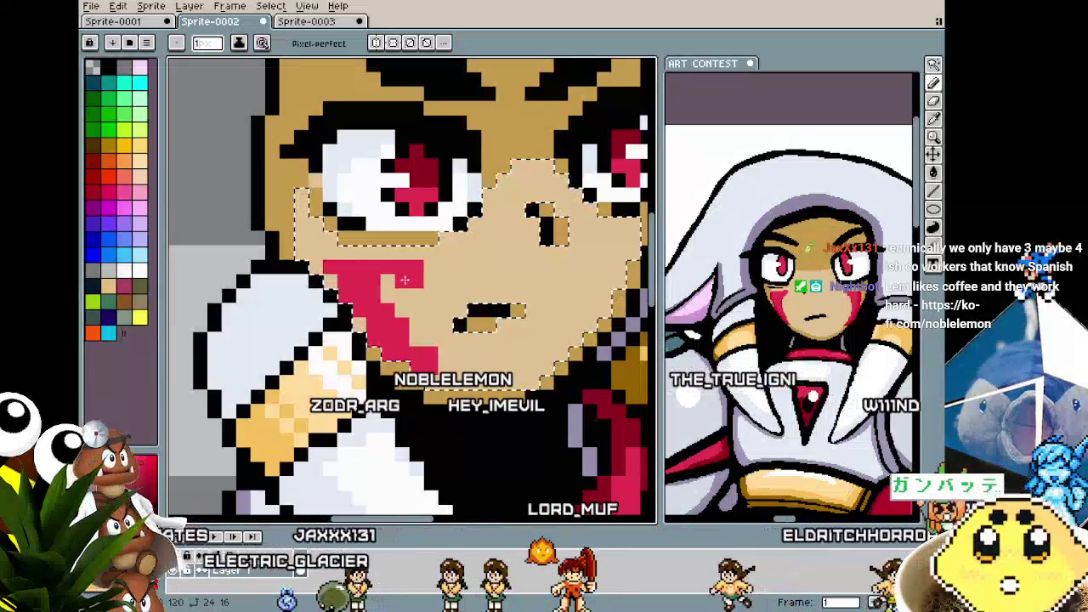
pyautogui.moveTo(405, 280); pyautogui.dragTo(384, 284)
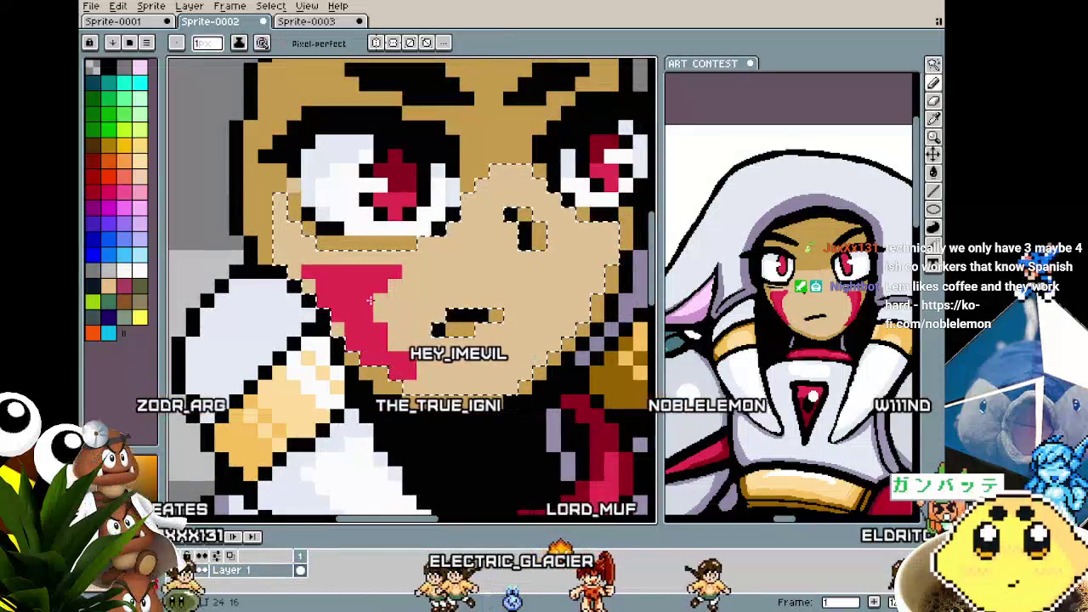
# - Paint the matching red diagonal stripe down the right cheek
pyautogui.scroll(-3, 369, 299)
pyautogui.scroll(2, 370, 340)
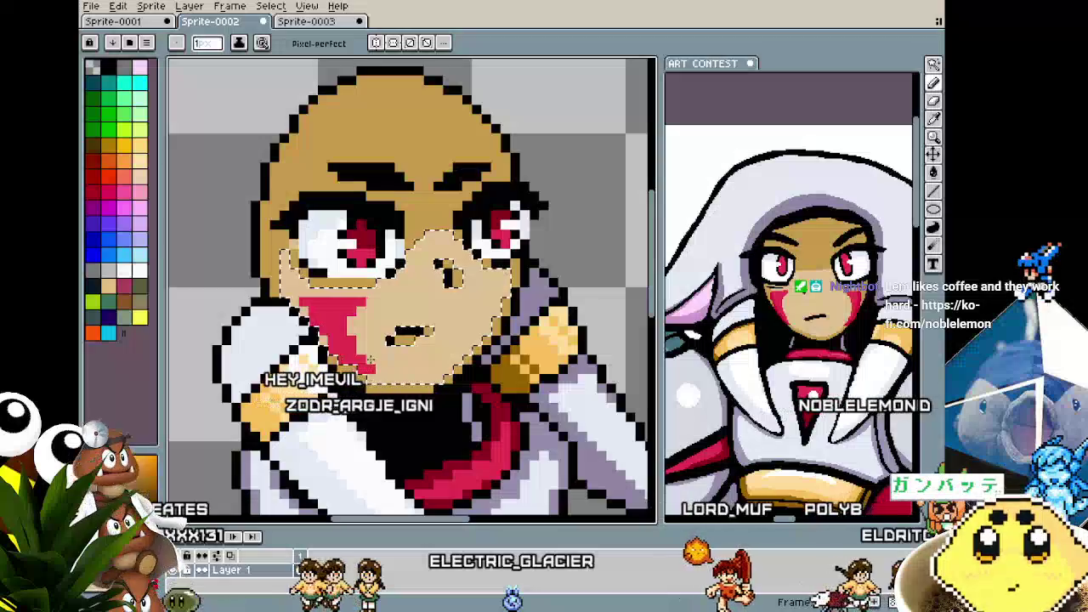
pyautogui.scroll(-1, 371, 357)
pyautogui.scroll(1, 496, 281)
pyautogui.scroll(1, 495, 282)
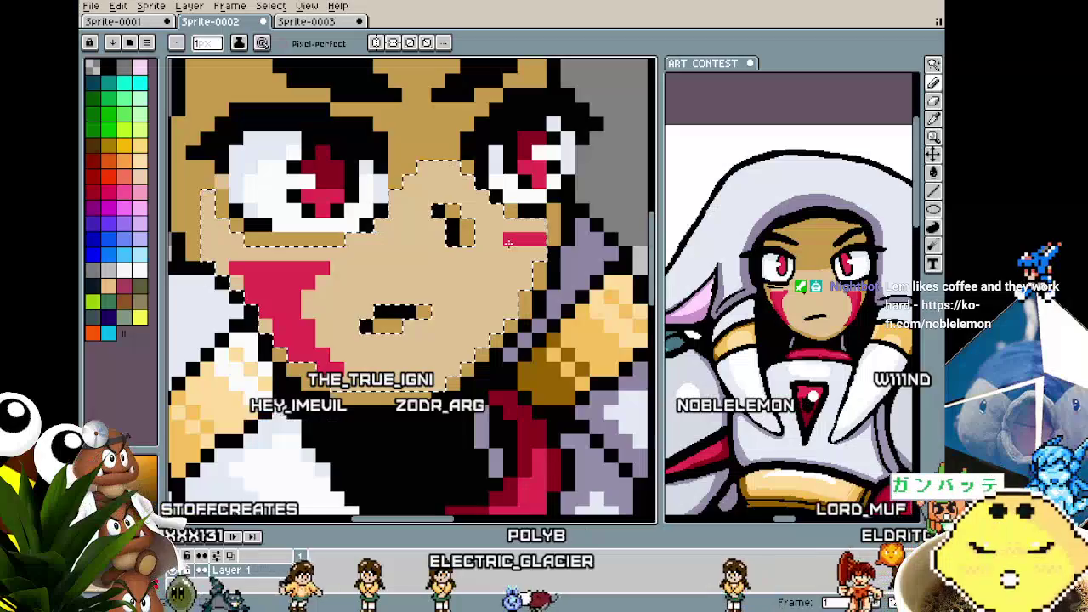
pyautogui.moveTo(522, 253); pyautogui.dragTo(481, 341)
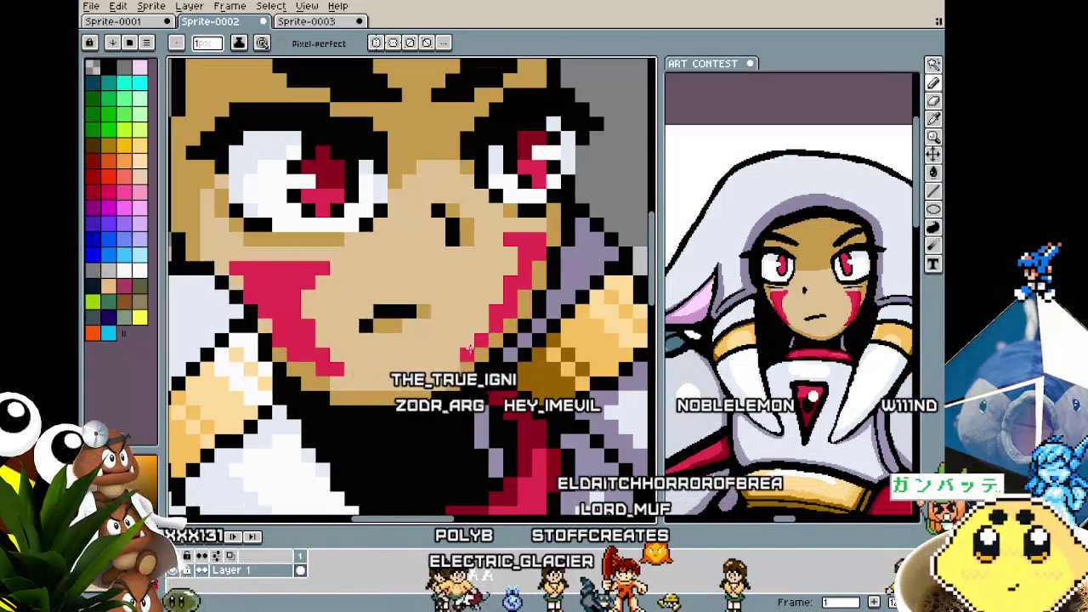
pyautogui.press('v')
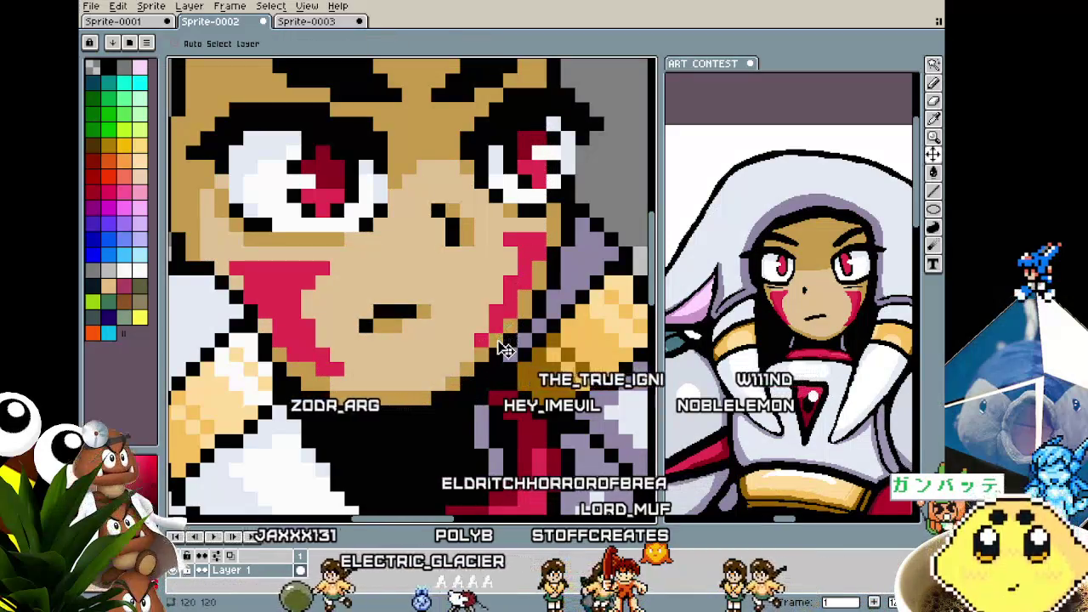
pyautogui.press('b')
pyautogui.scroll(-2, 523, 301)
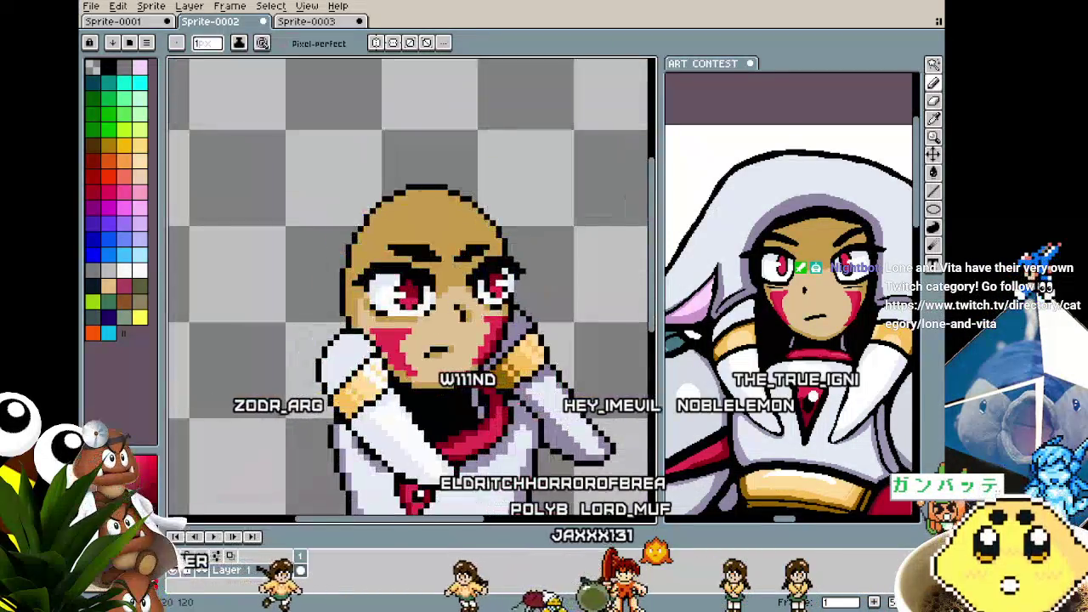
# - Eyedrop a dark red and shade the left cheek stripe's edge, then recentre the bust
pyautogui.scroll(2, 315, 396)
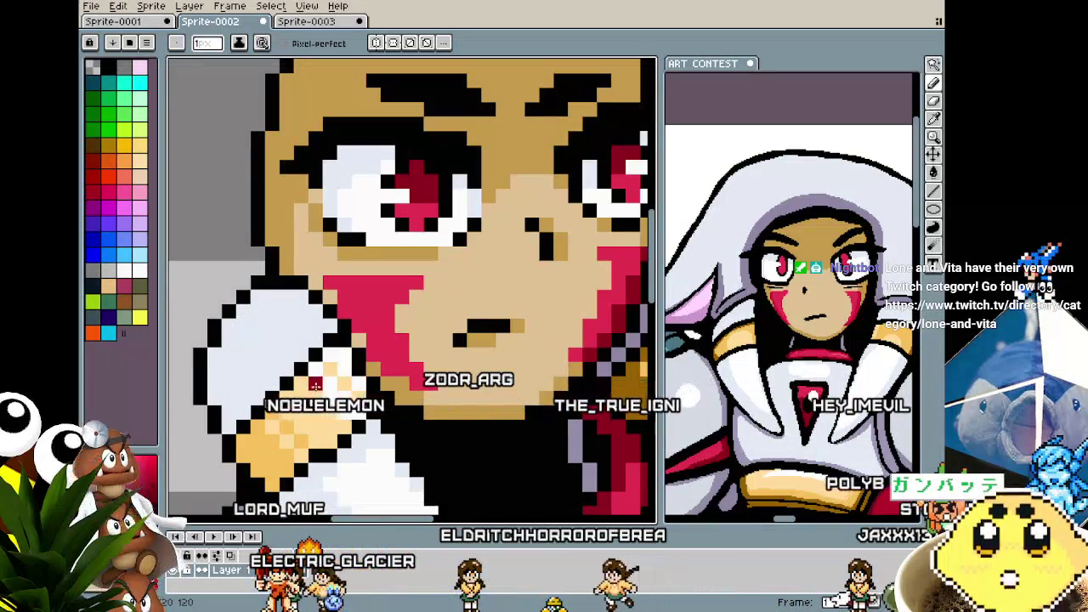
pyautogui.scroll(-1, 262, 428)
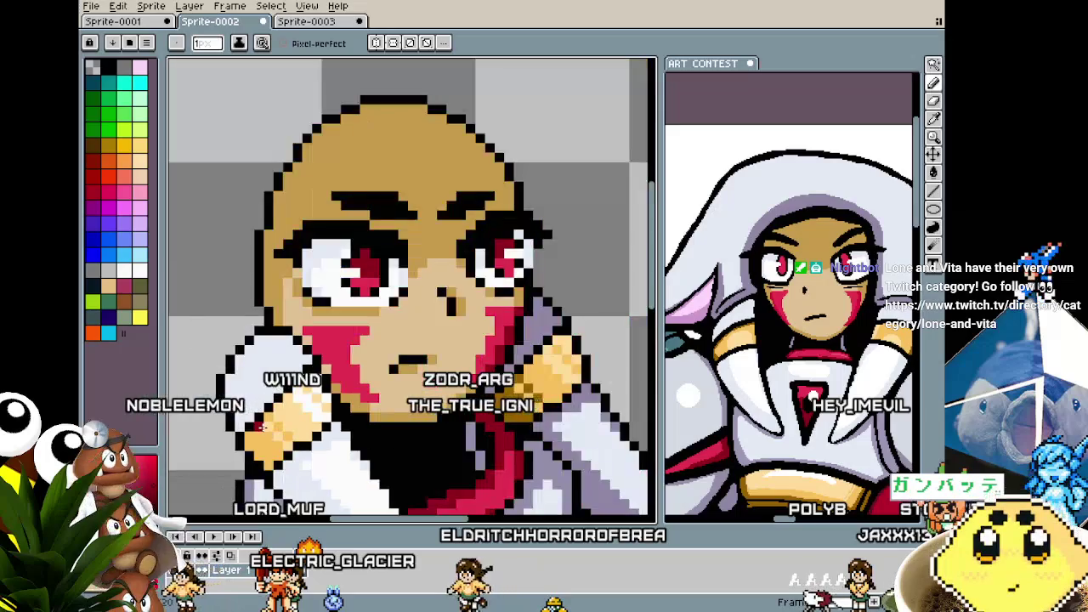
pyautogui.scroll(2, 432, 340)
pyautogui.scroll(1, 432, 340)
pyautogui.scroll(1, 442, 334)
pyautogui.press('alt')
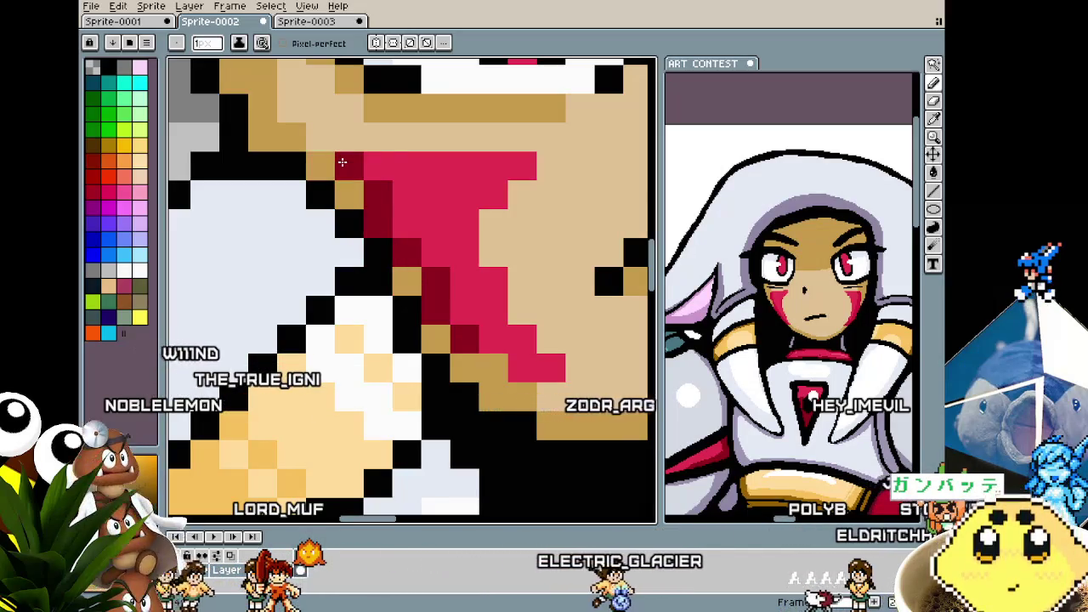
pyautogui.scroll(-5, 396, 218)
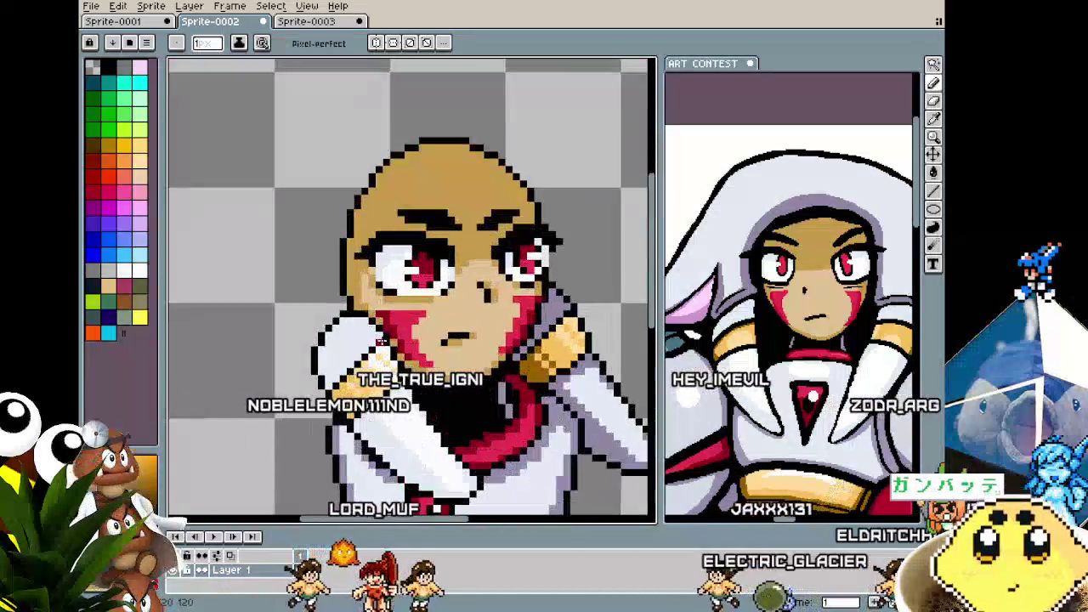
pyautogui.scroll(3, 384, 355)
pyautogui.scroll(-3, 290, 355)
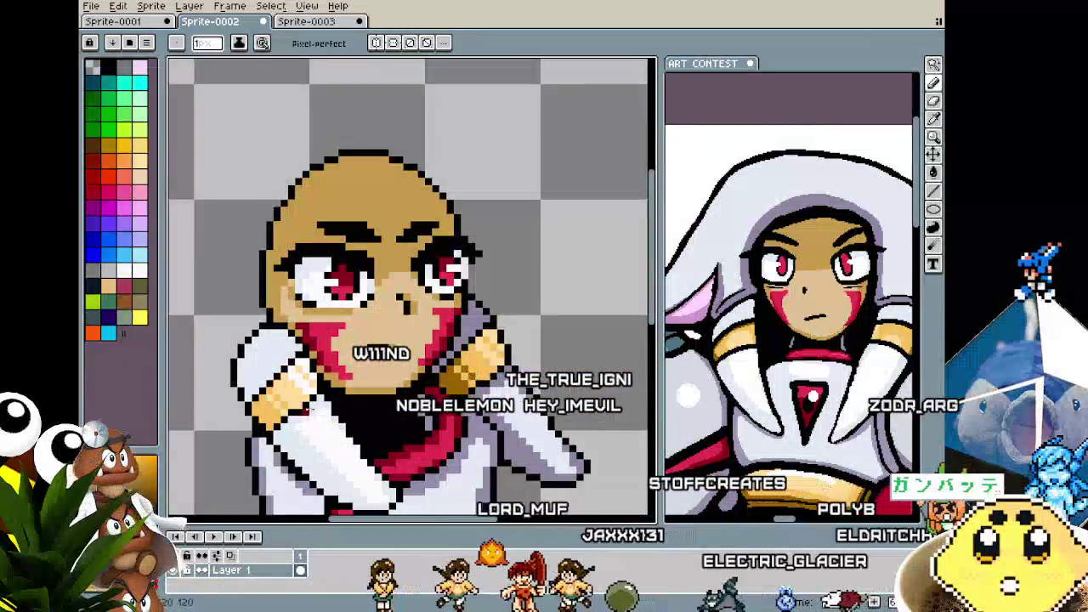
pyautogui.moveTo(359, 419)
pyautogui.mouseDown()
pyautogui.moveTo(286, 418)
pyautogui.moveTo(309, 418)
pyautogui.mouseUp()
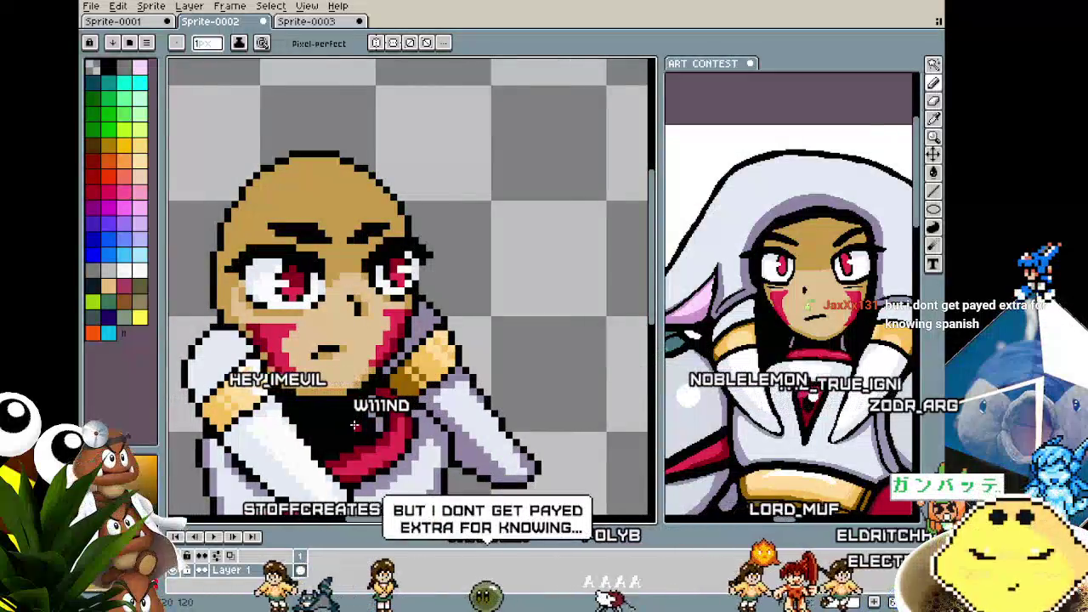
pyautogui.moveTo(368, 428)
pyautogui.mouseDown()
pyautogui.moveTo(560, 315)
pyautogui.moveTo(529, 358)
pyautogui.mouseUp()
pyautogui.scroll(-1, 529, 358)
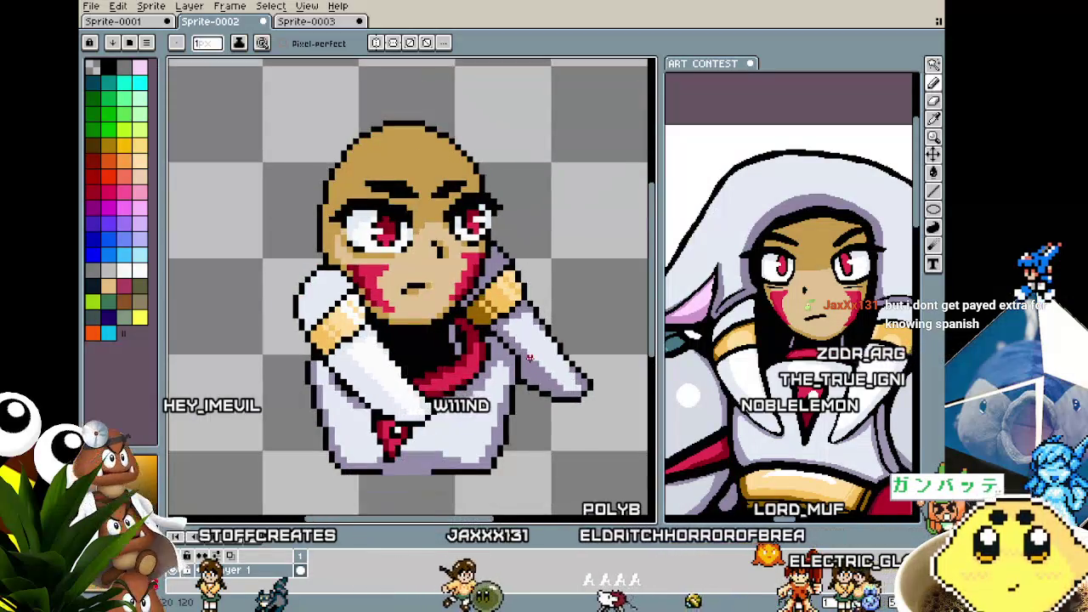
# - Paint black hair around the head with a 5px pencil, framing both sides of the face
pyautogui.press('w')
pyautogui.press('g')
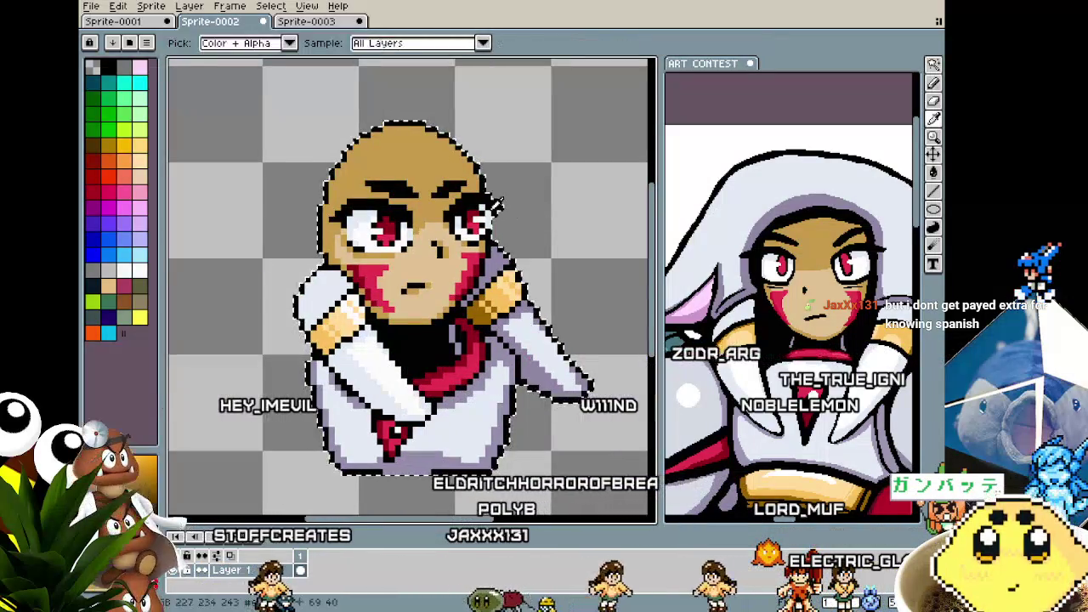
pyautogui.press('b')
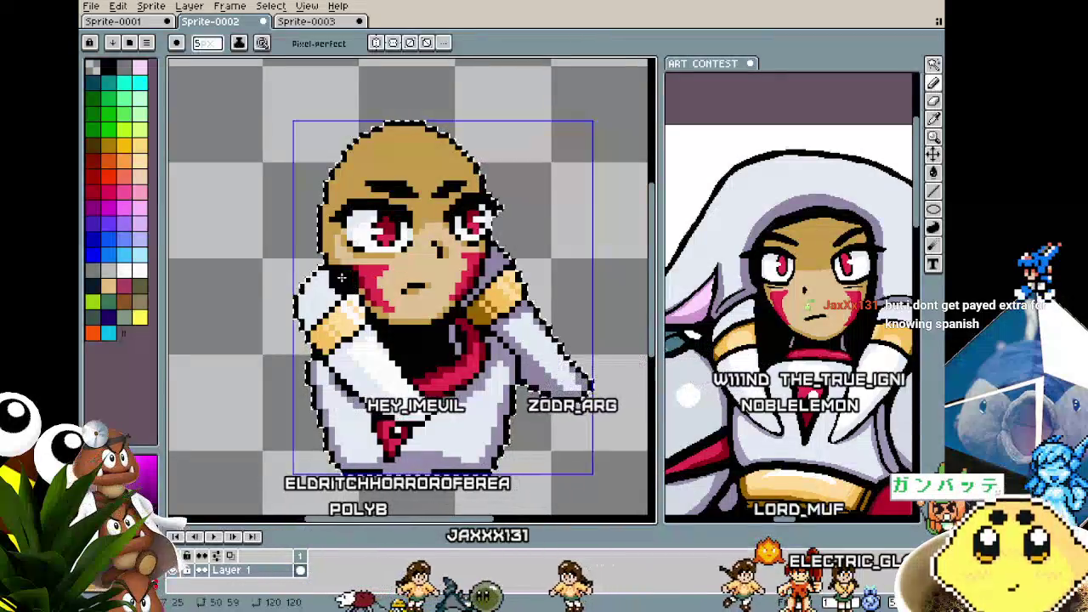
pyautogui.press('+')
pyautogui.press('+')
pyautogui.moveTo(314, 240)
pyautogui.mouseDown()
pyautogui.moveTo(338, 159)
pyautogui.moveTo(500, 227)
pyautogui.mouseUp()
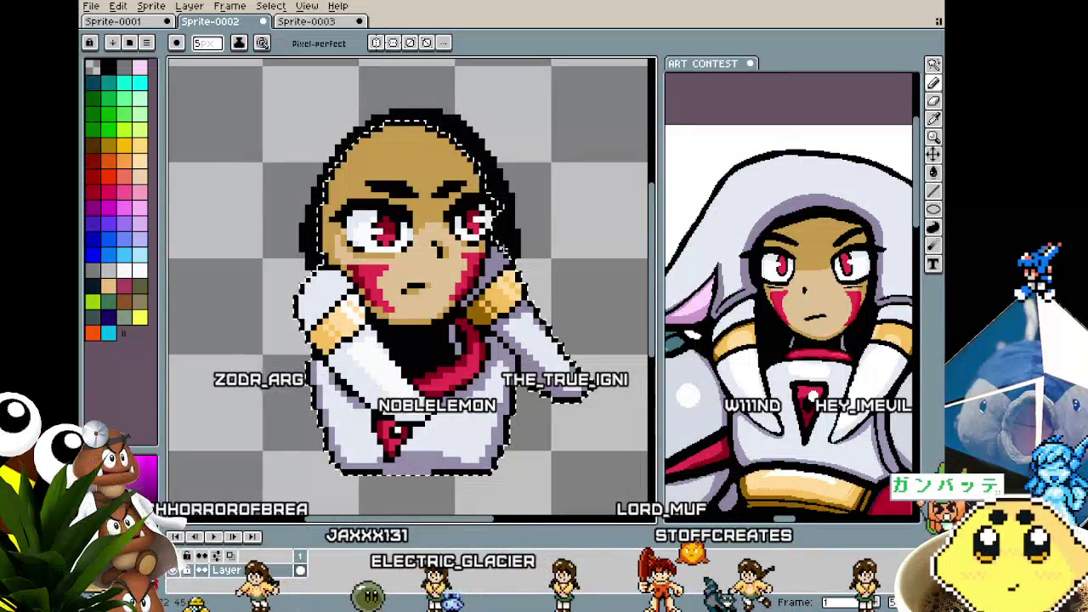
pyautogui.scroll(1, 411, 372)
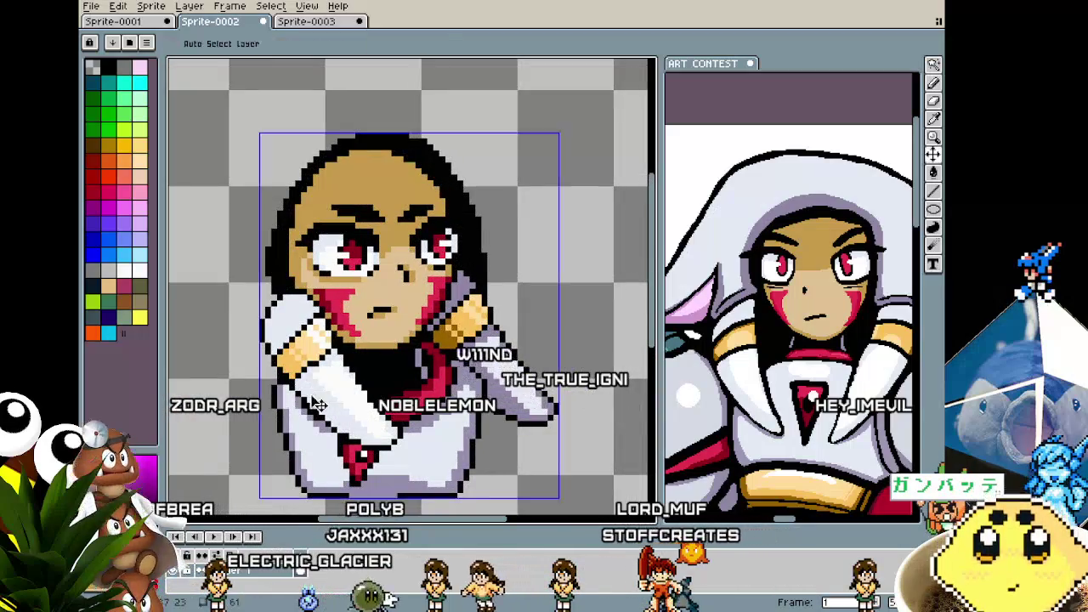
pyautogui.scroll(-1, 378, 372)
pyautogui.scroll(-1, 378, 371)
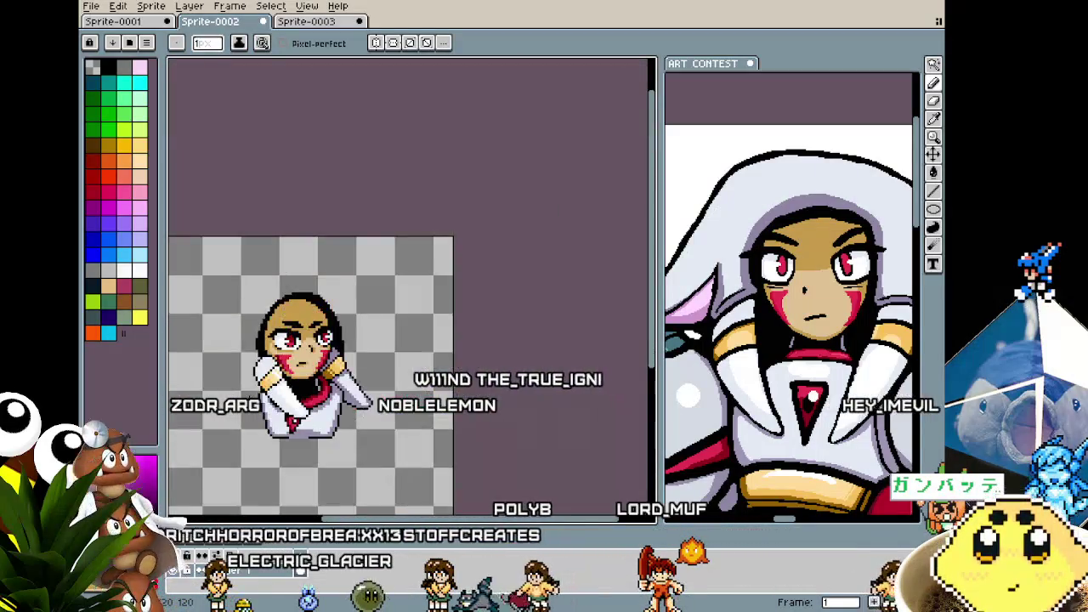
pyautogui.scroll(-1, 378, 372)
pyautogui.scroll(1, 377, 371)
pyautogui.scroll(1, 378, 371)
pyautogui.press('v')
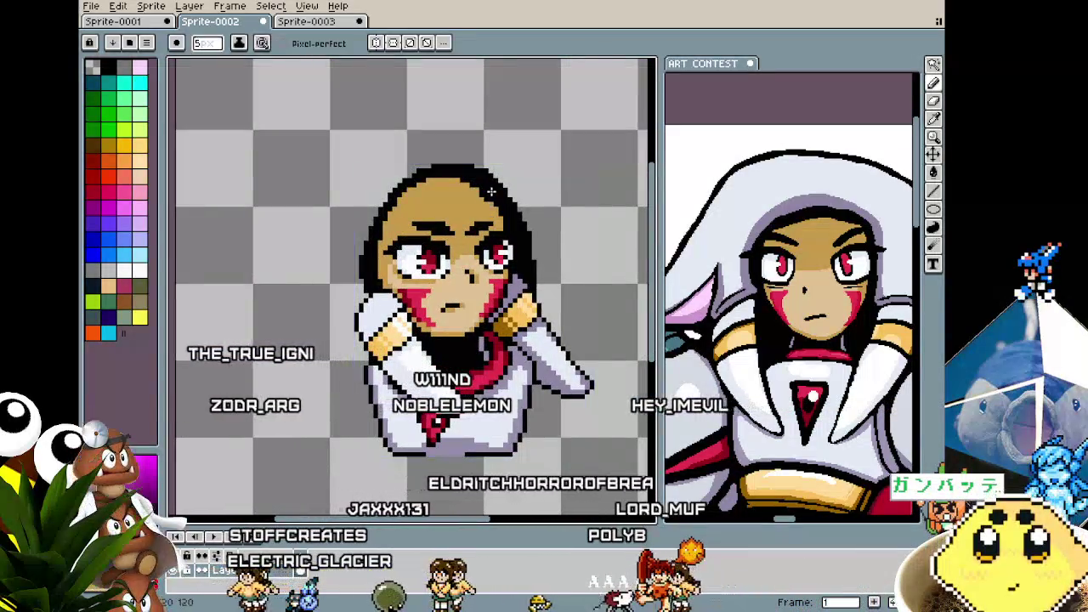
pyautogui.press('b')
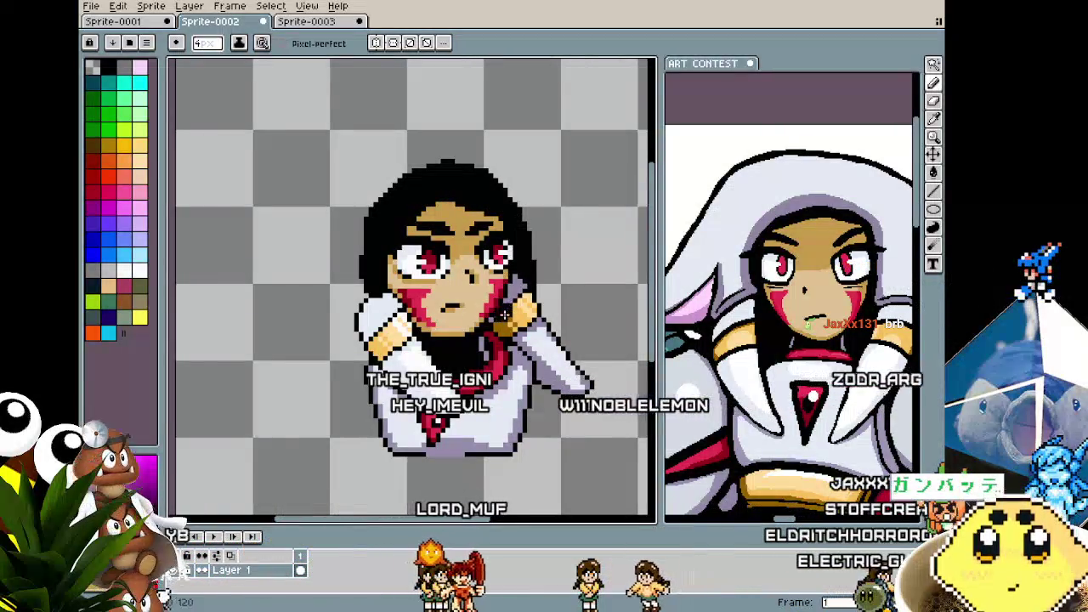
# - Zoom in on the face and eyedrop a new drawing colour from the artwork
pyautogui.scroll(-3, 505, 302)
pyautogui.scroll(2, 506, 302)
pyautogui.scroll(2, 507, 300)
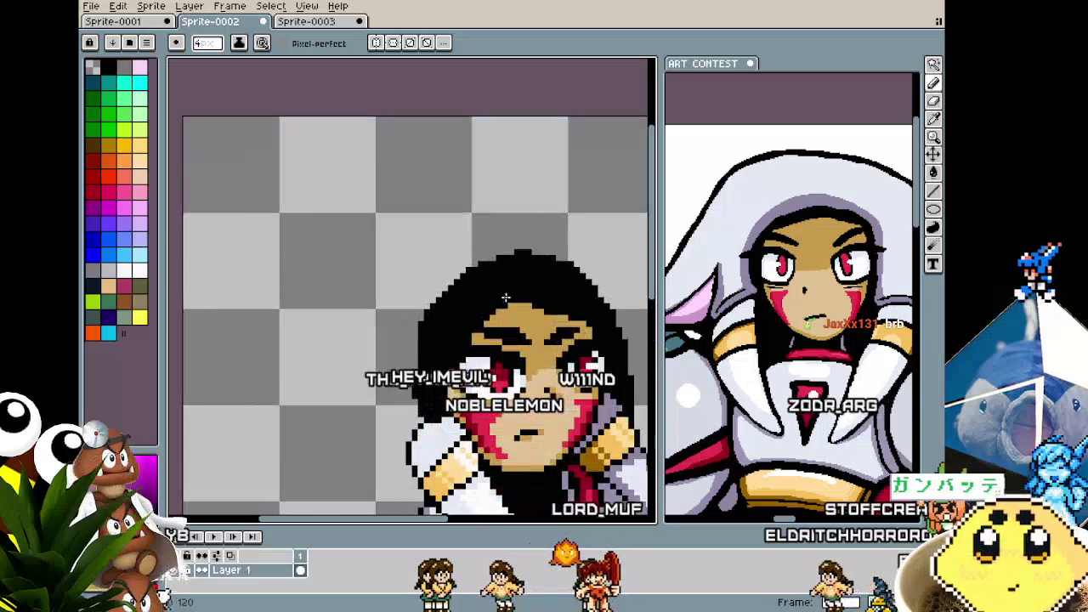
pyautogui.scroll(-3, 508, 299)
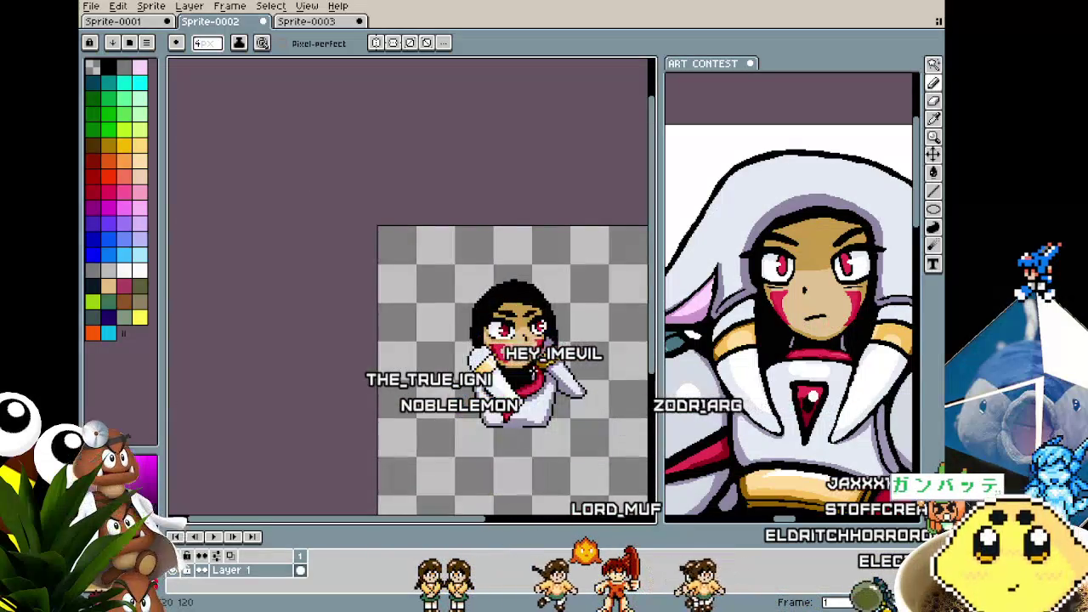
pyautogui.scroll(2, 509, 299)
pyautogui.scroll(1, 481, 315)
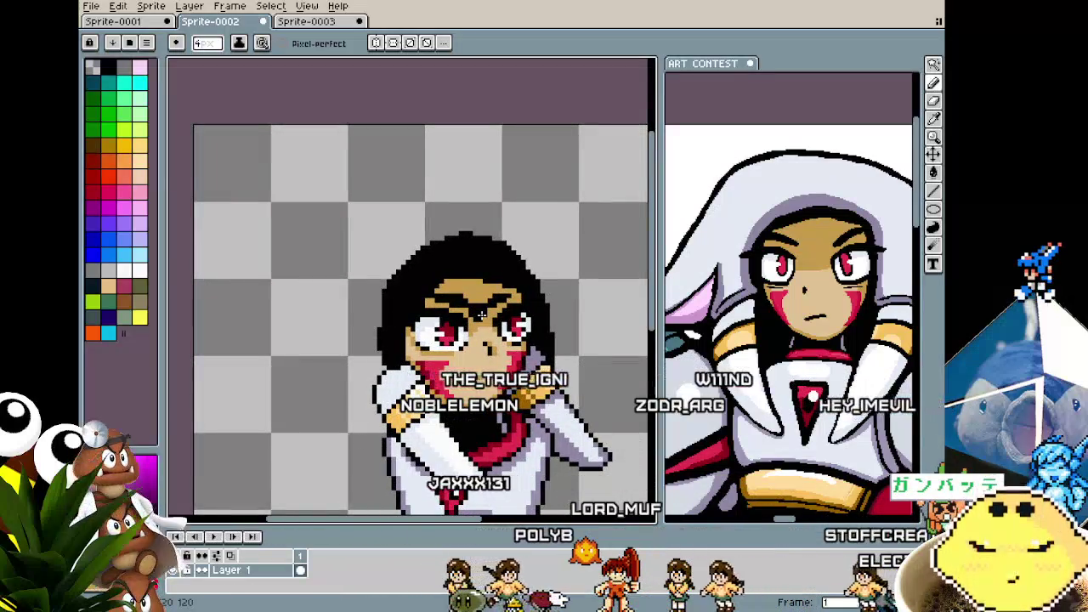
pyautogui.scroll(1, 463, 315)
pyautogui.scroll(1, 442, 312)
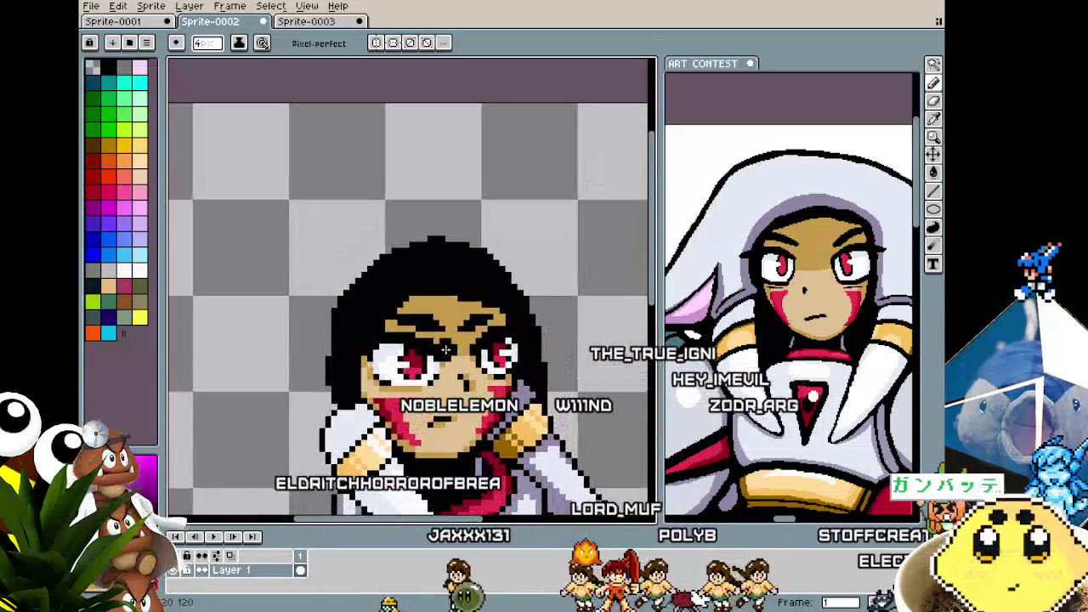
pyautogui.scroll(-1, 433, 312)
pyautogui.scroll(1, 408, 357)
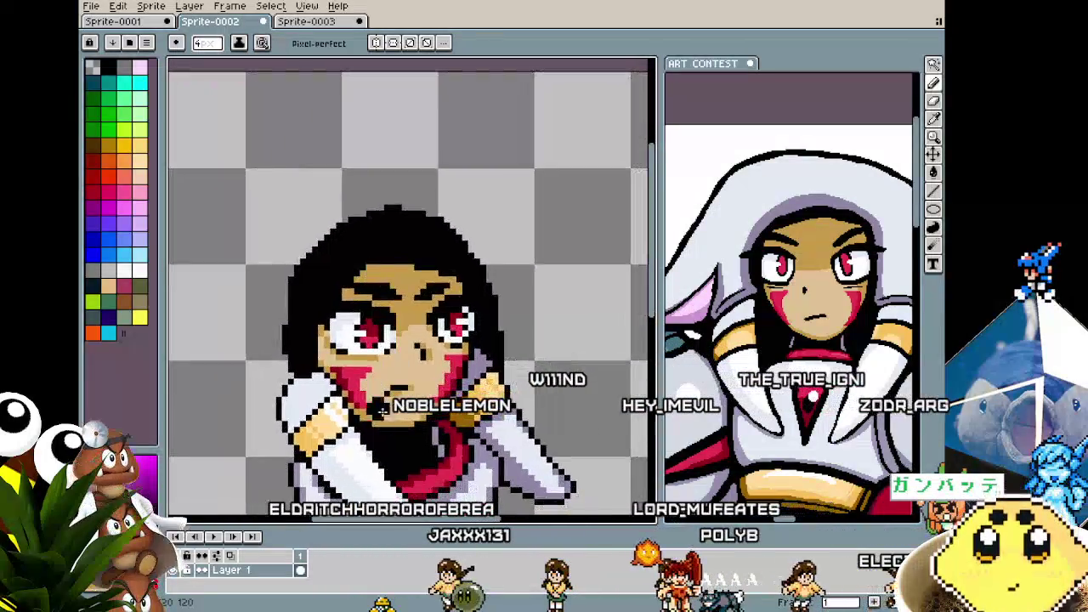
pyautogui.press('alt')
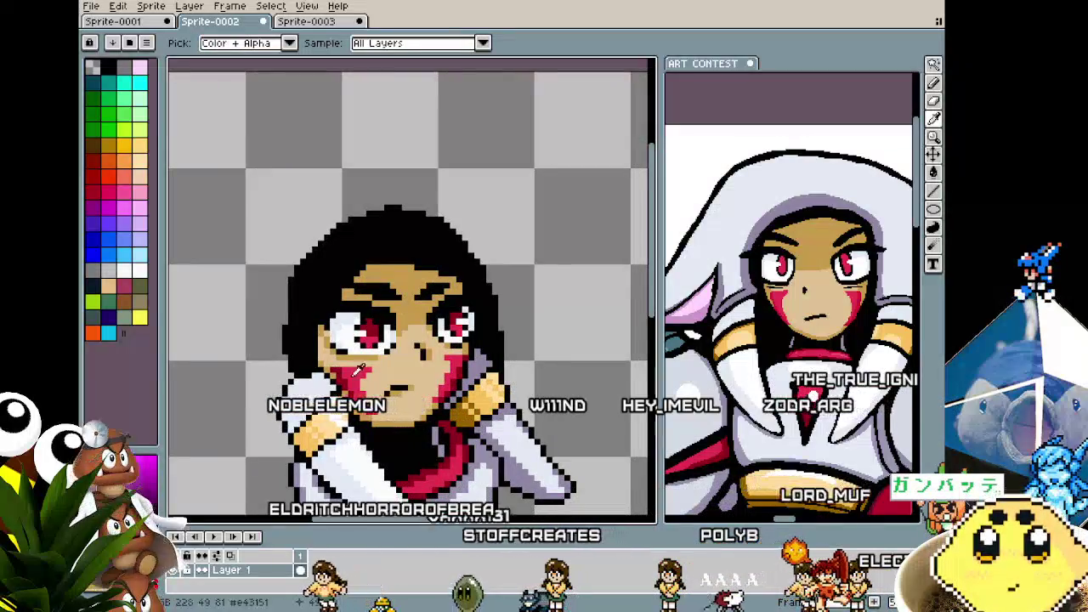
pyautogui.click(425, 397)
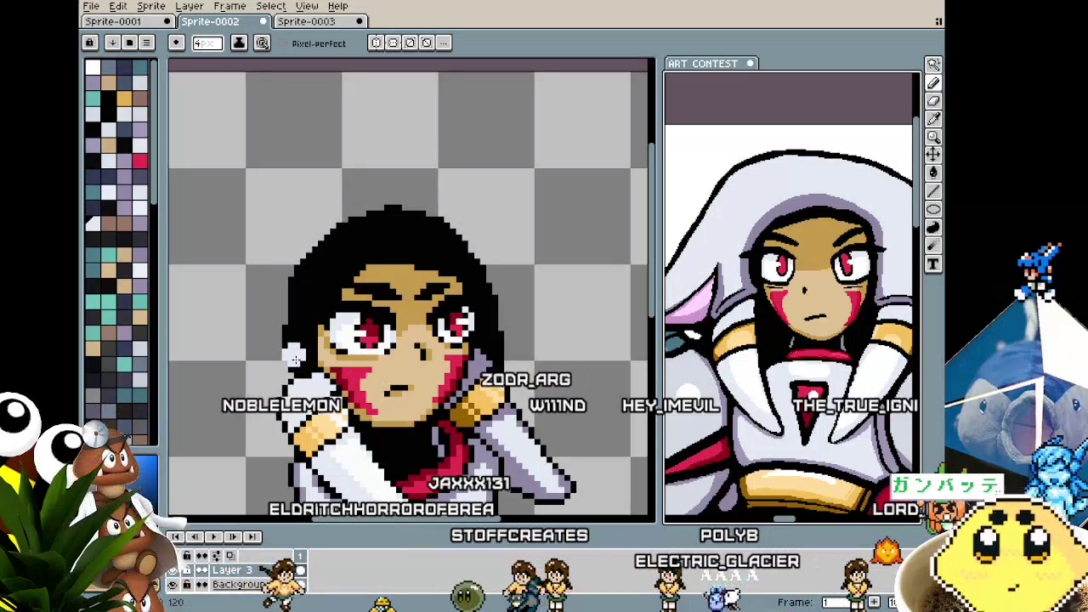
# - Paint lavender hood pixels over and beside the black hair, removing stray white pixels
pyautogui.press('-')
pyautogui.press('-')
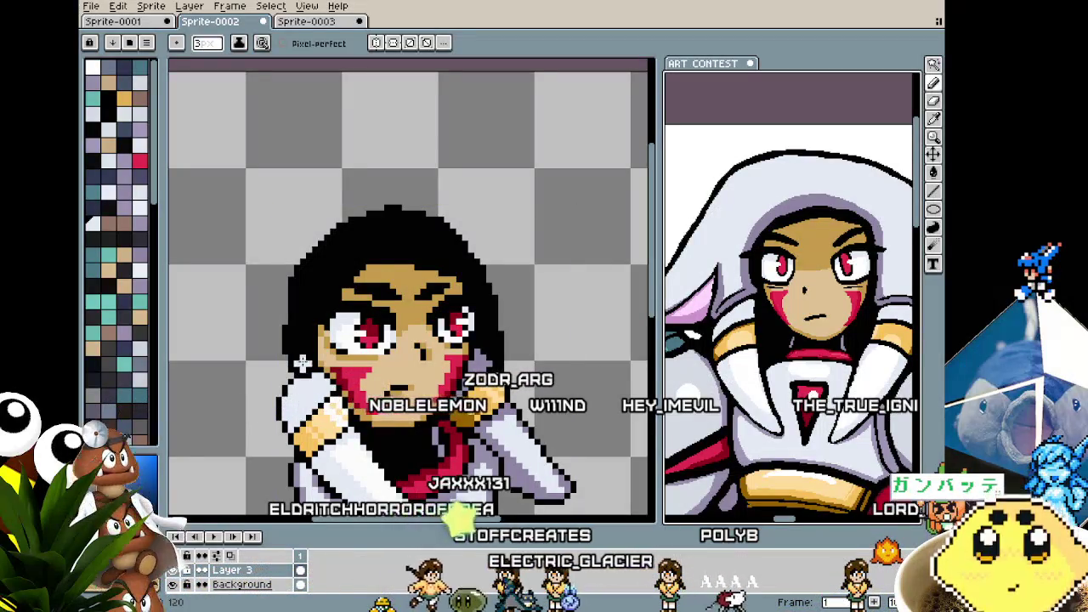
pyautogui.click(301, 363)
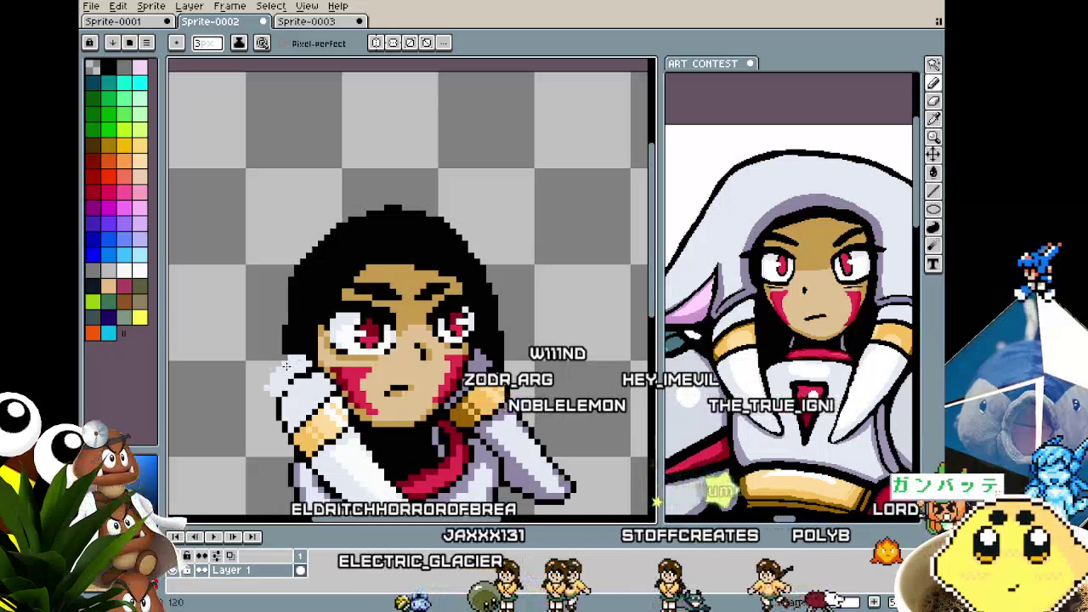
pyautogui.press('v')
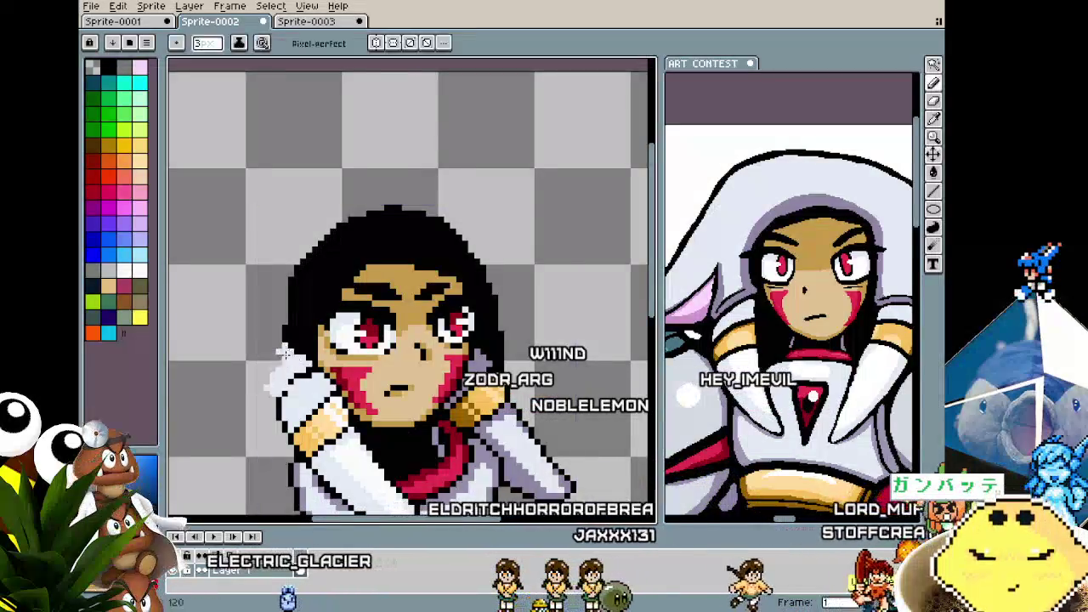
pyautogui.press('b')
pyautogui.moveTo(279, 361); pyautogui.dragTo(294, 287)
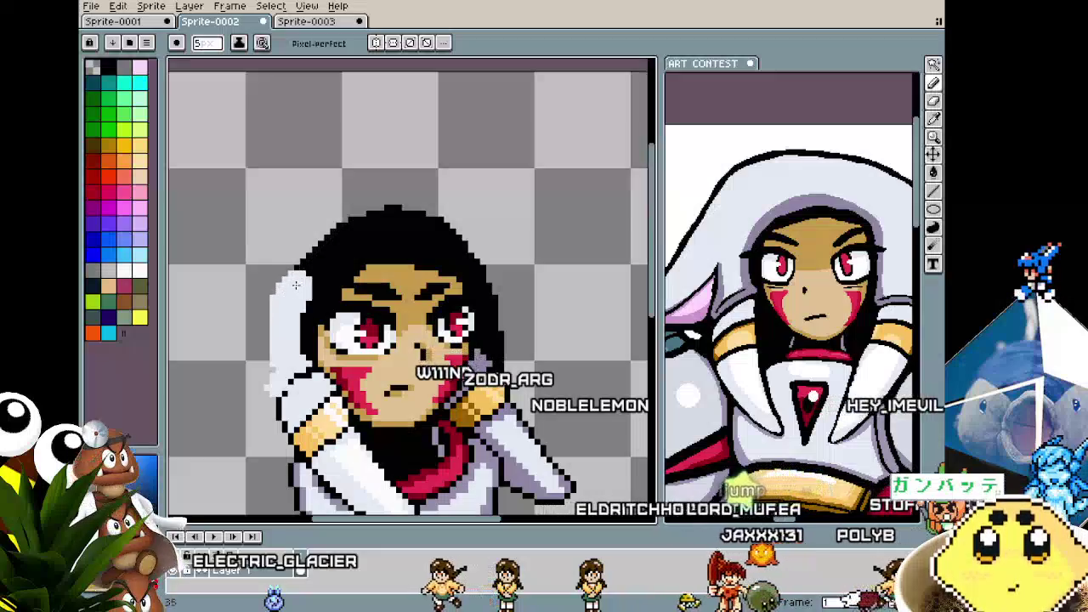
pyautogui.hotkey('ctrl', 'z')
pyautogui.press('v')
pyautogui.press('b')
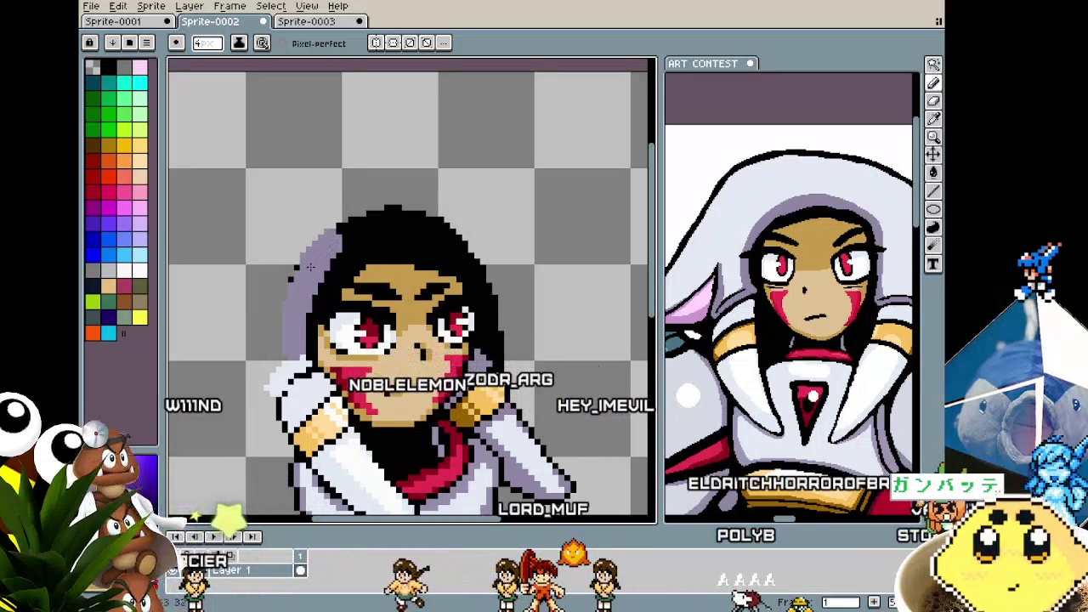
pyautogui.moveTo(321, 255); pyautogui.dragTo(453, 231)
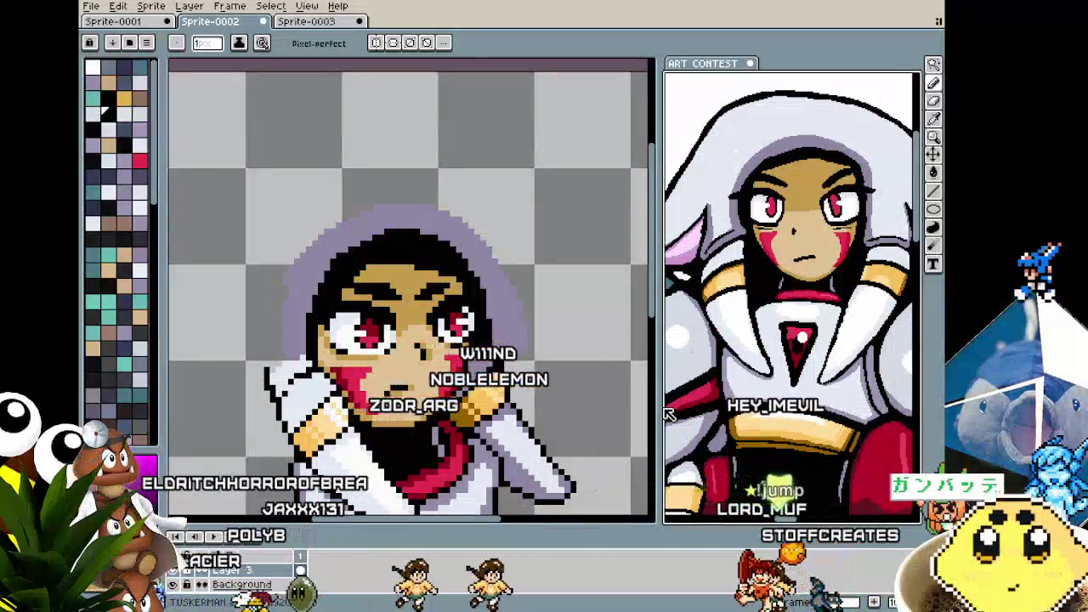
# - Make room left of the hood and sketch the left flap's black outline there
pyautogui.moveTo(660, 411); pyautogui.dragTo(608, 411)
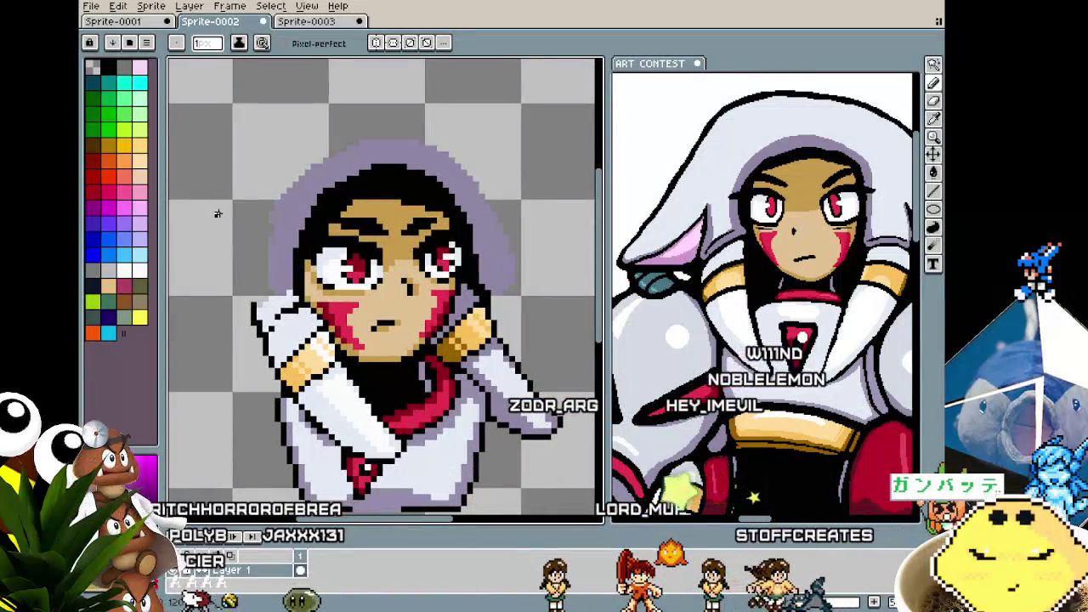
pyautogui.moveTo(218, 214); pyautogui.dragTo(300, 231)
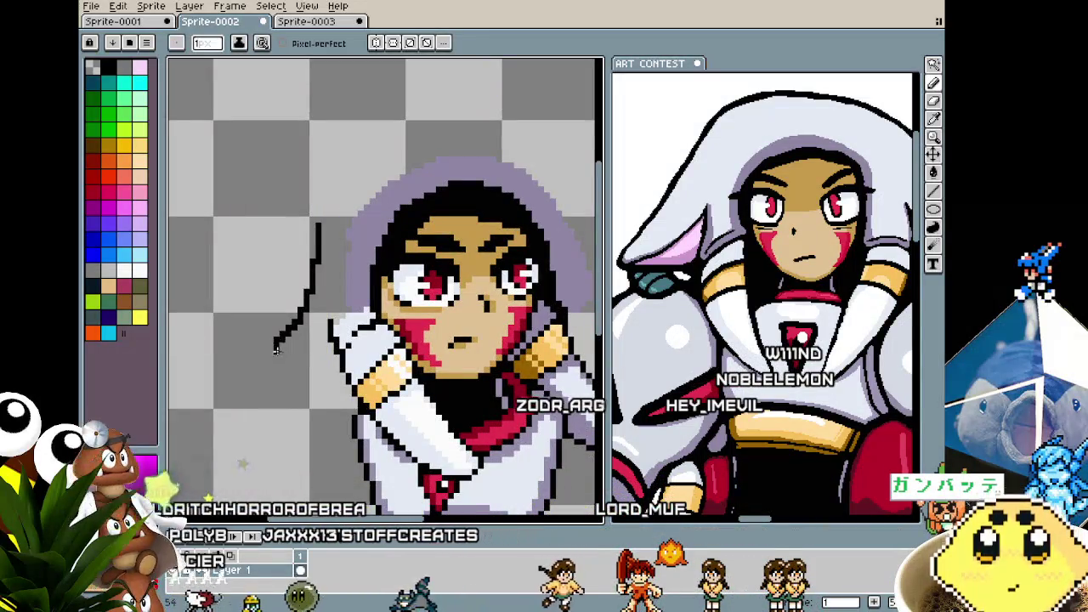
pyautogui.hotkey('ctrl', 'z')
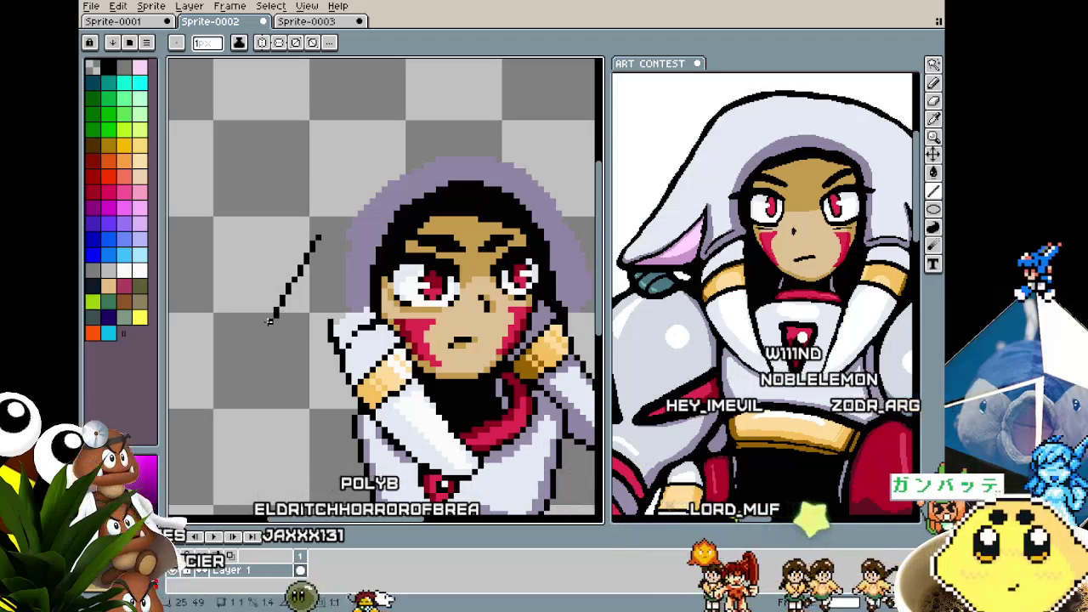
pyautogui.moveTo(270, 321)
pyautogui.mouseDown()
pyautogui.moveTo(257, 348)
pyautogui.moveTo(328, 340)
pyautogui.moveTo(326, 316)
pyautogui.mouseUp()
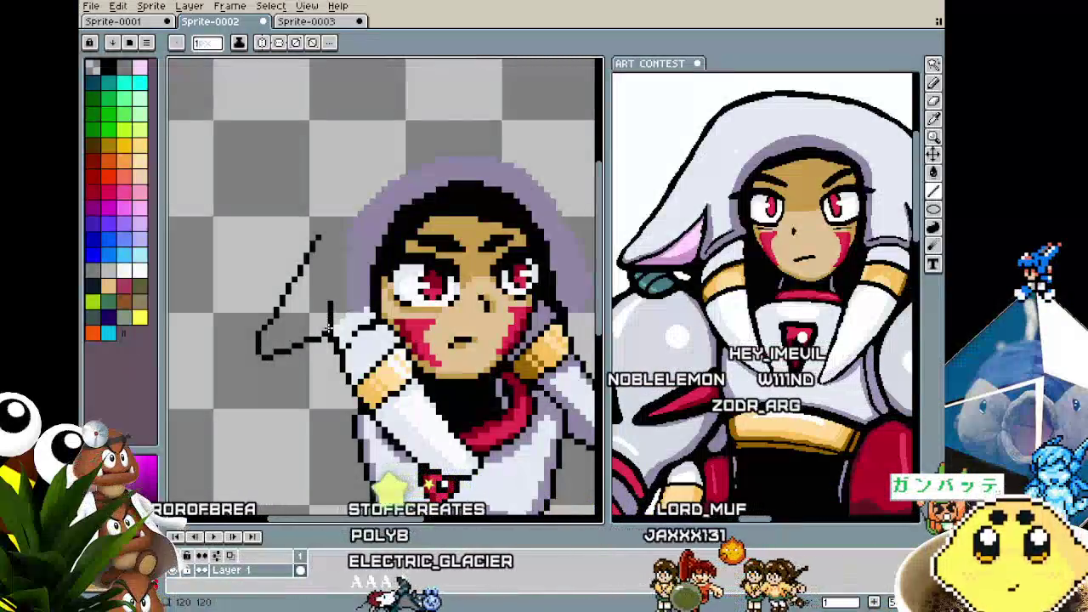
pyautogui.scroll(1, 326, 320)
pyautogui.scroll(1, 329, 322)
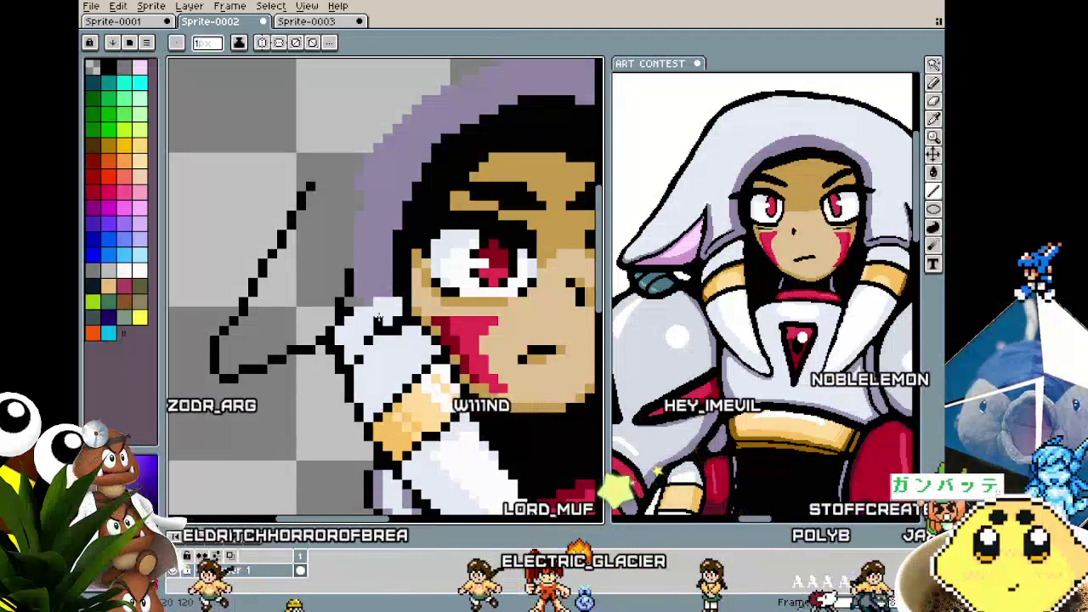
# - Zoom around the flap outline and undo its last stroke
pyautogui.press('b')
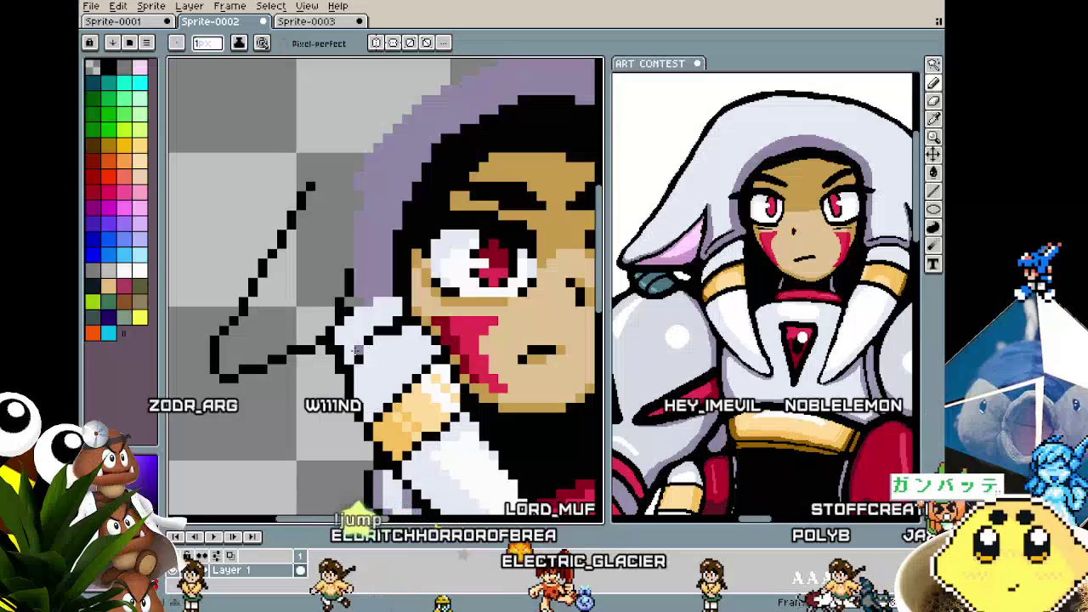
pyautogui.press('g')
pyautogui.scroll(-1, 356, 350)
pyautogui.scroll(-1, 361, 340)
pyautogui.scroll(3, 369, 329)
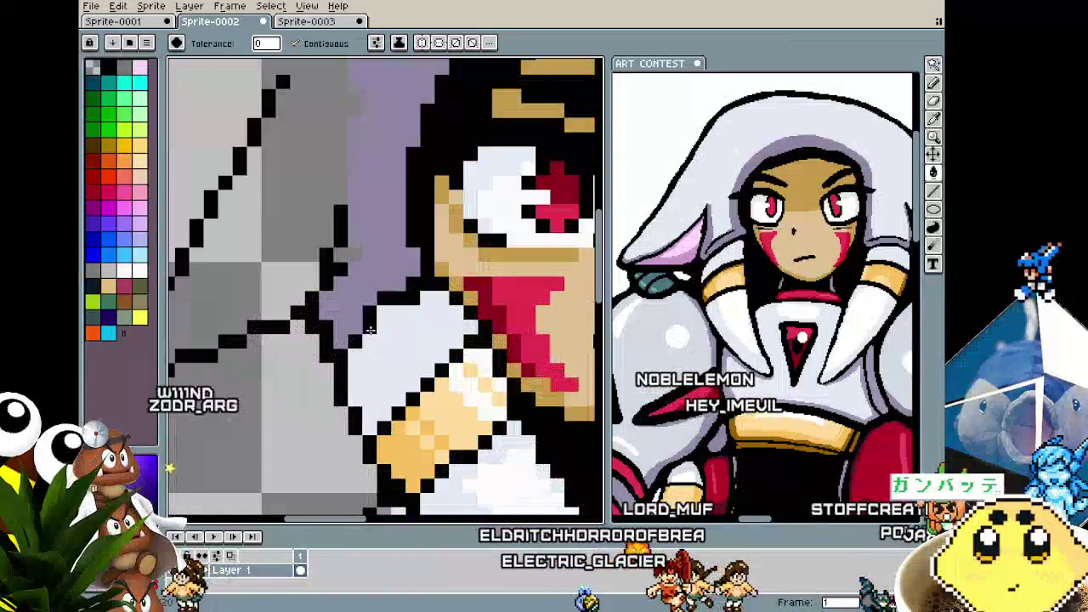
pyautogui.press('b')
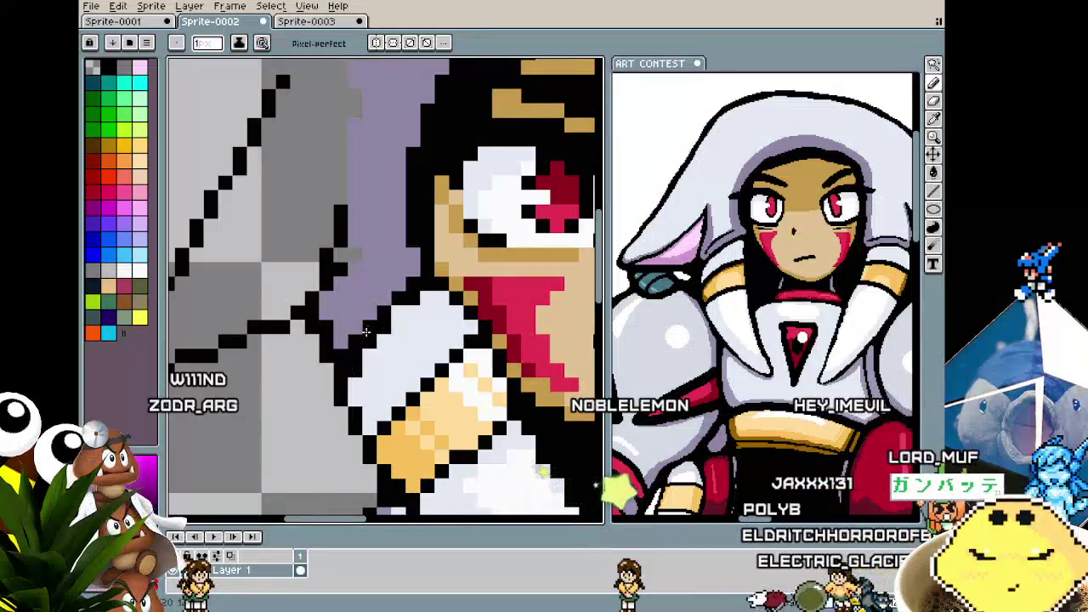
pyautogui.scroll(-1, 404, 302)
pyautogui.scroll(-1, 391, 314)
pyautogui.scroll(-2, 373, 331)
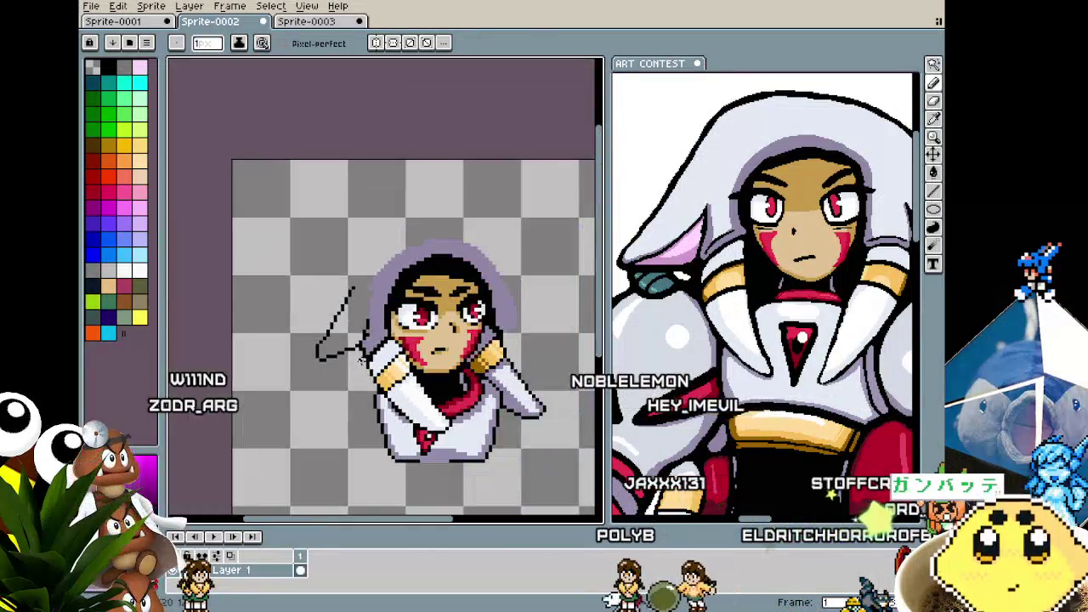
pyautogui.scroll(4, 362, 348)
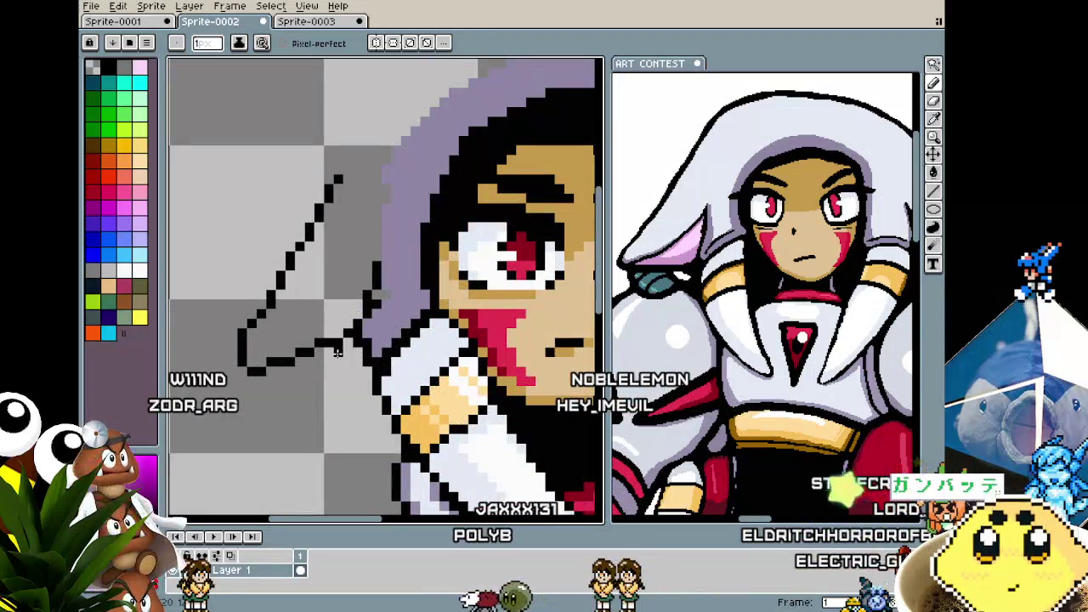
pyautogui.press('alt')
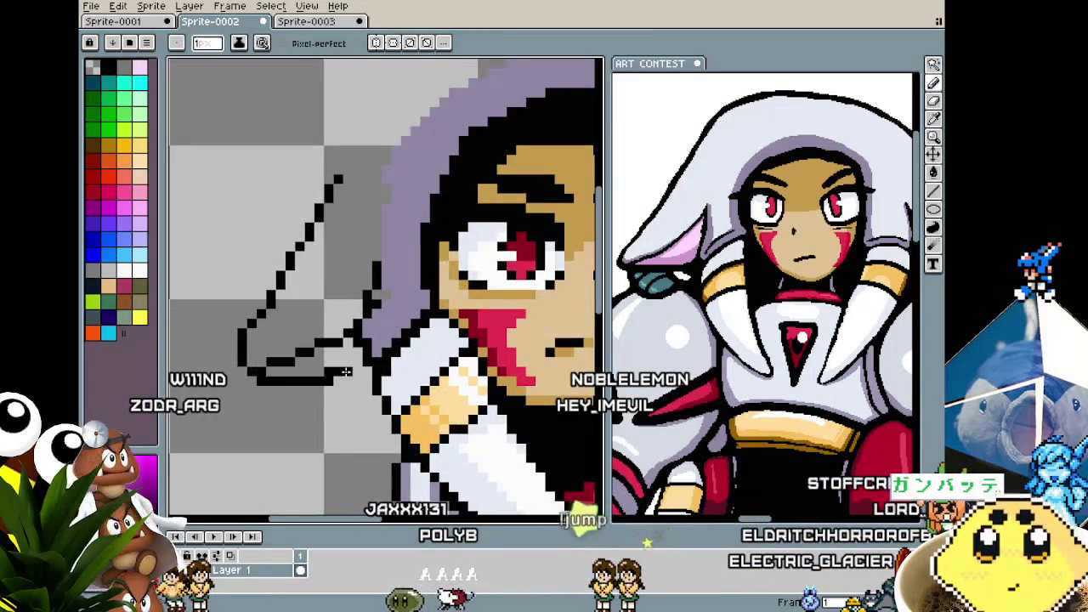
pyautogui.hotkey('ctrl', 'z')
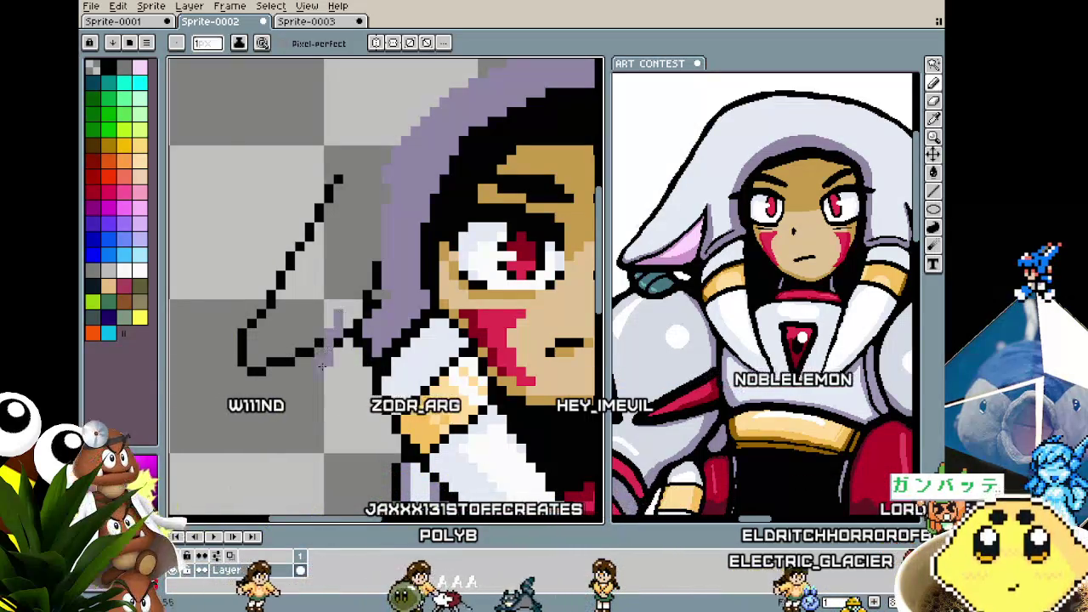
pyautogui.press('alt')
# - Redraw a short flap outline piece and its bottom edge, removing stray strokes
pyautogui.hotkey('ctrl', 'z')
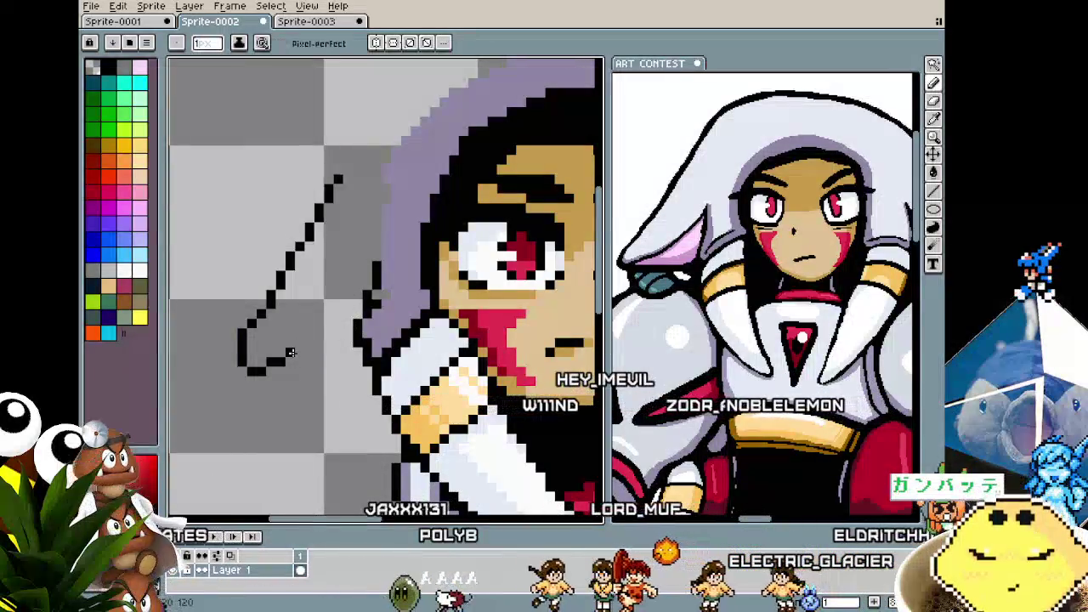
pyautogui.moveTo(337, 272); pyautogui.dragTo(321, 303)
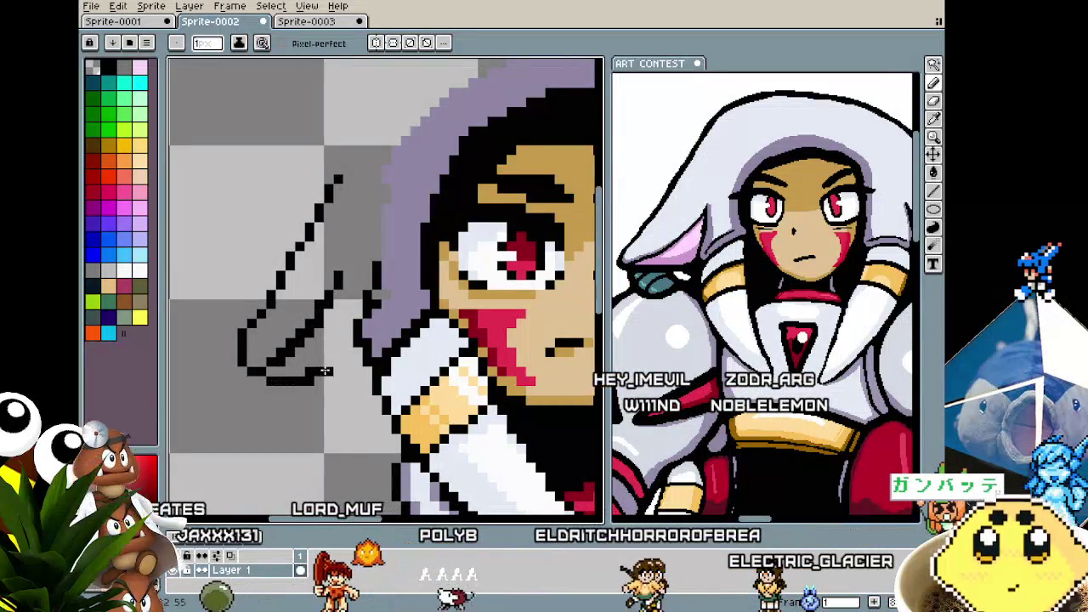
pyautogui.hotkey('ctrl', 'z')
pyautogui.moveTo(260, 380); pyautogui.dragTo(337, 371)
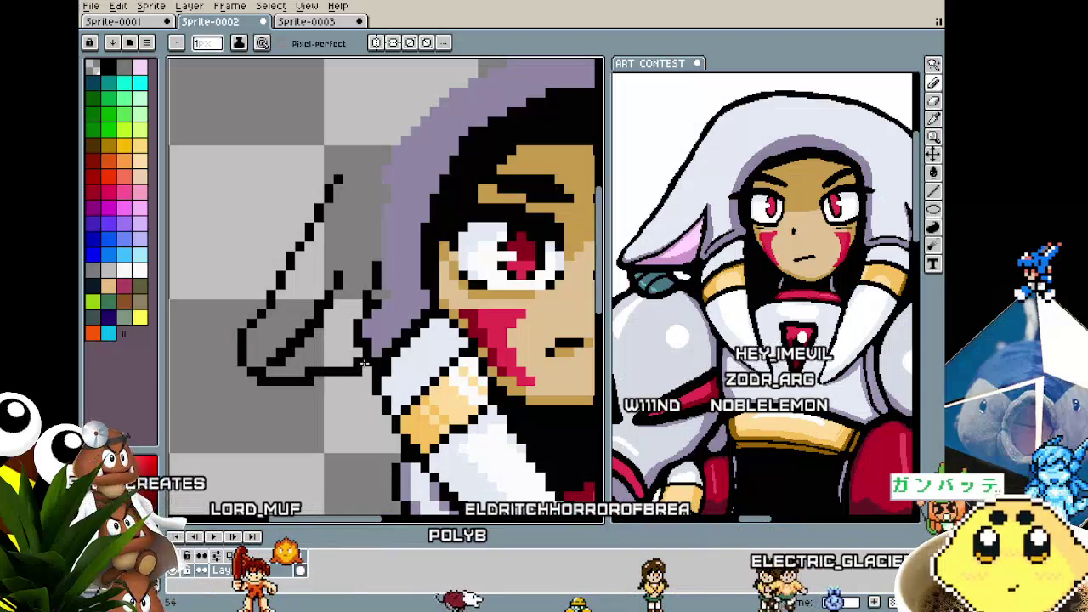
pyautogui.scroll(-6, 363, 364)
pyautogui.scroll(4, 371, 318)
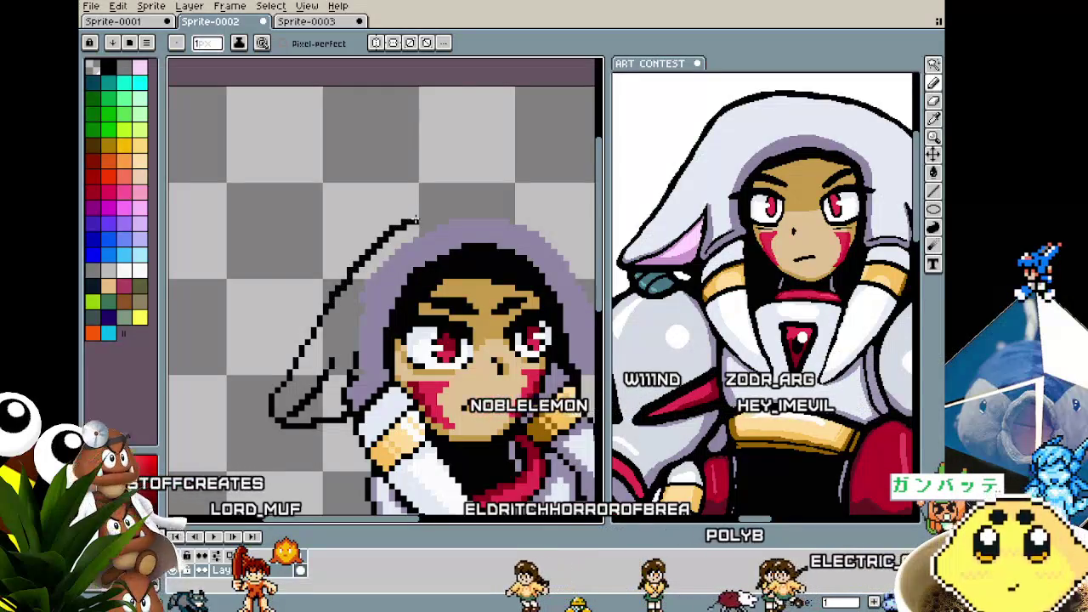
pyautogui.scroll(-1, 340, 260)
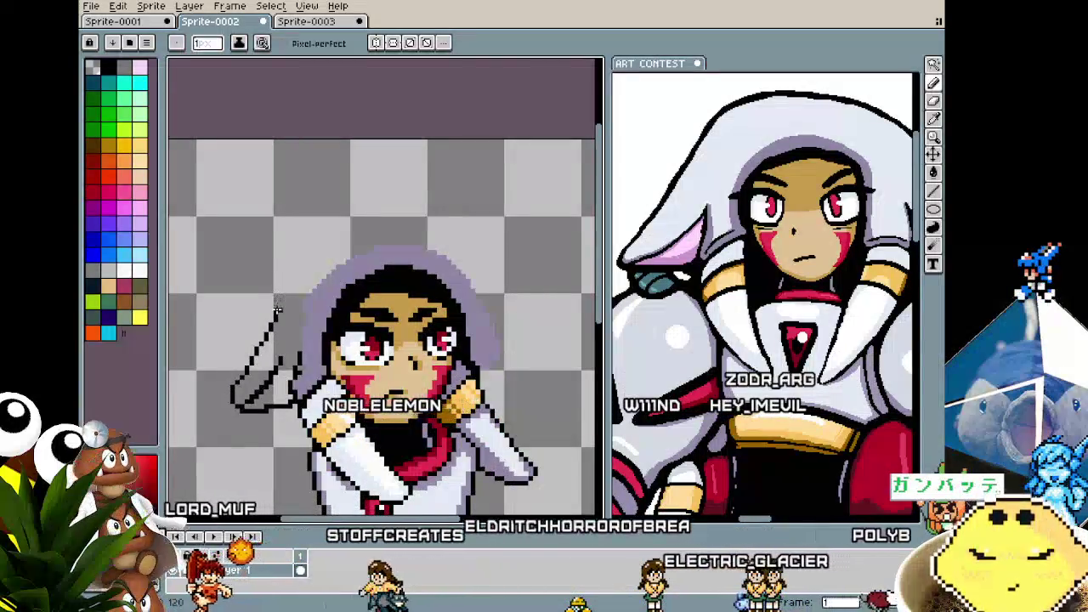
pyautogui.hotkey('ctrl', 'z')
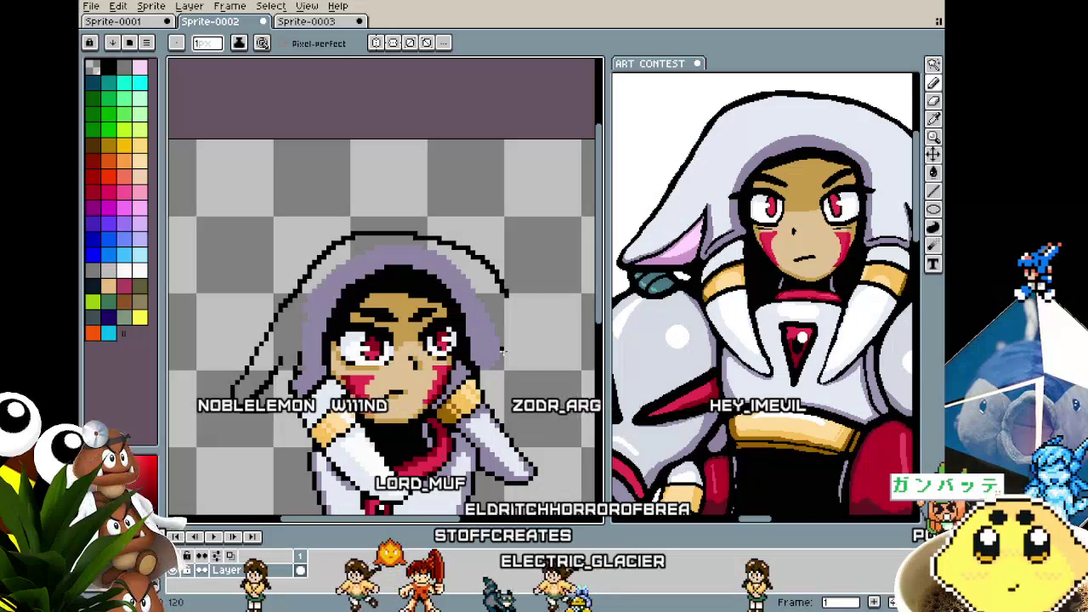
# - Bring the reference's right hood flap into view and try drawing the hood's right edge
pyautogui.moveTo(502, 335); pyautogui.dragTo(362, 334)
pyautogui.moveTo(718, 393); pyautogui.dragTo(621, 397)
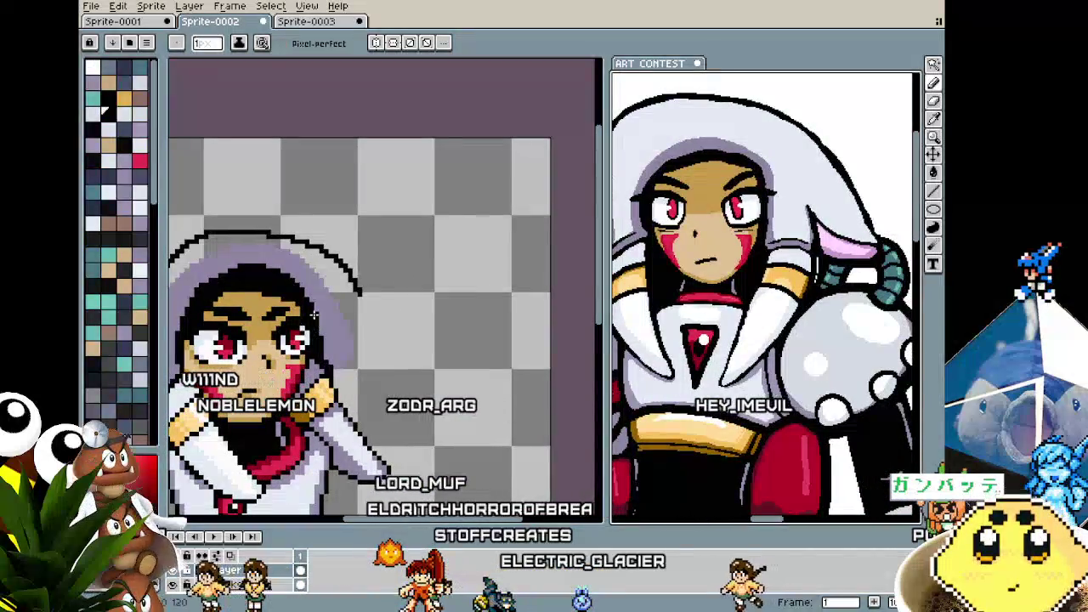
pyautogui.moveTo(355, 288)
pyautogui.mouseDown()
pyautogui.moveTo(406, 364)
pyautogui.moveTo(358, 370)
pyautogui.mouseUp()
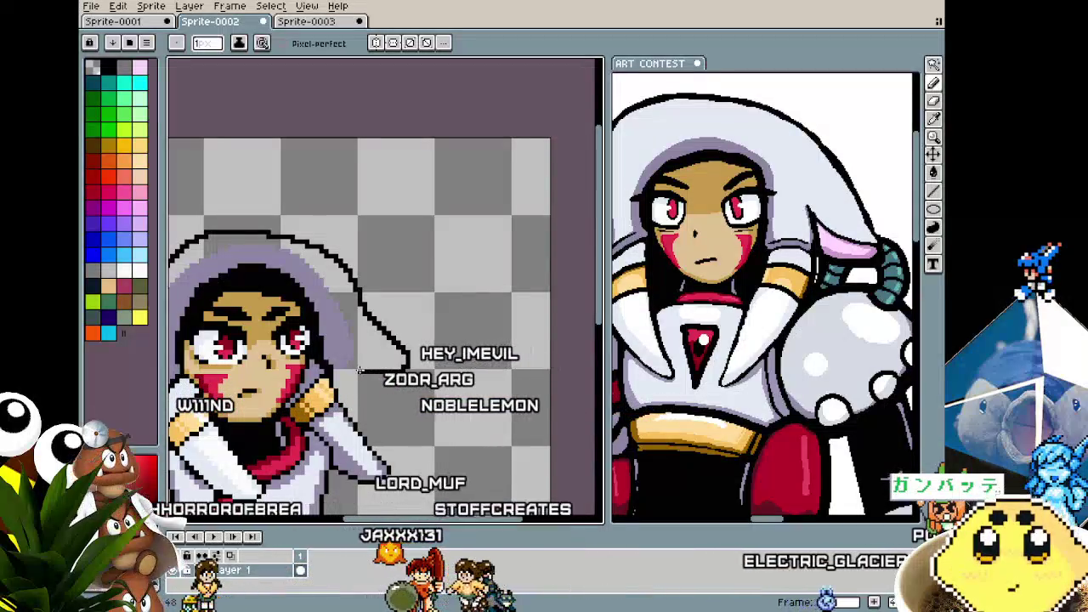
pyautogui.hotkey('ctrl', 'z')
pyautogui.hotkey('ctrl', 'z')
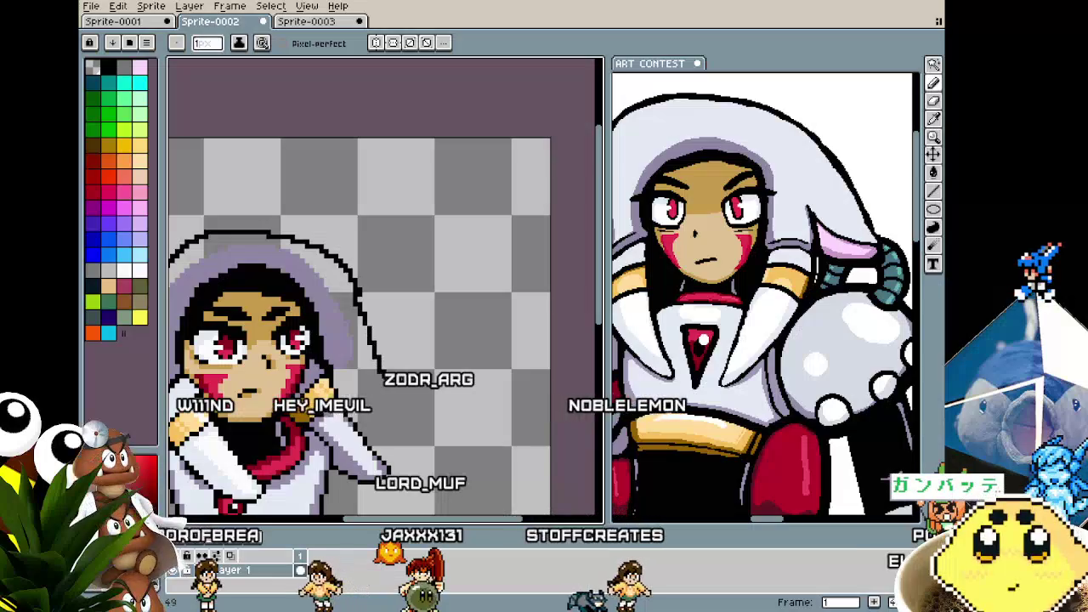
pyautogui.moveTo(357, 291); pyautogui.dragTo(330, 376)
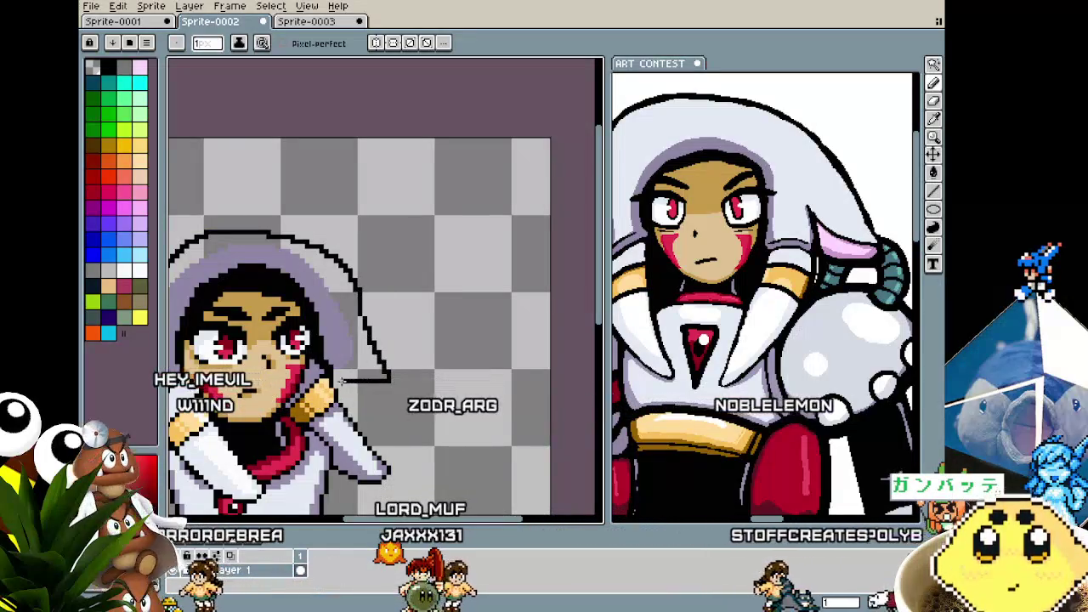
pyautogui.hotkey('ctrl', 'z')
# - Try a diagonal hood edge, then undo it and the lower part of the outline
pyautogui.scroll(1, 329, 376)
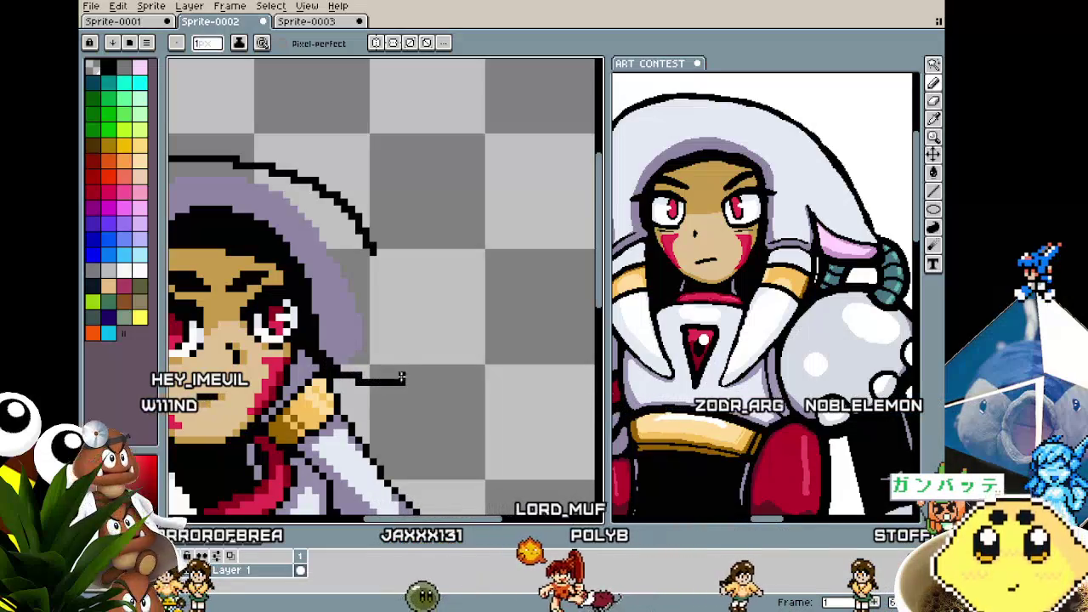
pyautogui.moveTo(402, 380)
pyautogui.mouseDown()
pyautogui.moveTo(343, 310)
pyautogui.moveTo(358, 338)
pyautogui.mouseUp()
pyautogui.hotkey('ctrl', 'z')
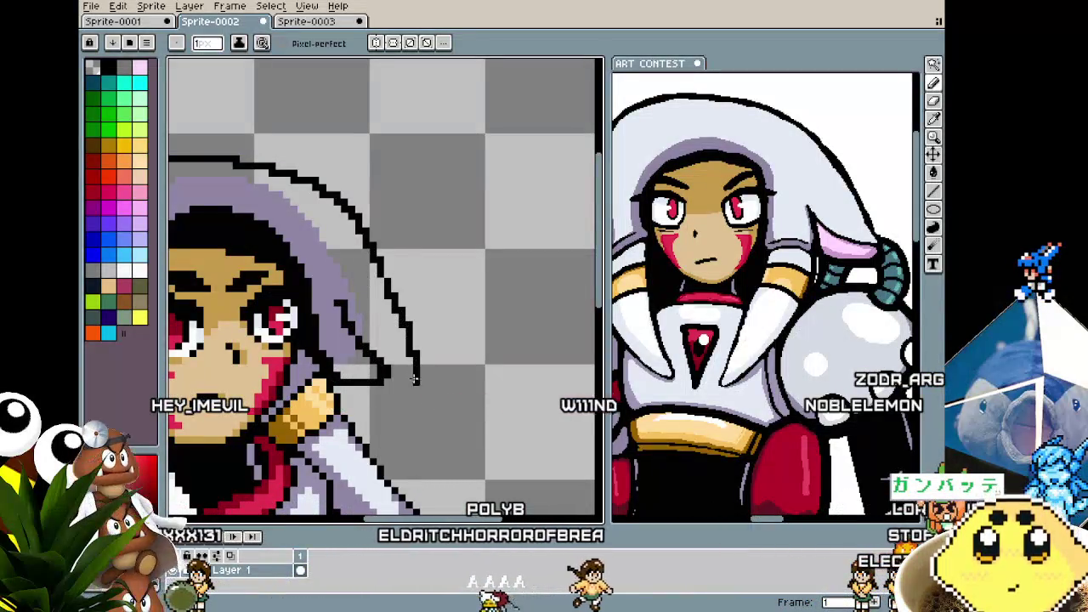
pyautogui.scroll(-1, 383, 374)
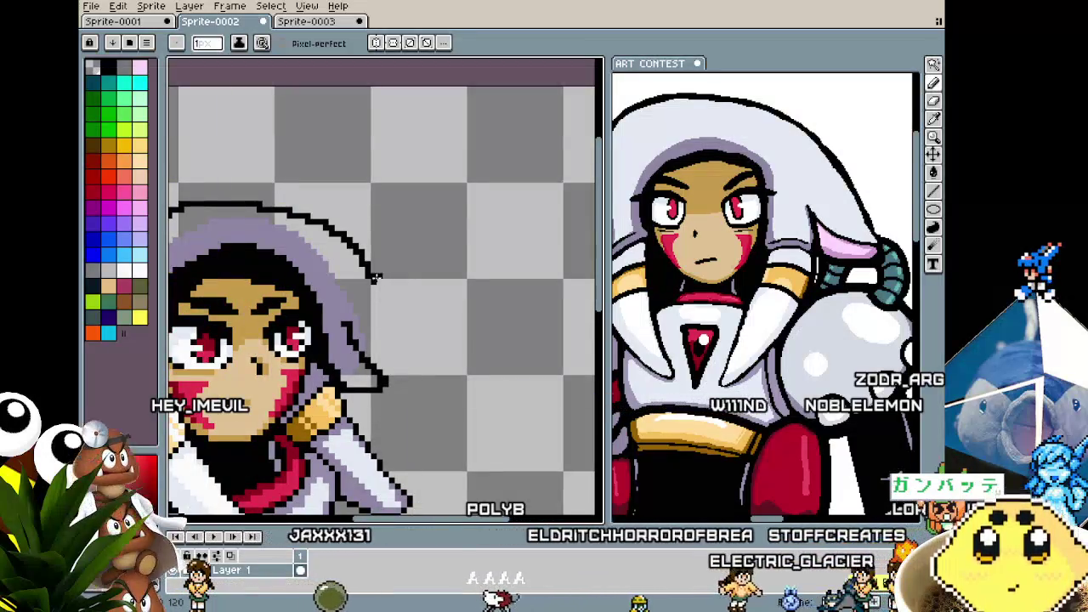
pyautogui.hotkey('ctrl', 'z')
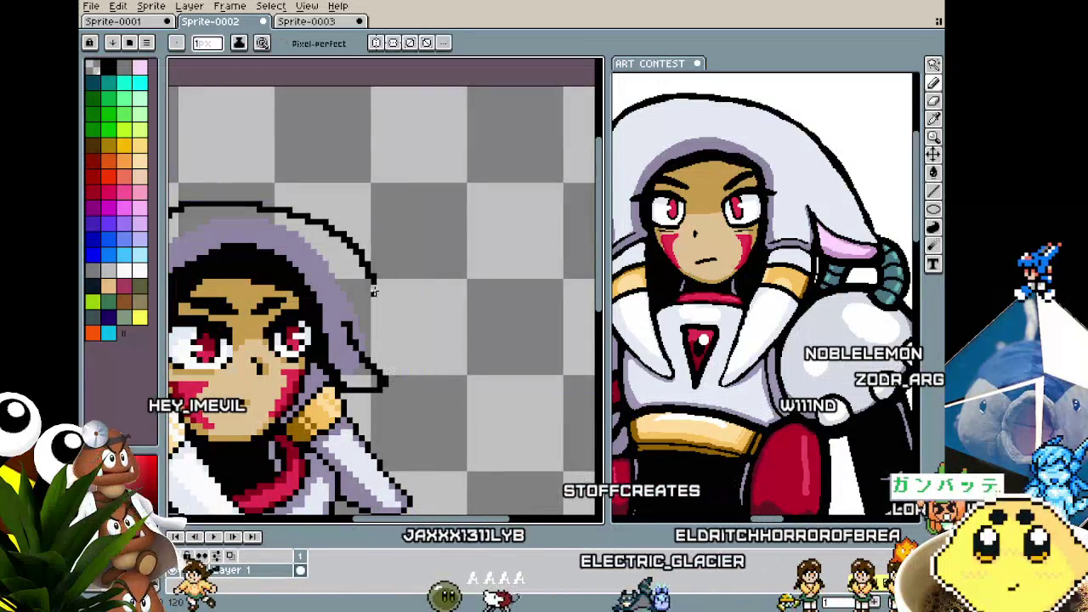
pyautogui.scroll(-2, 382, 387)
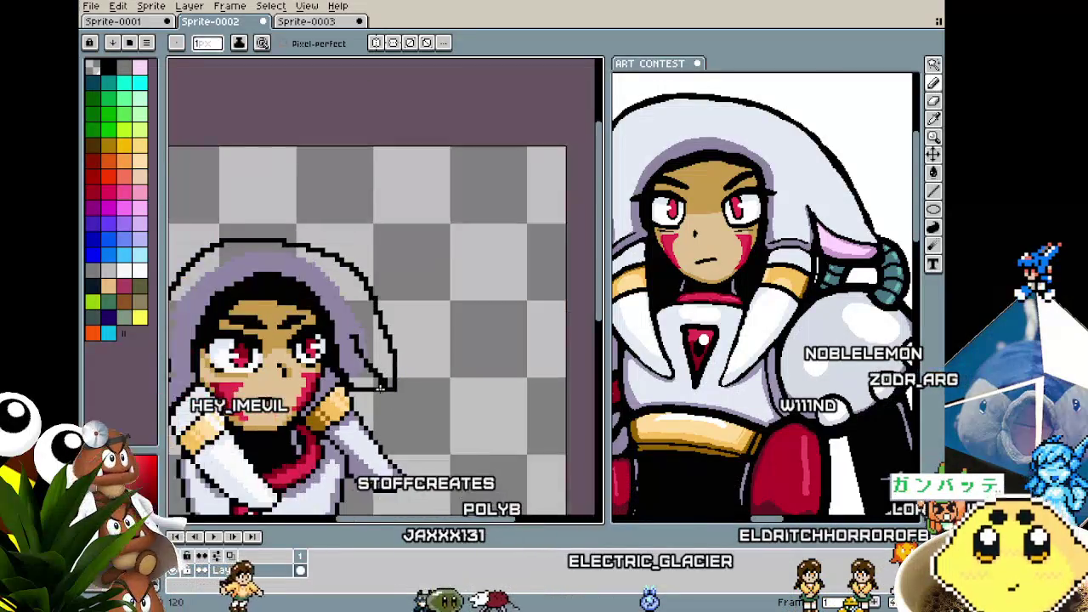
pyautogui.scroll(1, 572, 388)
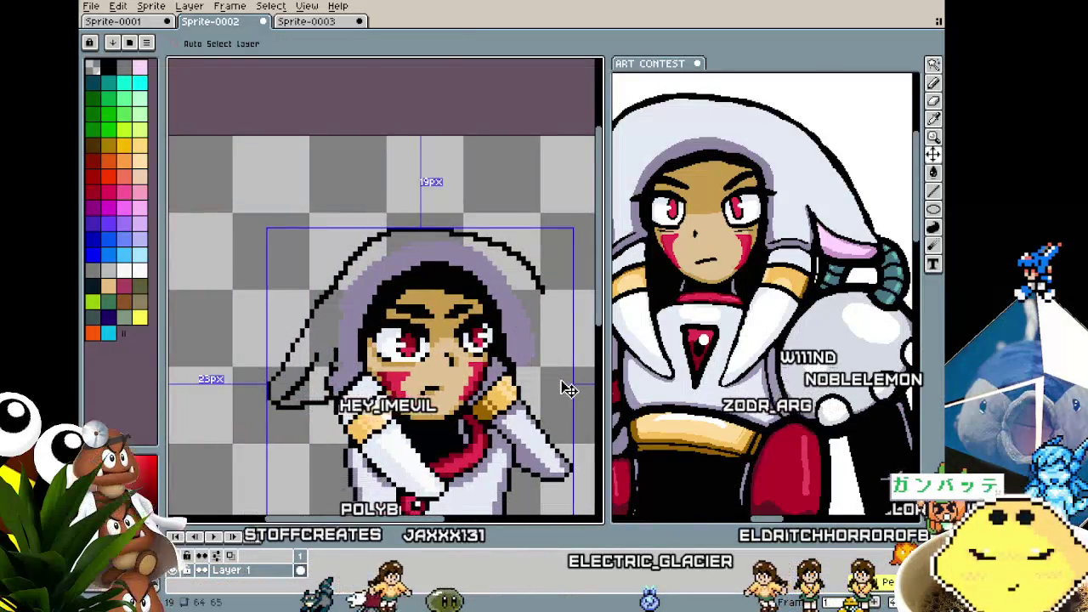
# - Fill the inside of the left hood flap with pink using the Paint Bucket
pyautogui.press('b')
pyautogui.scroll(-1, 572, 387)
pyautogui.scroll(1, 294, 261)
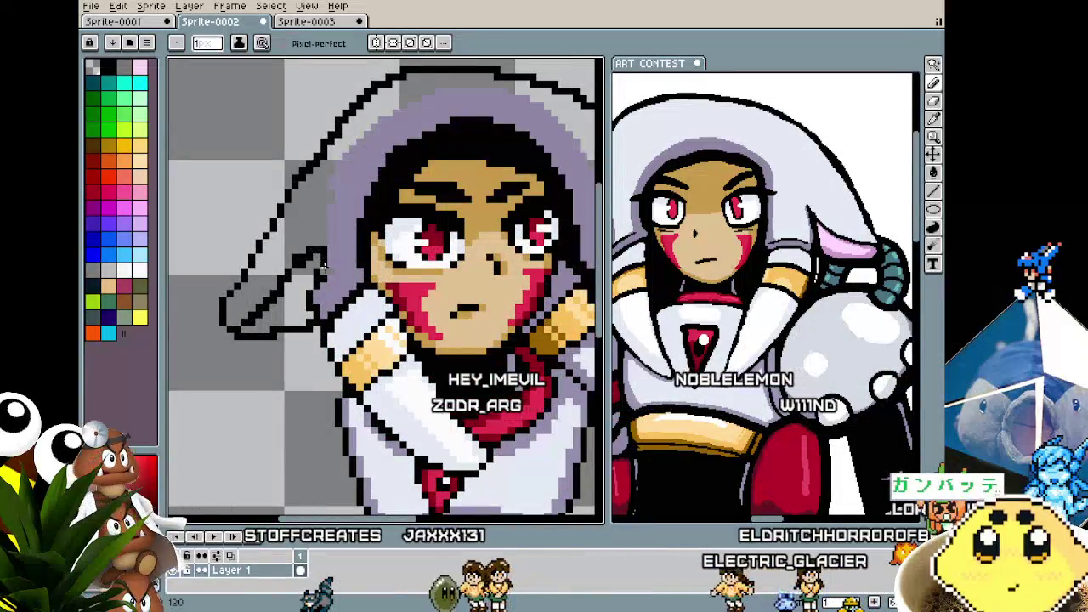
pyautogui.press('g')
pyautogui.click(290, 307)
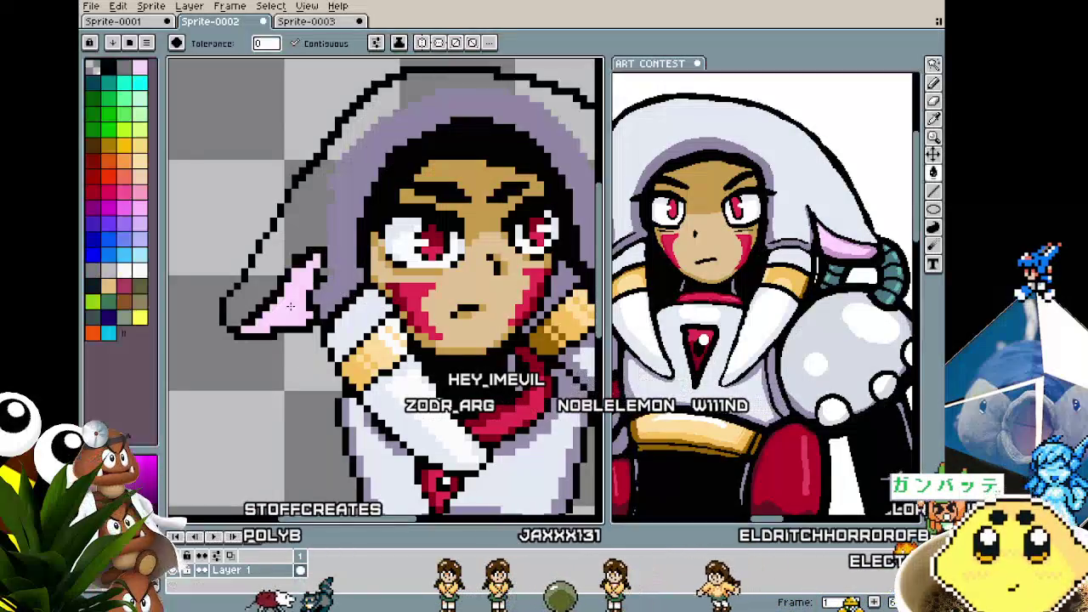
pyautogui.press('i')
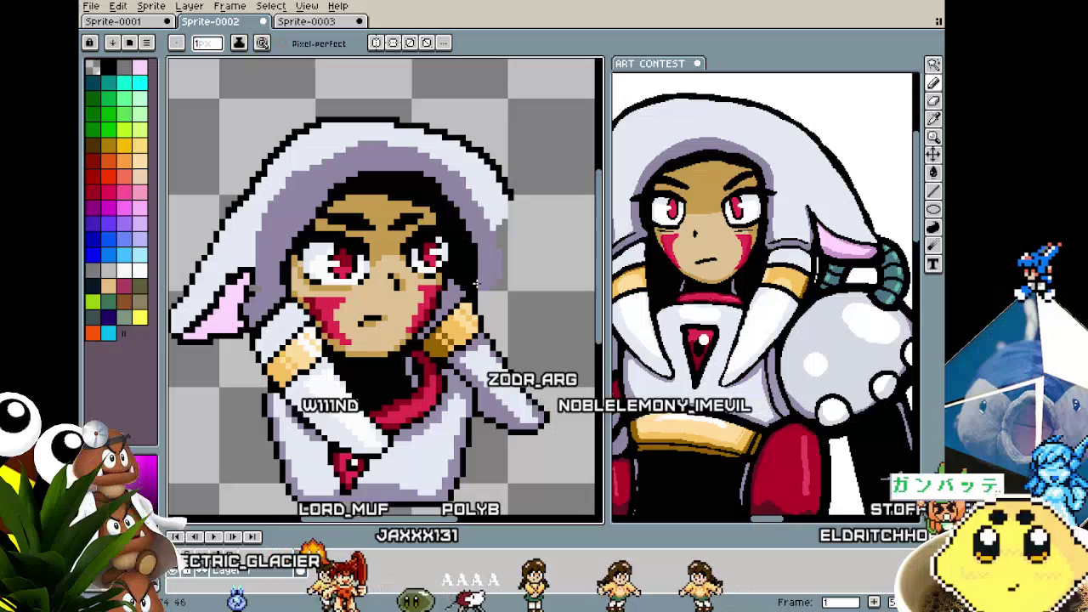
# - Zoom and pan the sprite view onto the hood's right side
pyautogui.scroll(1, 448, 366)
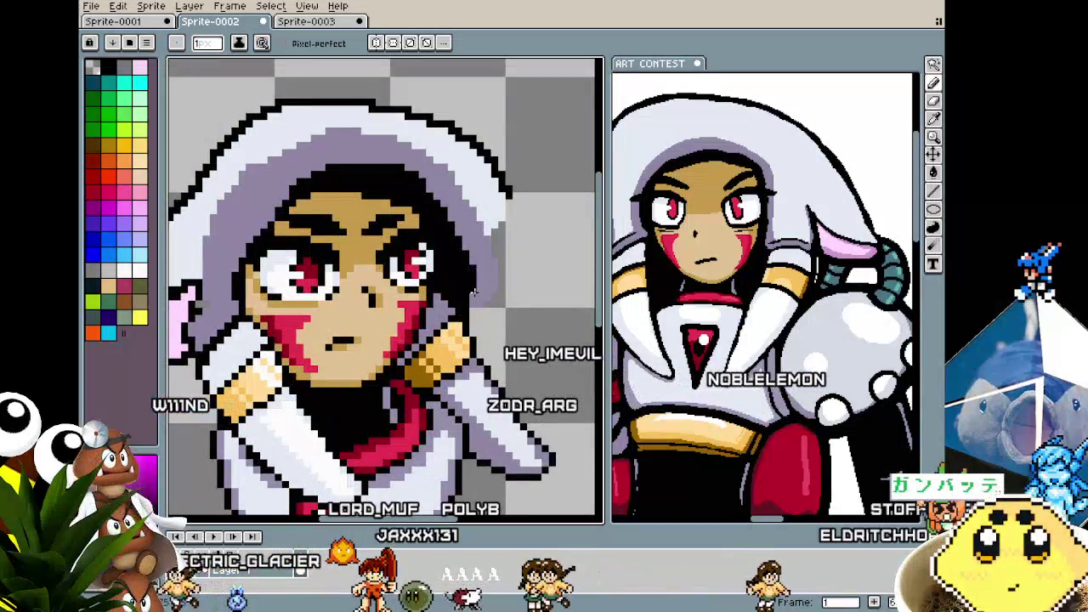
pyautogui.scroll(-1, 474, 293)
pyautogui.scroll(-1, 474, 293)
pyautogui.scroll(2, 456, 364)
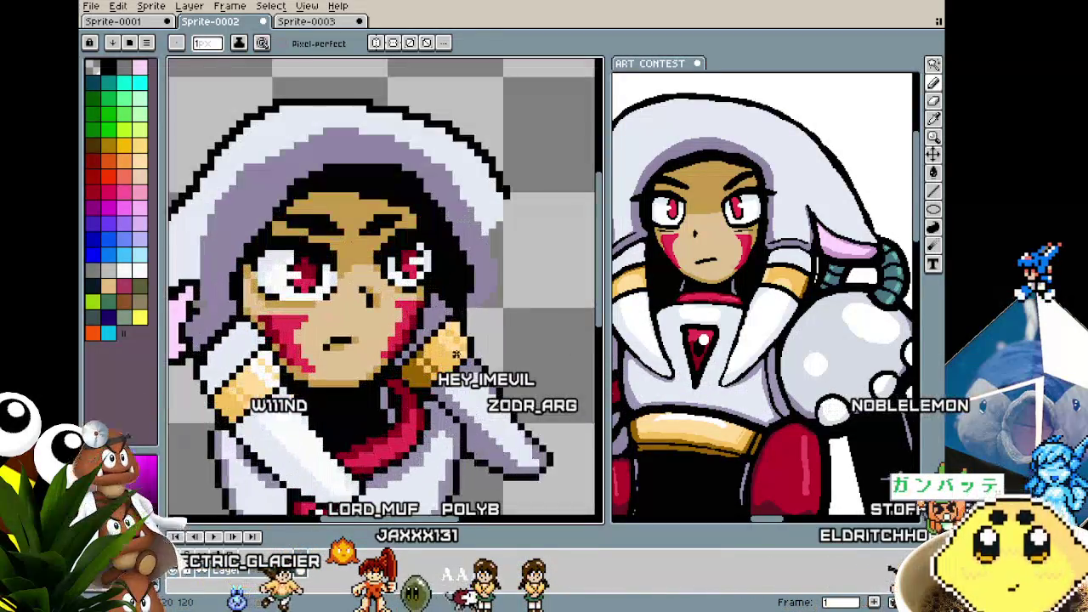
pyautogui.scroll(-2, 464, 289)
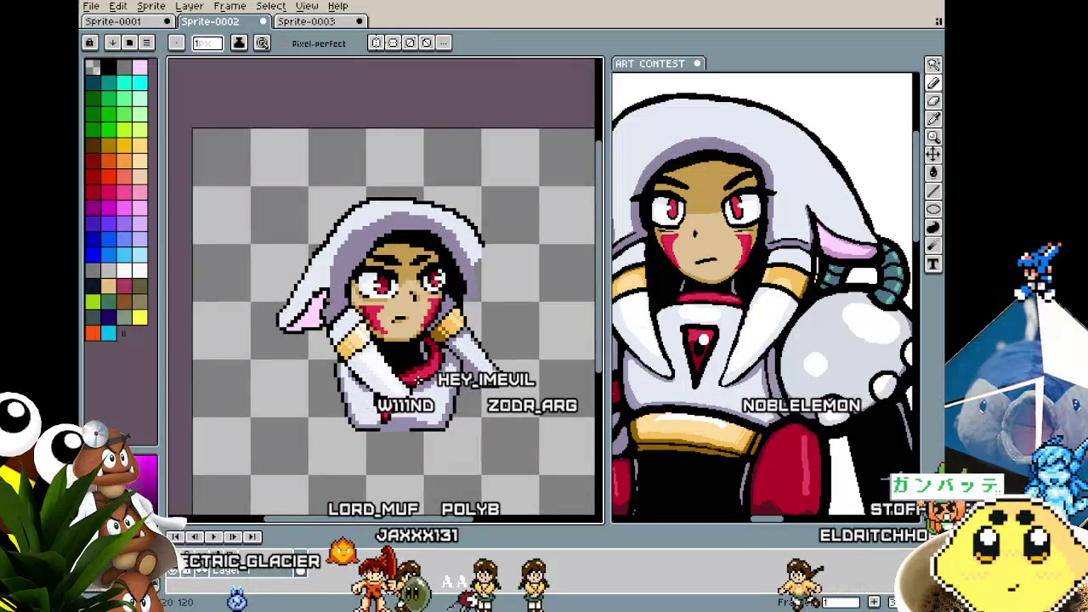
pyautogui.moveTo(415, 380); pyautogui.dragTo(380, 342)
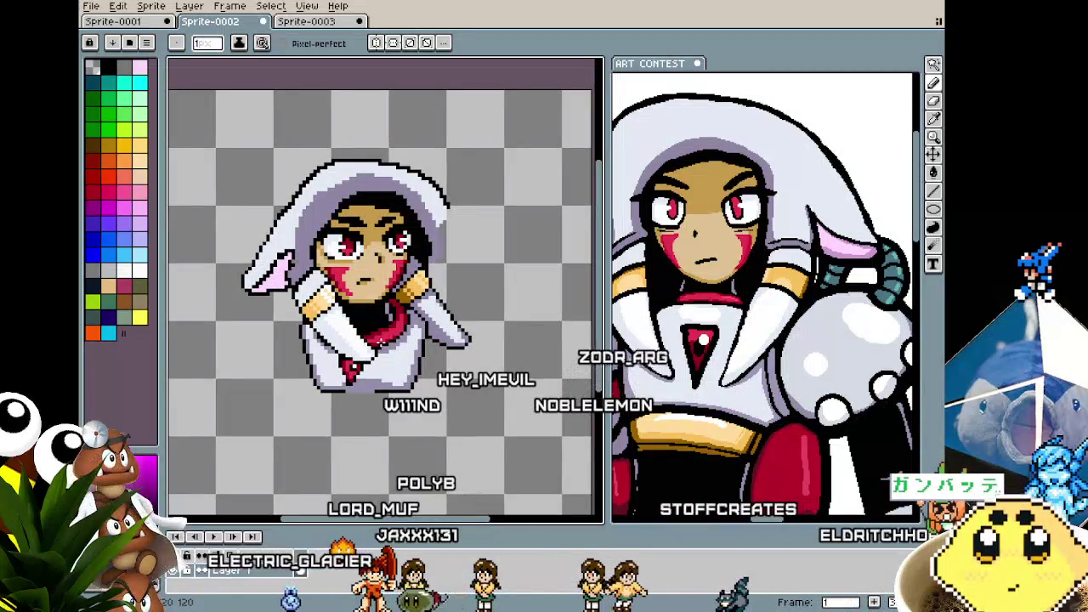
pyautogui.scroll(2, 443, 342)
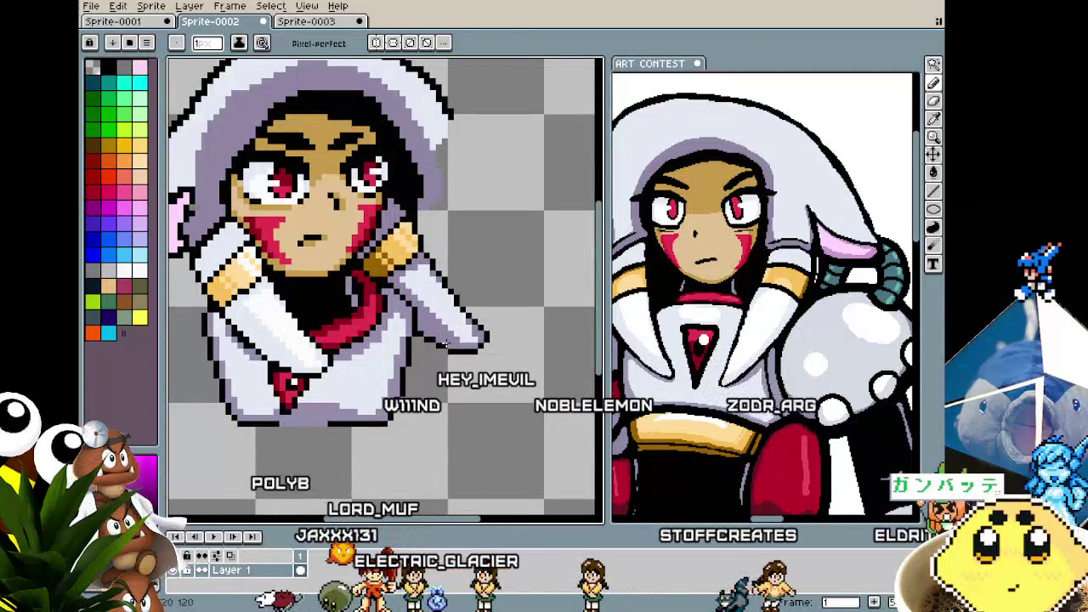
pyautogui.moveTo(442, 342); pyautogui.dragTo(431, 343)
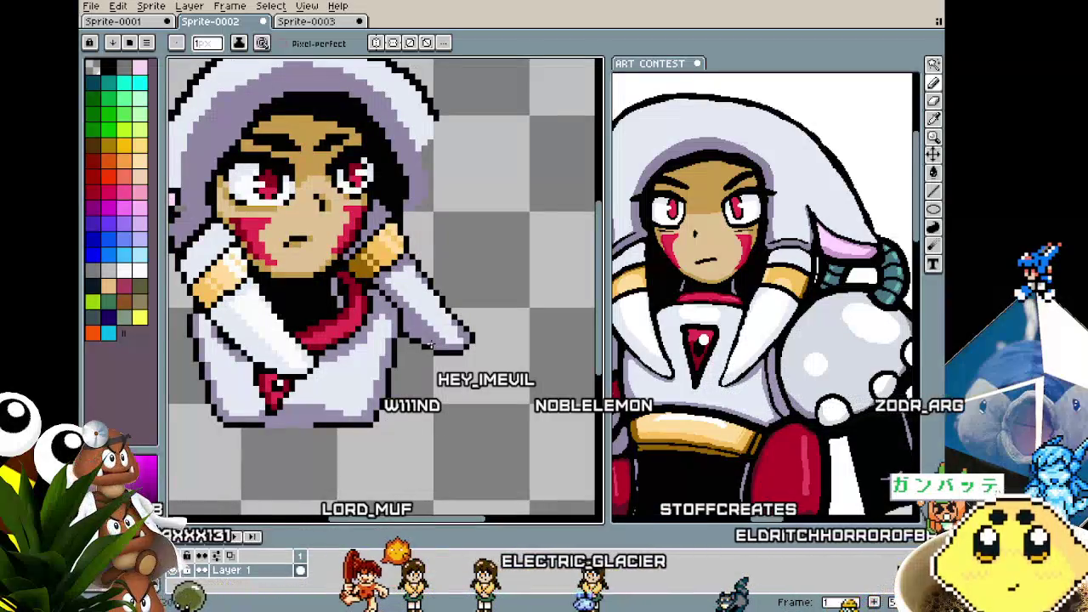
pyautogui.scroll(-2, 431, 345)
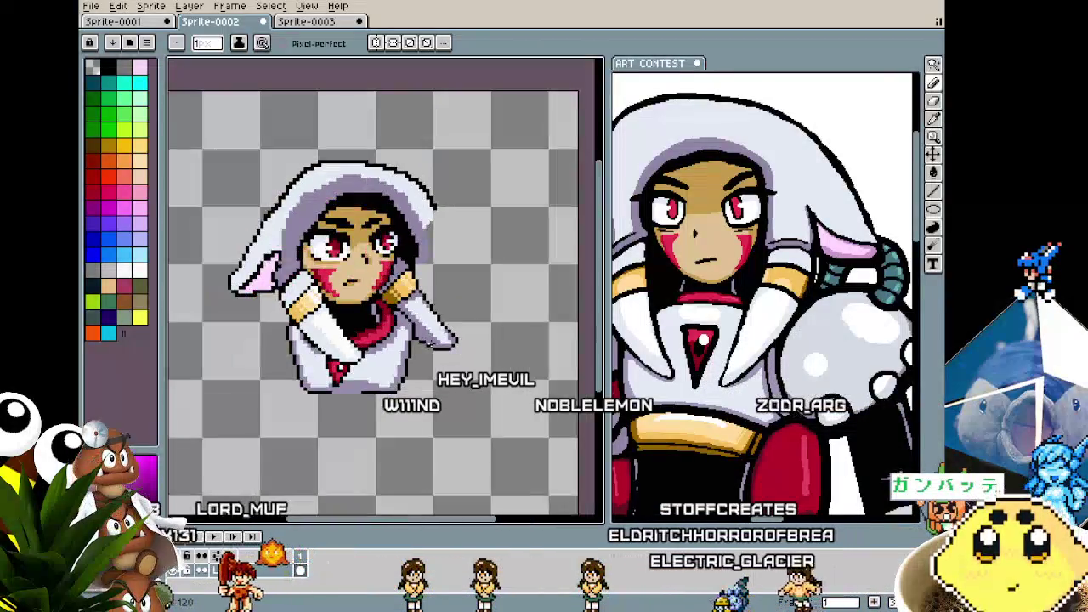
pyautogui.scroll(1, 236, 250)
pyautogui.scroll(1, 236, 250)
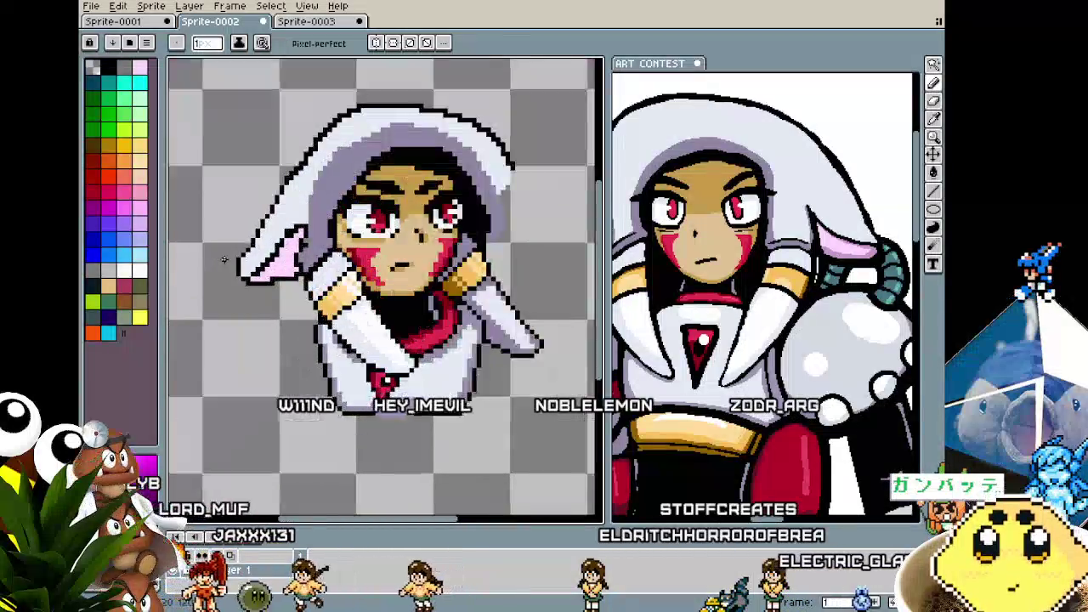
pyautogui.scroll(1, 236, 250)
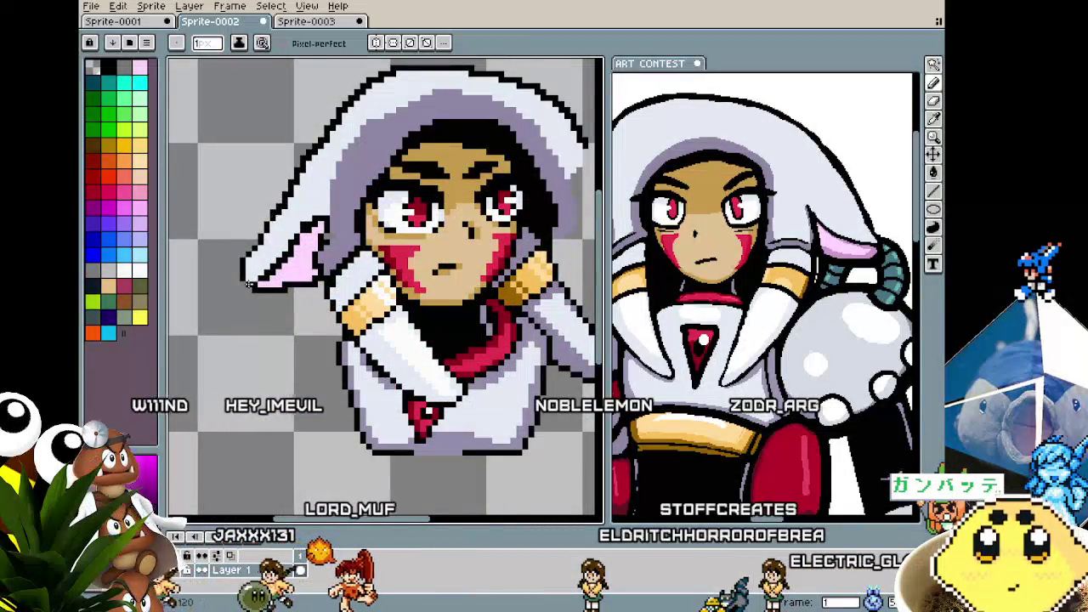
pyautogui.scroll(-2, 248, 284)
pyautogui.scroll(2, 366, 244)
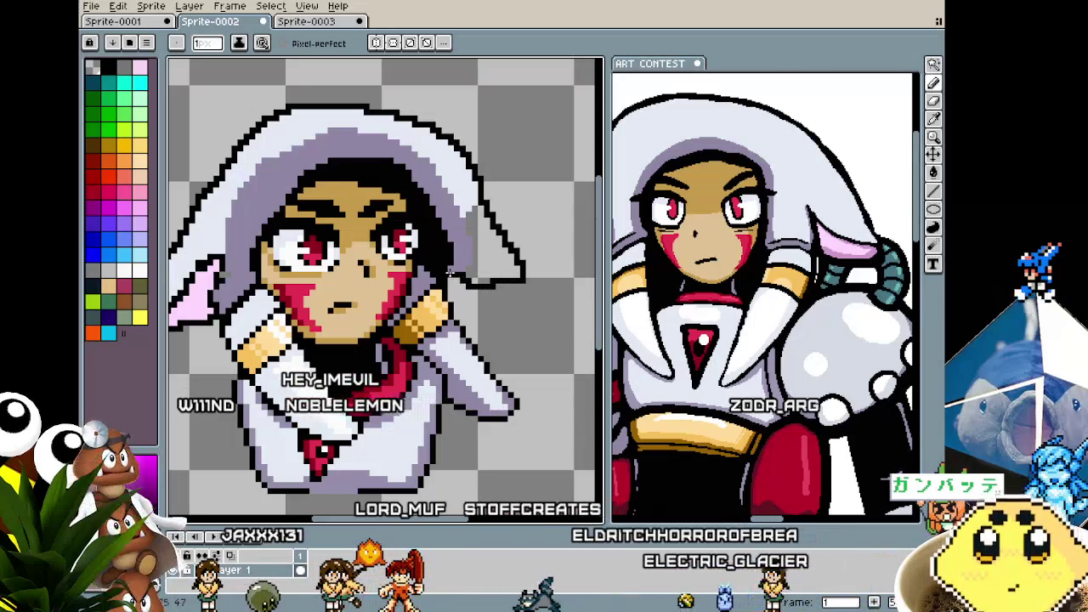
# - Redraw the black outline down the hood's right edge toward the shoulder
pyautogui.hotkey('ctrl', 'z')
pyautogui.moveTo(481, 195); pyautogui.dragTo(516, 296)
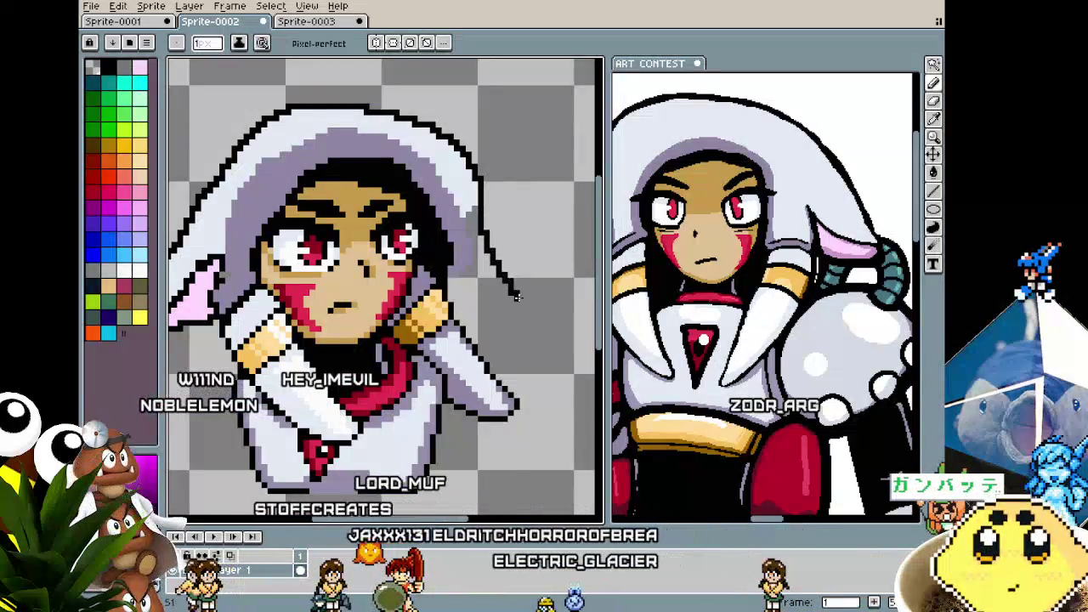
pyautogui.scroll(-2, 450, 334)
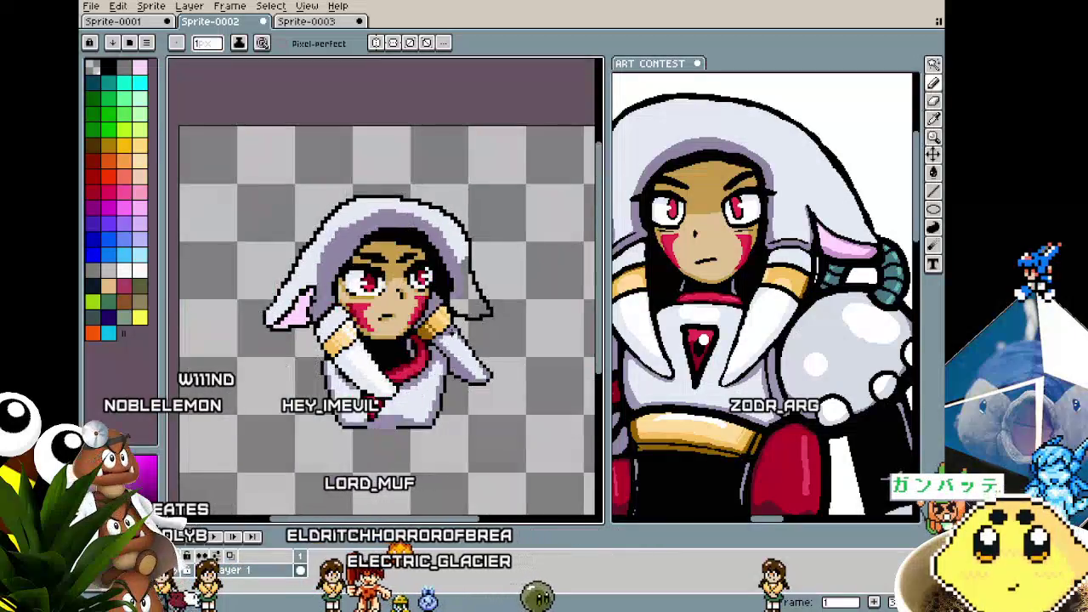
pyautogui.scroll(1, 455, 311)
pyautogui.scroll(1, 460, 287)
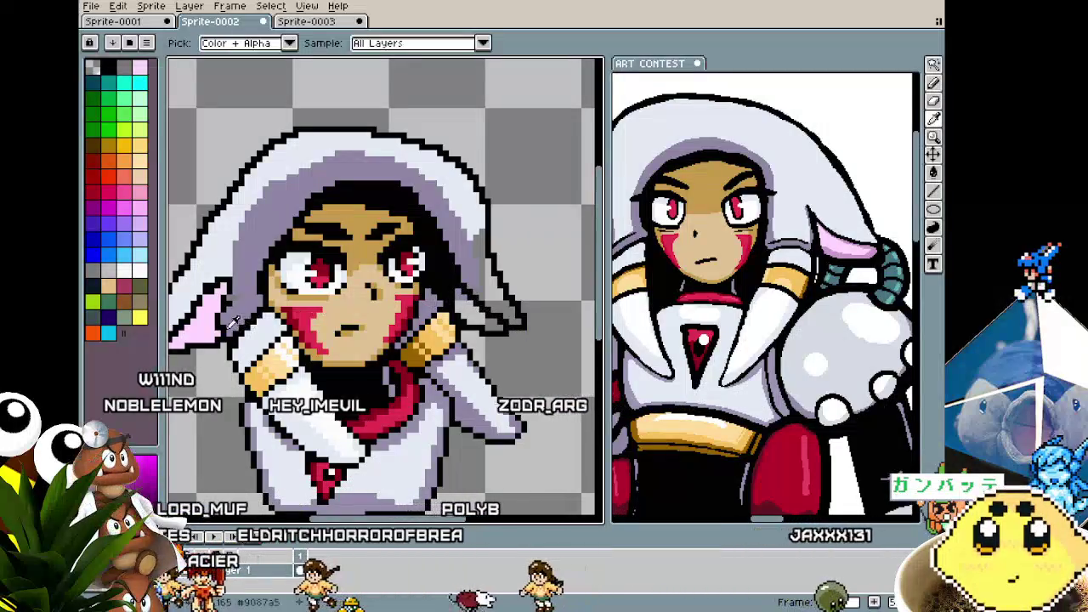
# - Fill the small ear patch on the hood with pink, undoing an overflowing fill
pyautogui.press('g')
pyautogui.click(506, 310)
pyautogui.hotkey('ctrl', 'z')
pyautogui.click(474, 306)
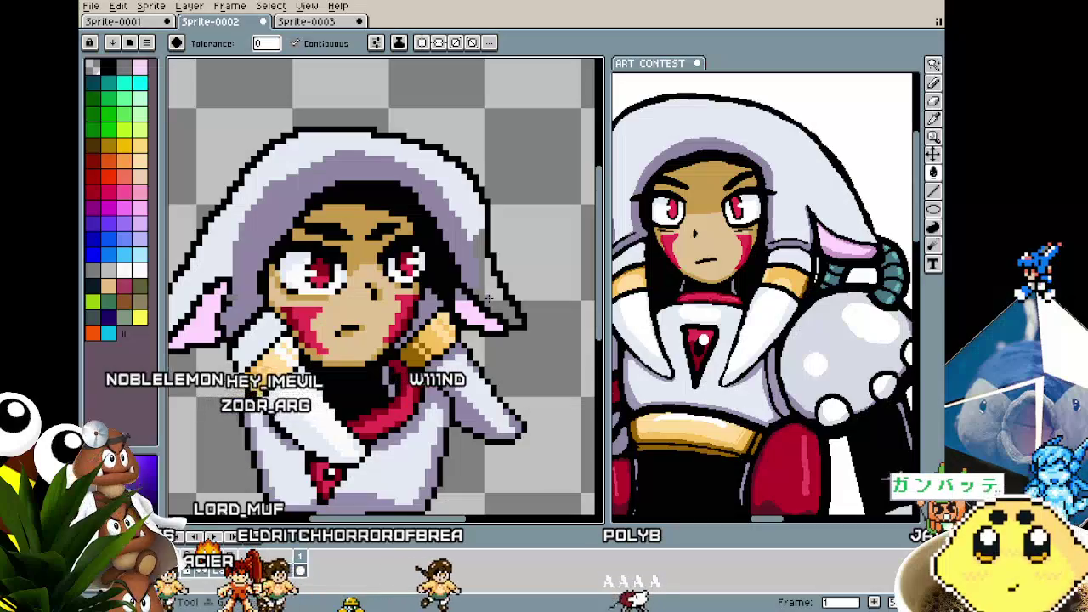
# - Redraw single pixels on the left pink hood flap with the Pencil while zooming
pyautogui.press('b')
pyautogui.scroll(-2, 495, 327)
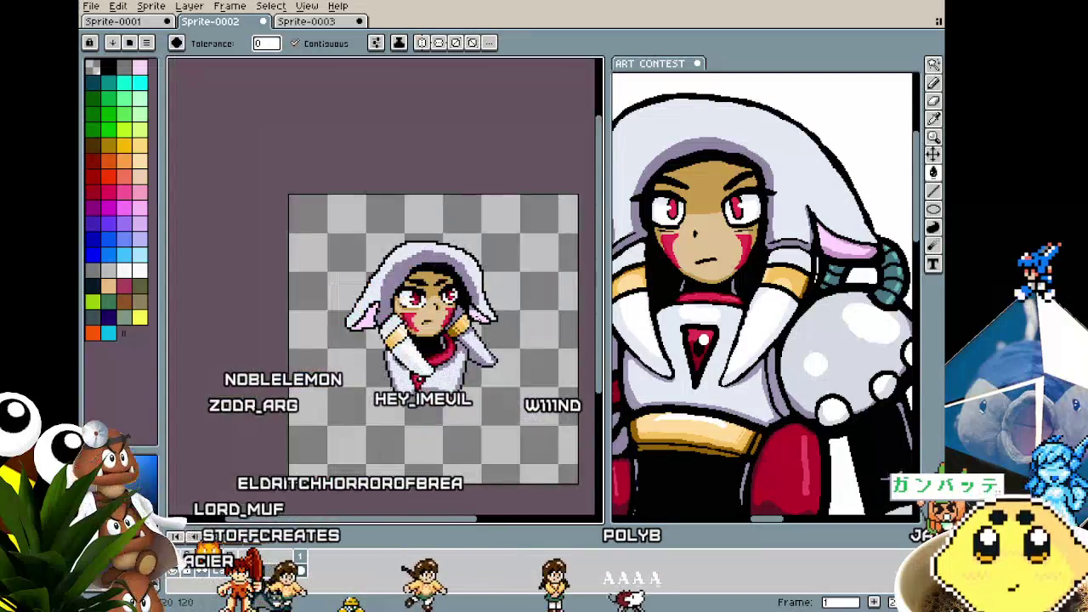
pyautogui.scroll(2, 460, 302)
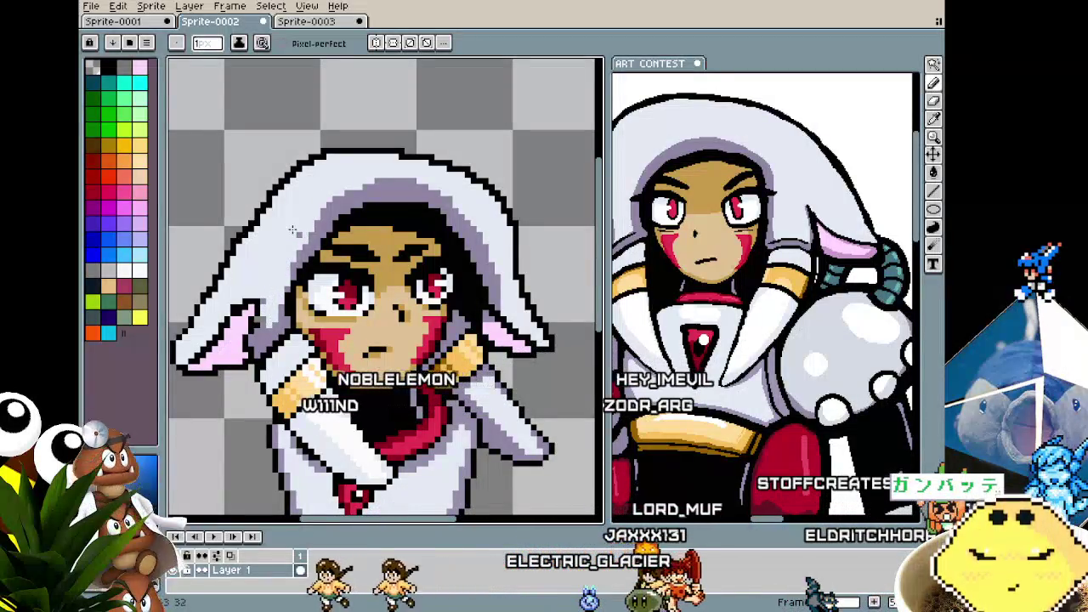
pyautogui.click(277, 307)
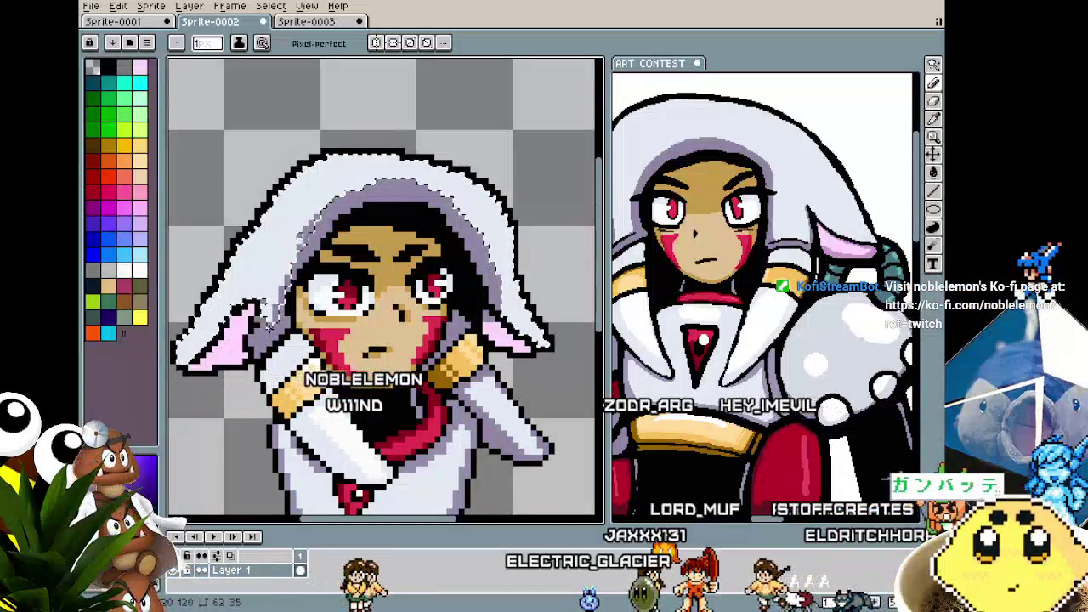
pyautogui.scroll(-1, 425, 306)
pyautogui.scroll(-1, 382, 323)
pyautogui.scroll(1, 368, 342)
pyautogui.scroll(1, 368, 342)
pyautogui.scroll(-1, 368, 341)
pyautogui.scroll(1, 383, 280)
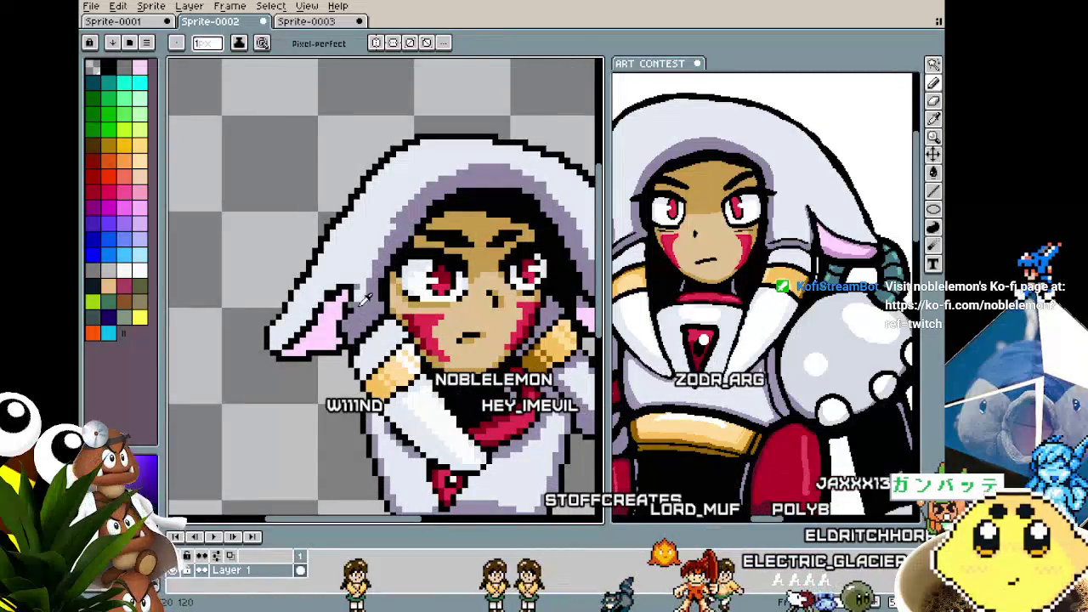
pyautogui.scroll(1, 352, 304)
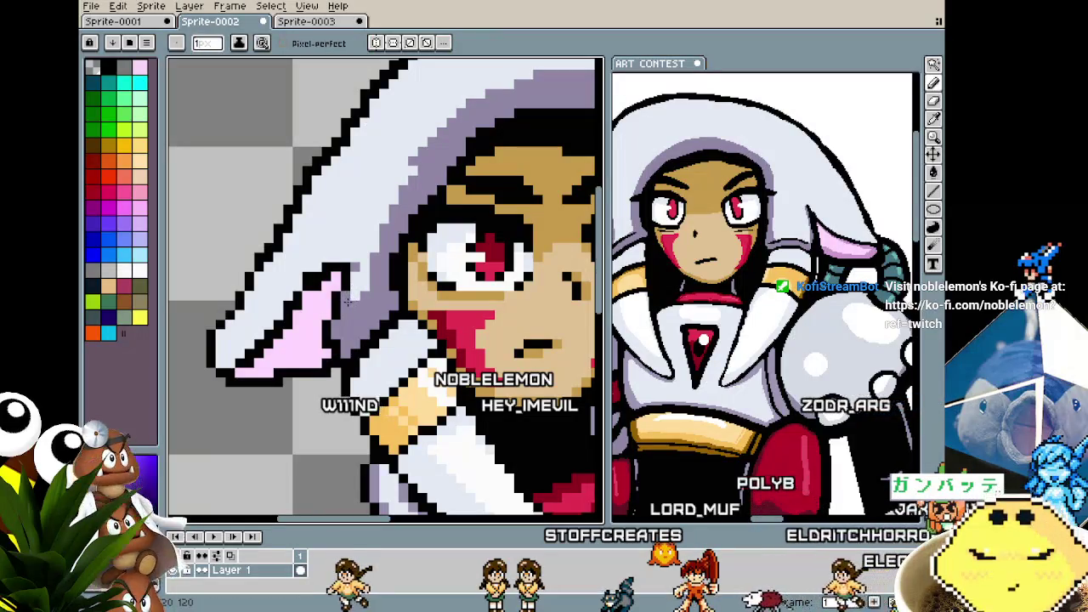
pyautogui.scroll(-2, 360, 292)
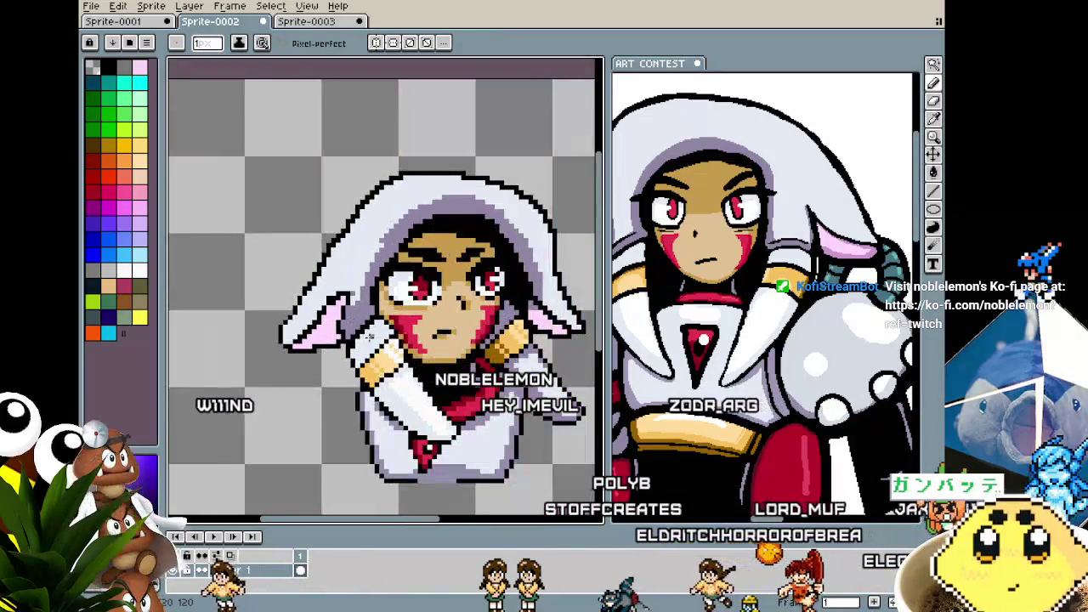
pyautogui.scroll(2, 340, 289)
pyautogui.scroll(1, 329, 286)
# - Sample existing colours near the ear and face and repaint hood pixels with them
pyautogui.press('i')
pyautogui.press('b')
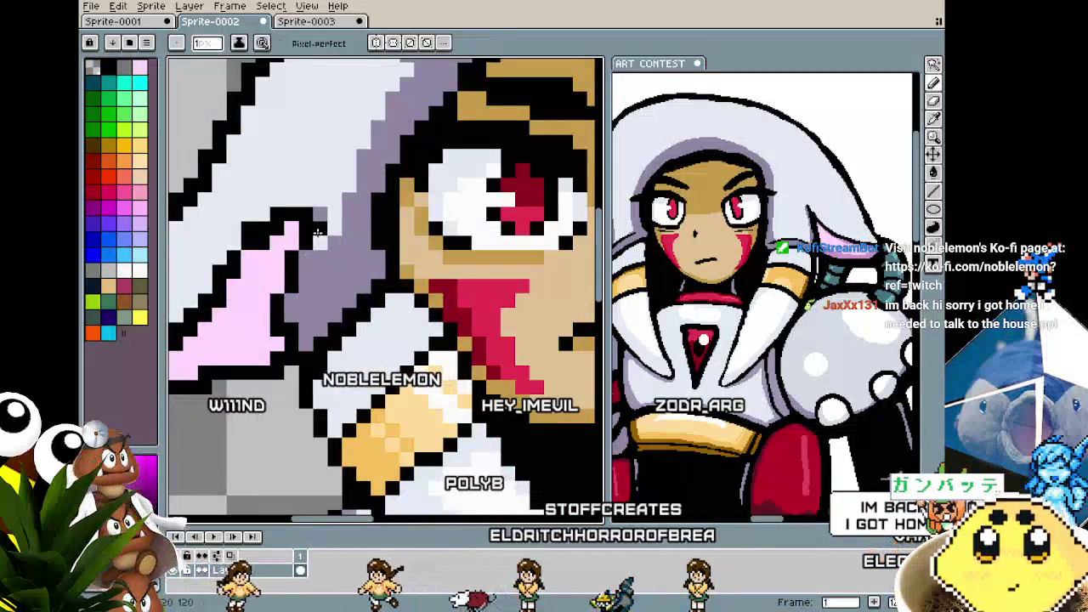
pyautogui.scroll(-3, 298, 282)
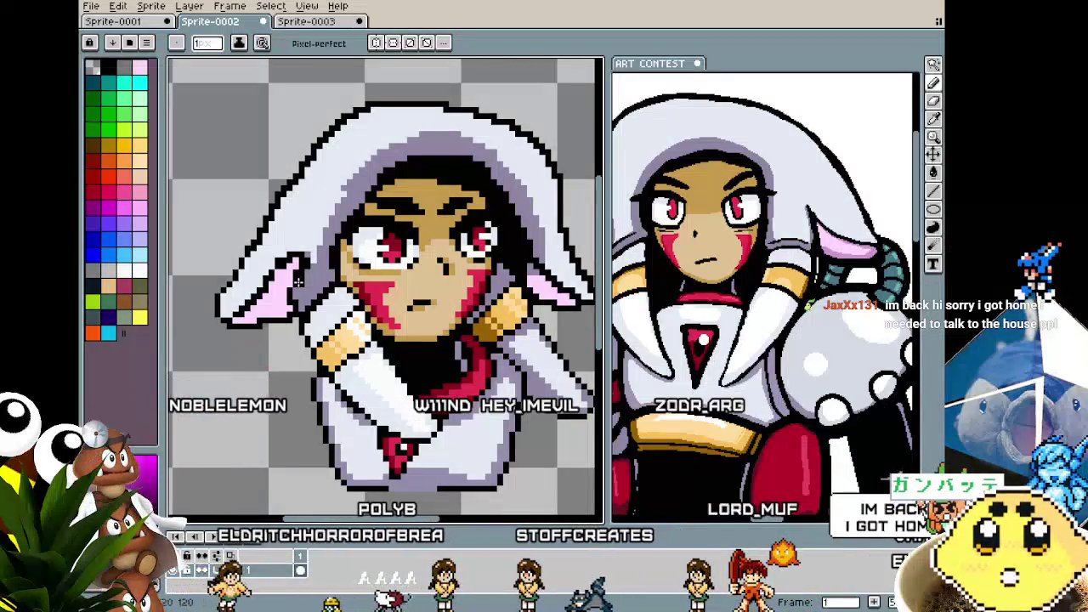
pyautogui.scroll(1, 344, 302)
pyautogui.scroll(1, 331, 289)
pyautogui.scroll(1, 319, 278)
pyautogui.press('i')
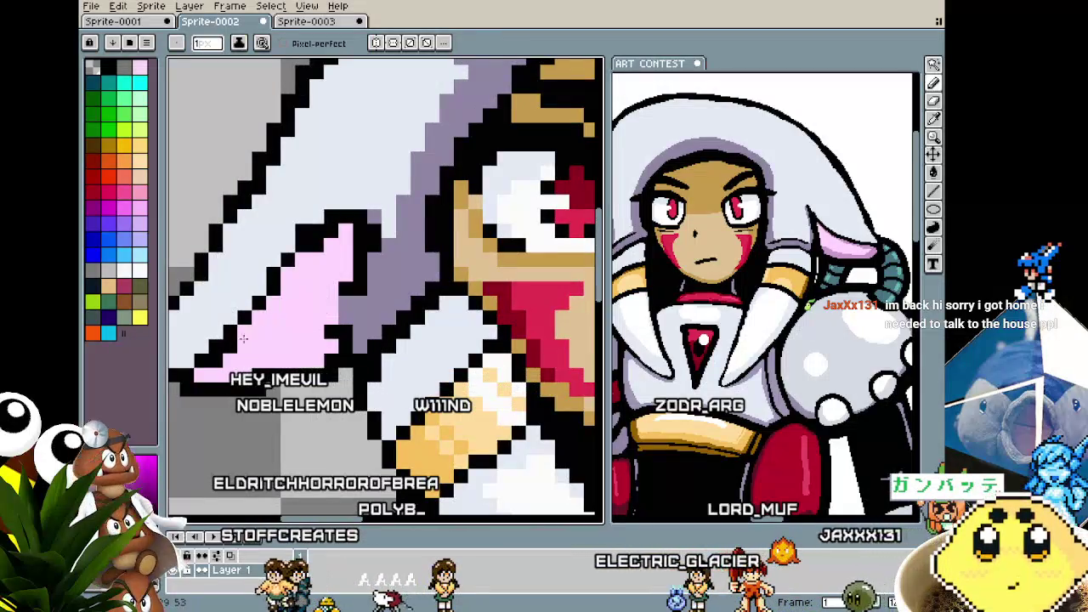
pyautogui.scroll(-2, 229, 360)
pyautogui.scroll(-1, 246, 361)
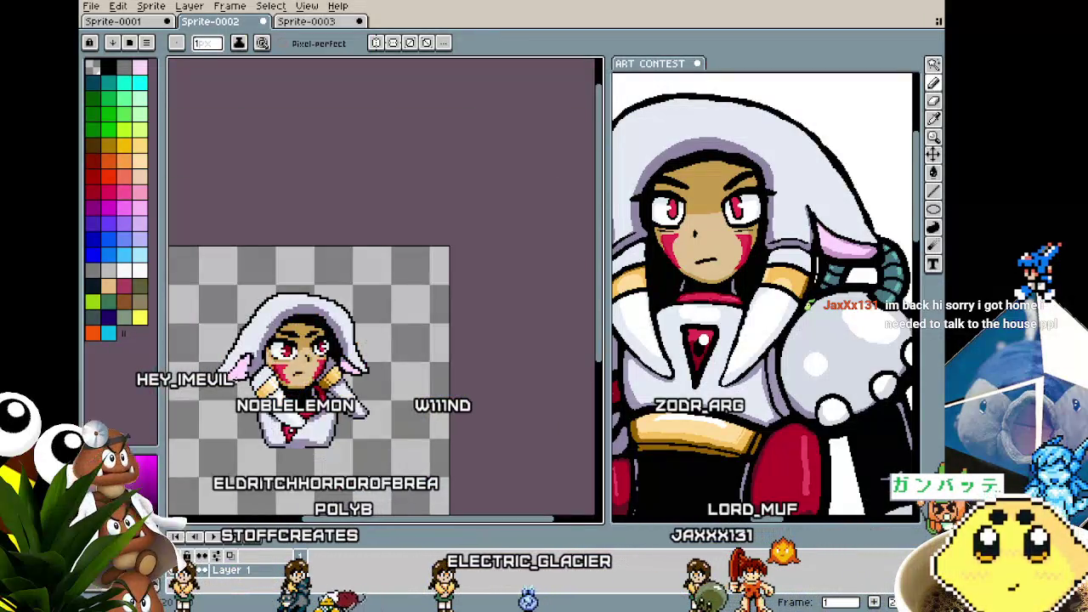
pyautogui.scroll(2, 264, 362)
pyautogui.scroll(1, 280, 364)
pyautogui.press('i')
pyautogui.press('b')
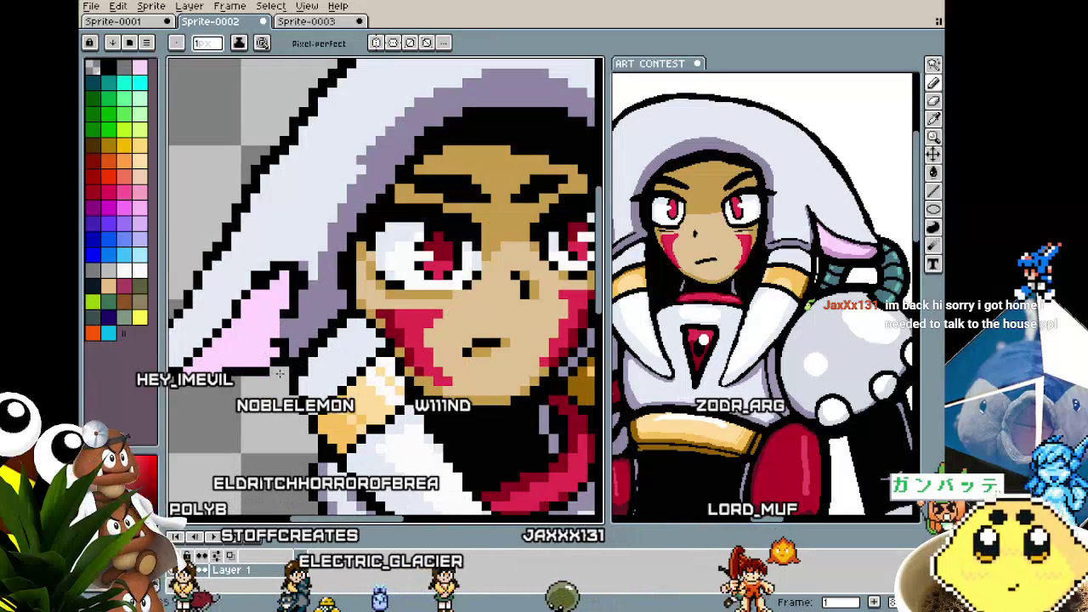
# - Keep sampling colours around the pink flap and face to touch up its pixels
pyautogui.press('i')
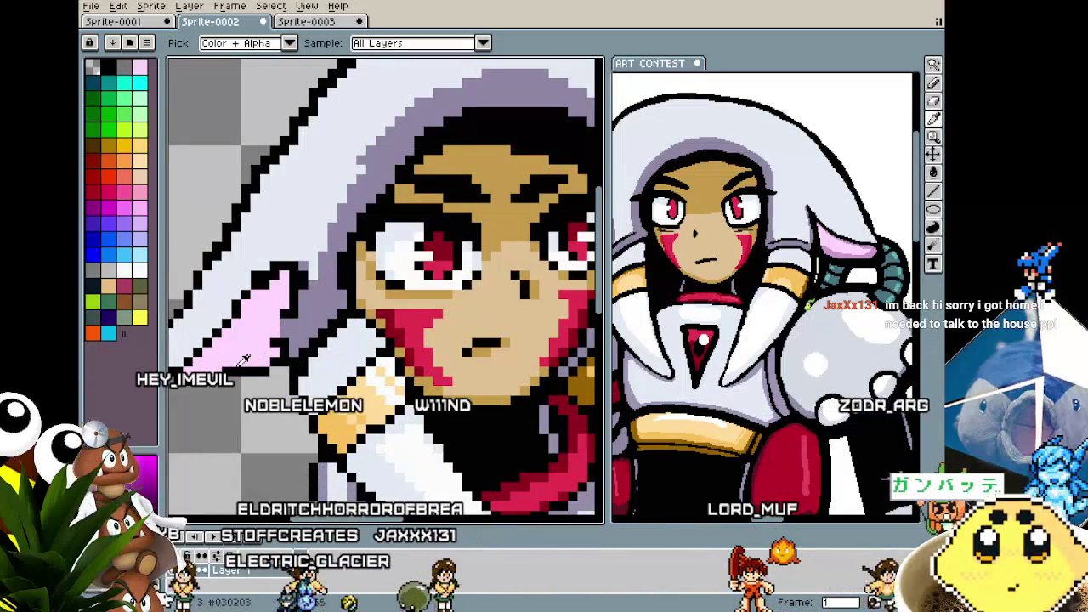
pyautogui.press('b')
pyautogui.scroll(-1, 243, 370)
pyautogui.scroll(-1, 242, 381)
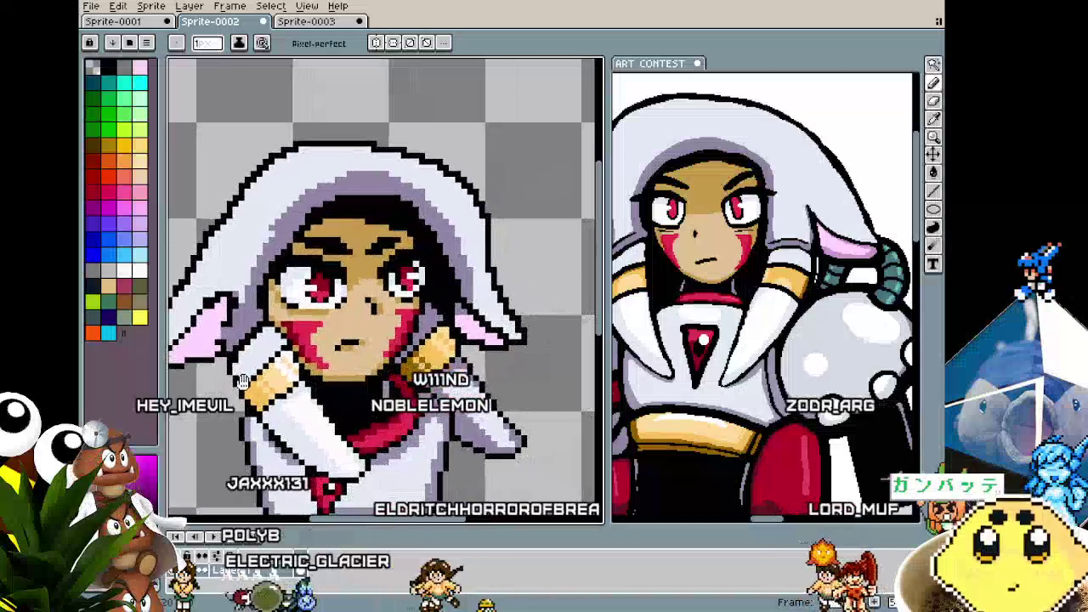
pyautogui.scroll(2, 242, 381)
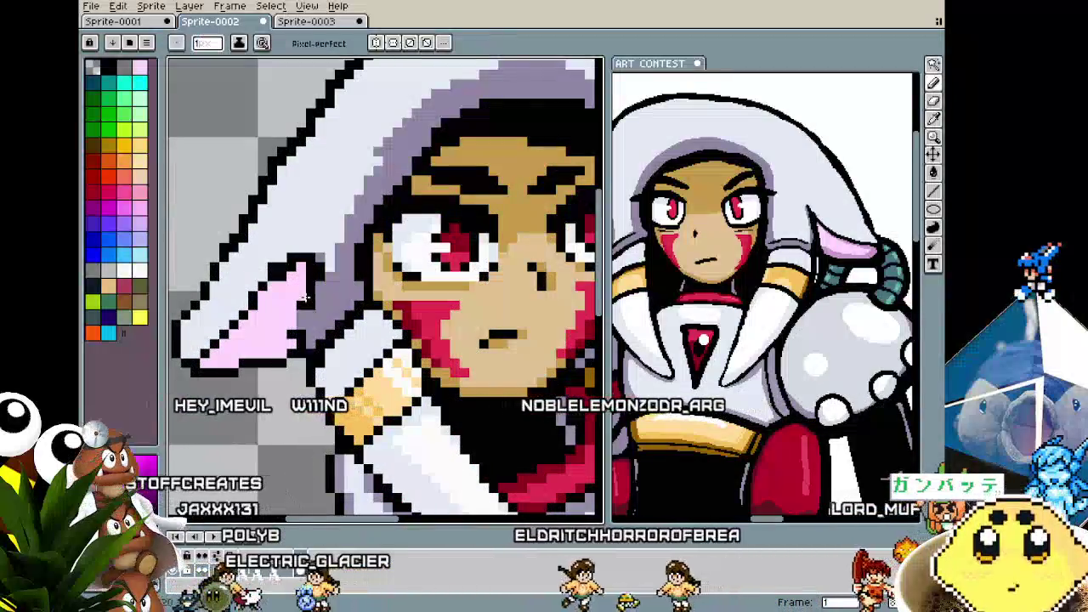
pyautogui.press('i')
pyautogui.press('b')
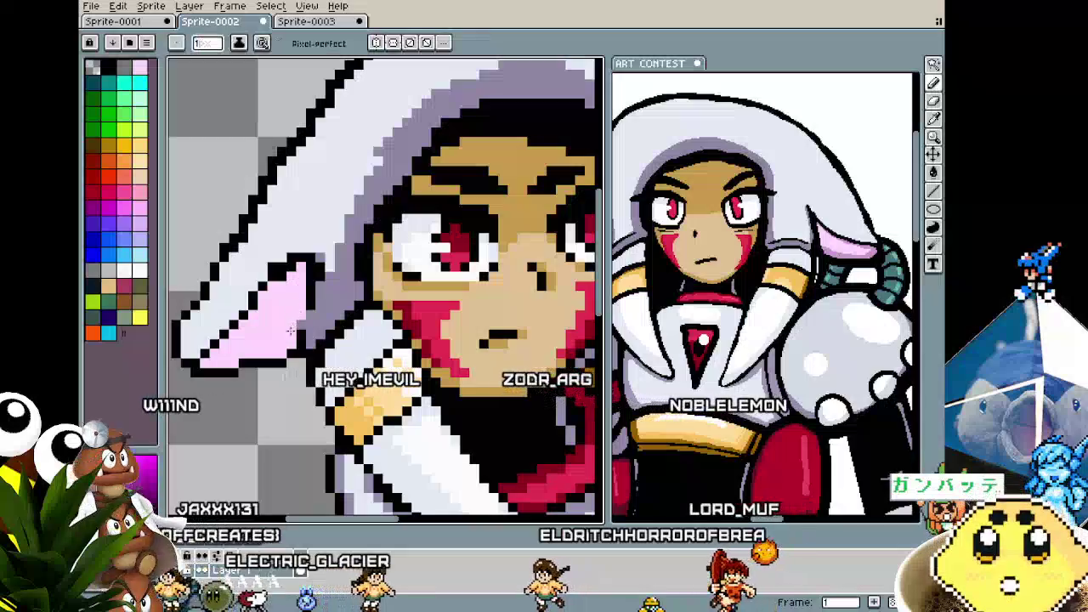
pyautogui.press('i')
pyautogui.press('b')
pyautogui.scroll(-3, 305, 309)
pyautogui.scroll(2, 255, 363)
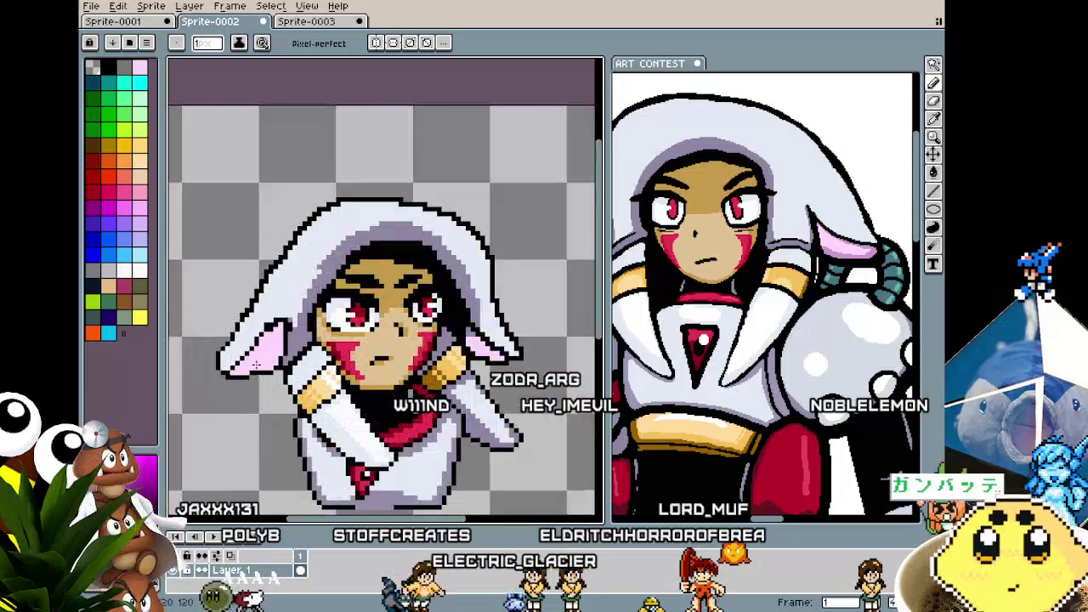
pyautogui.scroll(3, 255, 363)
pyautogui.press('i')
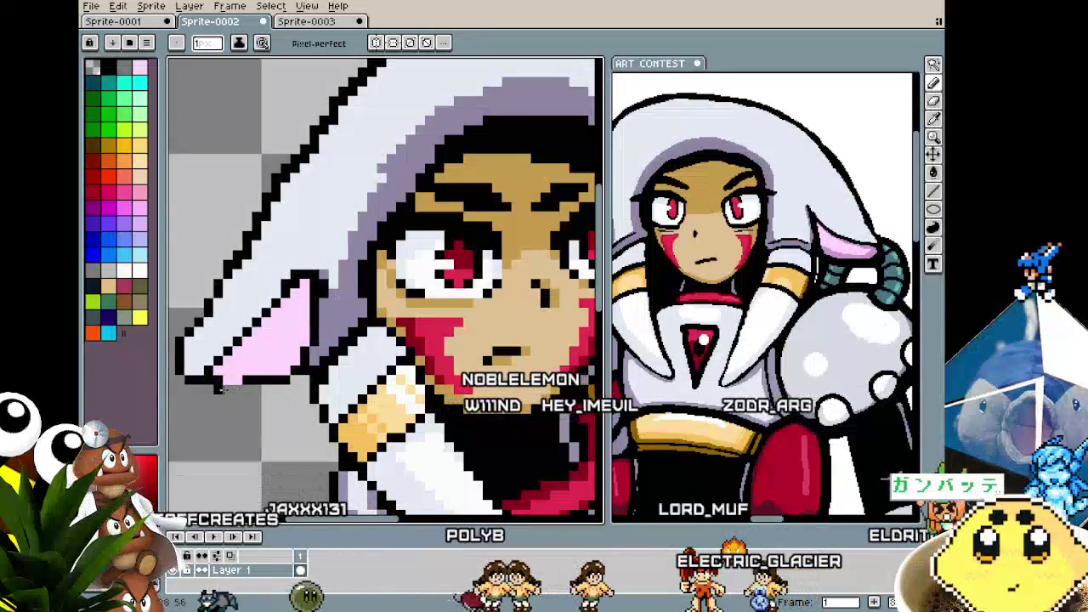
pyautogui.scroll(-3, 211, 392)
pyautogui.scroll(3, 205, 407)
pyautogui.scroll(2, 211, 401)
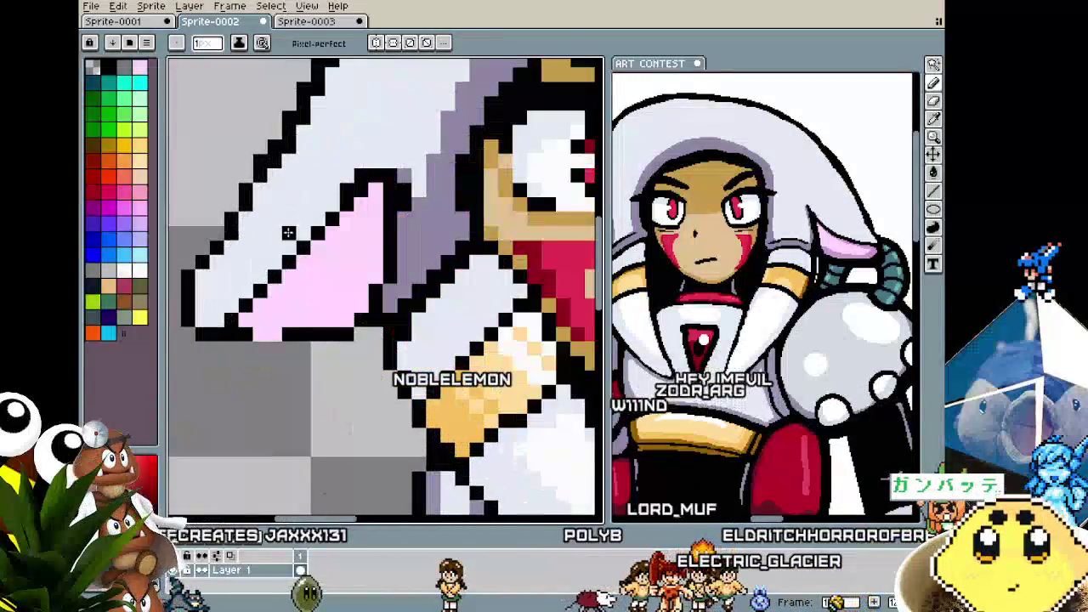
pyautogui.scroll(-1, 232, 364)
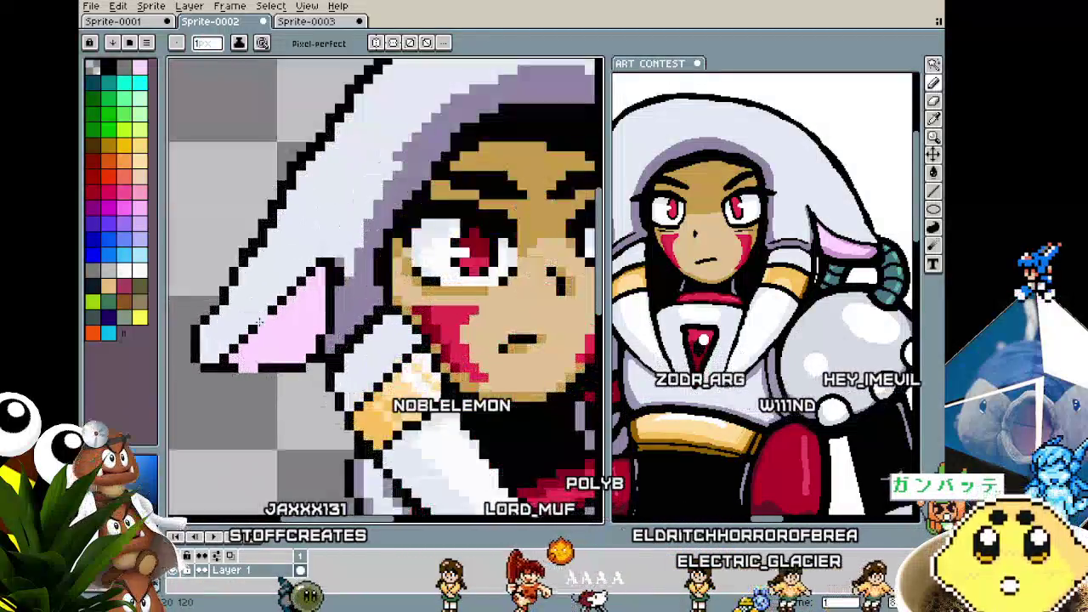
pyautogui.scroll(2, 280, 306)
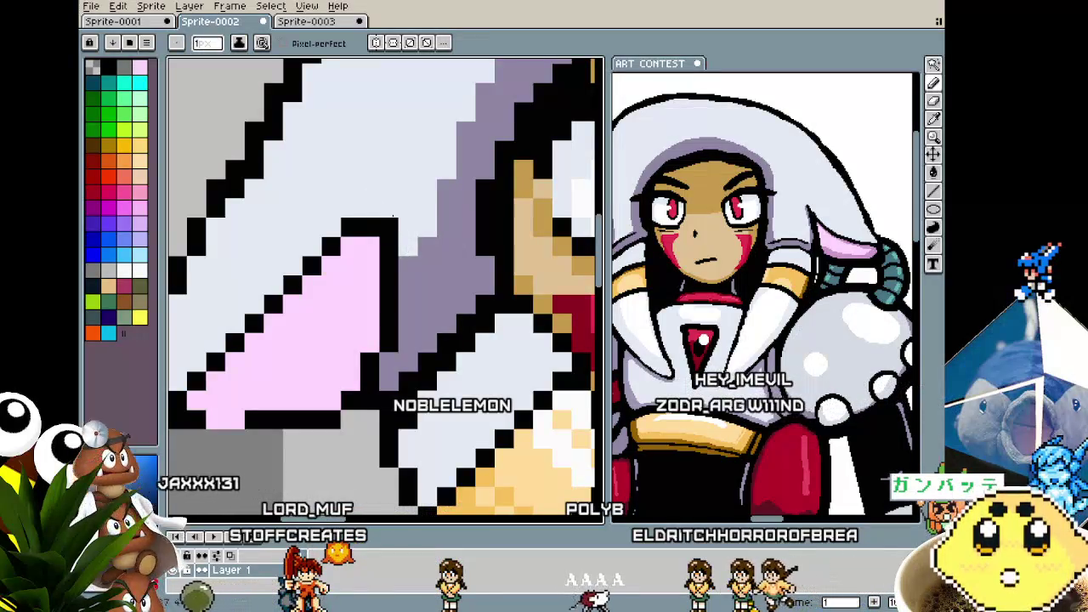
pyautogui.scroll(-3, 363, 381)
pyautogui.scroll(2, 315, 352)
pyautogui.scroll(1, 318, 352)
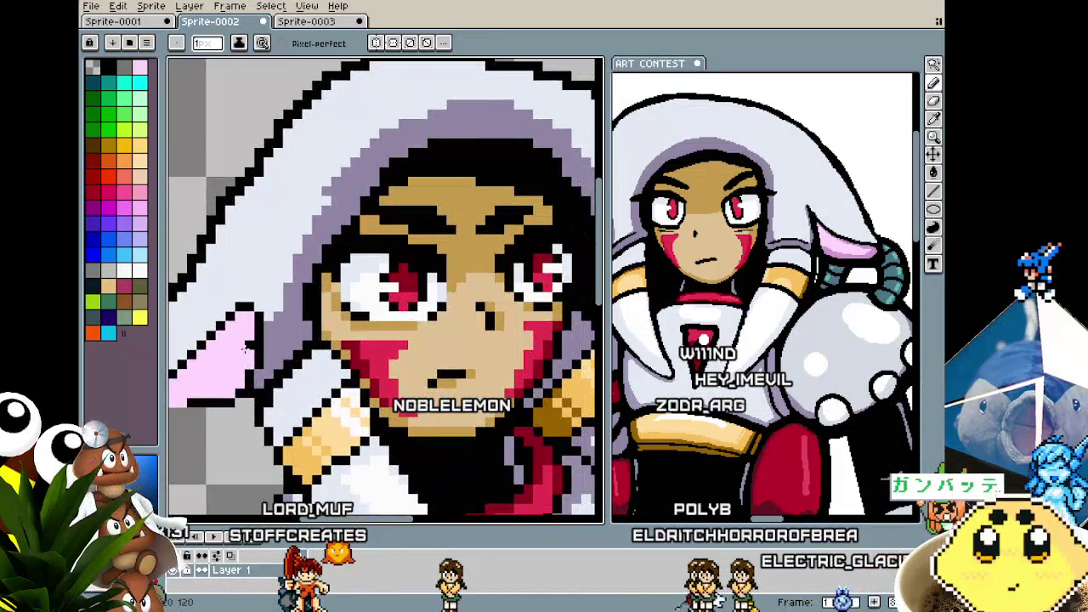
pyautogui.scroll(-2, 246, 363)
pyautogui.scroll(1, 217, 379)
pyautogui.scroll(1, 228, 354)
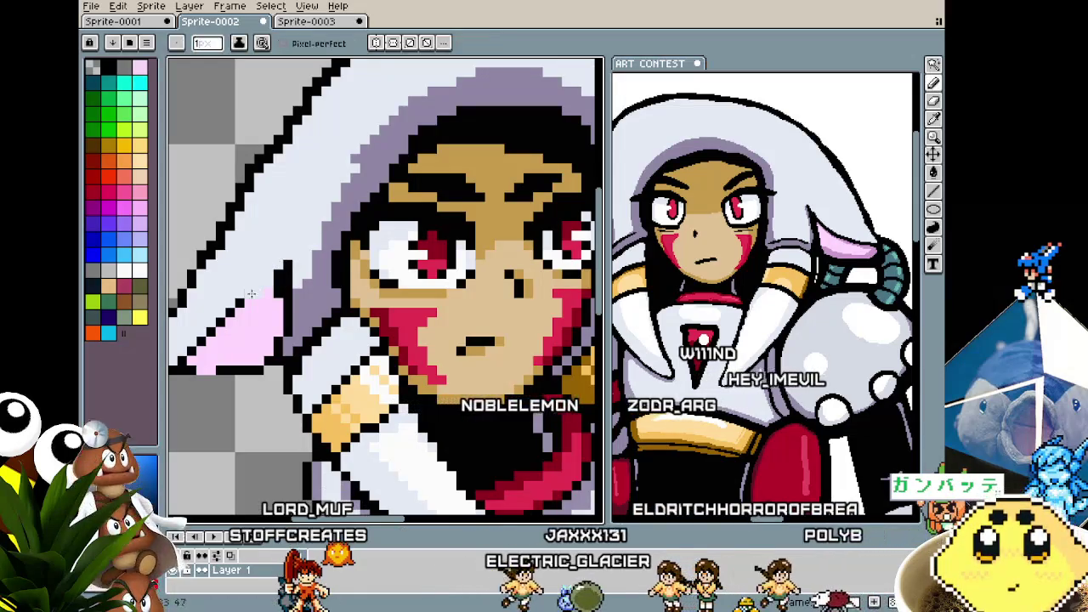
pyautogui.scroll(-3, 231, 312)
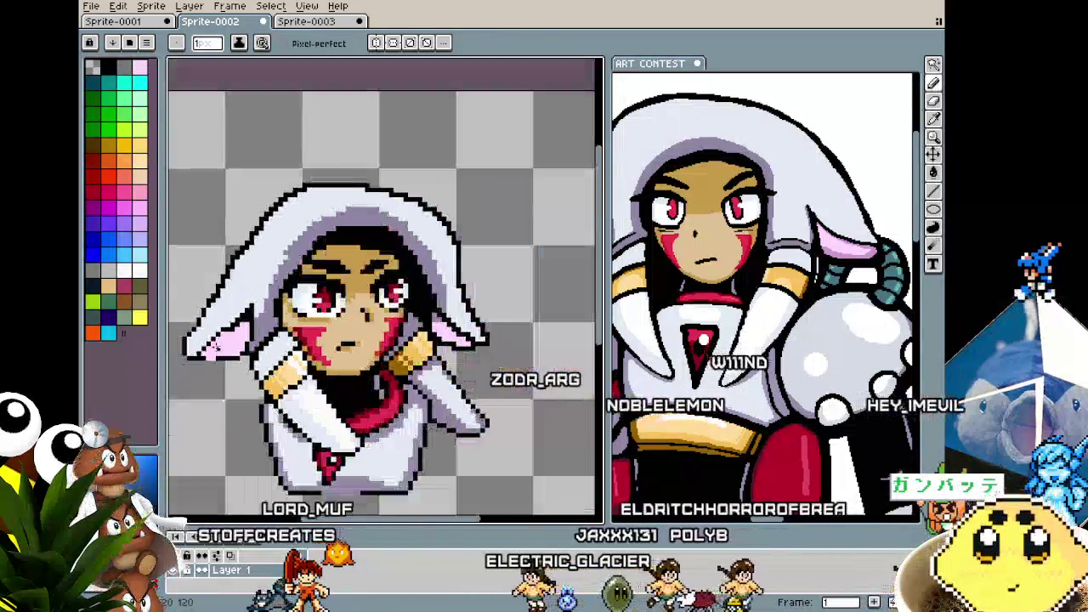
pyautogui.scroll(1, 340, 310)
pyautogui.scroll(1, 362, 309)
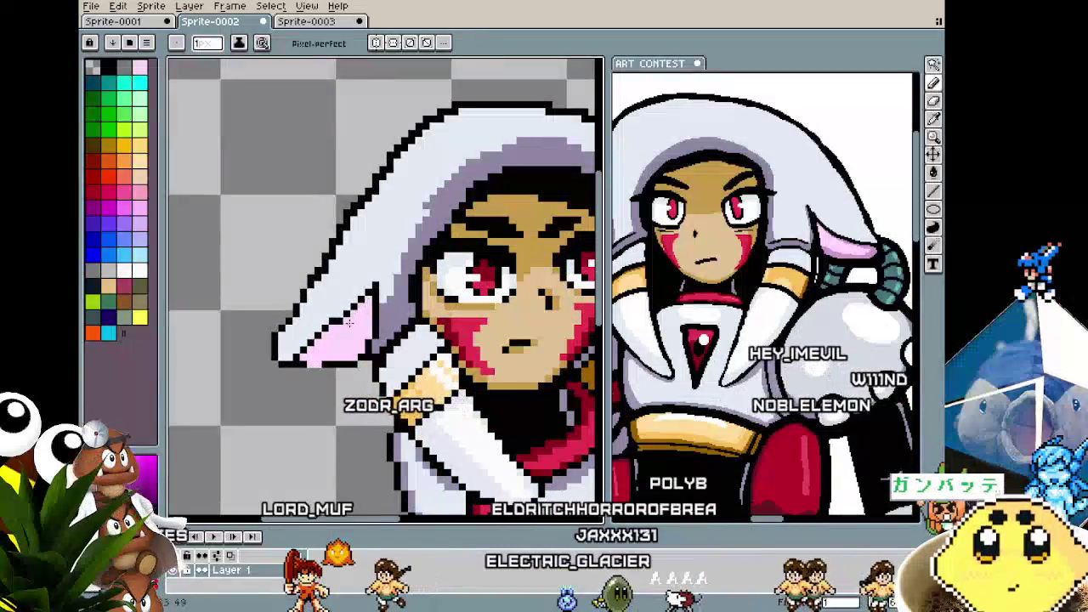
pyautogui.scroll(-2, 340, 340)
pyautogui.scroll(-1, 316, 396)
pyautogui.scroll(2, 317, 372)
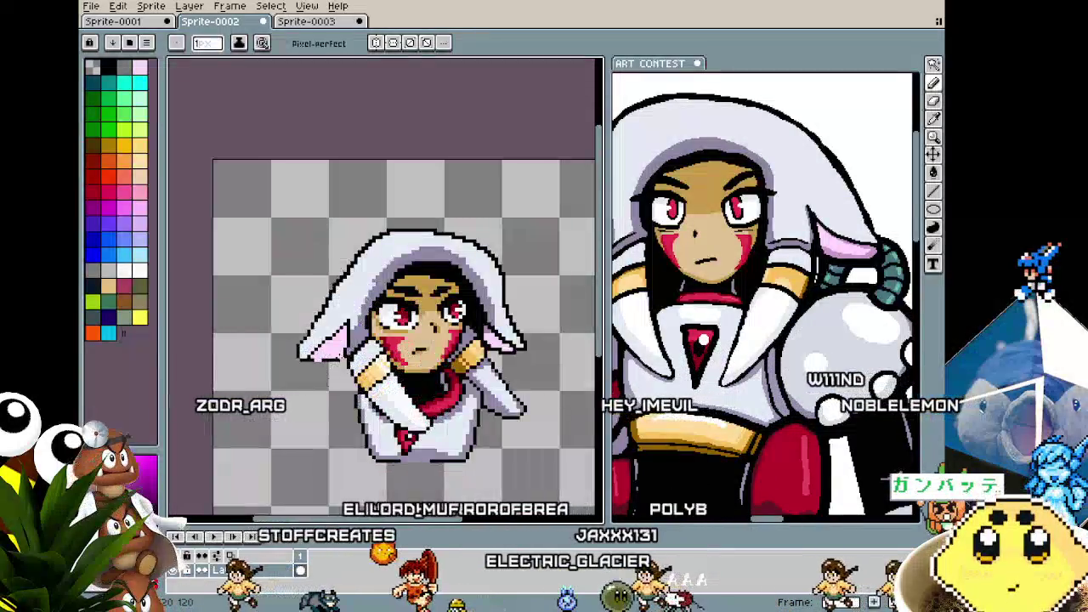
pyautogui.scroll(1, 327, 367)
pyautogui.scroll(1, 336, 361)
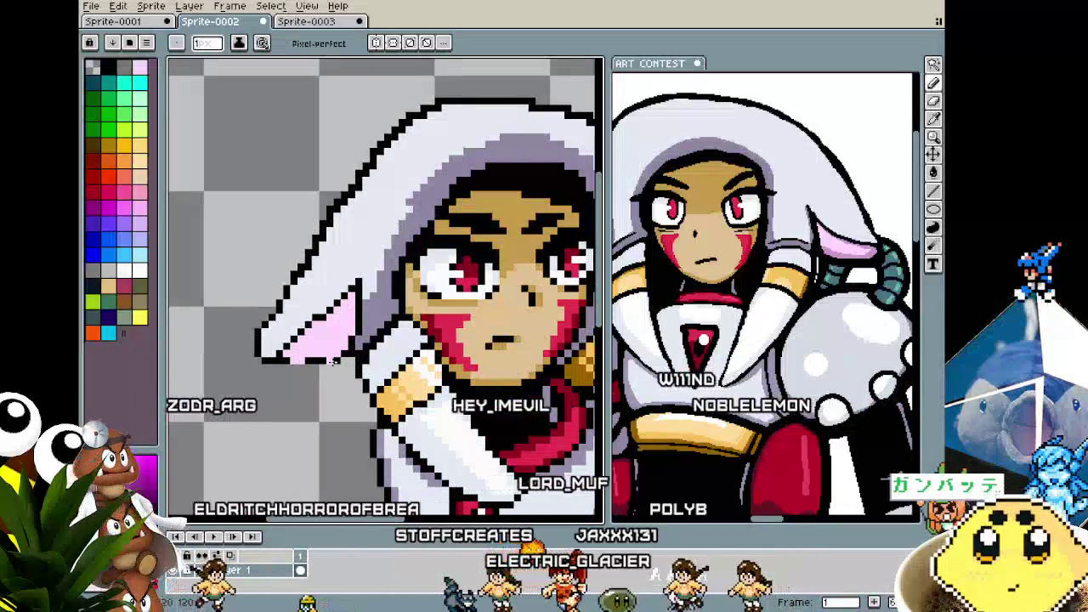
pyautogui.scroll(1, 323, 362)
pyautogui.scroll(1, 308, 359)
pyautogui.press('alt')
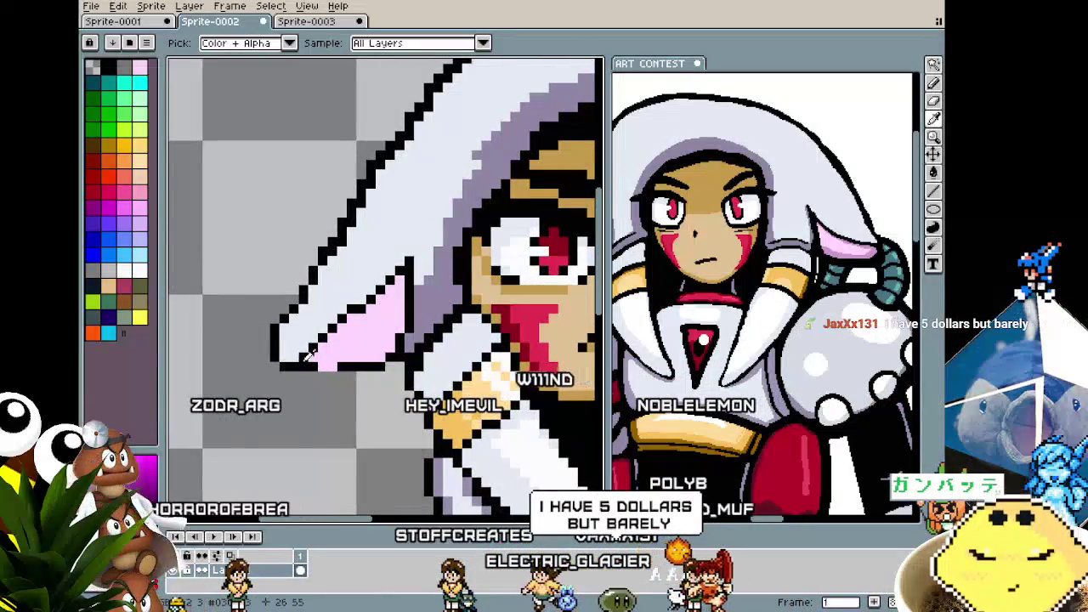
pyautogui.keyDown('alt'); pyautogui.click(310, 355); pyautogui.keyUp('alt')
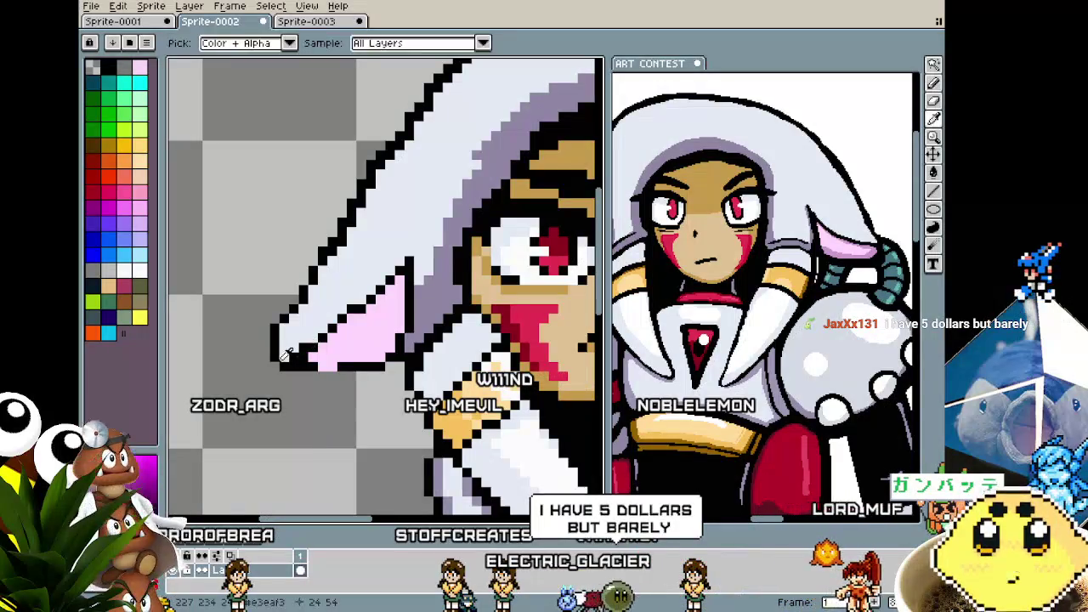
pyautogui.keyDown('alt'); pyautogui.click(269, 358); pyautogui.keyUp('alt')
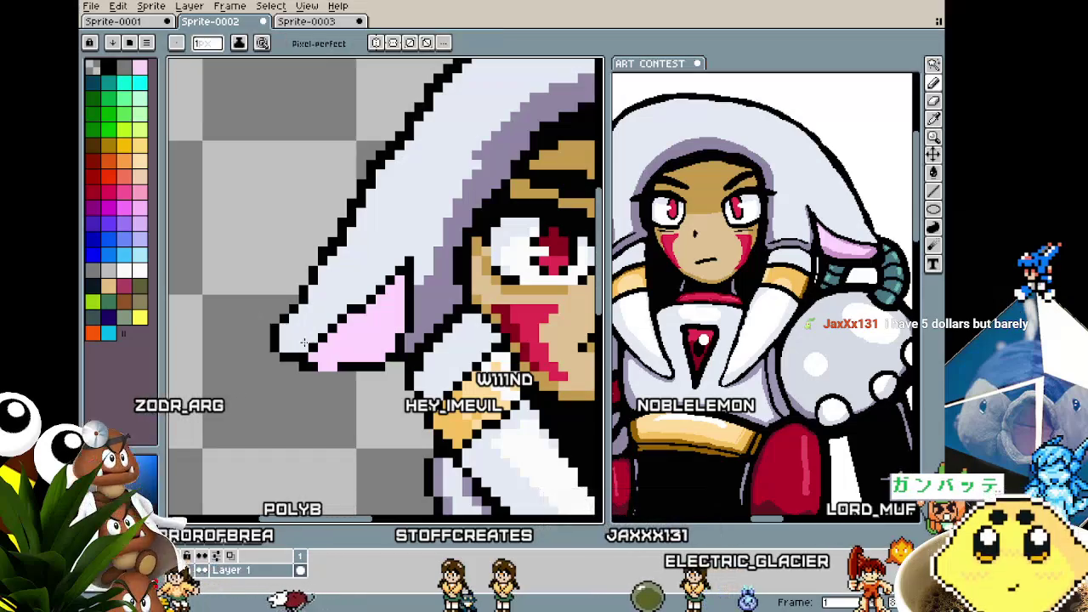
pyautogui.scroll(-2, 274, 425)
pyautogui.scroll(-1, 274, 425)
pyautogui.scroll(2, 357, 340)
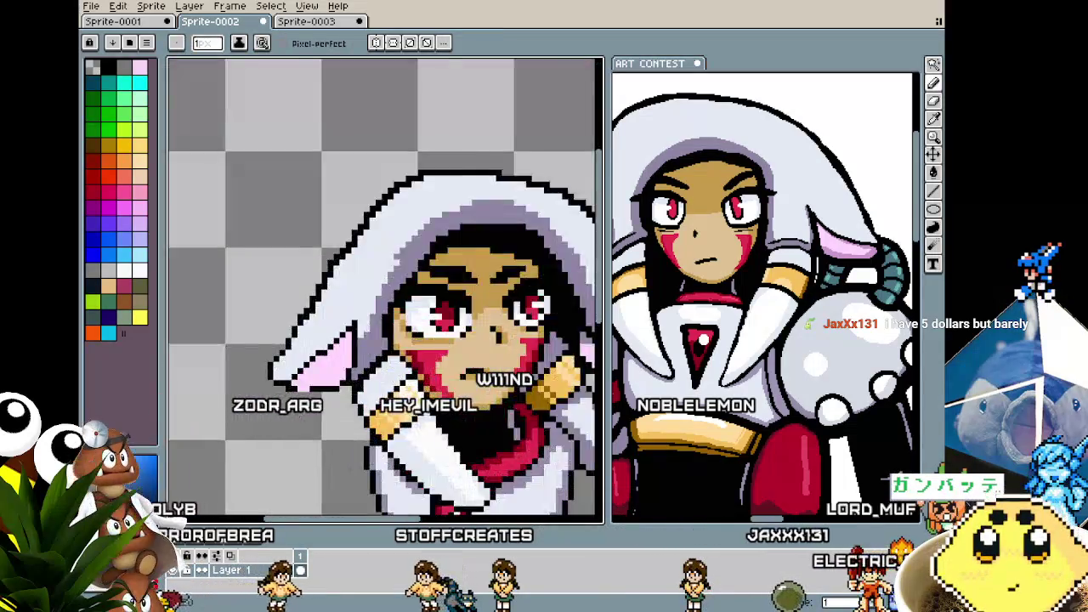
pyautogui.scroll(1, 417, 279)
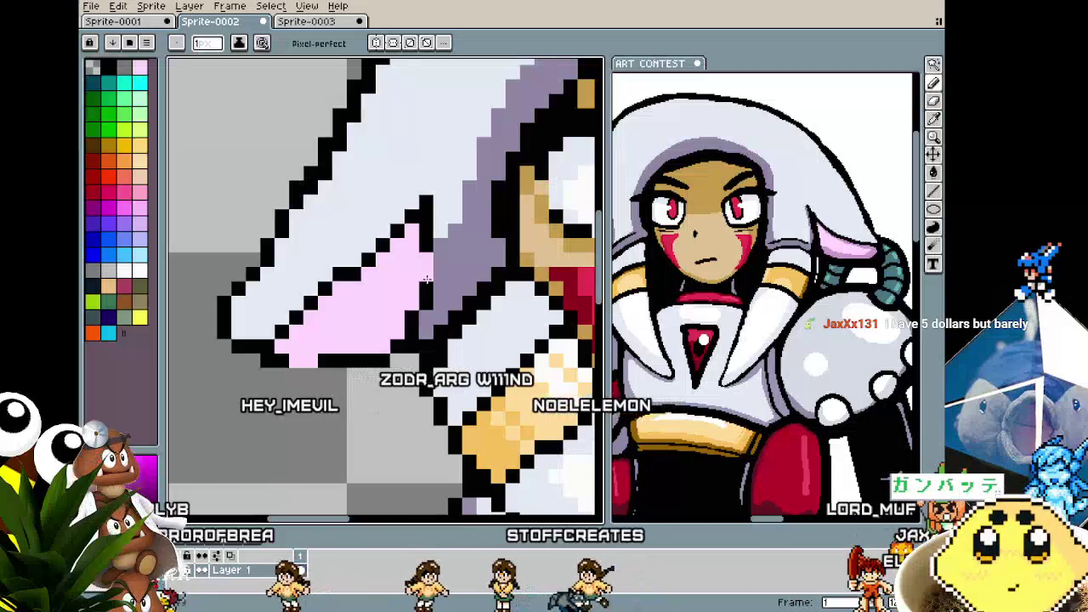
pyautogui.scroll(-2, 376, 403)
pyautogui.scroll(-2, 376, 404)
pyautogui.scroll(3, 340, 395)
pyautogui.scroll(2, 245, 377)
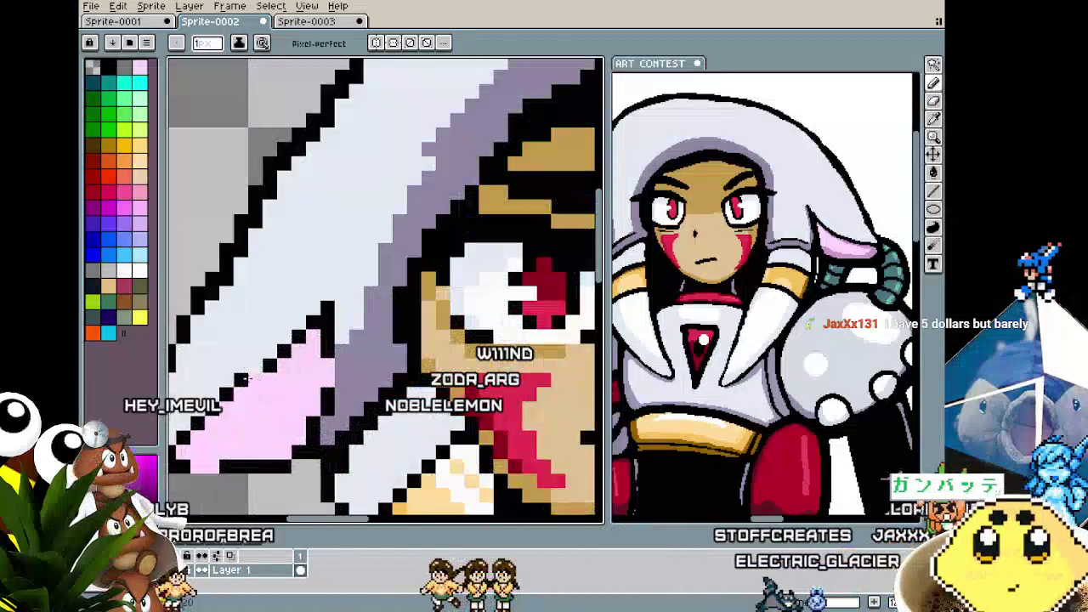
pyautogui.scroll(-2, 258, 379)
pyautogui.scroll(-1, 270, 437)
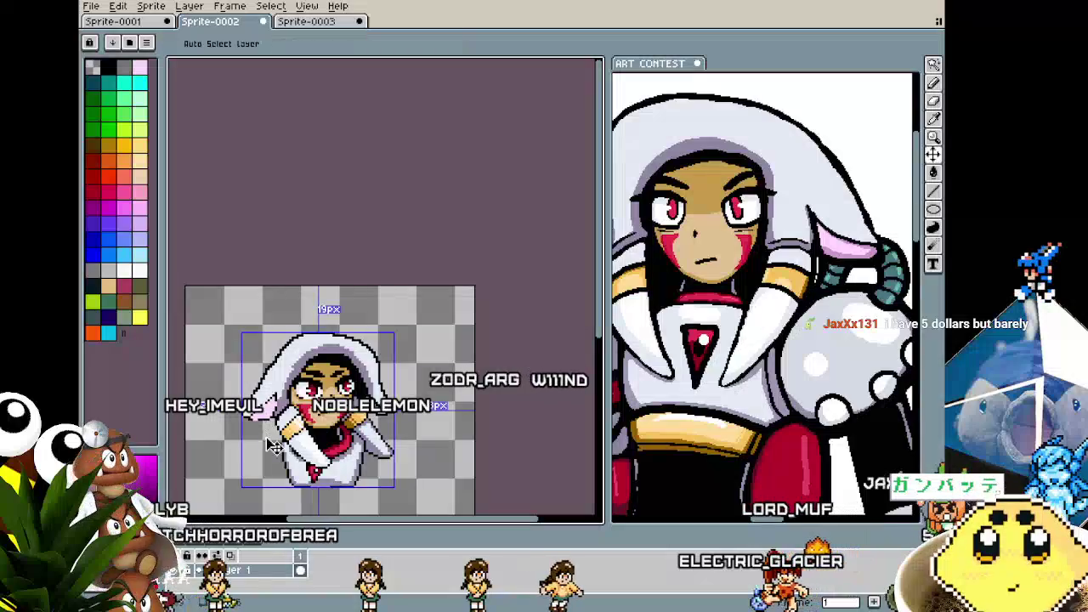
# - Paint the left flap's black edge pixels pink with the Pencil
pyautogui.scroll(3, 268, 397)
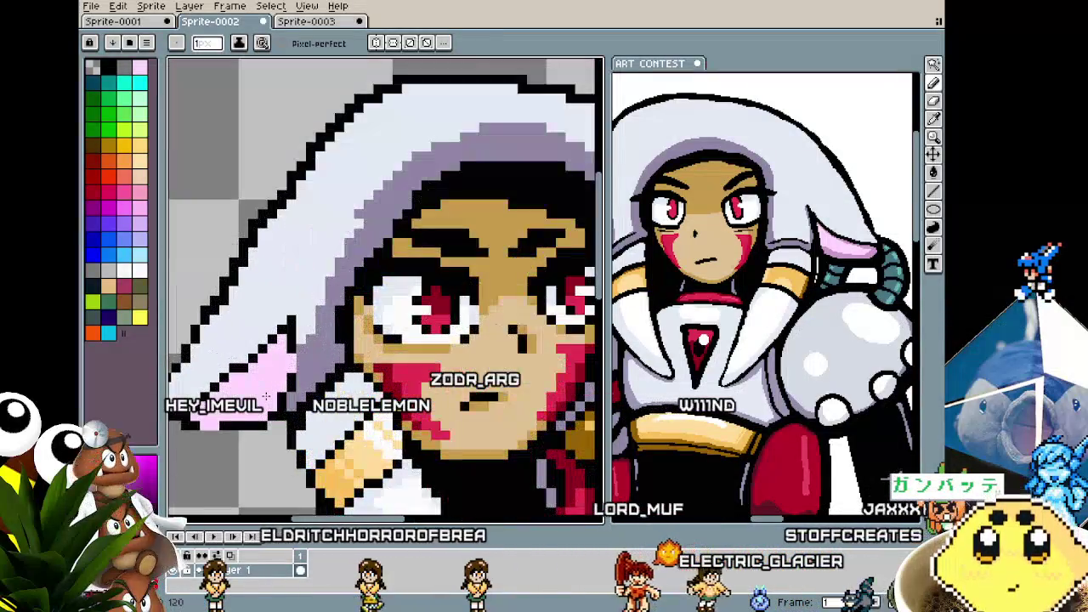
pyautogui.scroll(-2, 258, 394)
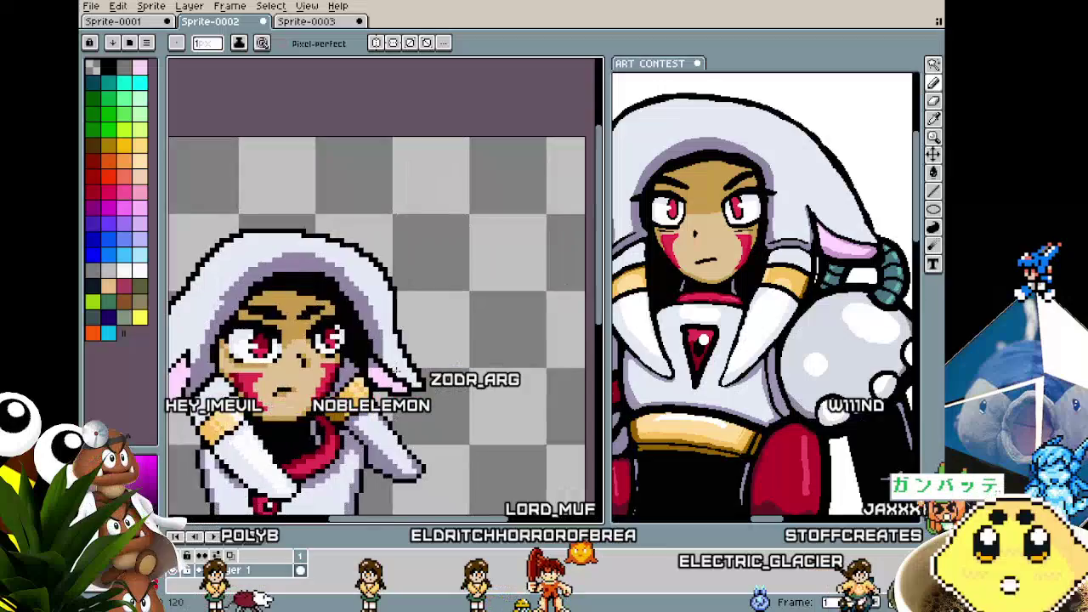
pyautogui.scroll(3, 357, 389)
pyautogui.scroll(1, 391, 388)
pyautogui.keyDown('alt'); pyautogui.click(392, 386); pyautogui.keyUp('alt')
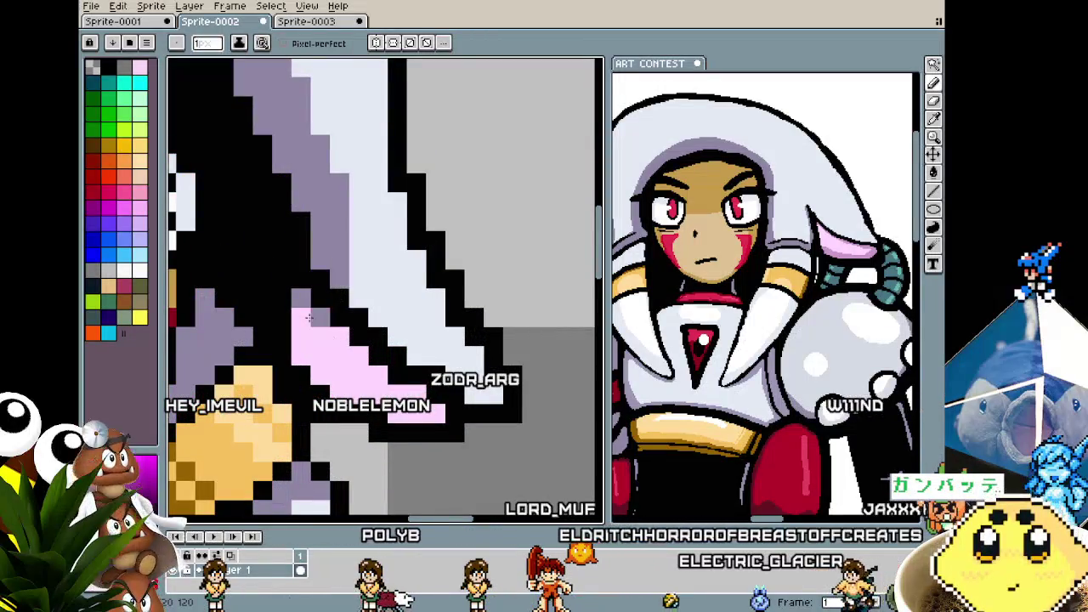
pyautogui.scroll(-2, 304, 305)
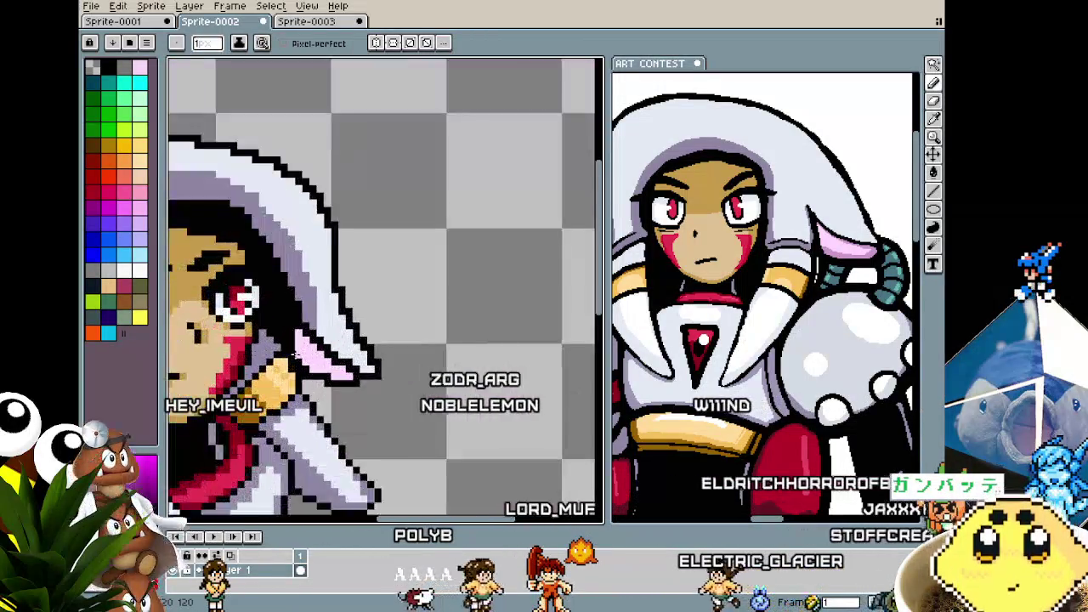
pyautogui.scroll(2, 307, 325)
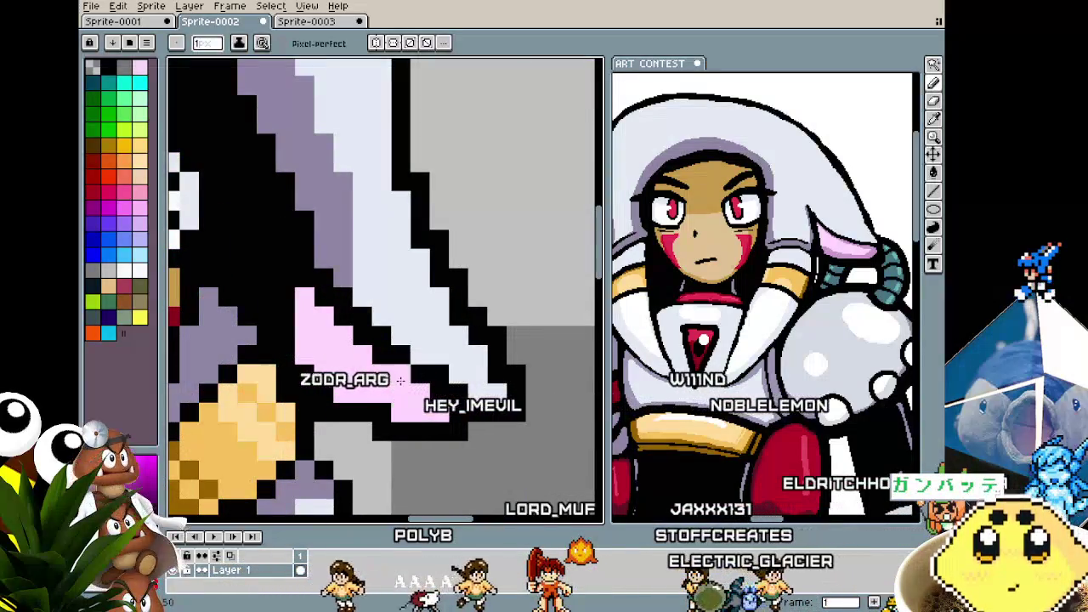
pyautogui.click(364, 343)
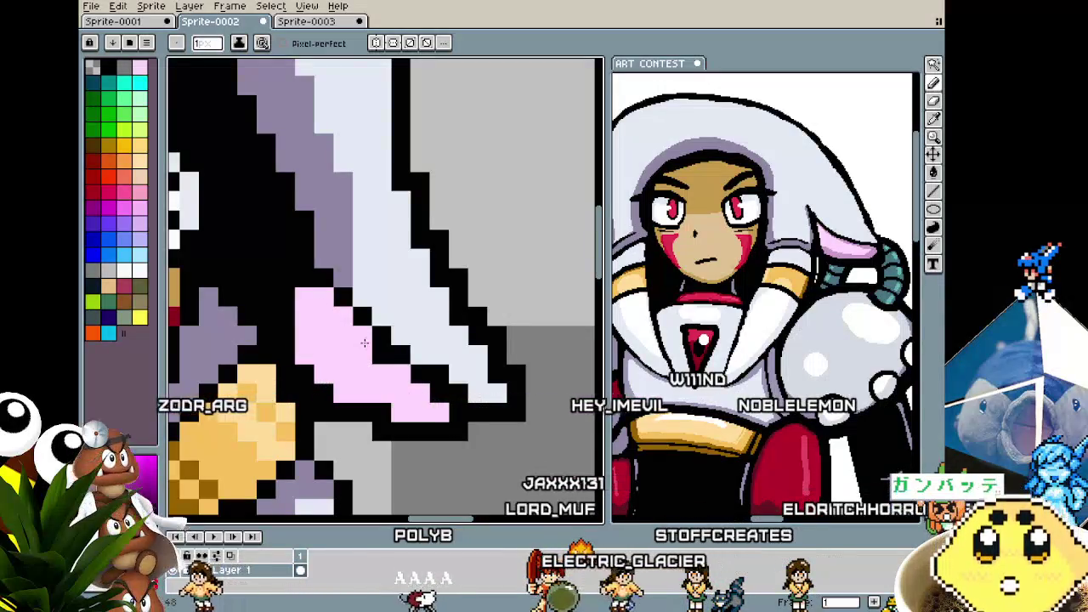
# - Repaint the black row under the pink flap as a sampled gray line
pyautogui.keyDown('alt'); pyautogui.click(498, 450); pyautogui.keyUp('alt')
pyautogui.keyDown('alt'); pyautogui.click(473, 434); pyautogui.keyUp('alt')
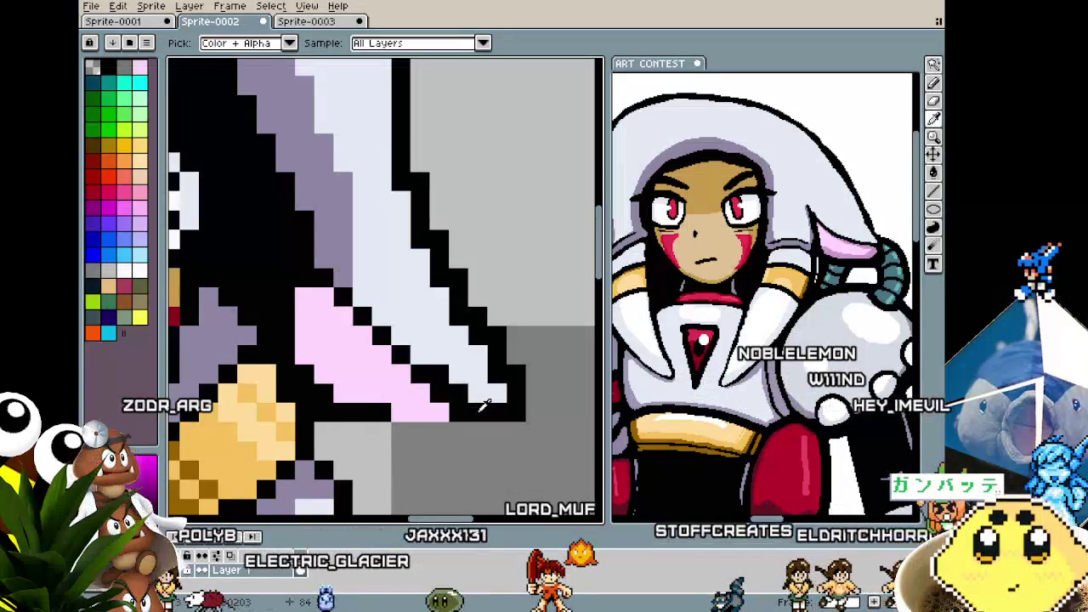
pyautogui.moveTo(383, 431); pyautogui.dragTo(472, 420)
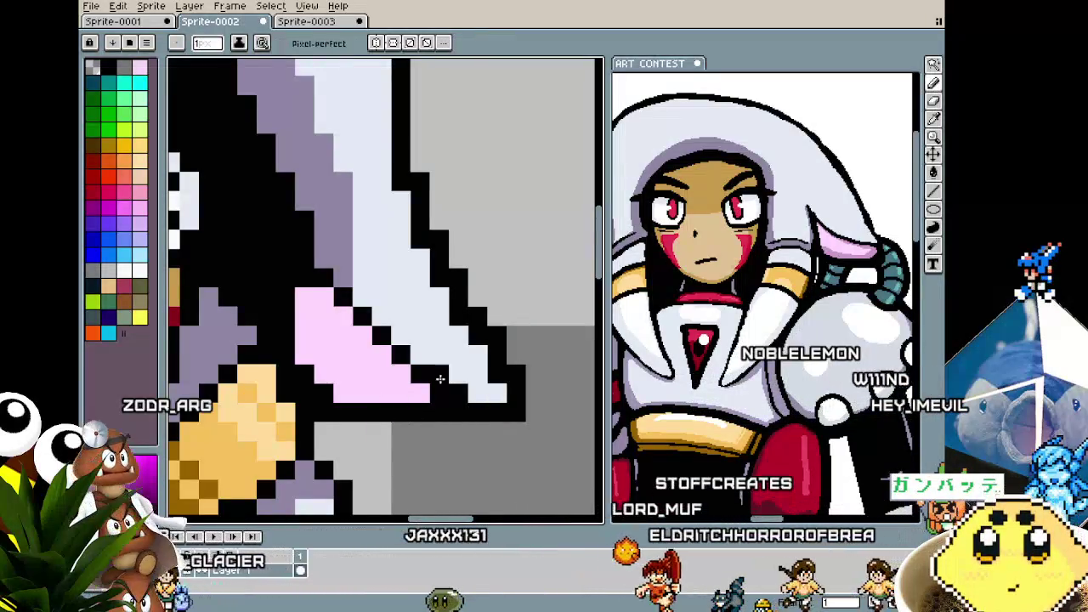
pyautogui.scroll(-3, 397, 445)
pyautogui.scroll(1, 397, 445)
pyautogui.scroll(1, 395, 444)
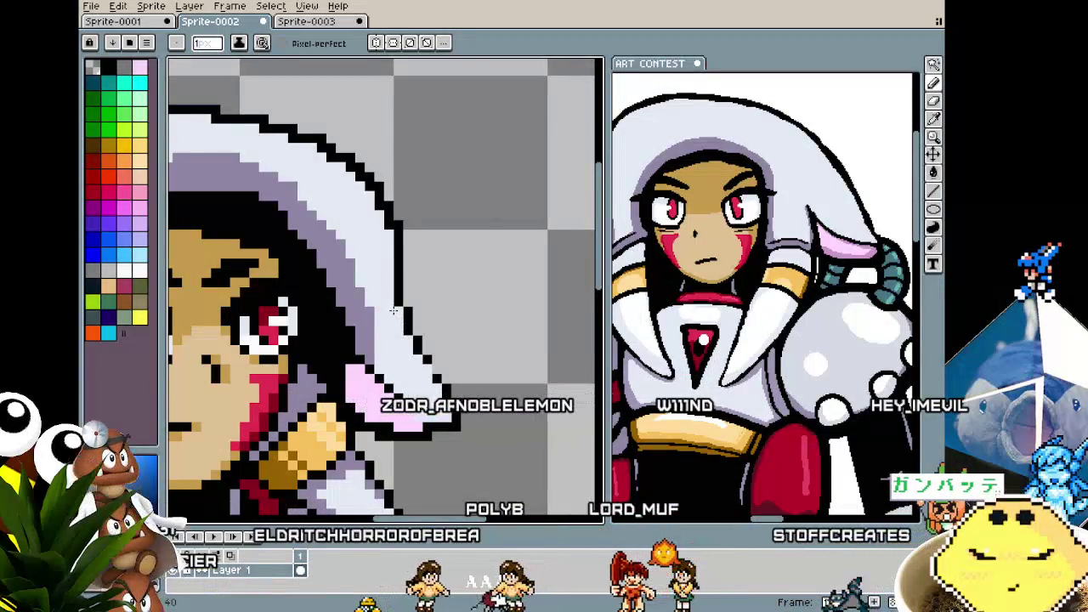
# - Zoom around the bust and pick up an existing colour from the hood
pyautogui.scroll(-3, 374, 204)
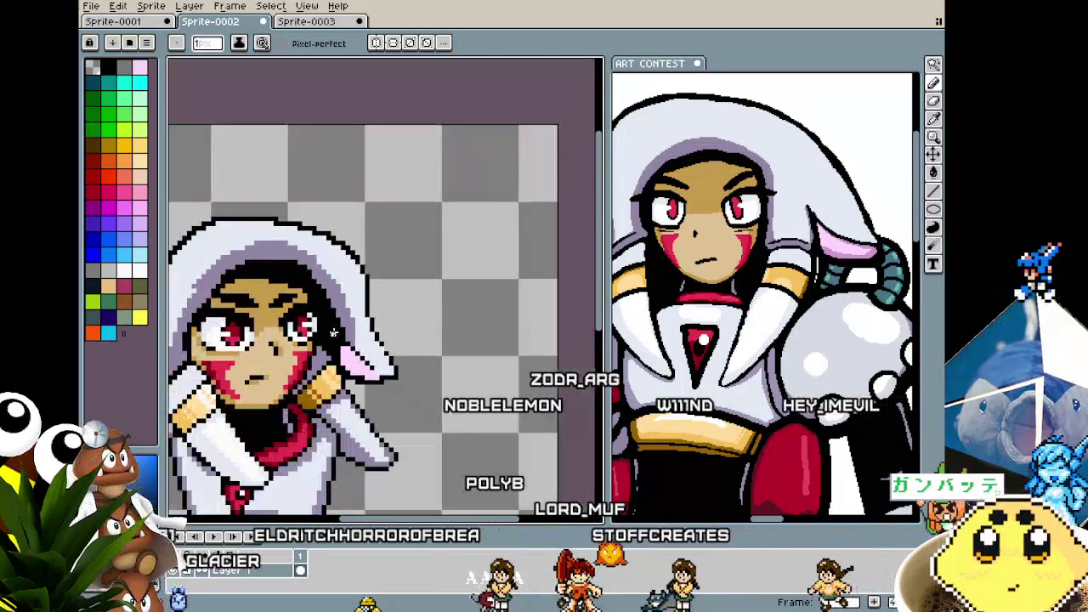
pyautogui.scroll(-2, 373, 204)
pyautogui.scroll(3, 514, 370)
pyautogui.scroll(2, 510, 370)
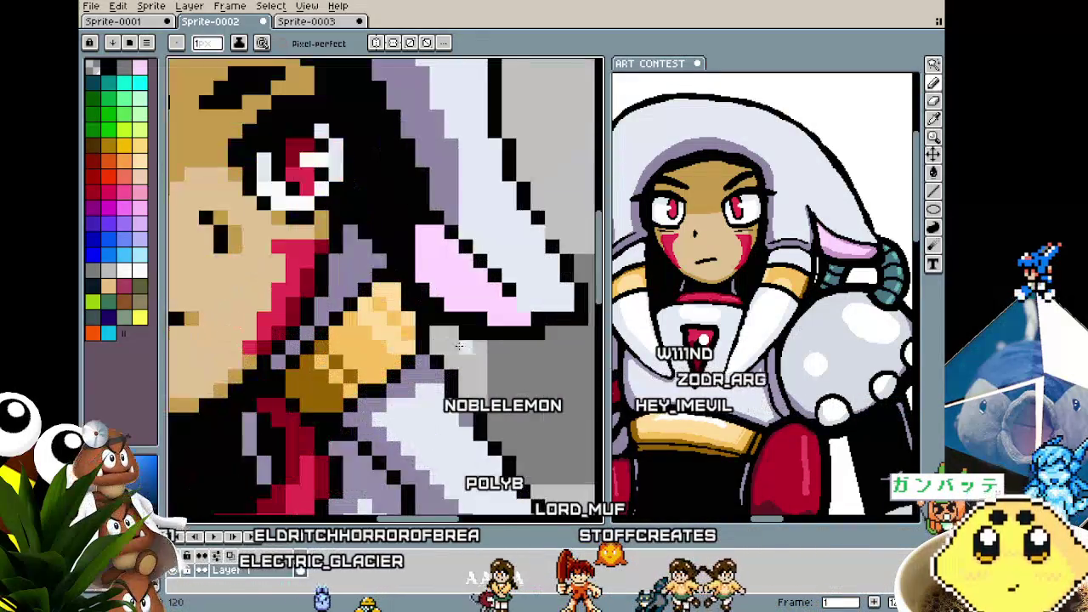
pyautogui.scroll(1, 383, 383)
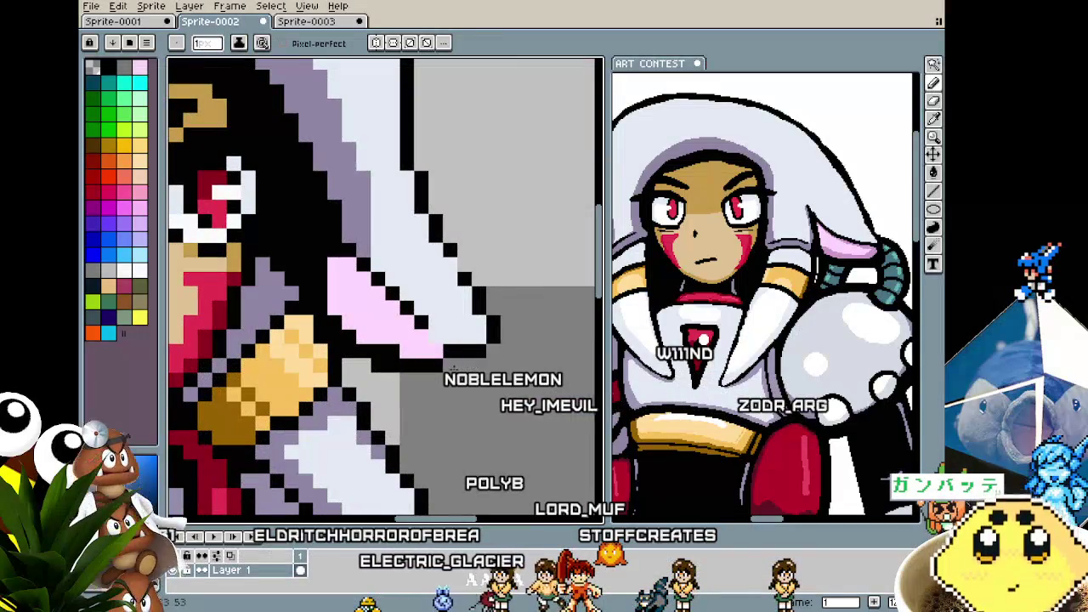
pyautogui.scroll(-3, 421, 422)
pyautogui.scroll(2, 404, 417)
pyautogui.scroll(1, 386, 411)
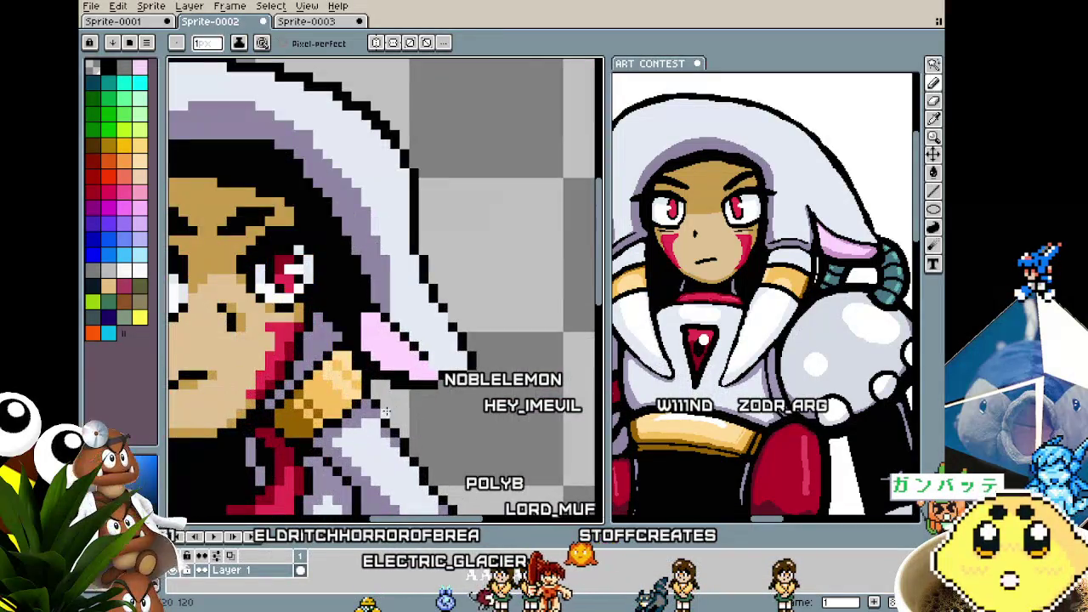
pyautogui.scroll(-3, 364, 314)
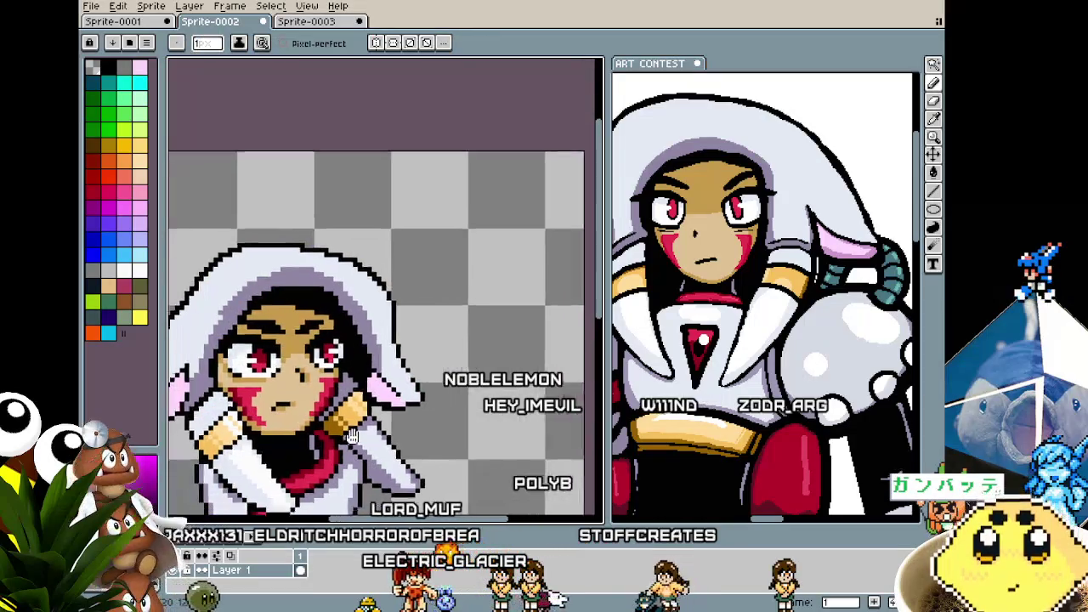
pyautogui.scroll(2, 214, 301)
pyautogui.scroll(1, 217, 310)
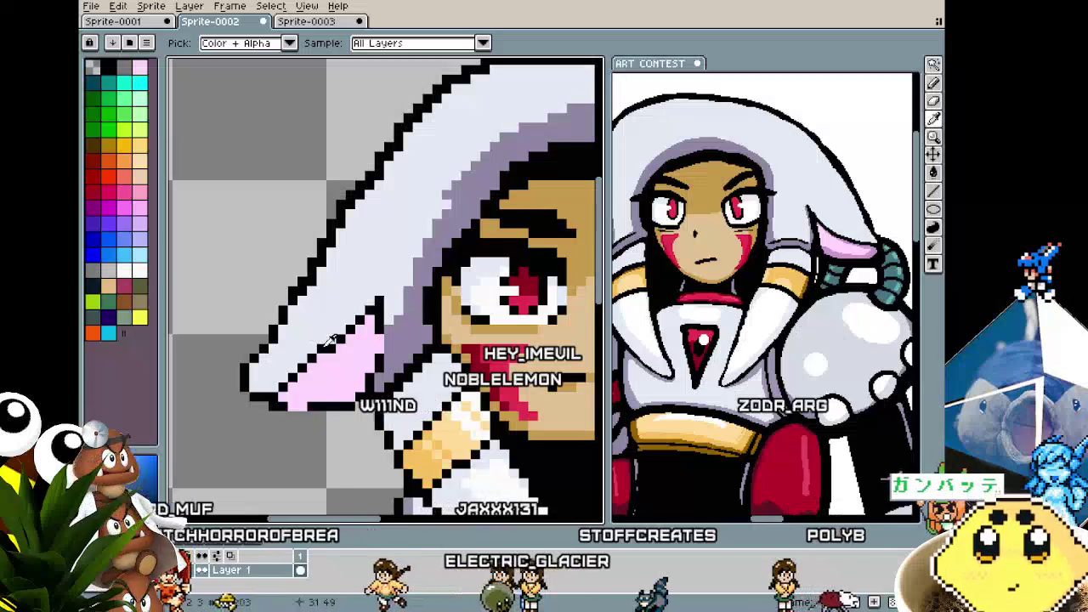
pyautogui.scroll(-2, 281, 361)
pyautogui.scroll(-1, 246, 387)
pyautogui.scroll(1, 234, 400)
pyautogui.scroll(1, 234, 399)
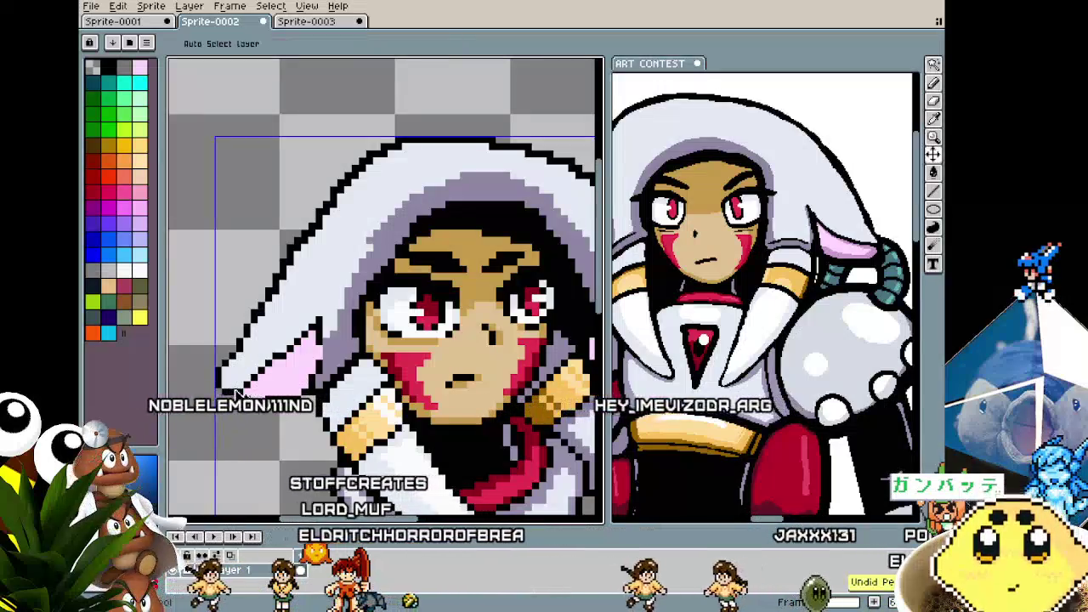
pyautogui.keyDown('alt'); pyautogui.click(252, 313); pyautogui.keyUp('alt')
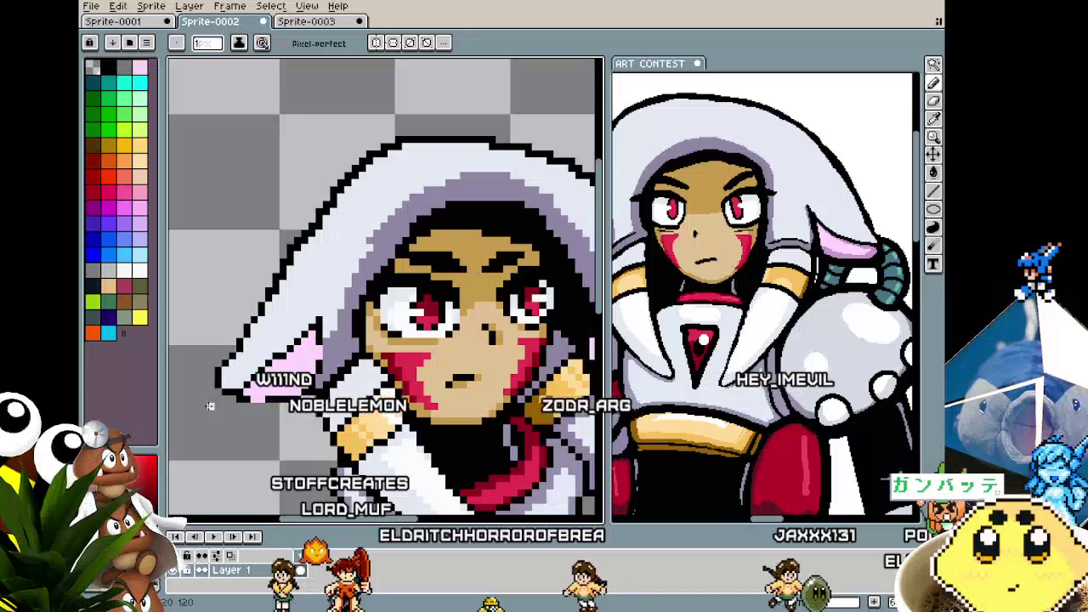
# - Alternate between sampling sprite colours and drawing to touch up remaining pixels
pyautogui.scroll(-1, 210, 406)
pyautogui.scroll(-1, 221, 395)
pyautogui.scroll(1, 238, 374)
pyautogui.scroll(1, 252, 358)
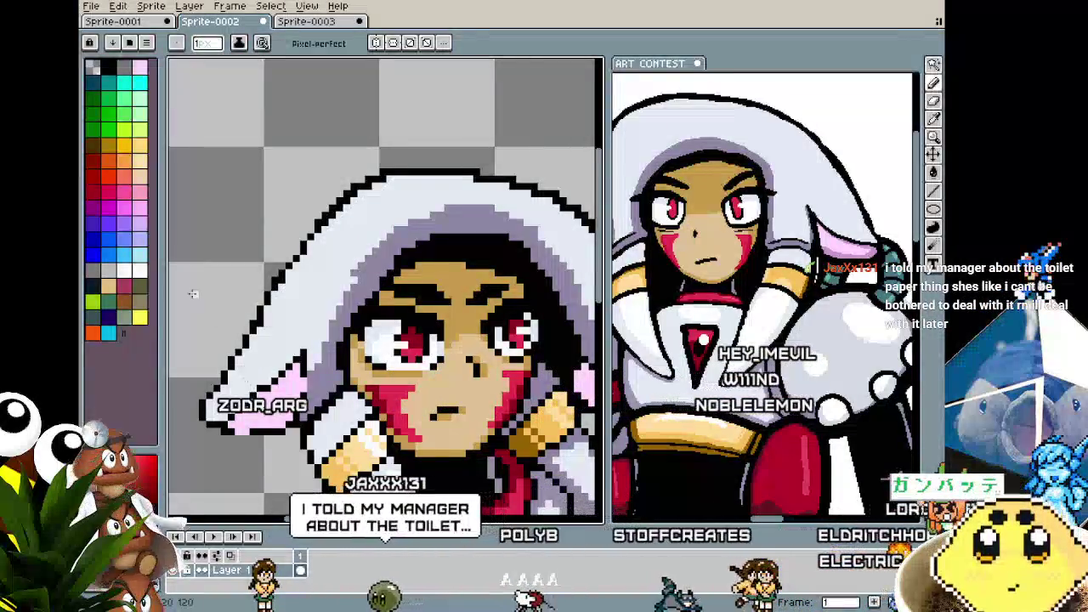
pyautogui.scroll(2, 251, 391)
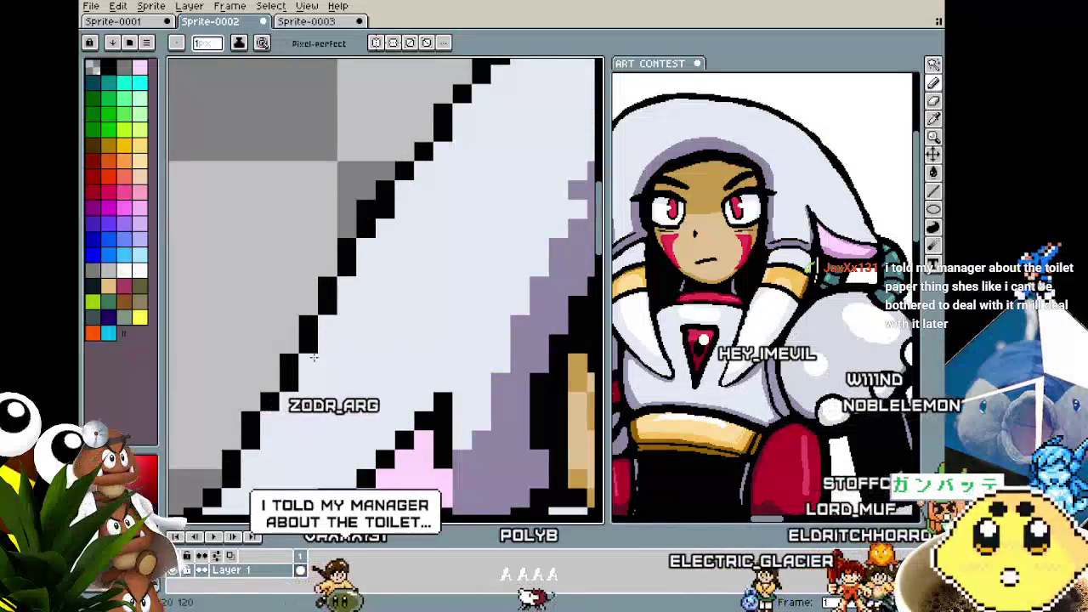
pyautogui.scroll(-3, 337, 334)
pyautogui.scroll(-1, 311, 444)
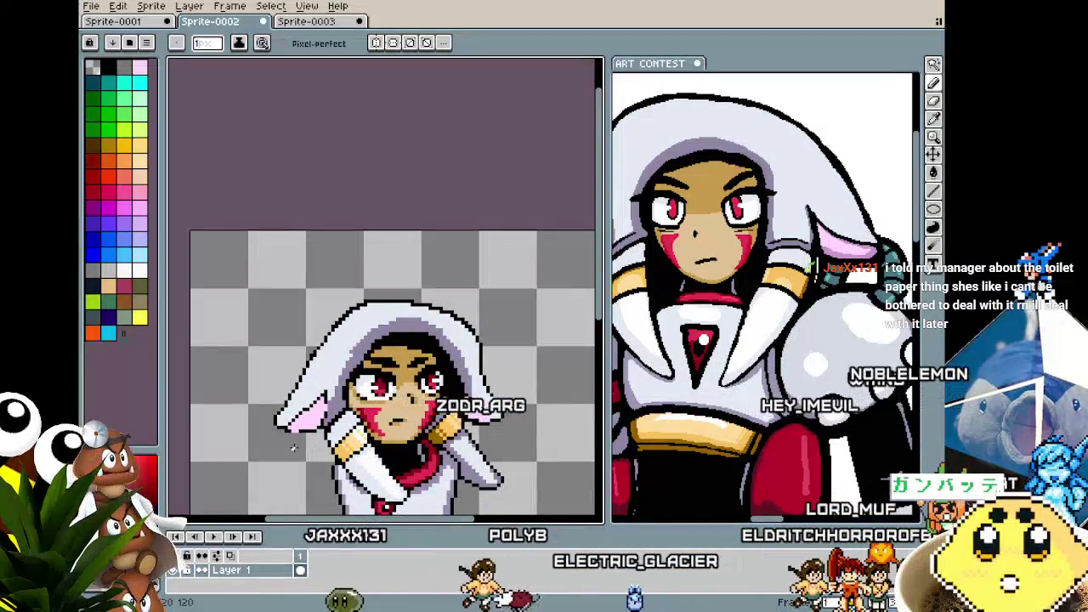
pyautogui.scroll(1, 348, 391)
pyautogui.press('alt')
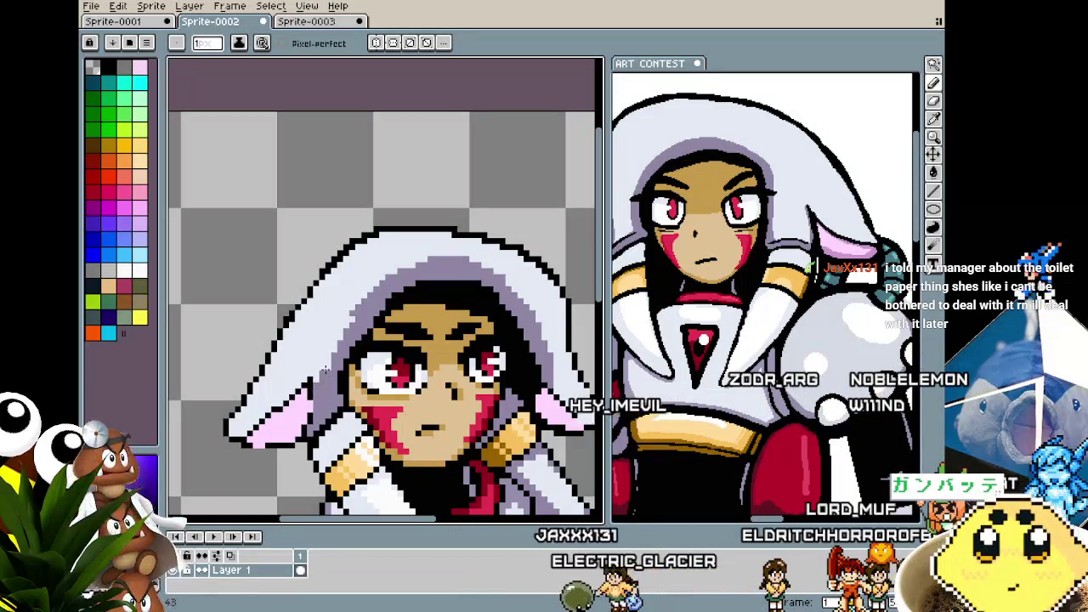
pyautogui.scroll(-4, 344, 332)
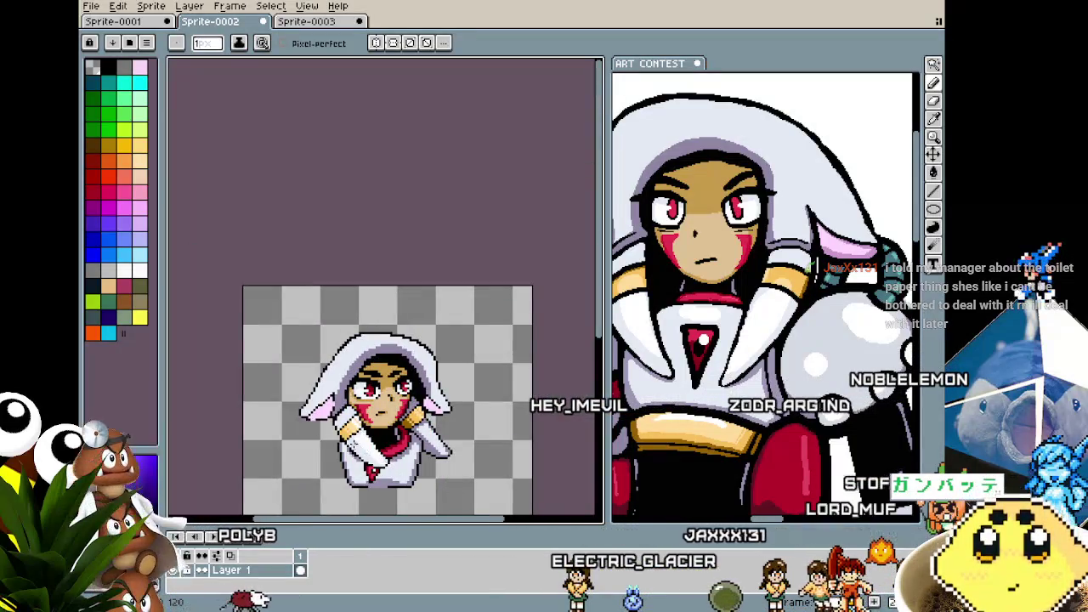
pyautogui.scroll(4, 306, 380)
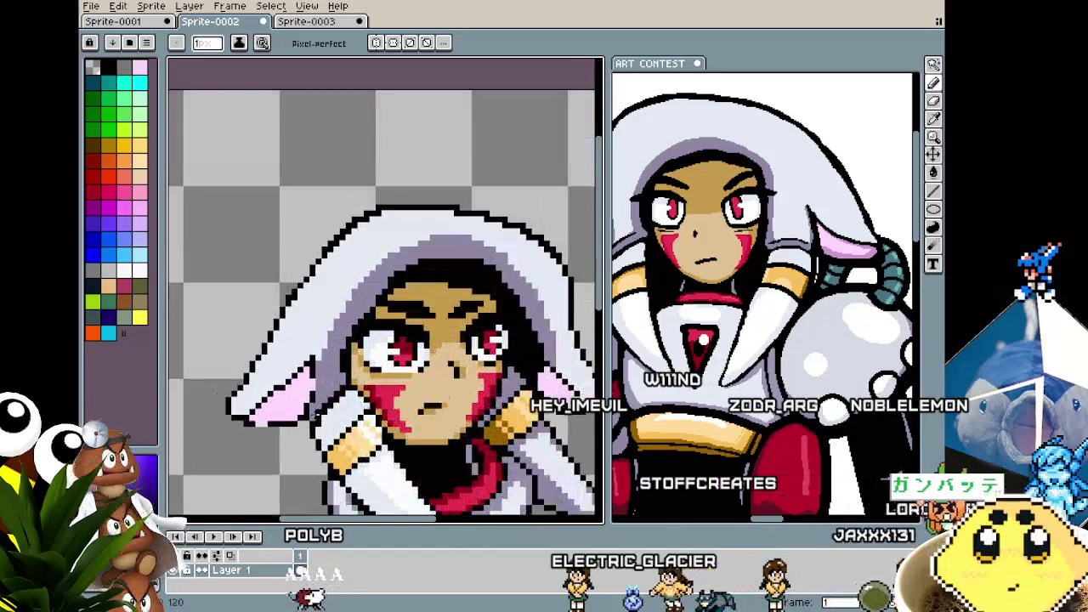
pyautogui.press('alt')
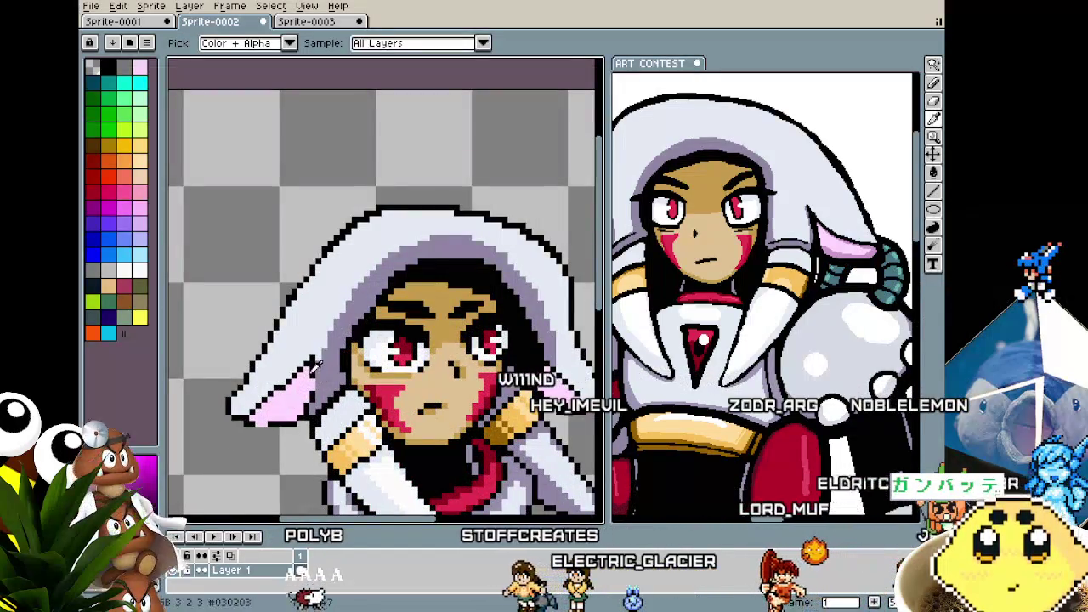
pyautogui.press('alt')
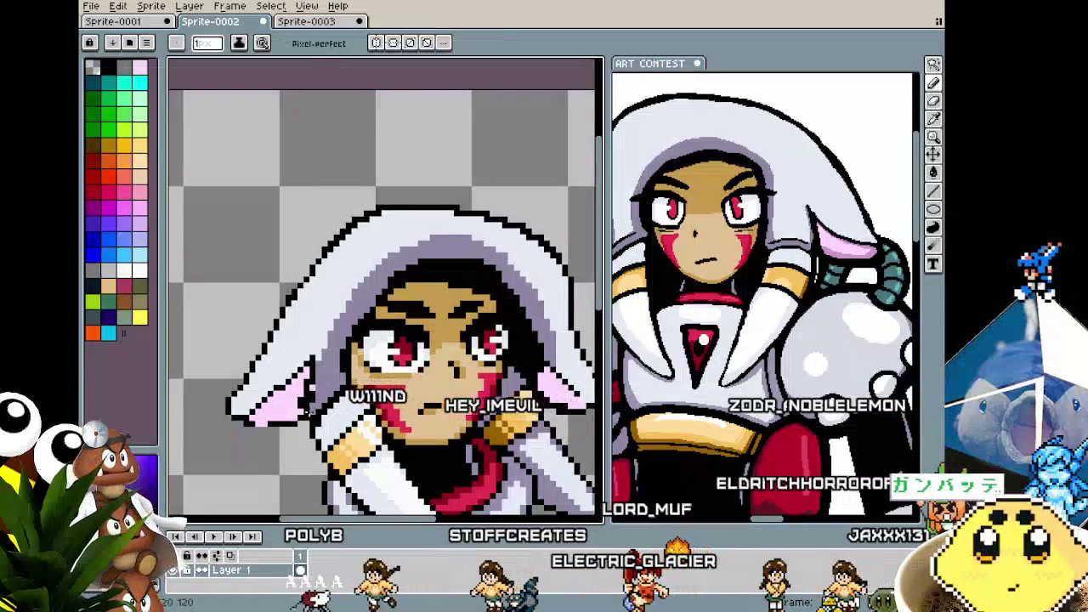
pyautogui.press('alt')
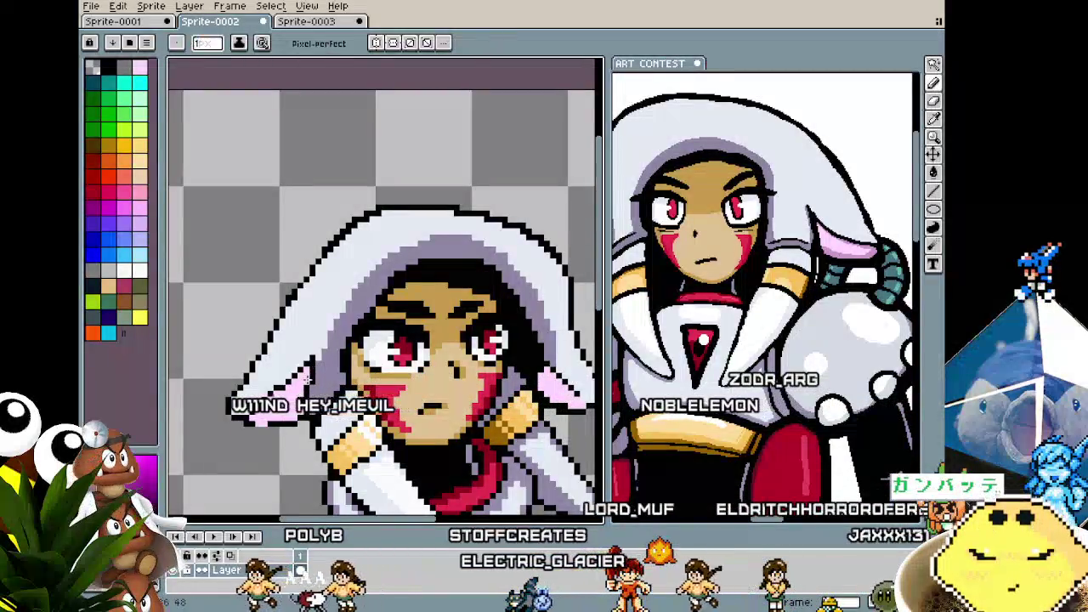
pyautogui.press('alt')
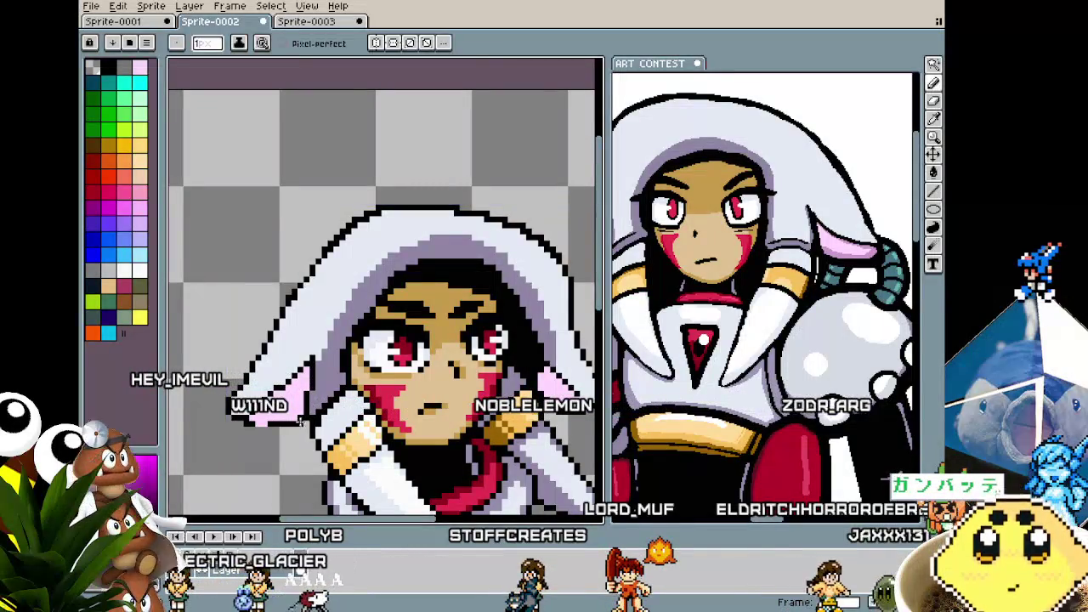
# - Draw black outline pixels along the hood edge beside the left flap
pyautogui.moveTo(302, 417); pyautogui.dragTo(268, 416)
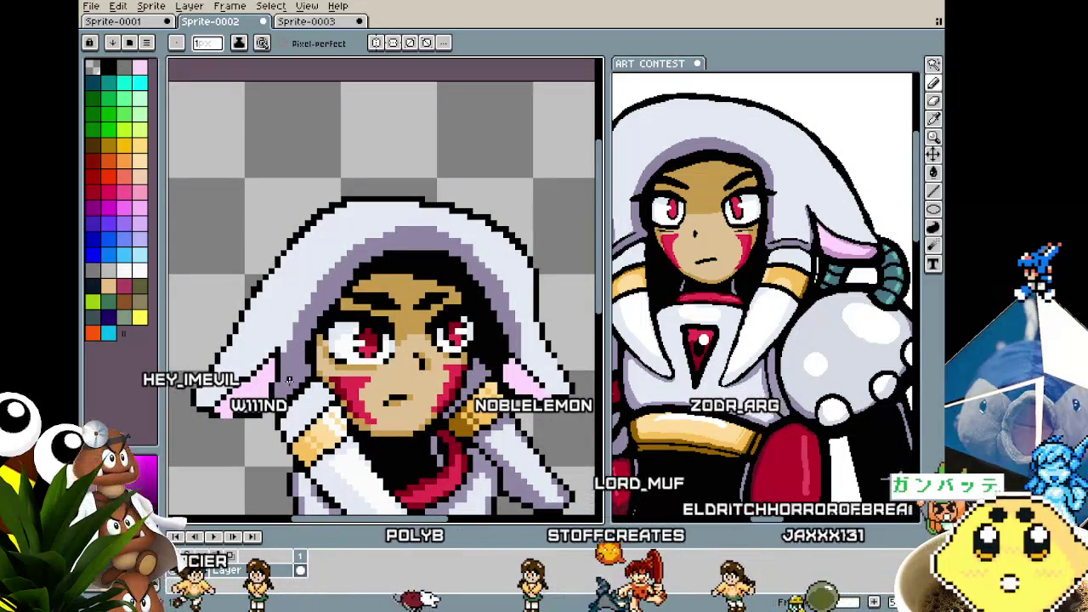
pyautogui.moveTo(288, 383); pyautogui.dragTo(299, 318)
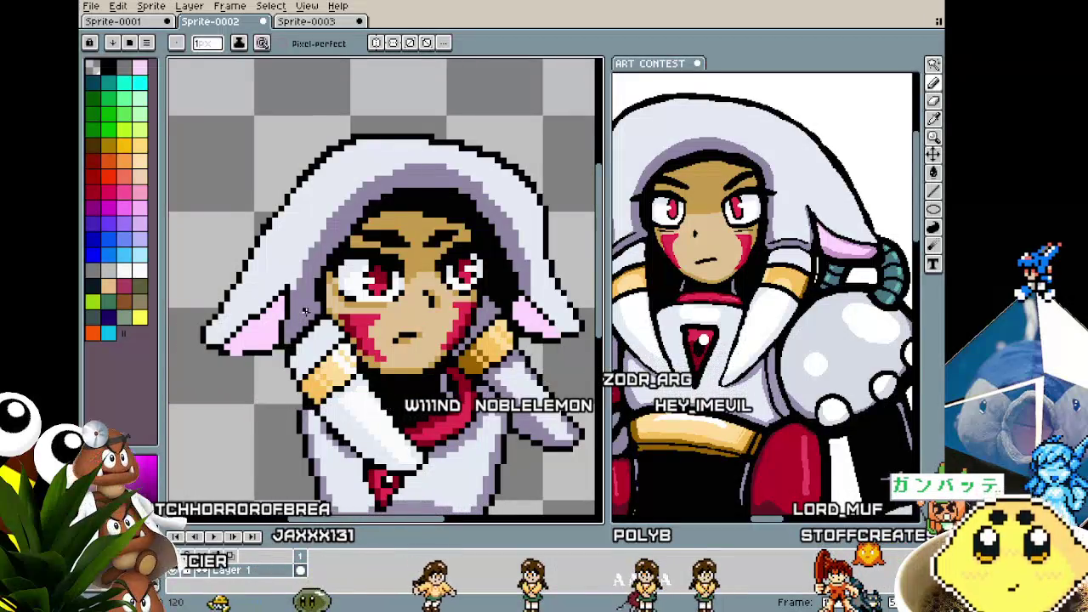
pyautogui.scroll(2, 304, 311)
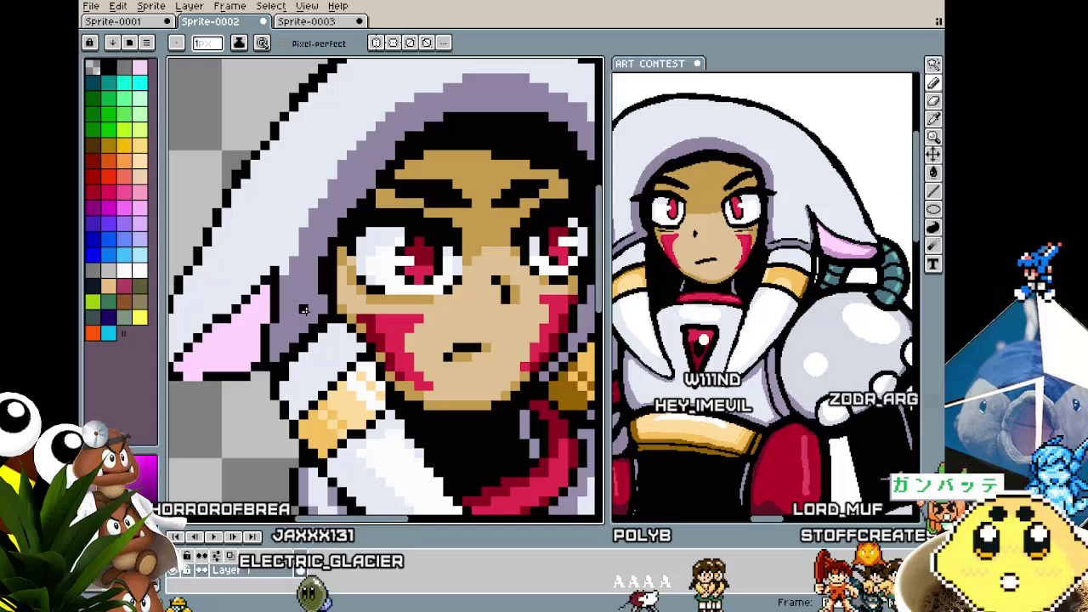
pyautogui.scroll(2, 304, 310)
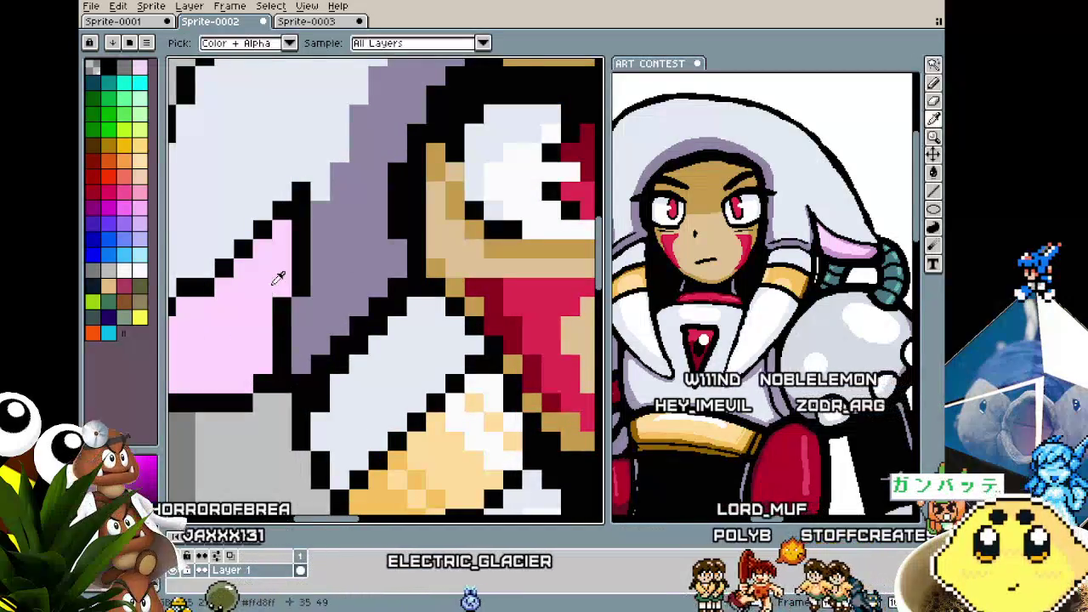
pyautogui.scroll(-3, 244, 361)
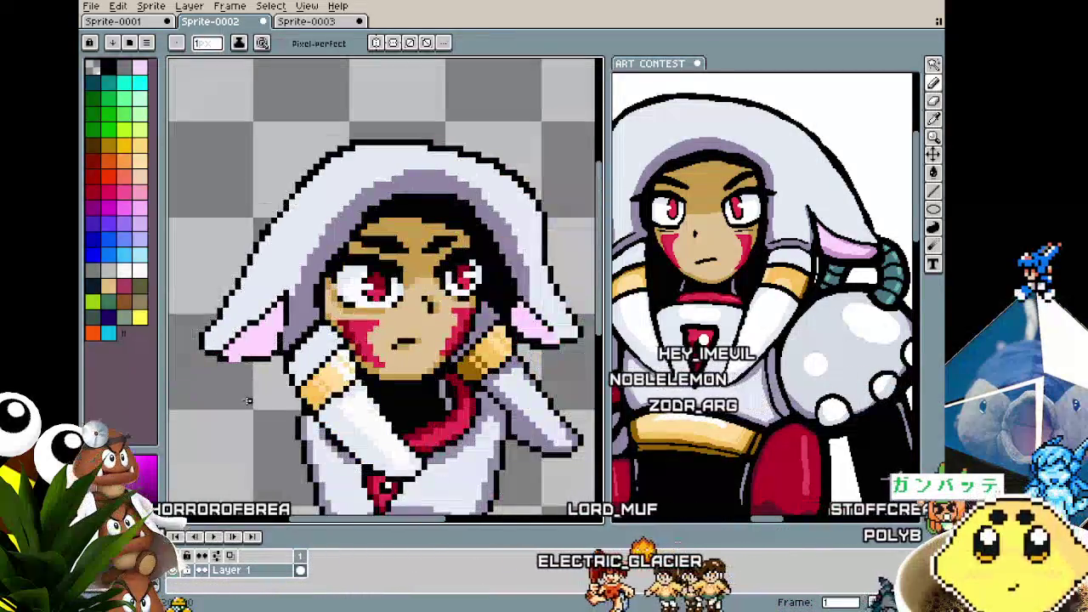
pyautogui.scroll(2, 244, 360)
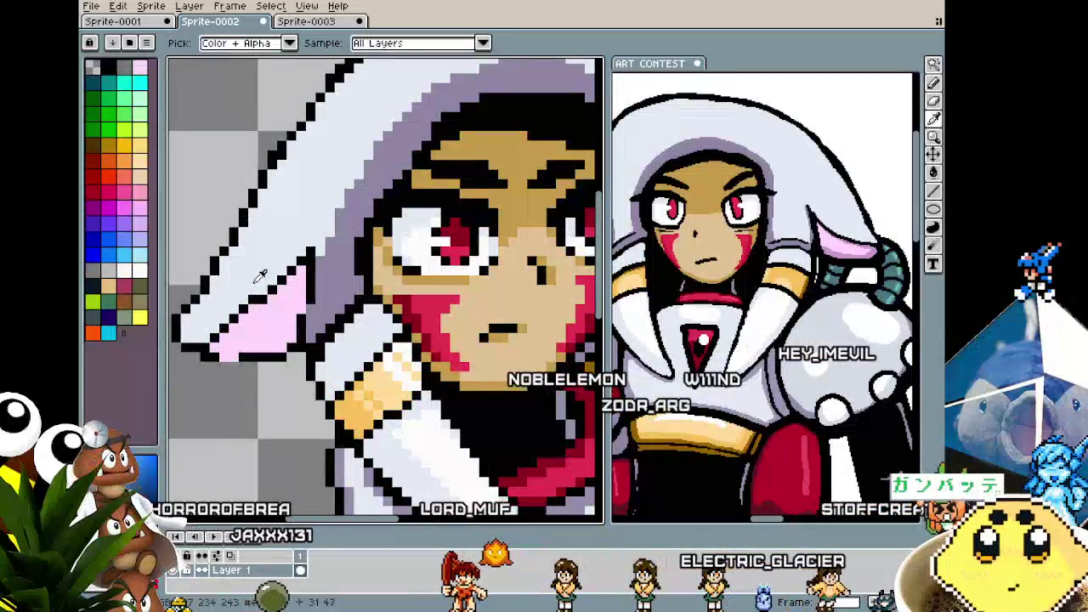
pyautogui.scroll(-2, 220, 389)
pyautogui.scroll(1, 219, 388)
pyautogui.scroll(1, 301, 305)
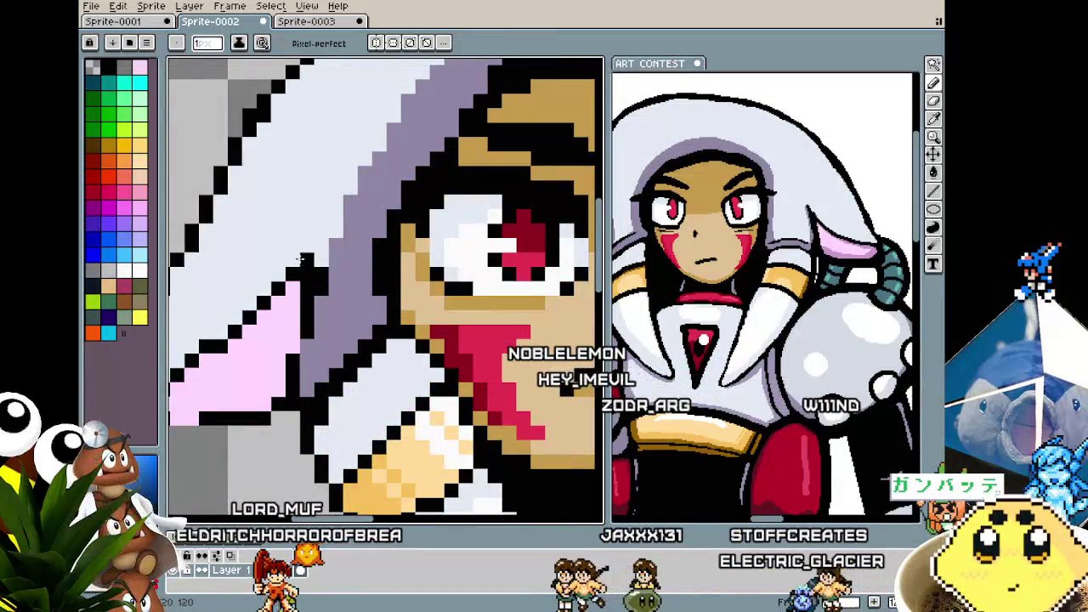
pyautogui.moveTo(308, 248); pyautogui.dragTo(320, 263)
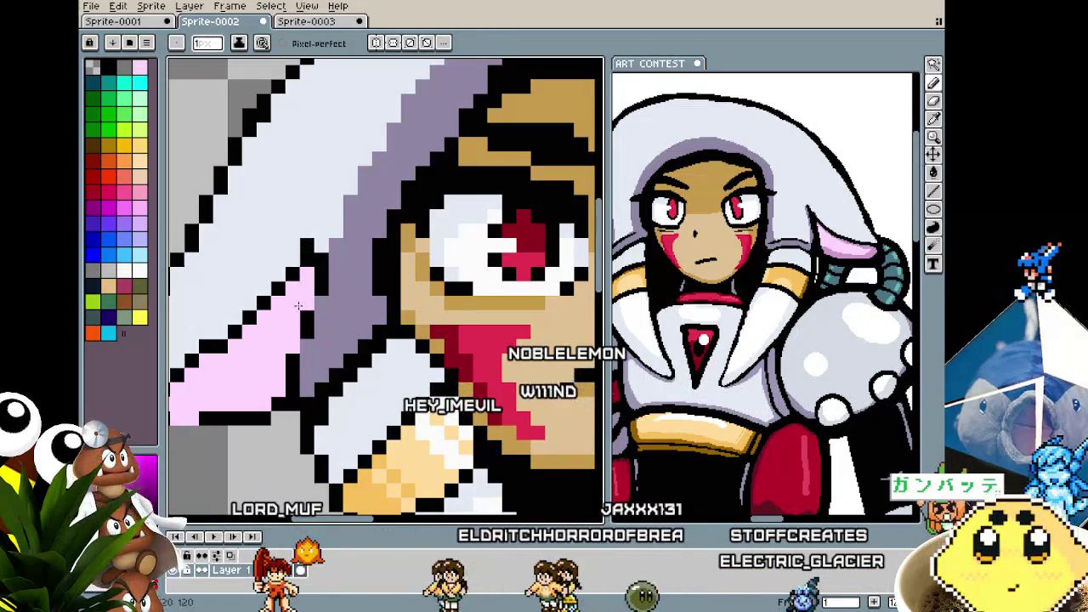
# - Sample colours near the left flap and smooth the outline around its pointed tip
pyautogui.scroll(-3, 304, 290)
pyautogui.scroll(2, 265, 321)
pyautogui.scroll(2, 265, 321)
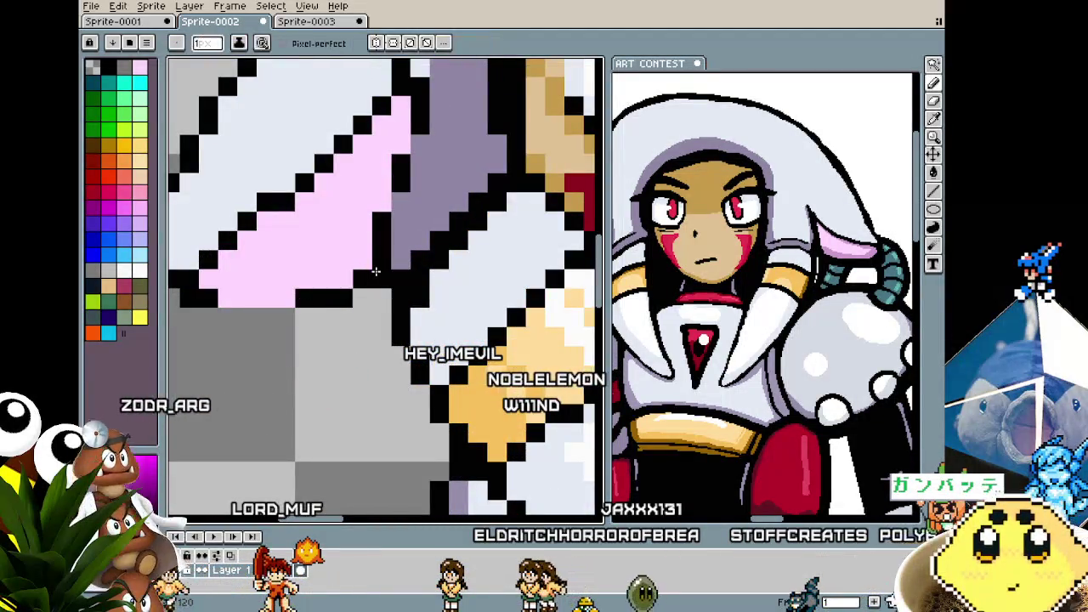
pyautogui.scroll(-2, 342, 319)
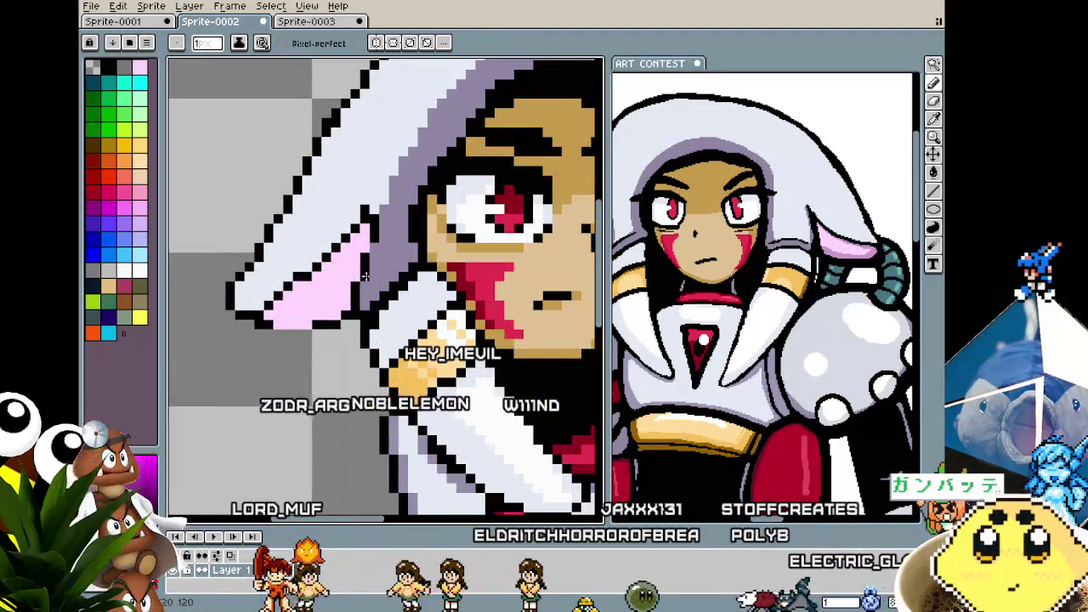
pyautogui.scroll(-4, 371, 246)
pyautogui.scroll(-1, 371, 246)
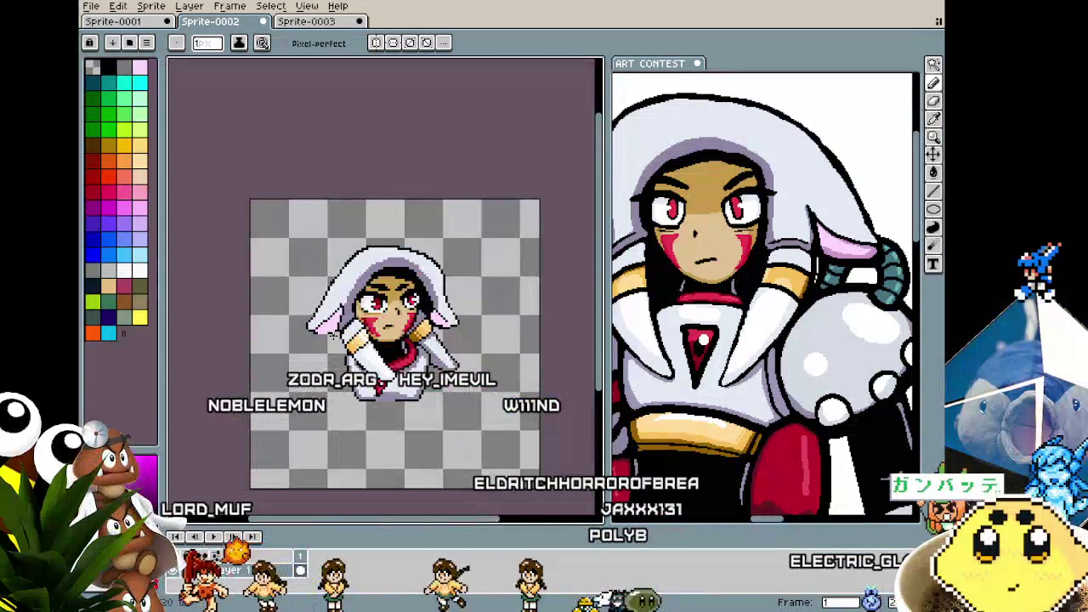
pyautogui.scroll(3, 295, 230)
pyautogui.scroll(1, 295, 230)
pyautogui.press('alt')
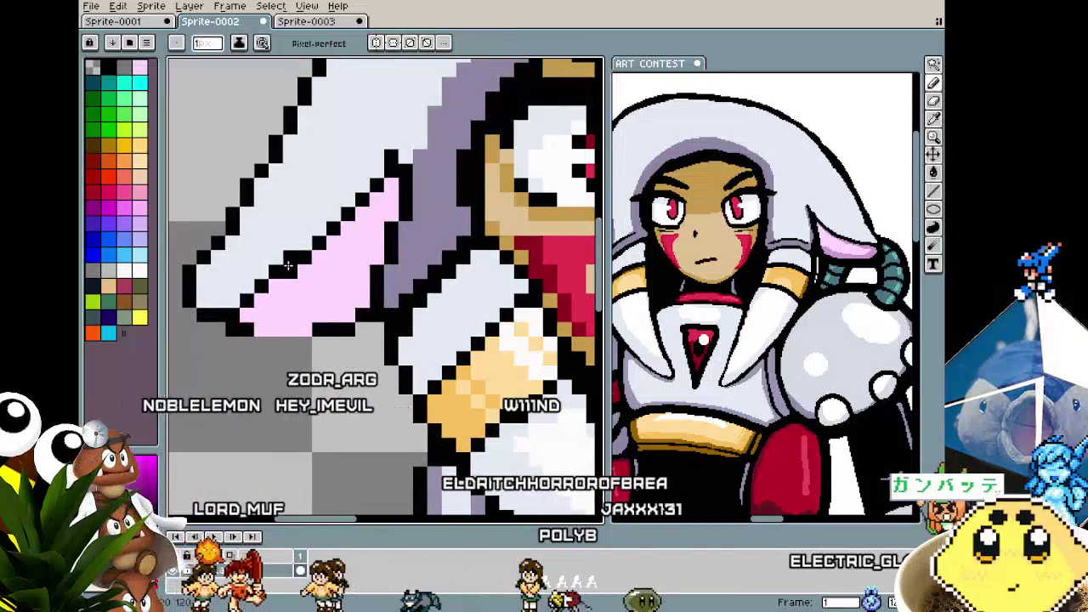
pyautogui.scroll(-4, 215, 350)
pyautogui.scroll(1, 216, 350)
pyautogui.scroll(3, 208, 259)
pyautogui.press('alt')
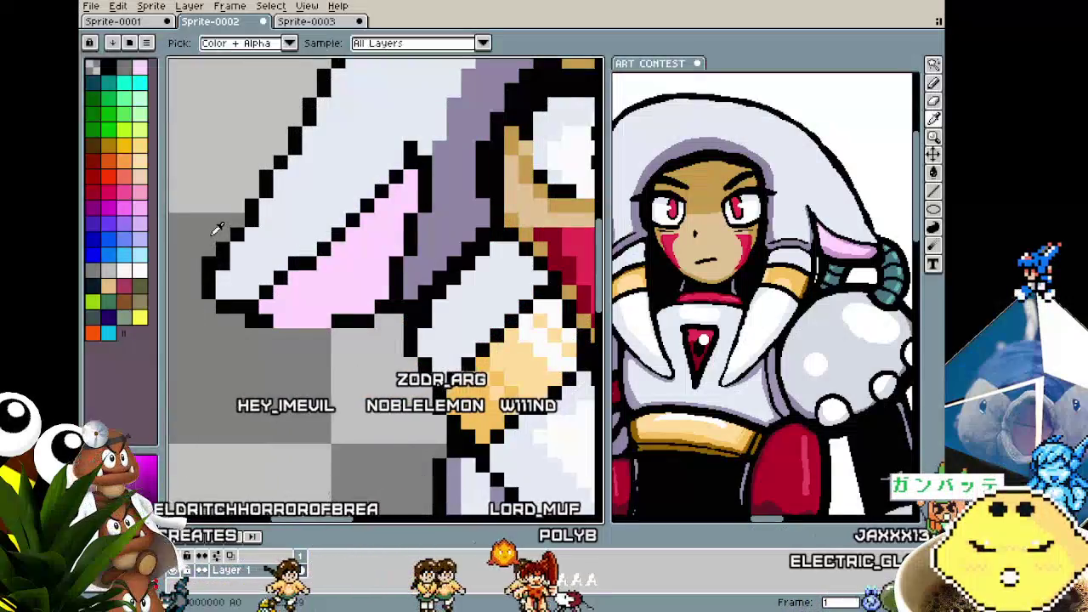
pyautogui.scroll(-3, 205, 262)
pyautogui.scroll(-1, 176, 362)
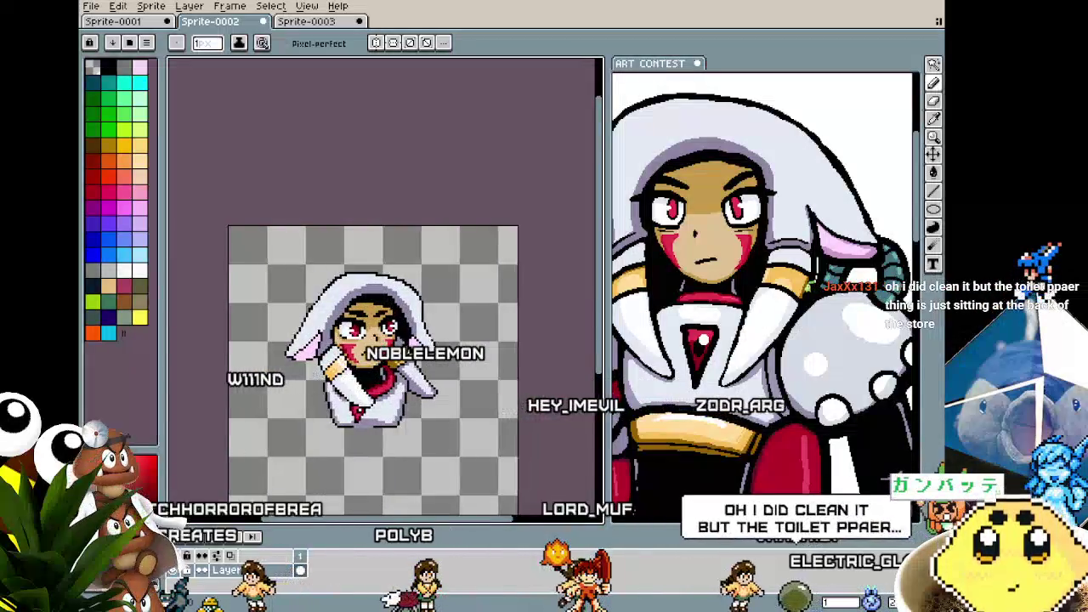
pyautogui.scroll(4, 433, 340)
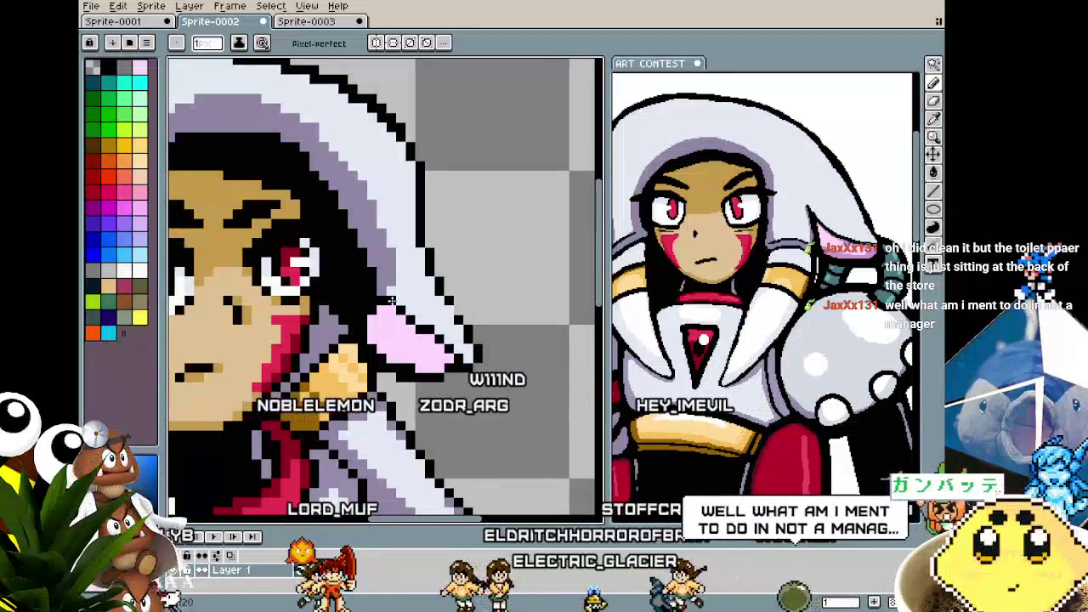
pyautogui.scroll(-2, 390, 300)
pyautogui.hscroll(-3, 389, 300)
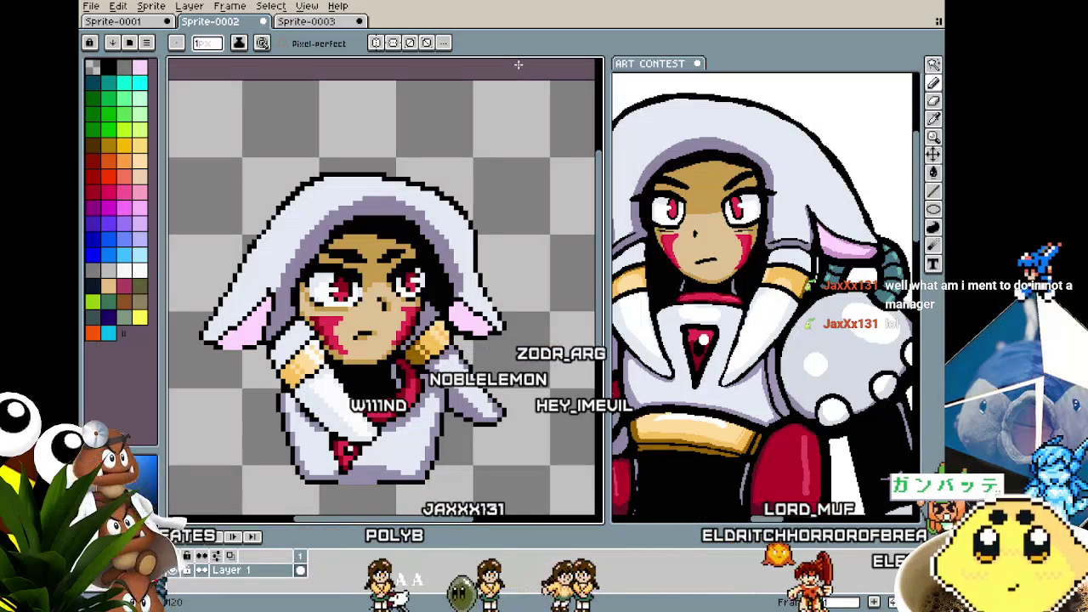
pyautogui.scroll(1, 518, 64)
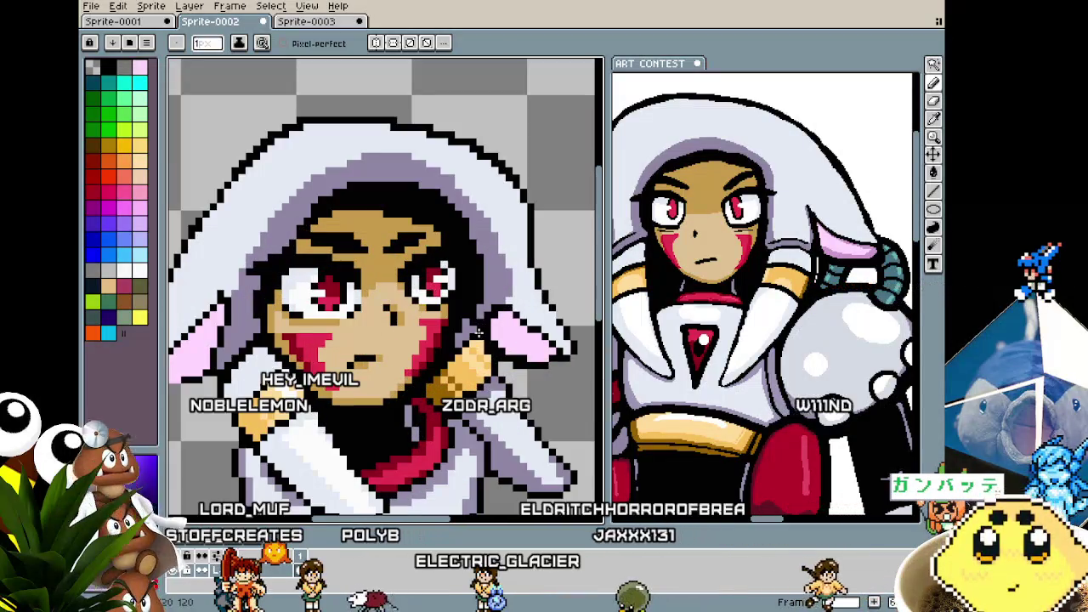
# - Pick black from the sprite's existing colours with the eyedropper
pyautogui.scroll(-1, 518, 64)
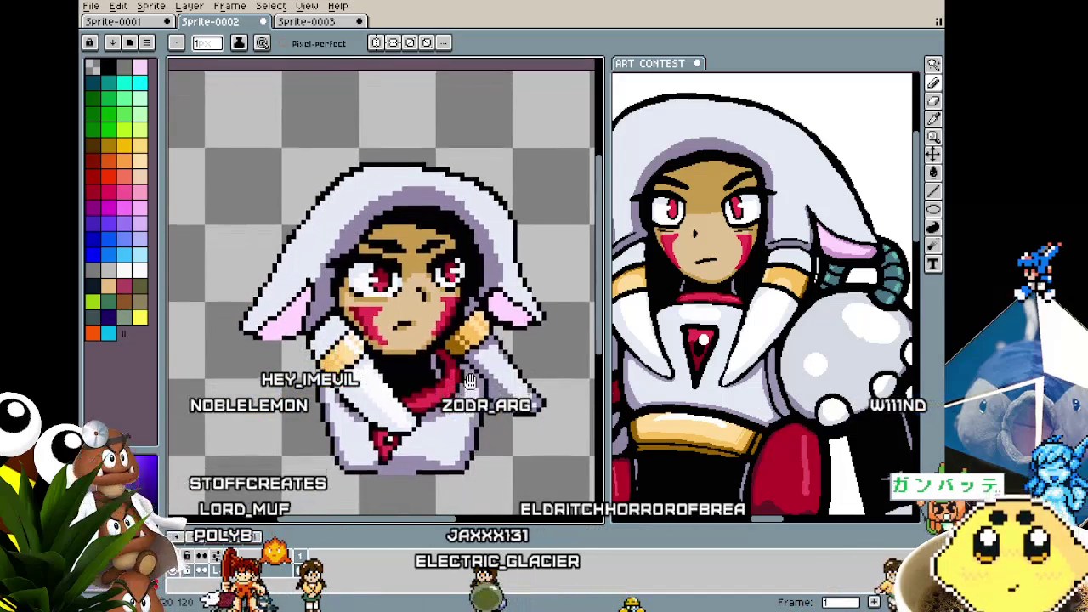
pyautogui.scroll(2, 297, 247)
pyautogui.scroll(1, 298, 246)
pyautogui.press('i')
pyautogui.press('b')
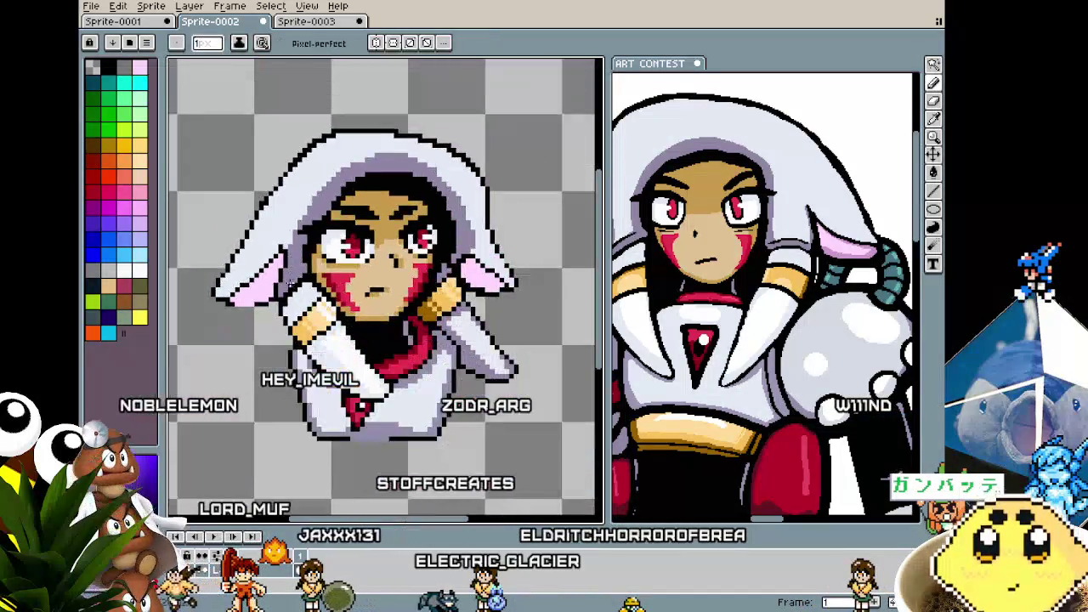
pyautogui.scroll(-2, 300, 250)
pyautogui.scroll(-1, 299, 251)
pyautogui.scroll(3, 303, 264)
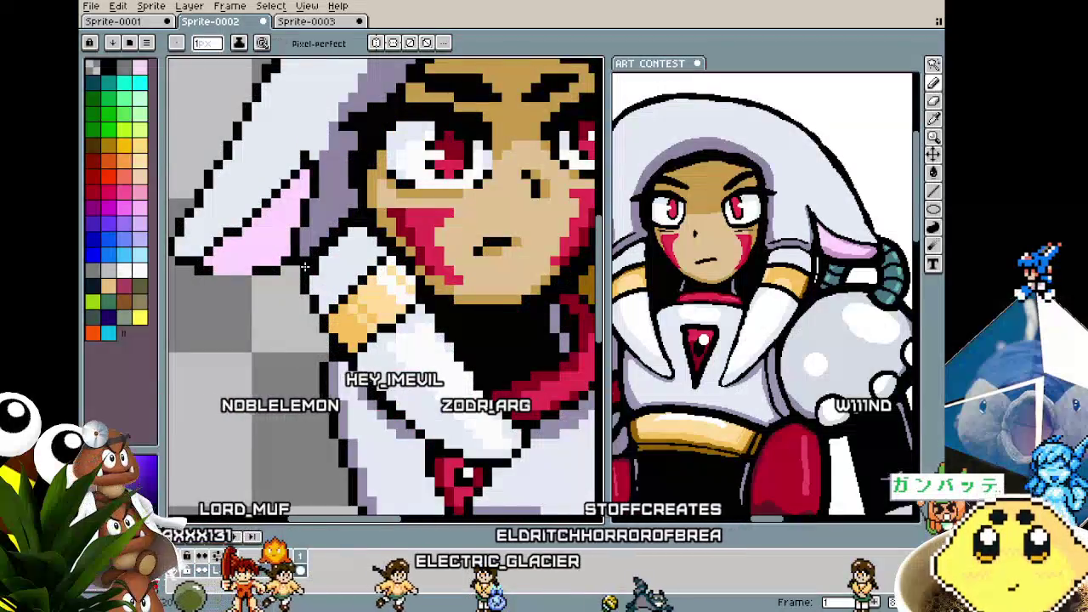
pyautogui.scroll(-1, 305, 267)
pyautogui.scroll(3, 308, 231)
pyautogui.press('i')
pyautogui.press('b')
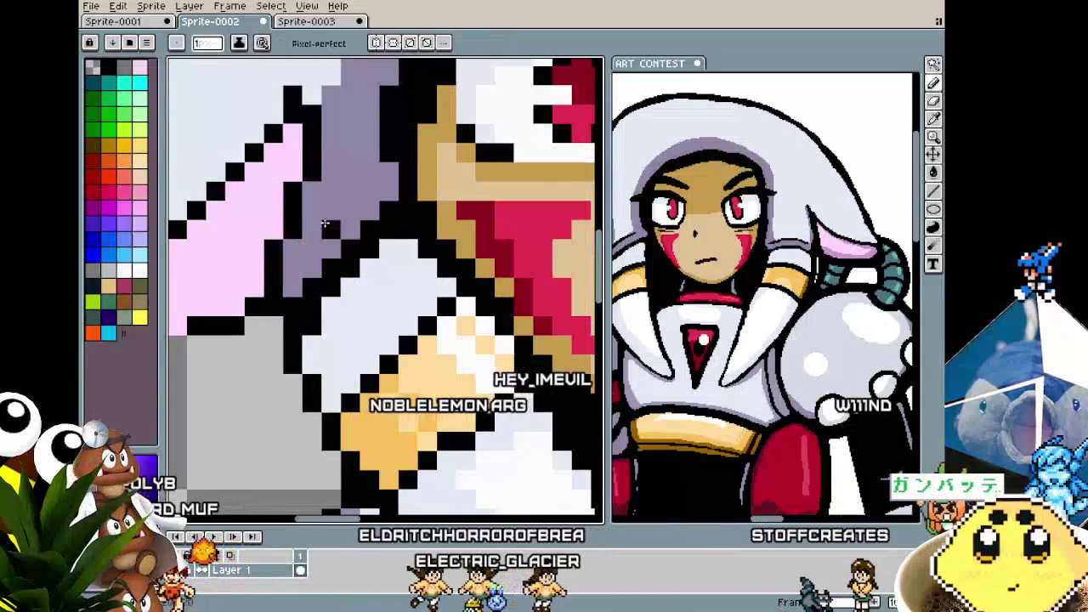
# - Draw black outline pixels along the lavender shading above the shoulder
pyautogui.moveTo(308, 227); pyautogui.dragTo(331, 211)
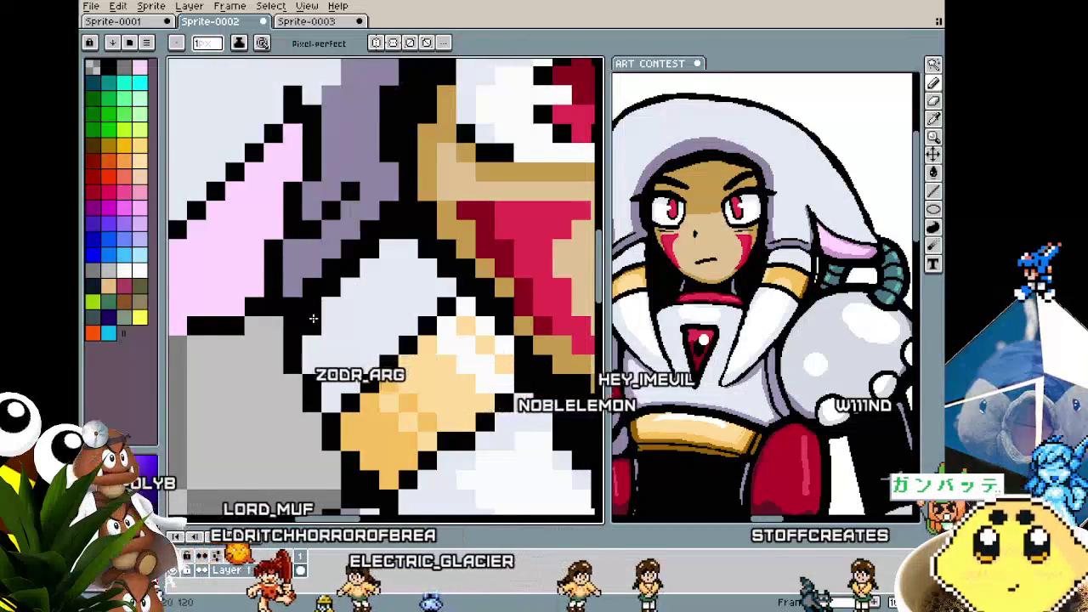
pyautogui.scroll(-3, 311, 316)
pyautogui.scroll(2, 293, 344)
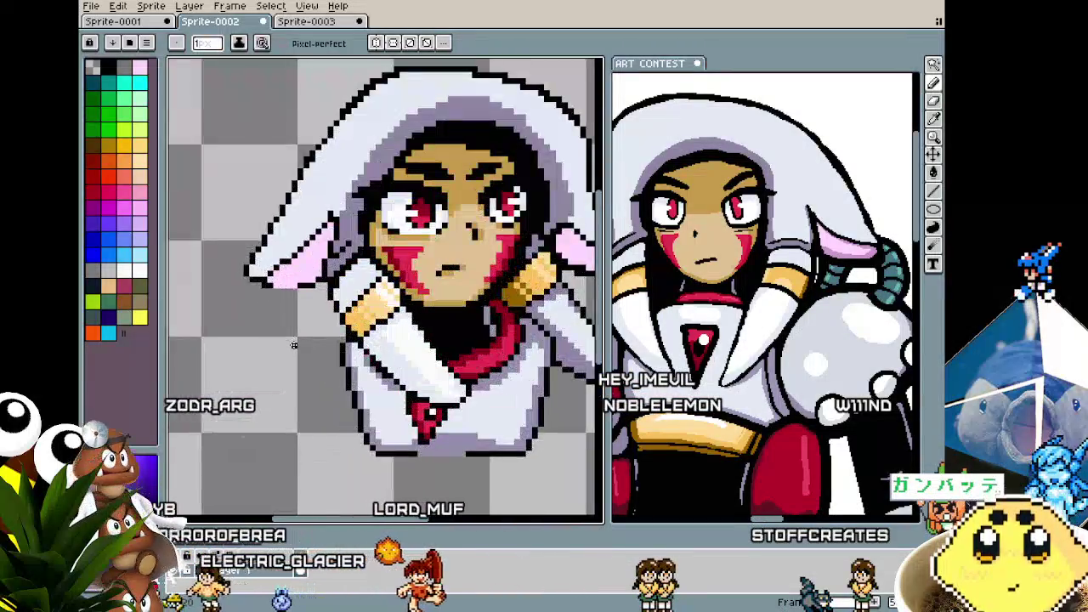
pyautogui.scroll(1, 238, 332)
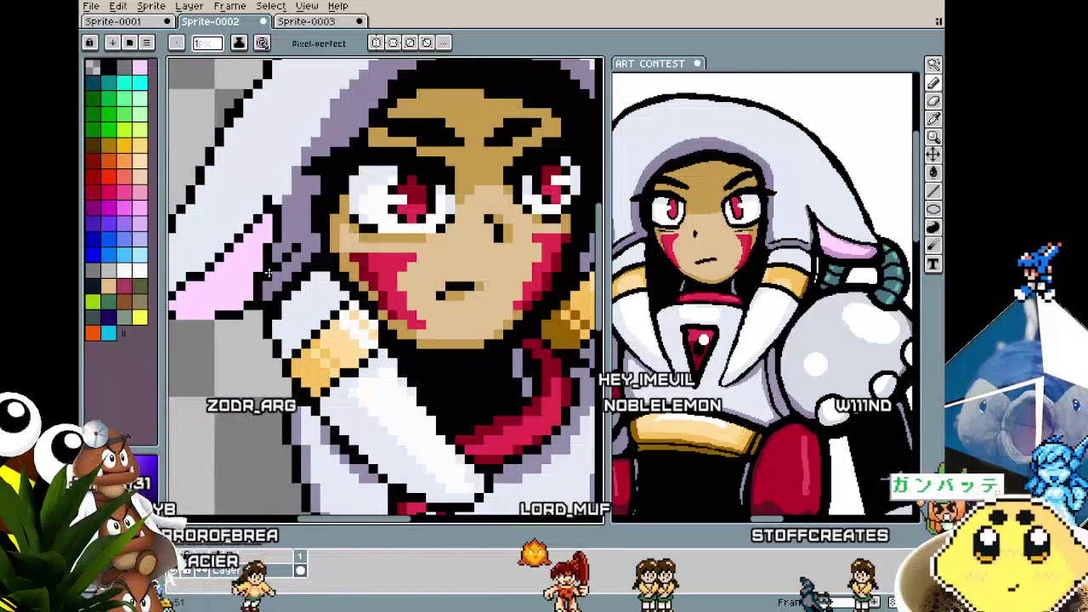
pyautogui.scroll(-3, 217, 406)
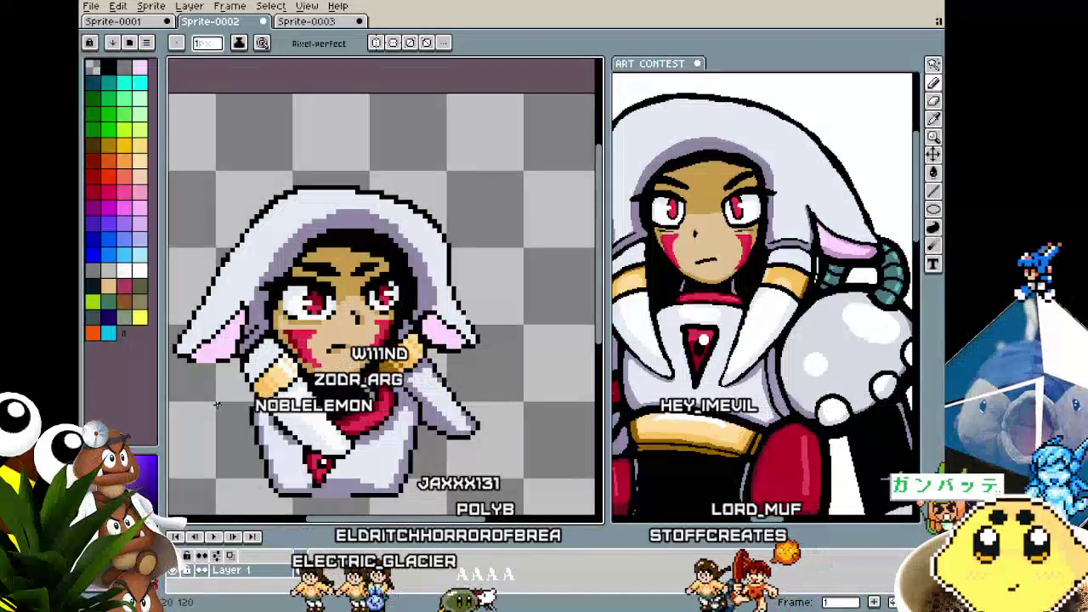
# - Sample the light fill colour and paint over two stray pixels on the hood's upper-left diagonal outline
pyautogui.scroll(2, 253, 244)
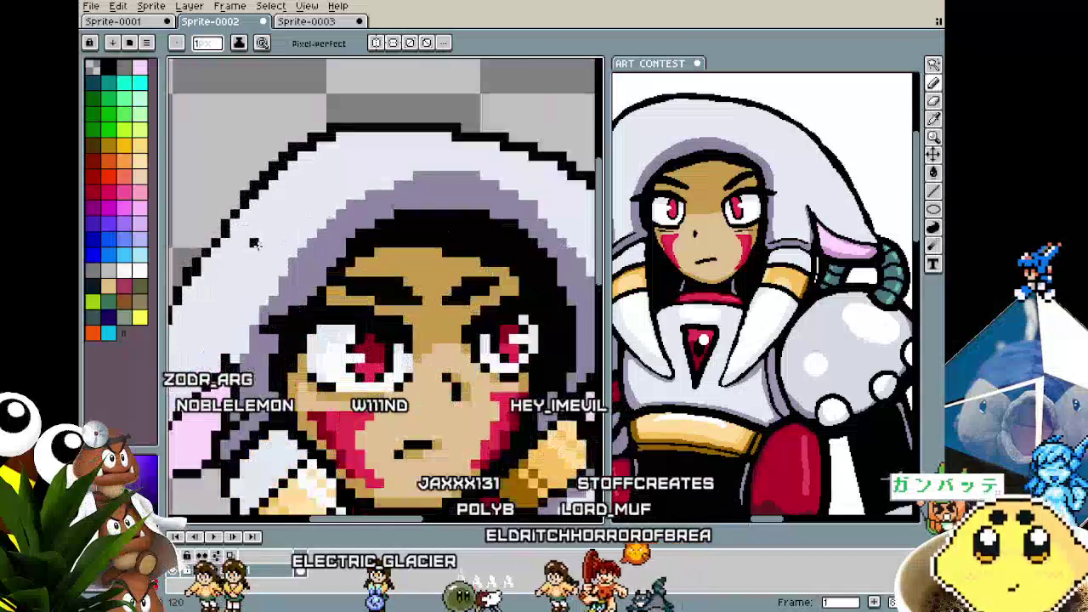
pyautogui.scroll(-1, 253, 244)
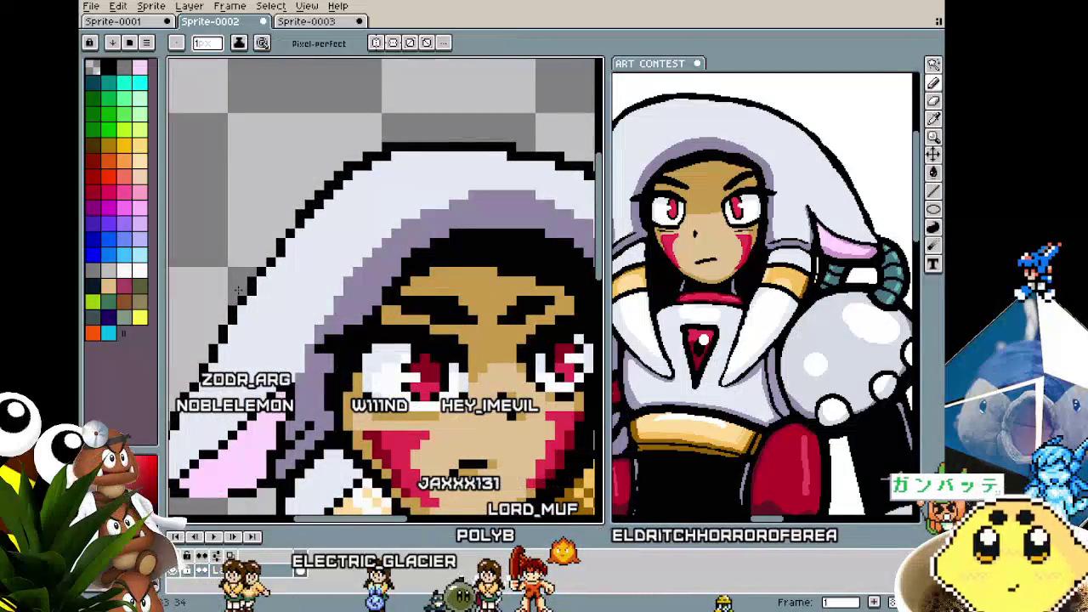
pyautogui.scroll(-2, 252, 291)
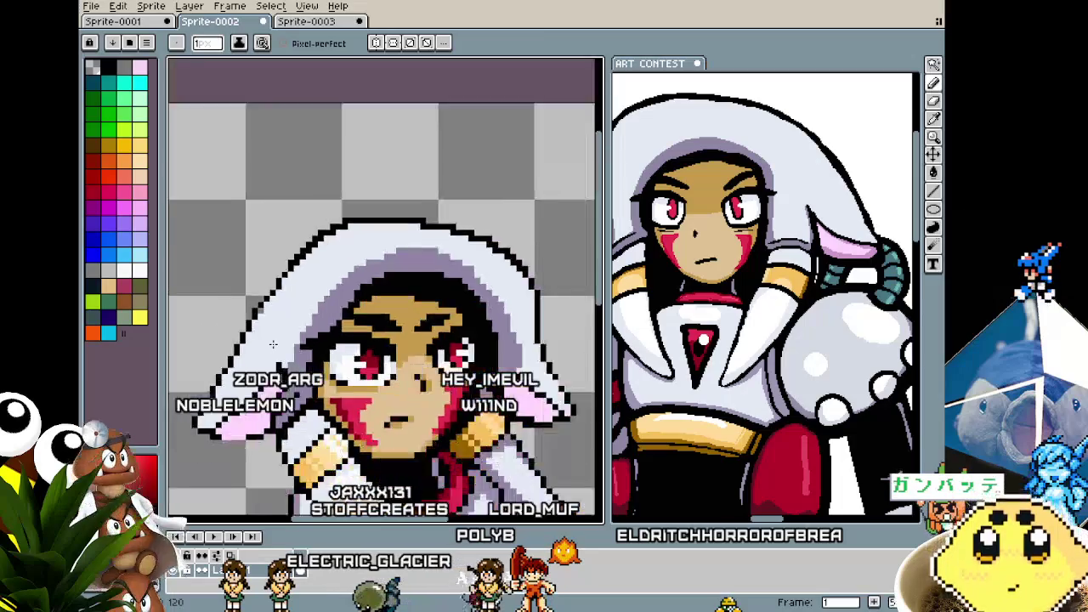
pyautogui.press('i')
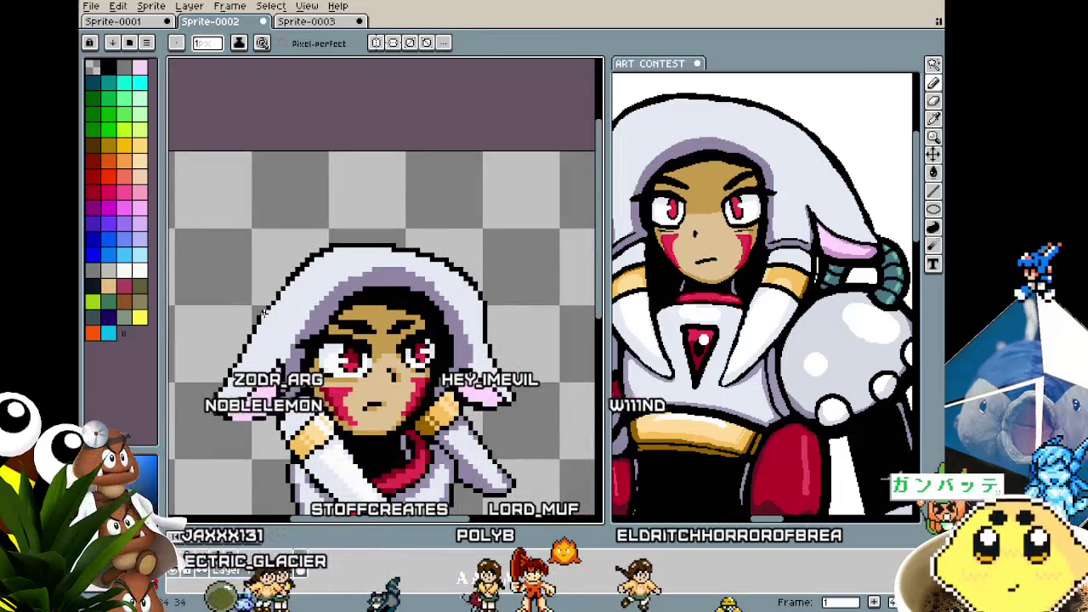
pyautogui.scroll(3, 264, 318)
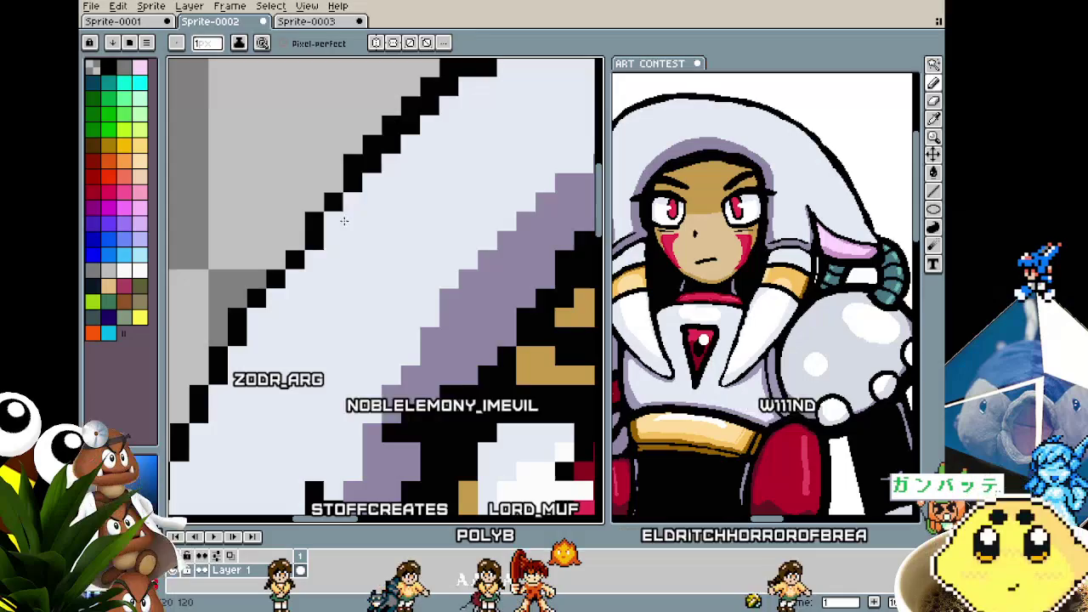
pyautogui.scroll(2, 340, 230)
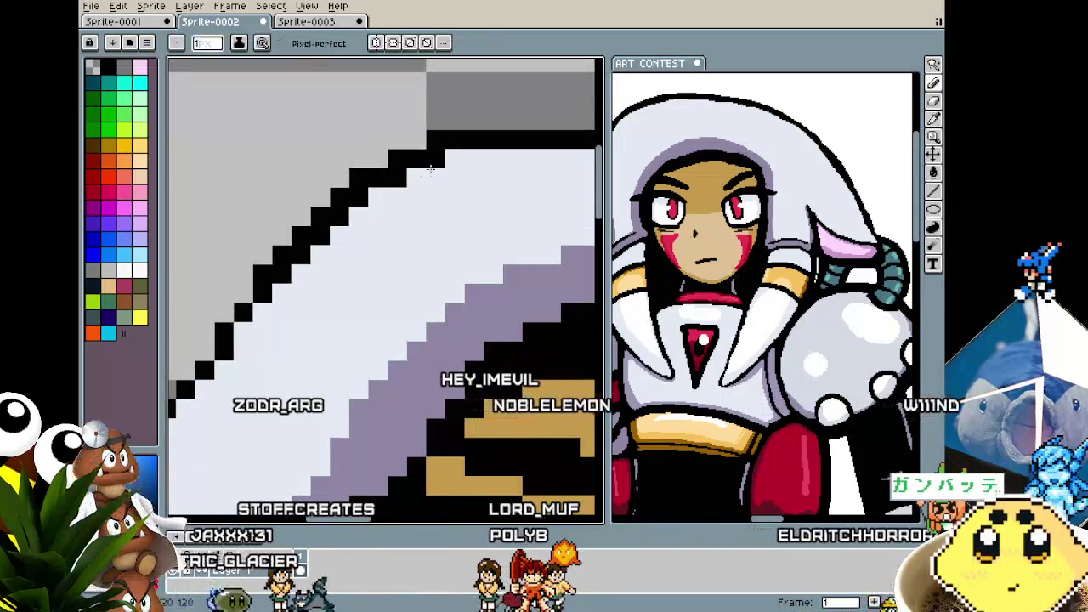
pyautogui.moveTo(374, 201); pyautogui.dragTo(346, 214)
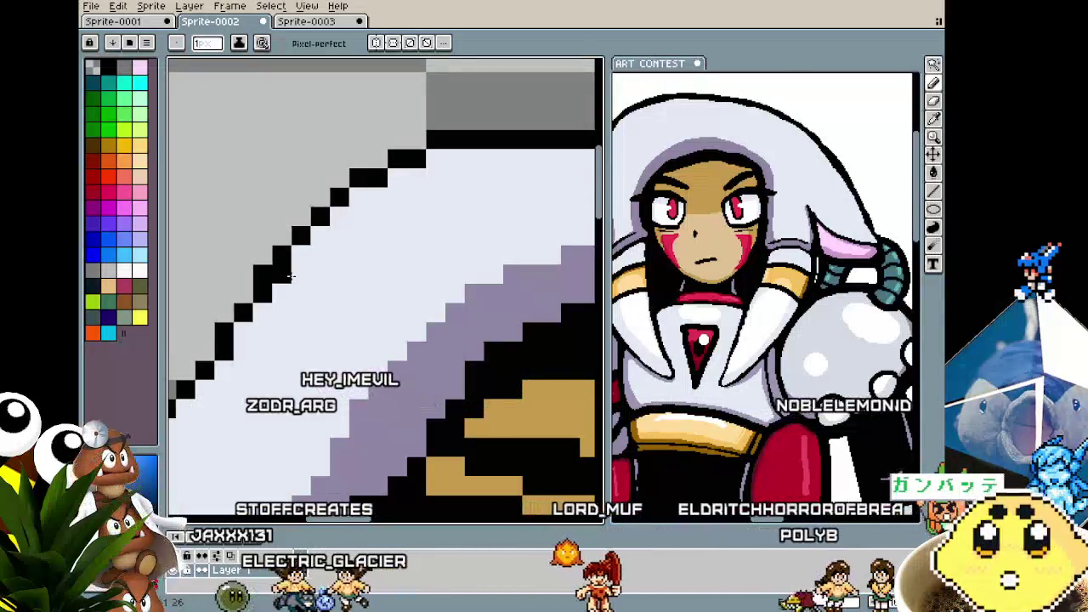
pyautogui.scroll(-3, 208, 409)
pyautogui.scroll(-2, 208, 408)
pyautogui.scroll(1, 280, 357)
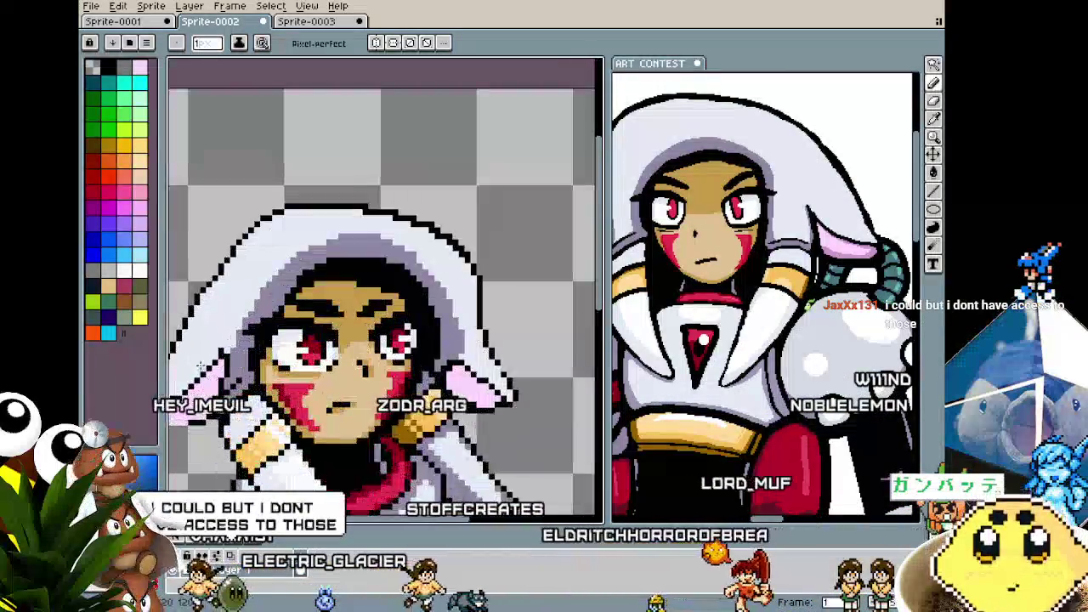
pyautogui.scroll(1, 315, 331)
pyautogui.scroll(2, 330, 318)
pyautogui.scroll(2, 330, 319)
# - Add one black pixel to the hood's top outline so the curve steps smoothly
pyautogui.press('alt')
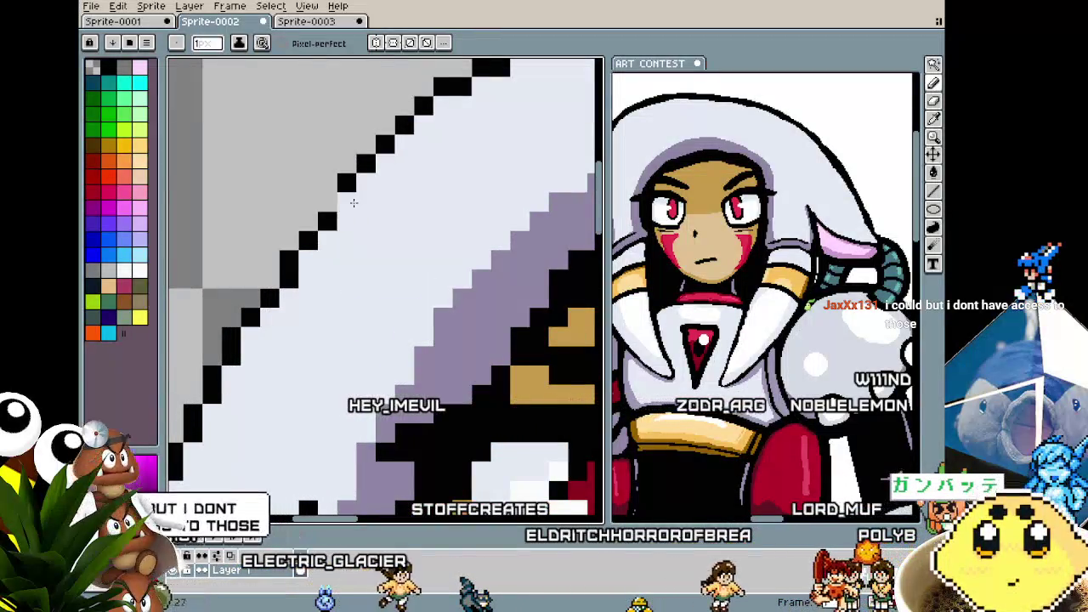
pyautogui.scroll(-3, 345, 200)
pyautogui.scroll(-1, 343, 221)
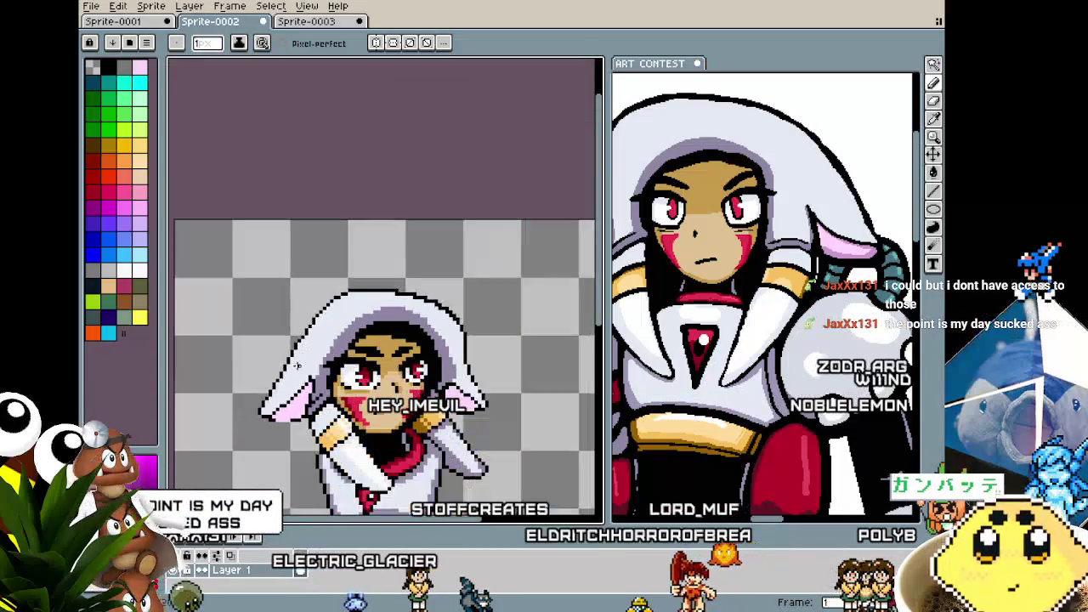
pyautogui.scroll(1, 341, 238)
pyautogui.scroll(3, 339, 249)
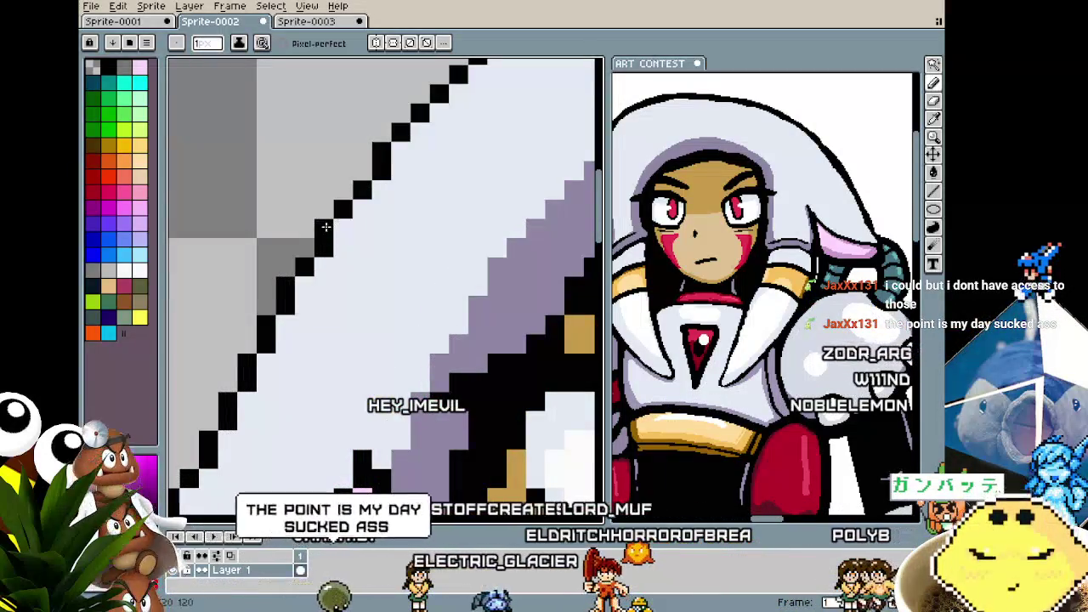
pyautogui.scroll(-1, 338, 235)
pyautogui.moveTo(259, 366)
pyautogui.mouseDown()
pyautogui.moveTo(308, 315)
pyautogui.moveTo(293, 250)
pyautogui.mouseUp()
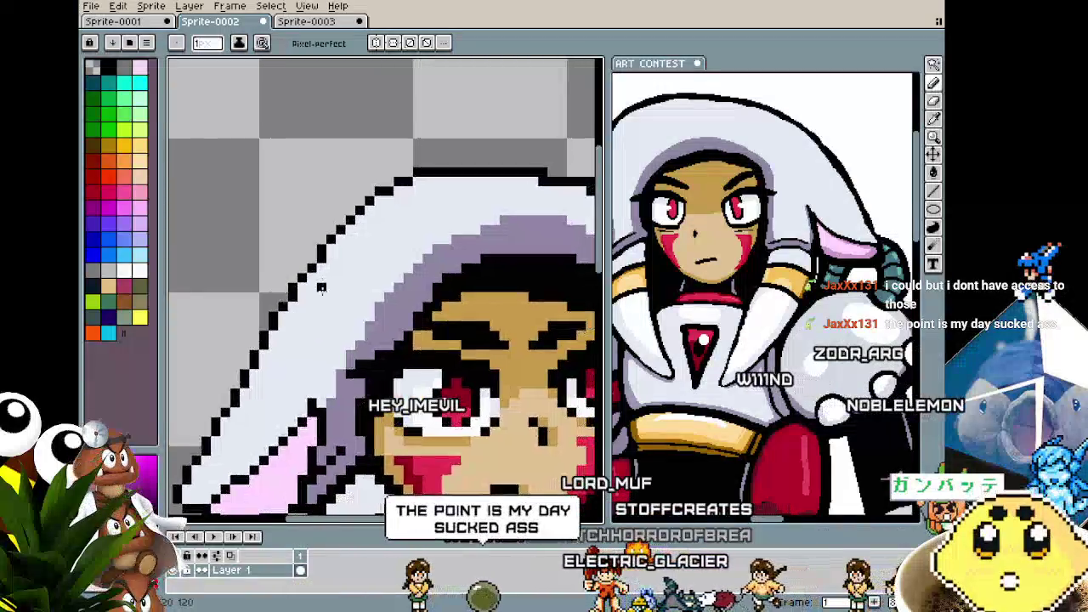
pyautogui.scroll(1, 291, 368)
pyautogui.scroll(-3, 291, 369)
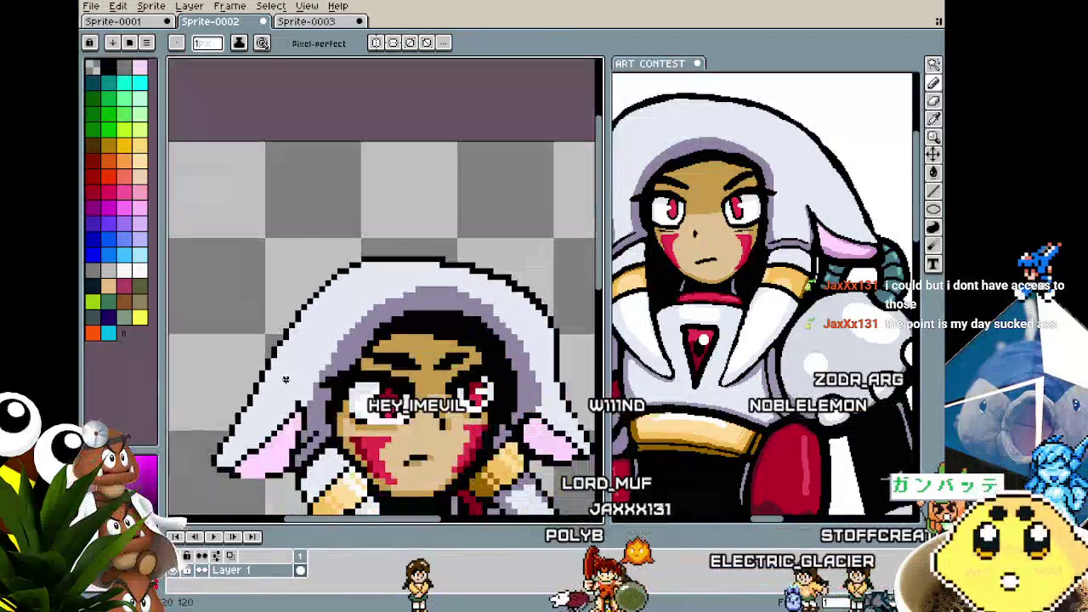
pyautogui.scroll(2, 340, 331)
pyautogui.scroll(2, 347, 324)
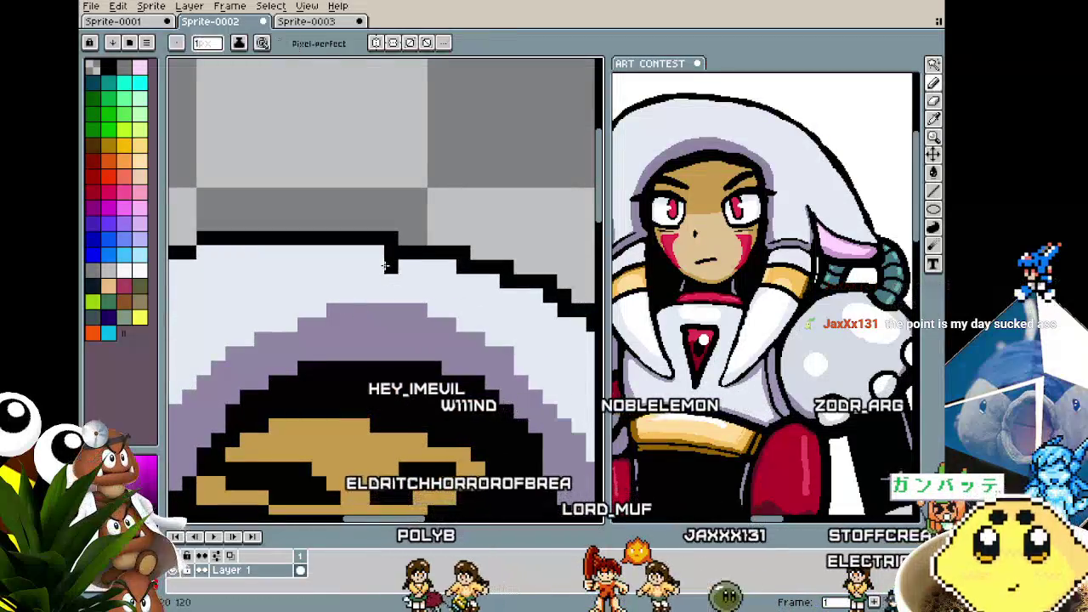
pyautogui.click(491, 295)
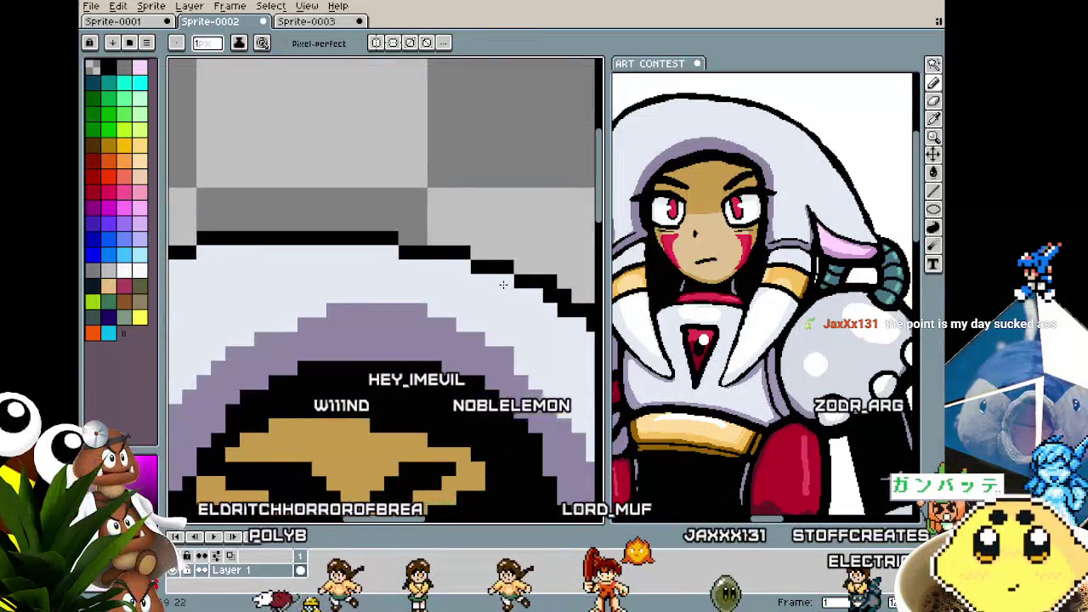
pyautogui.hscroll(2, 460, 337)
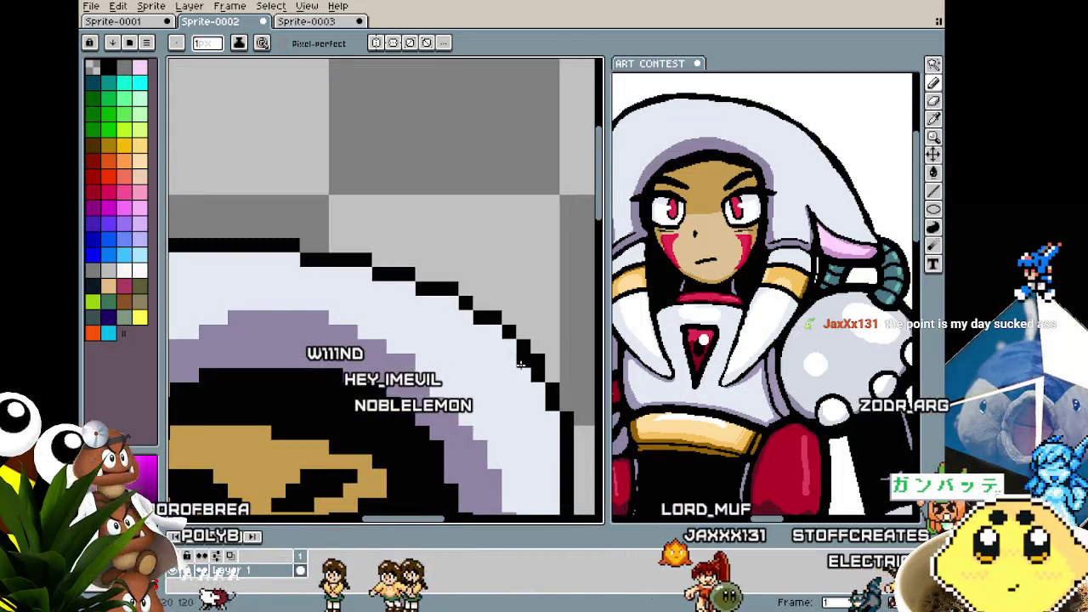
pyautogui.scroll(-1, 524, 392)
pyautogui.scroll(-1, 501, 306)
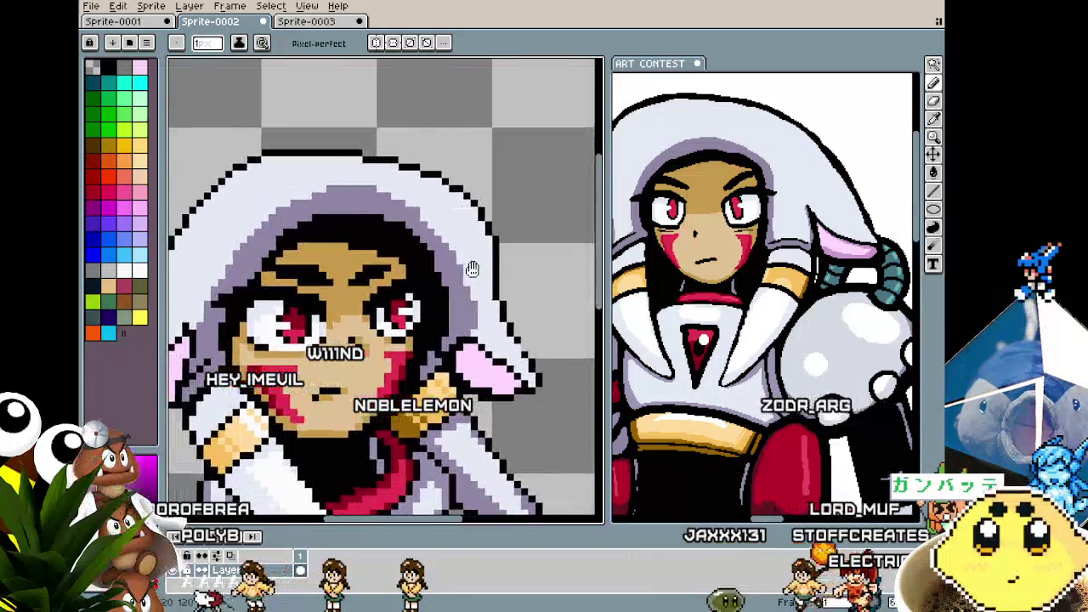
pyautogui.scroll(2, 480, 227)
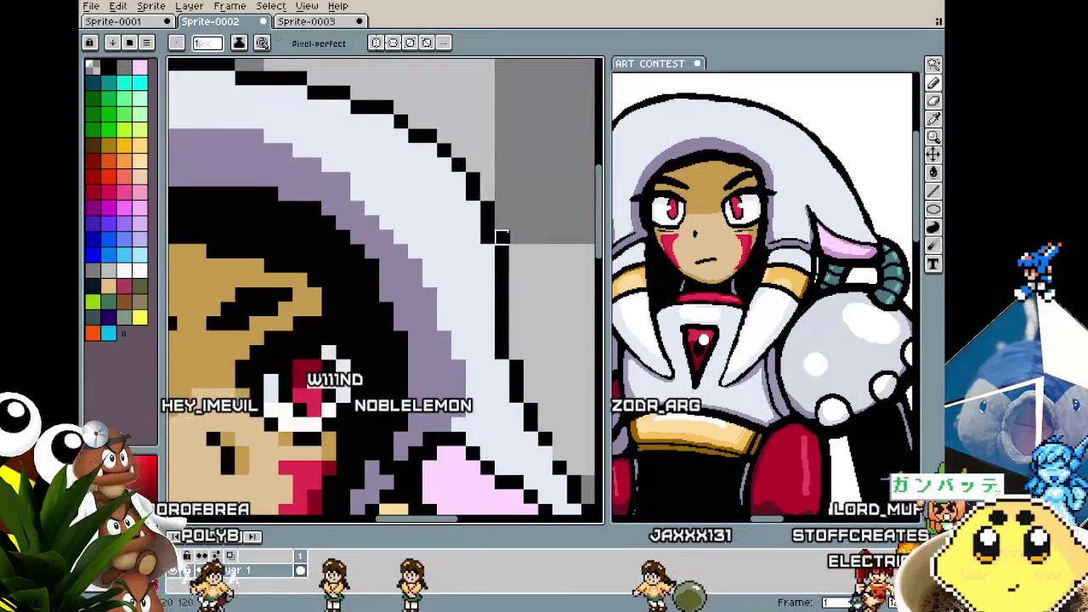
pyautogui.scroll(-2, 473, 352)
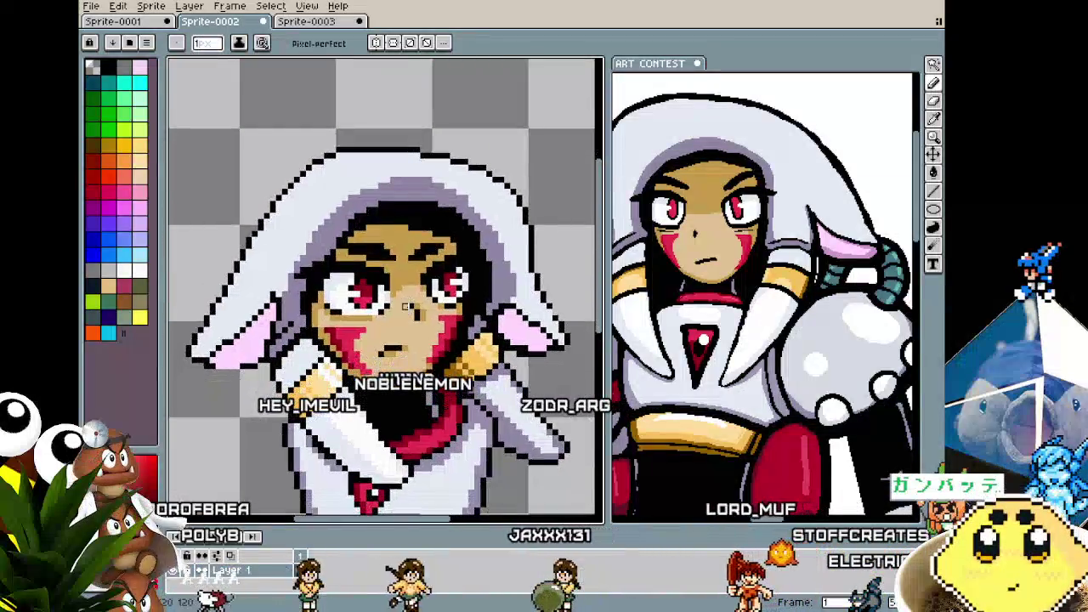
pyautogui.scroll(1, 303, 300)
pyautogui.scroll(1, 340, 311)
pyautogui.scroll(-2, 368, 321)
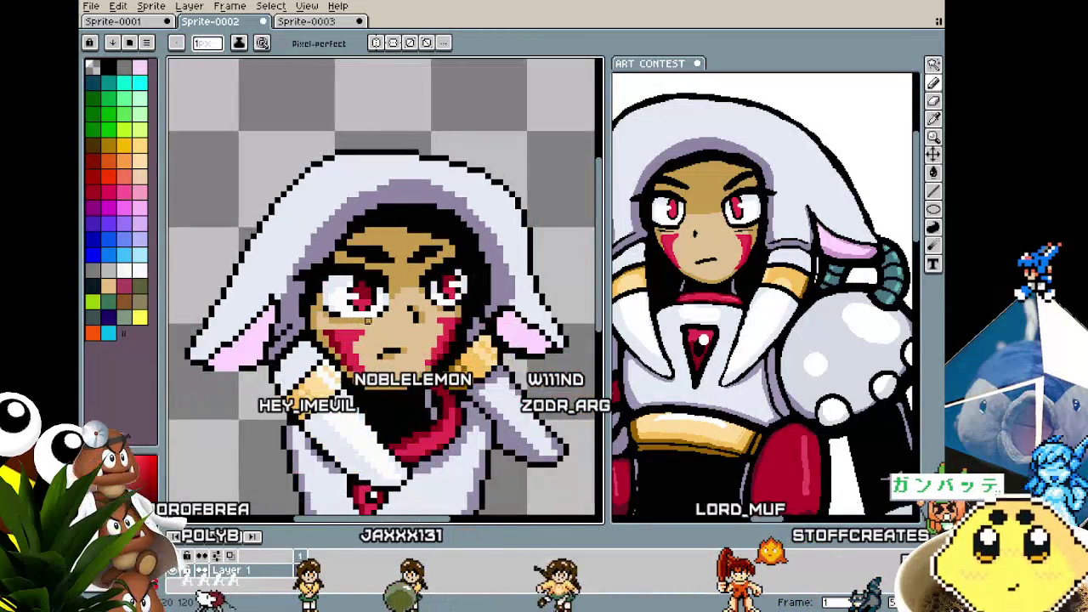
pyautogui.scroll(1, 289, 340)
pyautogui.press('i')
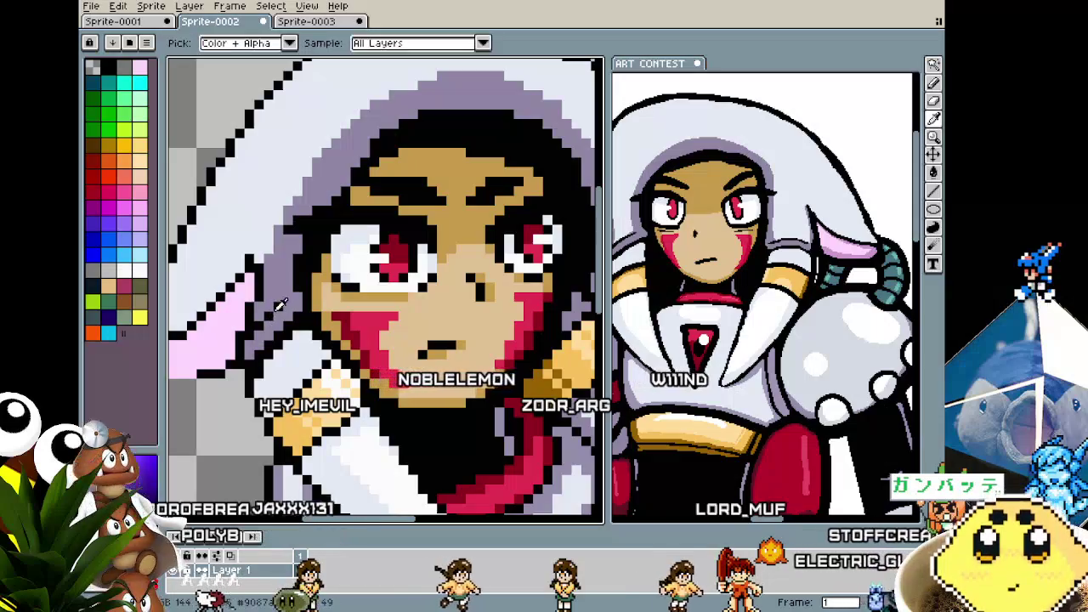
pyautogui.press('b')
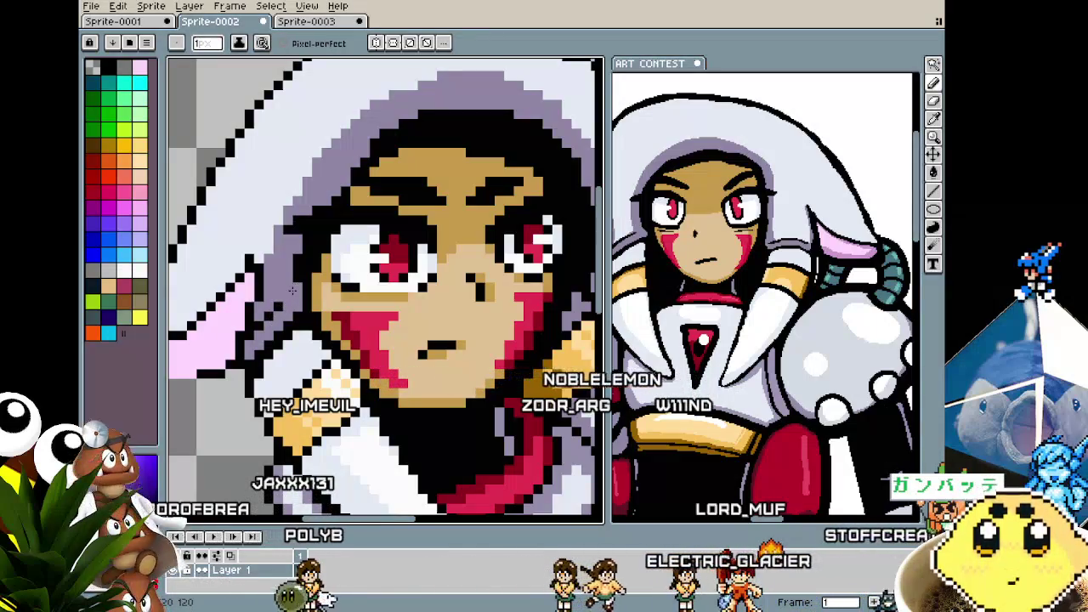
pyautogui.press('i')
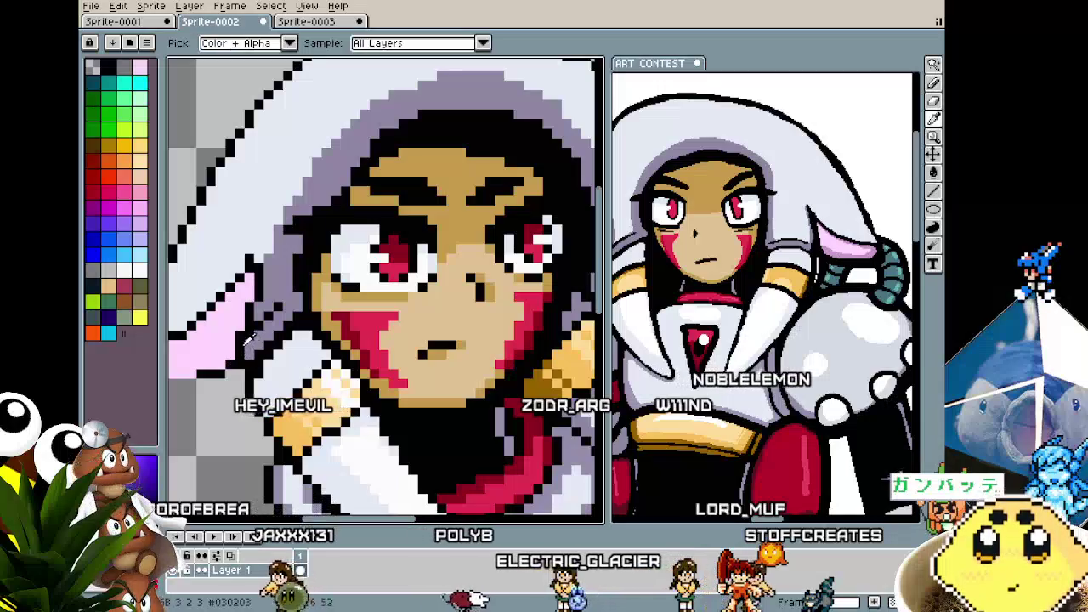
pyautogui.press('b')
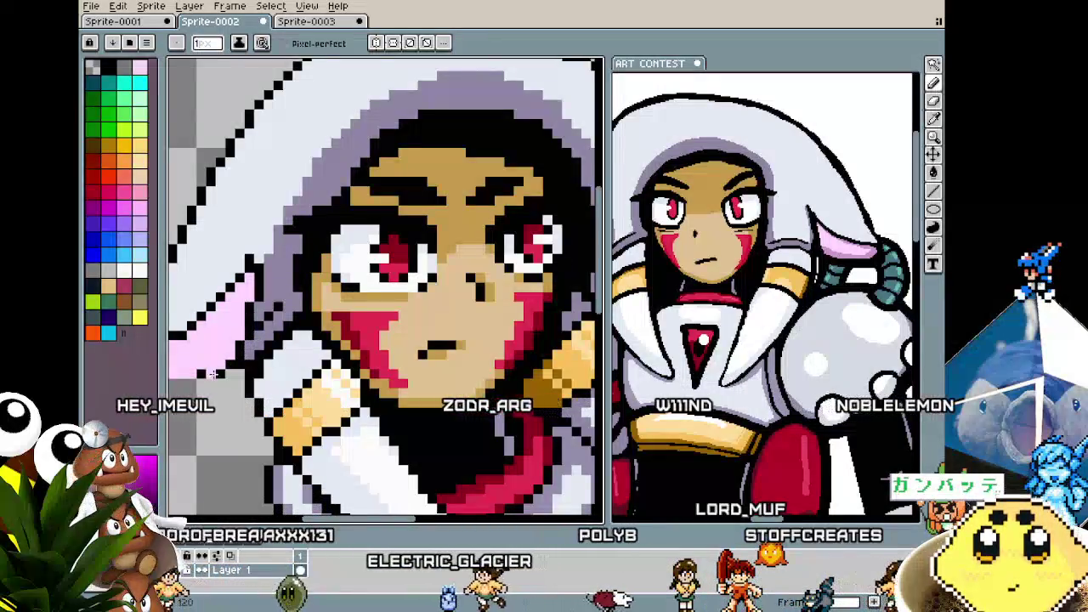
pyautogui.scroll(-3, 247, 349)
pyautogui.scroll(1, 264, 365)
pyautogui.scroll(1, 271, 376)
pyautogui.scroll(1, 280, 374)
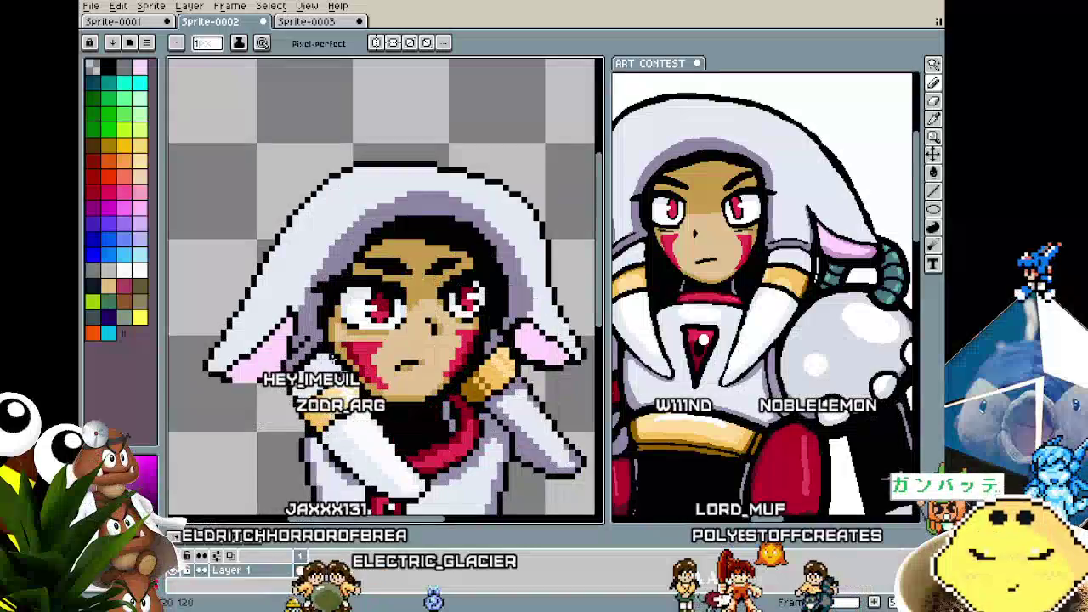
pyautogui.scroll(1, 382, 349)
pyautogui.scroll(1, 430, 329)
pyautogui.press('i')
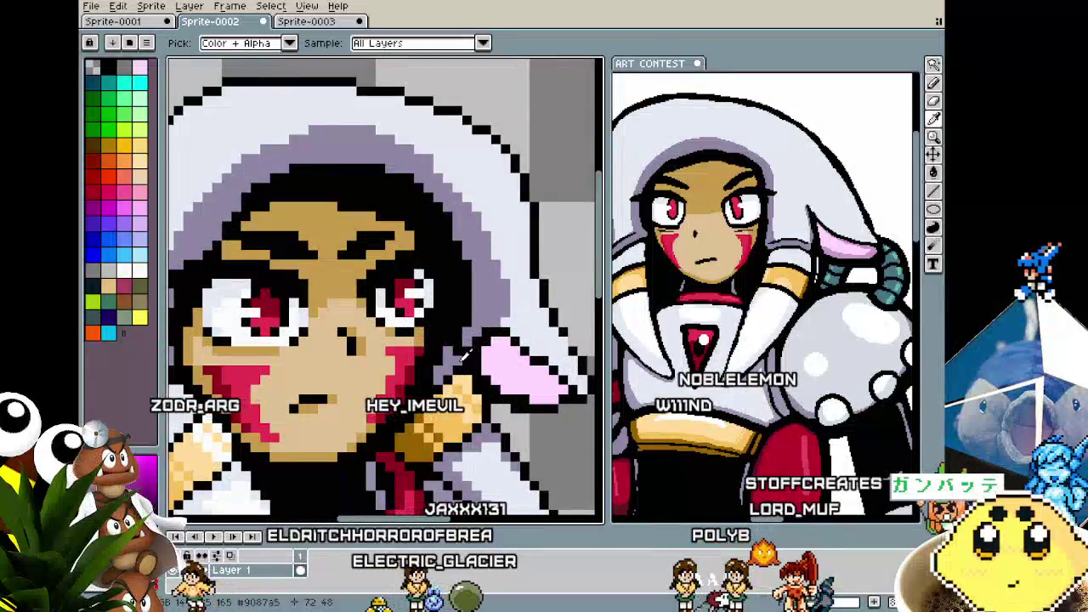
pyautogui.press('b')
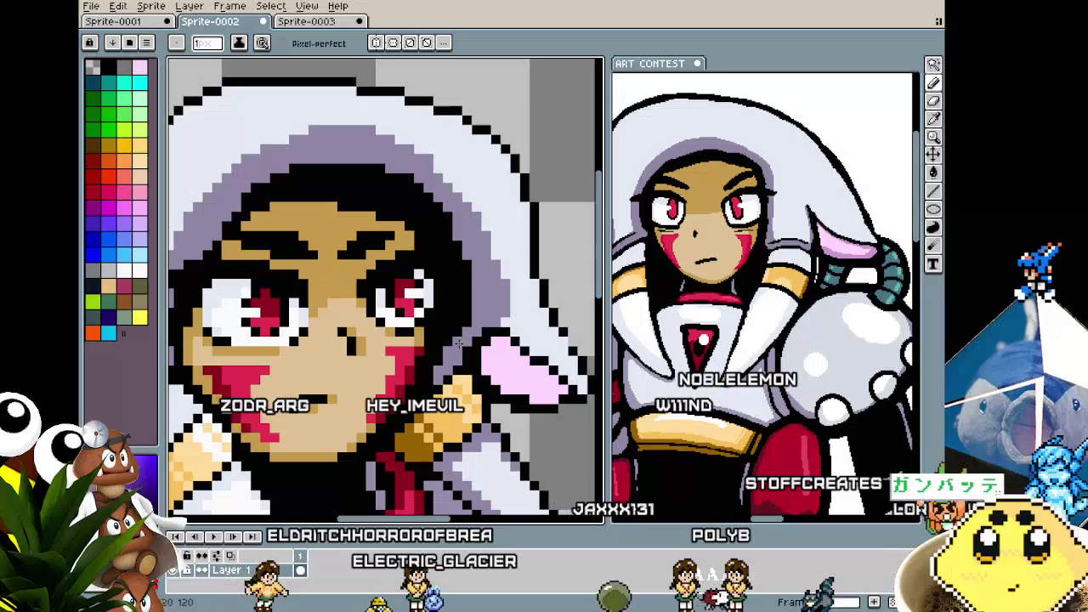
pyautogui.scroll(-2, 457, 340)
pyautogui.scroll(-3, 457, 340)
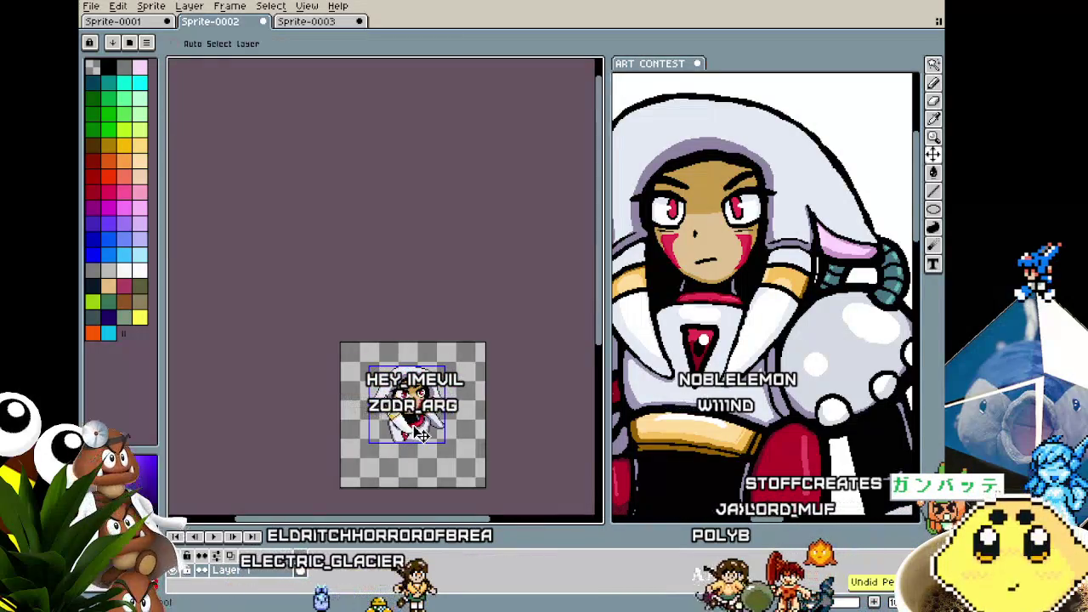
pyautogui.scroll(3, 374, 309)
pyautogui.scroll(1, 374, 309)
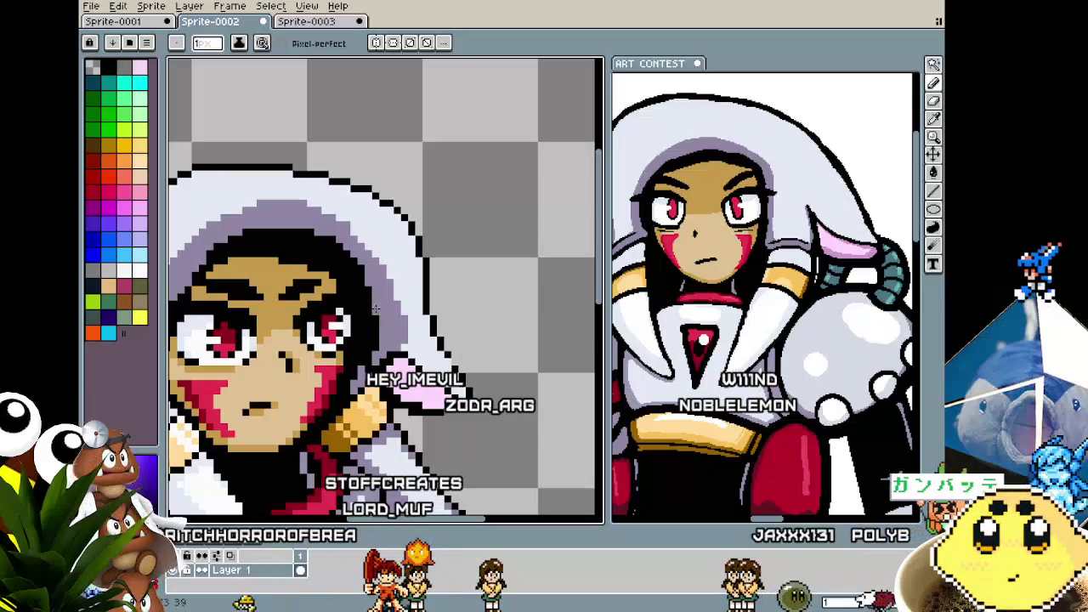
pyautogui.scroll(-2, 374, 331)
pyautogui.scroll(1, 272, 289)
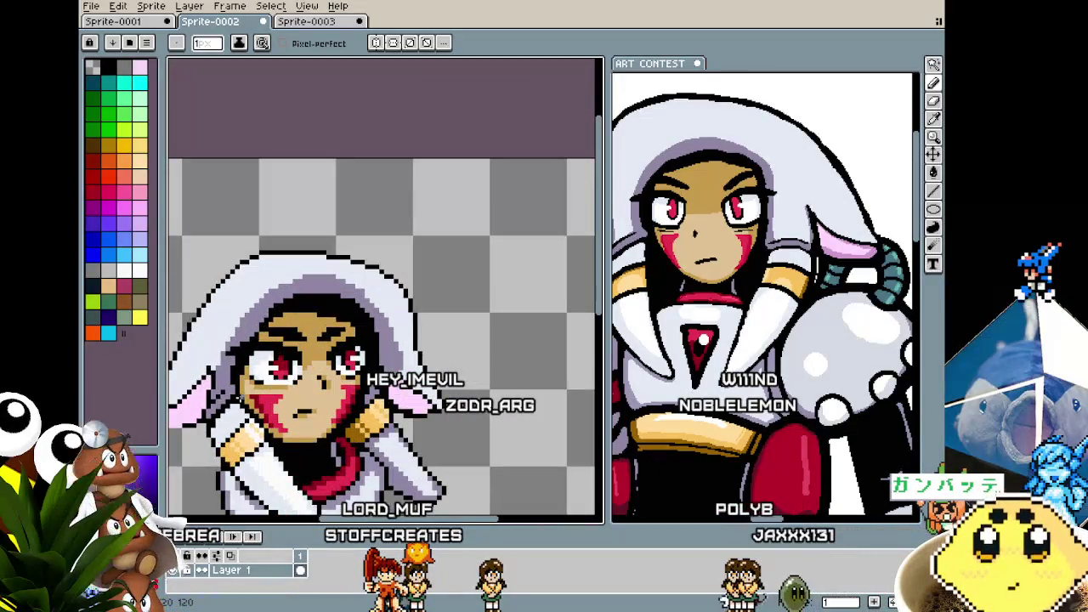
pyautogui.scroll(1, 272, 289)
pyautogui.scroll(2, 272, 289)
pyautogui.keyDown('alt'); pyautogui.click(307, 266); pyautogui.keyUp('alt')
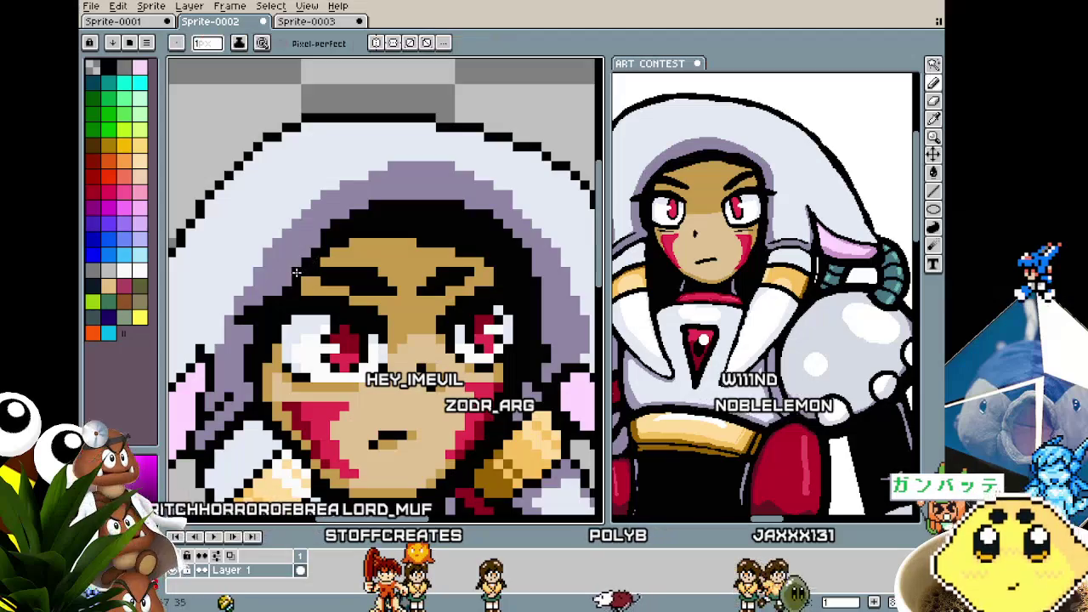
pyautogui.scroll(-2, 270, 332)
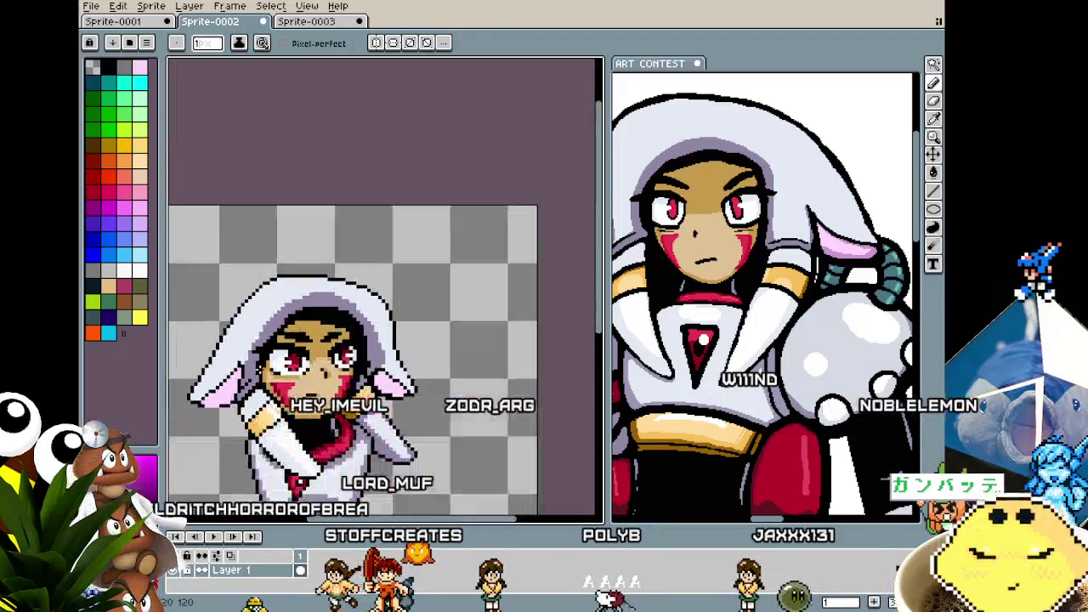
pyautogui.scroll(1, 289, 315)
pyautogui.scroll(1, 311, 296)
pyautogui.press('alt')
pyautogui.scroll(-1, 291, 304)
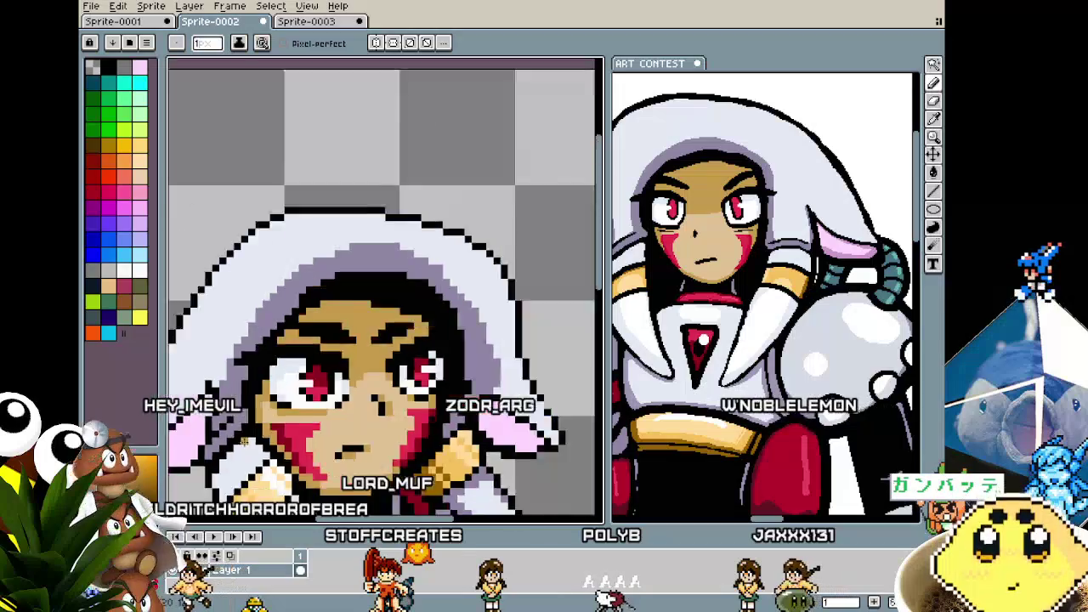
pyautogui.scroll(-1, 285, 332)
pyautogui.moveTo(278, 361); pyautogui.dragTo(281, 356)
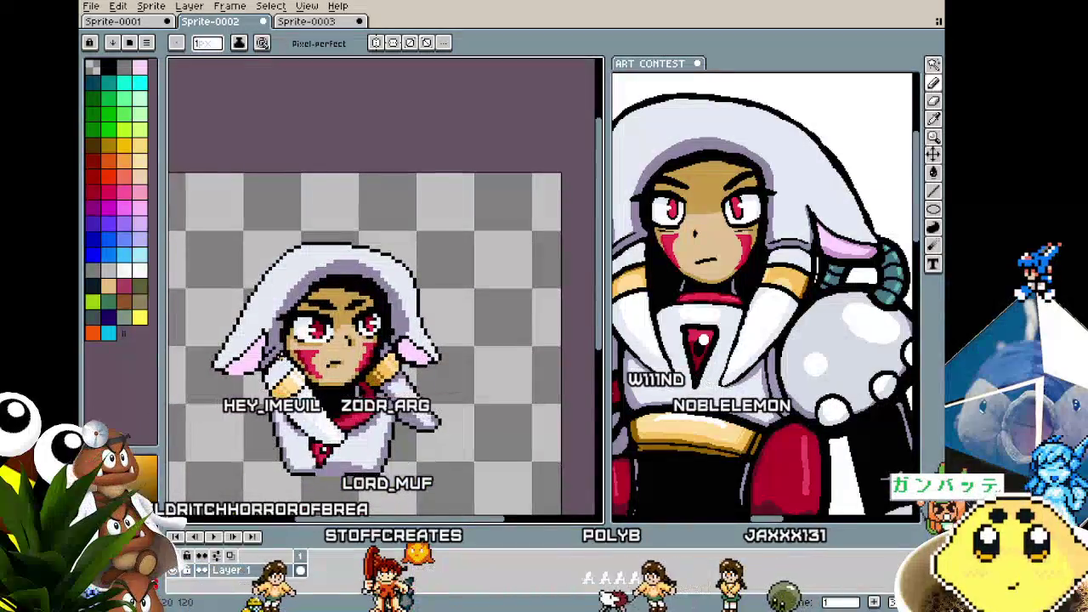
pyautogui.scroll(1, 330, 332)
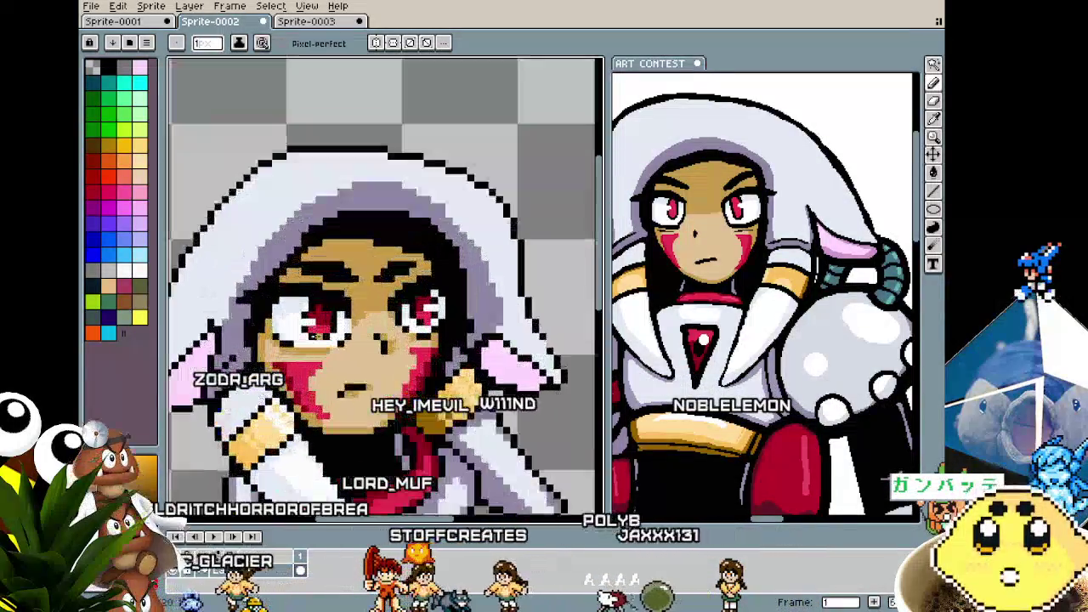
pyautogui.scroll(1, 357, 314)
pyautogui.scroll(1, 405, 289)
pyautogui.press('alt')
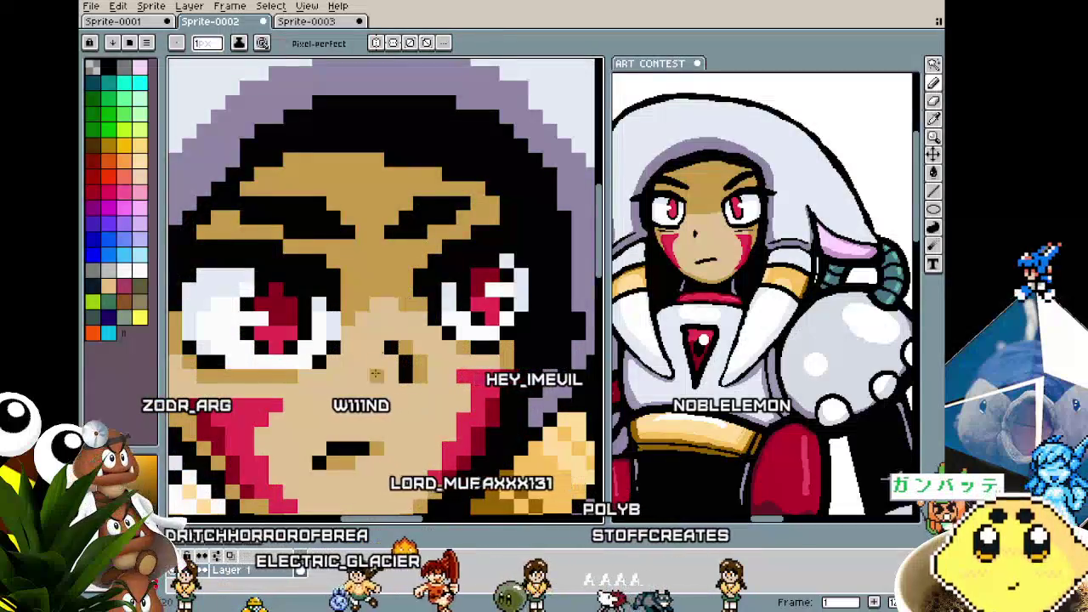
pyautogui.scroll(-3, 405, 289)
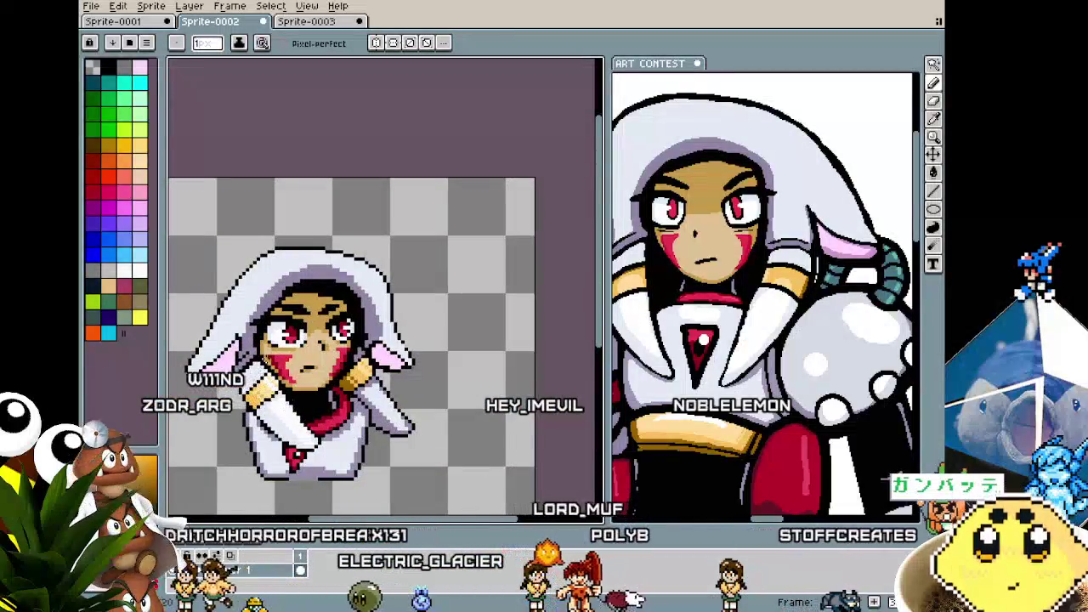
pyautogui.scroll(3, 266, 339)
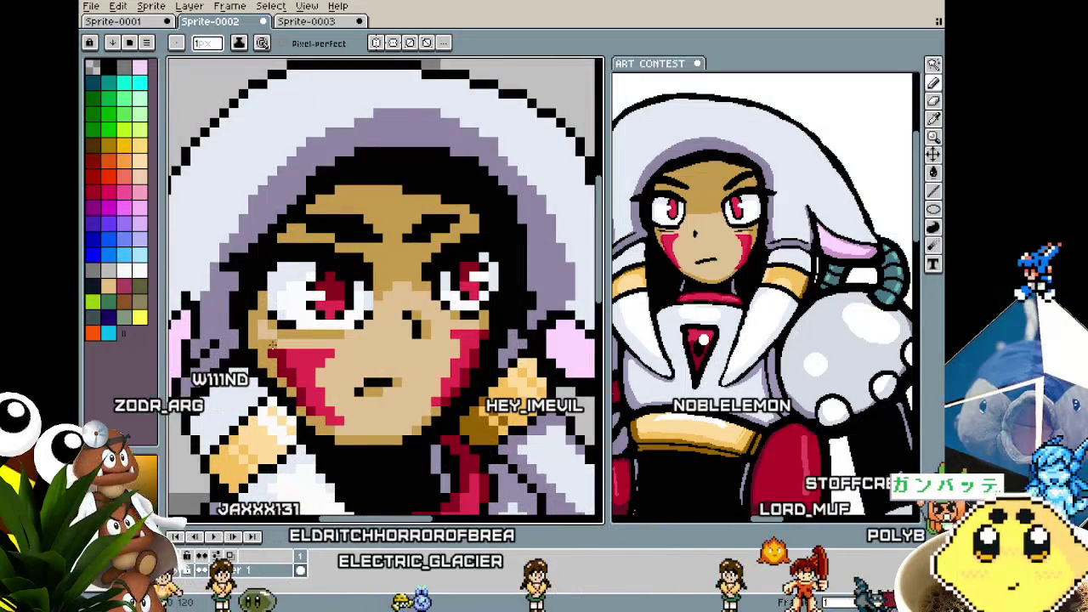
pyautogui.scroll(-1, 272, 344)
pyautogui.scroll(-1, 255, 365)
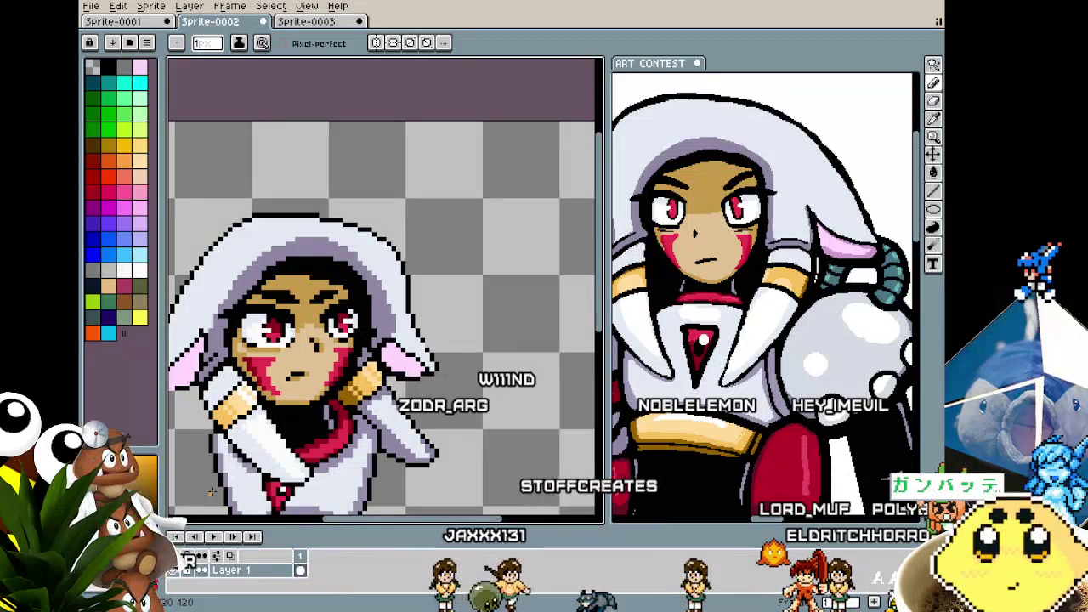
# - Sample a colour from the sprite with the eyedropper, then return to the pencil
pyautogui.scroll(1, 433, 398)
pyautogui.scroll(1, 433, 398)
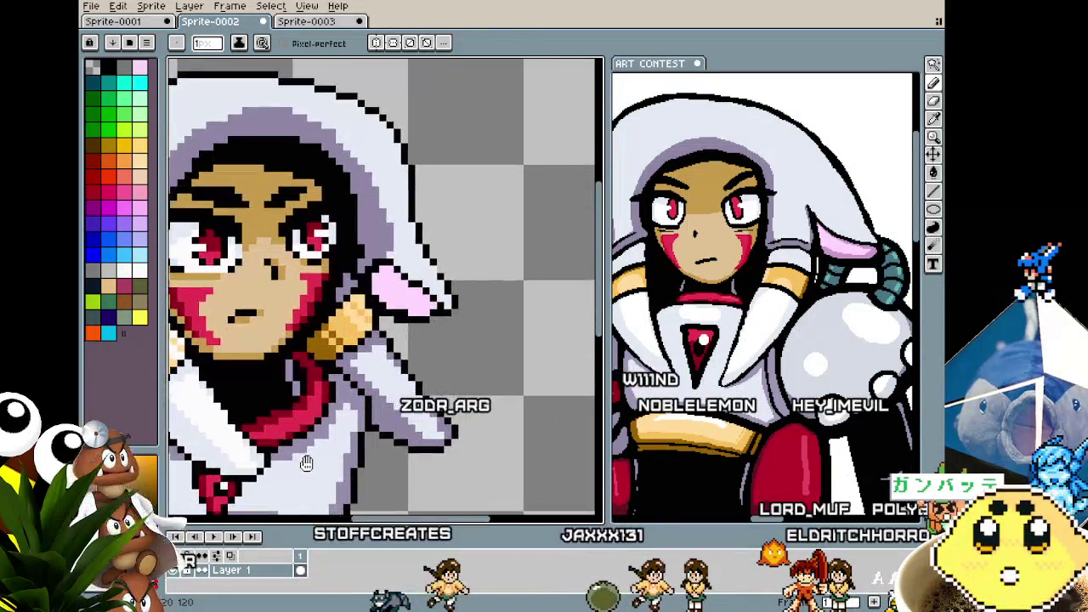
pyautogui.scroll(2, 432, 397)
pyautogui.press('i')
pyautogui.press('b')
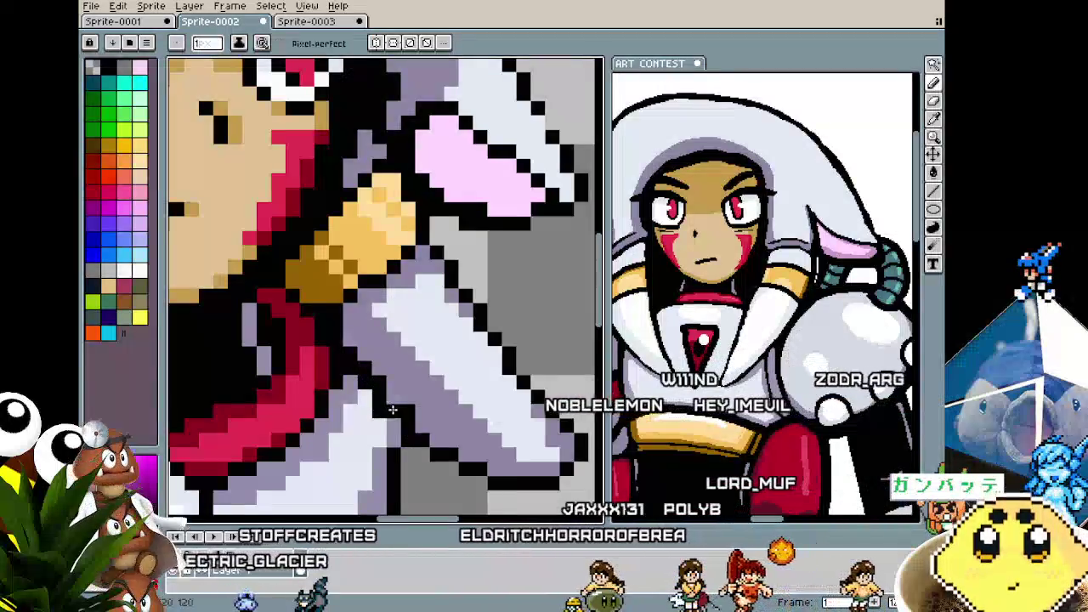
pyautogui.scroll(2, 325, 423)
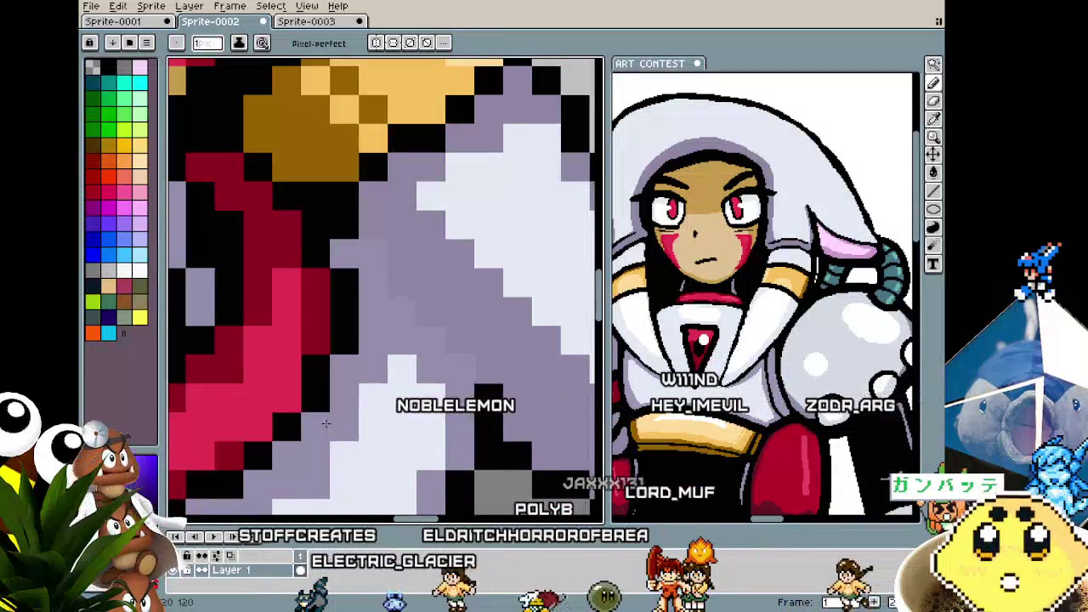
pyautogui.scroll(-2, 326, 422)
pyautogui.scroll(-1, 326, 422)
# - Uncheck Contiguous on the Paint Bucket so fills replace every matching pixel
pyautogui.press('g')
pyautogui.click(340, 49)
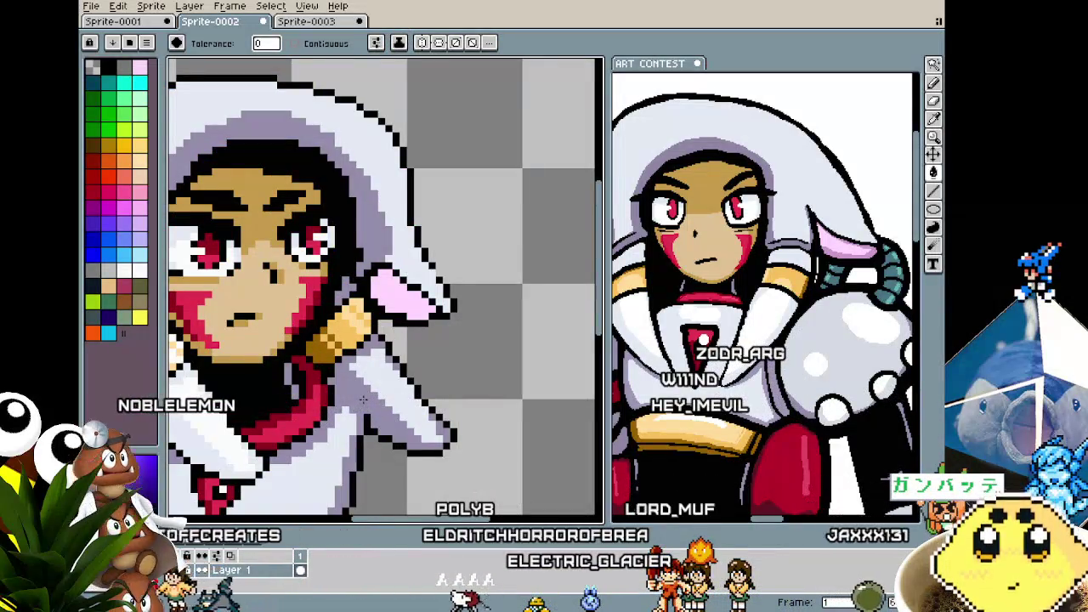
pyautogui.scroll(-1, 363, 399)
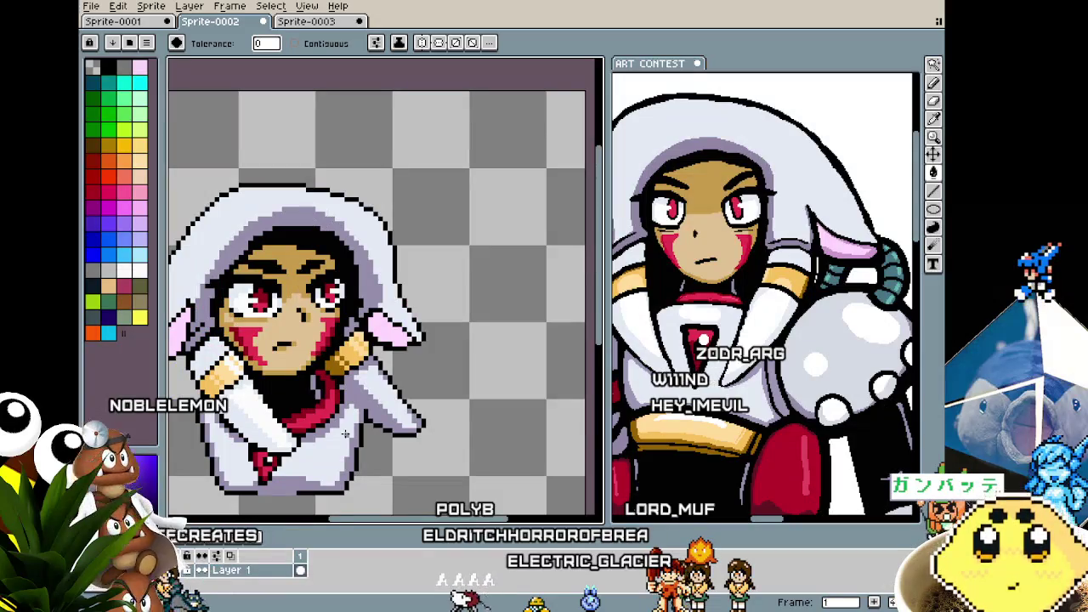
pyautogui.scroll(3, 346, 434)
pyautogui.press('b')
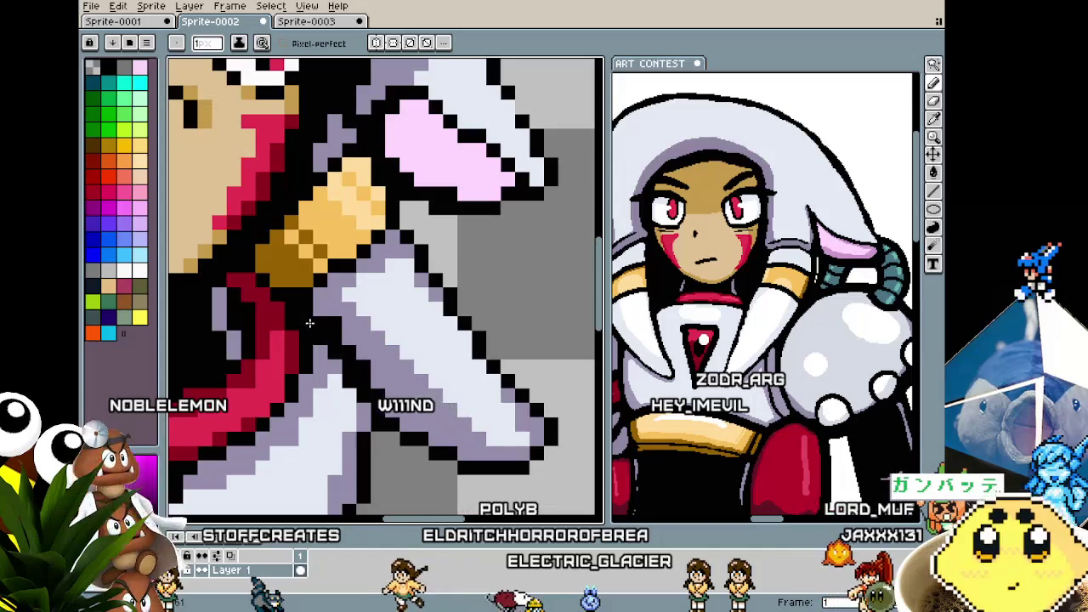
# - Pick another colour from the sprite and go back to the pencil
pyautogui.scroll(-2, 310, 323)
pyautogui.scroll(-1, 340, 399)
pyautogui.scroll(1, 344, 406)
pyautogui.scroll(1, 347, 409)
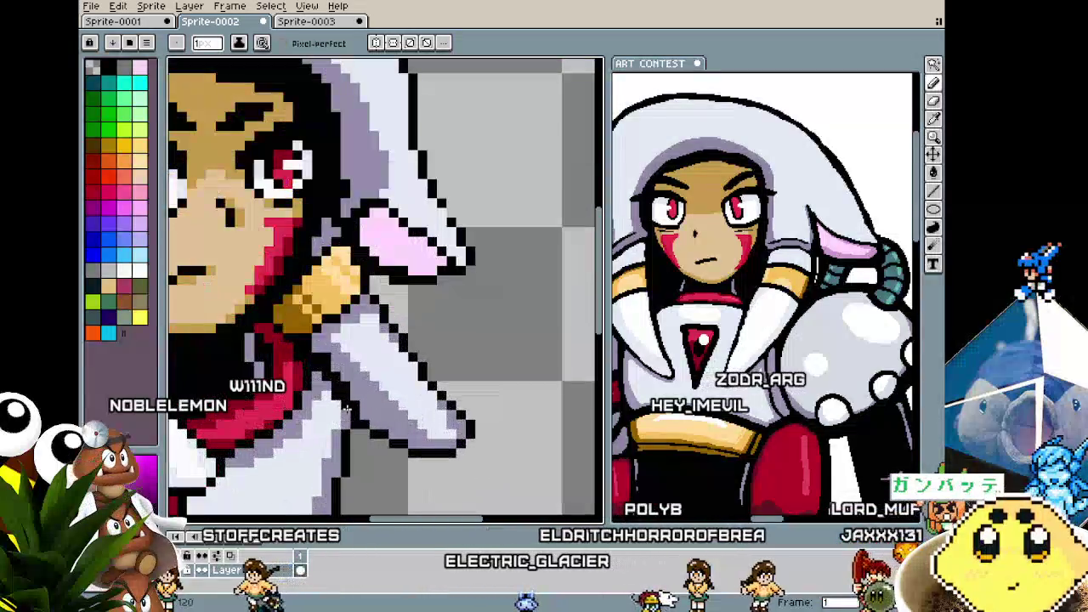
pyautogui.press('i')
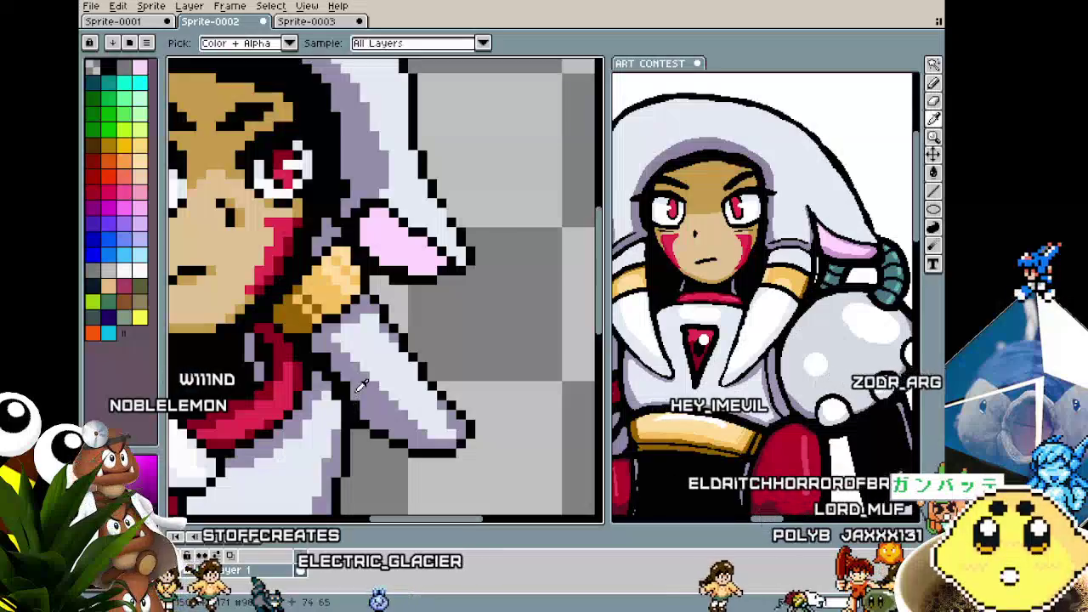
pyautogui.press('b')
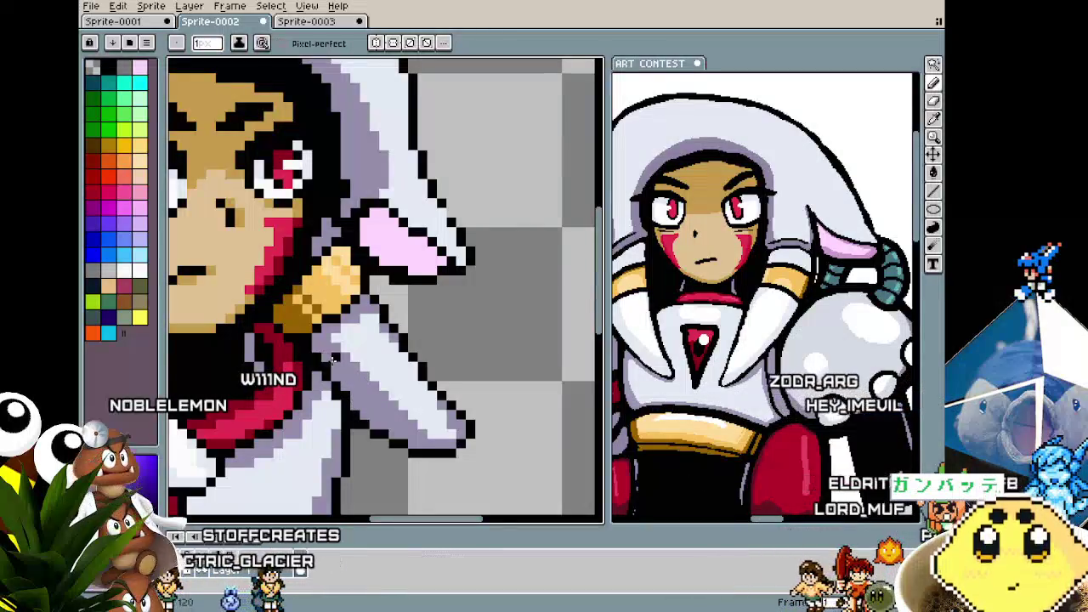
pyautogui.scroll(-1, 307, 424)
pyautogui.scroll(-1, 307, 424)
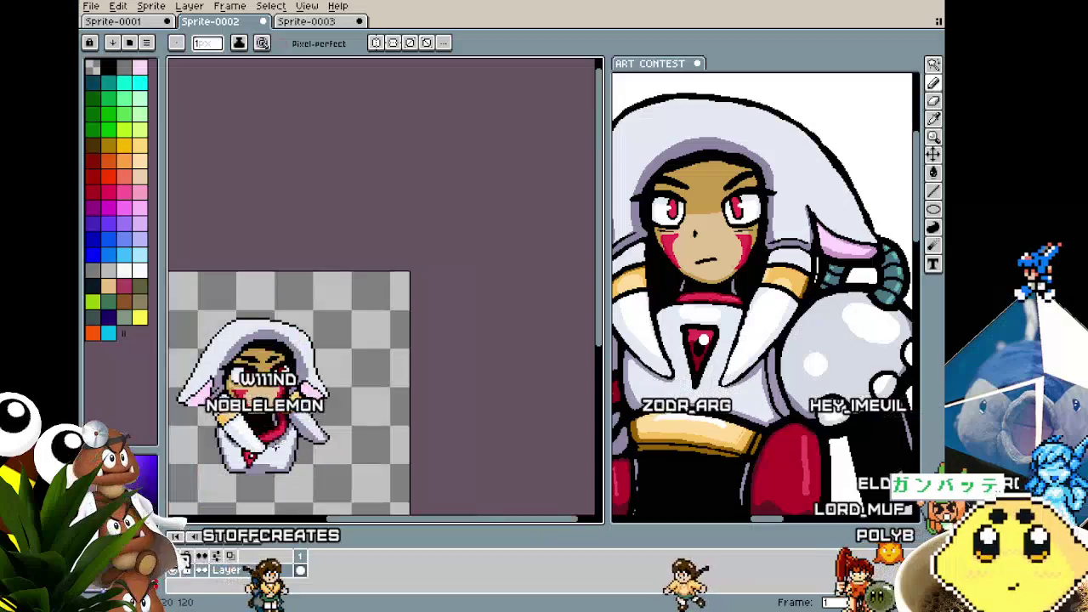
pyautogui.scroll(1, 332, 438)
pyautogui.scroll(1, 332, 439)
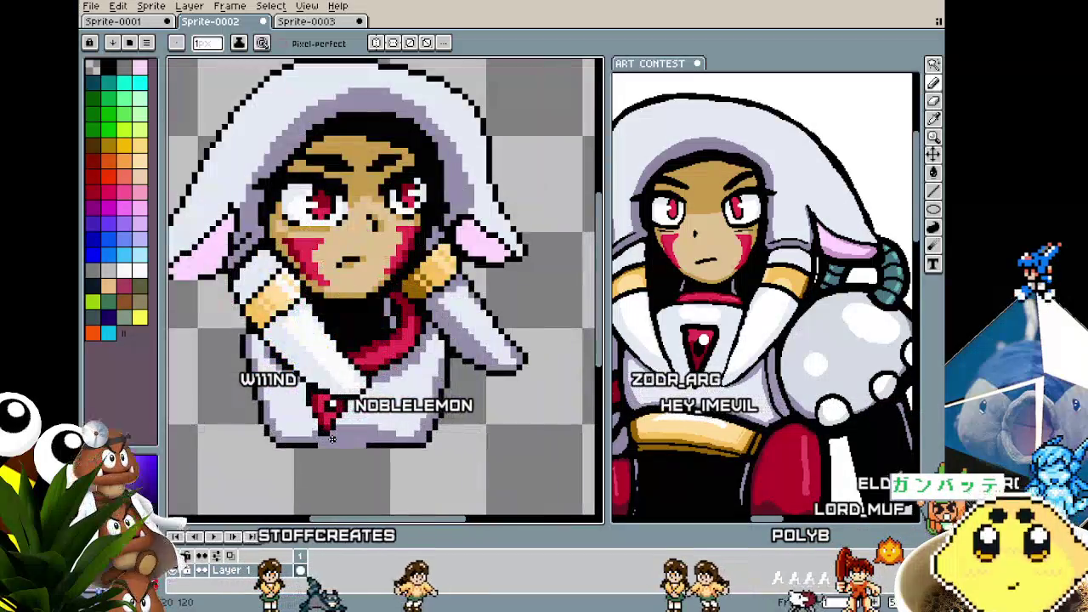
pyautogui.scroll(1, 289, 411)
pyautogui.scroll(1, 326, 236)
pyautogui.press('i')
pyautogui.press('b')
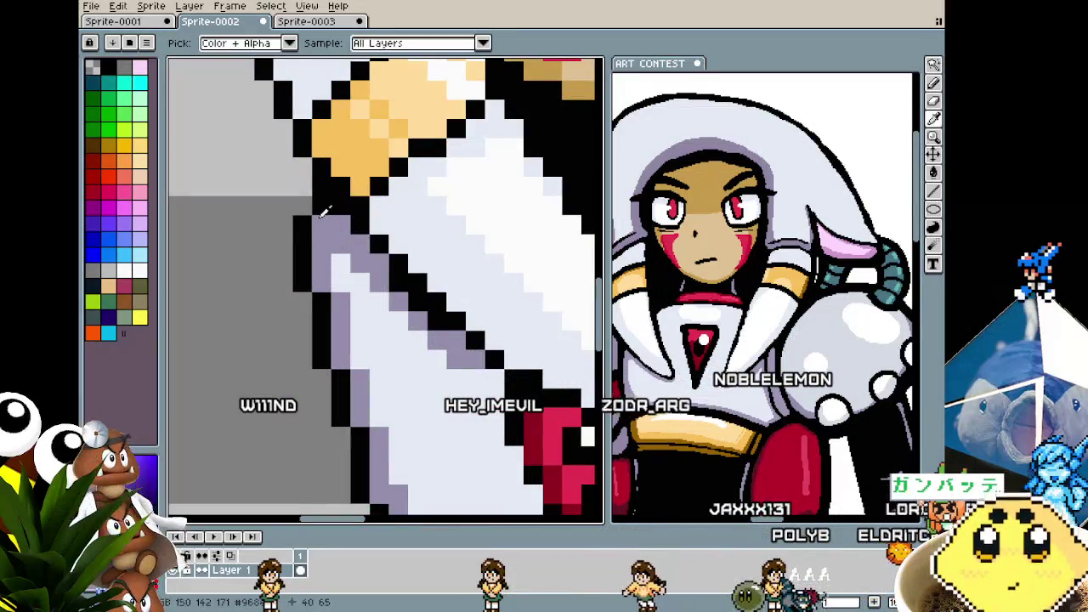
pyautogui.press('alt')
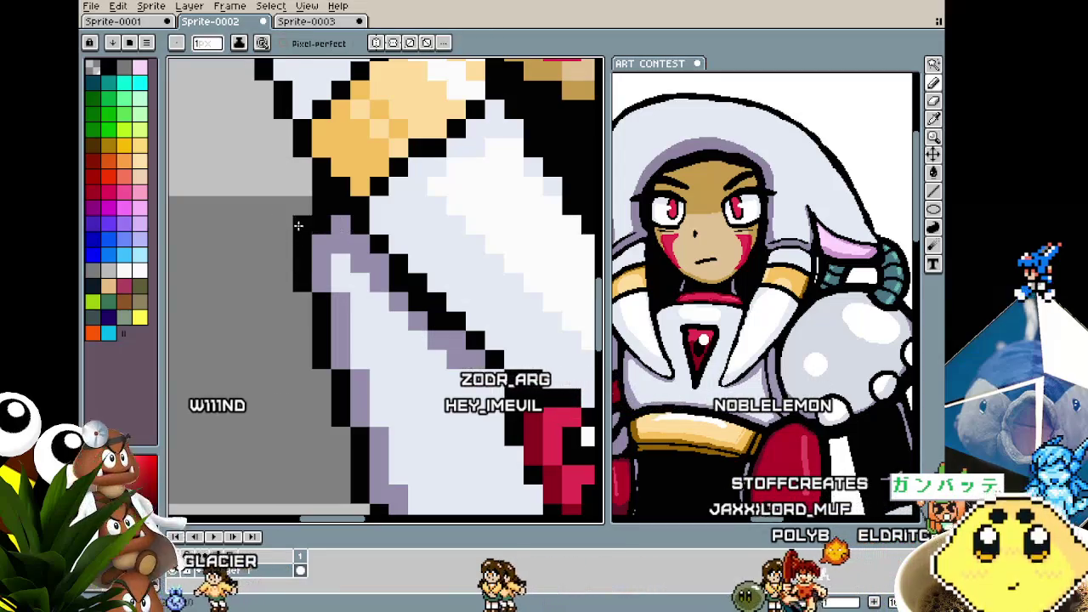
pyautogui.scroll(-1, 226, 366)
pyautogui.scroll(-1, 226, 366)
pyautogui.scroll(-1, 226, 367)
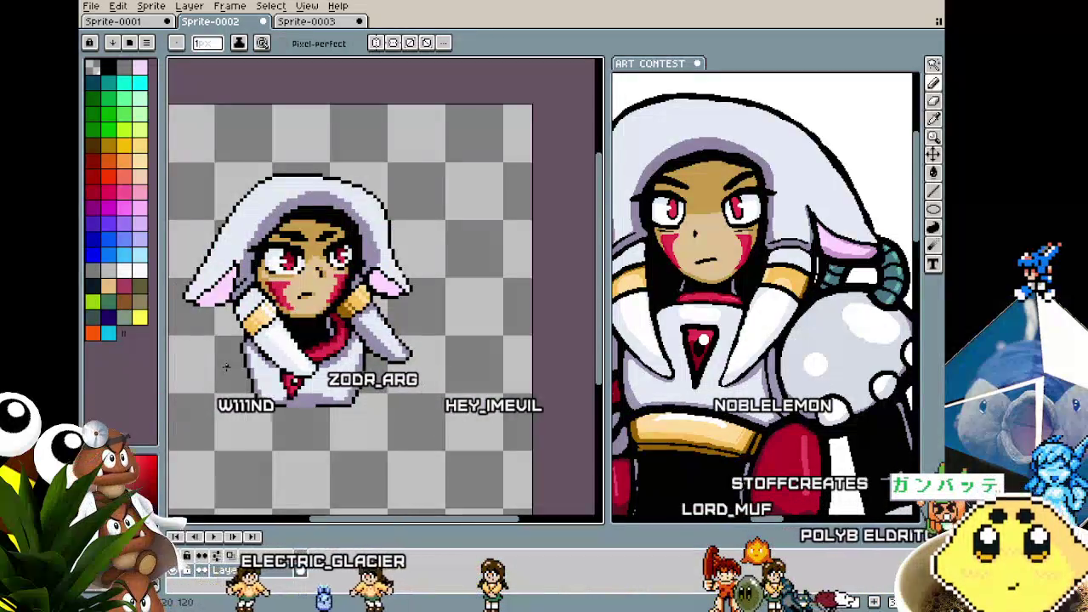
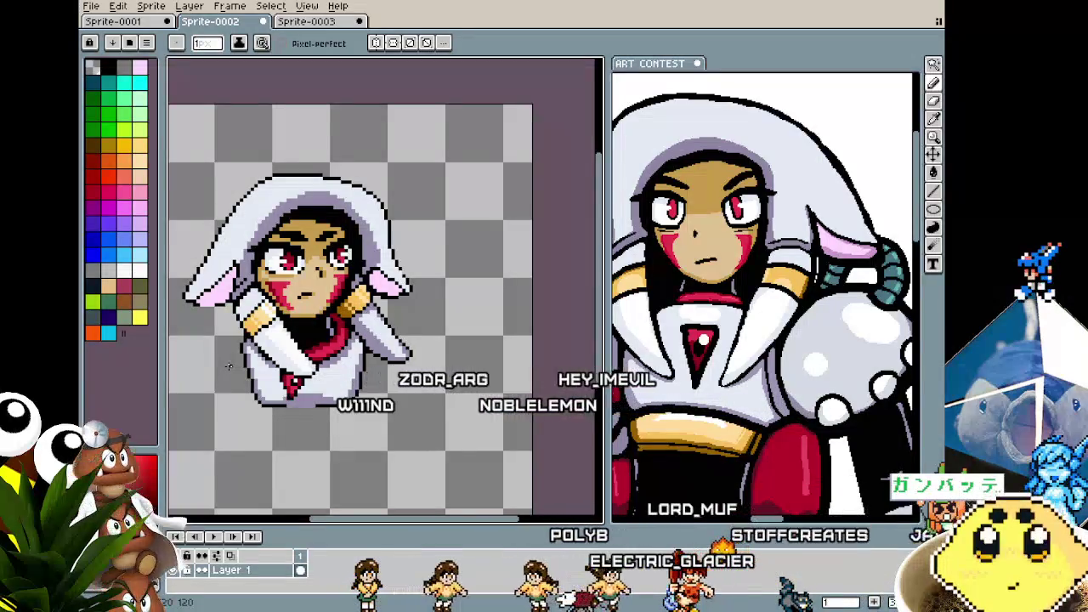
# - Marquee-select the whole hooded bust and nudge it upward, then return to the pencil
pyautogui.scroll(-1, 270, 346)
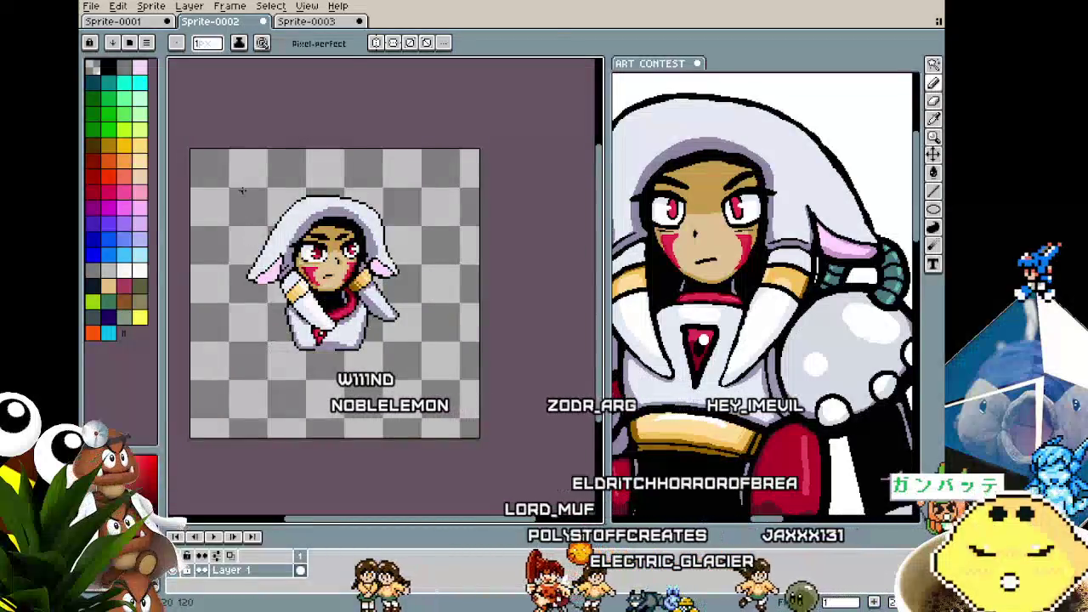
pyautogui.press('m')
pyautogui.moveTo(228, 178)
pyautogui.mouseDown()
pyautogui.moveTo(460, 383)
pyautogui.moveTo(437, 353)
pyautogui.mouseUp()
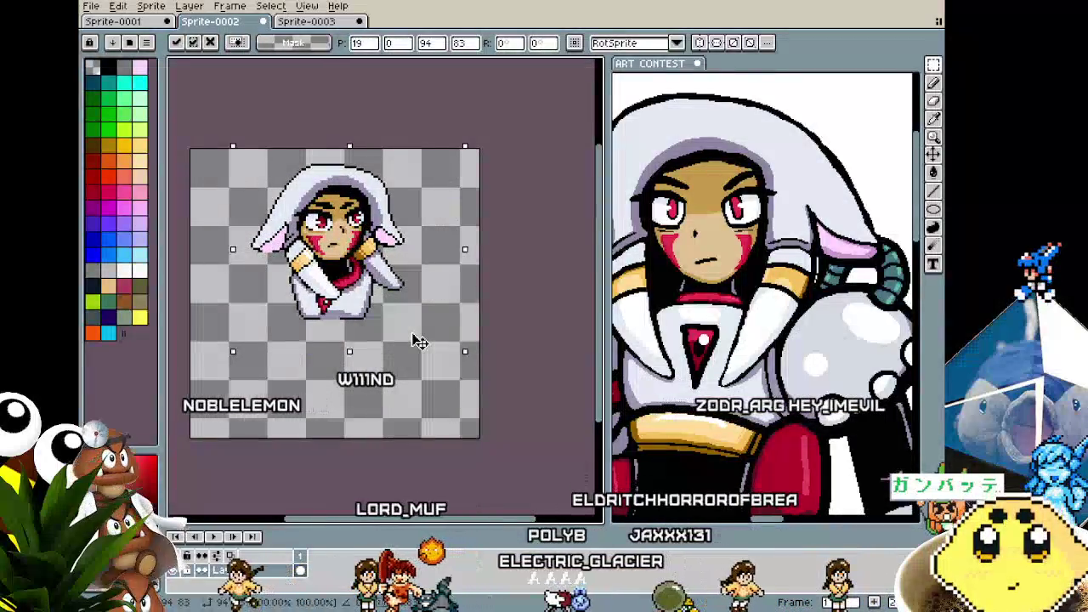
pyautogui.hotkey('ctrl', 'd')
pyautogui.scroll(1, 249, 232)
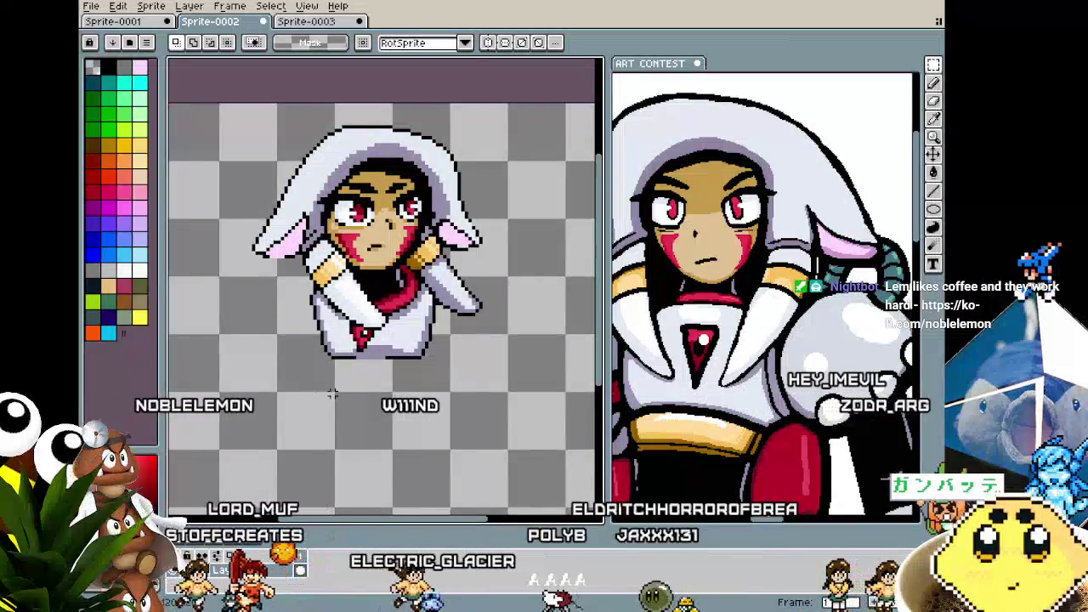
pyautogui.scroll(1, 338, 394)
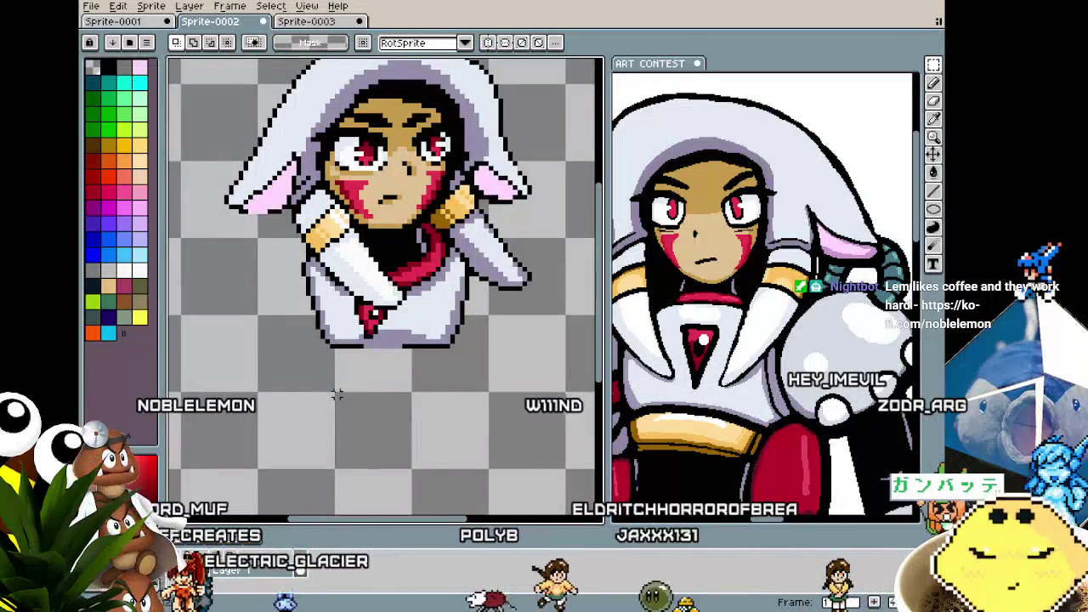
pyautogui.moveTo(337, 394); pyautogui.dragTo(313, 407)
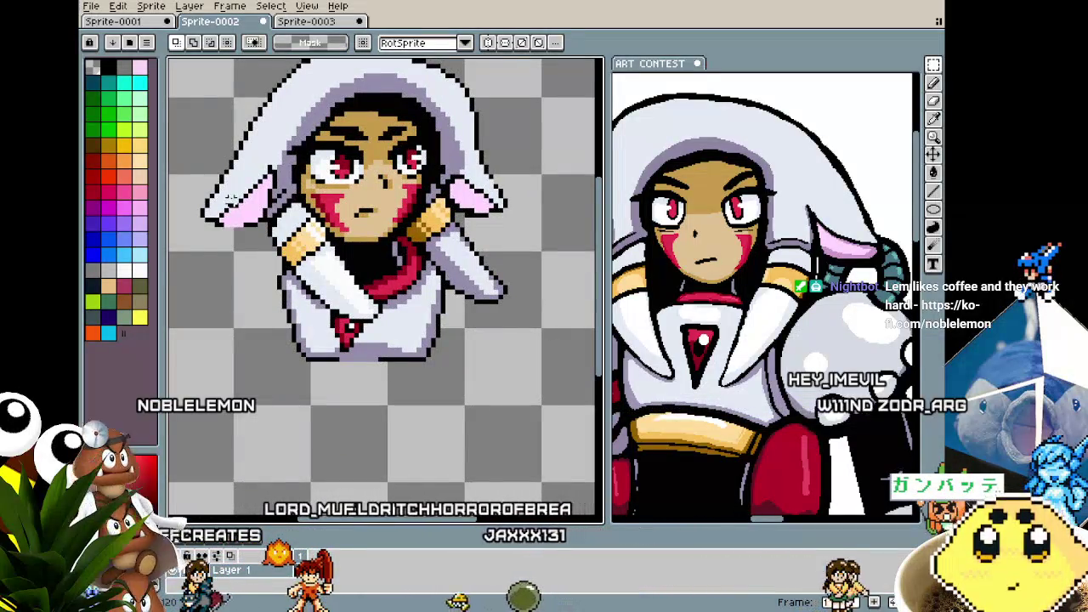
pyautogui.scroll(1, 231, 198)
pyautogui.press('b')
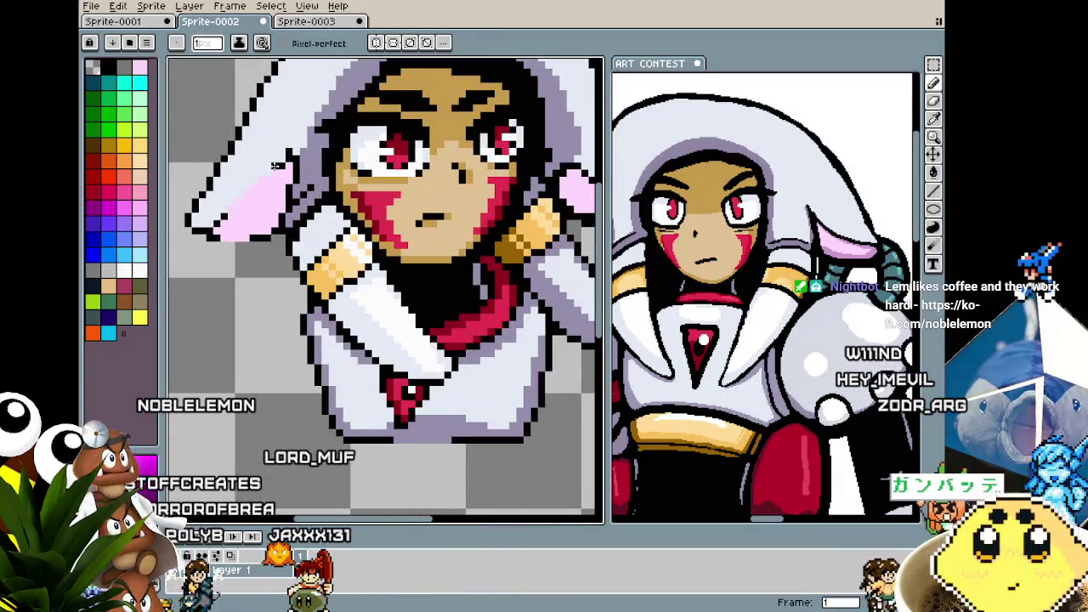
# - Zoom in on the left ear and add three black outline pixels along its diagonal edge
pyautogui.scroll(-1, 266, 173)
pyautogui.scroll(-1, 206, 262)
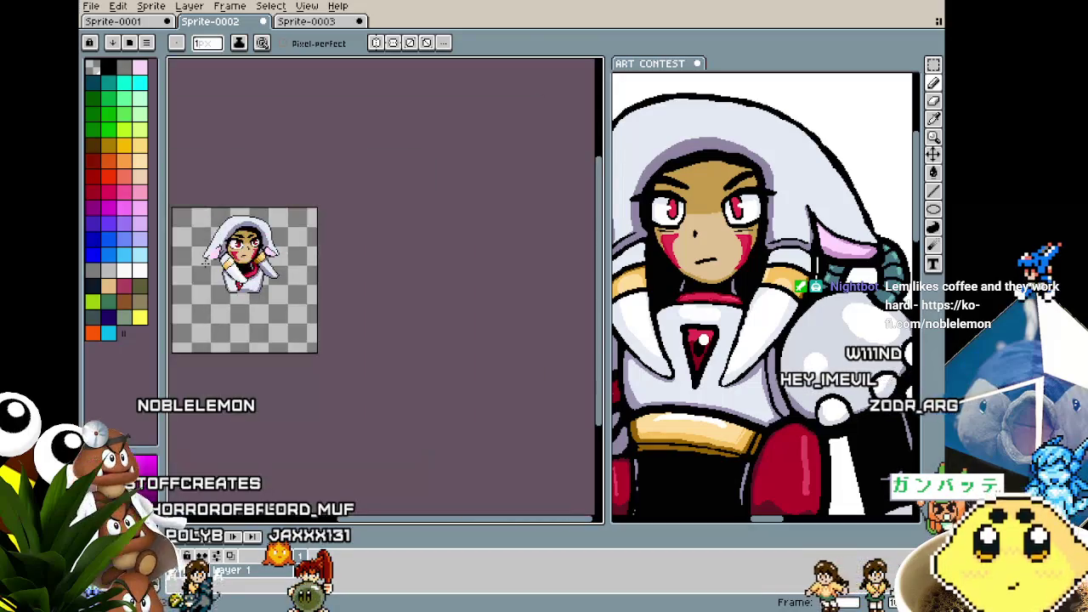
pyautogui.scroll(2, 205, 262)
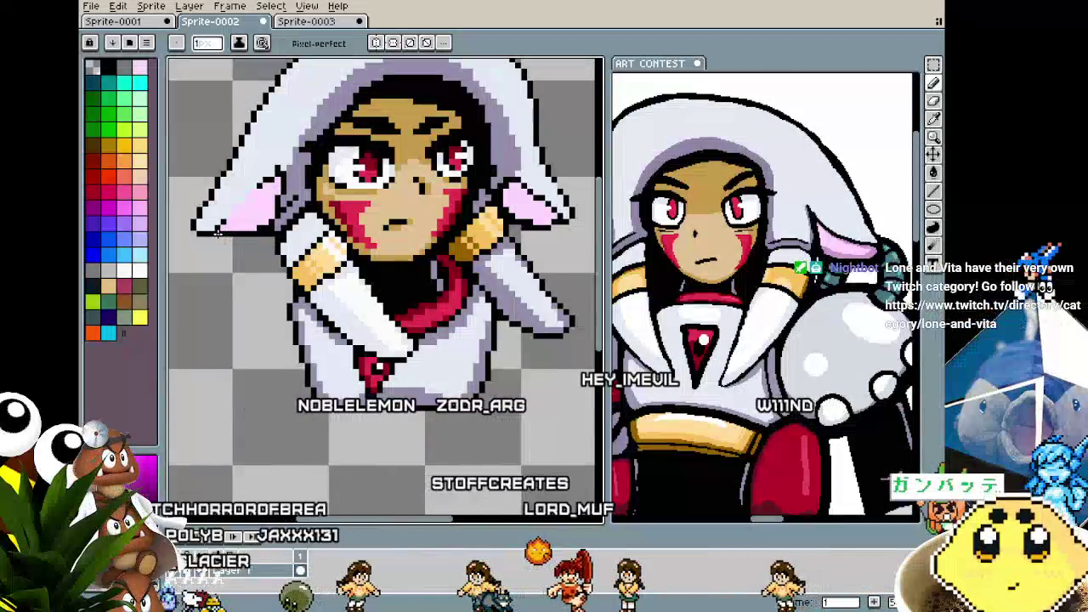
pyautogui.scroll(1, 247, 237)
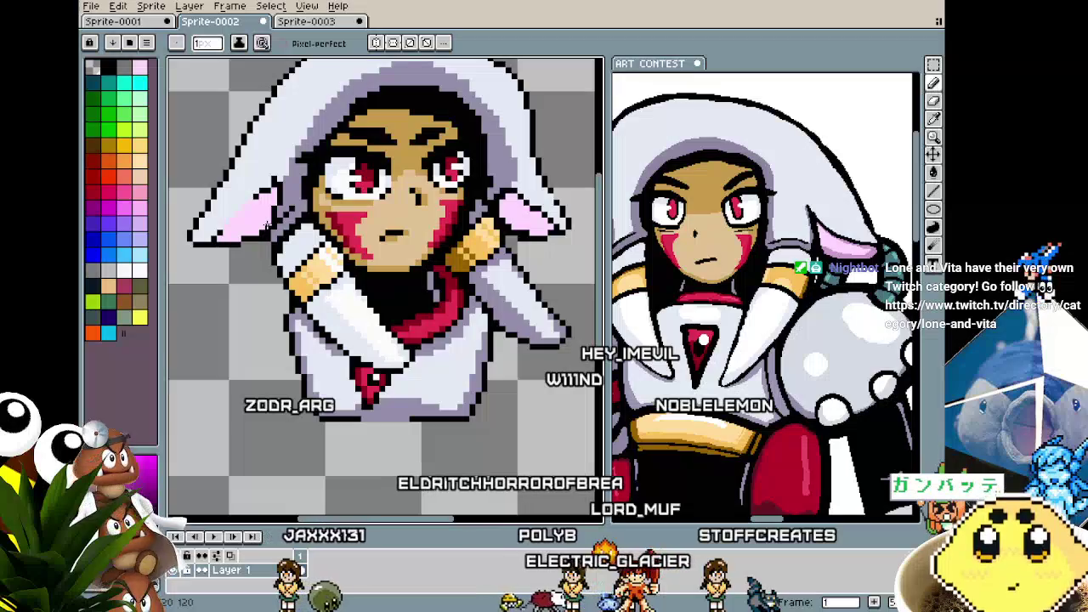
pyautogui.scroll(-2, 245, 261)
pyautogui.scroll(2, 255, 246)
pyautogui.scroll(1, 302, 209)
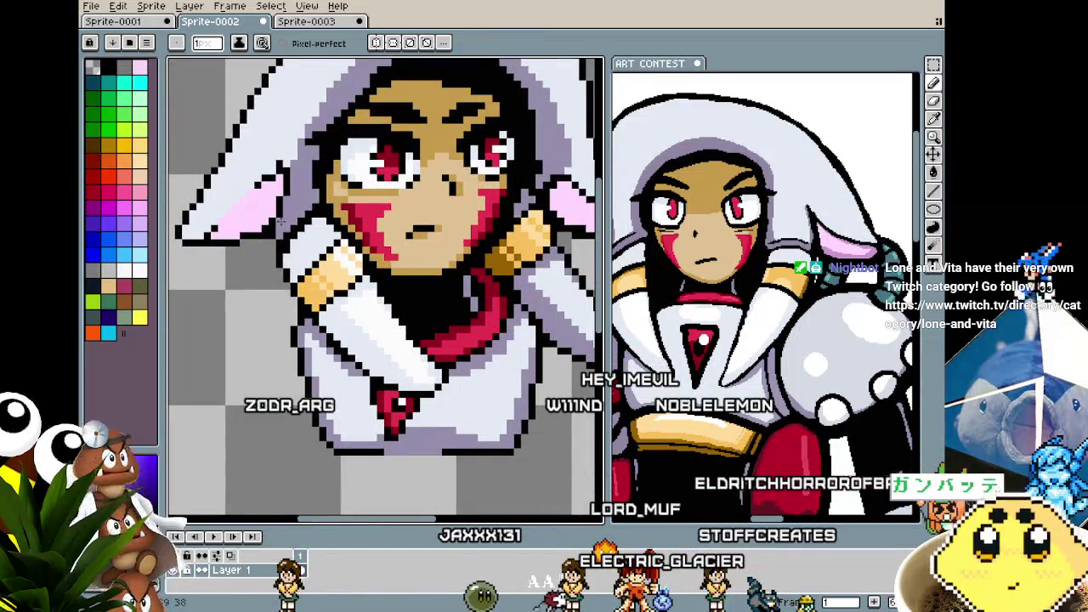
pyautogui.scroll(-2, 279, 221)
pyautogui.scroll(-1, 271, 285)
pyautogui.scroll(3, 284, 291)
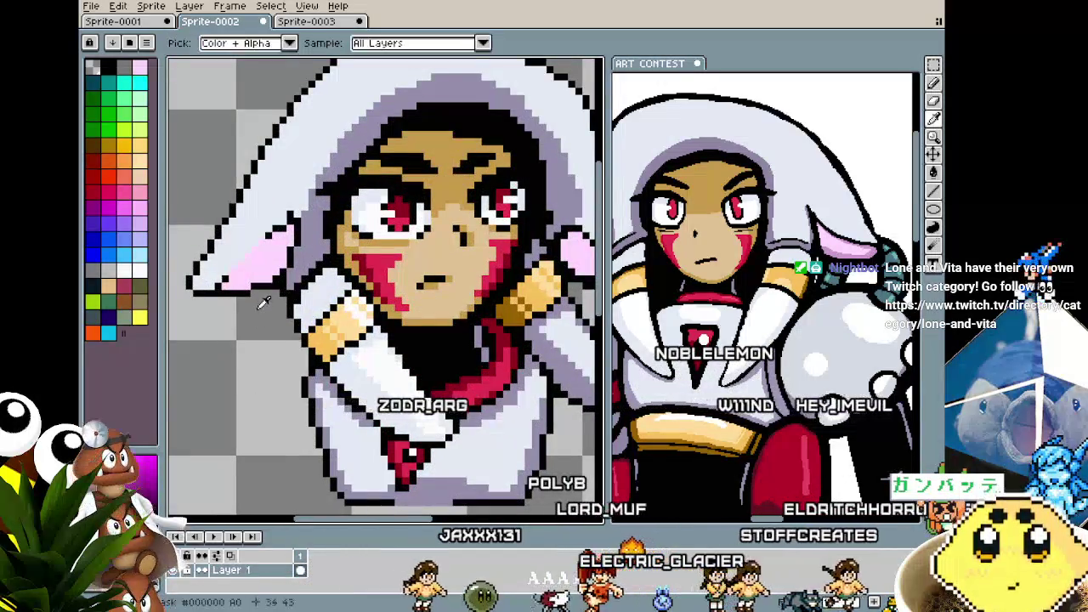
pyautogui.scroll(-3, 280, 293)
pyautogui.scroll(2, 255, 295)
pyautogui.scroll(1, 251, 295)
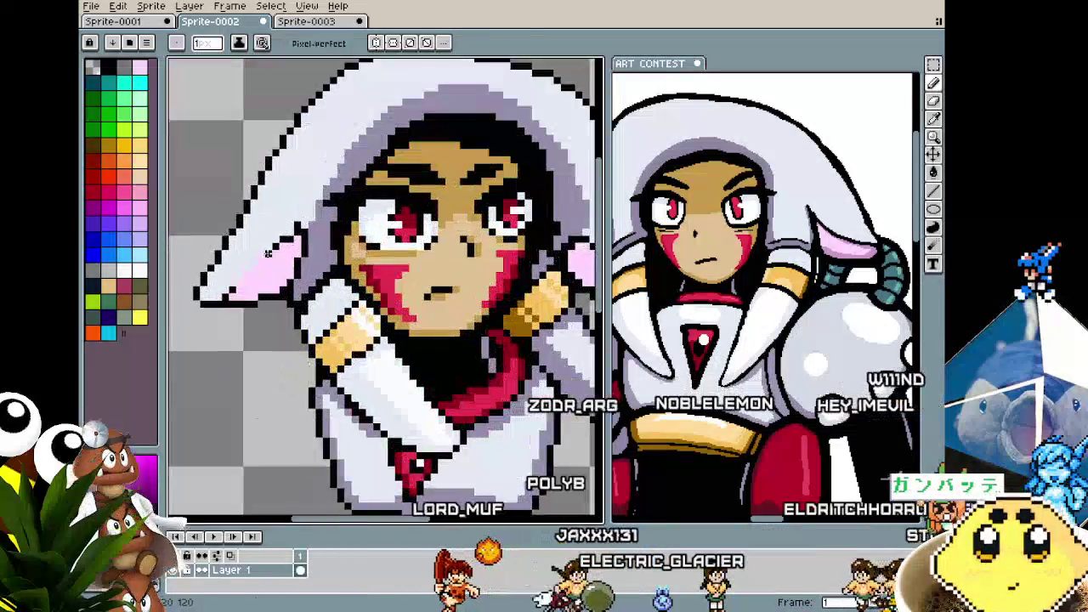
pyautogui.scroll(1, 248, 285)
pyautogui.scroll(1, 245, 272)
pyautogui.click(232, 289)
pyautogui.click(285, 244)
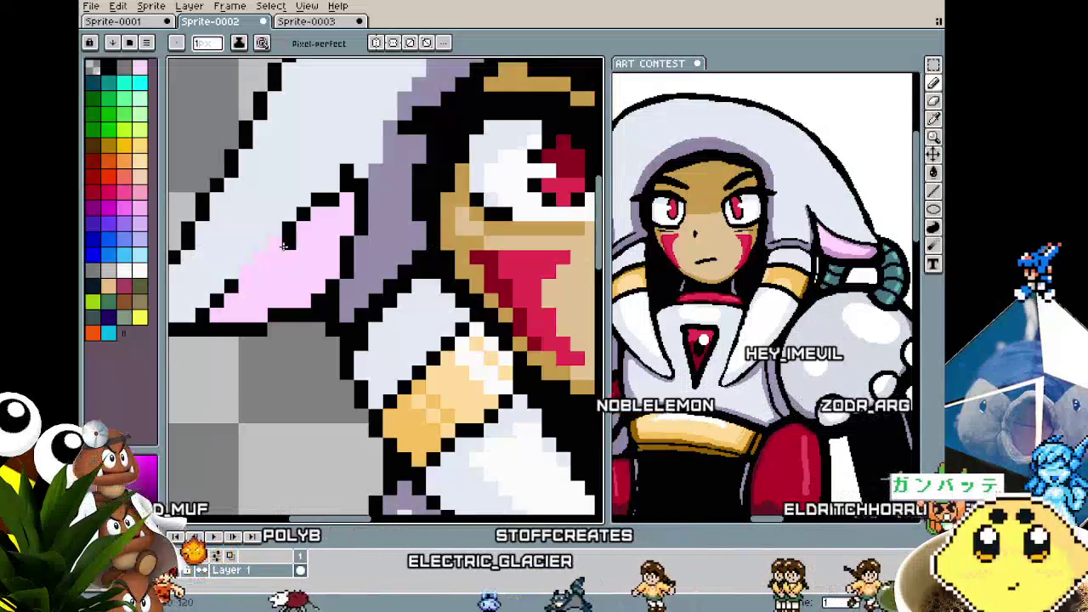
pyautogui.click(274, 241)
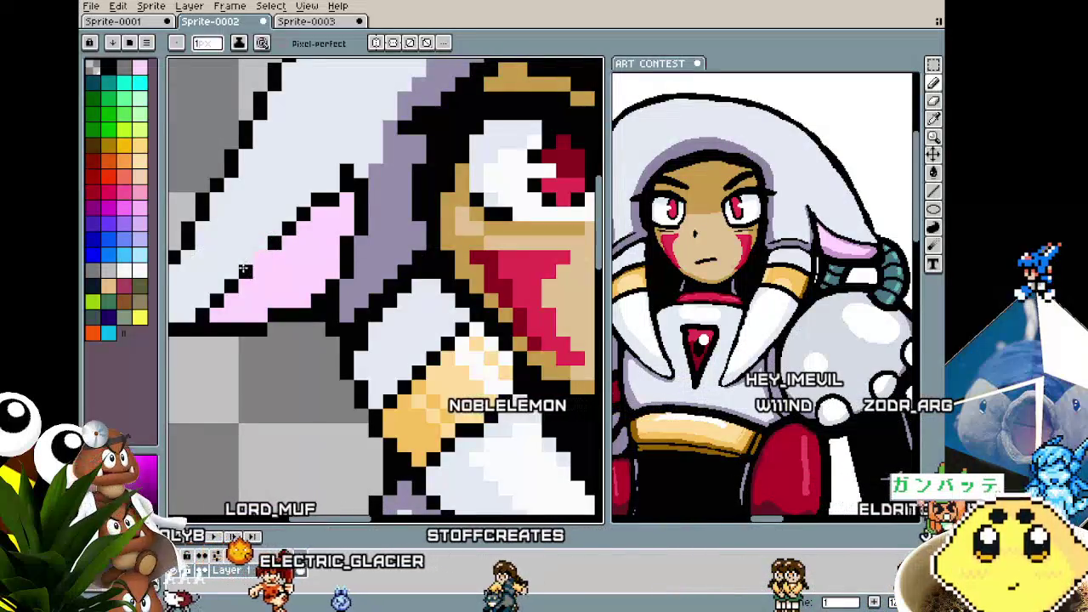
# - Pan the close-up view over to the left ear and return to the pencil
pyautogui.scroll(-3, 205, 327)
pyautogui.scroll(2, 205, 327)
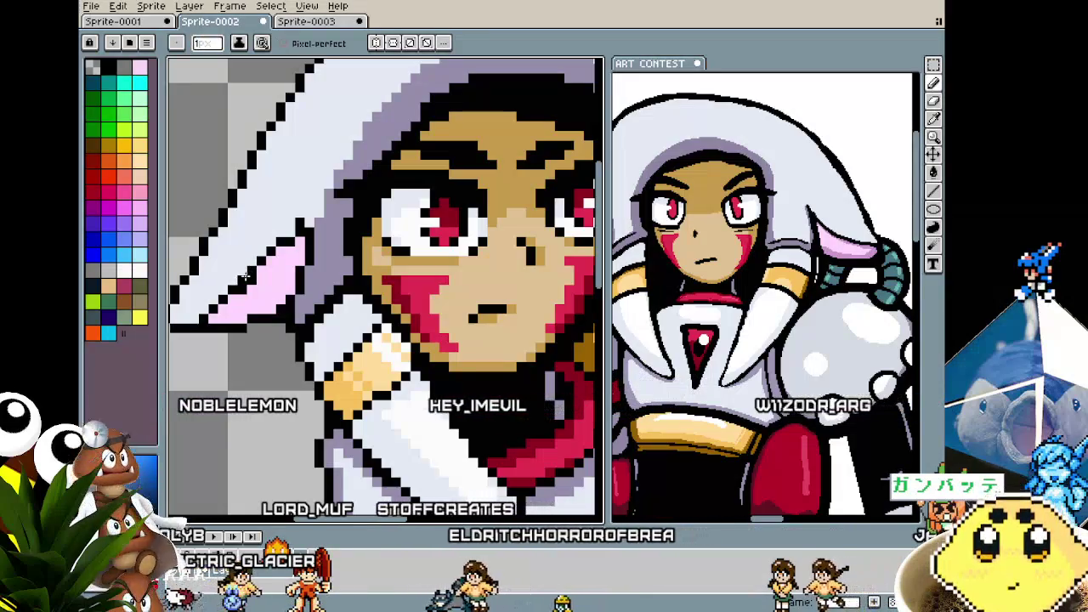
pyautogui.scroll(-4, 208, 349)
pyautogui.scroll(2, 209, 351)
pyautogui.scroll(1, 221, 328)
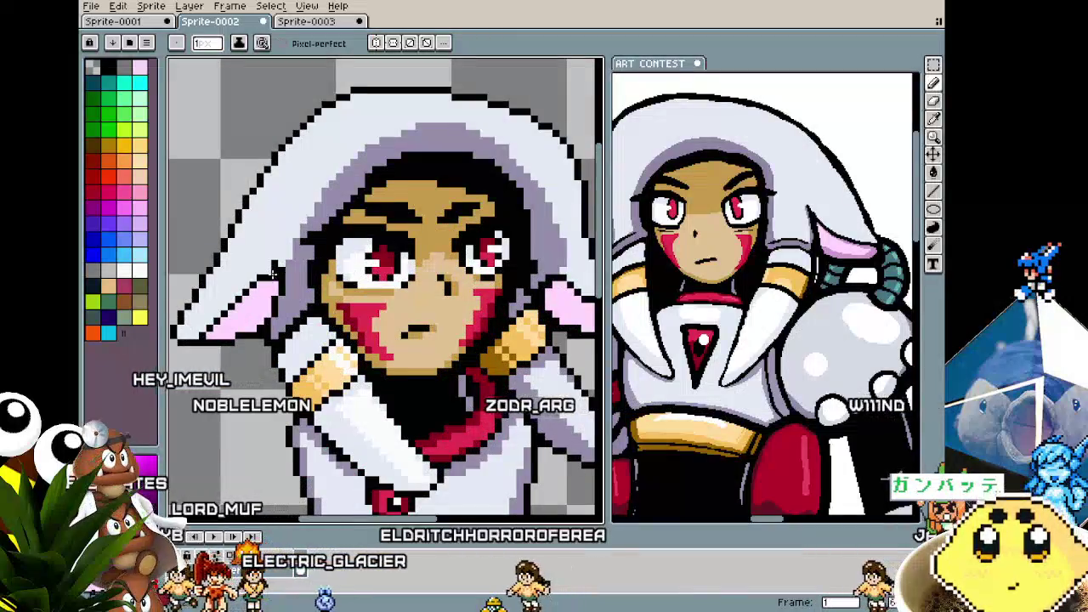
pyautogui.scroll(-2, 224, 284)
pyautogui.scroll(1, 238, 289)
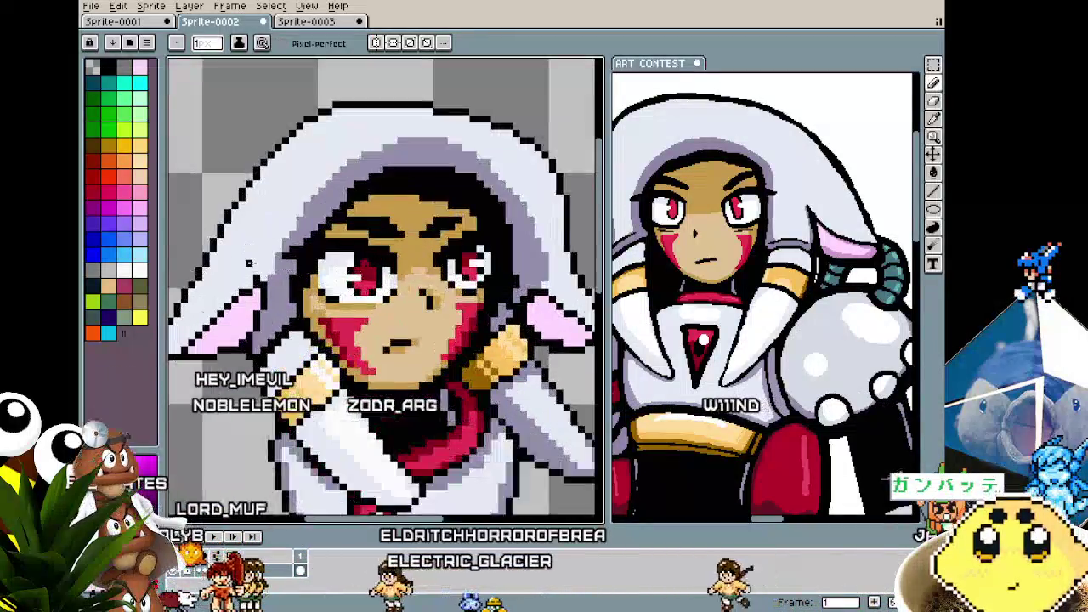
pyautogui.scroll(2, 255, 294)
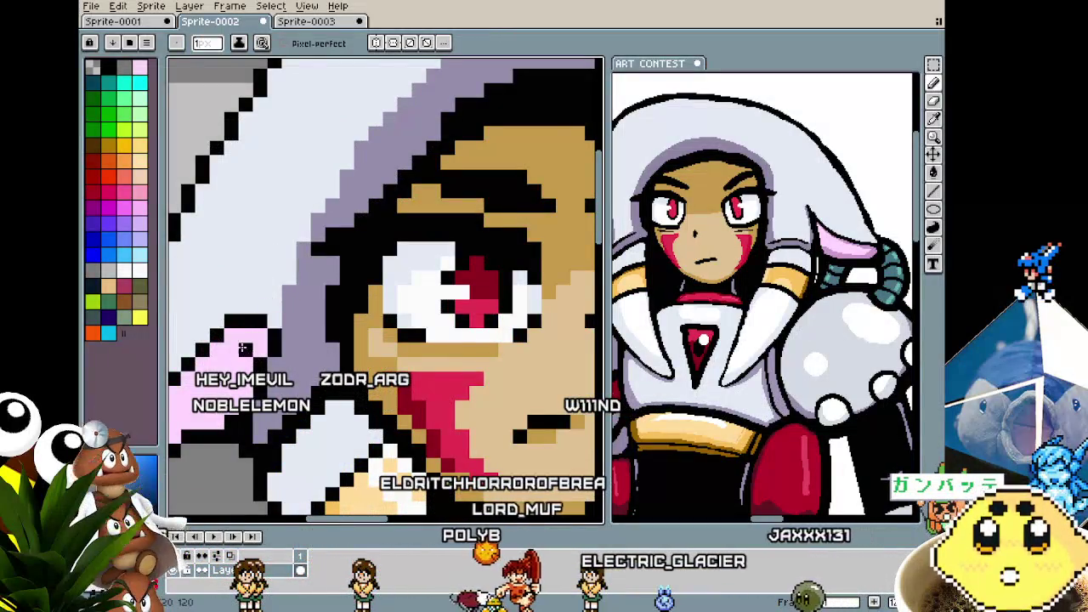
pyautogui.scroll(-3, 243, 348)
pyautogui.scroll(1, 245, 331)
pyautogui.scroll(1, 246, 317)
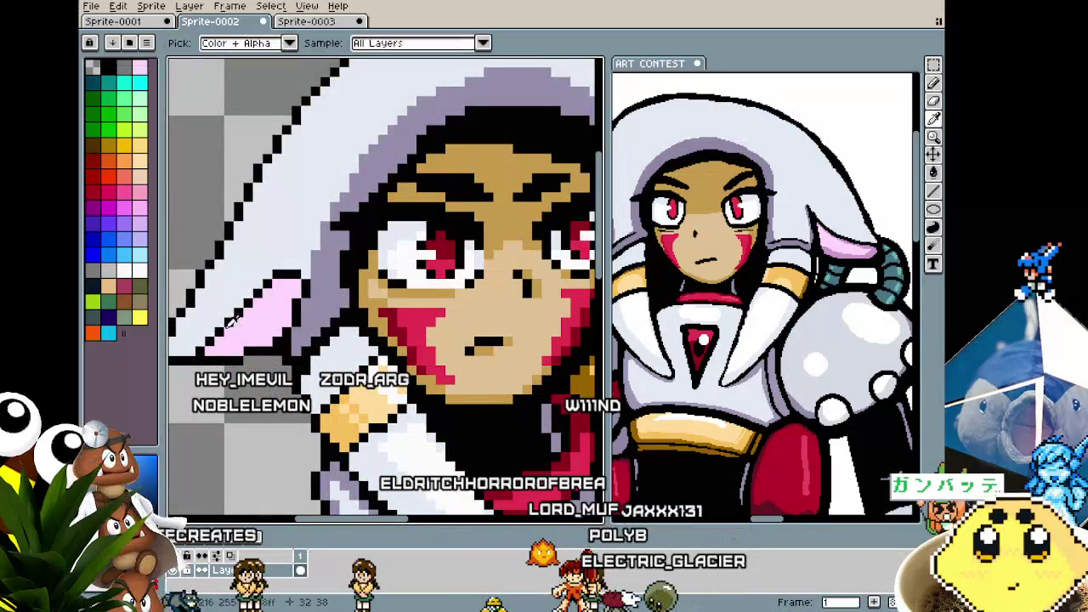
pyautogui.moveTo(234, 321); pyautogui.dragTo(297, 315)
pyautogui.press('b')
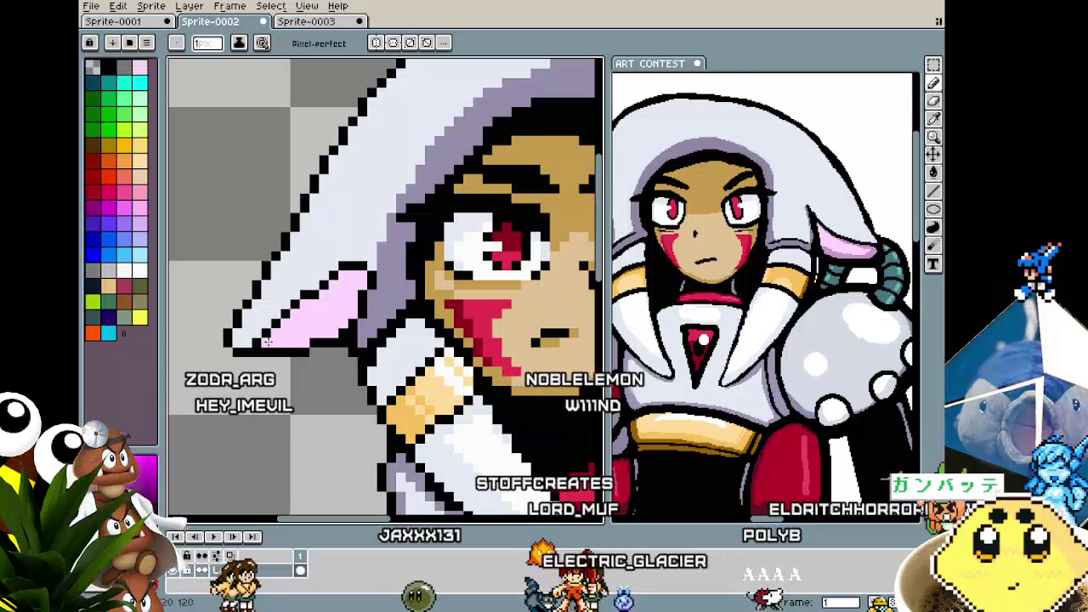
# - Inspect the ear's outline up close, sampling its colours with the eyedropper
pyautogui.scroll(-2, 268, 342)
pyautogui.scroll(-1, 267, 343)
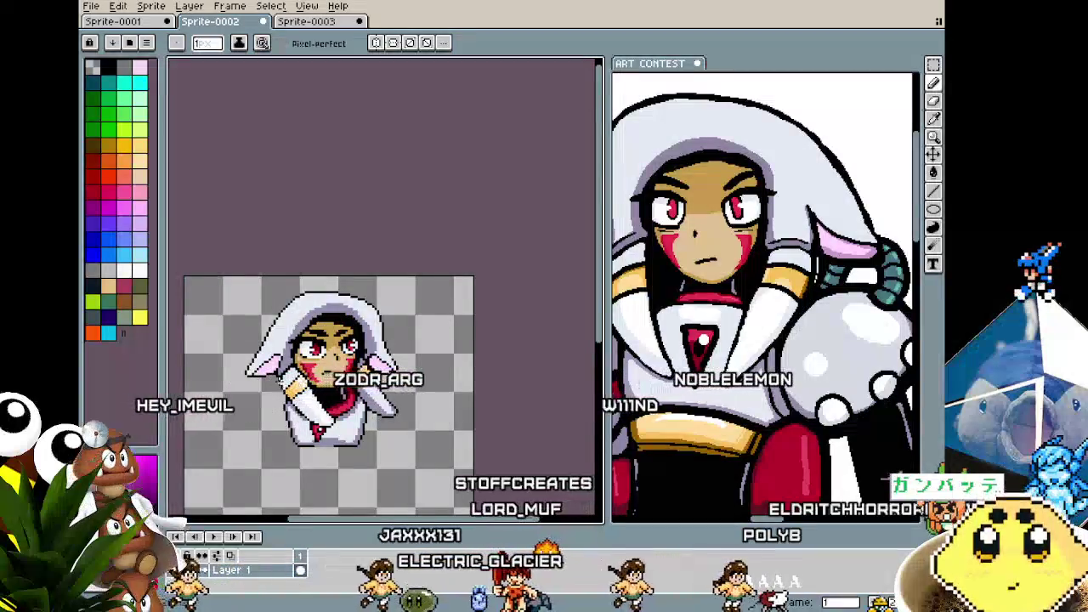
pyautogui.scroll(3, 268, 343)
pyautogui.scroll(1, 255, 347)
pyautogui.press('i')
pyautogui.press('b')
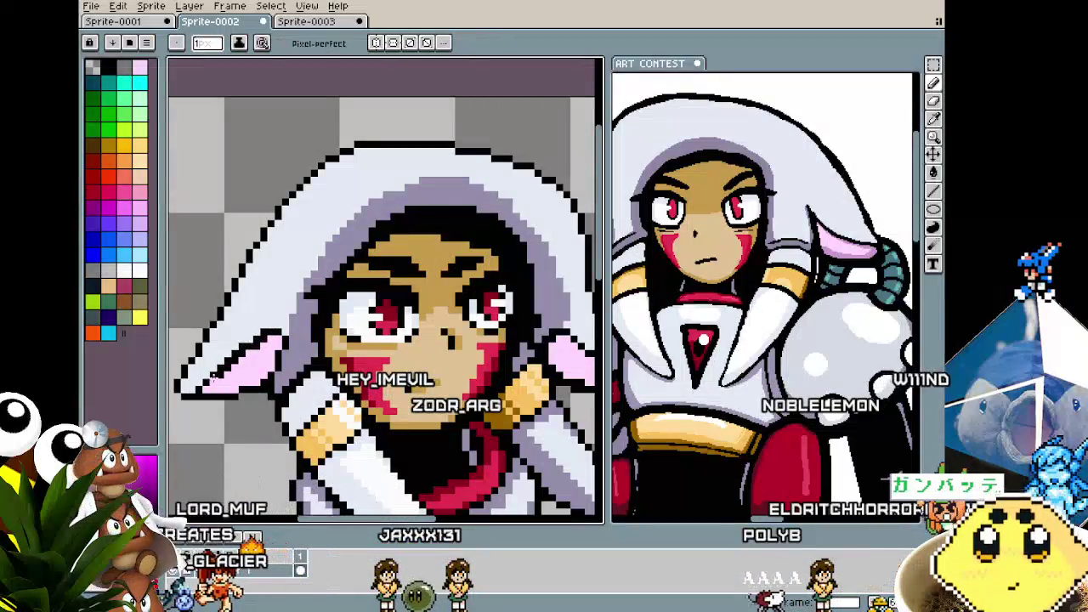
pyautogui.scroll(-3, 203, 391)
pyautogui.scroll(-1, 217, 408)
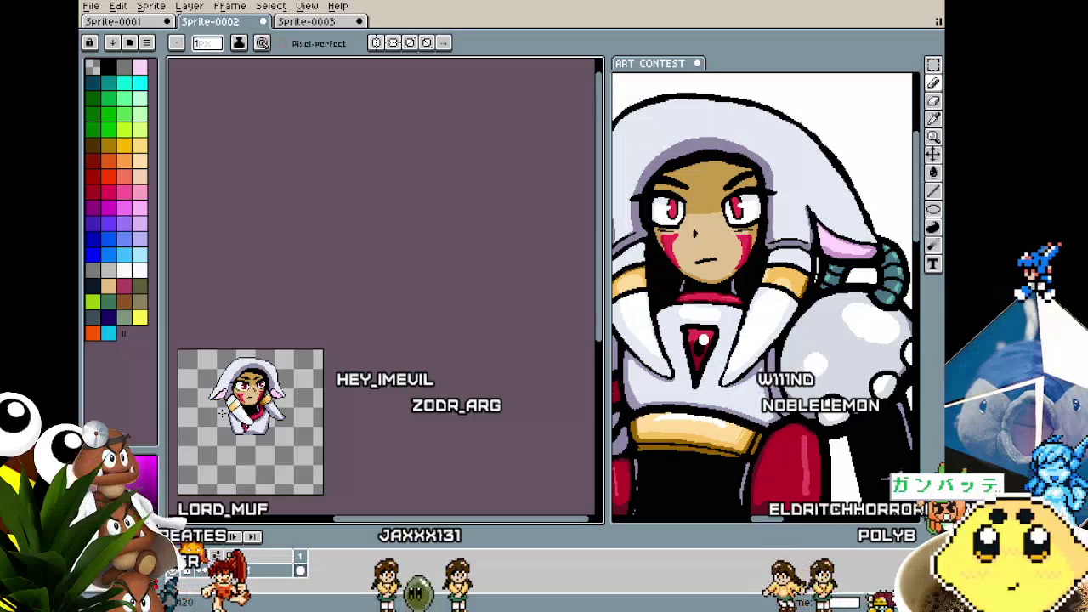
pyautogui.scroll(1, 223, 413)
pyautogui.scroll(1, 217, 407)
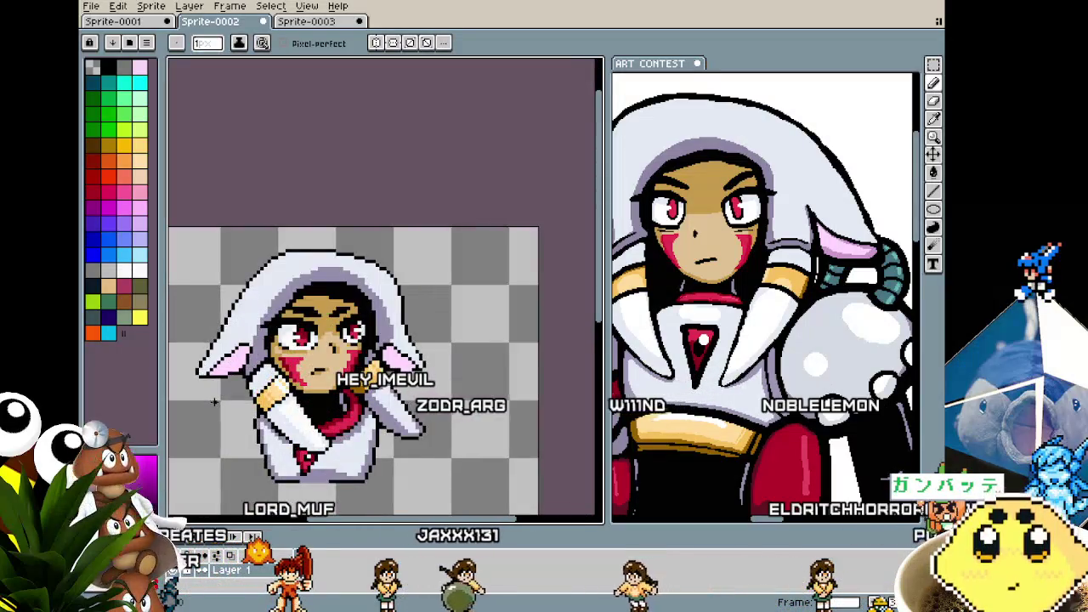
pyautogui.press('i')
pyautogui.scroll(1, 281, 399)
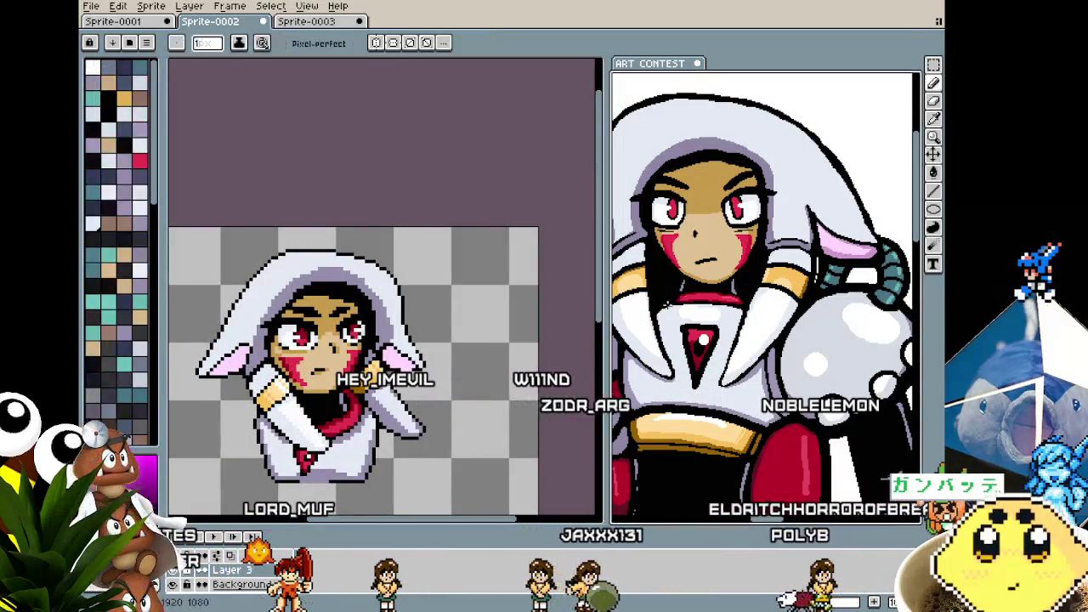
pyautogui.scroll(1, 281, 399)
pyautogui.press('w')
pyautogui.click(466, 340)
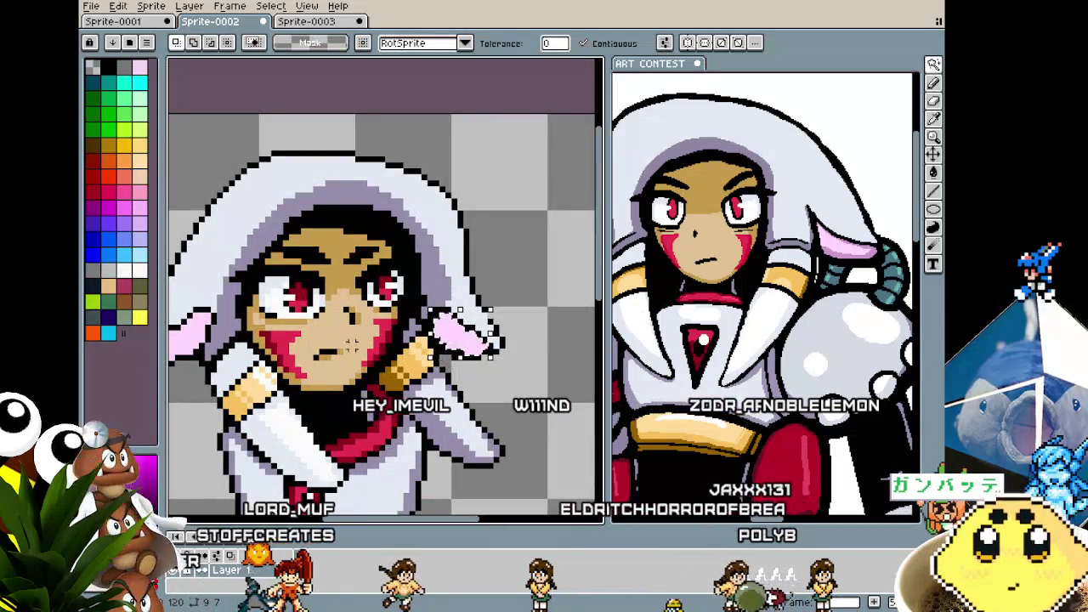
pyautogui.hotkey('ctrl', 'd')
pyautogui.press('b')
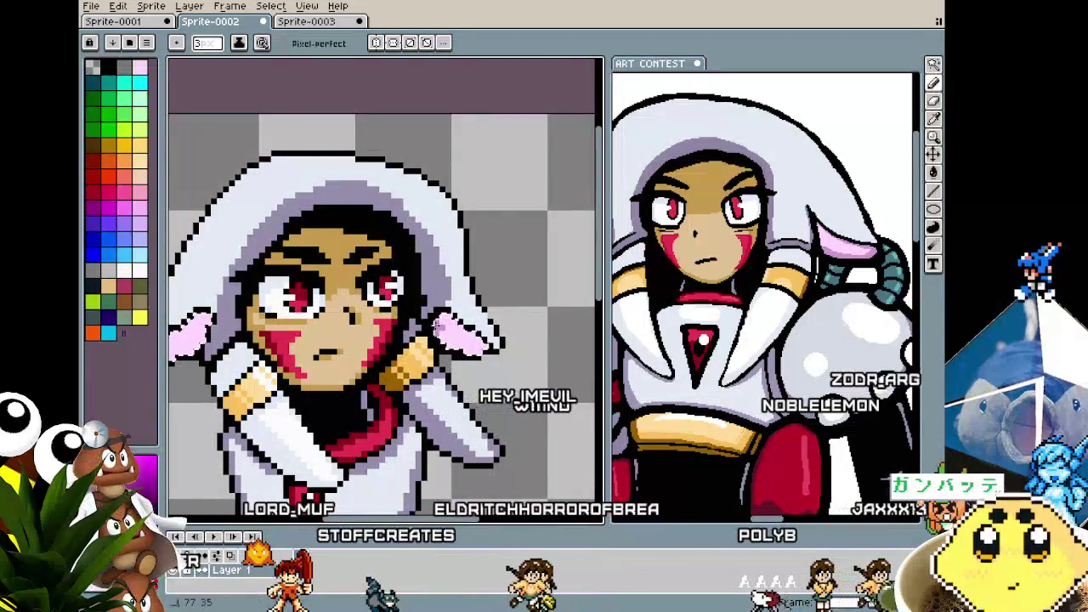
pyautogui.moveTo(328, 370); pyautogui.dragTo(459, 349)
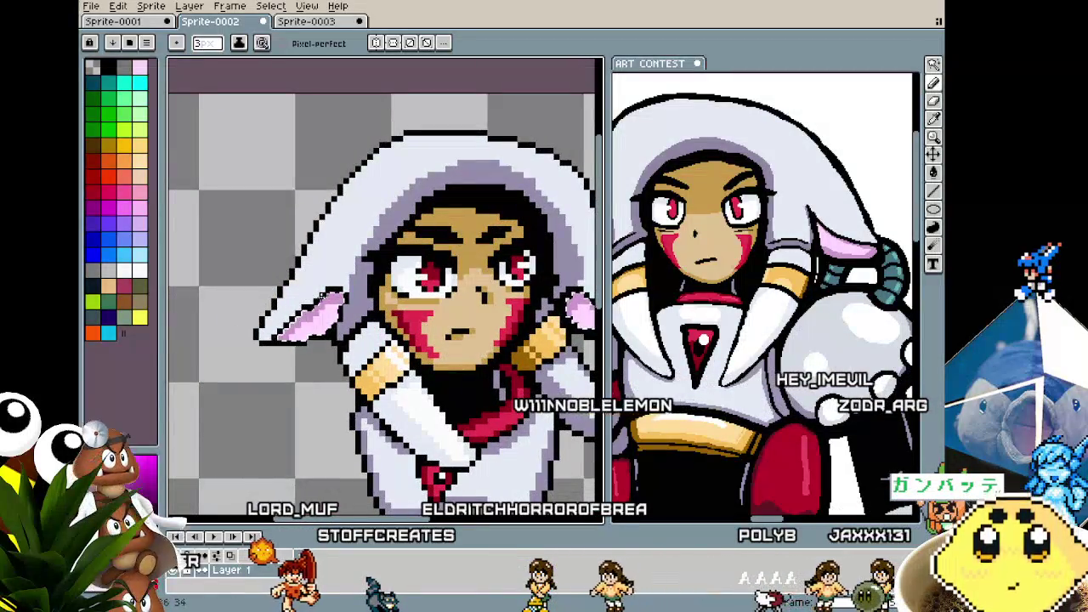
pyautogui.scroll(-1, 347, 363)
pyautogui.scroll(-1, 340, 374)
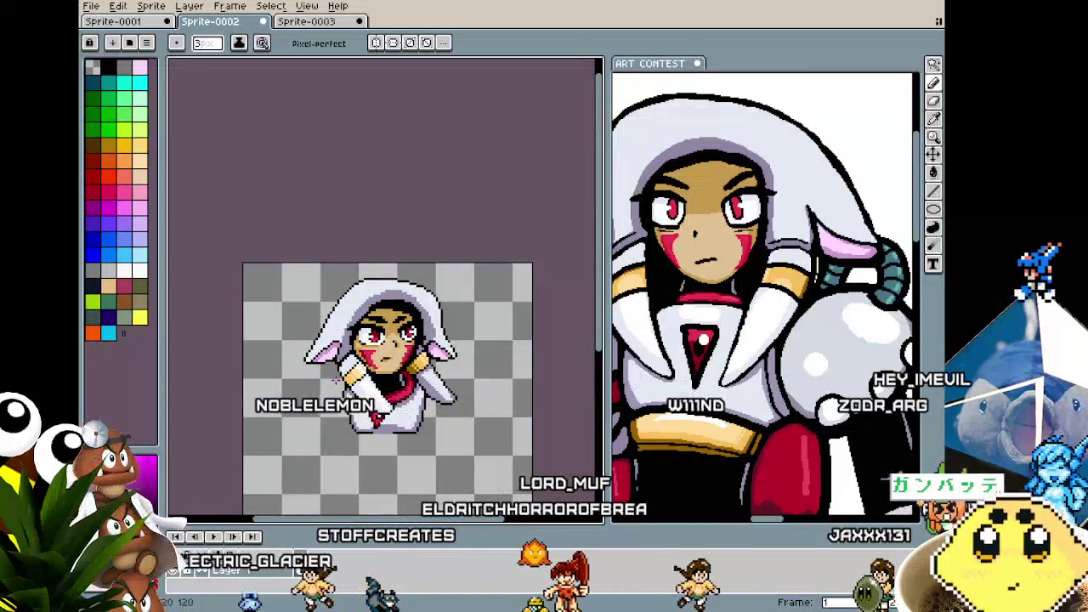
pyautogui.scroll(3, 340, 329)
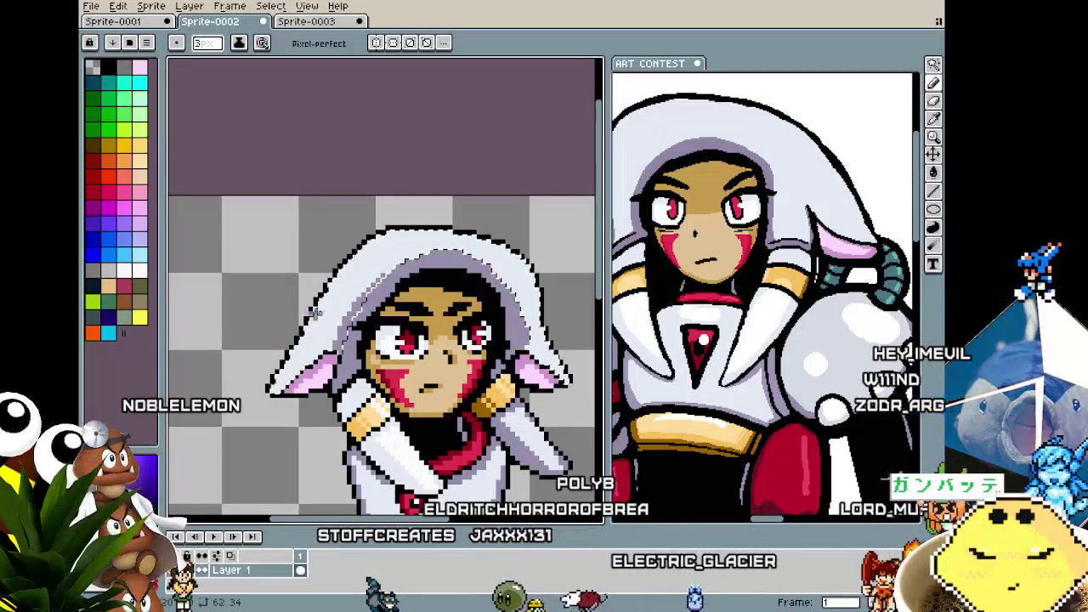
pyautogui.moveTo(312, 283); pyautogui.dragTo(349, 272)
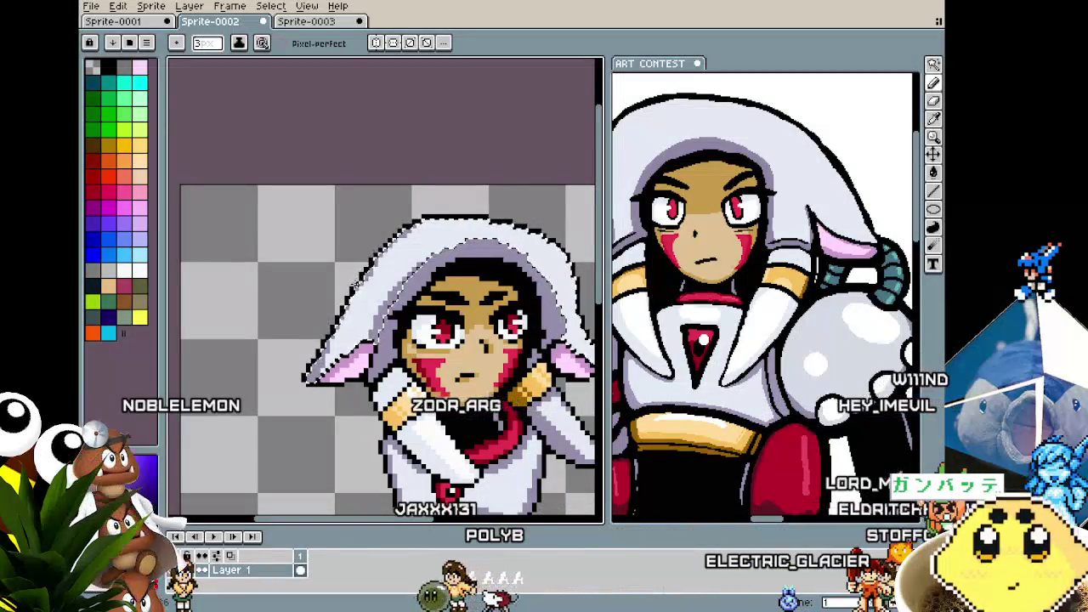
pyautogui.moveTo(298, 404); pyautogui.dragTo(188, 379)
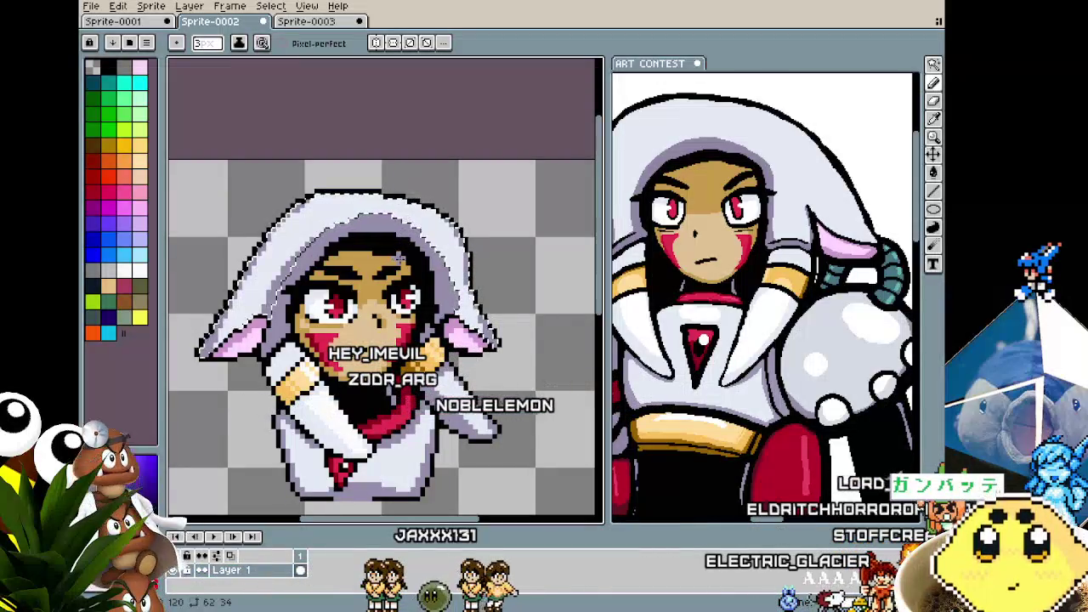
pyautogui.scroll(-2, 398, 256)
pyautogui.scroll(1, 407, 293)
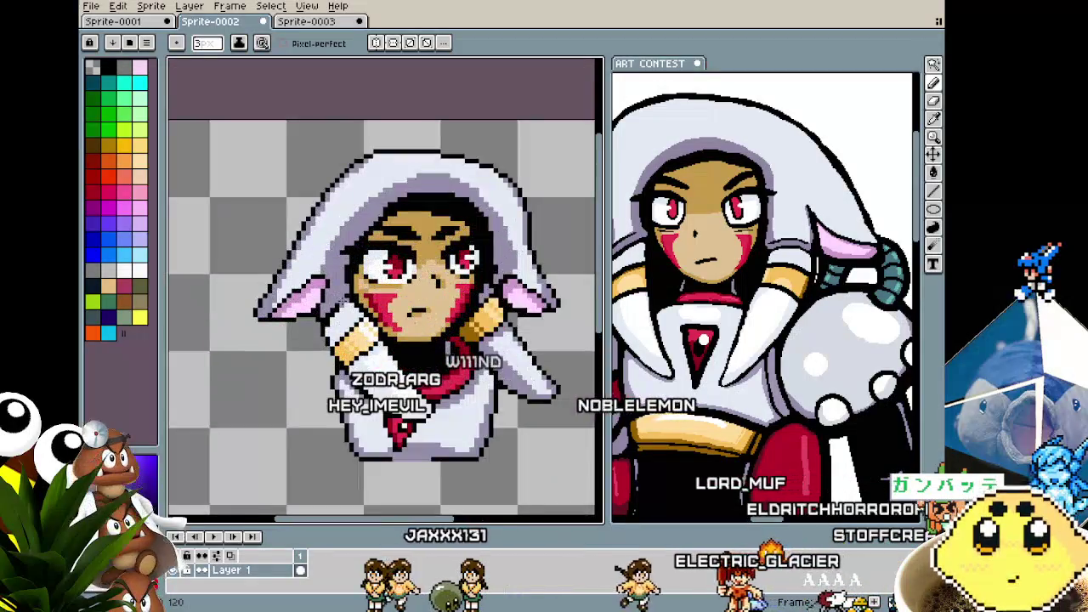
pyautogui.scroll(1, 407, 293)
pyautogui.scroll(1, 408, 294)
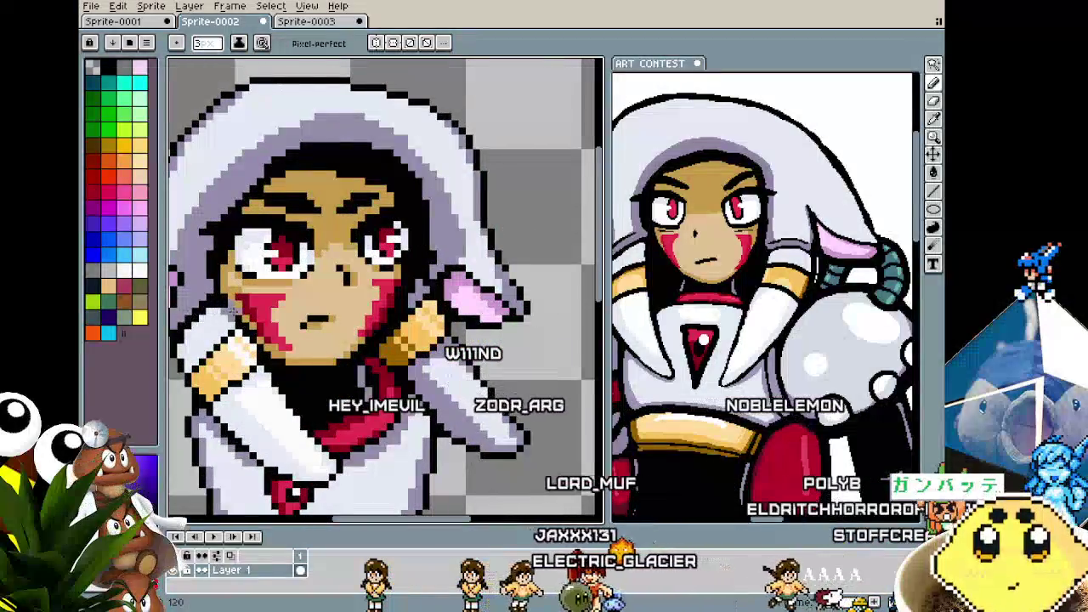
pyautogui.moveTo(181, 311); pyautogui.dragTo(331, 280)
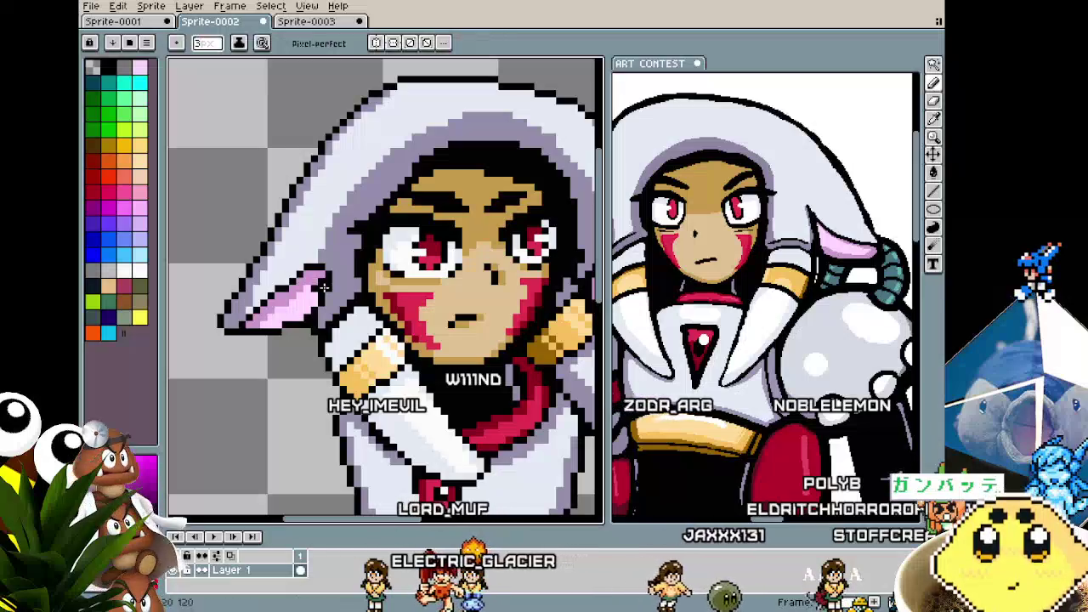
pyautogui.scroll(-1, 331, 280)
pyautogui.press('b')
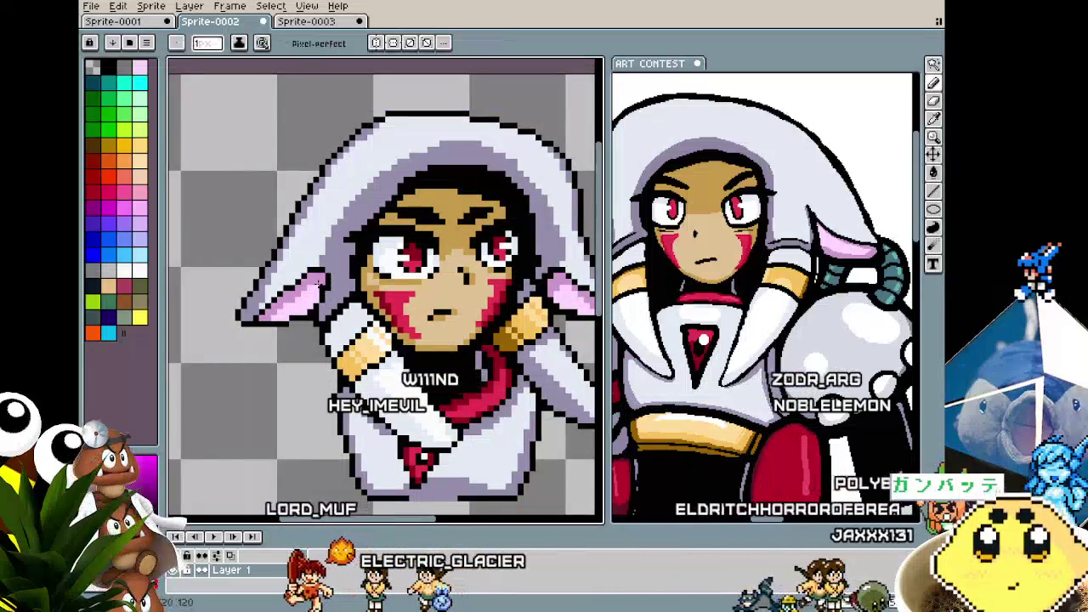
# - Re-centre the bust and zoom in close on the left ear
pyautogui.scroll(-2, 300, 333)
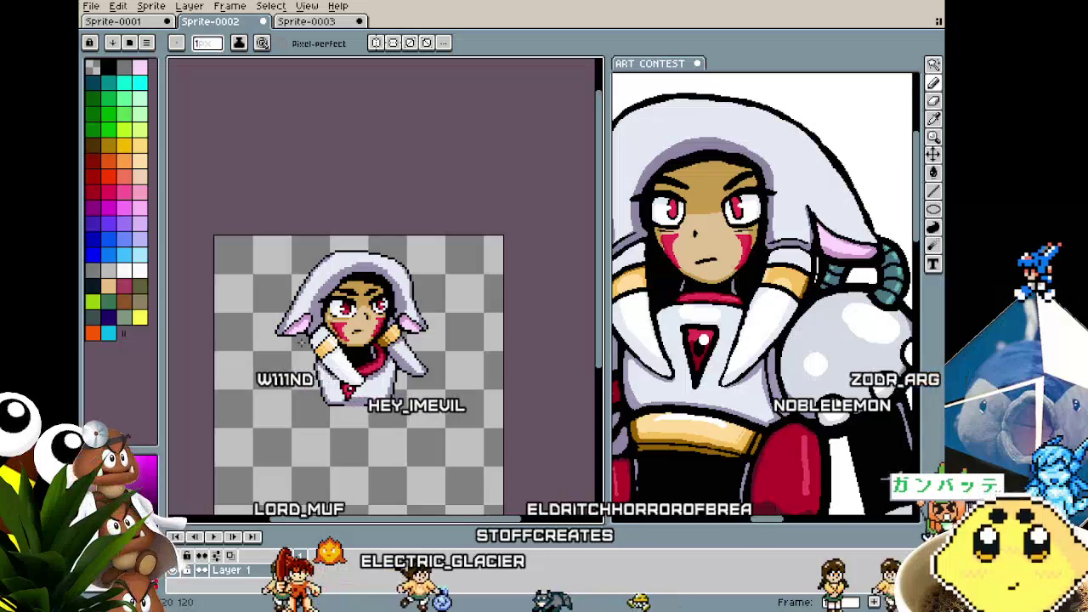
pyautogui.scroll(3, 299, 340)
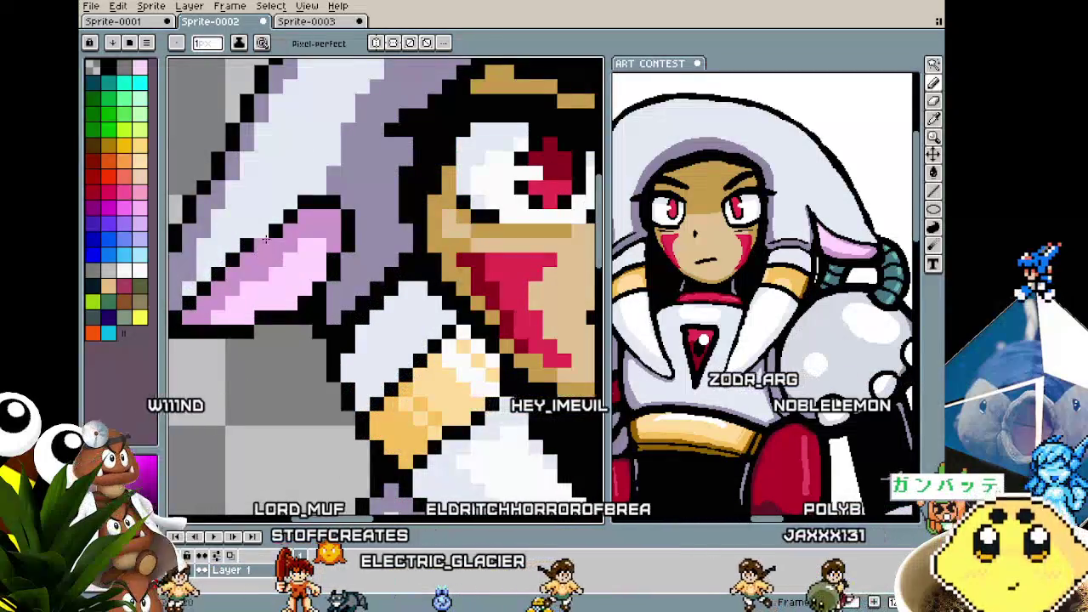
pyautogui.scroll(-2, 241, 323)
pyautogui.moveTo(242, 323); pyautogui.dragTo(214, 324)
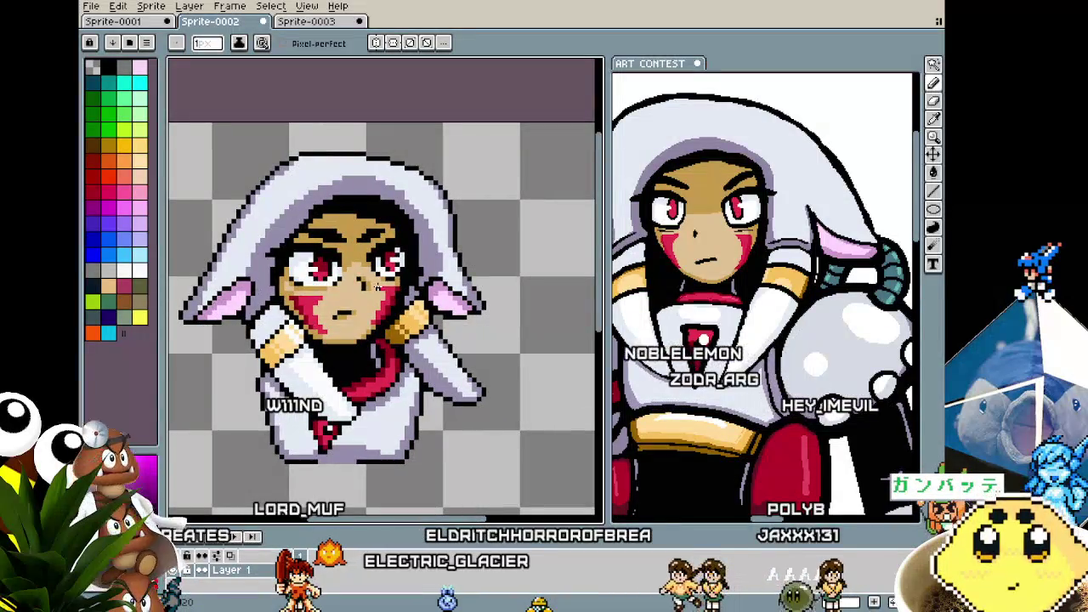
pyautogui.scroll(1, 450, 308)
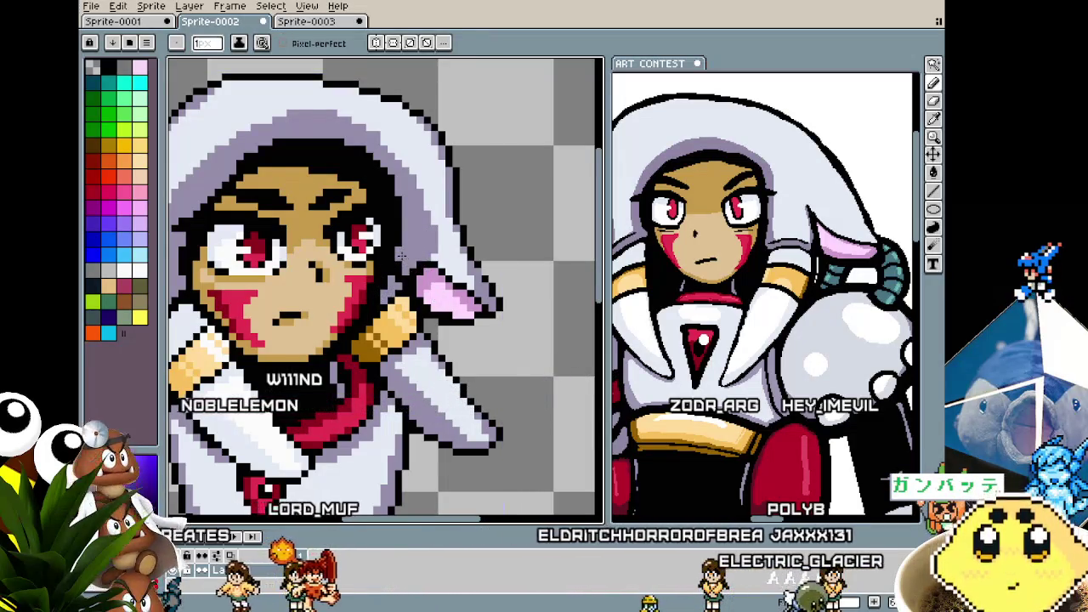
pyautogui.scroll(-2, 395, 240)
pyautogui.scroll(-1, 394, 240)
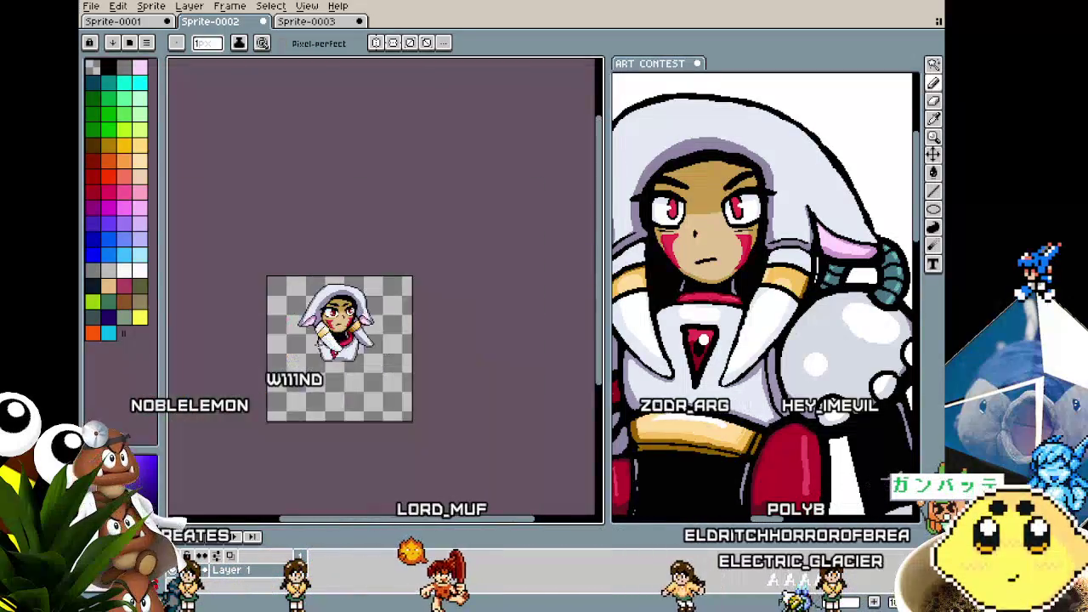
pyautogui.scroll(1, 394, 240)
pyautogui.scroll(1, 303, 334)
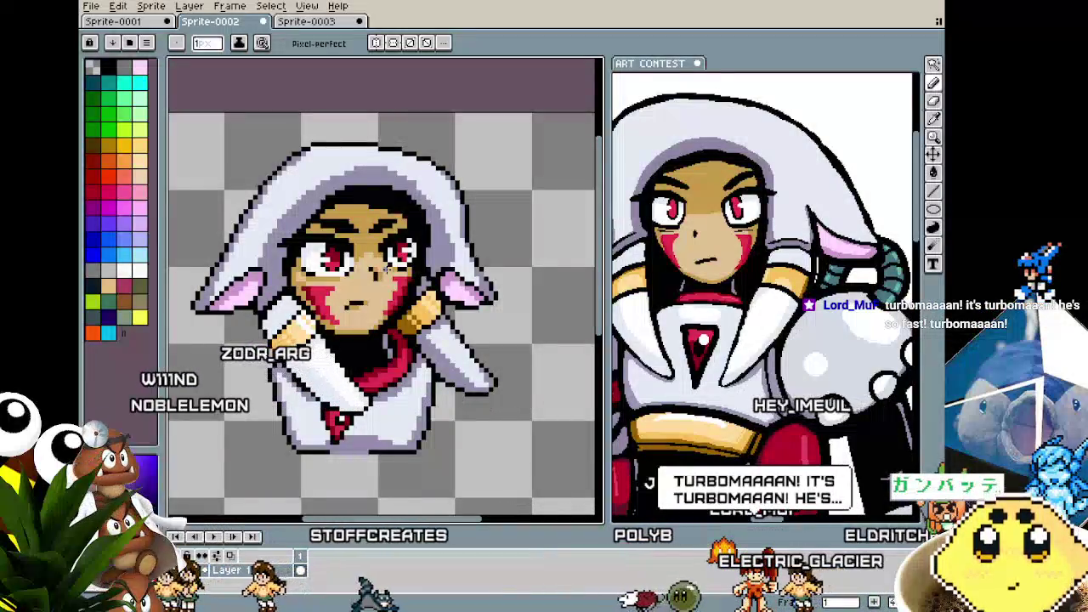
pyautogui.scroll(1, 300, 304)
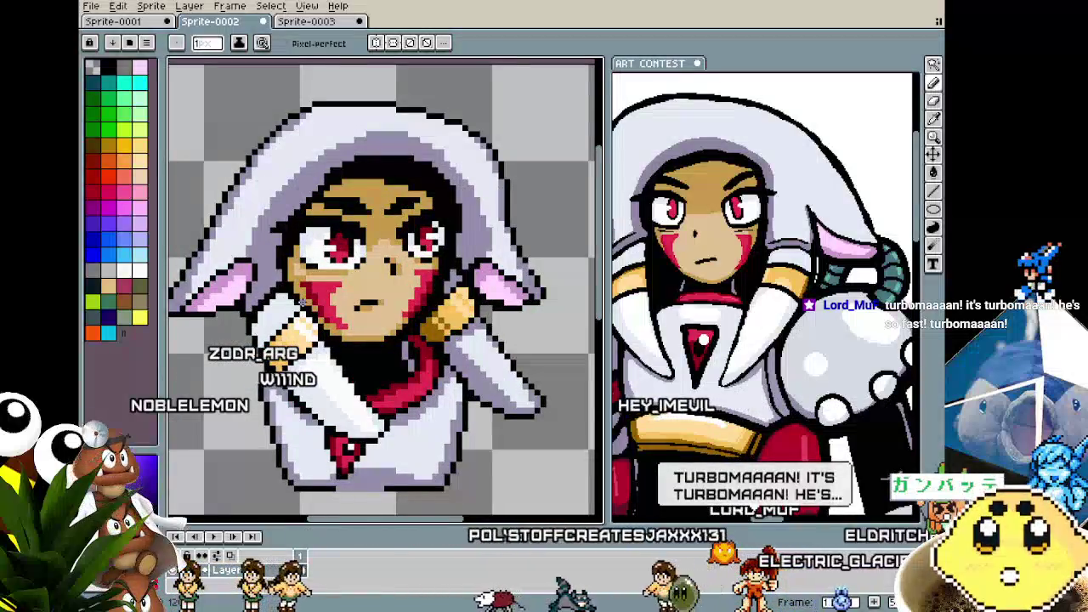
pyautogui.moveTo(301, 300); pyautogui.dragTo(324, 323)
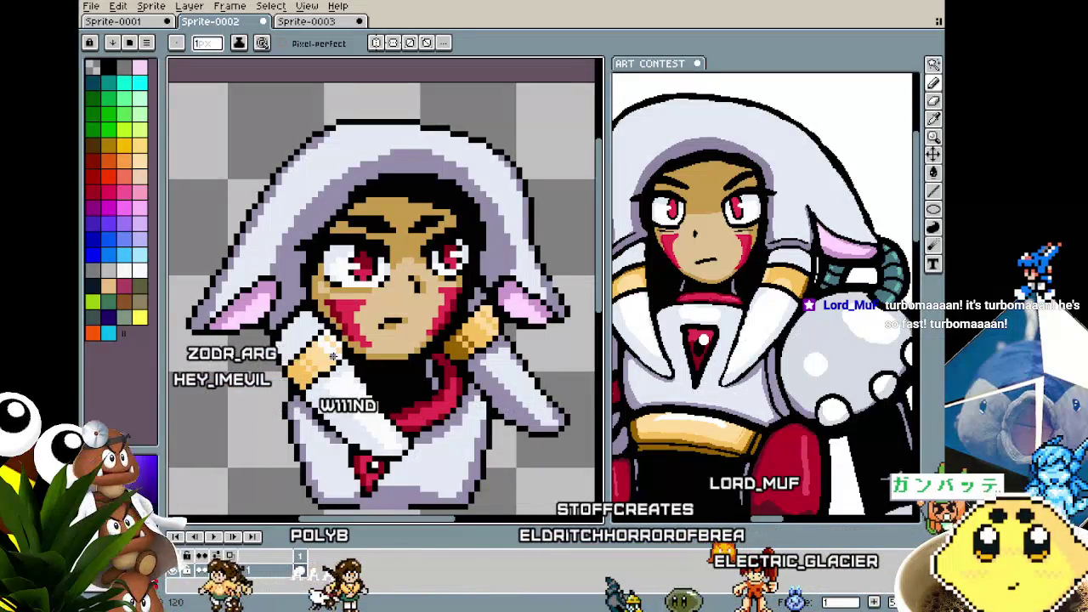
pyautogui.scroll(1, 382, 423)
pyautogui.scroll(1, 450, 319)
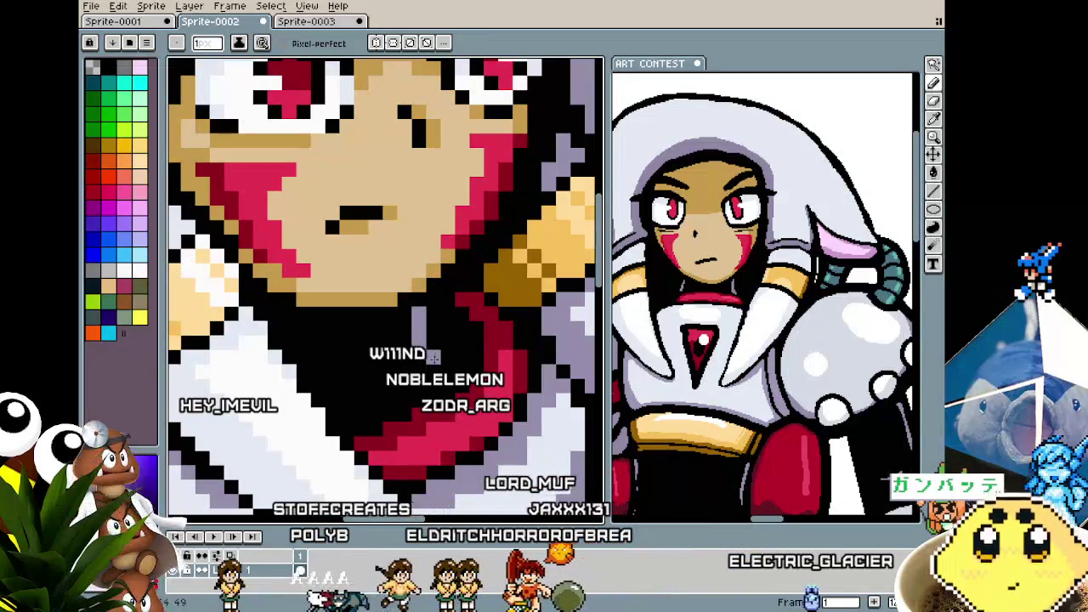
pyautogui.scroll(-3, 411, 460)
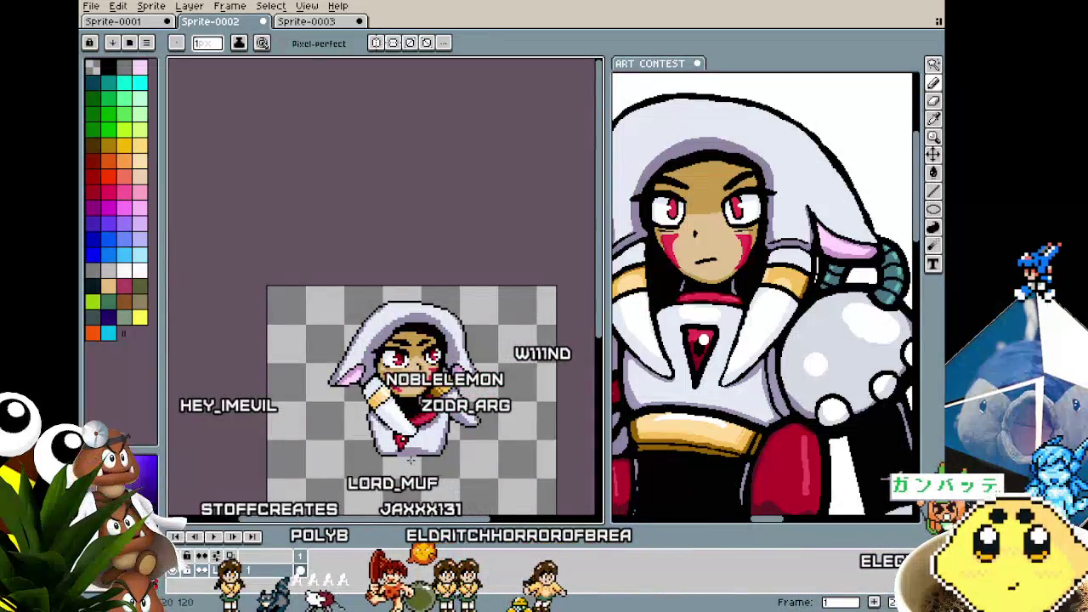
pyautogui.scroll(2, 367, 445)
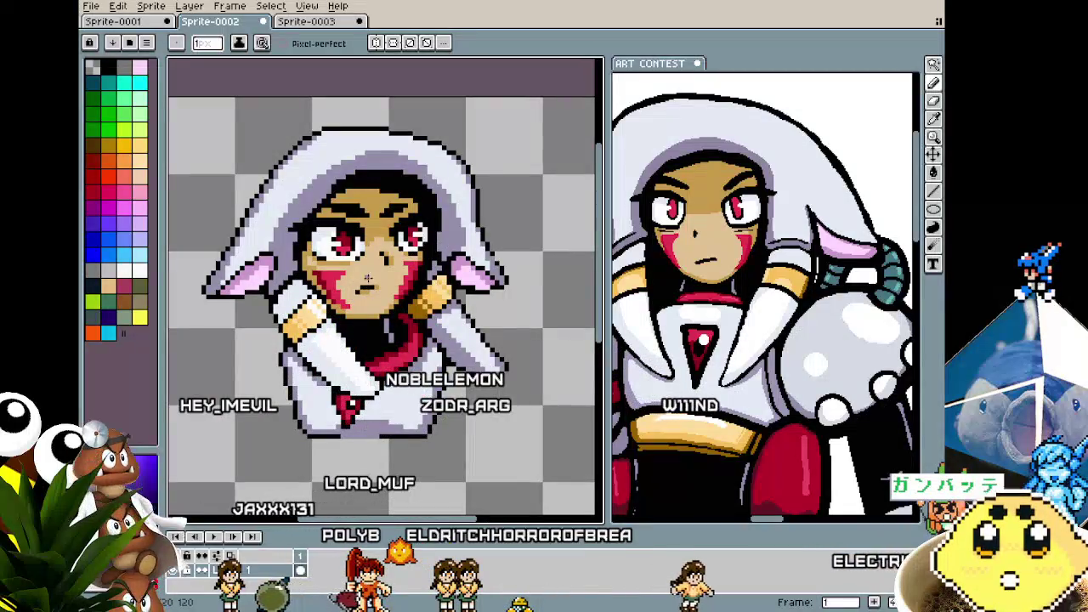
pyautogui.scroll(1, 394, 411)
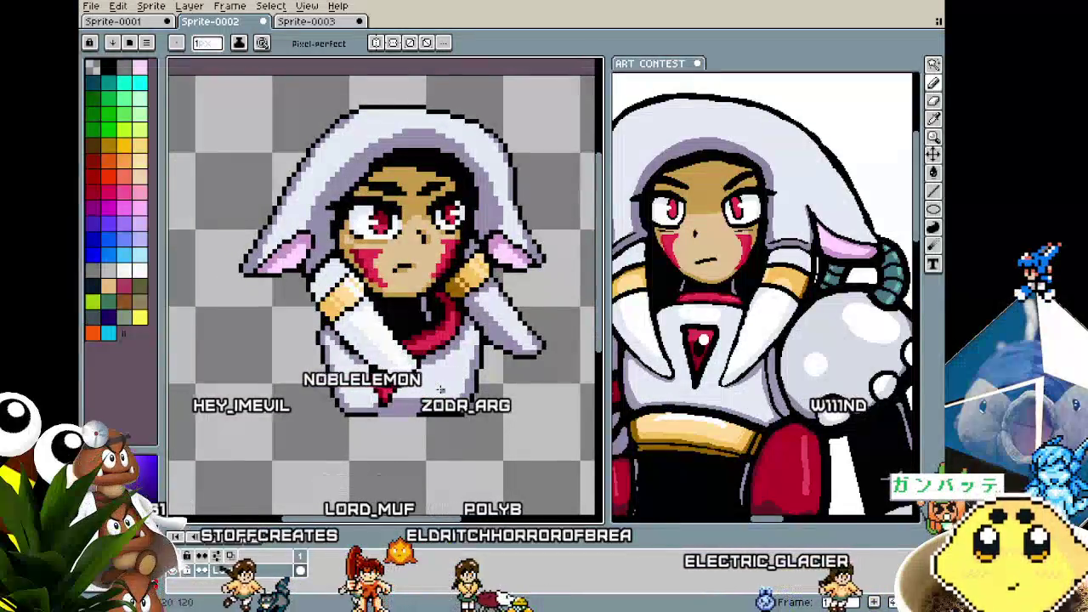
pyautogui.scroll(1, 396, 359)
pyautogui.scroll(1, 400, 359)
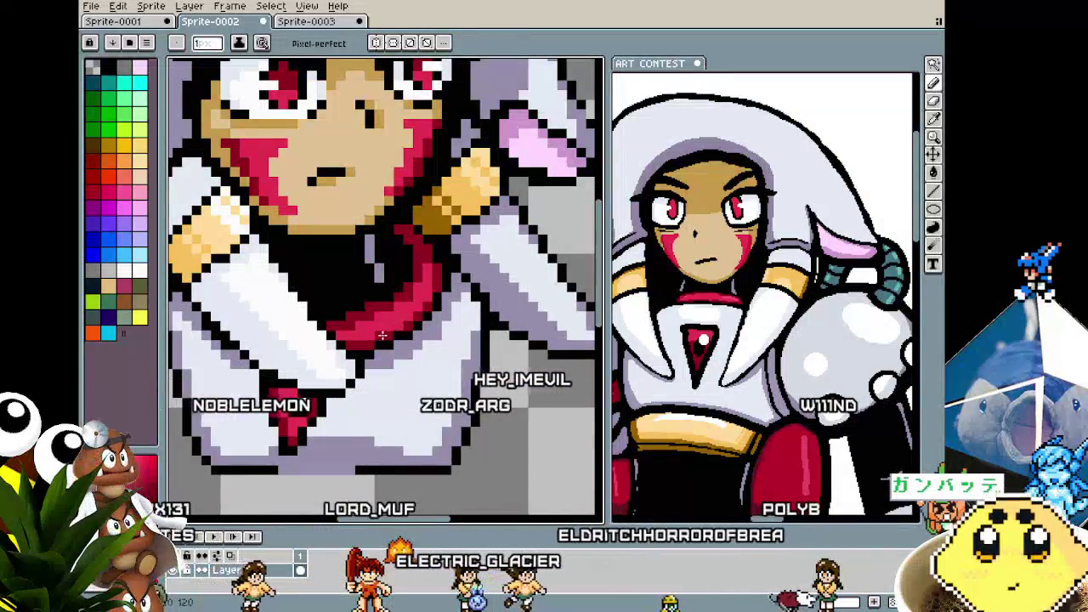
pyautogui.scroll(-3, 417, 314)
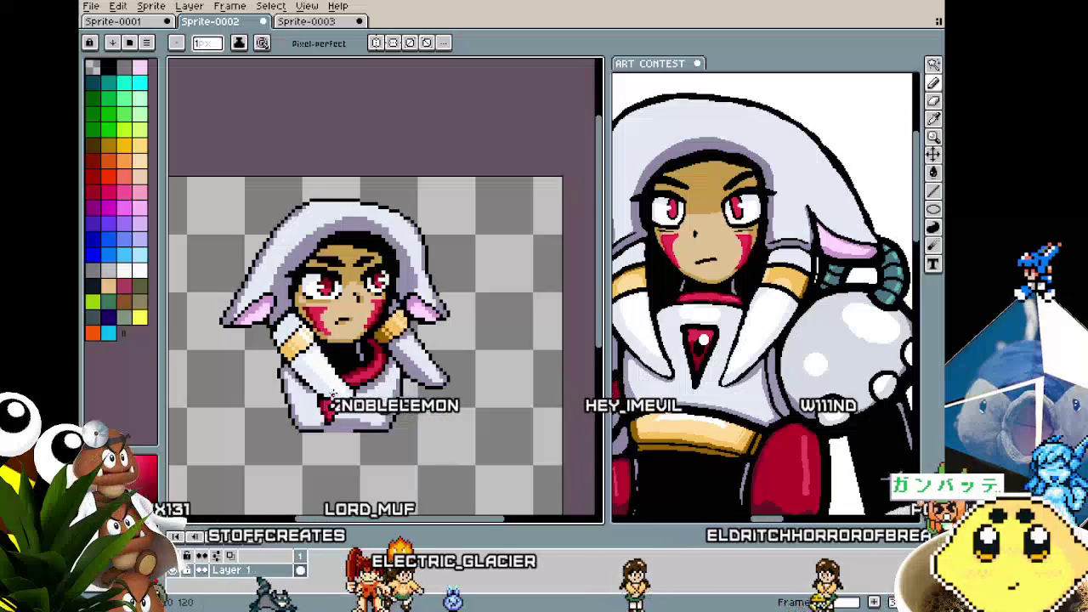
pyautogui.scroll(1, 408, 366)
pyautogui.scroll(1, 425, 361)
pyautogui.scroll(1, 441, 357)
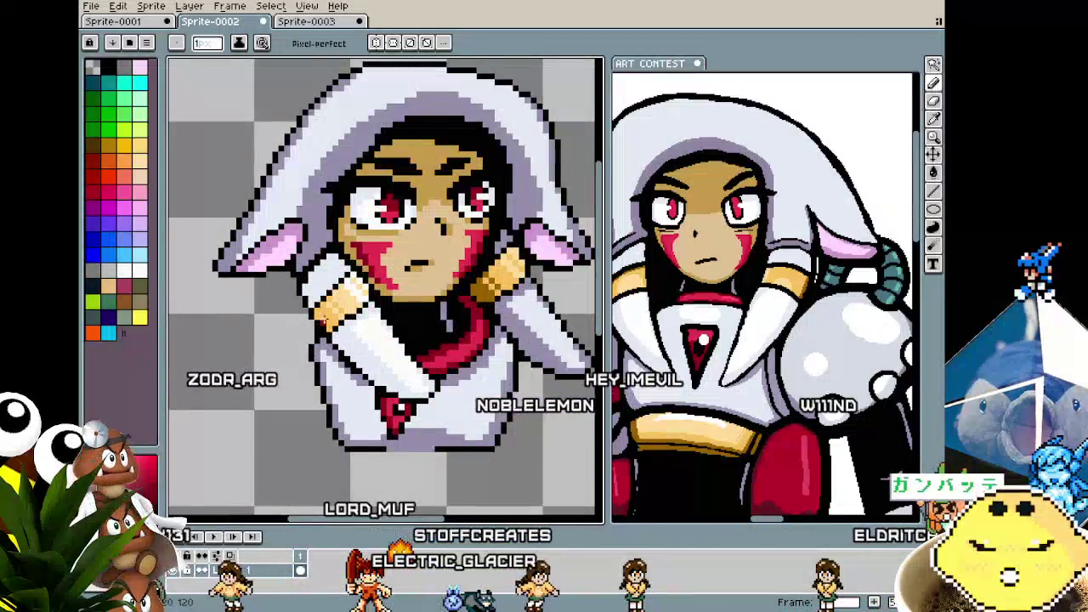
pyautogui.scroll(1, 274, 233)
pyautogui.scroll(1, 274, 234)
# - Alt-click two colours from the left ear, starting with its pink
pyautogui.press('alt')
pyautogui.keyDown('alt'); pyautogui.click(290, 232); pyautogui.keyUp('alt')
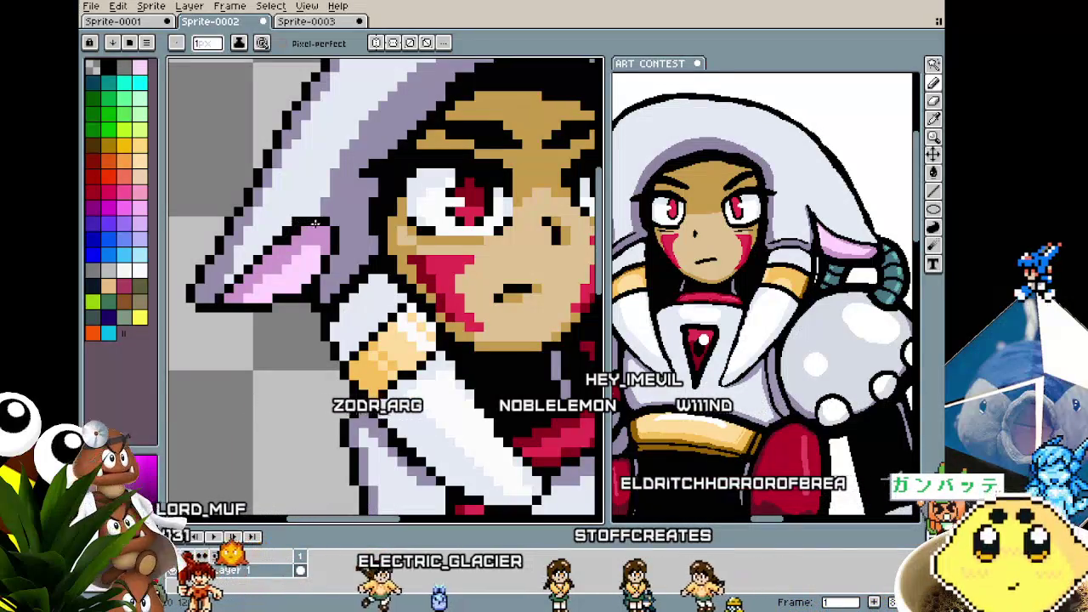
pyautogui.scroll(-2, 321, 242)
pyautogui.scroll(-3, 321, 241)
pyautogui.scroll(4, 331, 233)
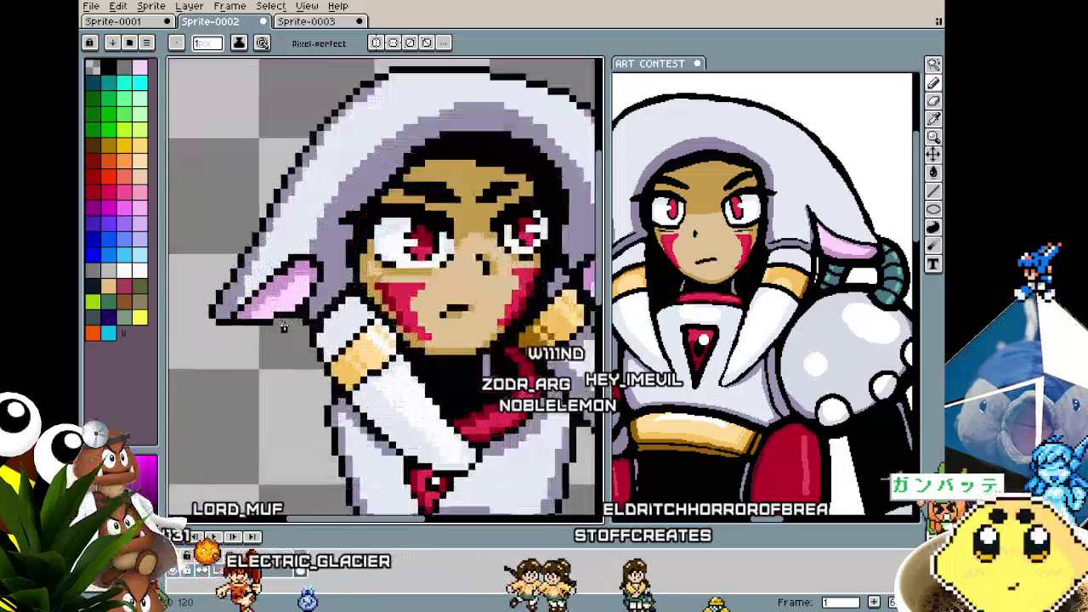
pyautogui.scroll(1, 348, 223)
pyautogui.press('alt')
pyautogui.keyDown('alt'); pyautogui.click(348, 223); pyautogui.keyUp('alt')
# - Pick the light pink from the ear's inner area for its shading
pyautogui.scroll(-2, 321, 237)
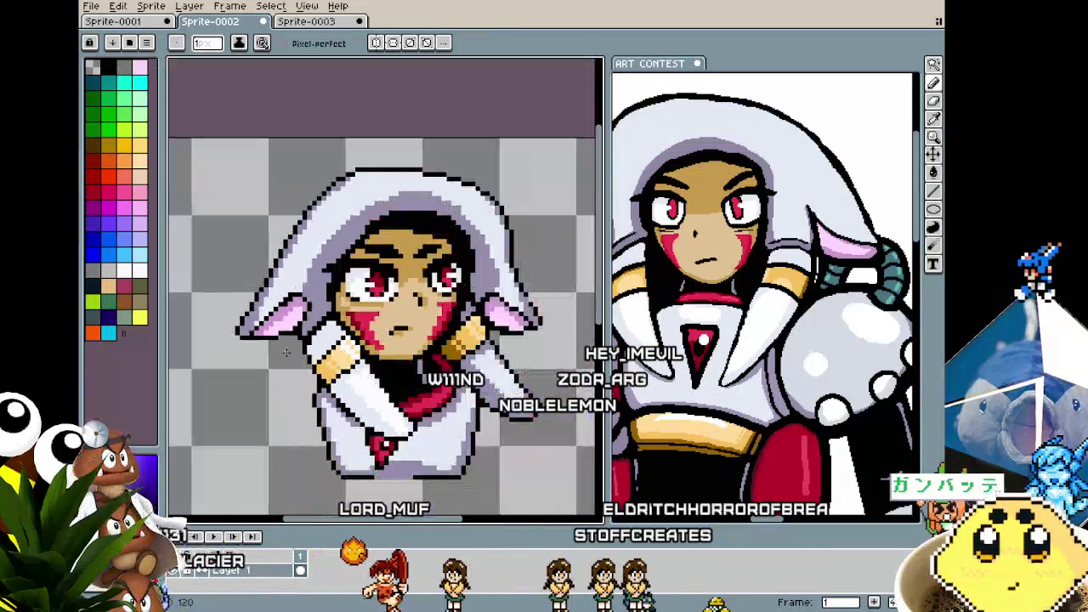
pyautogui.scroll(-1, 287, 350)
pyautogui.scroll(1, 287, 380)
pyautogui.scroll(1, 323, 374)
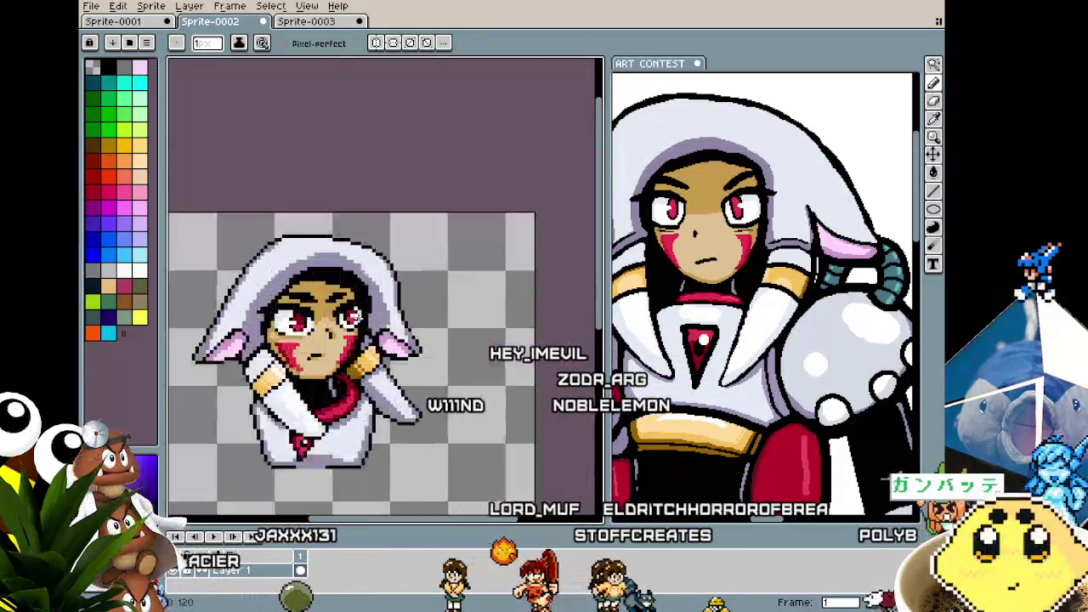
pyautogui.scroll(1, 357, 365)
pyautogui.scroll(1, 340, 345)
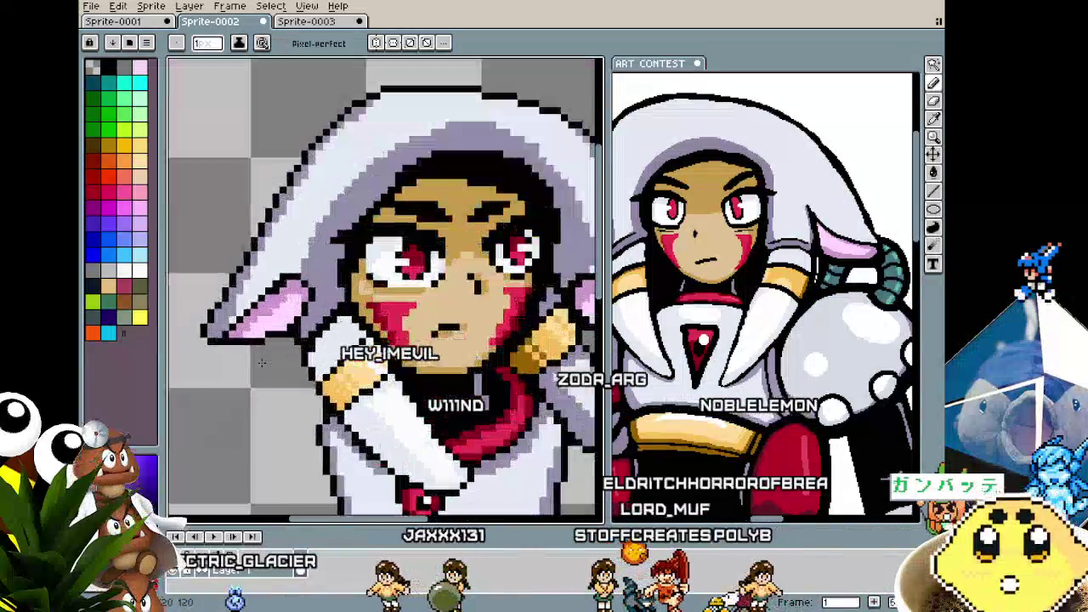
pyautogui.scroll(1, 306, 323)
pyautogui.keyDown('alt'); pyautogui.click(274, 304); pyautogui.keyUp('alt')
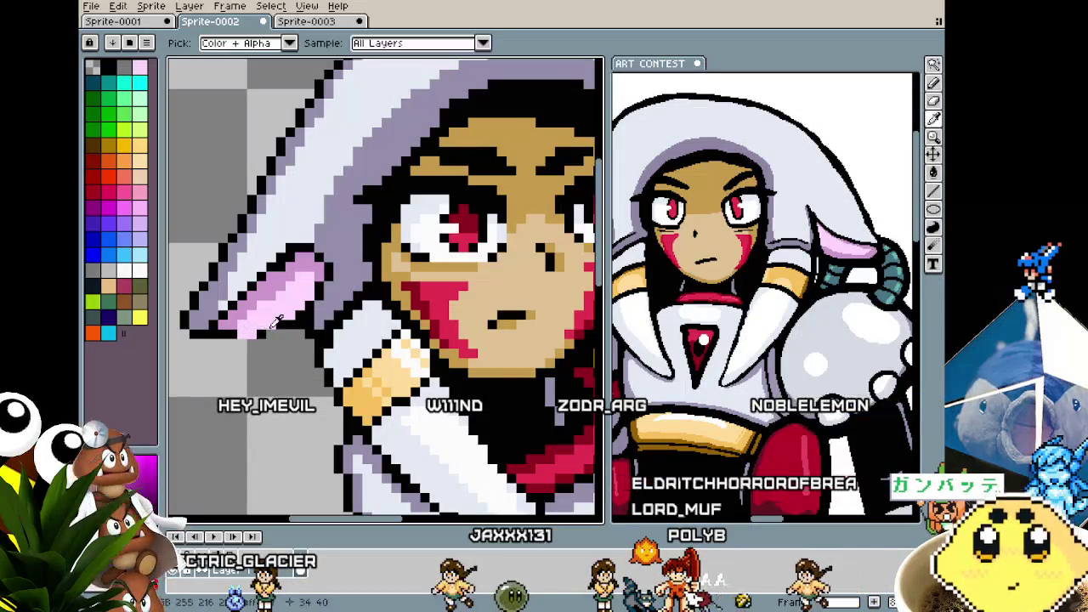
pyautogui.scroll(-2, 242, 343)
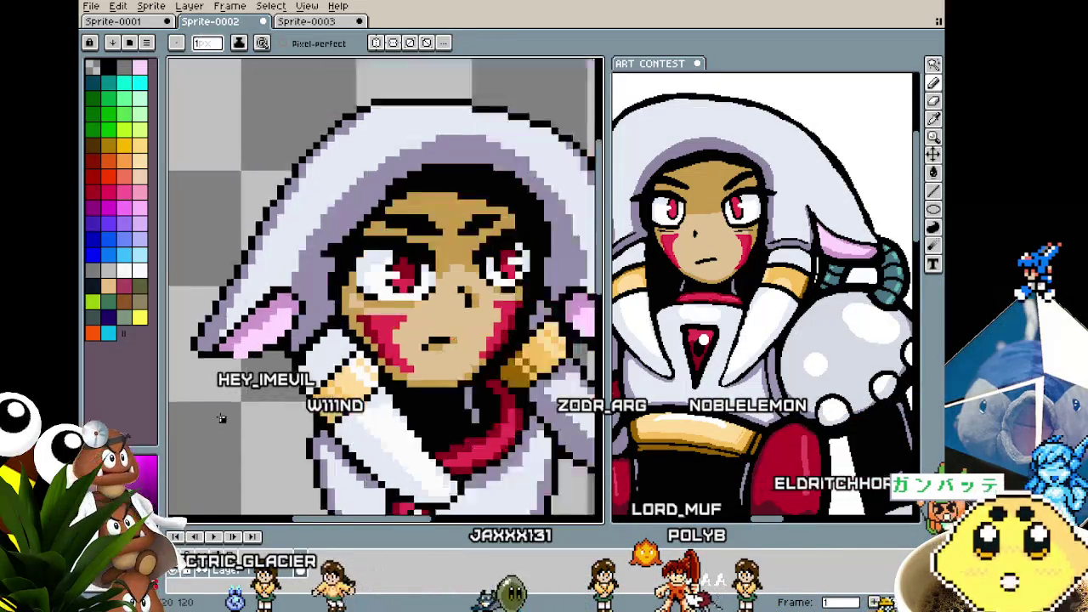
pyautogui.scroll(-2, 225, 391)
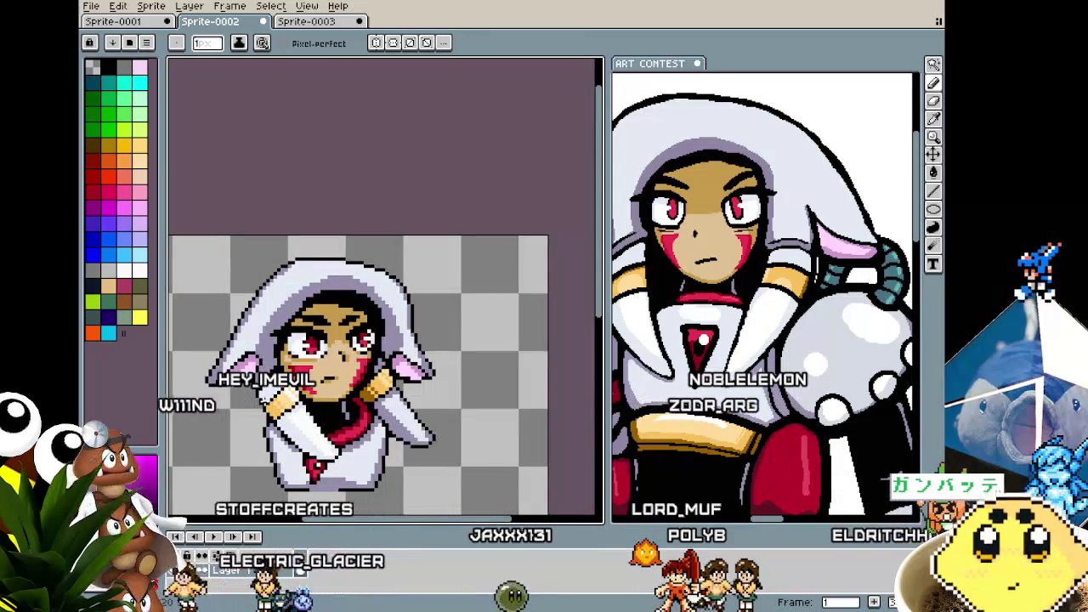
pyautogui.scroll(3, 213, 380)
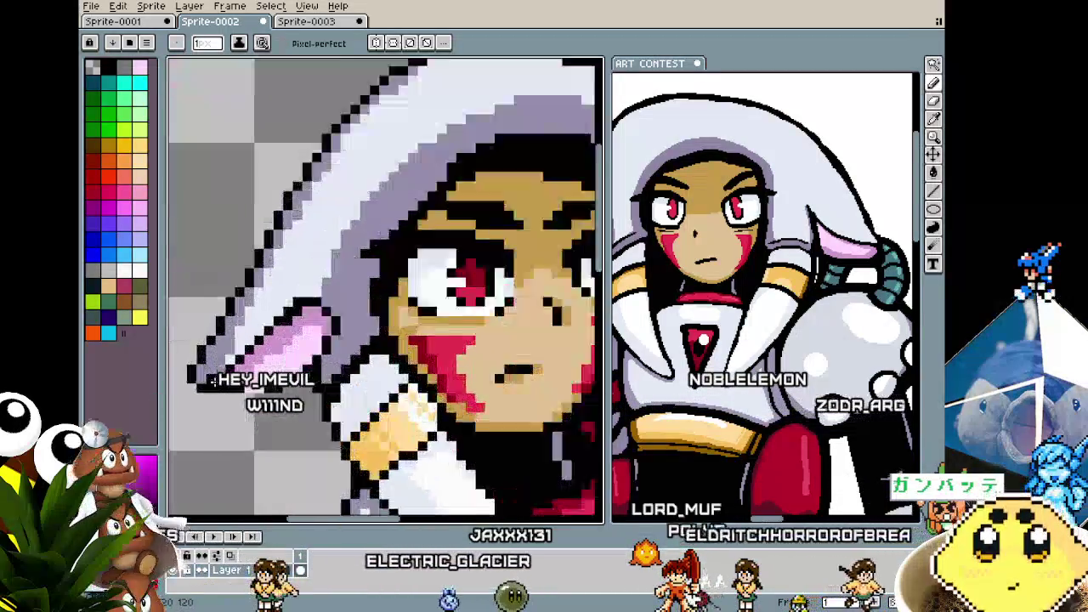
pyautogui.scroll(1, 213, 381)
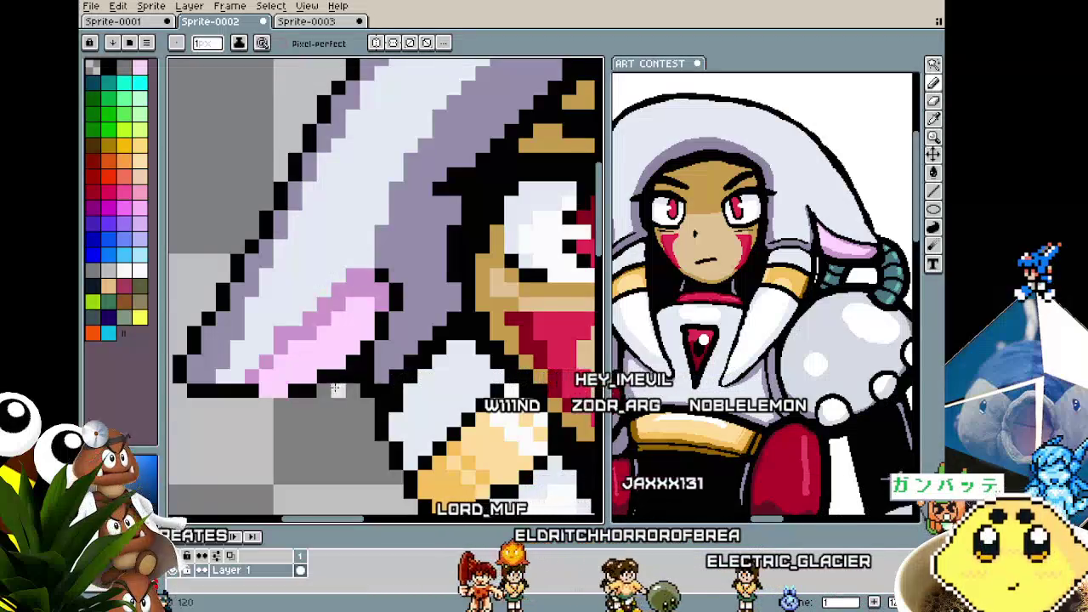
pyautogui.scroll(-5, 335, 388)
pyautogui.press('v')
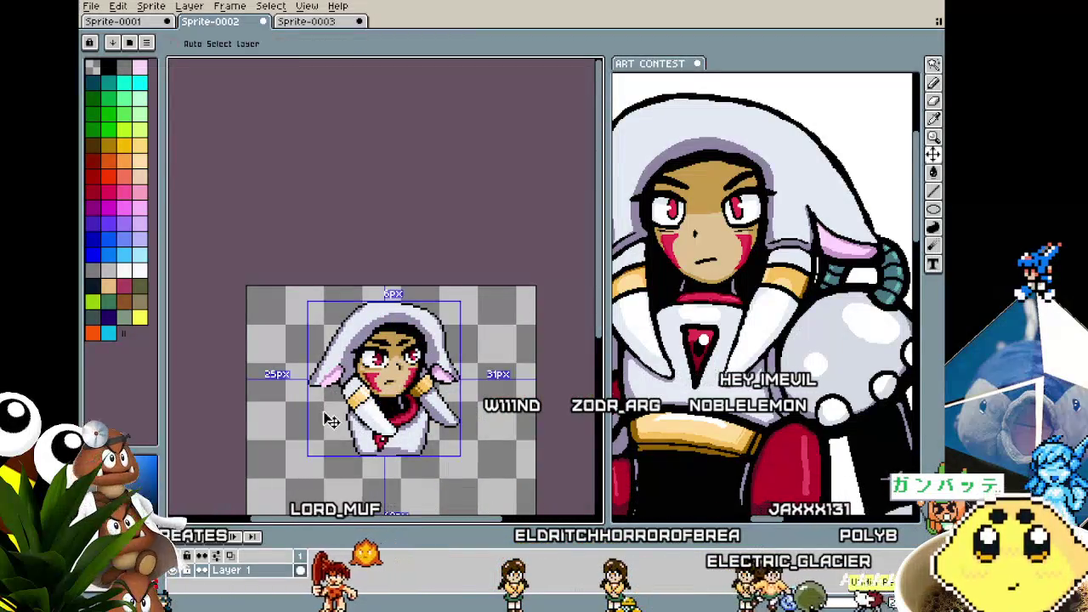
pyautogui.scroll(1, 333, 417)
pyautogui.scroll(3, 344, 382)
pyautogui.press('b')
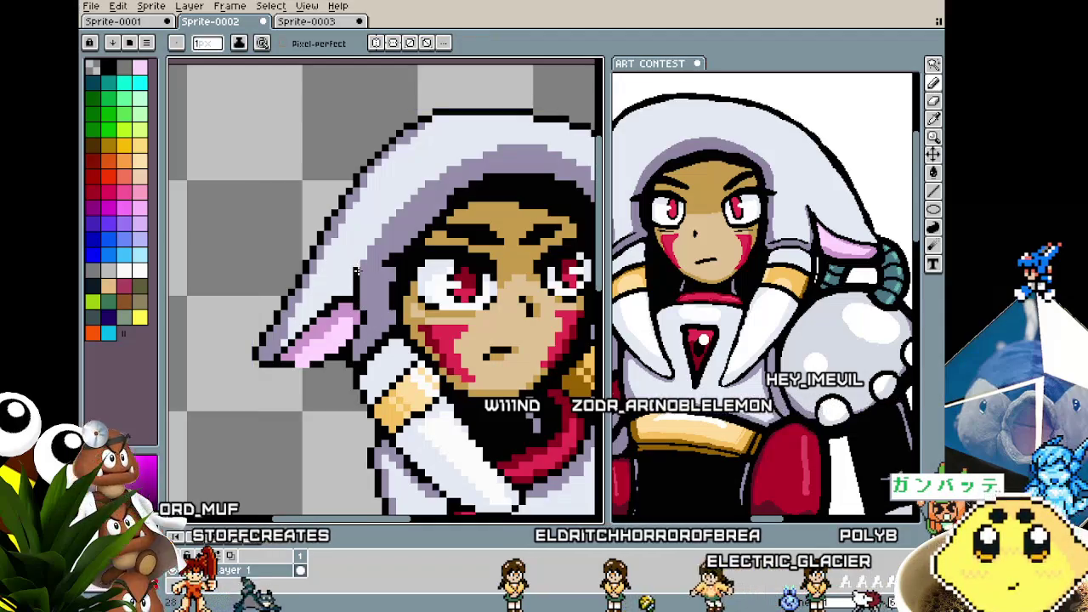
pyautogui.scroll(-2, 359, 383)
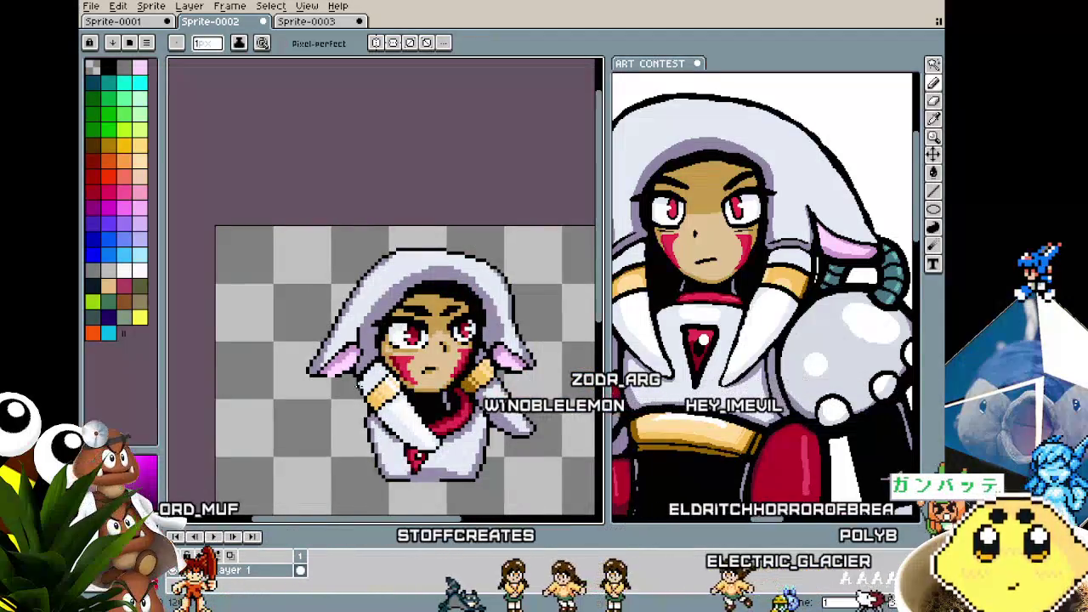
pyautogui.scroll(2, 351, 318)
pyautogui.scroll(1, 351, 318)
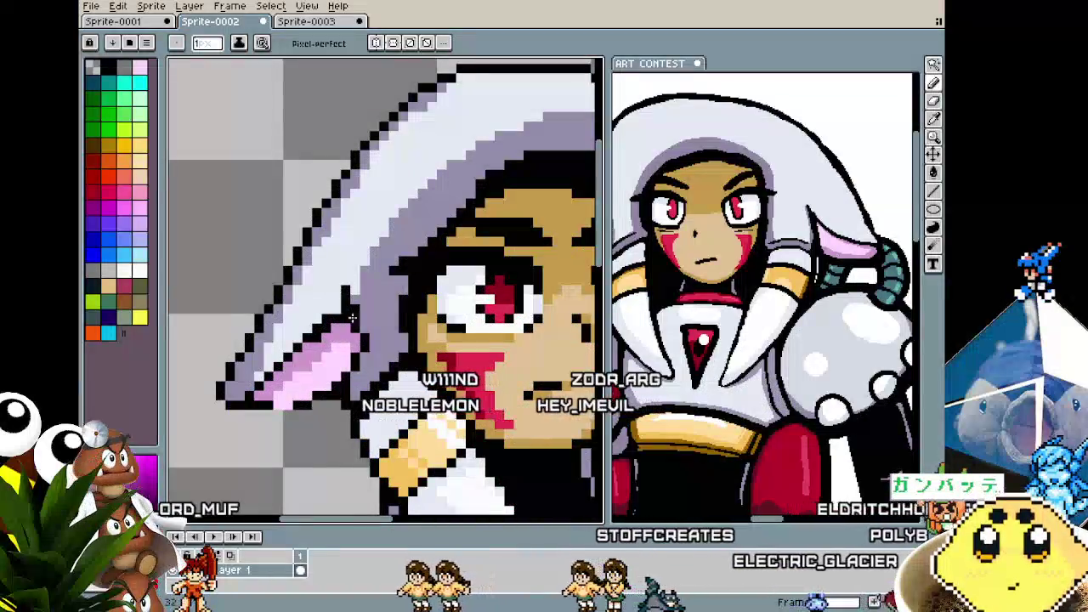
pyautogui.scroll(-2, 459, 348)
pyautogui.scroll(1, 511, 366)
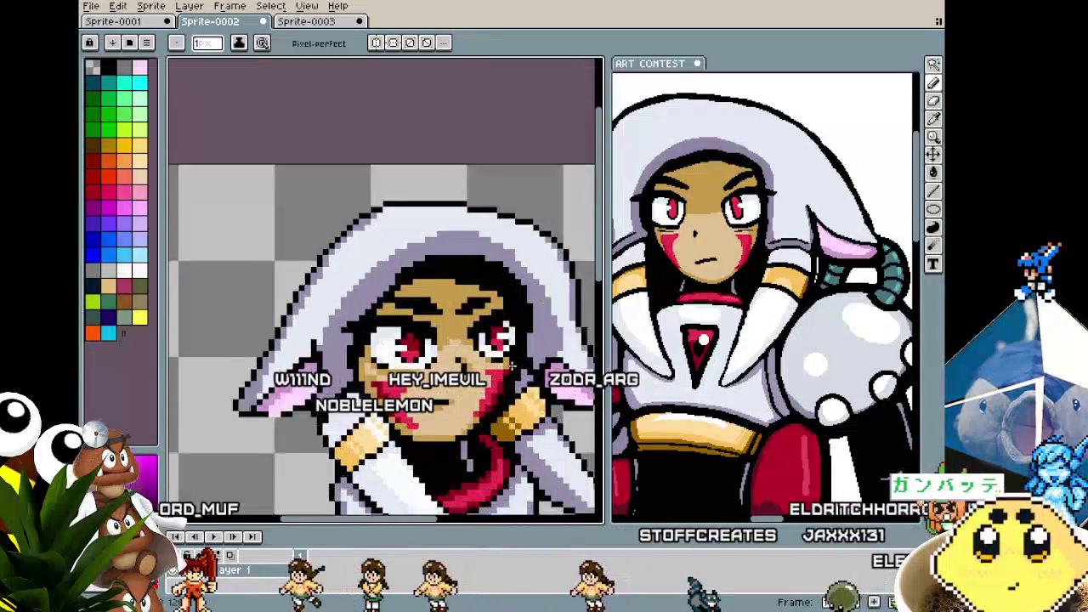
pyautogui.scroll(1, 511, 366)
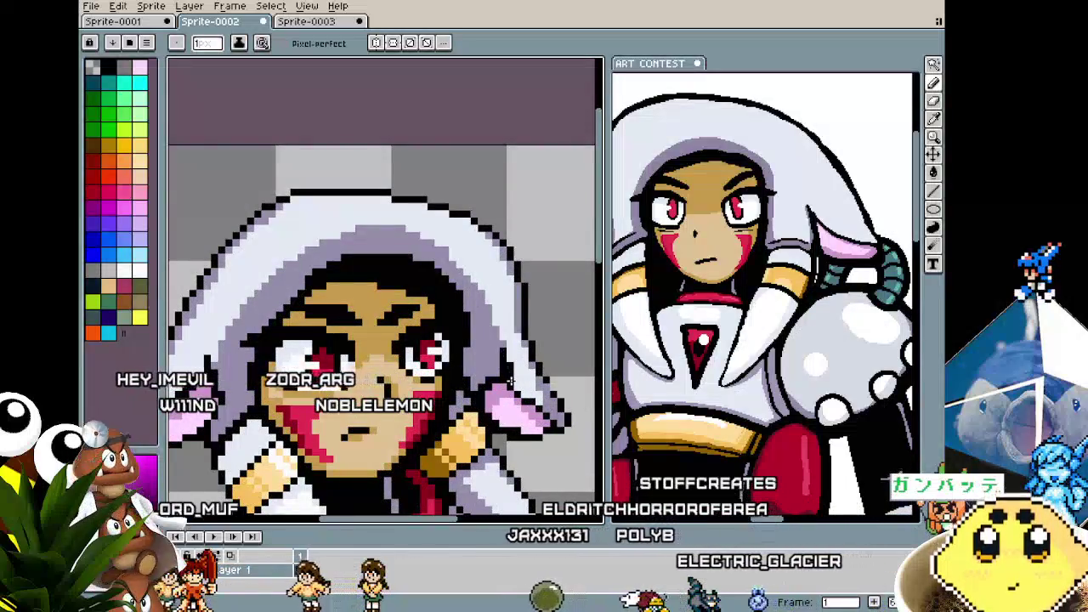
pyautogui.keyDown('alt'); pyautogui.click(514, 382); pyautogui.keyUp('alt')
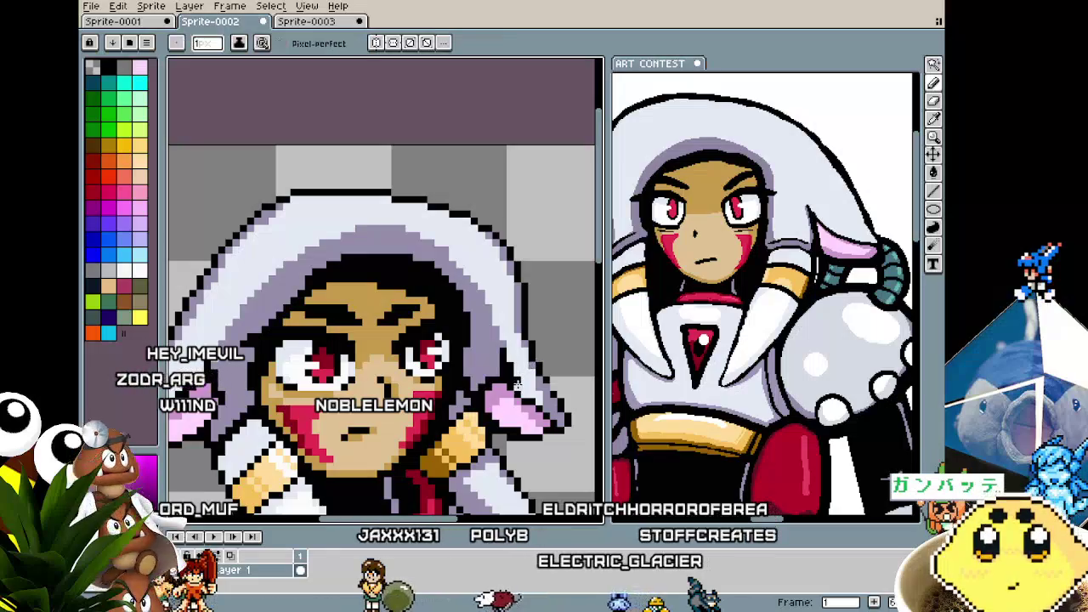
pyautogui.keyDown('alt'); pyautogui.click(503, 343); pyautogui.keyUp('alt')
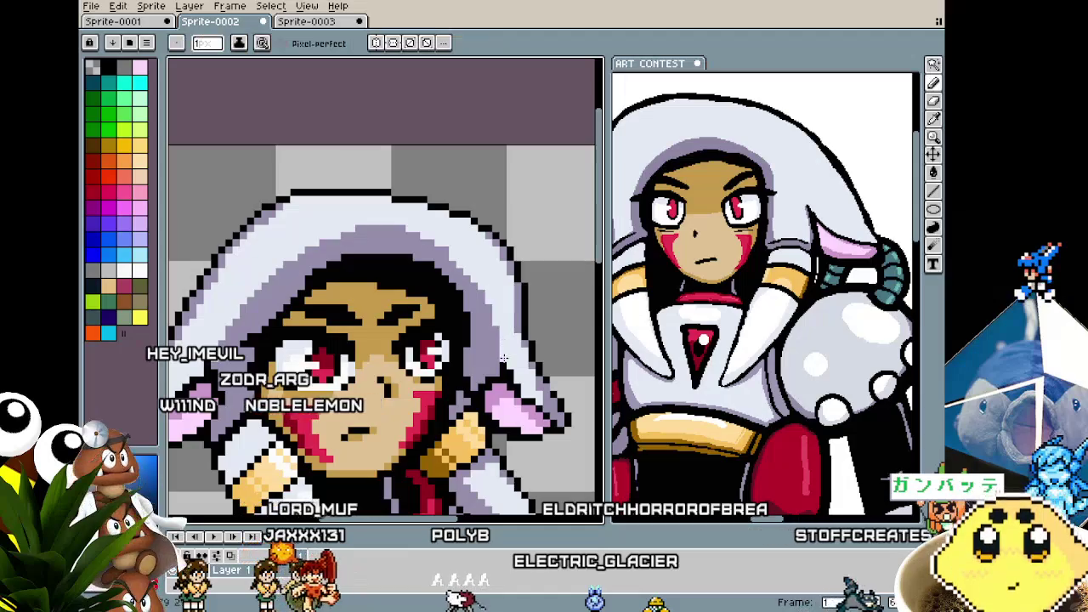
pyautogui.press('alt')
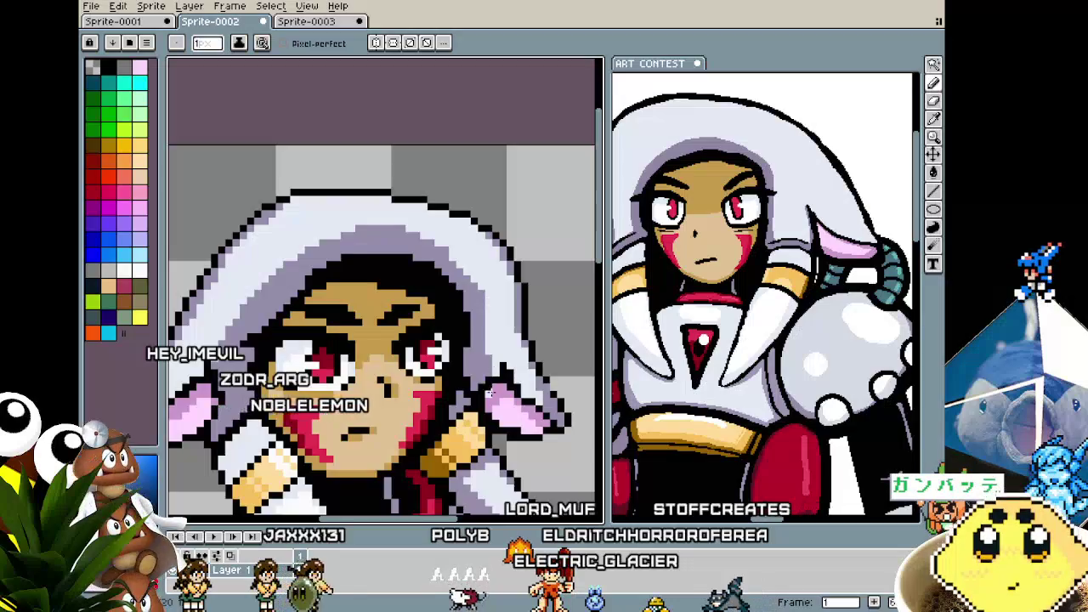
pyautogui.scroll(-6, 490, 393)
pyautogui.scroll(2, 466, 383)
pyautogui.scroll(1, 466, 383)
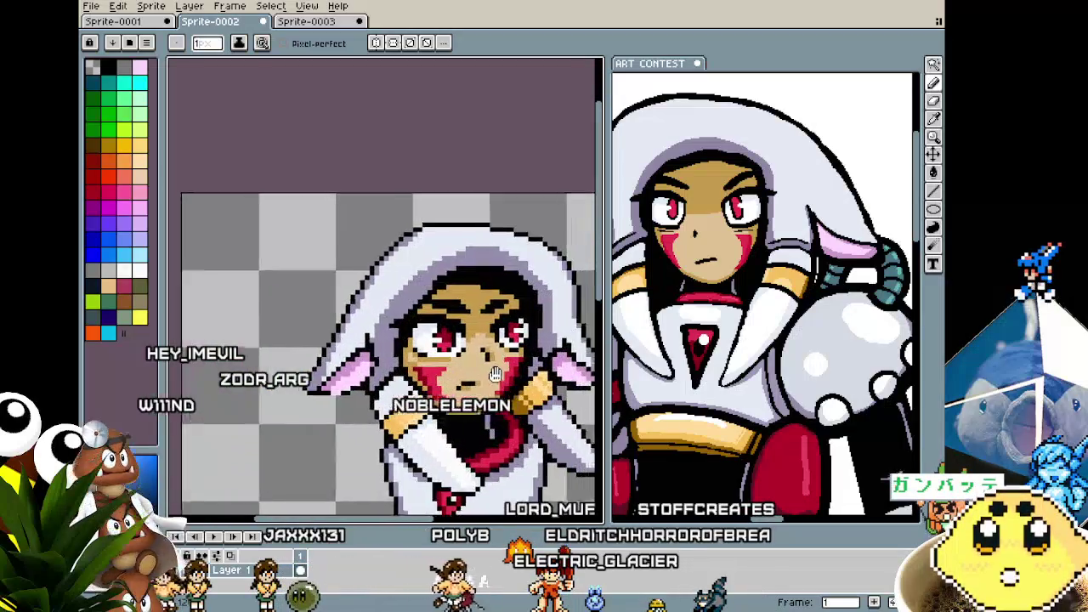
pyautogui.scroll(1, 466, 382)
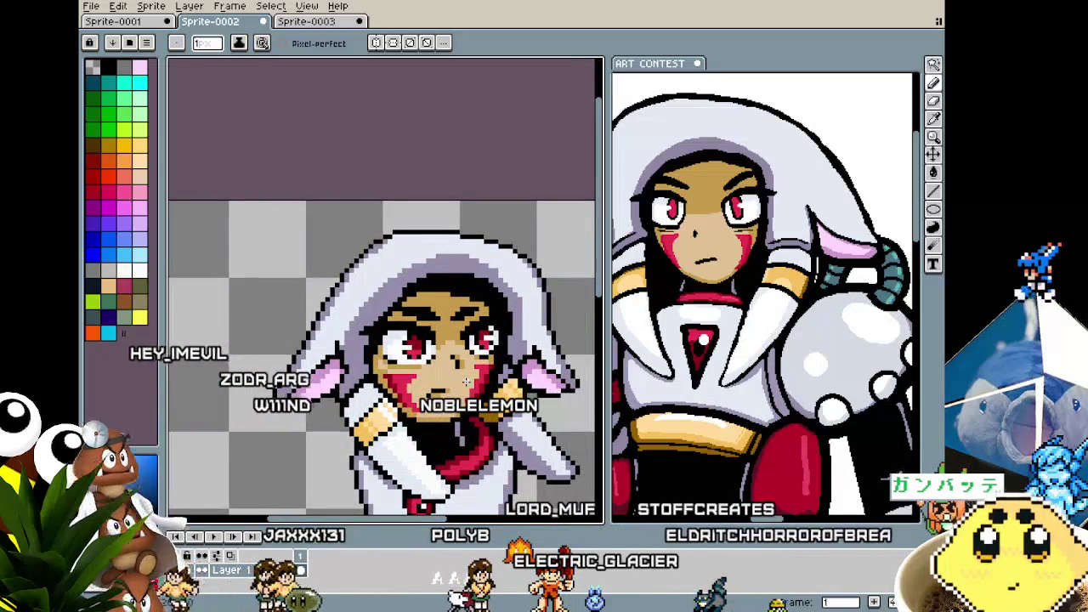
pyautogui.scroll(1, 465, 381)
pyautogui.scroll(1, 451, 357)
pyautogui.scroll(1, 425, 323)
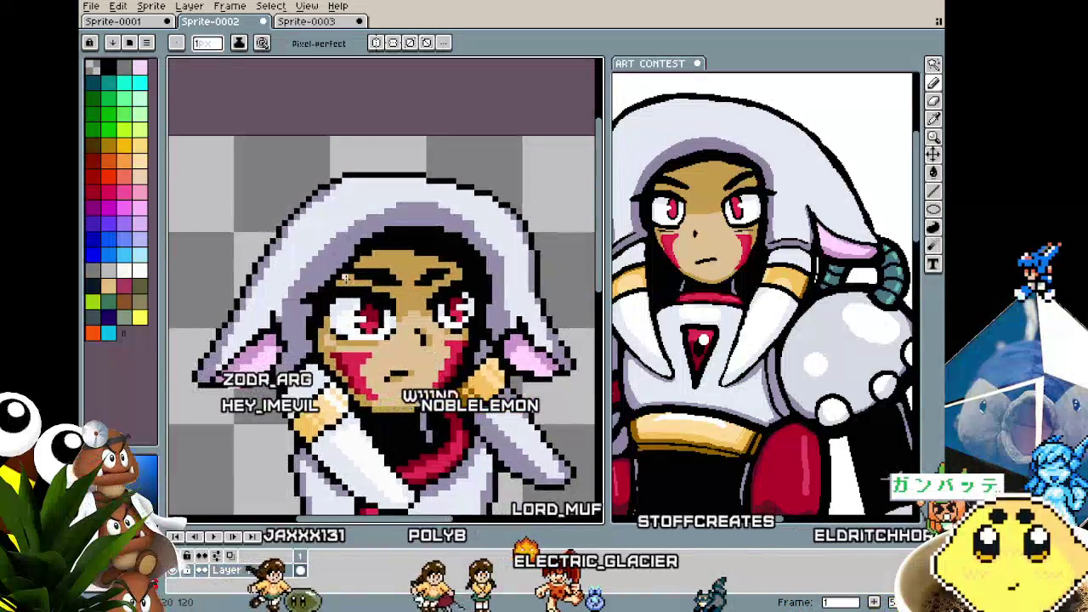
pyautogui.scroll(1, 374, 255)
pyautogui.press('alt')
pyautogui.press('ctrl')
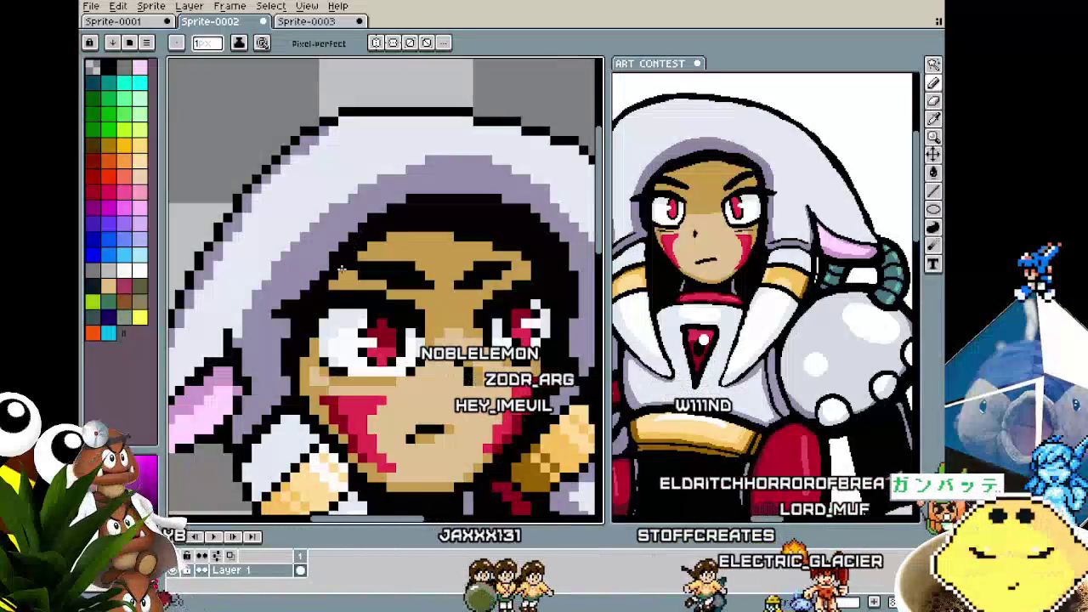
pyautogui.scroll(-2, 312, 302)
pyautogui.scroll(-1, 324, 331)
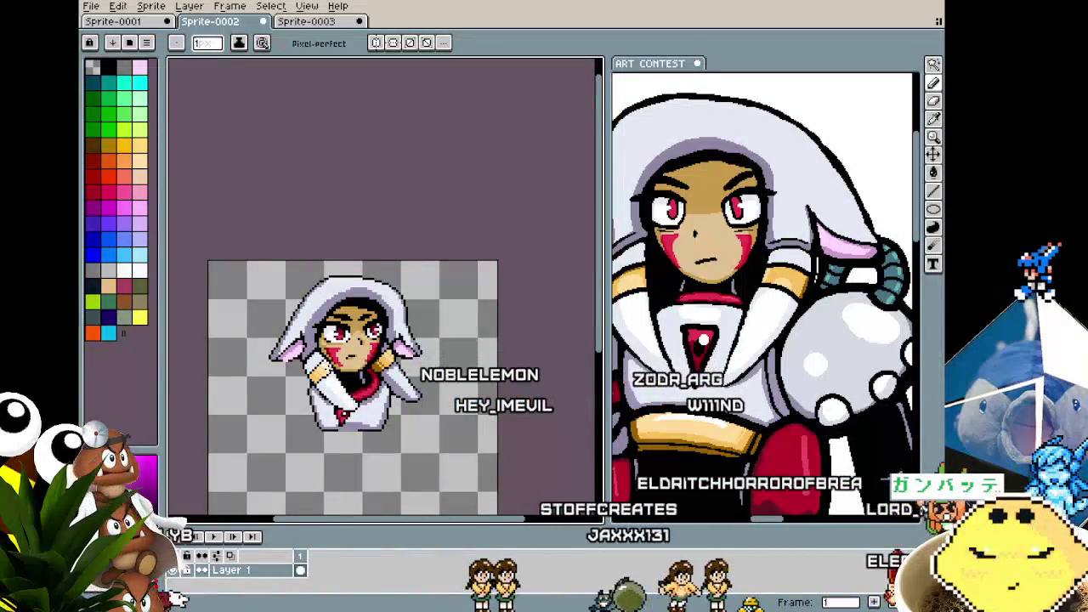
pyautogui.scroll(1, 318, 314)
pyautogui.scroll(2, 318, 314)
pyautogui.press('alt')
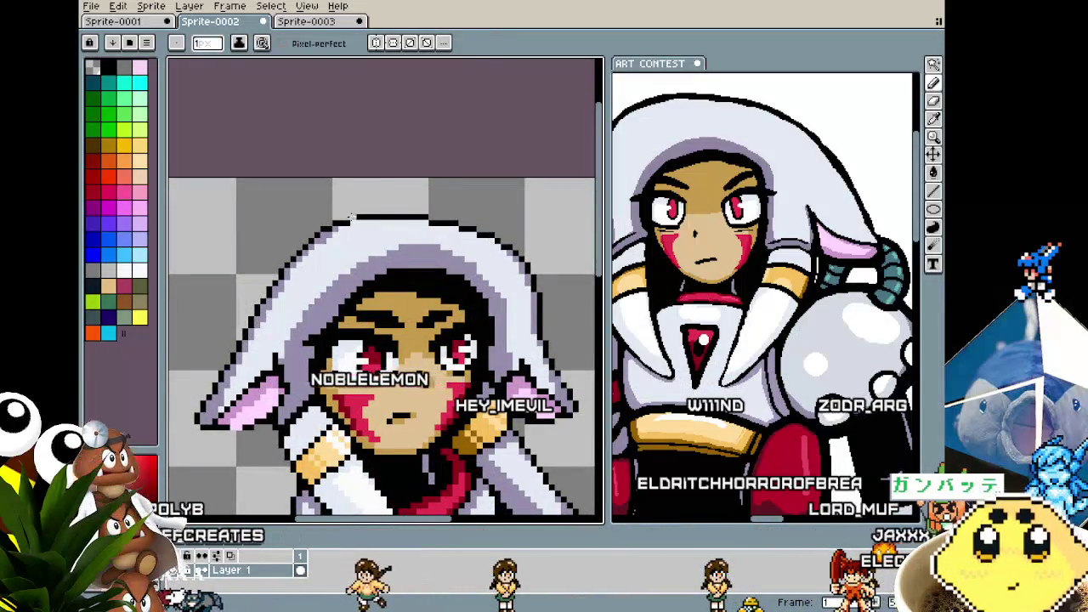
pyautogui.scroll(-1, 351, 216)
pyautogui.scroll(1, 334, 501)
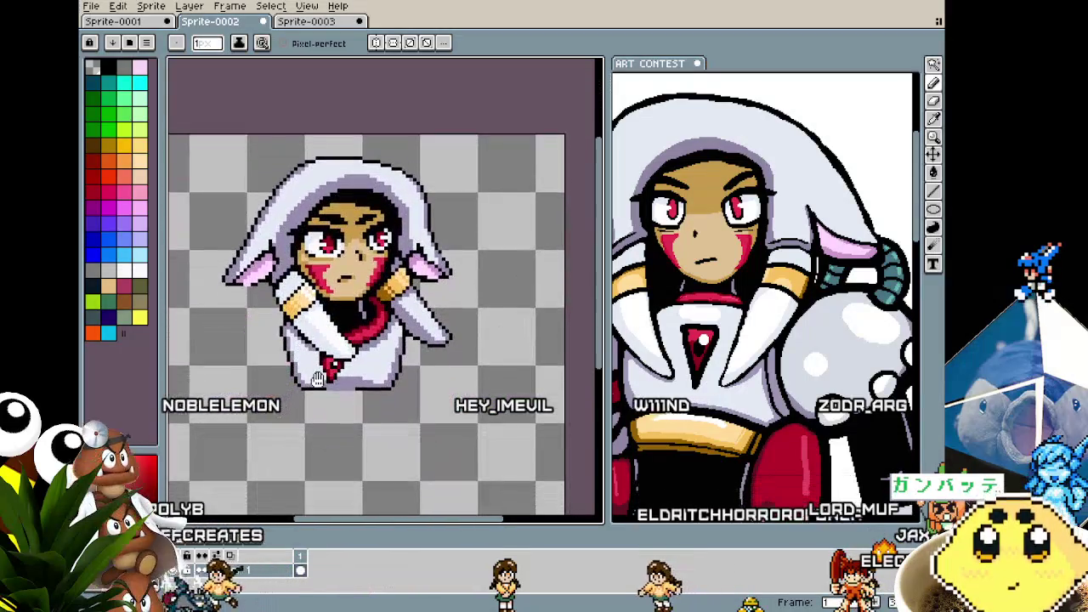
pyautogui.scroll(1, 327, 383)
pyautogui.scroll(1, 323, 276)
pyautogui.press('alt')
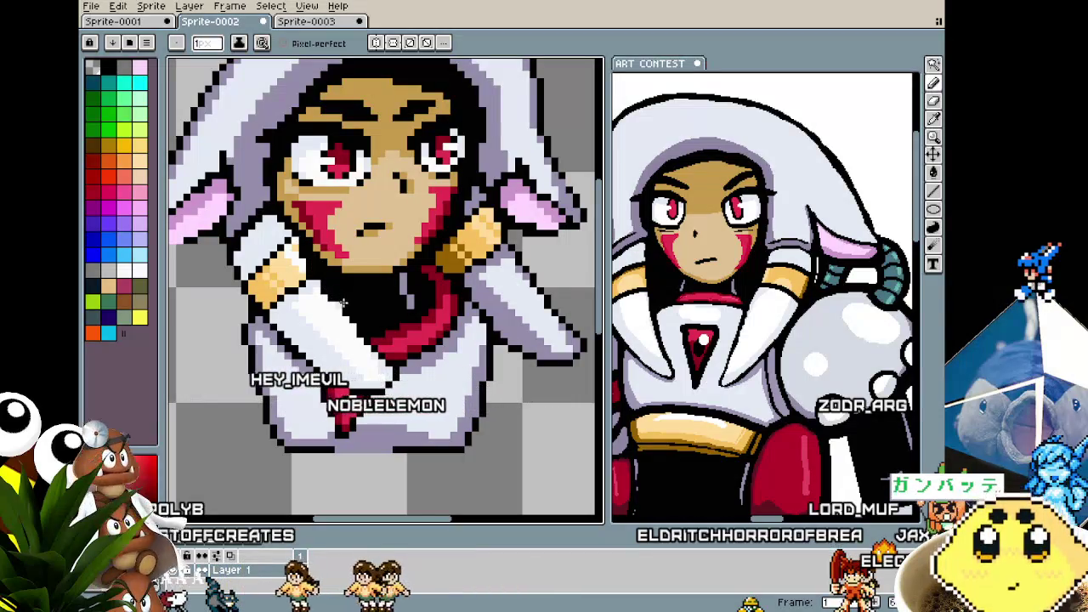
pyautogui.scroll(-1, 361, 331)
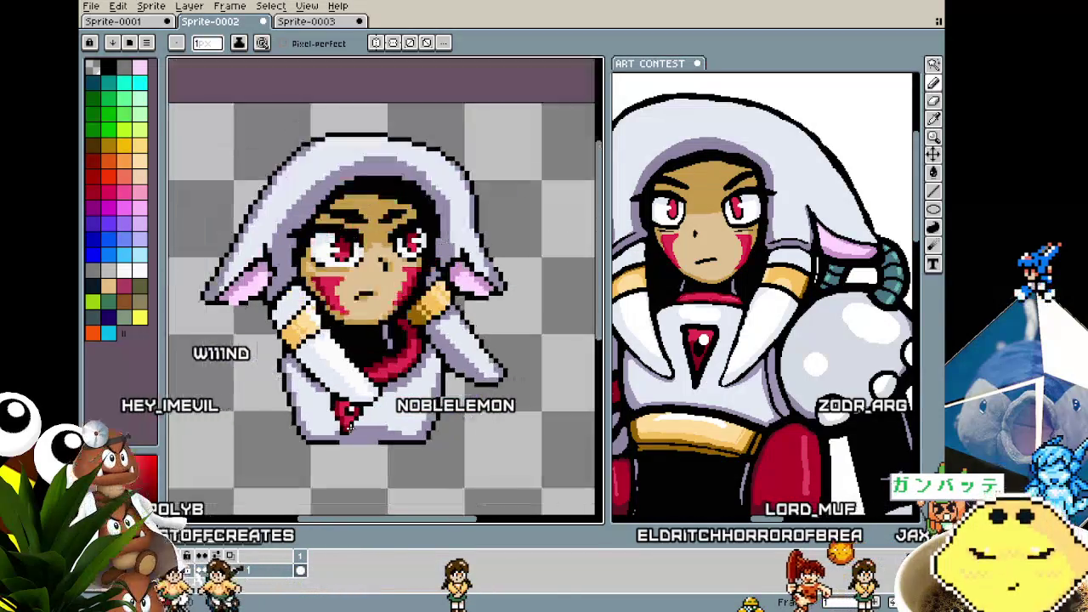
pyautogui.scroll(-1, 360, 331)
pyautogui.scroll(1, 345, 352)
pyautogui.scroll(1, 344, 353)
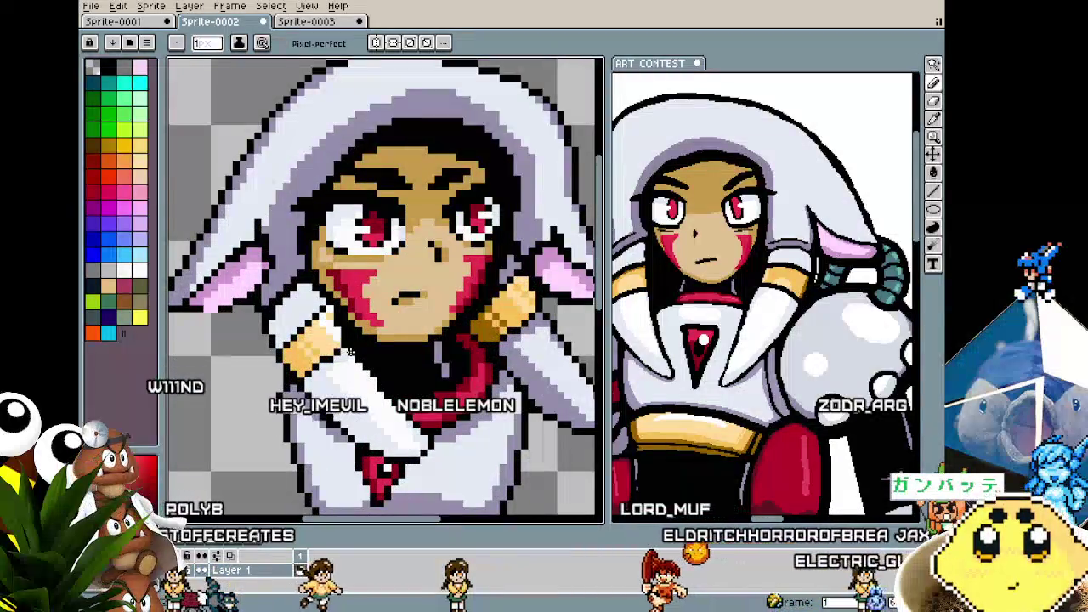
pyautogui.press('alt')
pyautogui.press('alt')
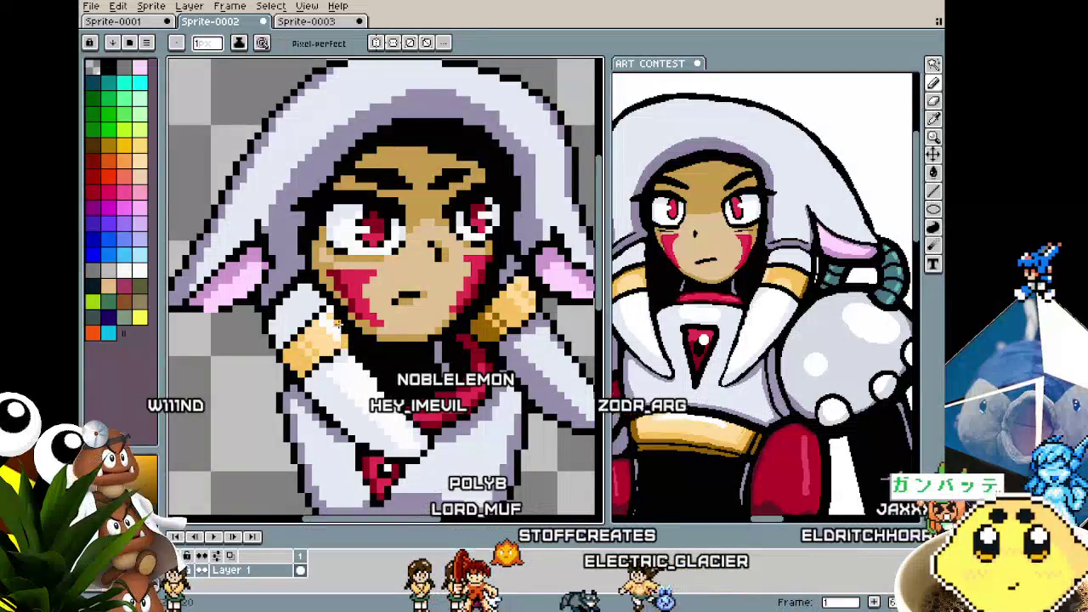
pyautogui.scroll(-2, 340, 330)
pyautogui.scroll(-2, 340, 330)
pyautogui.scroll(2, 325, 299)
pyautogui.scroll(1, 326, 300)
pyautogui.scroll(1, 326, 300)
pyautogui.press('alt')
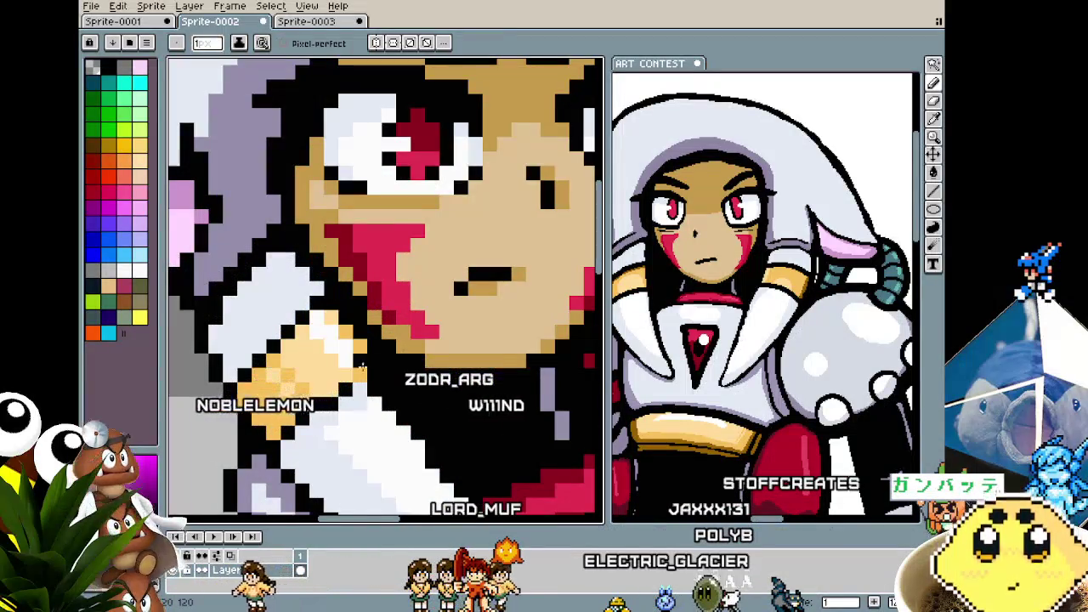
# - Inspect the white arm up close and pick the dark outline colour with the eyedropper
pyautogui.scroll(-3, 362, 367)
pyautogui.scroll(2, 366, 349)
pyautogui.scroll(1, 371, 311)
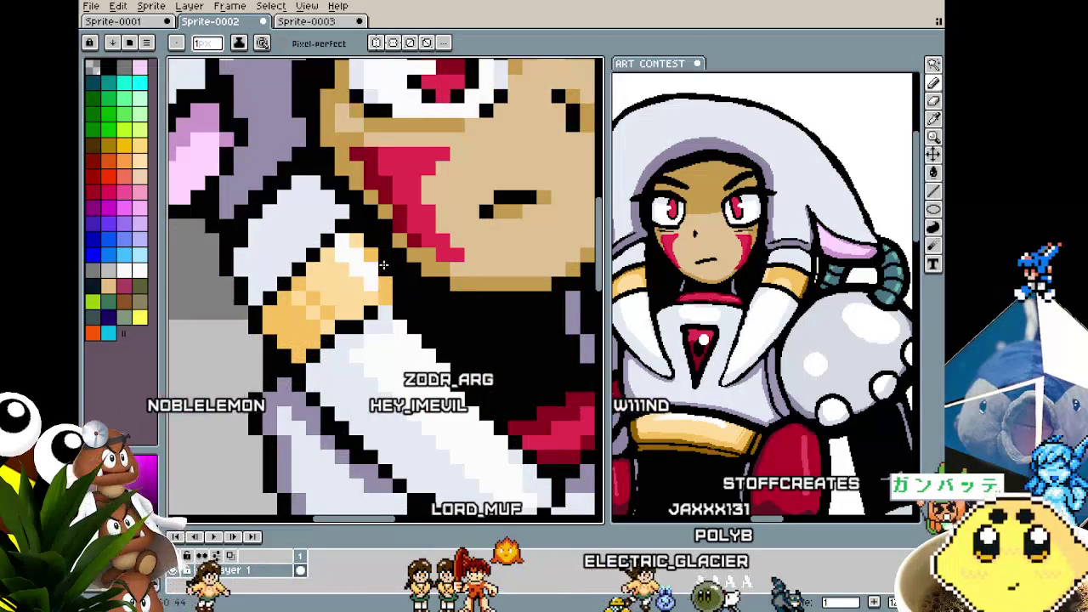
pyautogui.scroll(-2, 355, 382)
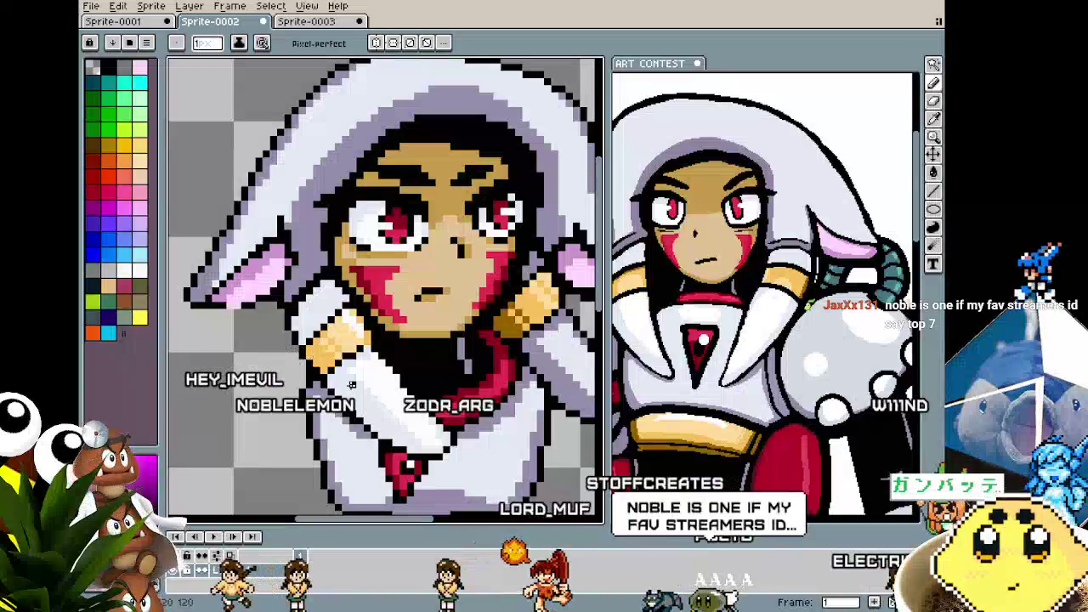
pyautogui.scroll(1, 337, 387)
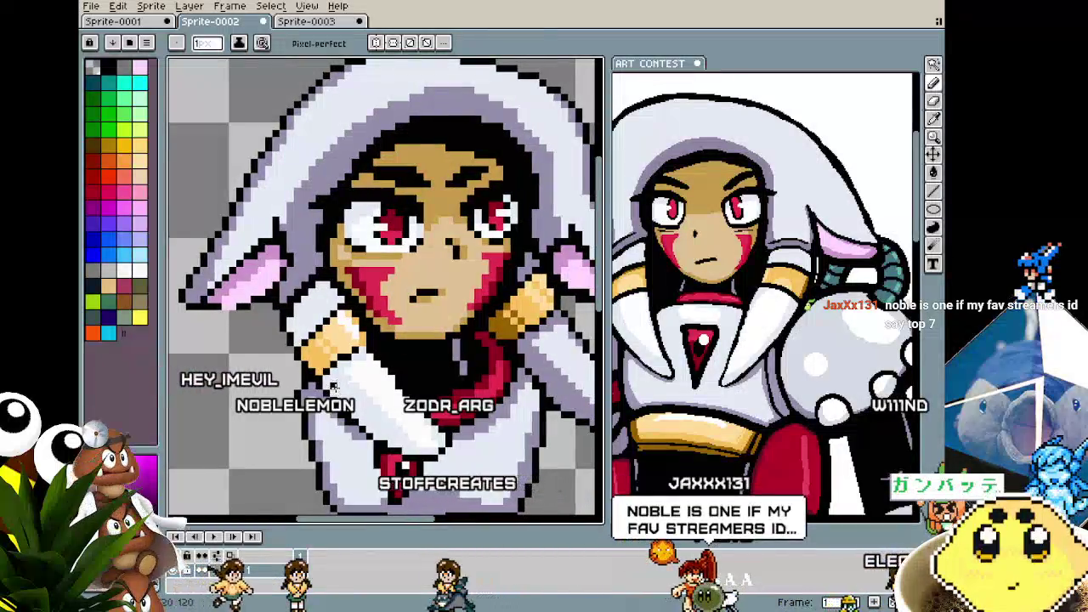
pyautogui.scroll(2, 336, 387)
pyautogui.scroll(-2, 336, 386)
pyautogui.scroll(-1, 336, 386)
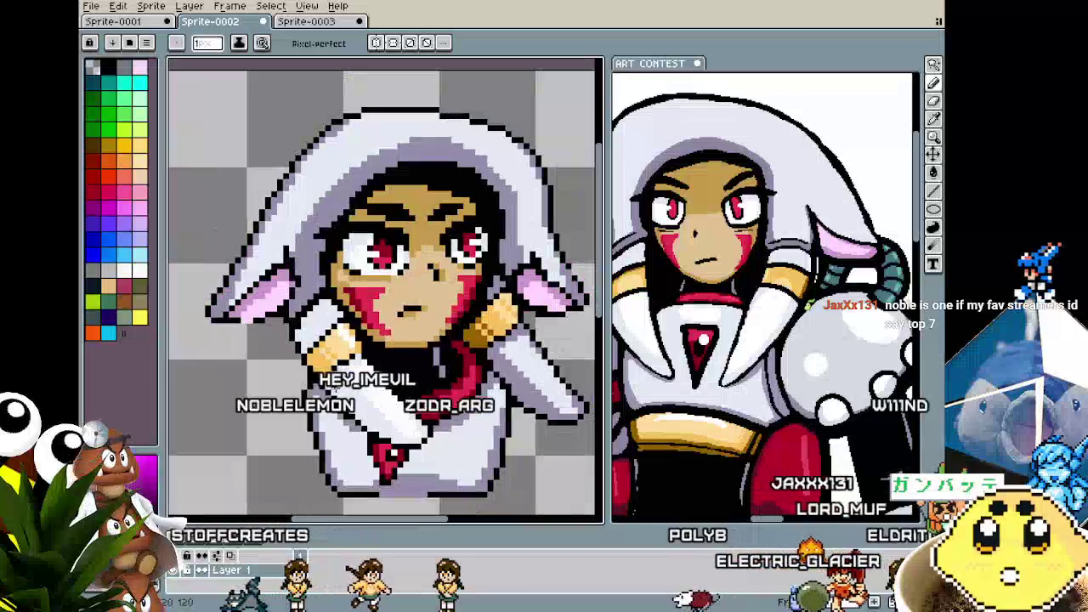
pyautogui.scroll(1, 296, 316)
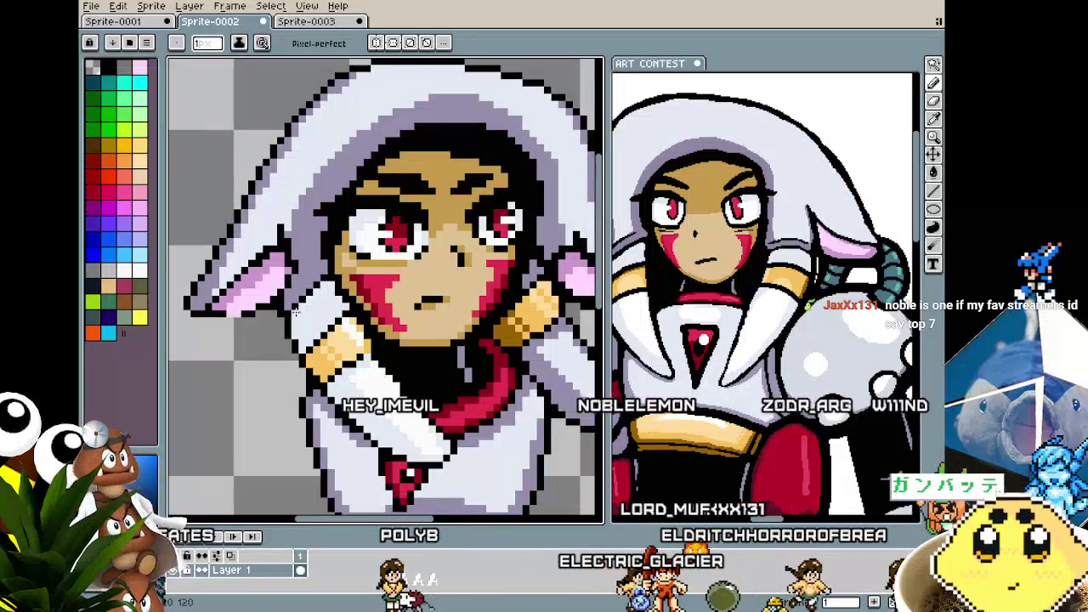
pyautogui.scroll(-3, 293, 442)
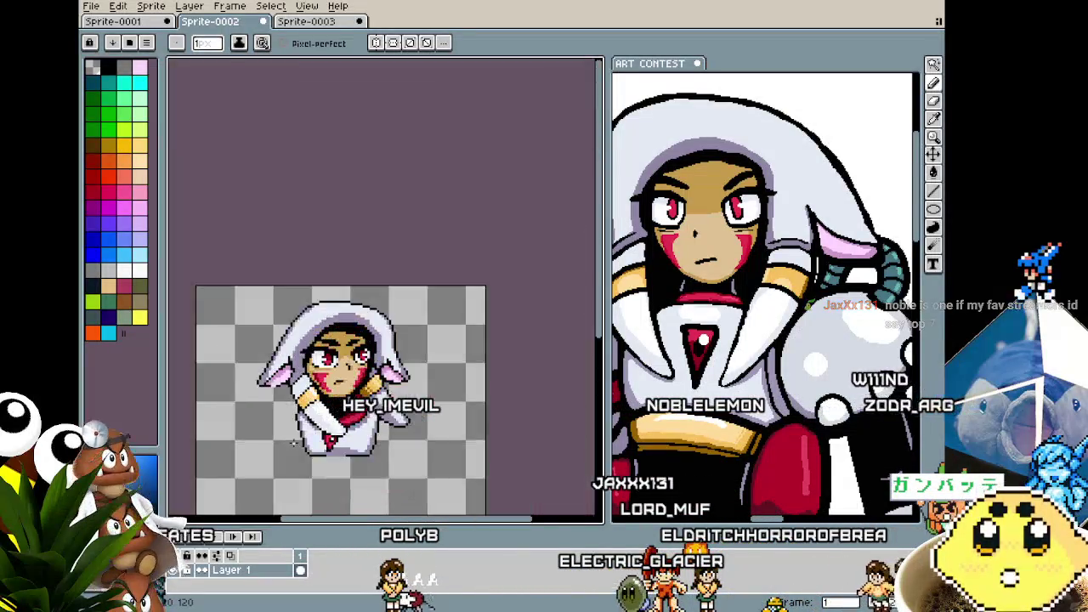
pyautogui.scroll(2, 293, 408)
pyautogui.scroll(1, 310, 357)
pyautogui.scroll(2, 327, 292)
pyautogui.press('i')
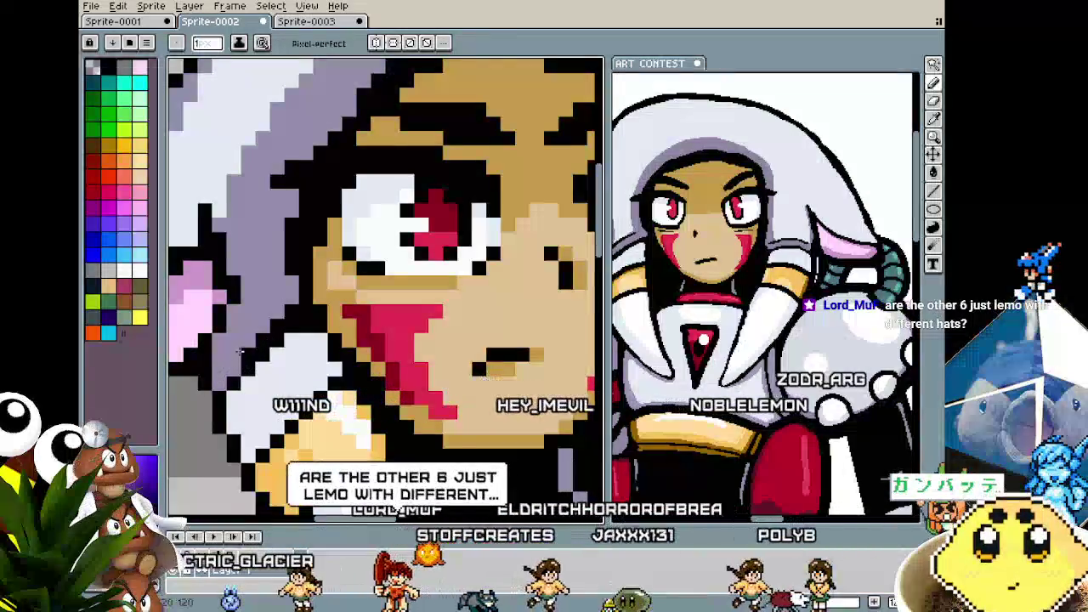
pyautogui.scroll(-1, 234, 361)
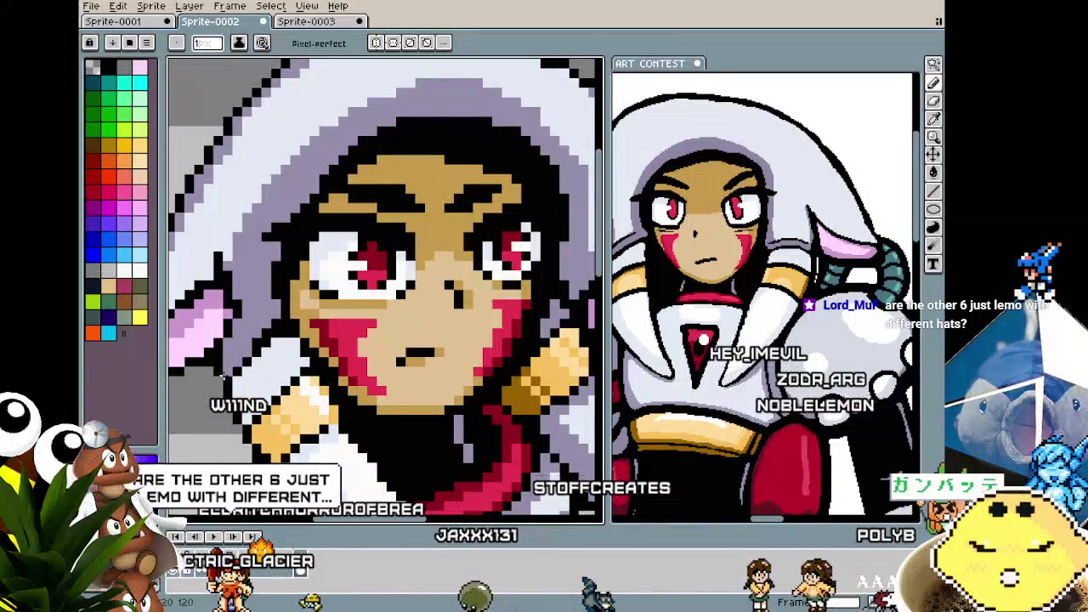
pyautogui.scroll(1, 272, 318)
pyautogui.scroll(1, 272, 318)
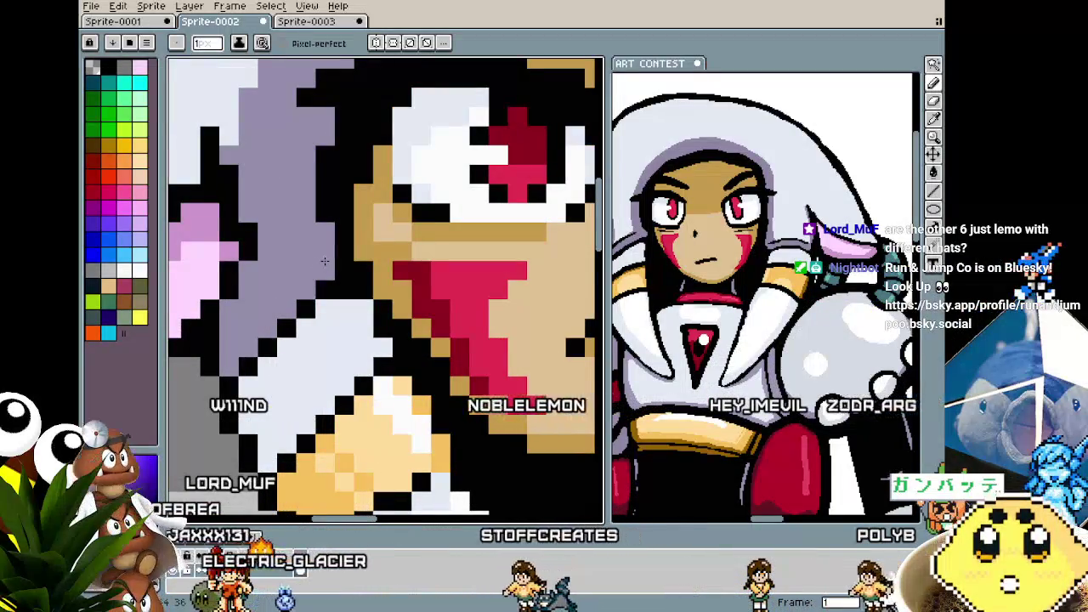
pyautogui.scroll(-1, 324, 261)
pyautogui.scroll(-1, 319, 289)
pyautogui.scroll(1, 310, 339)
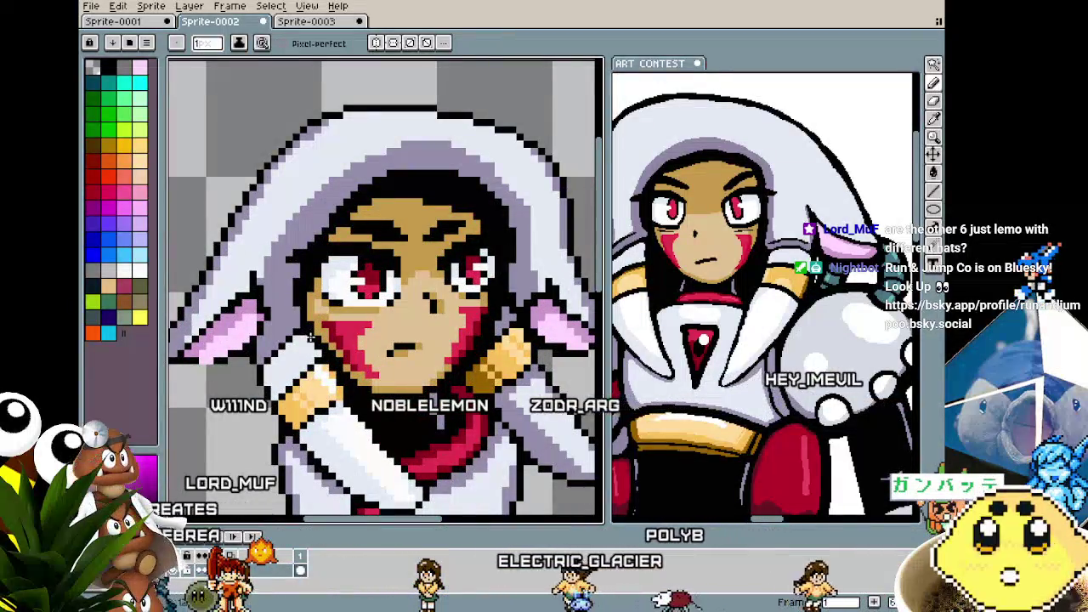
pyautogui.scroll(2, 297, 429)
pyautogui.scroll(-2, 289, 425)
pyautogui.scroll(-1, 278, 419)
pyautogui.scroll(1, 278, 418)
pyautogui.scroll(2, 297, 319)
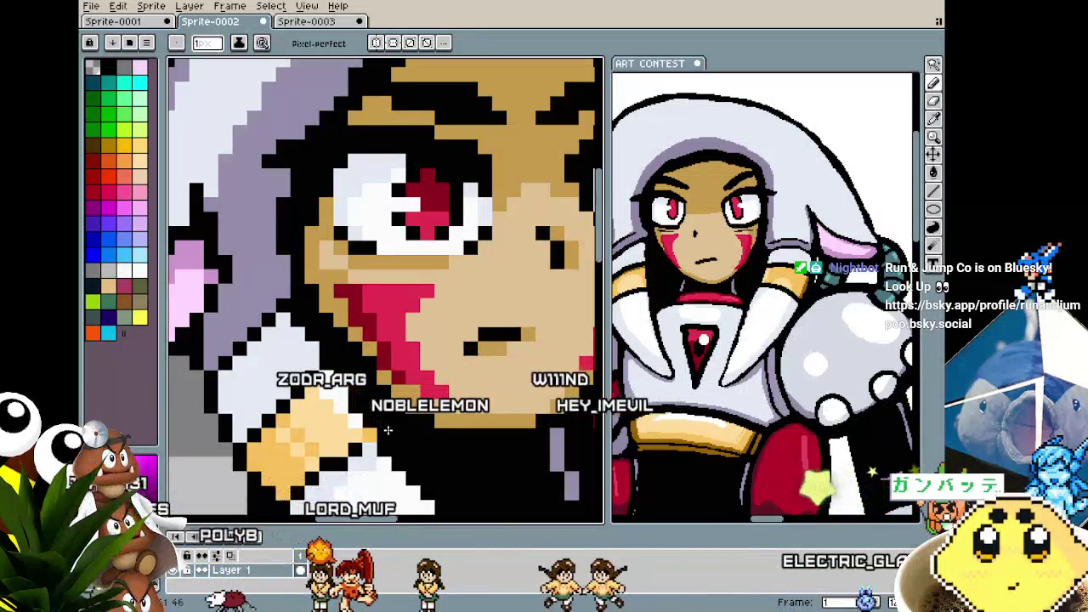
pyautogui.scroll(-3, 387, 431)
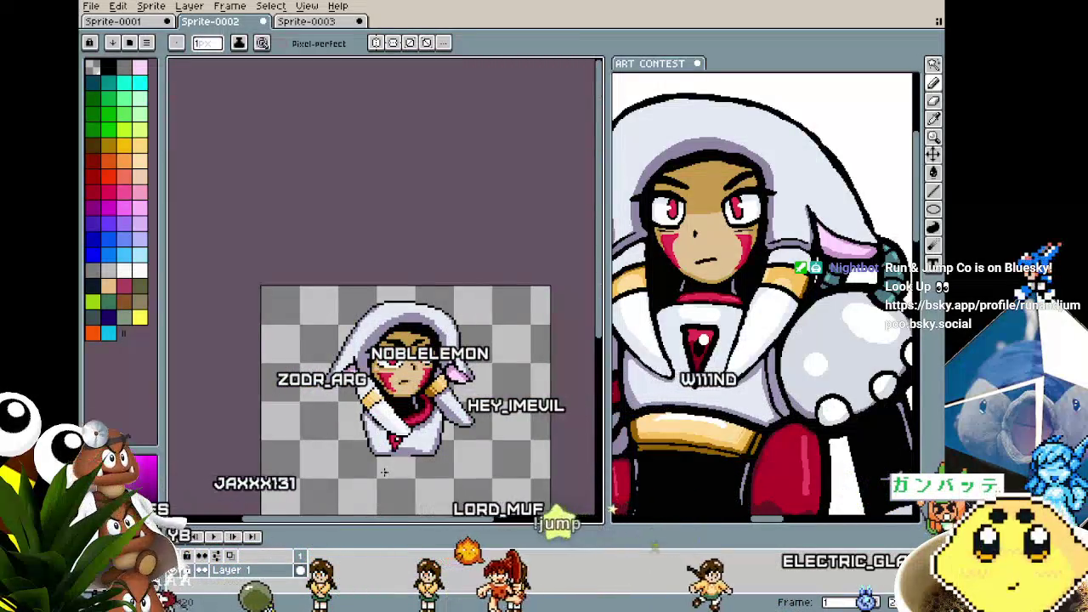
pyautogui.scroll(3, 384, 473)
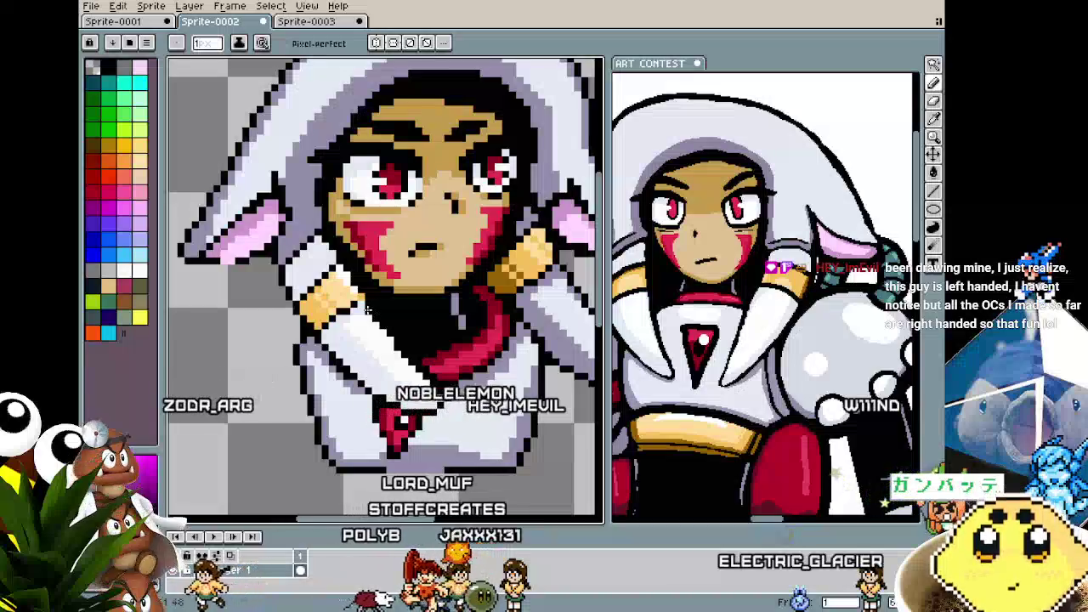
pyautogui.scroll(-2, 364, 309)
pyautogui.scroll(-1, 349, 374)
pyautogui.scroll(1, 344, 387)
pyautogui.scroll(2, 355, 392)
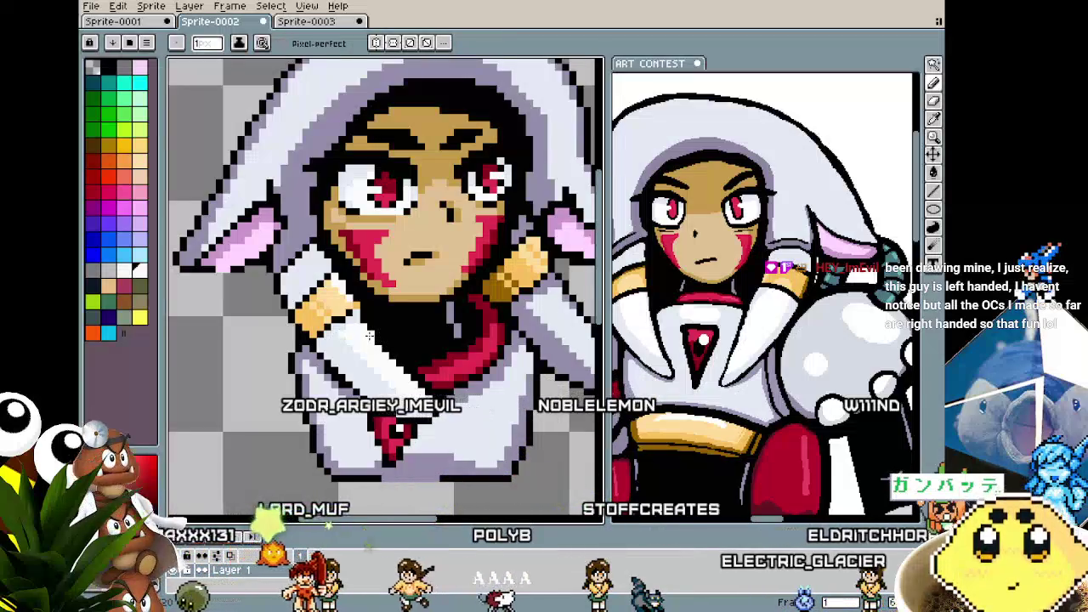
pyautogui.scroll(-1, 368, 335)
pyautogui.scroll(-1, 367, 340)
pyautogui.scroll(3, 366, 349)
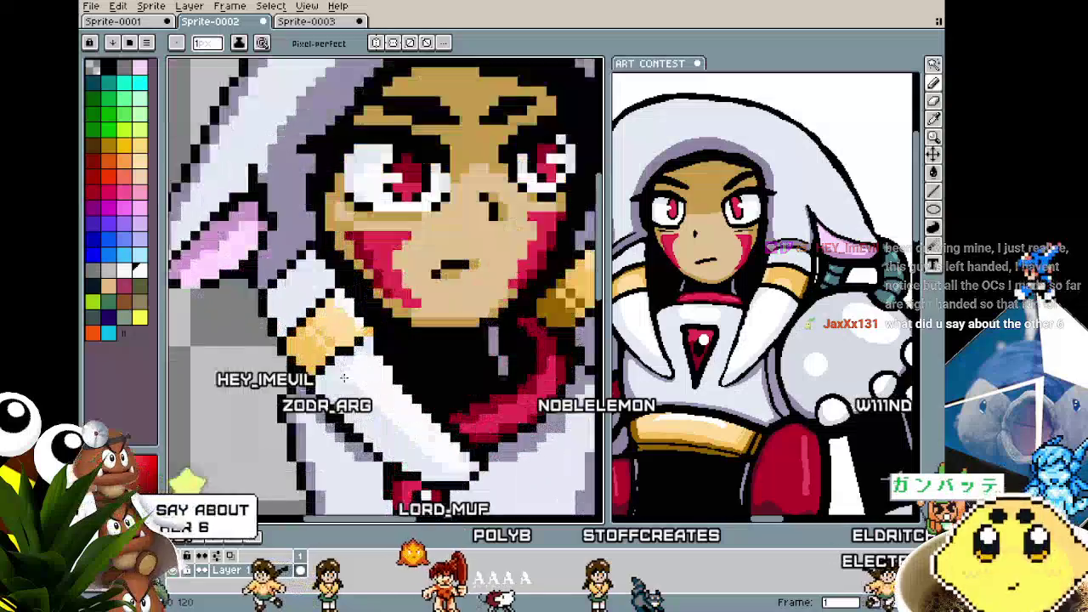
pyautogui.press('alt')
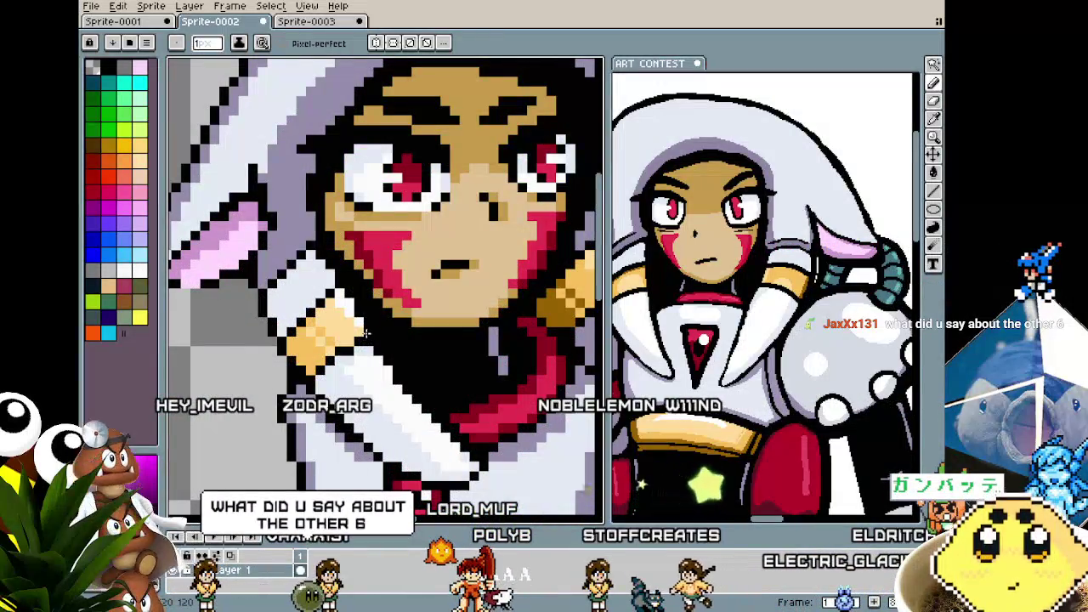
pyautogui.scroll(-3, 375, 338)
pyautogui.scroll(-1, 375, 338)
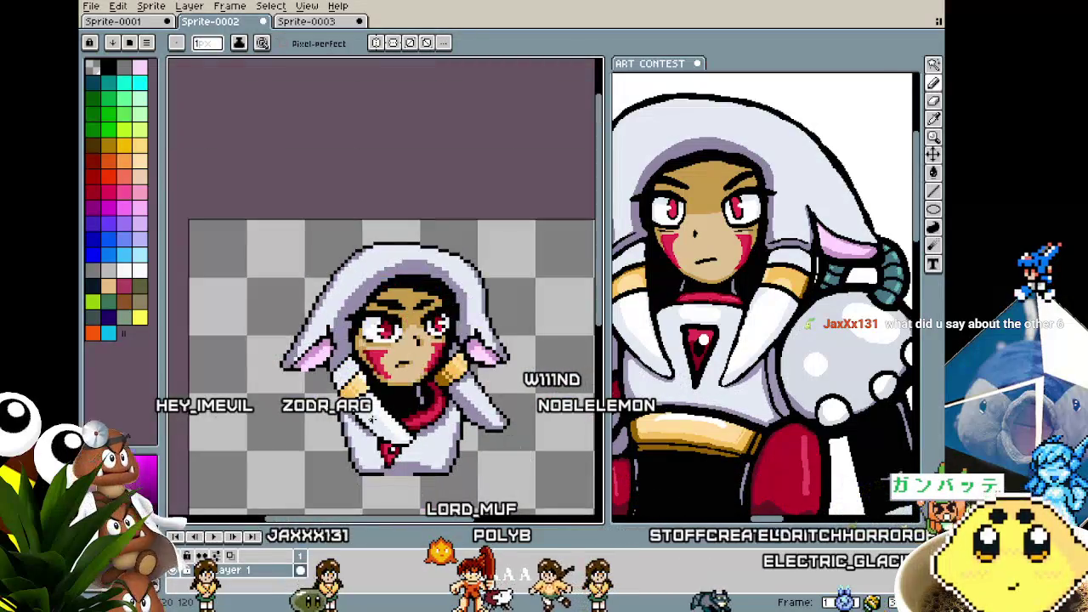
pyautogui.scroll(2, 366, 365)
pyautogui.scroll(2, 361, 387)
pyautogui.hscroll(1, 360, 386)
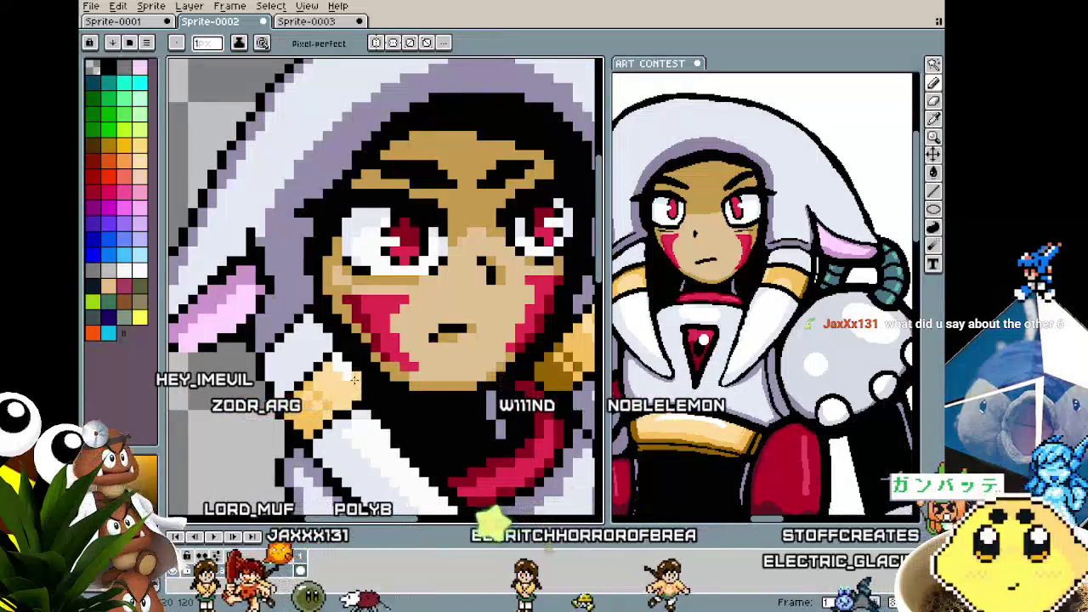
pyautogui.scroll(1, 330, 439)
pyautogui.scroll(1, 329, 439)
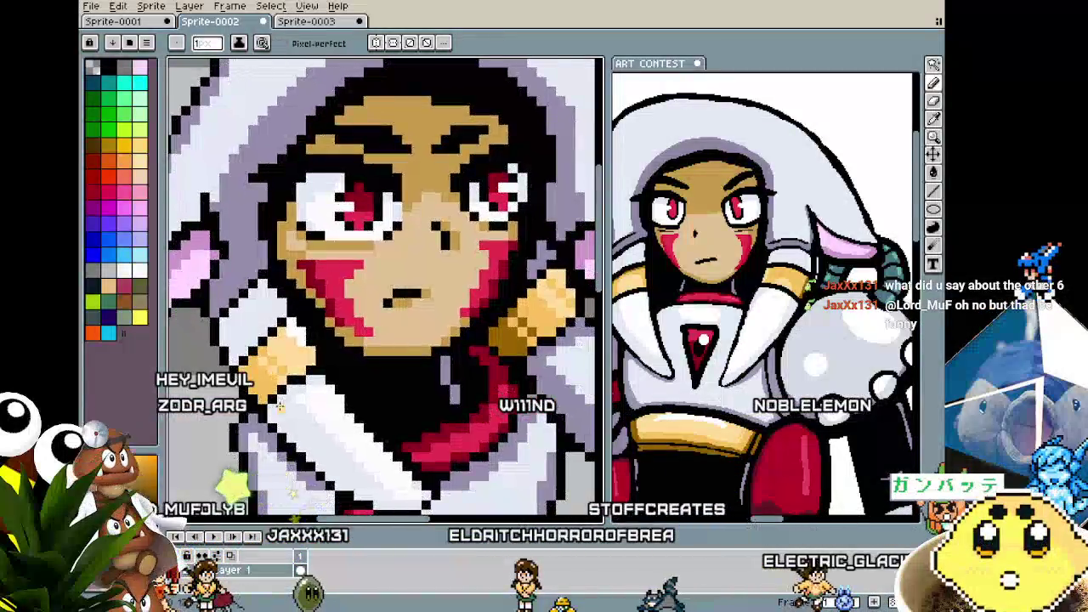
pyautogui.scroll(2, 333, 347)
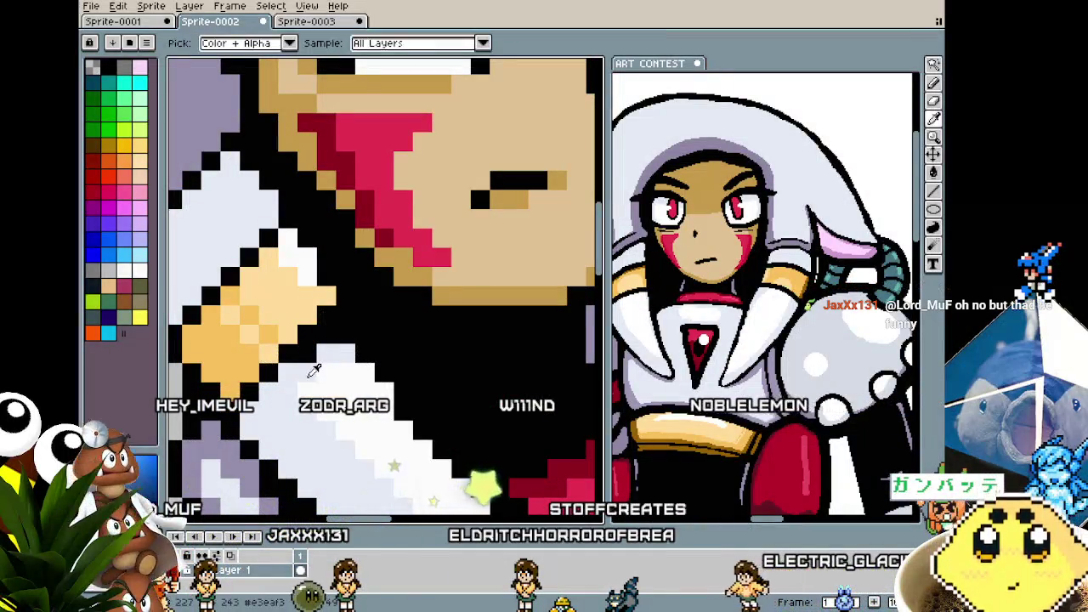
# - With the Pencil, add a dark outline pixel on the white arm below the gold band
pyautogui.press('b')
pyautogui.scroll(-1, 327, 332)
pyautogui.scroll(-3, 326, 340)
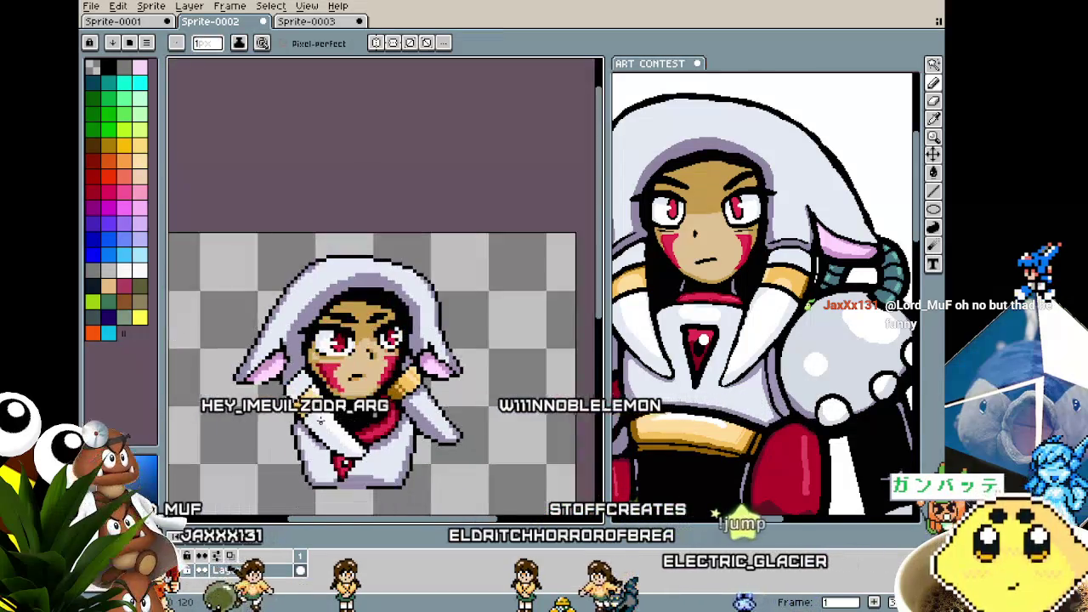
pyautogui.scroll(3, 326, 386)
pyautogui.scroll(1, 323, 388)
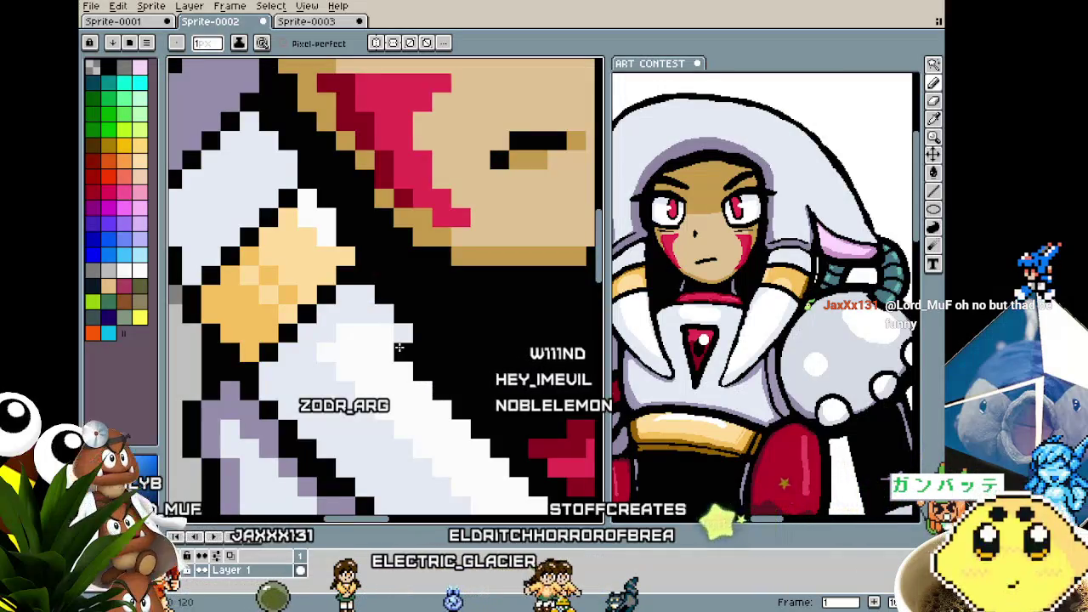
pyautogui.click(383, 387)
pyautogui.scroll(-4, 403, 333)
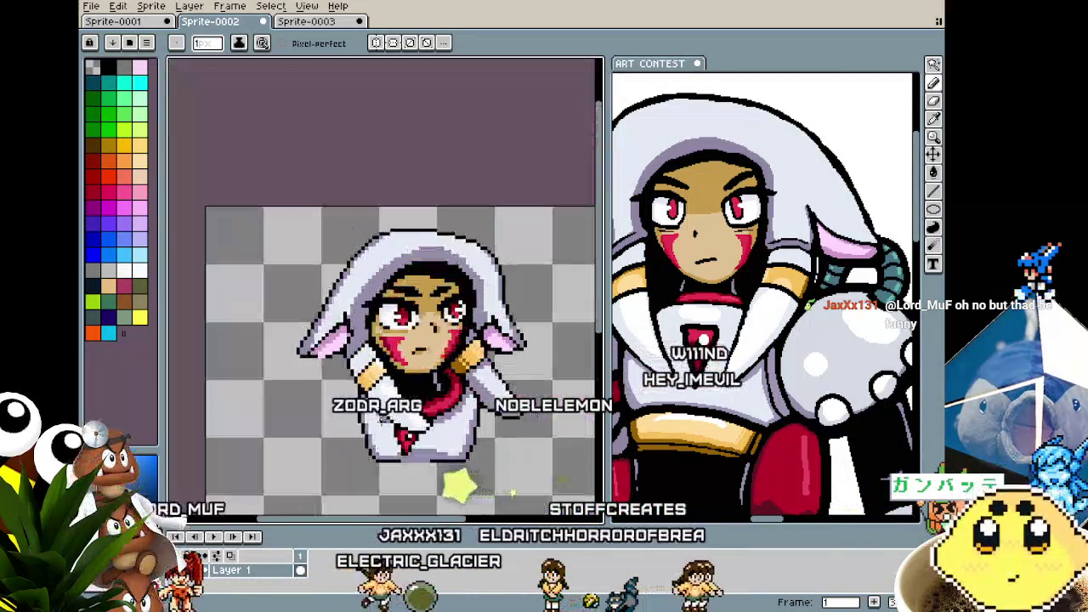
pyautogui.scroll(3, 403, 333)
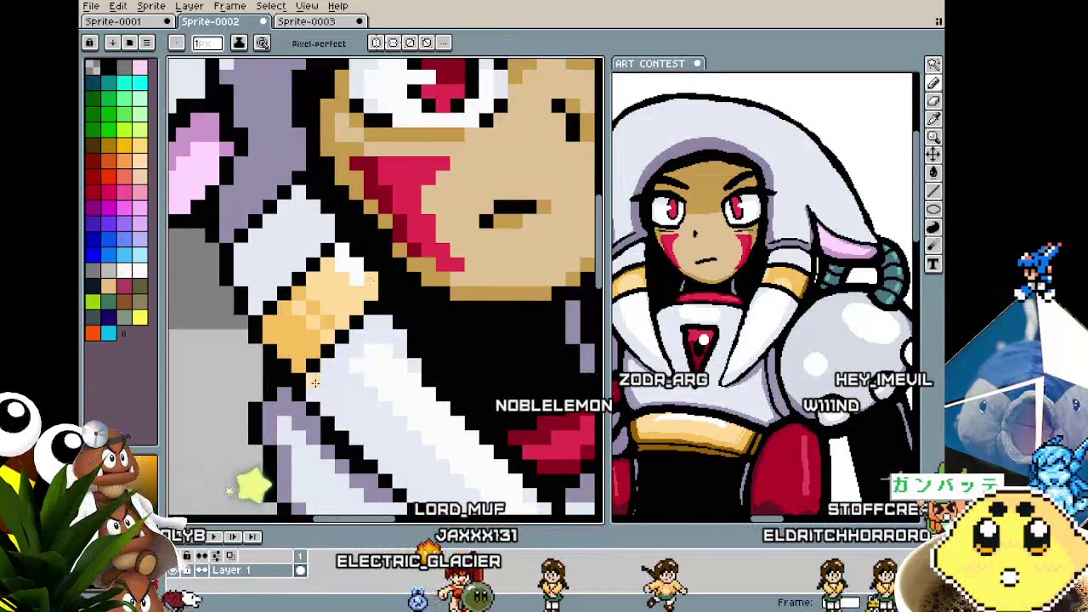
pyautogui.scroll(-3, 369, 281)
pyautogui.scroll(2, 328, 375)
pyautogui.scroll(2, 328, 375)
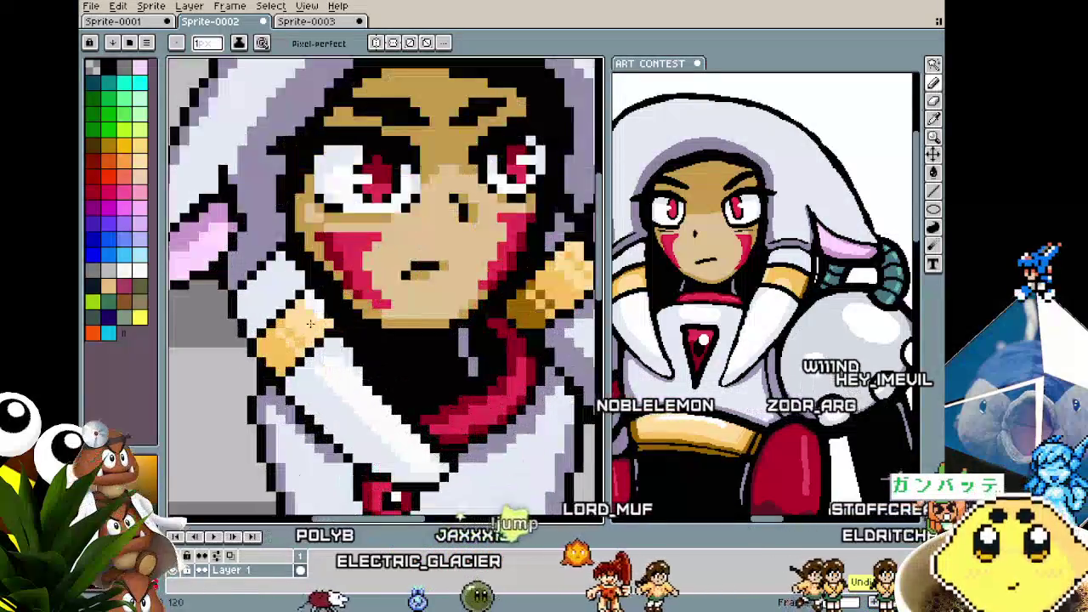
pyautogui.scroll(1, 323, 340)
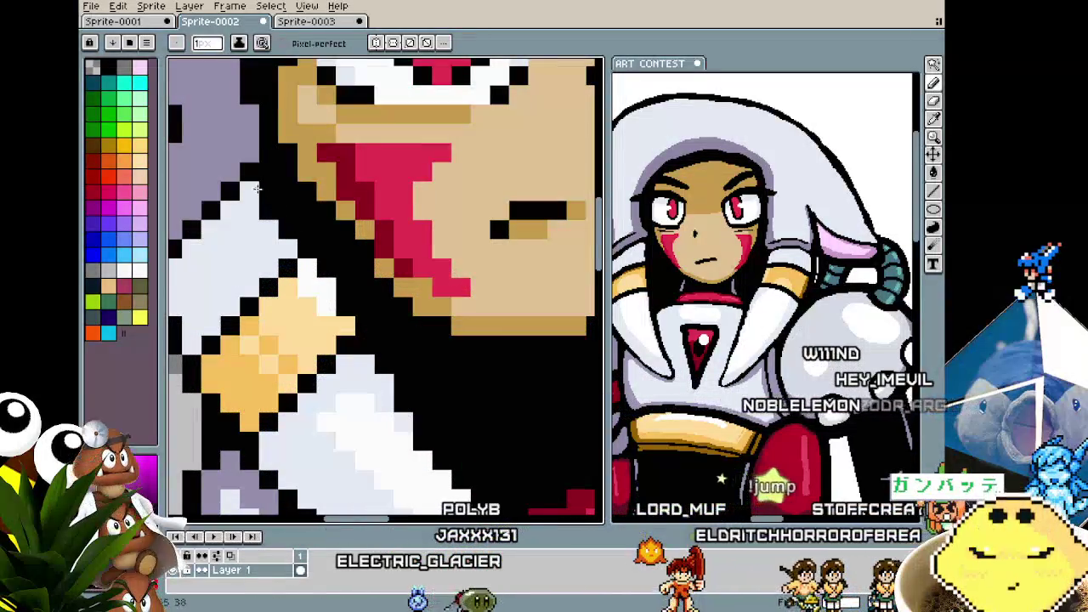
# - Sample two colours from the artwork to draw with next
pyautogui.keyDown('alt'); pyautogui.click(244, 321); pyautogui.keyUp('alt')
pyautogui.scroll(-3, 245, 320)
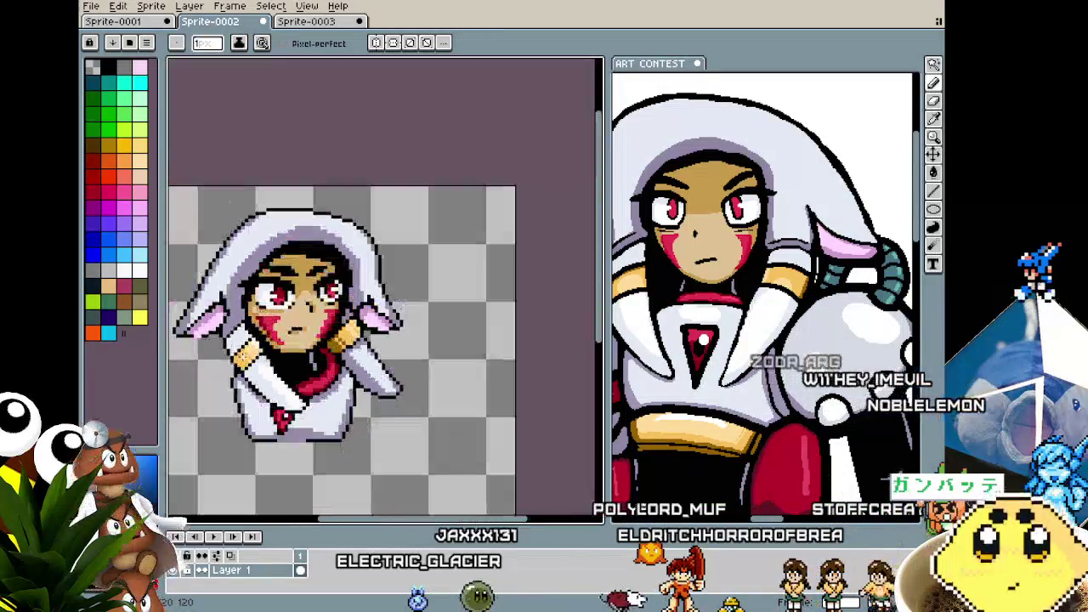
pyautogui.scroll(1, 255, 298)
pyautogui.scroll(1, 265, 272)
pyautogui.keyDown('alt'); pyautogui.click(257, 271); pyautogui.keyUp('alt')
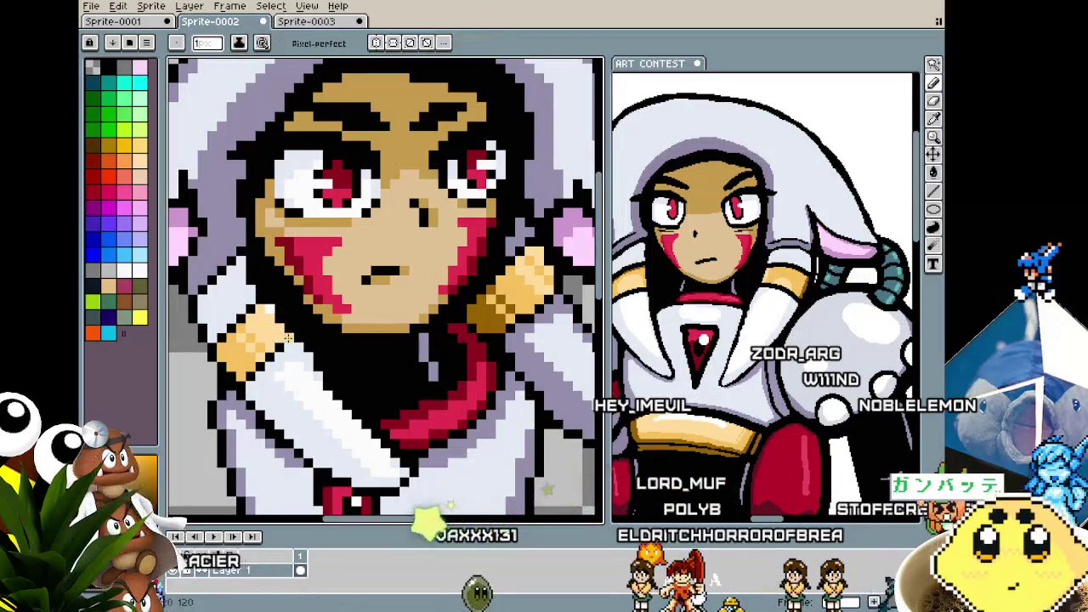
pyautogui.scroll(-3, 266, 387)
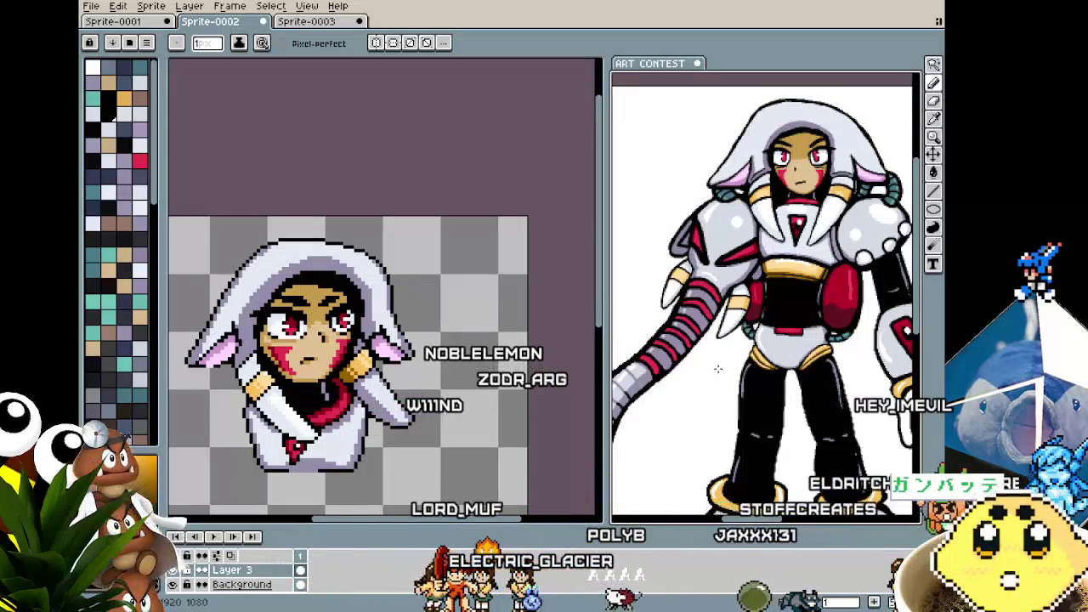
pyautogui.scroll(1, 685, 434)
pyautogui.scroll(1, 710, 352)
pyautogui.scroll(-2, 710, 352)
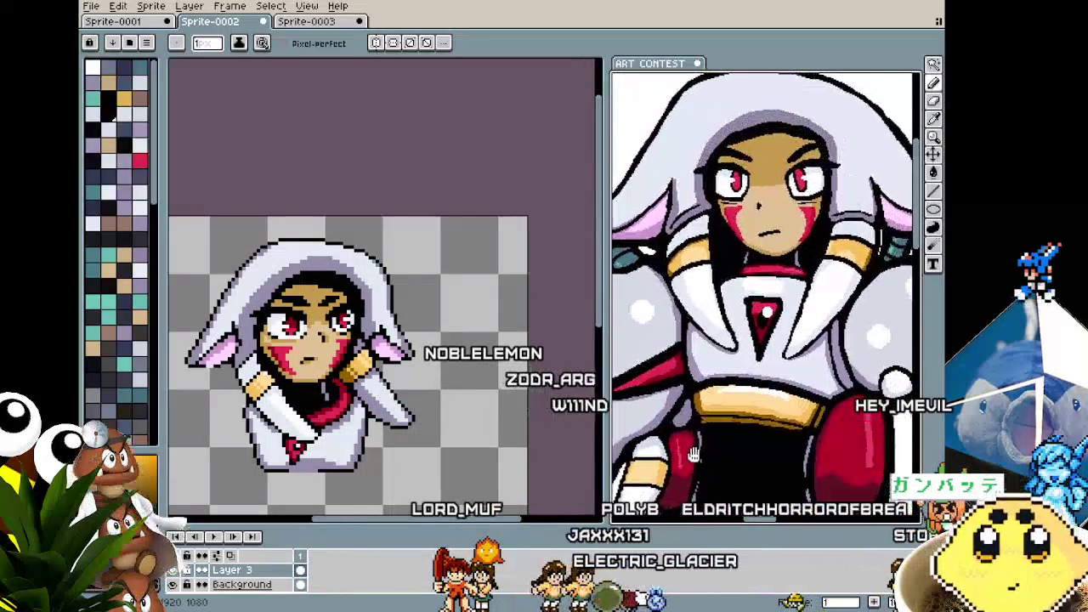
pyautogui.scroll(2, 298, 431)
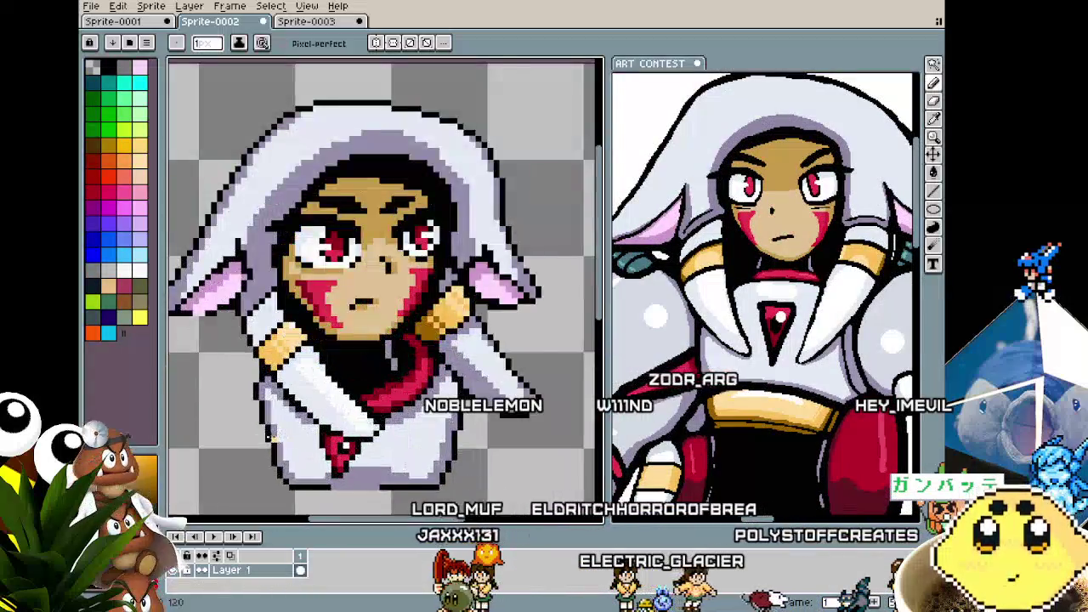
pyautogui.scroll(2, 357, 391)
pyautogui.scroll(1, 379, 374)
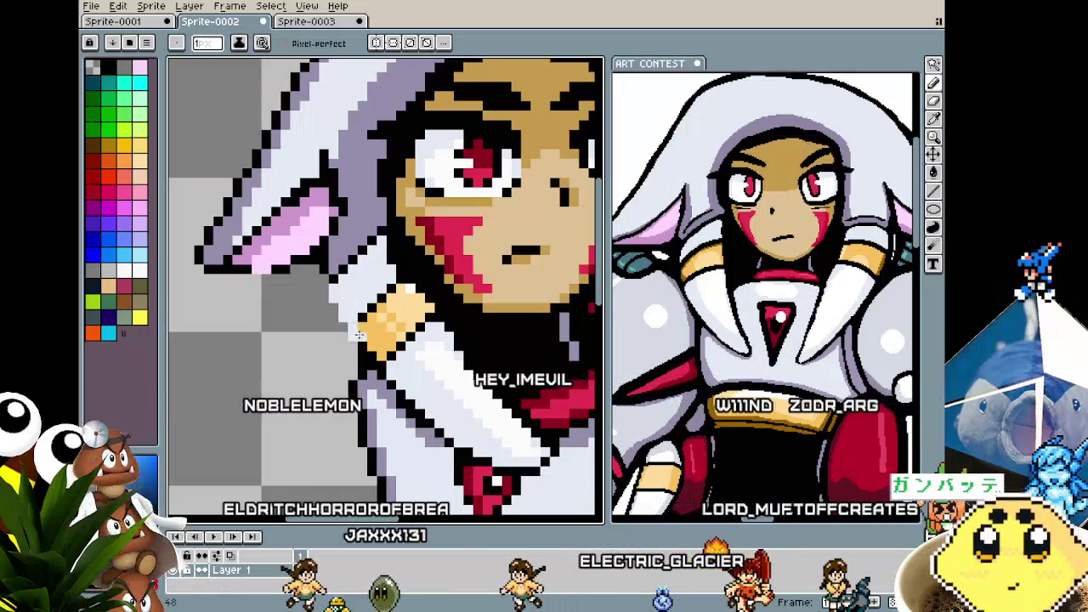
pyautogui.scroll(-1, 383, 363)
pyautogui.scroll(-1, 383, 363)
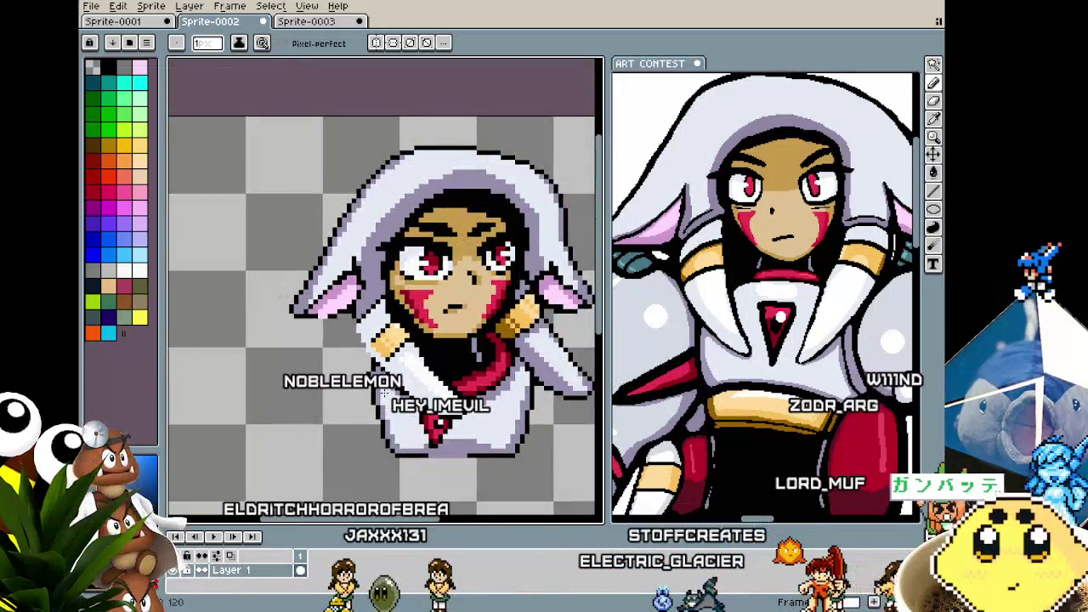
pyautogui.scroll(-1, 383, 363)
pyautogui.scroll(1, 378, 355)
pyautogui.scroll(2, 350, 340)
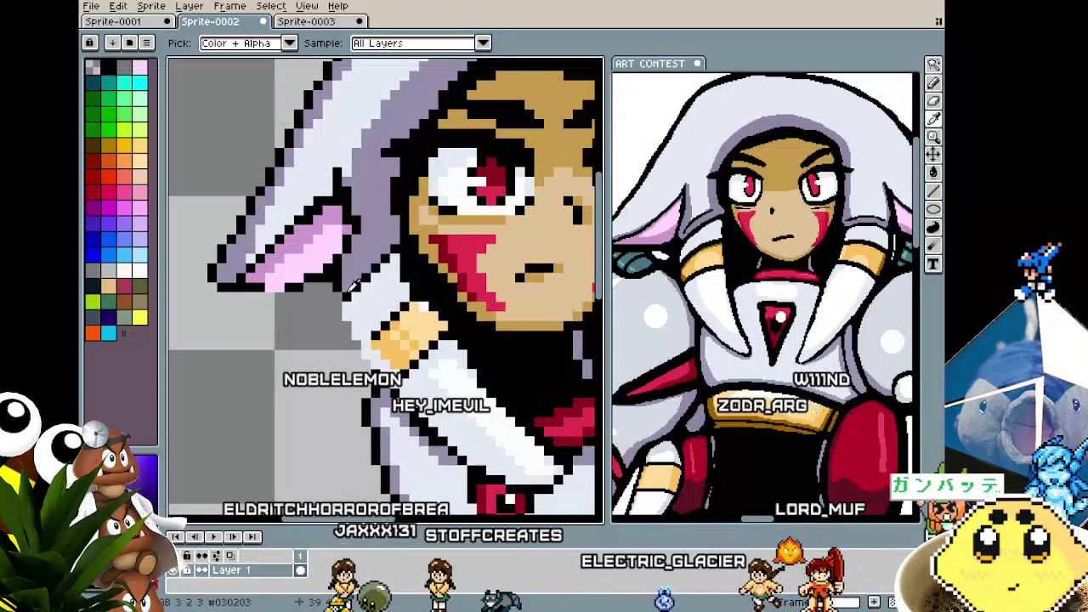
pyautogui.press('b')
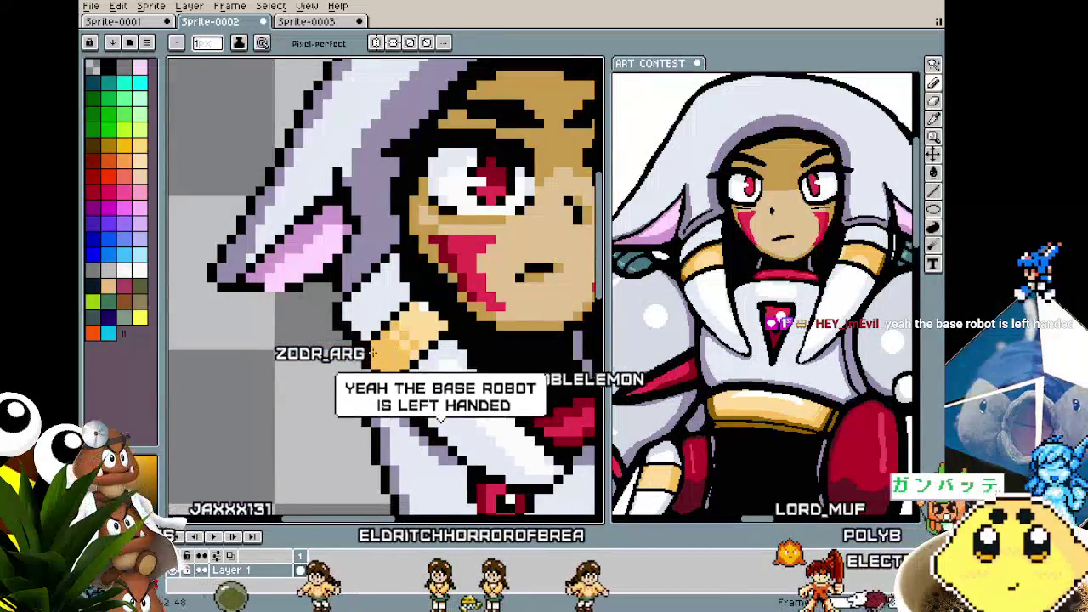
pyautogui.press('alt')
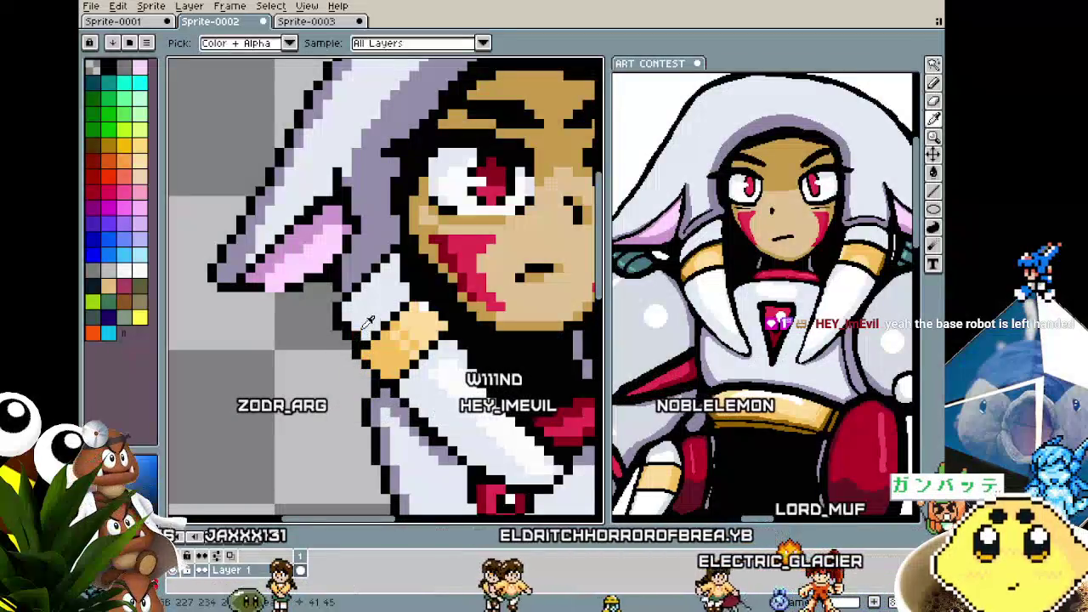
pyautogui.keyDown('alt'); pyautogui.click(368, 321); pyautogui.keyUp('alt')
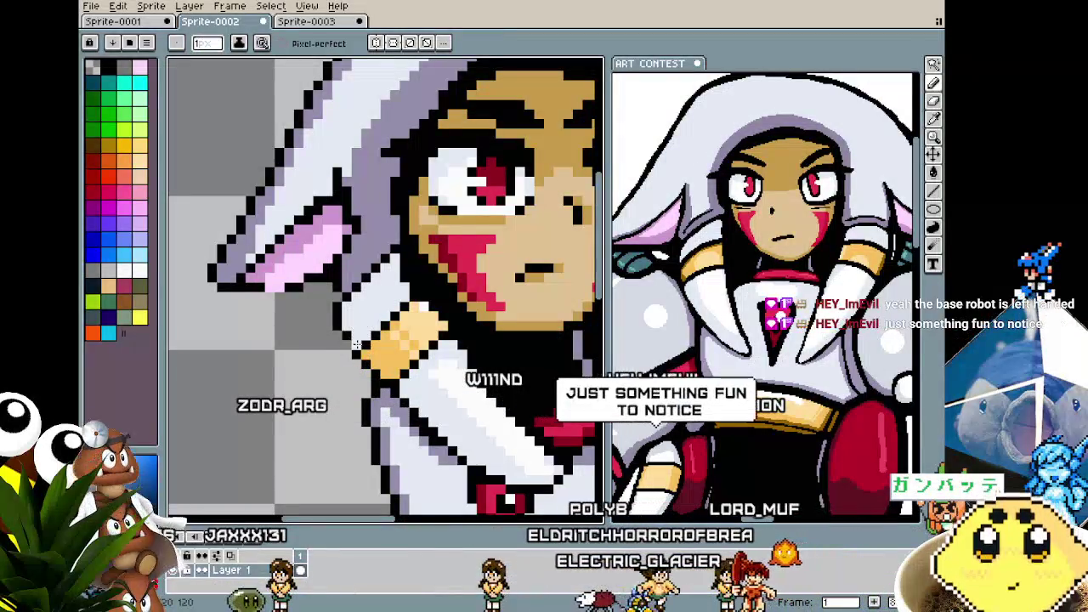
pyautogui.keyDown('alt'); pyautogui.click(345, 348); pyautogui.keyUp('alt')
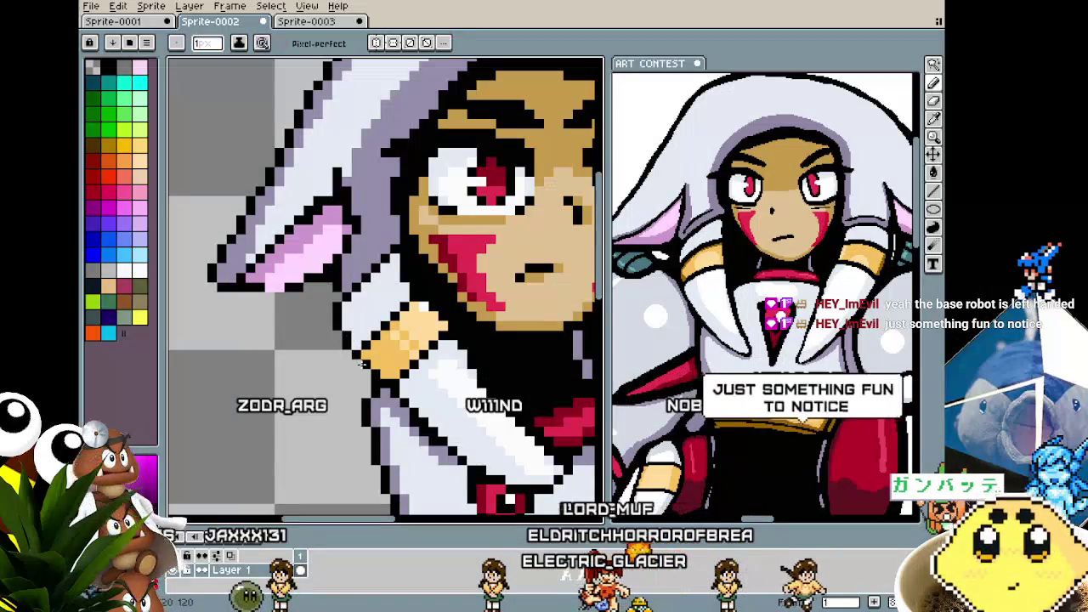
pyautogui.scroll(-3, 362, 382)
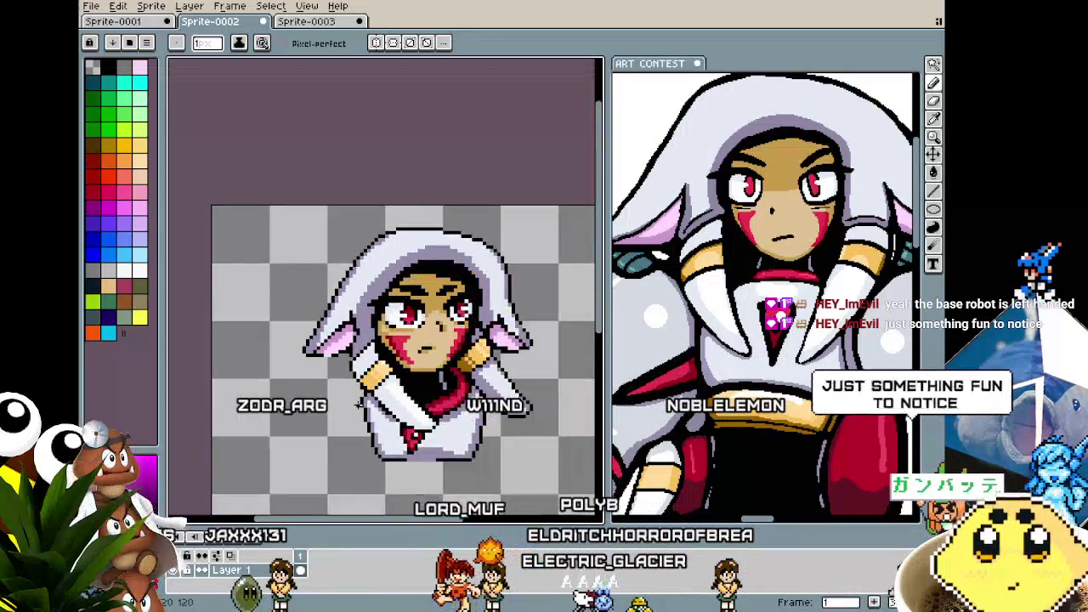
pyautogui.scroll(3, 362, 357)
pyautogui.press('alt')
pyautogui.keyDown('alt'); pyautogui.click(363, 336); pyautogui.keyUp('alt')
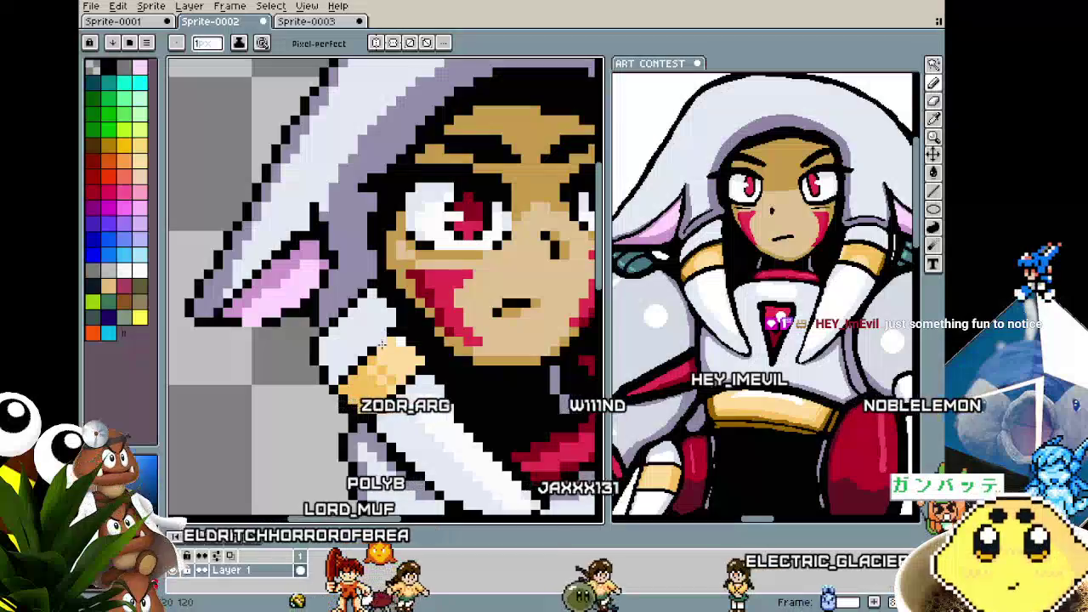
pyautogui.scroll(-4, 382, 357)
pyautogui.scroll(-2, 365, 416)
pyautogui.scroll(2, 353, 456)
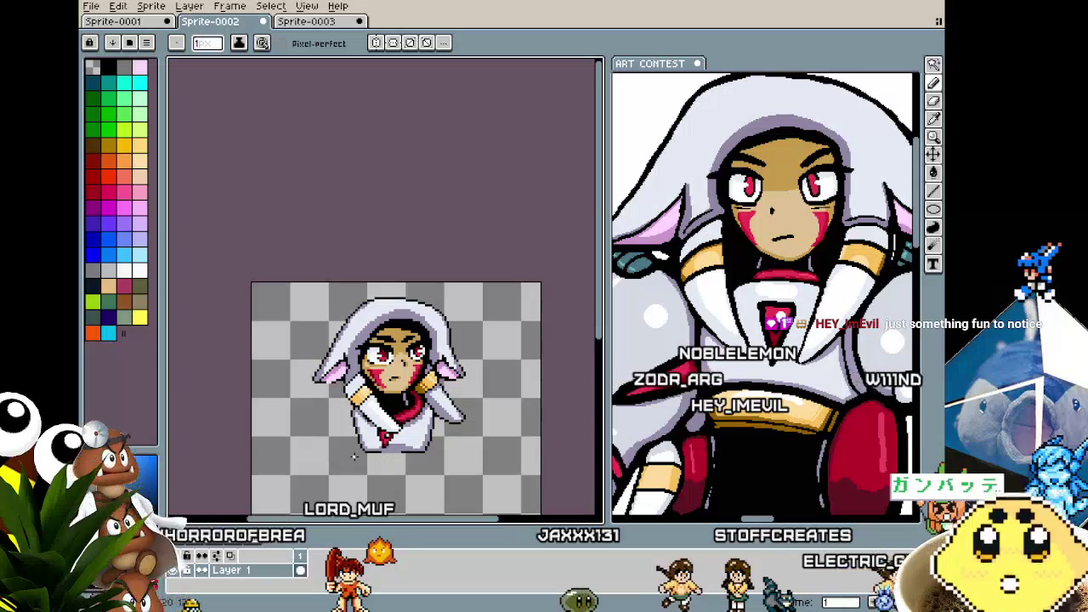
pyautogui.scroll(2, 353, 456)
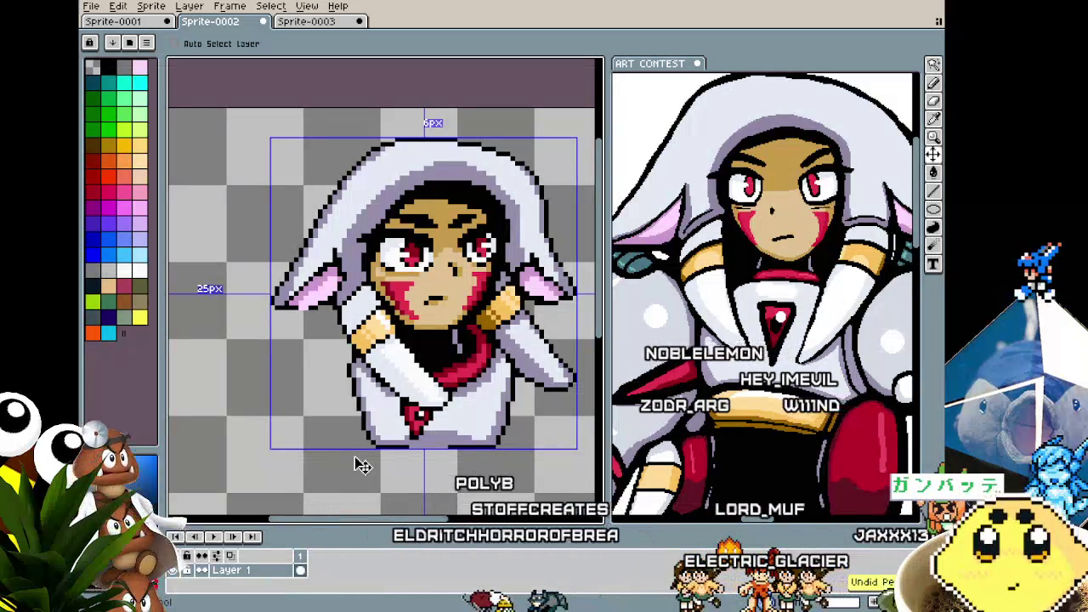
pyautogui.press('b')
pyautogui.scroll(-1, 357, 464)
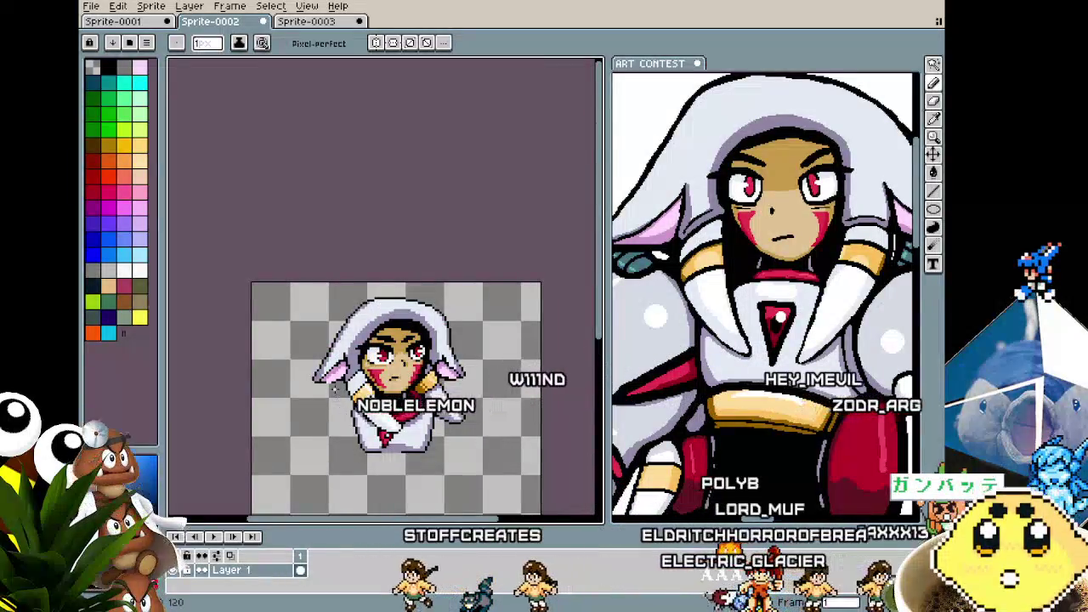
pyautogui.scroll(3, 340, 376)
pyautogui.press('i')
pyautogui.press('b')
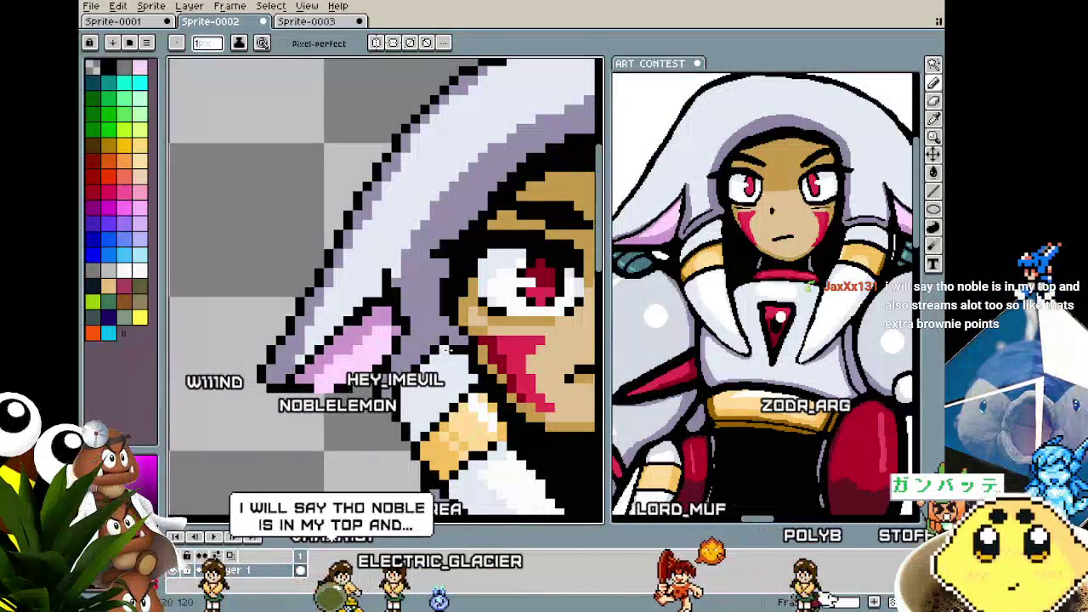
pyautogui.scroll(-3, 406, 442)
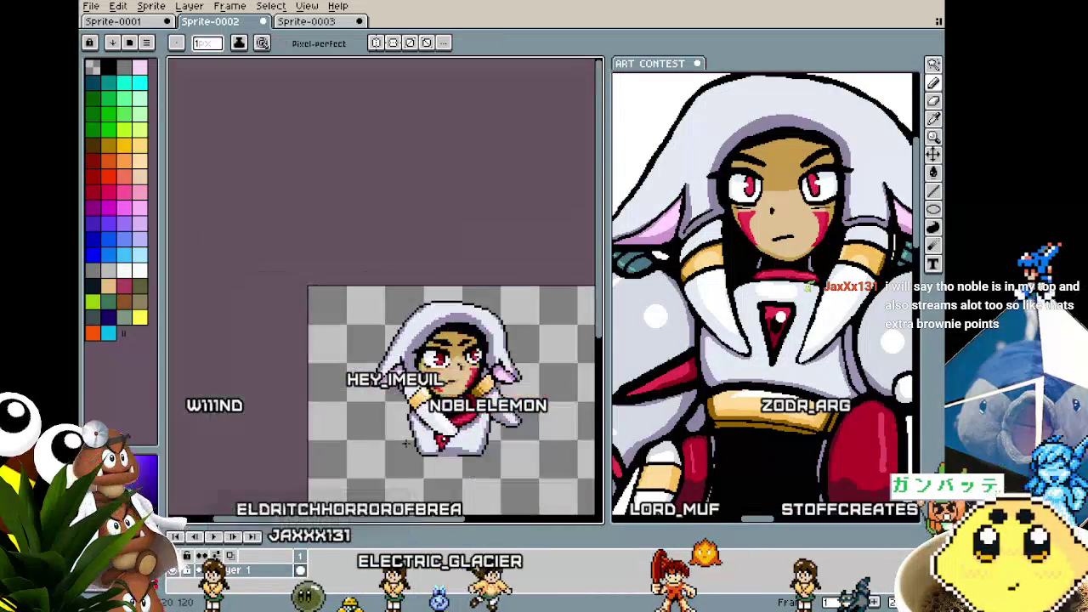
pyautogui.scroll(2, 409, 434)
pyautogui.scroll(2, 403, 395)
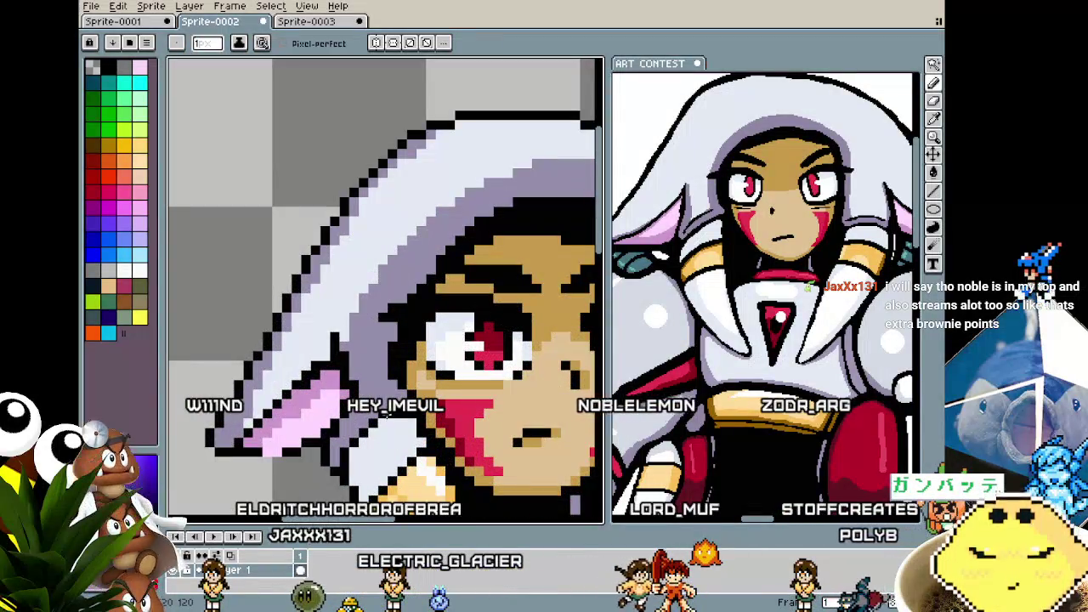
pyautogui.scroll(-1, 384, 419)
pyautogui.scroll(-1, 384, 419)
pyautogui.scroll(2, 357, 399)
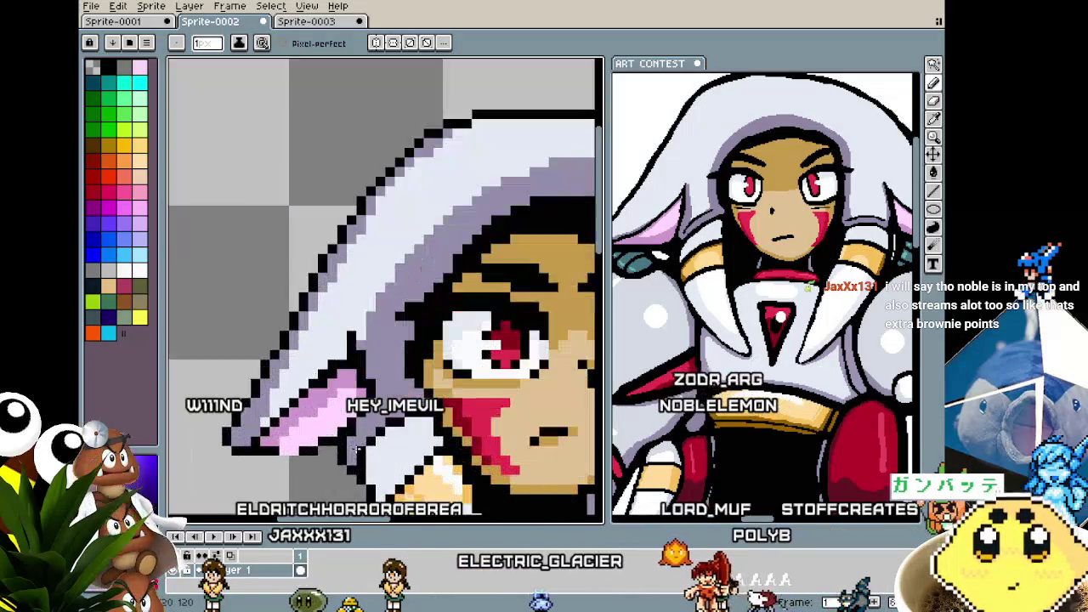
pyautogui.scroll(-1, 308, 370)
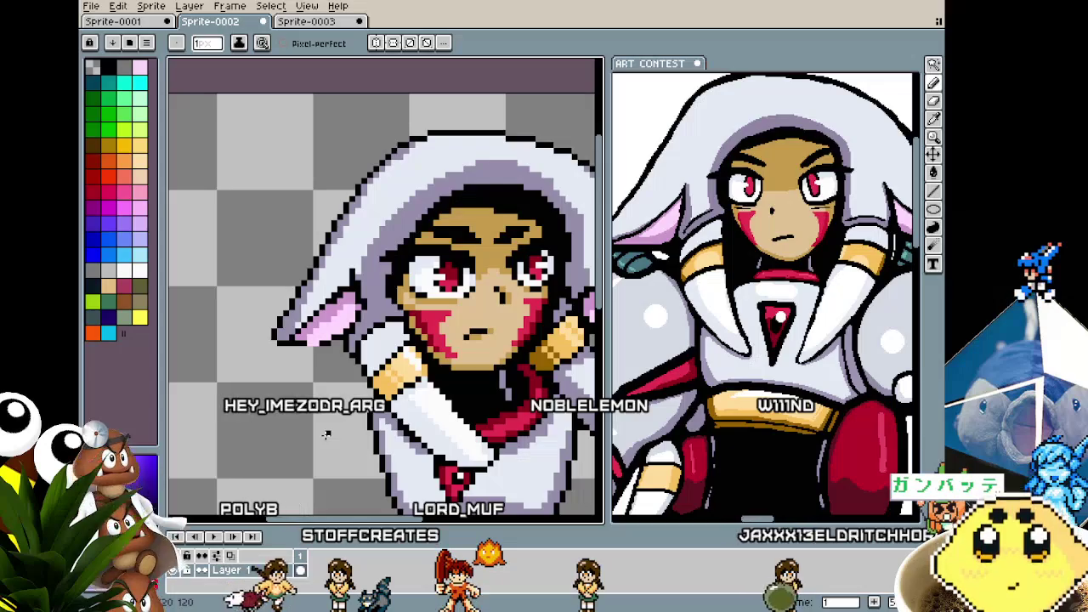
pyautogui.scroll(2, 340, 323)
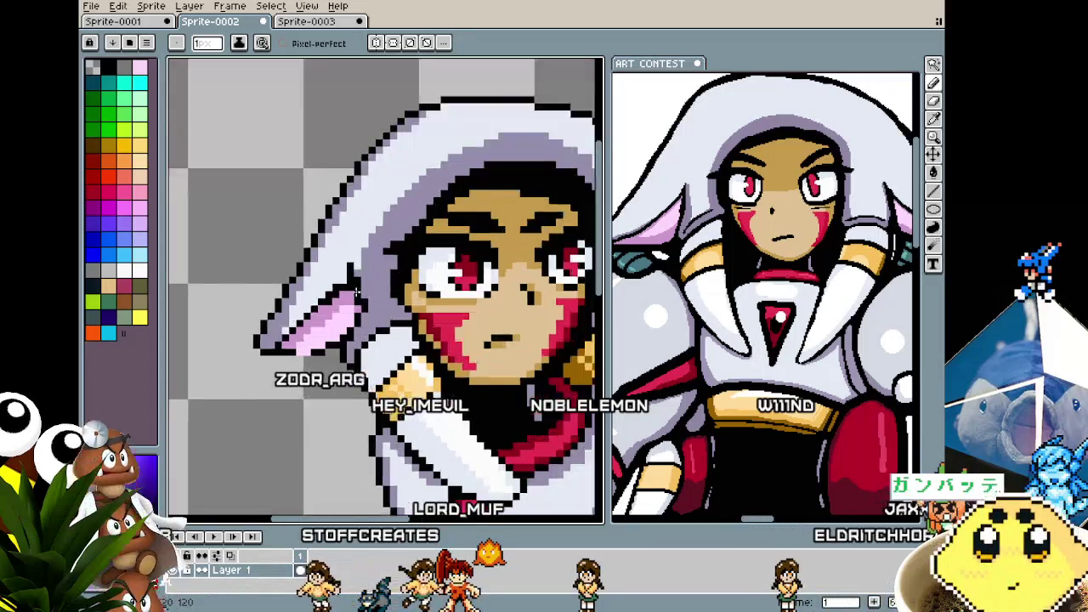
pyautogui.scroll(2, 357, 314)
pyautogui.scroll(-3, 364, 311)
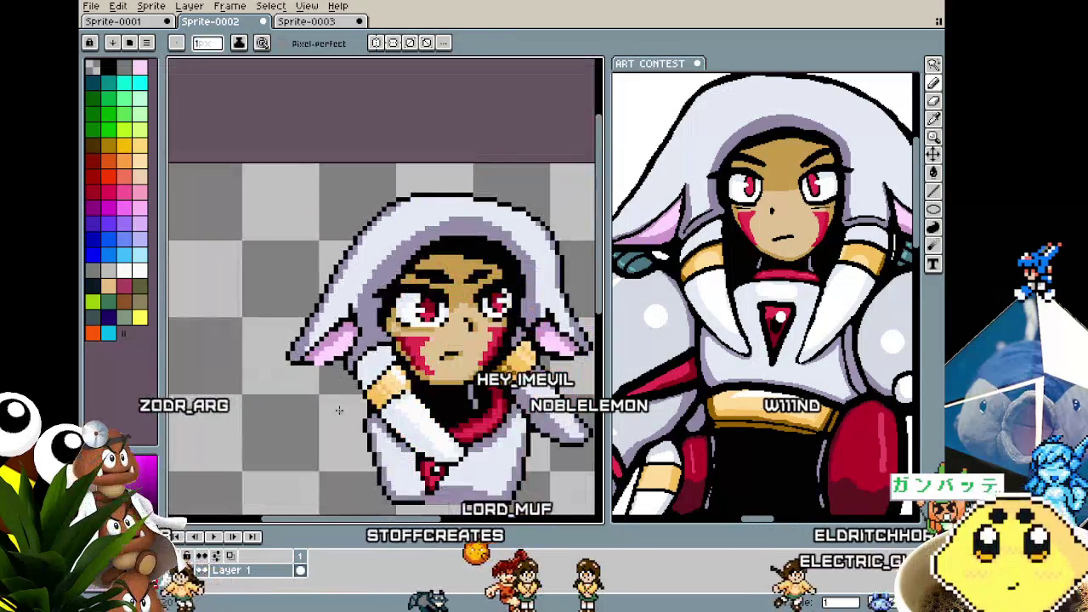
pyautogui.scroll(1, 286, 442)
pyautogui.scroll(2, 286, 382)
pyautogui.scroll(1, 284, 338)
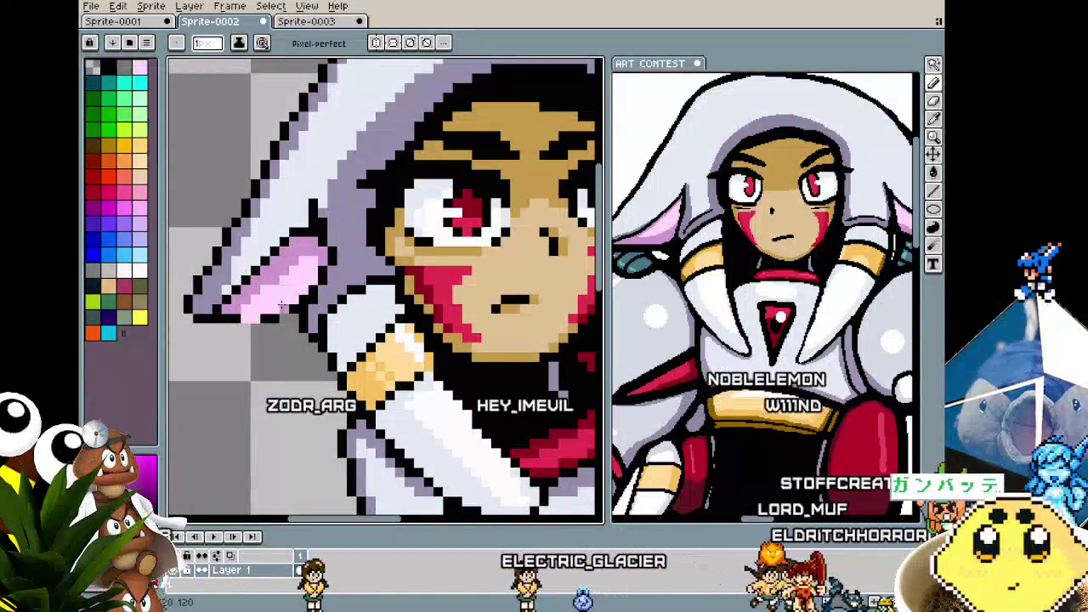
pyautogui.scroll(-3, 293, 244)
pyautogui.scroll(-1, 293, 244)
pyautogui.scroll(1, 293, 244)
pyautogui.scroll(2, 384, 337)
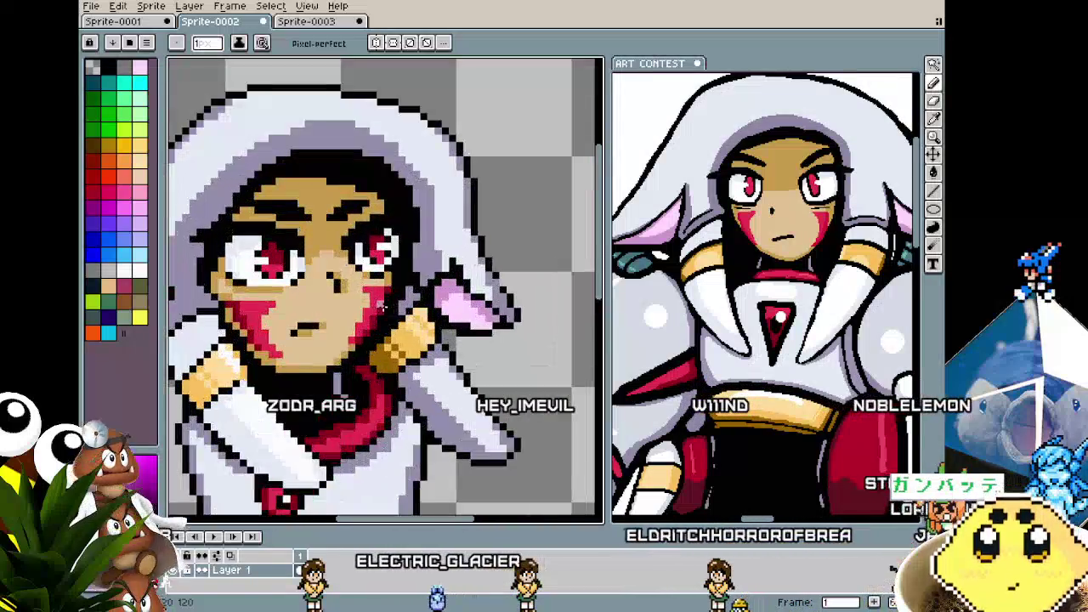
pyautogui.scroll(1, 384, 337)
pyautogui.scroll(1, 384, 338)
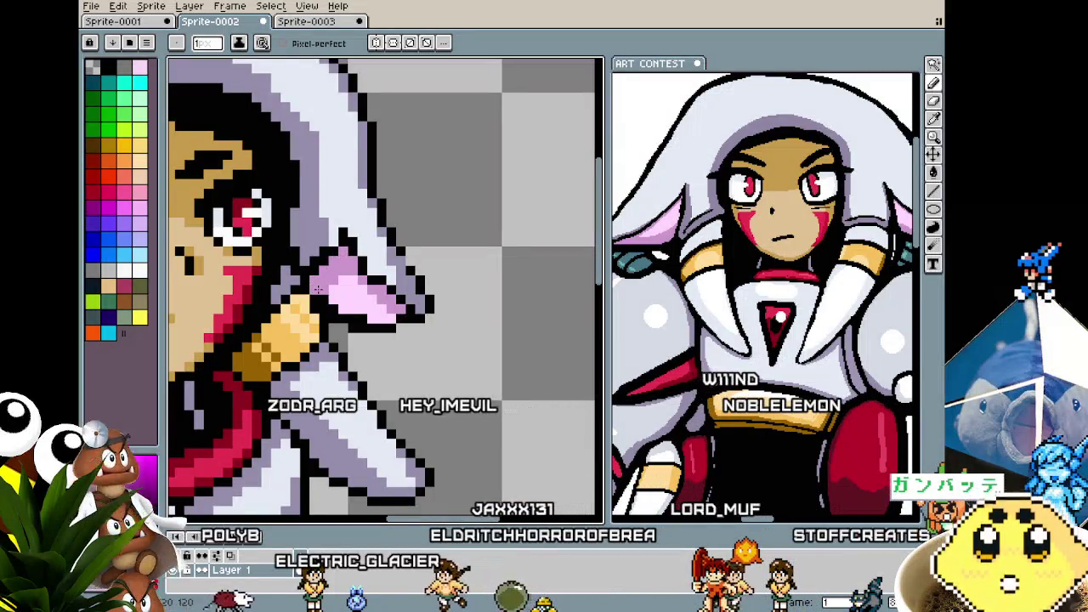
pyautogui.scroll(-3, 352, 325)
pyautogui.scroll(1, 352, 325)
pyautogui.scroll(1, 352, 325)
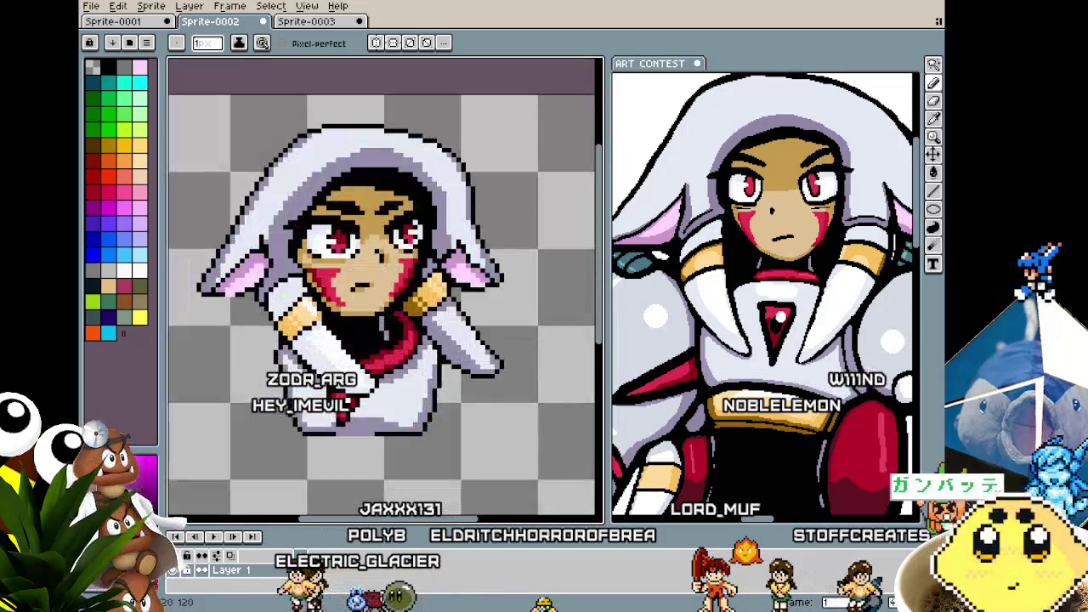
pyautogui.scroll(1, 452, 259)
pyautogui.scroll(1, 452, 260)
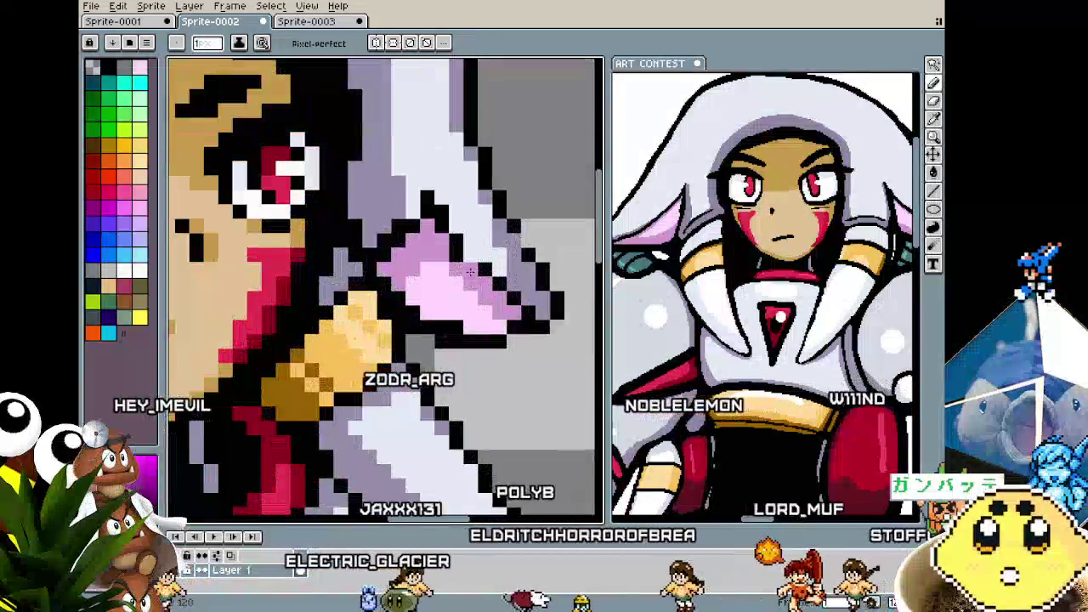
pyautogui.scroll(-3, 452, 259)
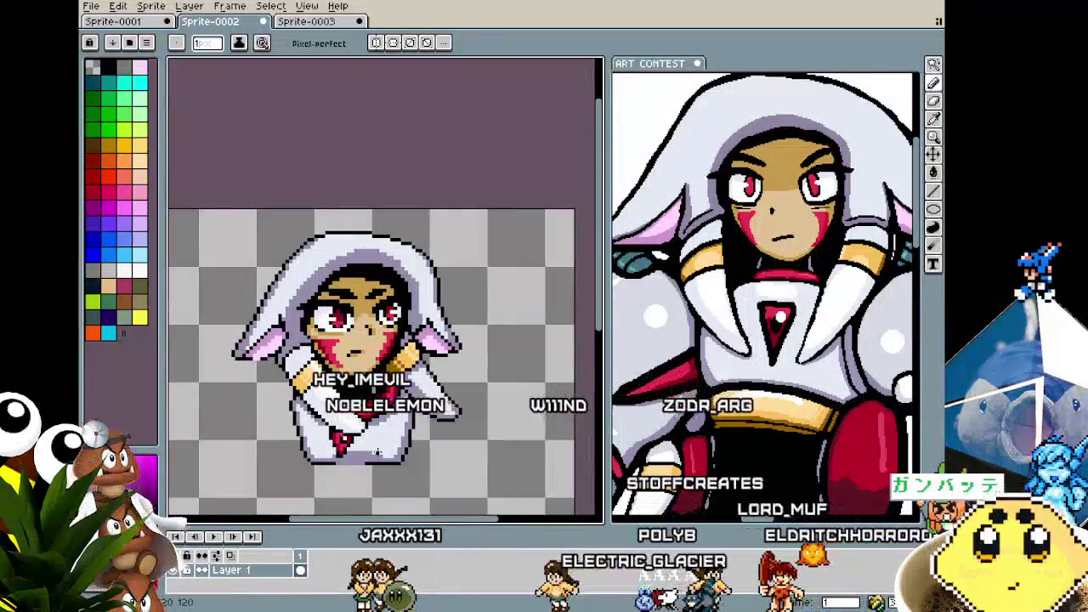
pyautogui.scroll(-1, 382, 339)
pyautogui.scroll(3, 225, 292)
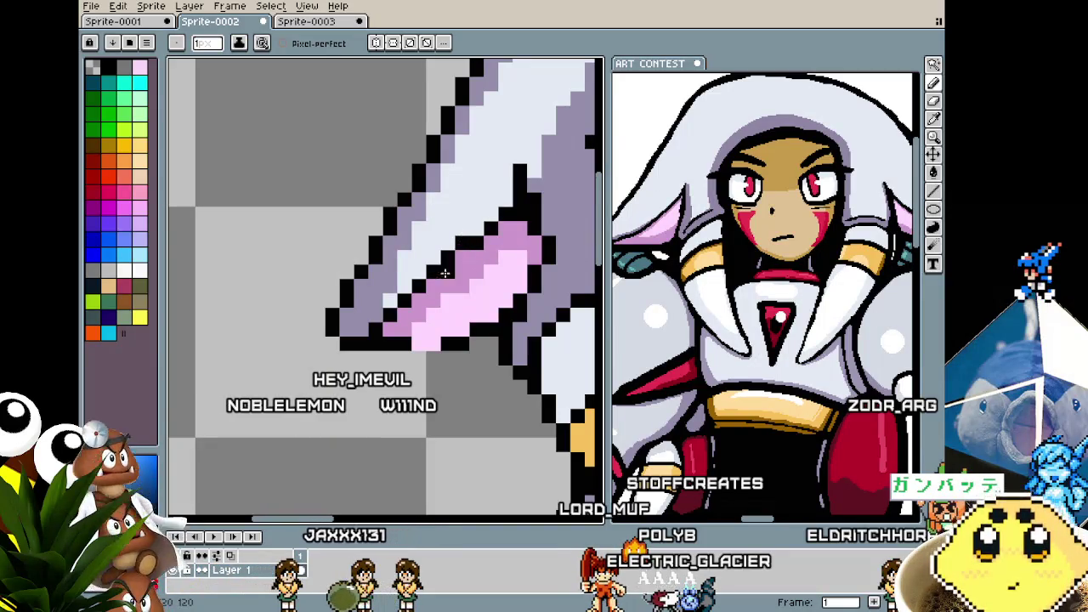
pyautogui.scroll(-3, 445, 272)
pyautogui.scroll(1, 335, 397)
pyautogui.scroll(-1, 387, 362)
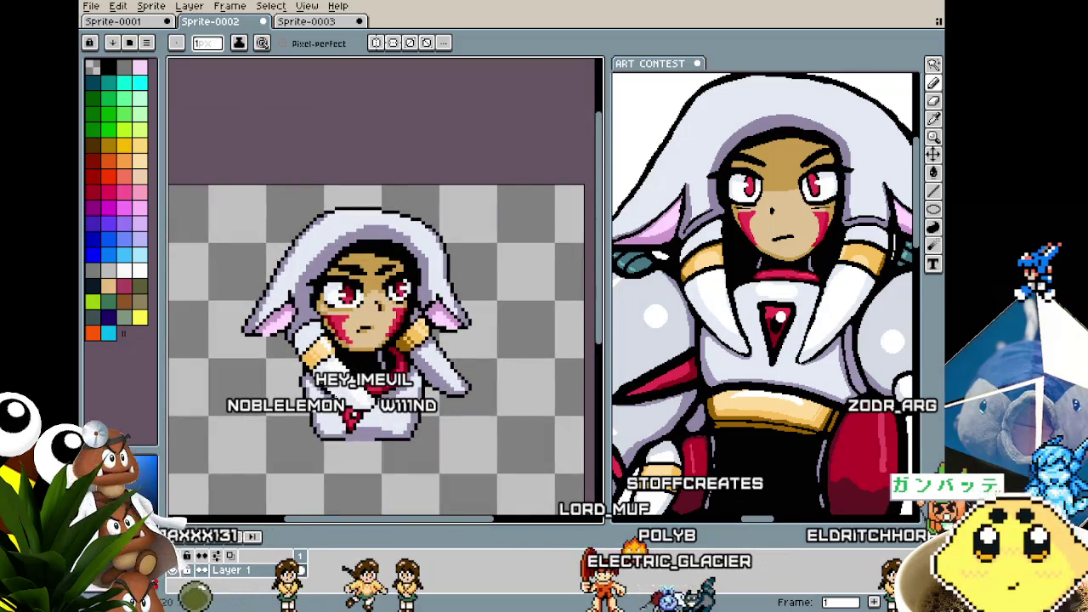
pyautogui.scroll(1, 387, 361)
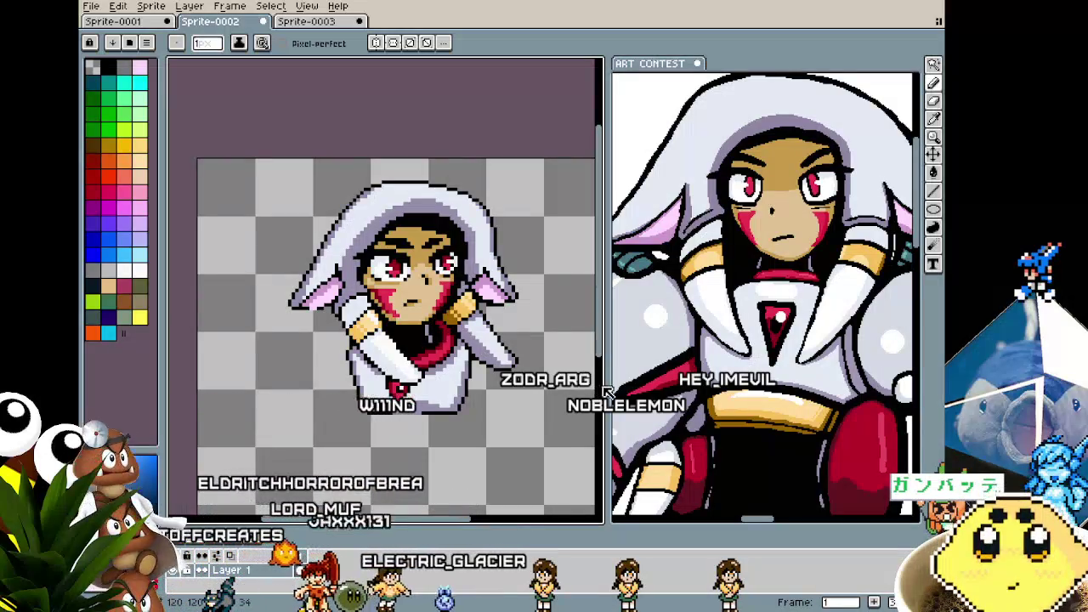
# - Hide the reference's robot Background layer so full-colour Tusker shows, then restore the sprite pane width
pyautogui.moveTo(607, 386); pyautogui.dragTo(320, 398)
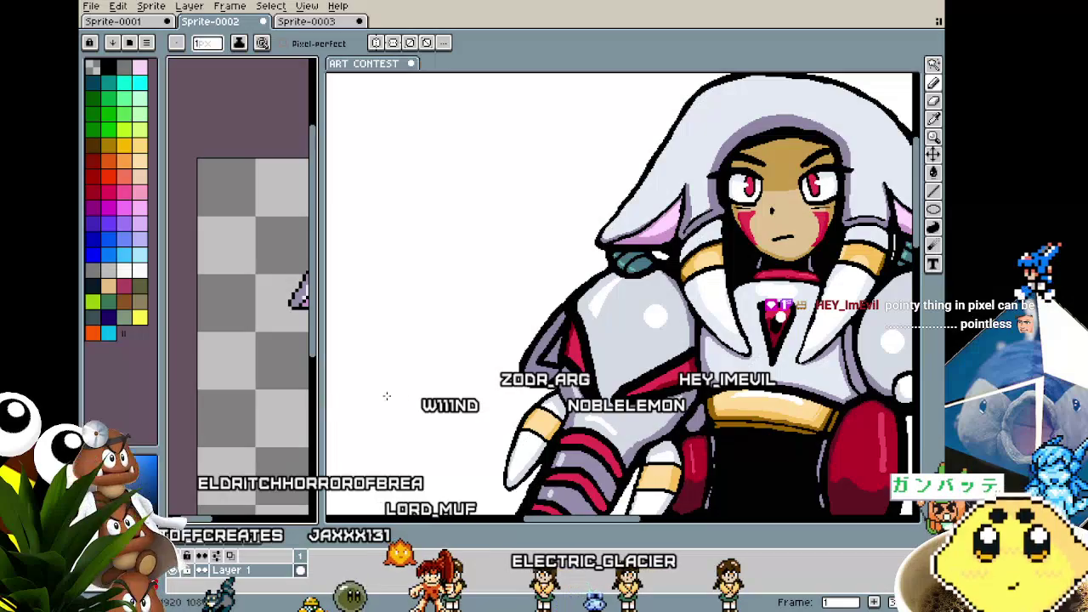
pyautogui.scroll(-2, 501, 407)
pyautogui.scroll(-5, 538, 287)
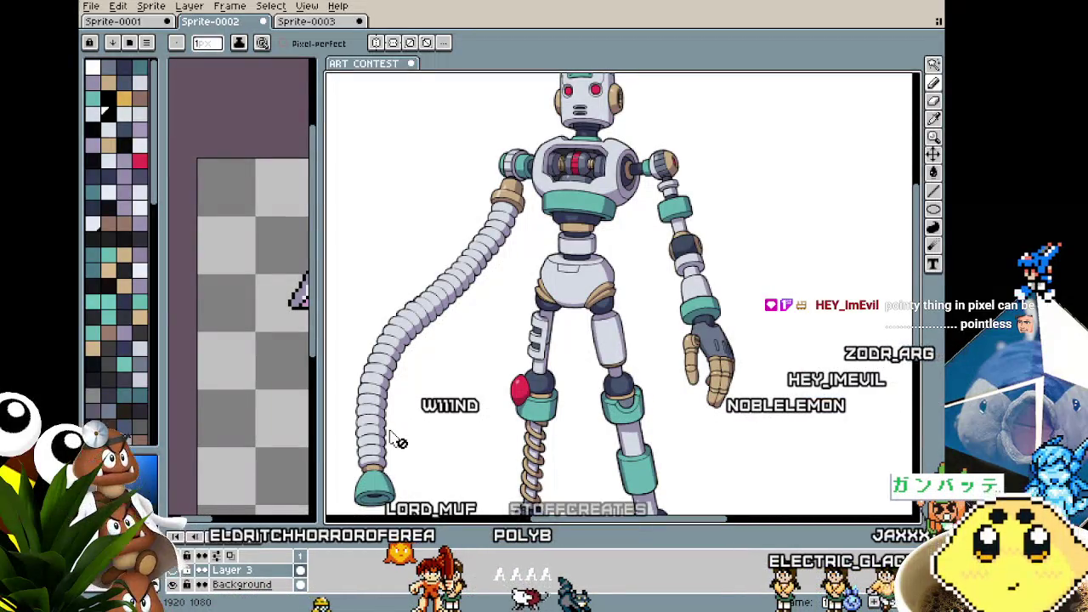
pyautogui.moveTo(655, 406); pyautogui.dragTo(633, 401)
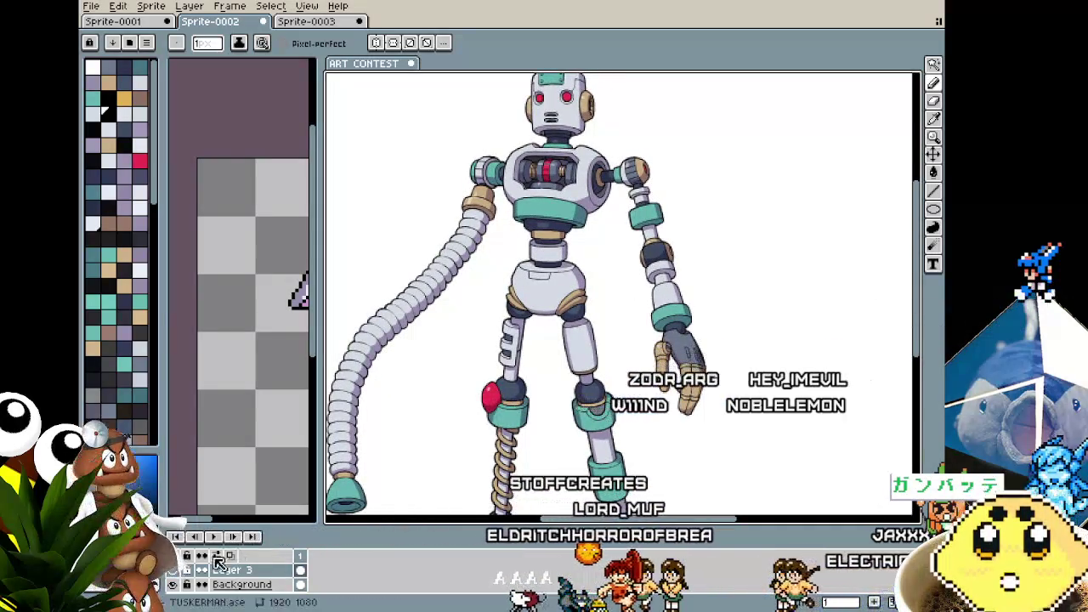
pyautogui.click(176, 576)
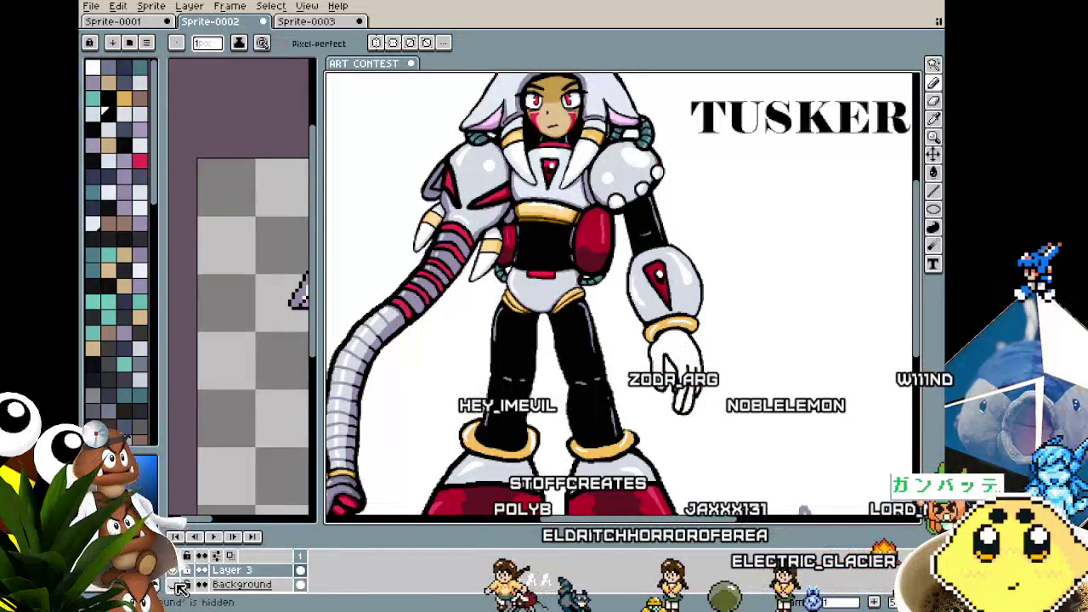
pyautogui.scroll(2, 382, 393)
pyautogui.scroll(-2, 481, 384)
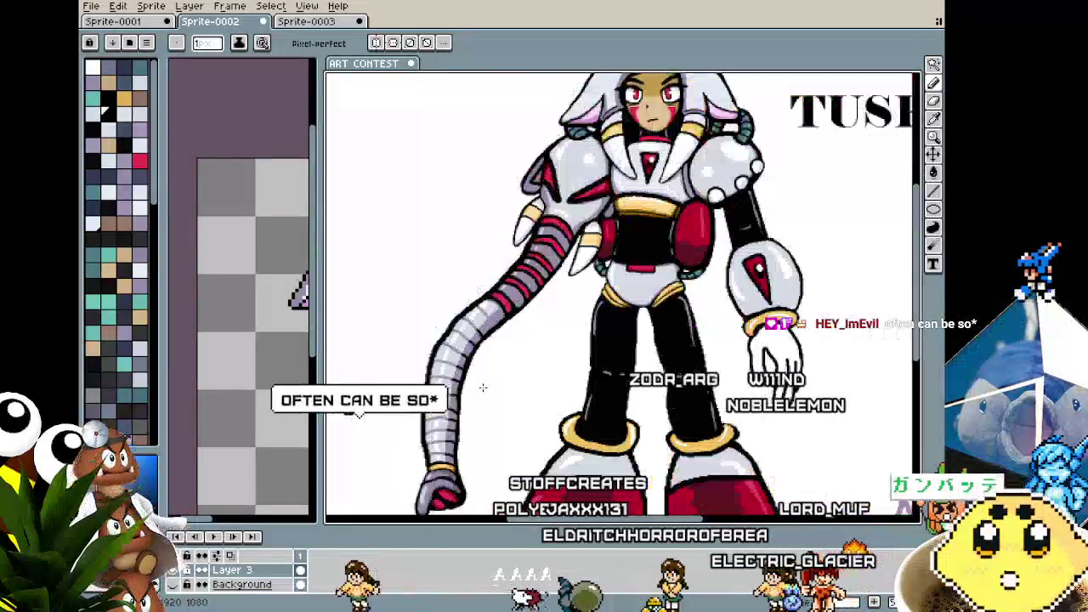
pyautogui.moveTo(481, 384)
pyautogui.mouseDown()
pyautogui.moveTo(575, 379)
pyautogui.moveTo(601, 409)
pyautogui.mouseUp()
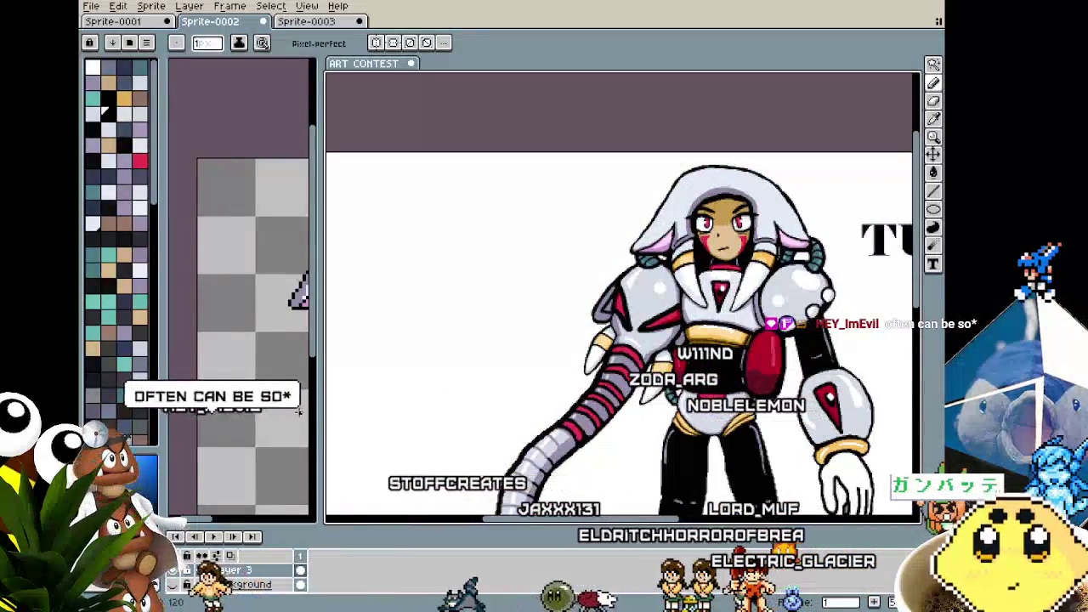
pyautogui.moveTo(322, 420)
pyautogui.mouseDown()
pyautogui.moveTo(521, 431)
pyautogui.moveTo(534, 415)
pyautogui.moveTo(592, 415)
pyautogui.mouseUp()
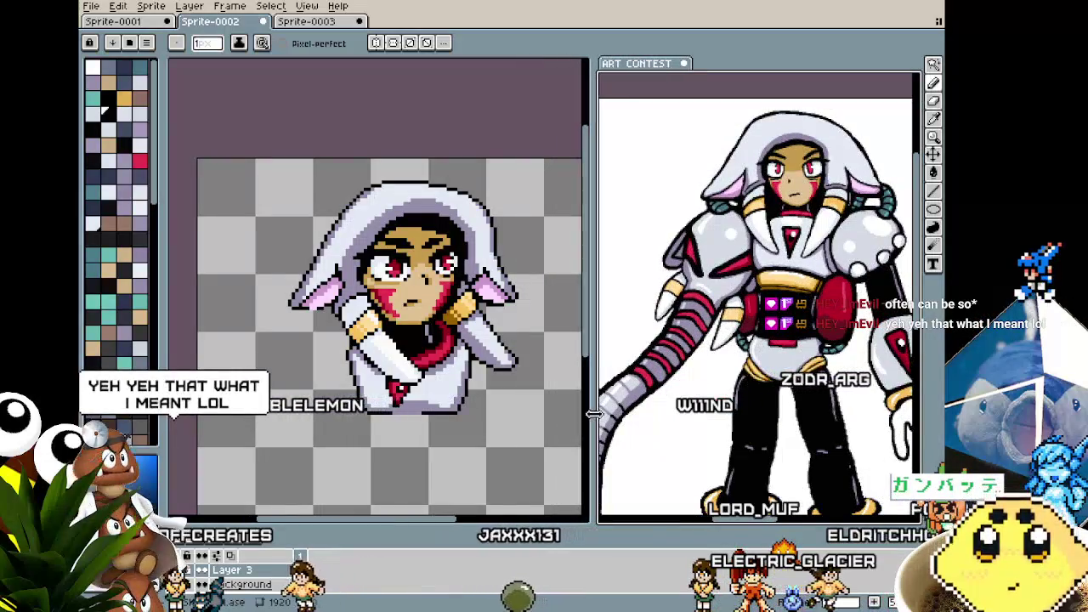
# - Frame the whole hooded bust and head in view, ready to sample colours
pyautogui.scroll(1, 306, 366)
pyautogui.scroll(1, 304, 349)
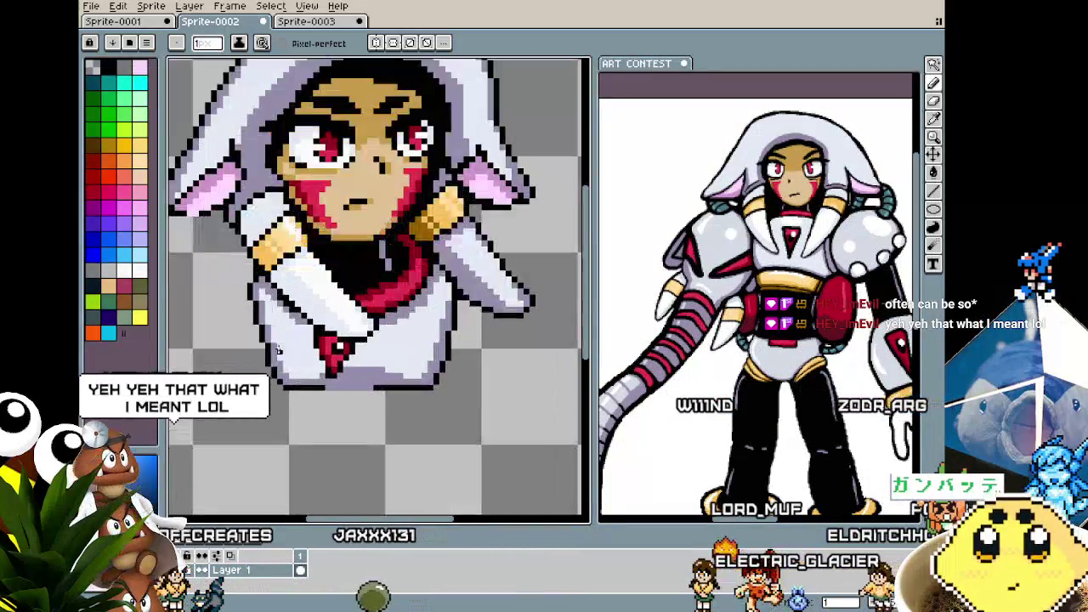
pyautogui.scroll(1, 302, 323)
pyautogui.scroll(1, 298, 291)
pyautogui.press('i')
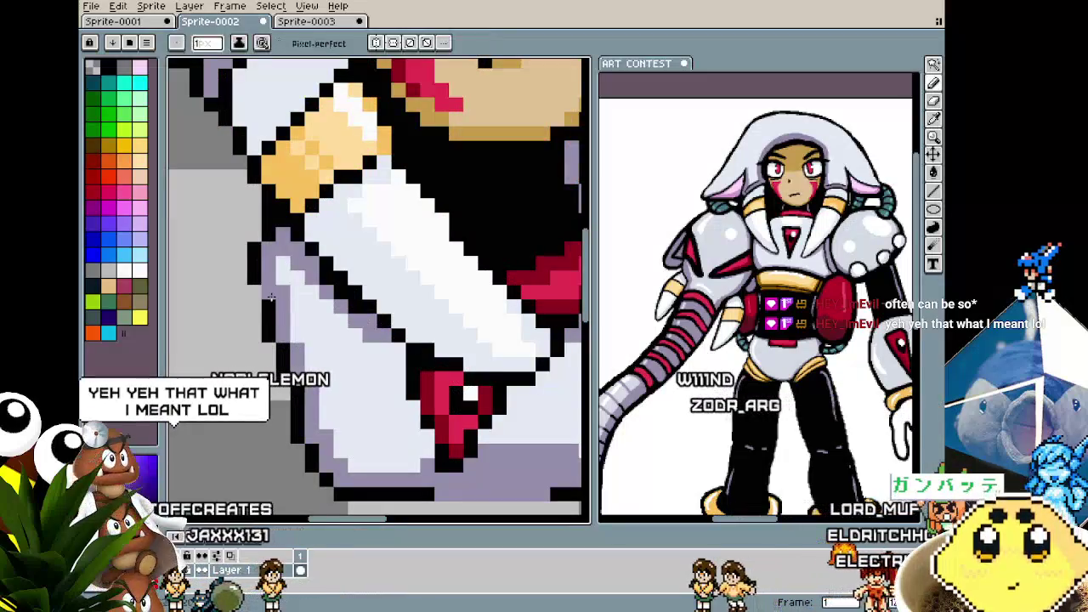
pyautogui.press('i')
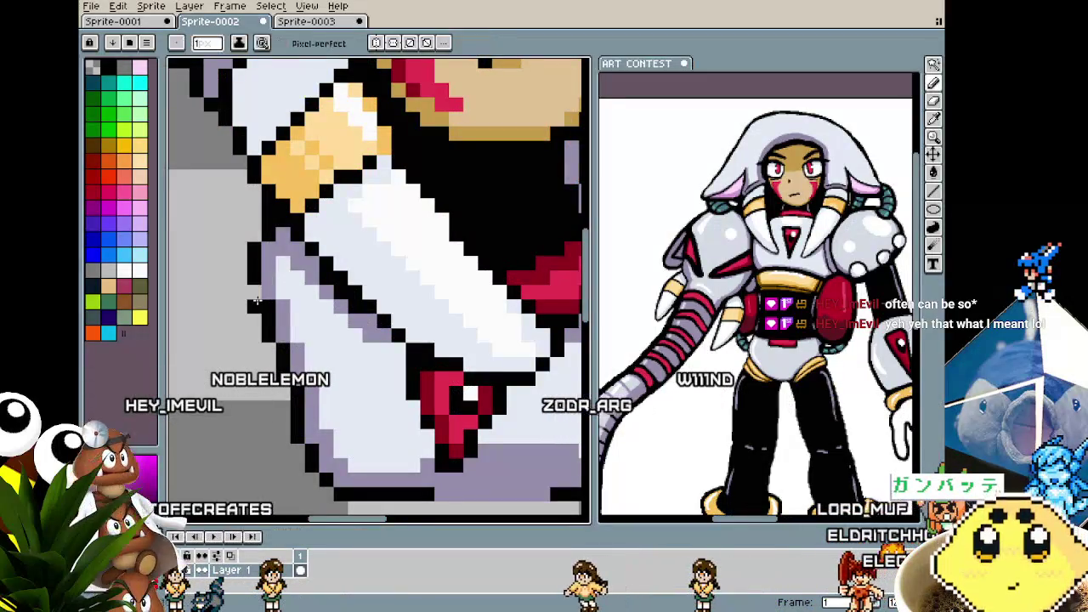
pyautogui.scroll(-3, 256, 301)
pyautogui.scroll(-1, 210, 429)
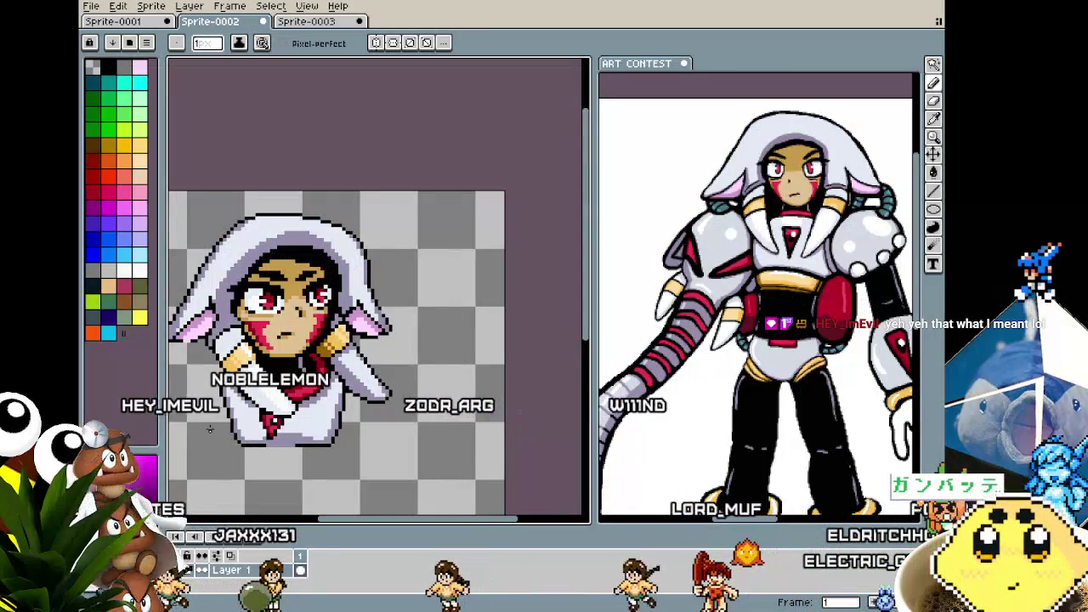
pyautogui.moveTo(210, 430); pyautogui.dragTo(335, 379)
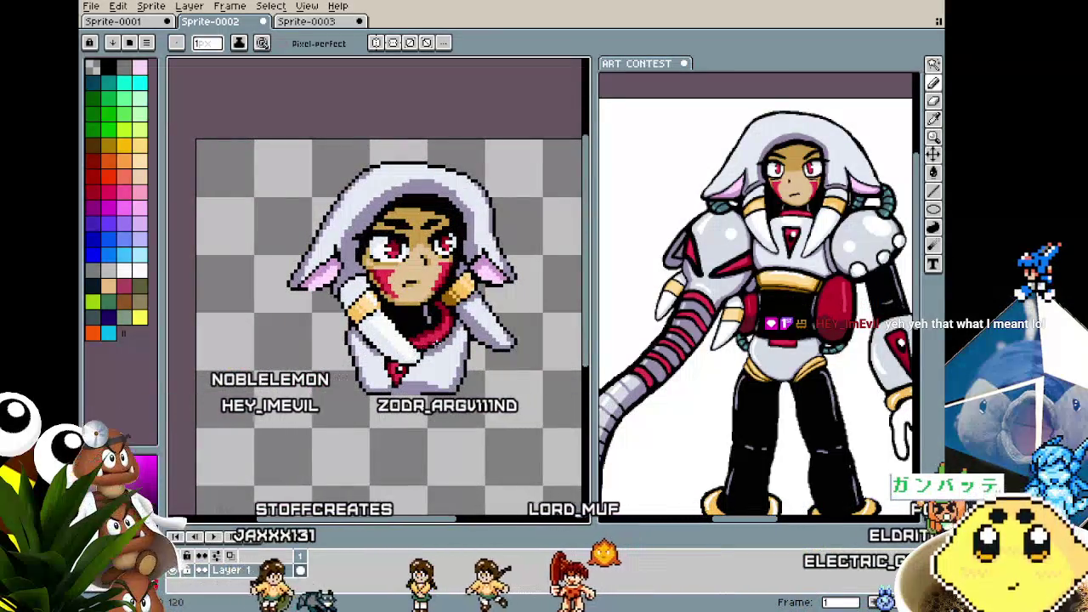
pyautogui.scroll(2, 449, 339)
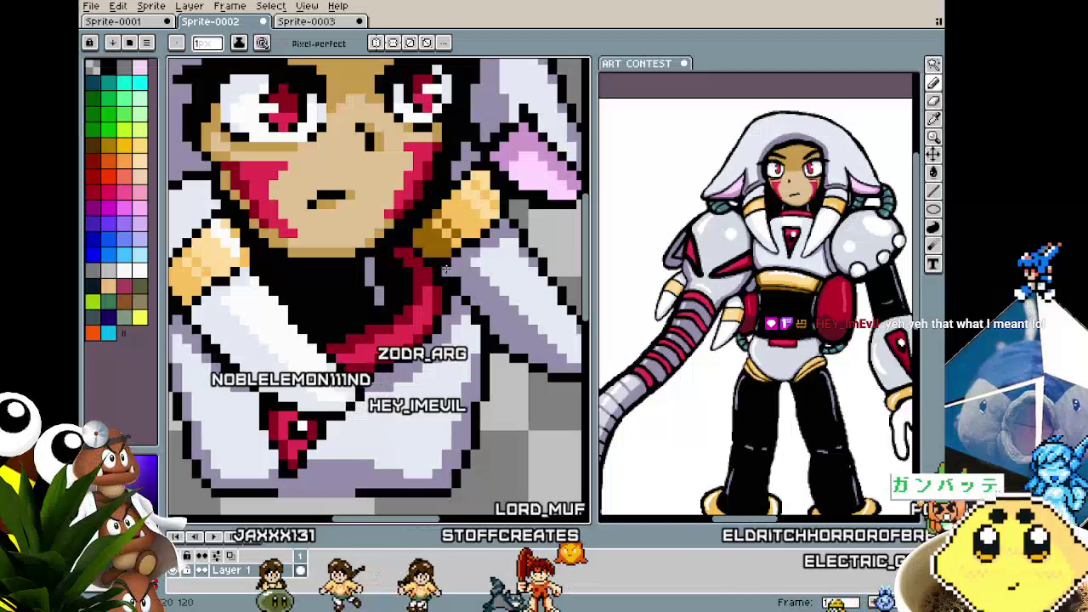
pyautogui.scroll(-2, 306, 380)
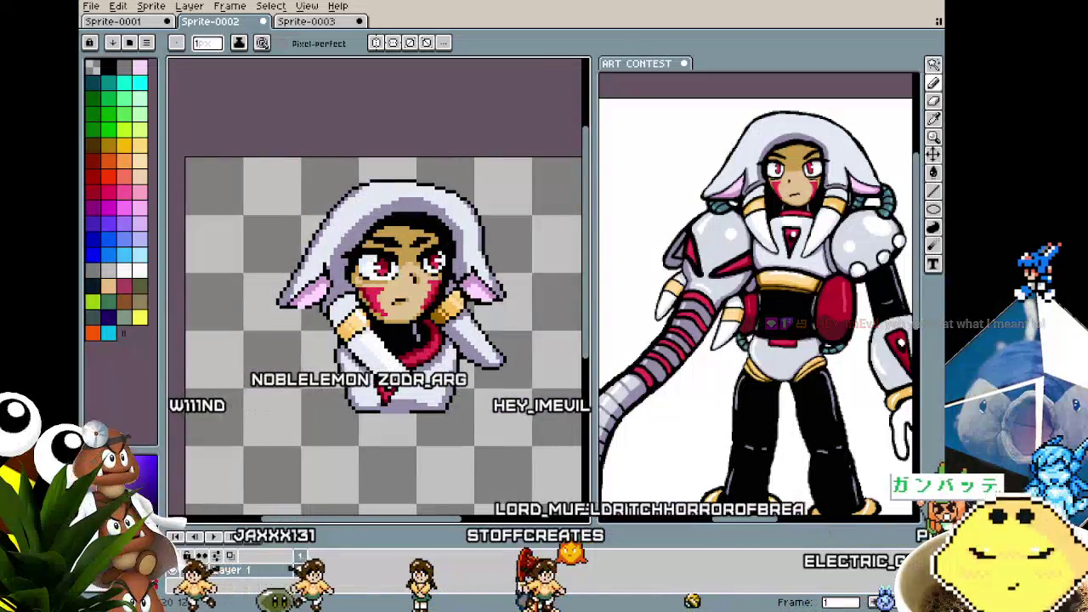
pyautogui.scroll(2, 306, 380)
pyautogui.moveTo(331, 371); pyautogui.dragTo(306, 380)
pyautogui.scroll(1, 306, 380)
pyautogui.scroll(1, 289, 365)
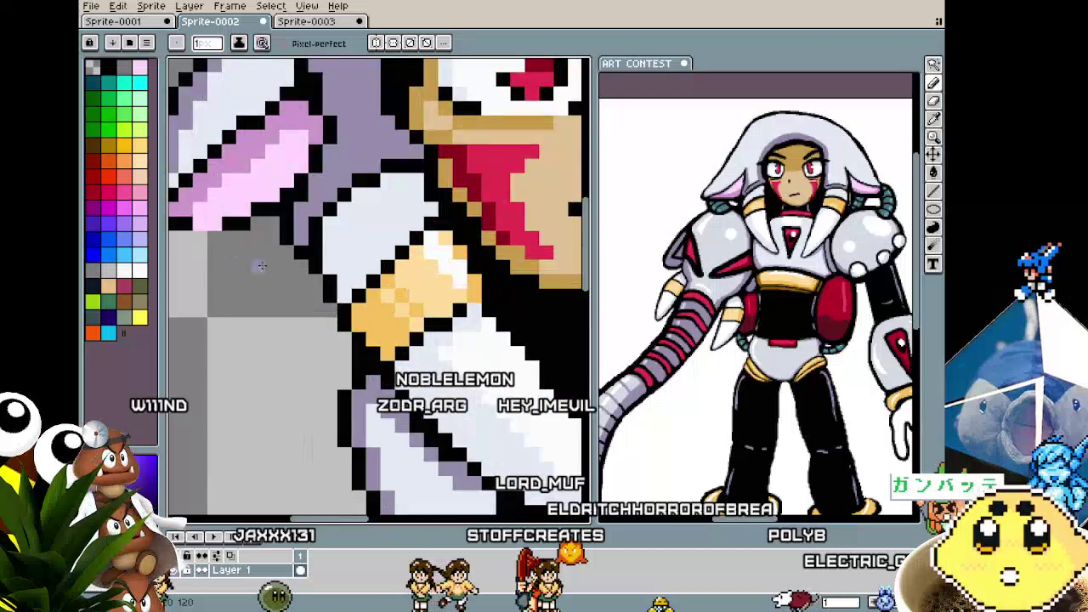
pyautogui.scroll(-2, 254, 357)
pyautogui.scroll(-1, 238, 357)
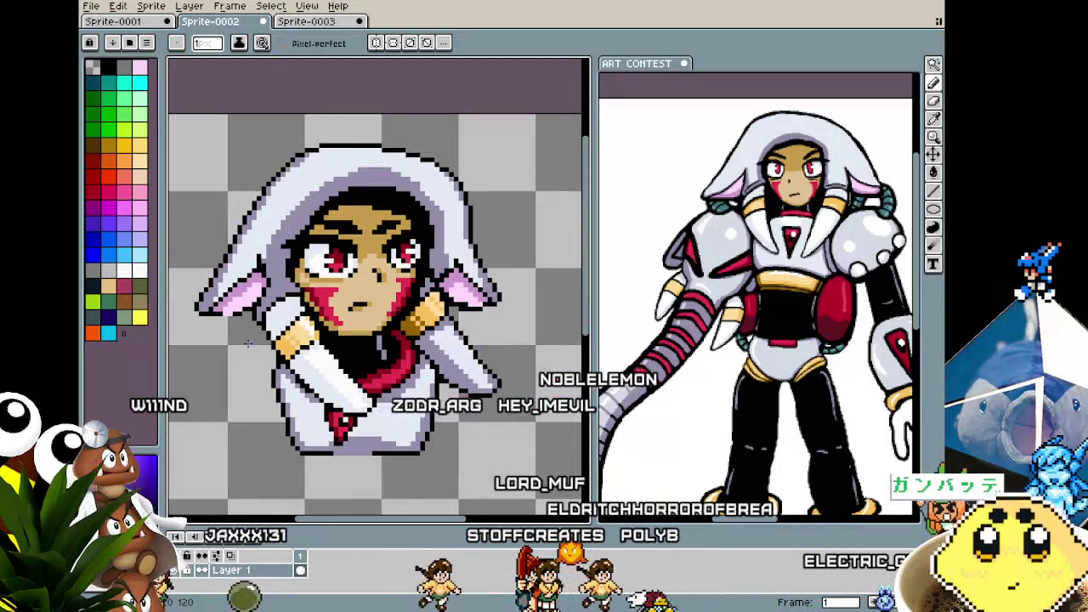
pyautogui.scroll(1, 288, 294)
pyautogui.scroll(1, 286, 293)
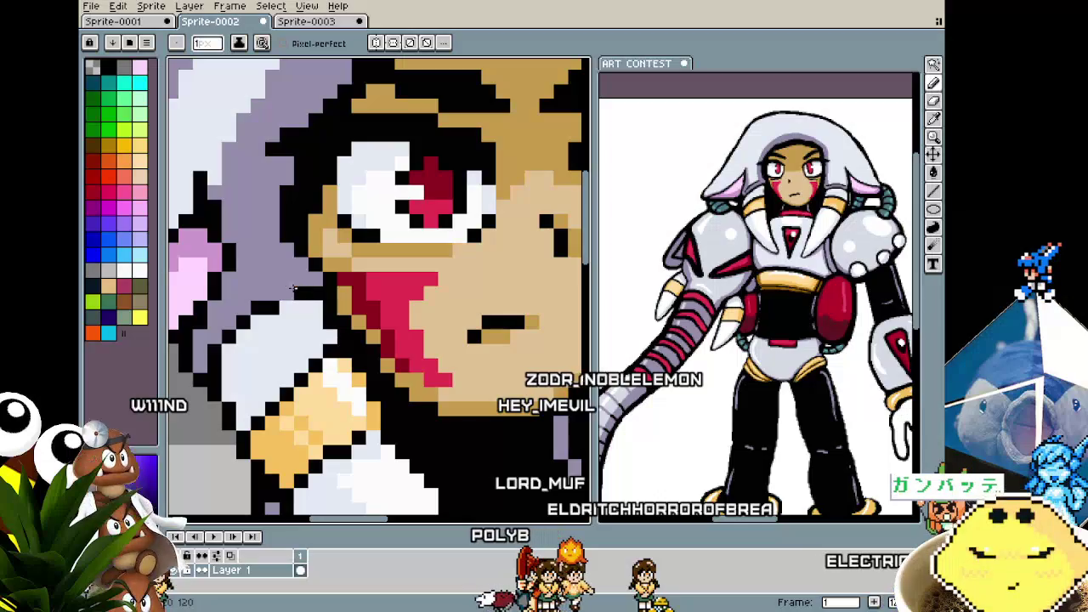
# - Sample black and draw diagonal outline strokes from the chin down above the left shoulder band
pyautogui.keyDown('alt'); pyautogui.click(306, 305); pyautogui.keyUp('alt')
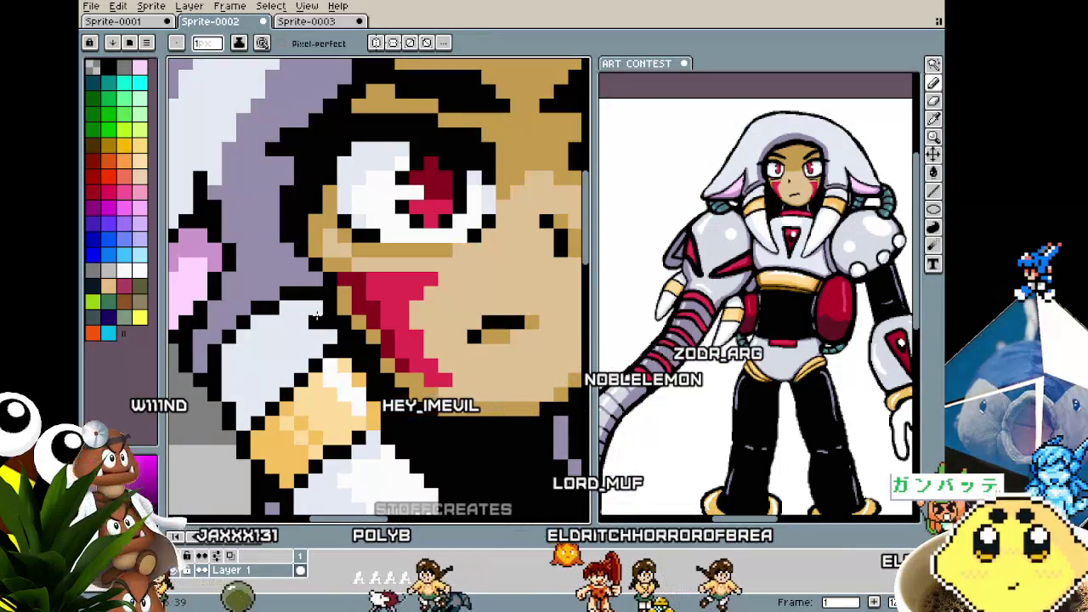
pyautogui.moveTo(317, 315); pyautogui.dragTo(233, 366)
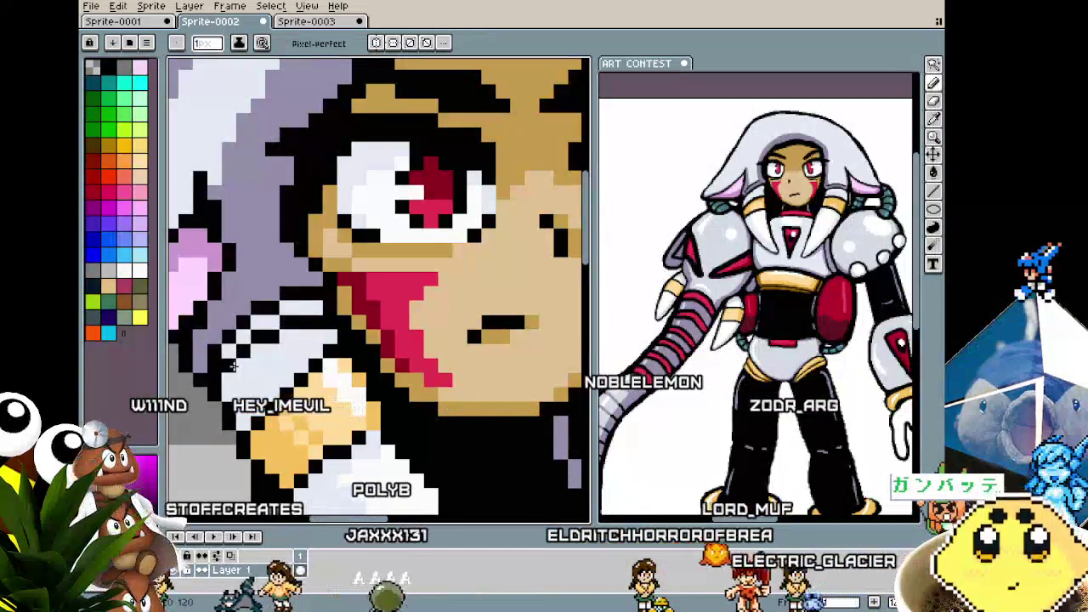
pyautogui.keyDown('alt'); pyautogui.click(290, 307); pyautogui.keyUp('alt')
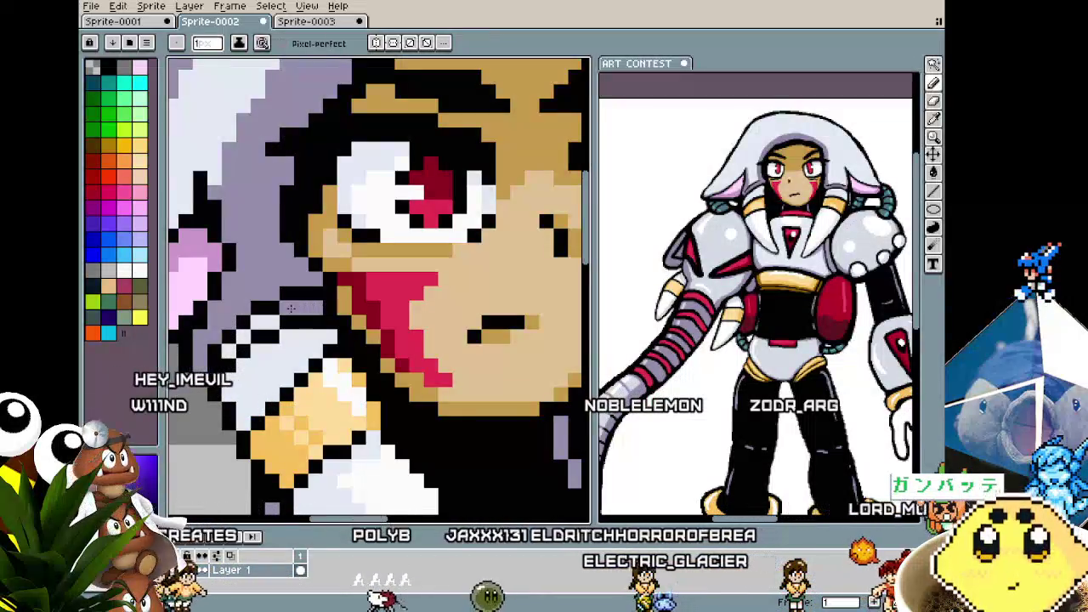
pyautogui.moveTo(260, 322); pyautogui.dragTo(229, 350)
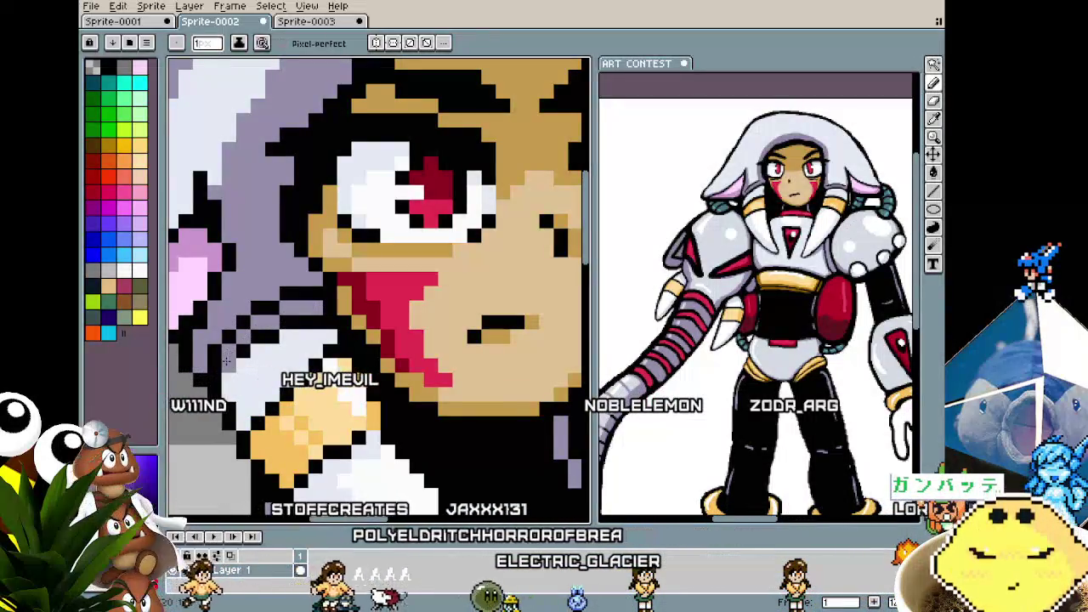
pyautogui.scroll(-1, 226, 361)
pyautogui.scroll(-1, 226, 361)
pyautogui.scroll(2, 204, 407)
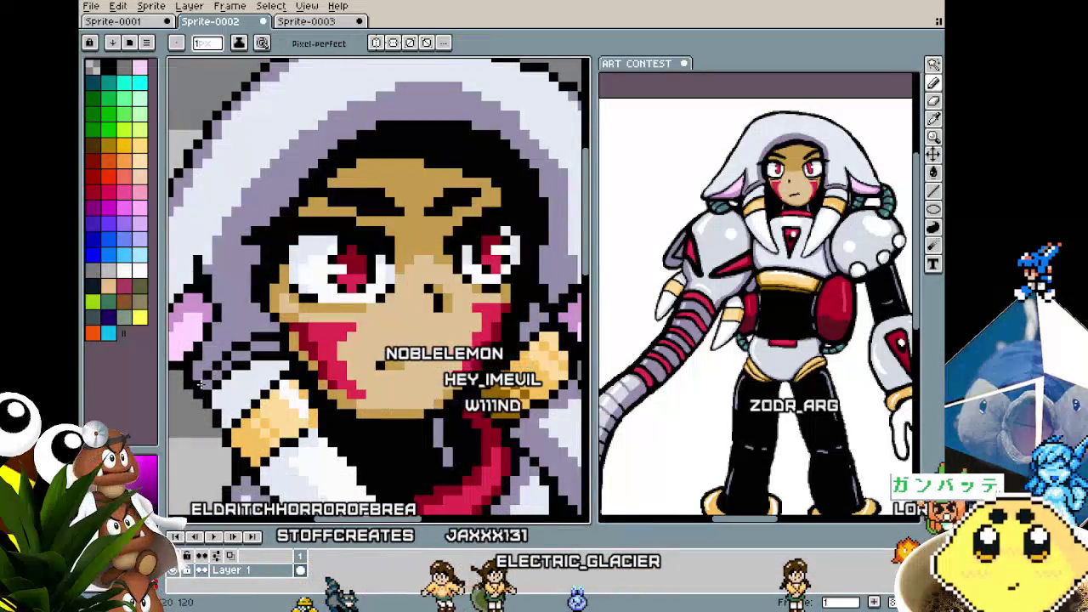
pyautogui.scroll(-1, 198, 385)
pyautogui.scroll(-1, 198, 400)
pyautogui.scroll(-1, 198, 416)
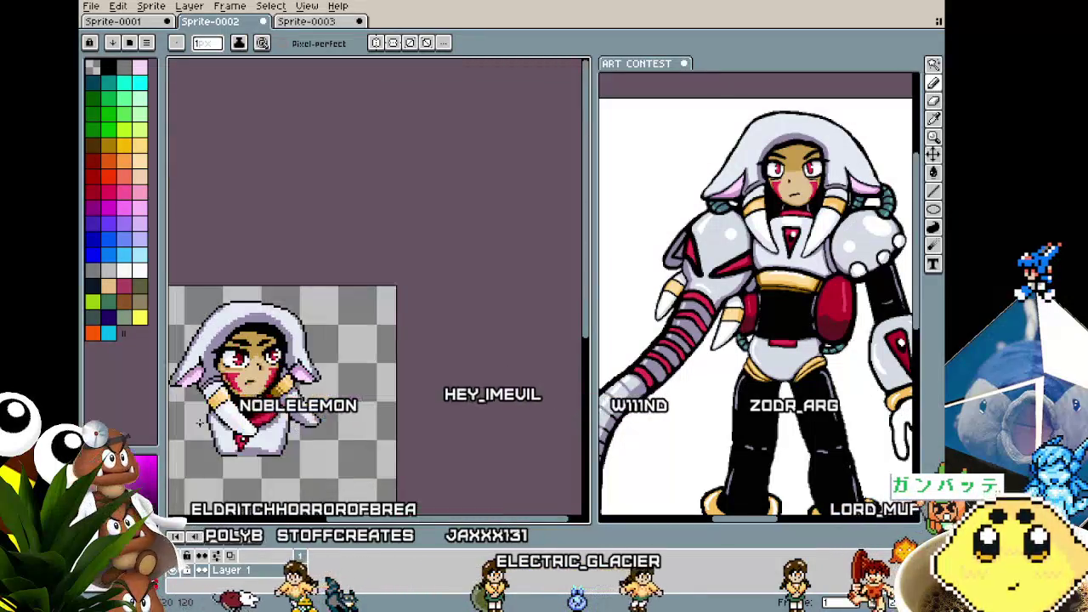
pyautogui.scroll(2, 200, 420)
pyautogui.scroll(1, 201, 400)
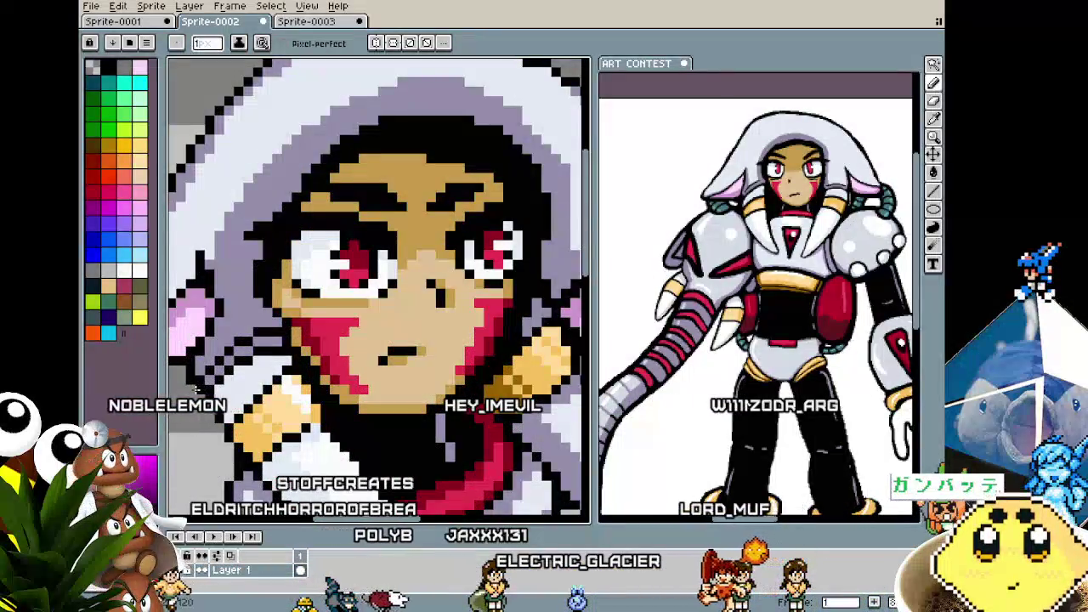
pyautogui.scroll(-1, 195, 388)
pyautogui.scroll(-1, 200, 391)
pyautogui.scroll(2, 361, 392)
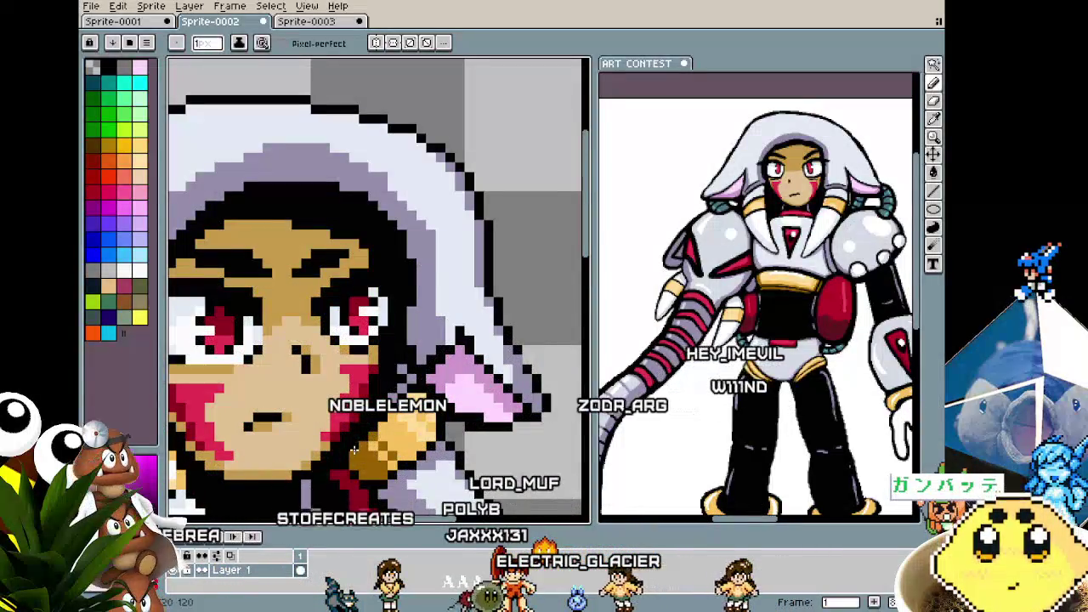
pyautogui.scroll(-3, 353, 450)
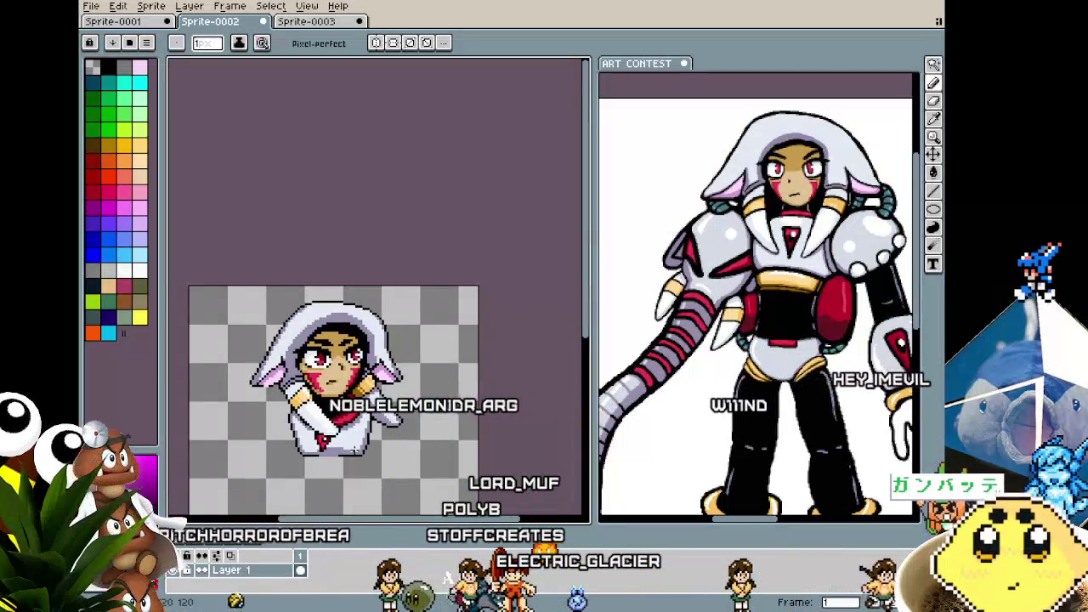
pyautogui.scroll(3, 331, 374)
pyautogui.scroll(-1, 476, 332)
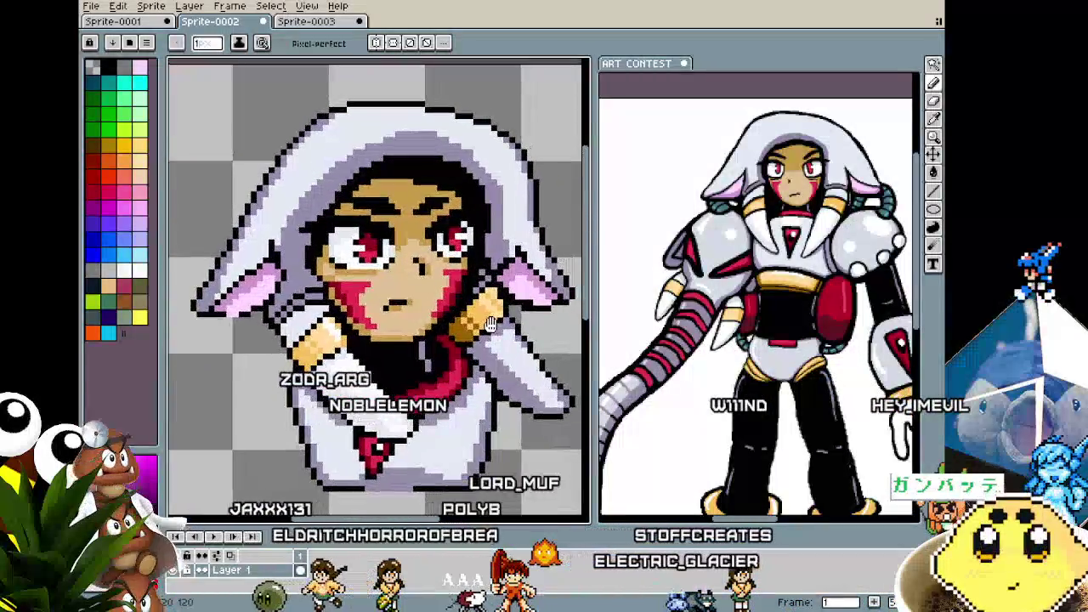
pyautogui.scroll(-1, 490, 324)
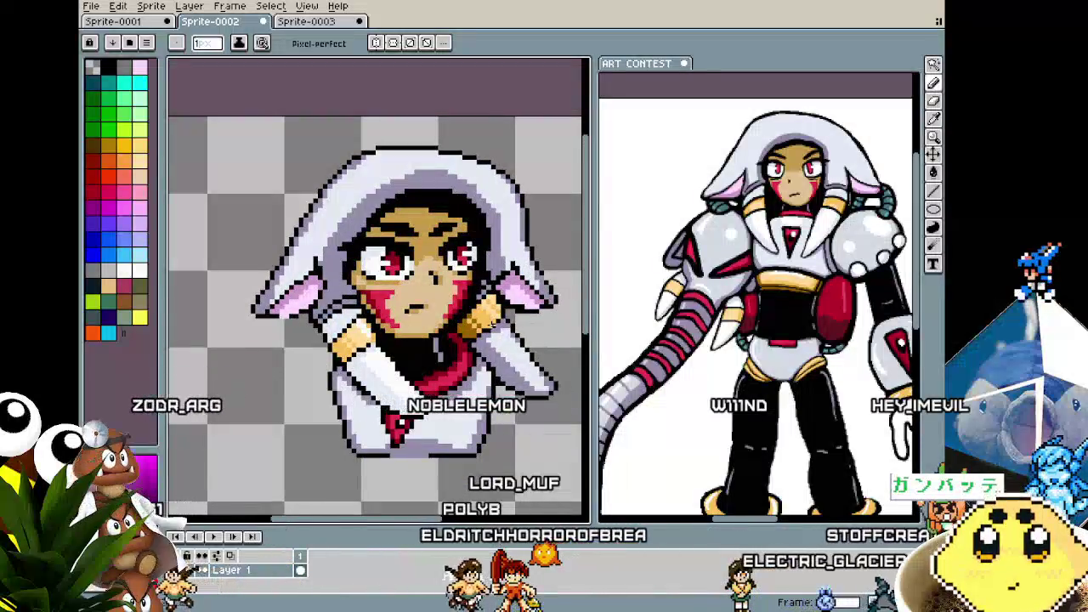
pyautogui.scroll(1, 491, 323)
pyautogui.scroll(1, 493, 324)
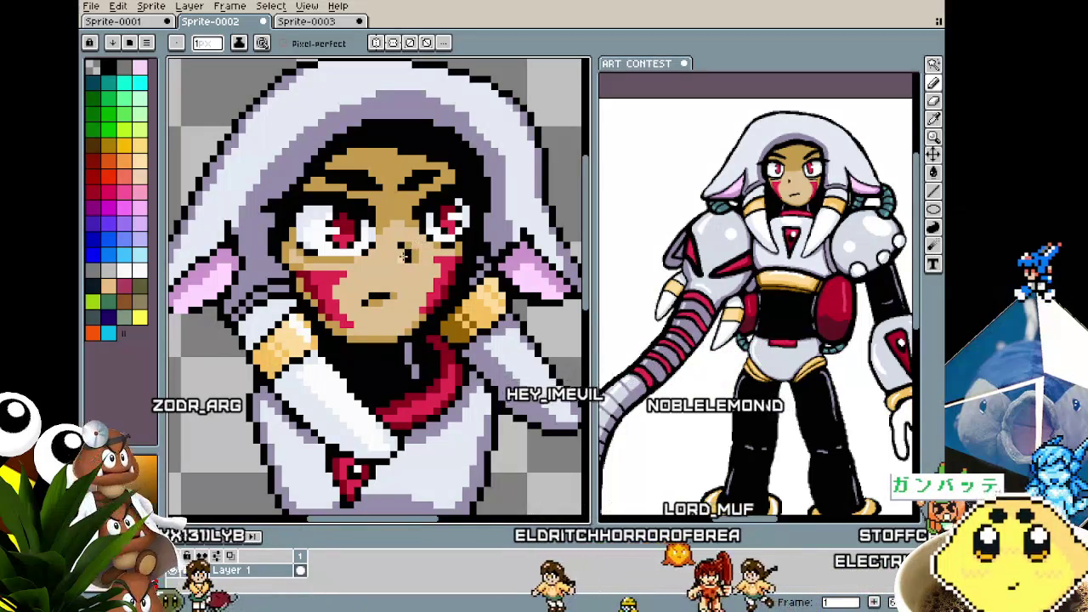
pyautogui.scroll(-1, 407, 251)
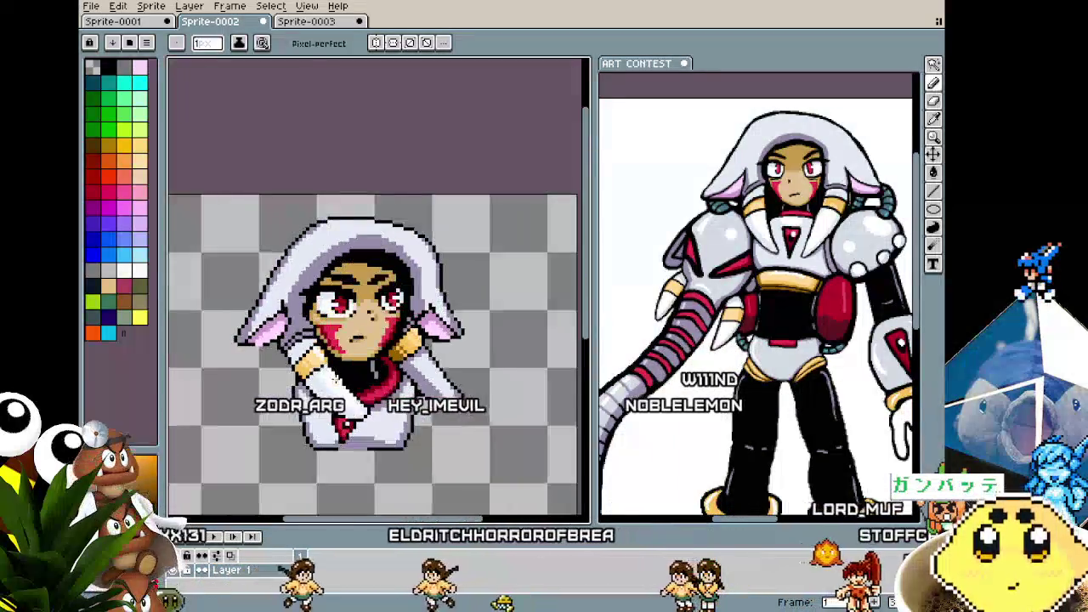
pyautogui.scroll(-1, 374, 289)
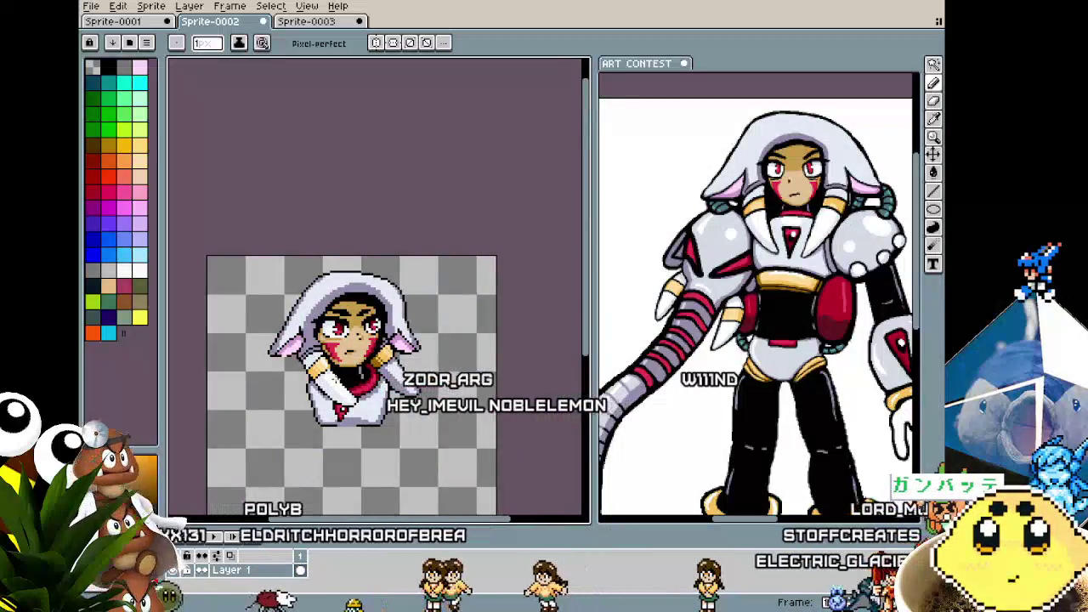
pyautogui.scroll(1, 374, 289)
pyautogui.scroll(1, 374, 289)
pyautogui.scroll(1, 408, 259)
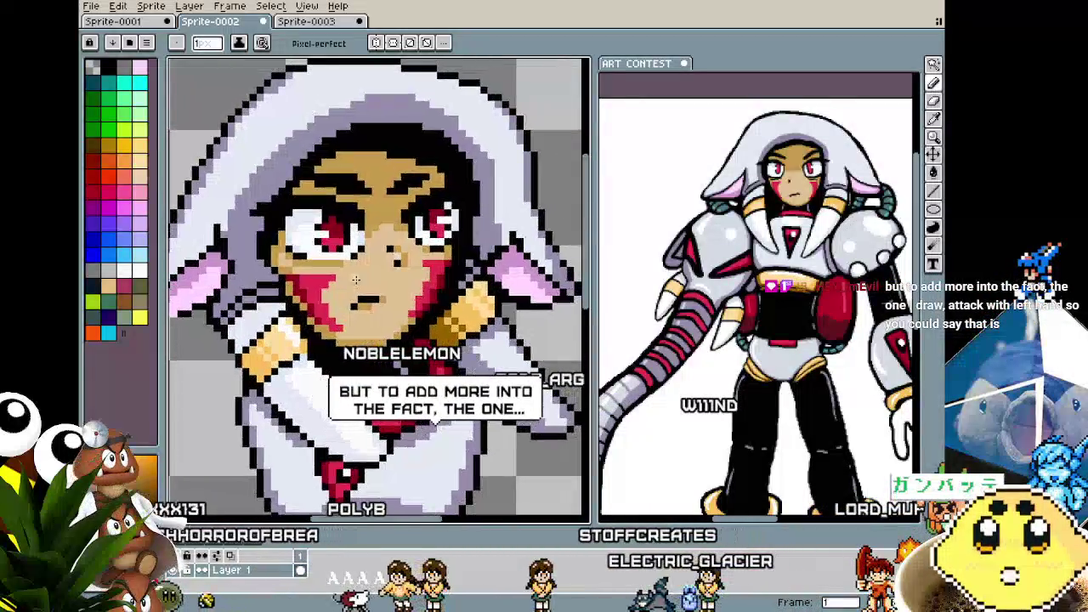
pyautogui.scroll(2, 408, 259)
pyautogui.press('b')
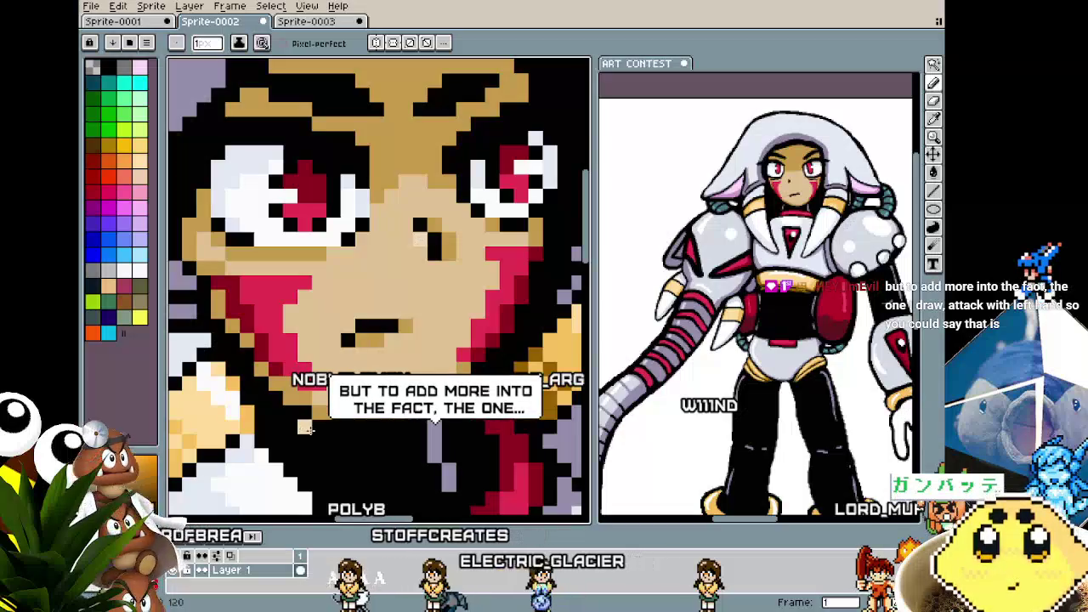
pyautogui.scroll(-2, 309, 429)
pyautogui.press('v')
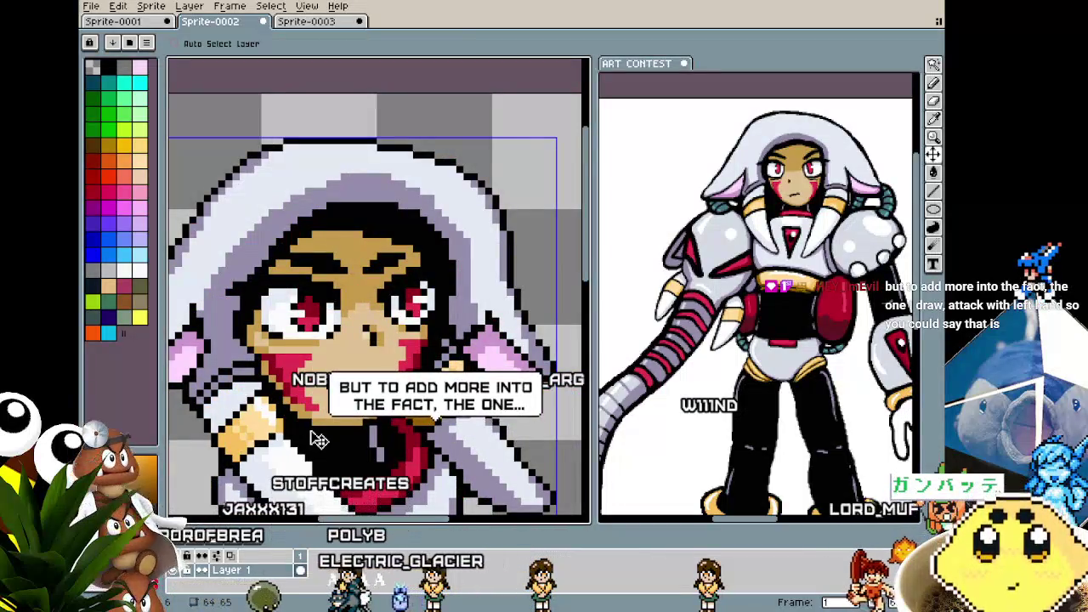
pyautogui.press('b')
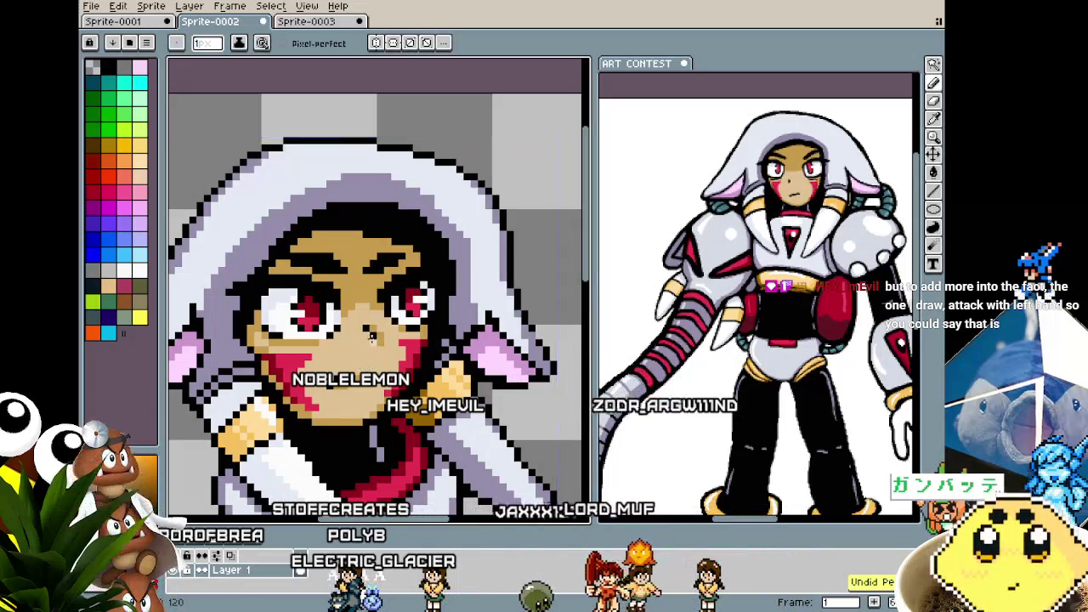
pyautogui.scroll(-1, 294, 444)
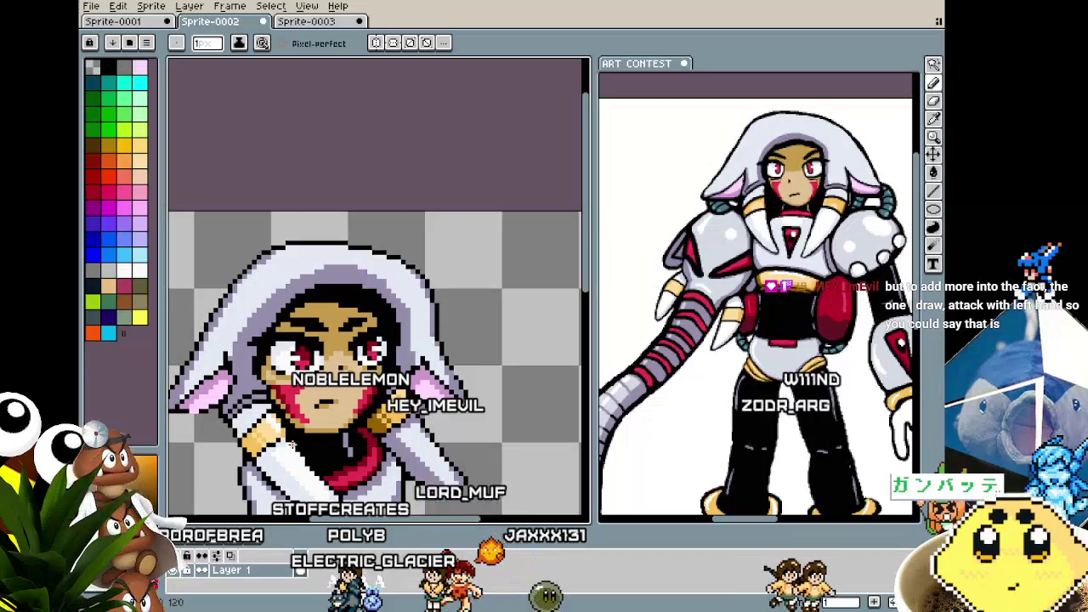
pyautogui.scroll(1, 290, 446)
pyautogui.scroll(1, 306, 399)
pyautogui.scroll(1, 327, 341)
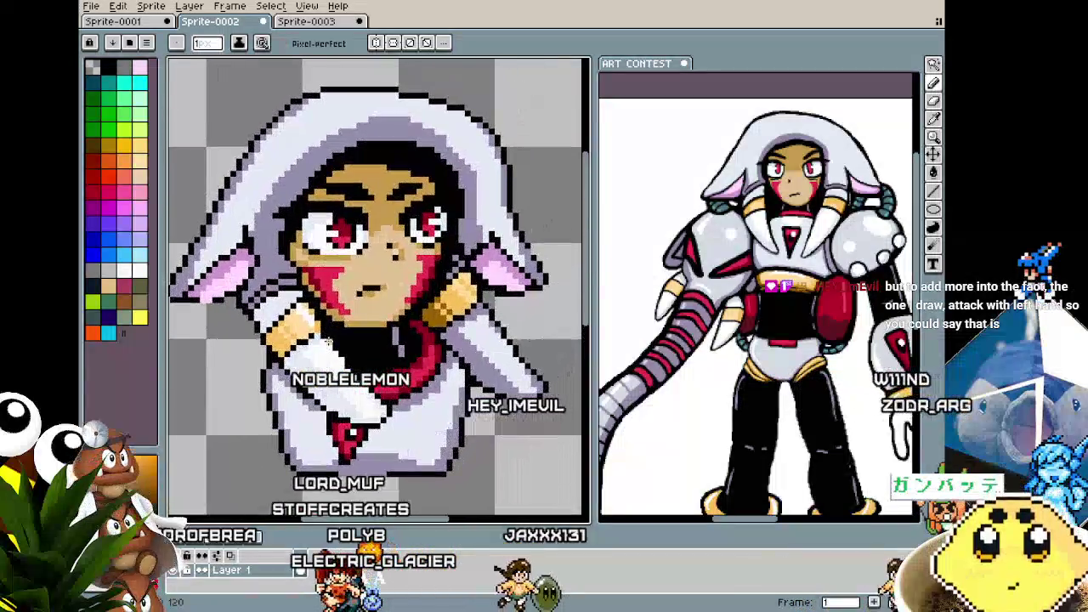
pyautogui.scroll(-1, 327, 341)
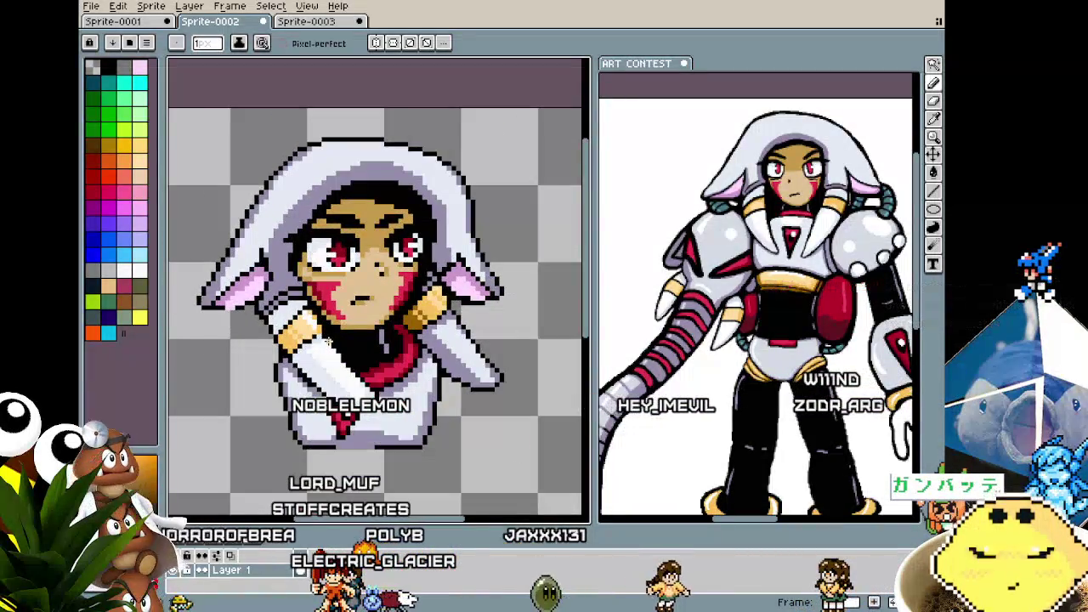
pyautogui.scroll(-1, 326, 341)
pyautogui.scroll(1, 327, 341)
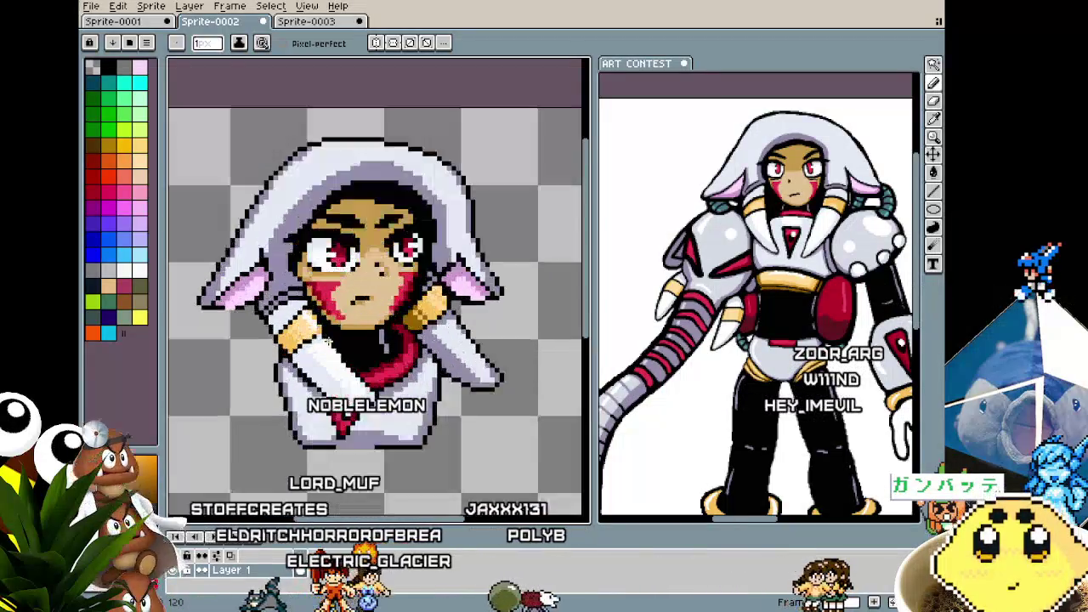
pyautogui.scroll(1, 327, 341)
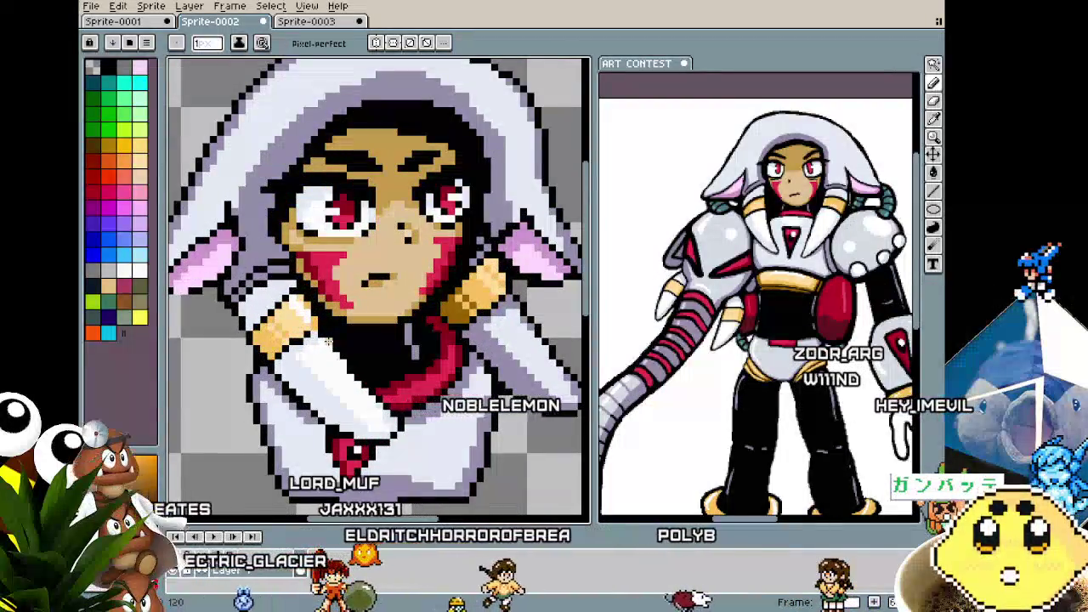
pyautogui.moveTo(327, 340); pyautogui.dragTo(305, 363)
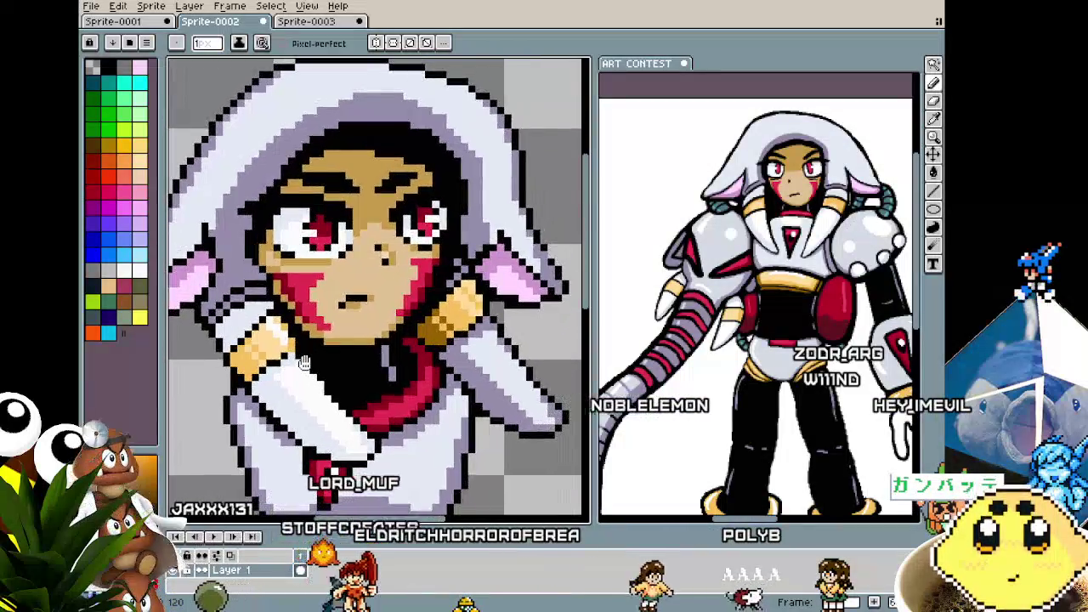
# - Pick up the red of the cheek marking with the eyedropper, then return to the Pencil
pyautogui.scroll(3, 305, 342)
pyautogui.press('i')
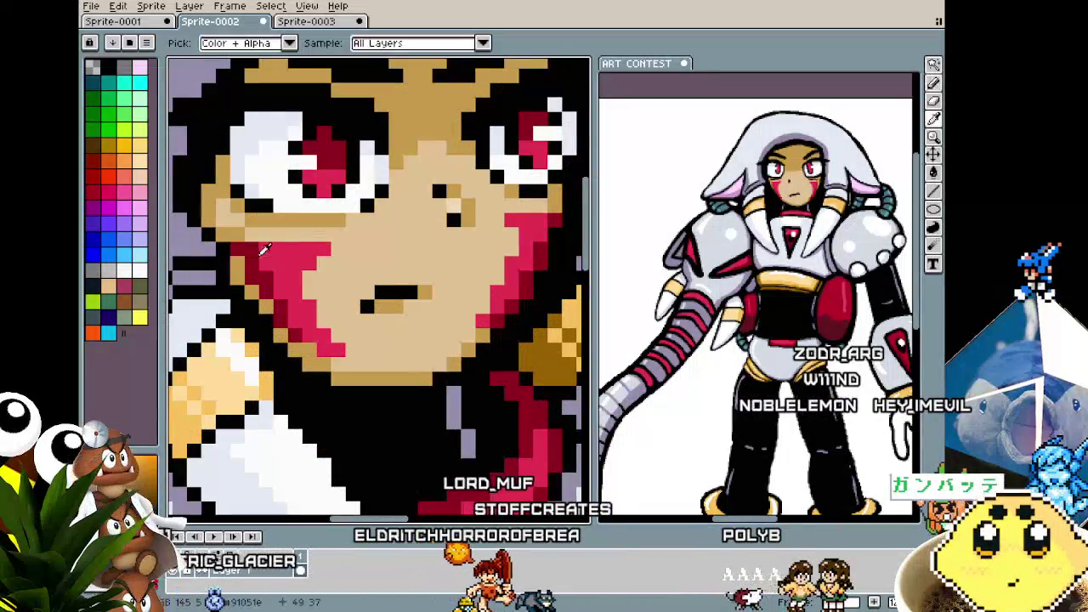
pyautogui.press('b')
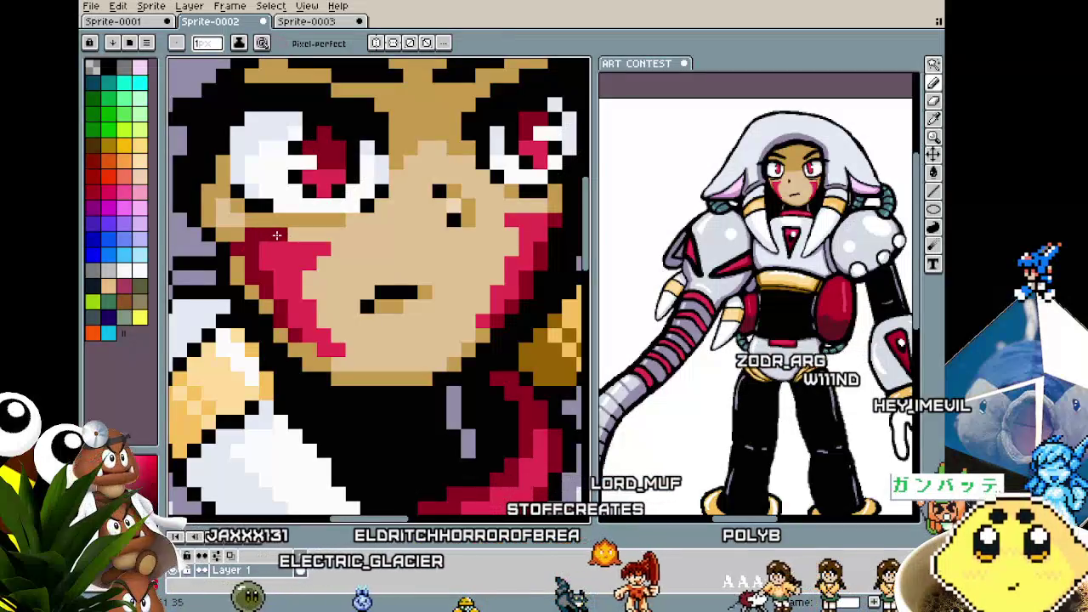
pyautogui.scroll(-3, 248, 248)
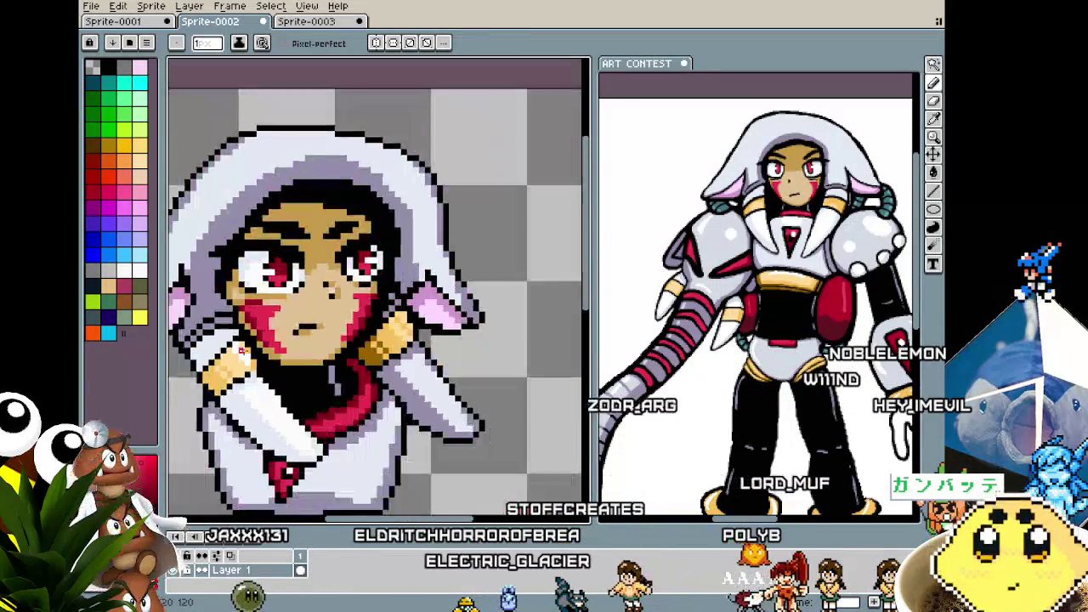
pyautogui.scroll(-1, 357, 438)
pyautogui.scroll(1, 438, 277)
pyautogui.scroll(1, 438, 278)
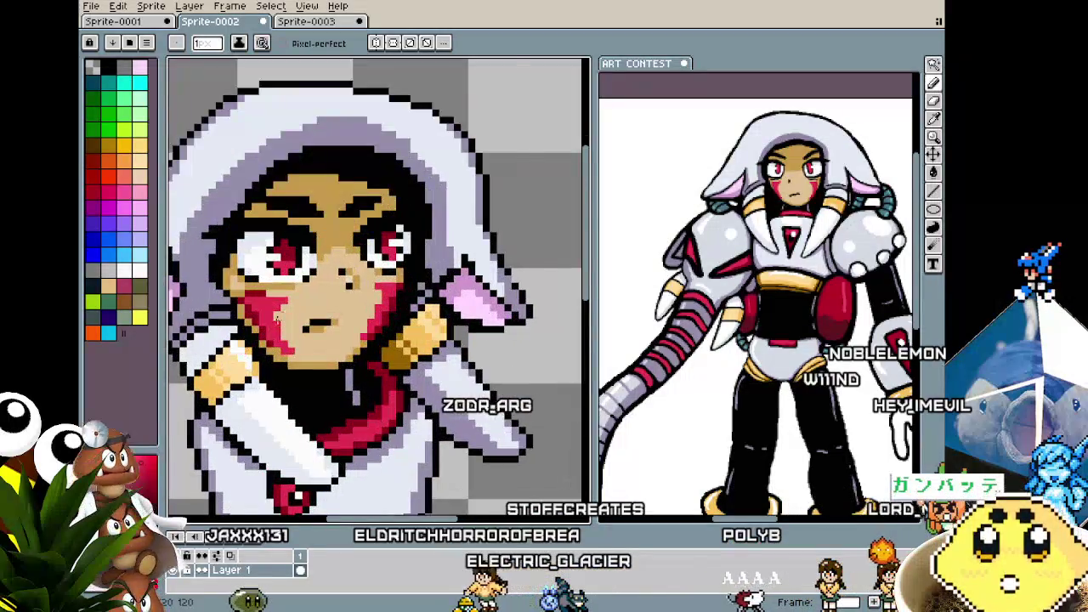
pyautogui.scroll(1, 438, 278)
pyautogui.press('i')
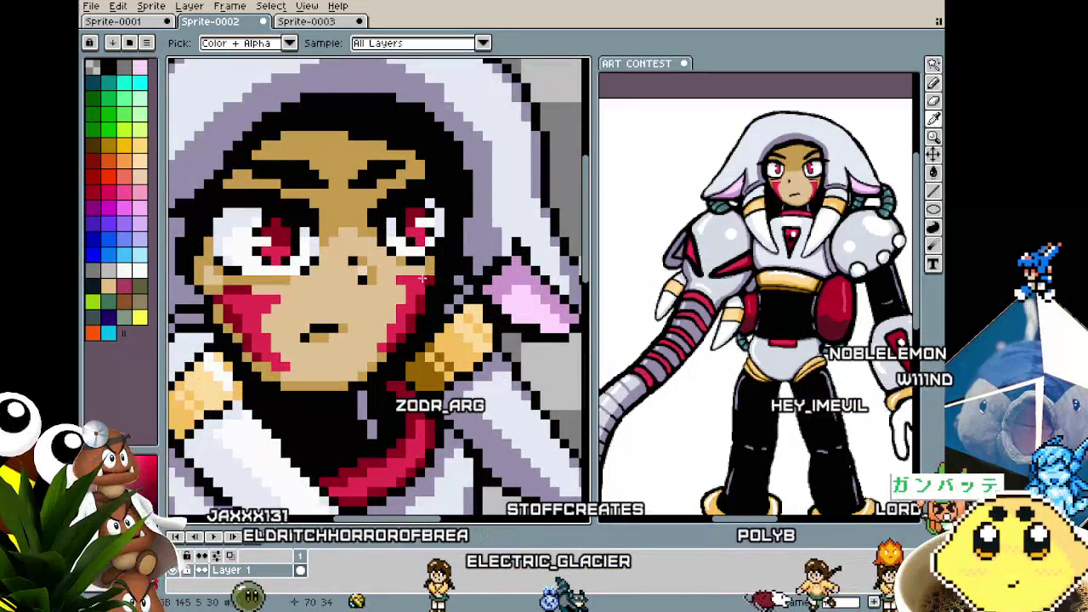
pyautogui.press('b')
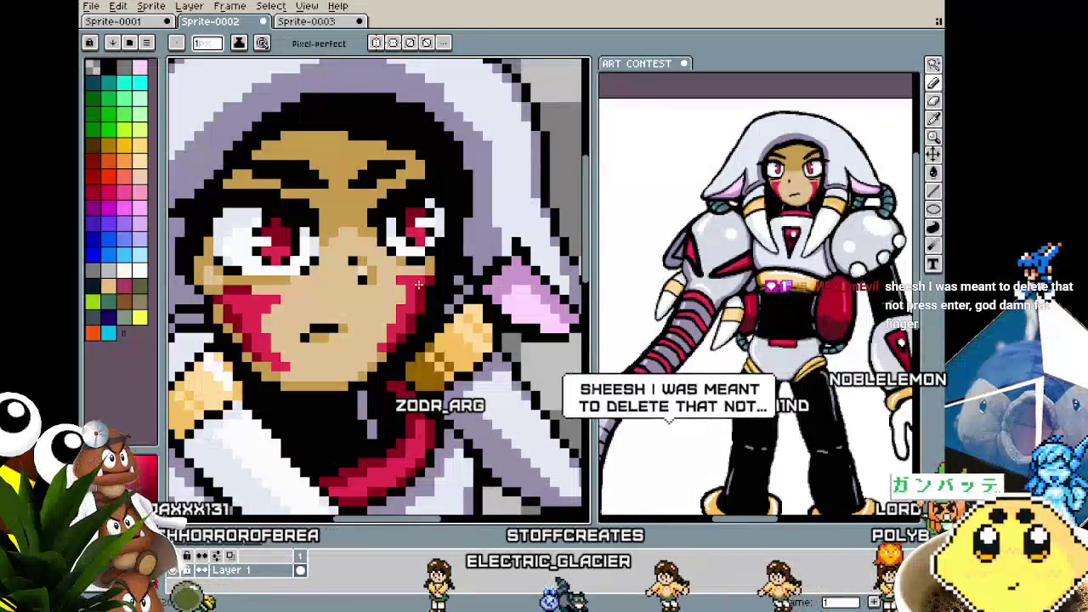
# - Zoom in and out to inspect the face's nose, mouth and cheek markings up close
pyautogui.scroll(-1, 419, 269)
pyautogui.scroll(-1, 375, 330)
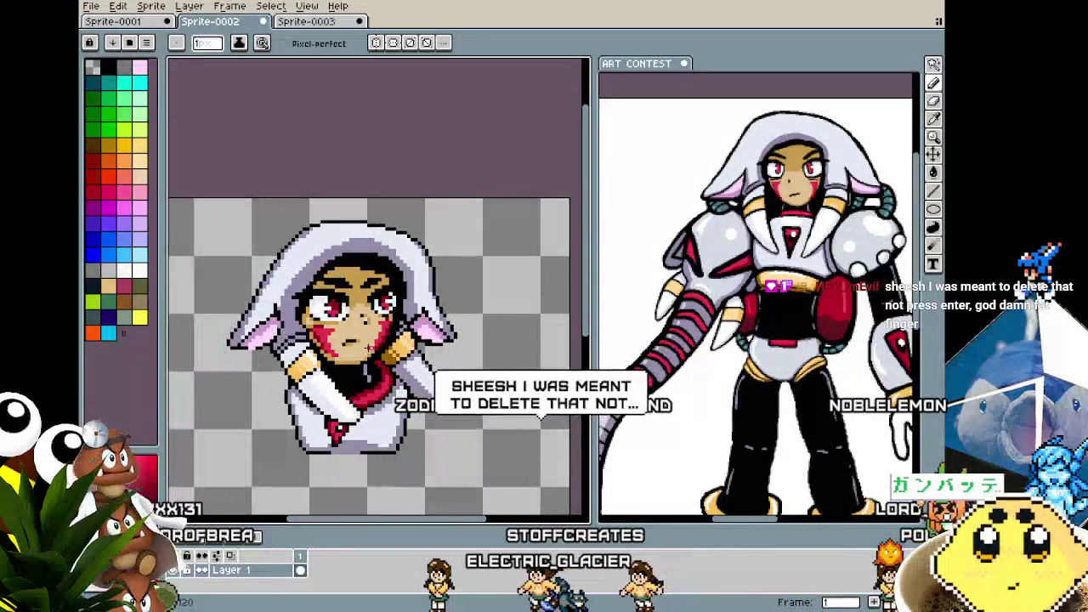
pyautogui.scroll(1, 375, 329)
pyautogui.scroll(1, 375, 328)
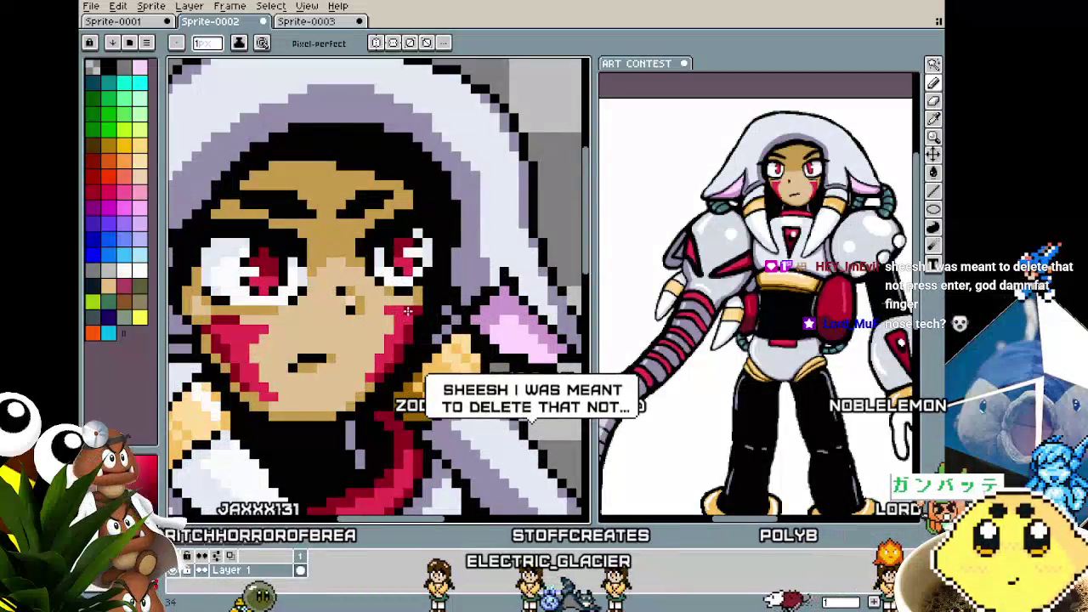
pyautogui.scroll(-1, 408, 312)
pyautogui.scroll(-1, 350, 387)
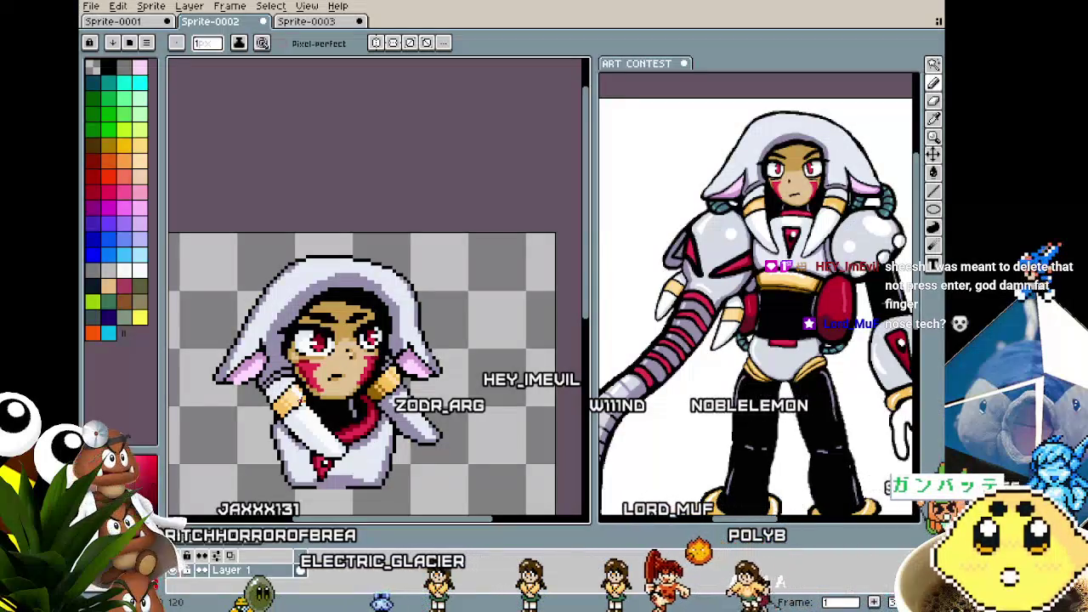
pyautogui.scroll(1, 393, 377)
pyautogui.scroll(1, 394, 378)
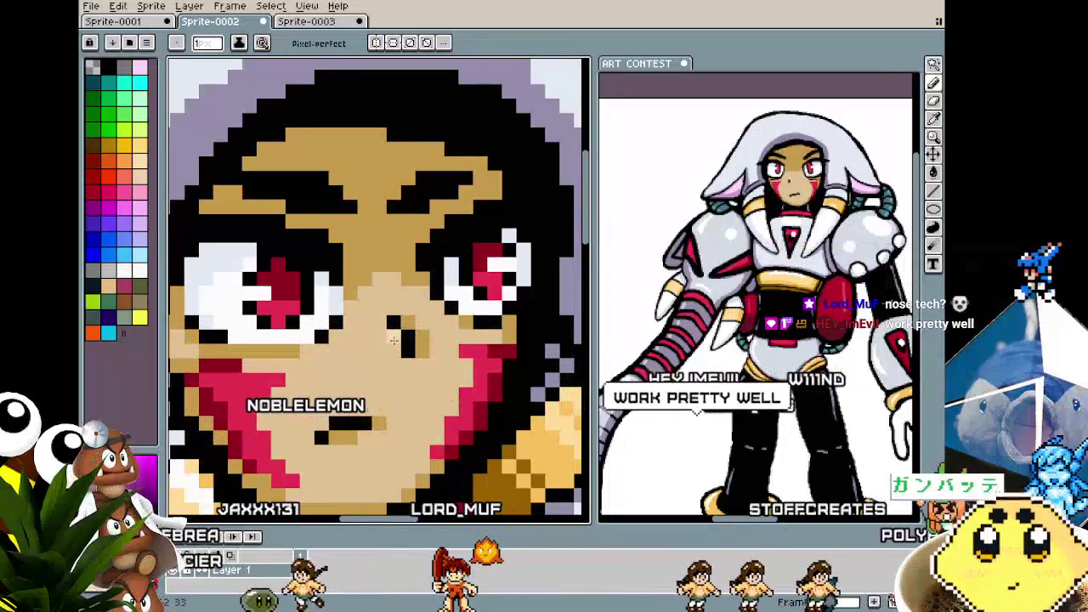
pyautogui.scroll(-1, 344, 374)
pyautogui.scroll(-1, 349, 353)
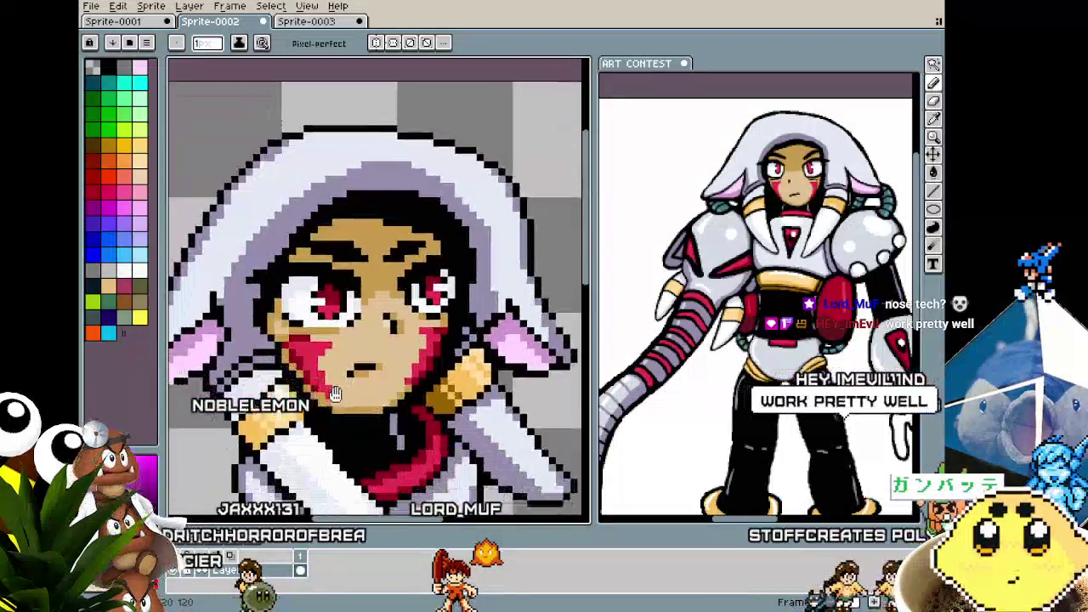
pyautogui.scroll(2, 350, 348)
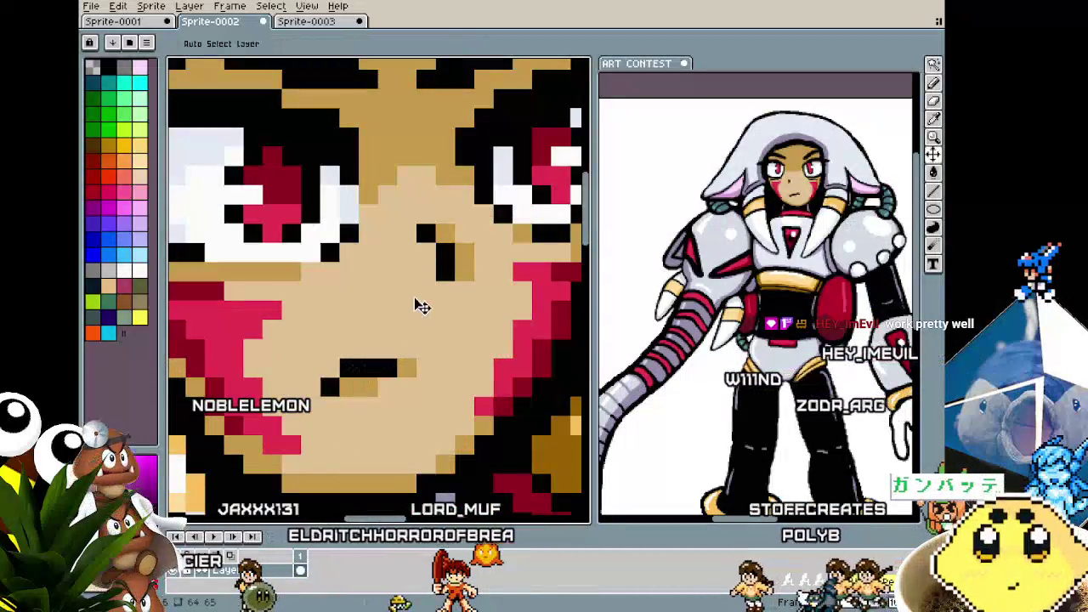
pyautogui.scroll(-2, 355, 358)
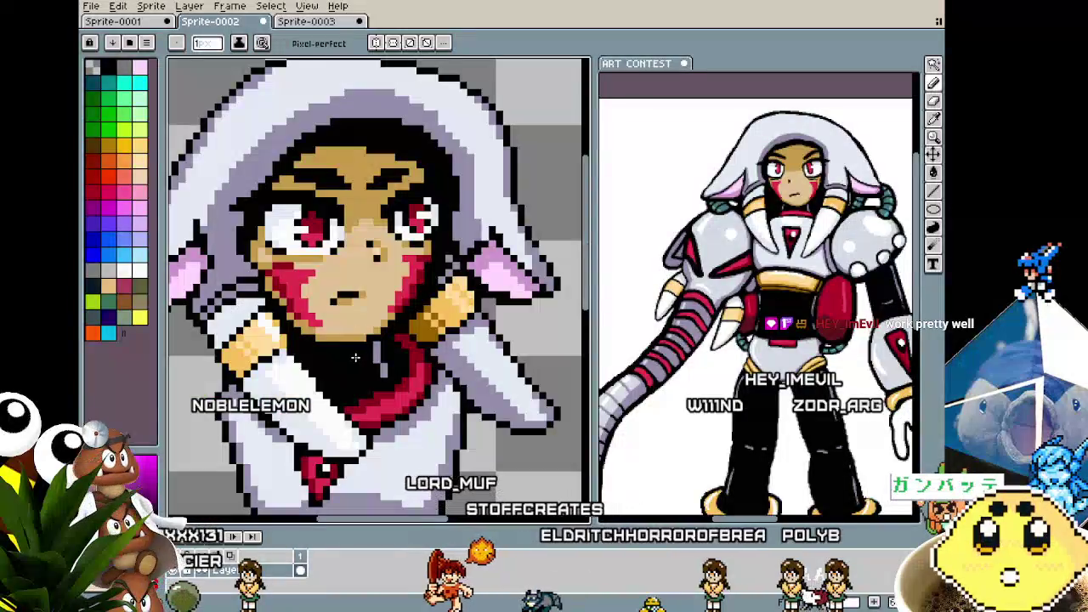
pyautogui.scroll(-1, 355, 358)
pyautogui.scroll(1, 355, 358)
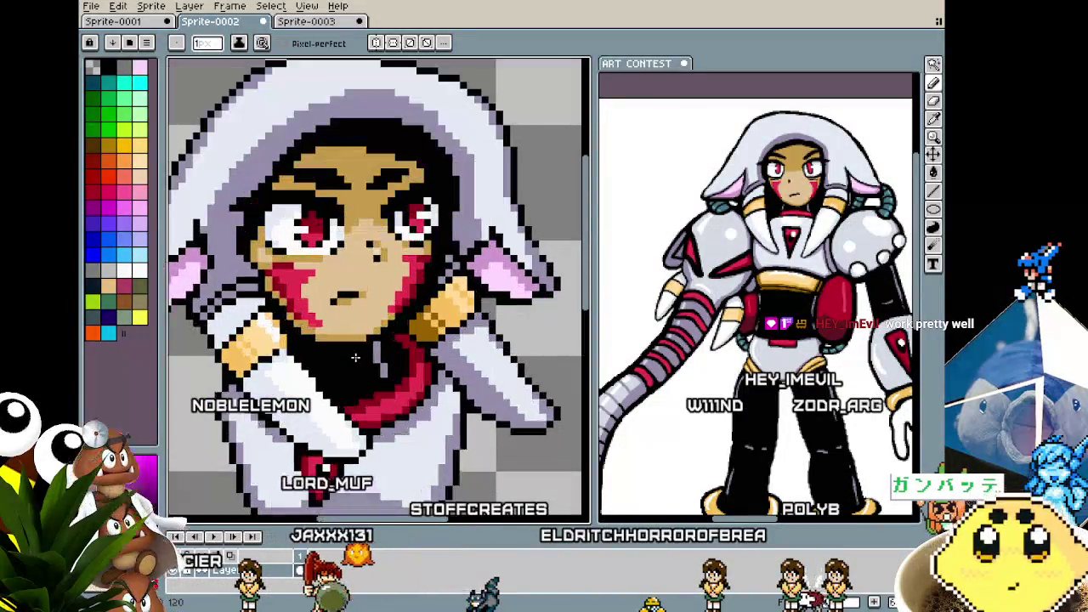
pyautogui.scroll(1, 356, 358)
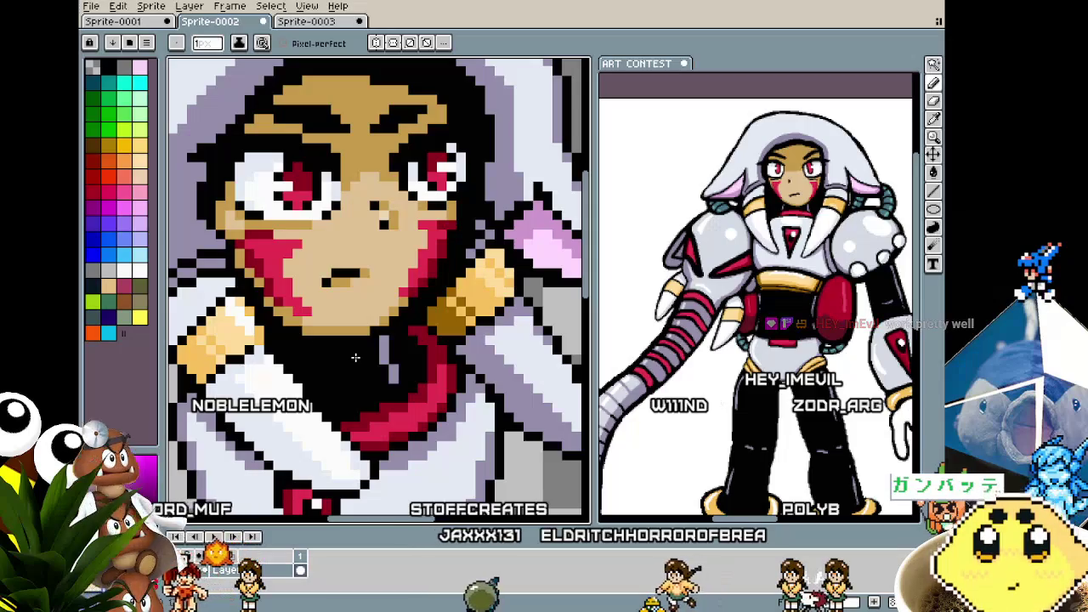
pyautogui.scroll(-1, 357, 361)
pyautogui.scroll(1, 398, 385)
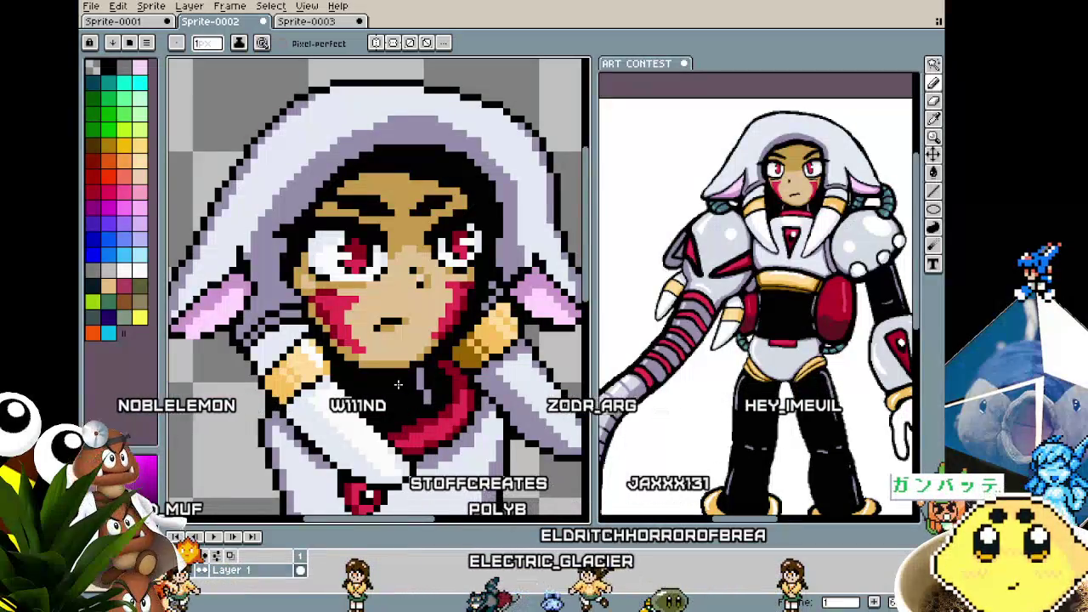
pyautogui.scroll(3, 350, 299)
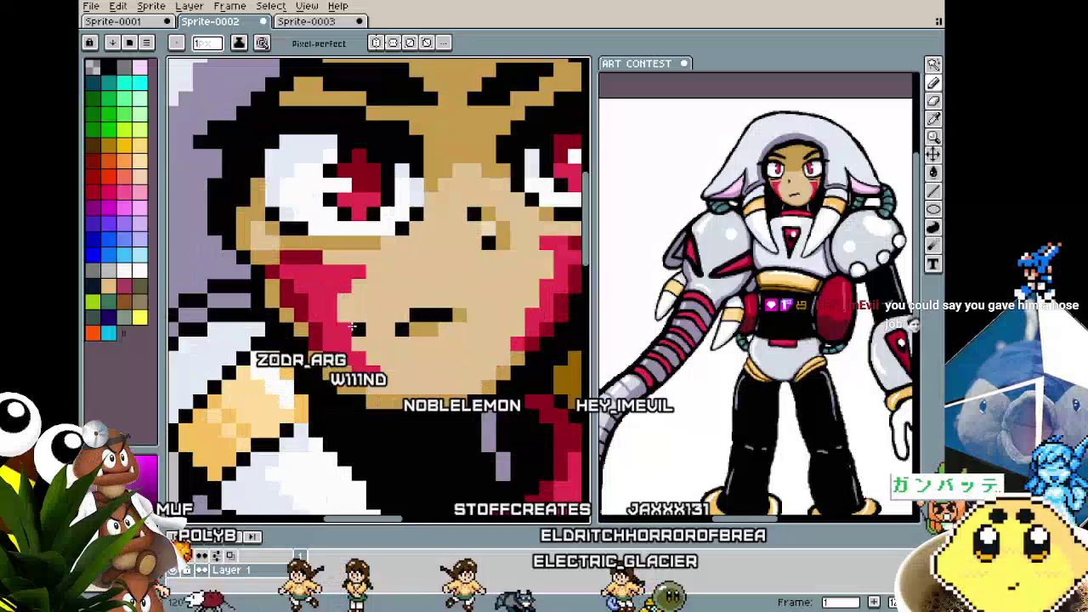
pyautogui.scroll(-2, 272, 344)
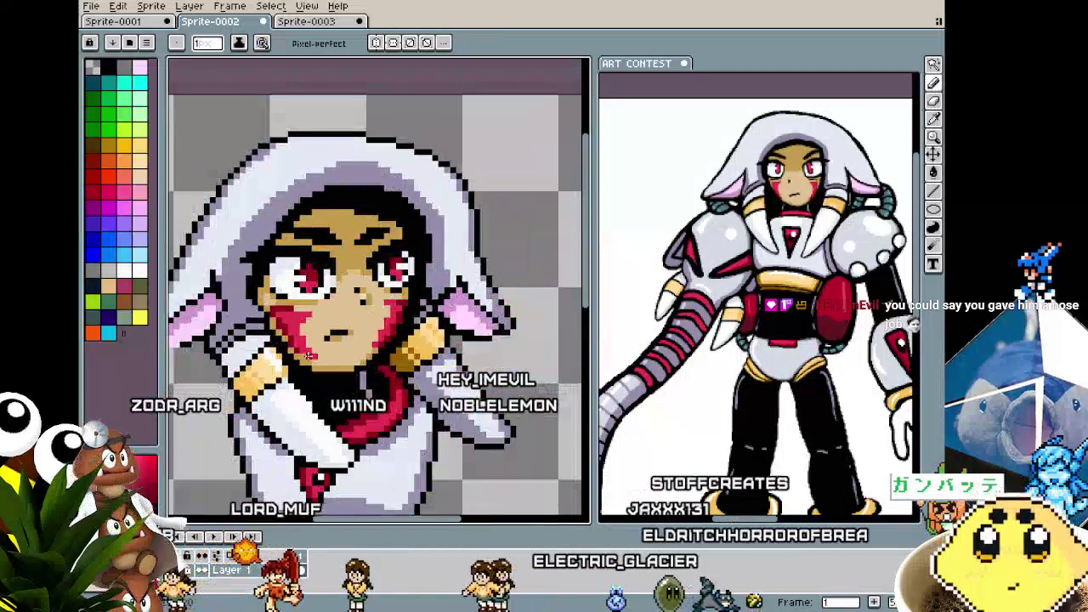
pyautogui.scroll(-1, 274, 347)
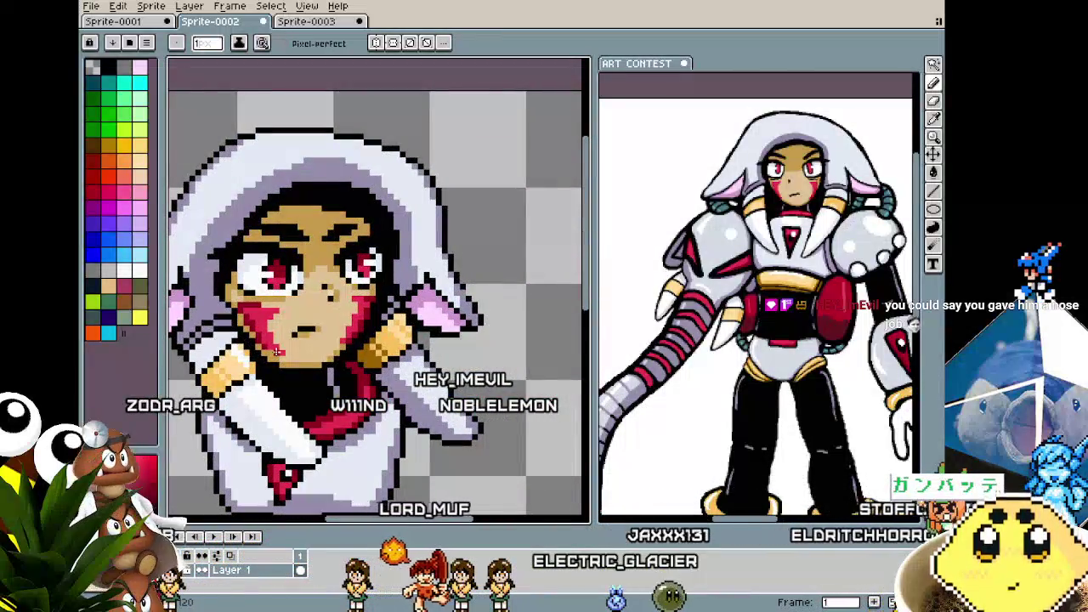
pyautogui.scroll(1, 312, 316)
# - Sample the cheek-marking red with the Eyedropper and zoom in on the bust's face
pyautogui.press('i')
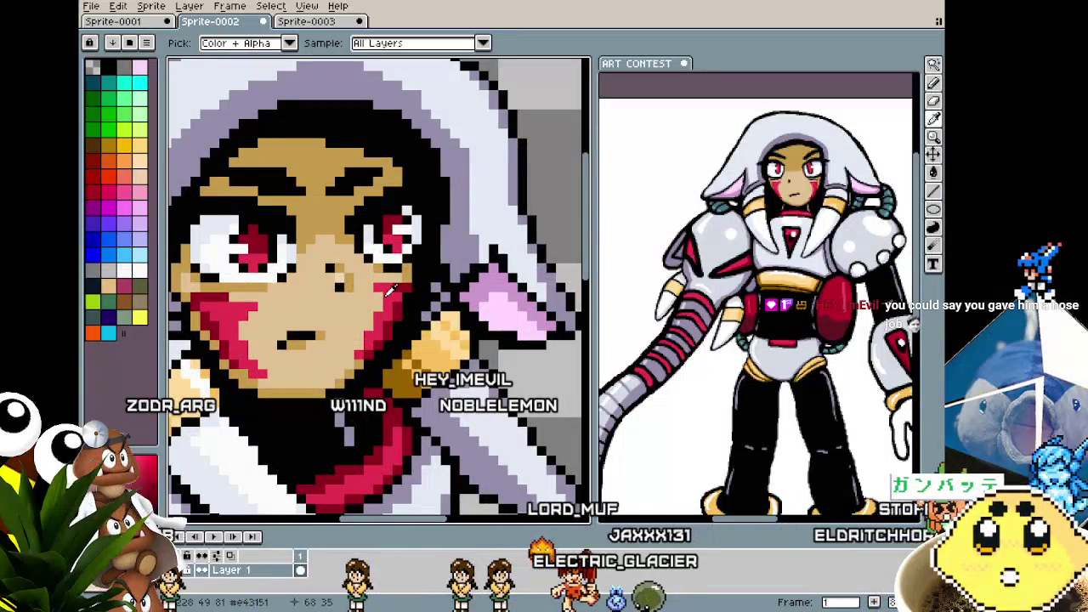
pyautogui.press('b')
pyautogui.scroll(-3, 394, 340)
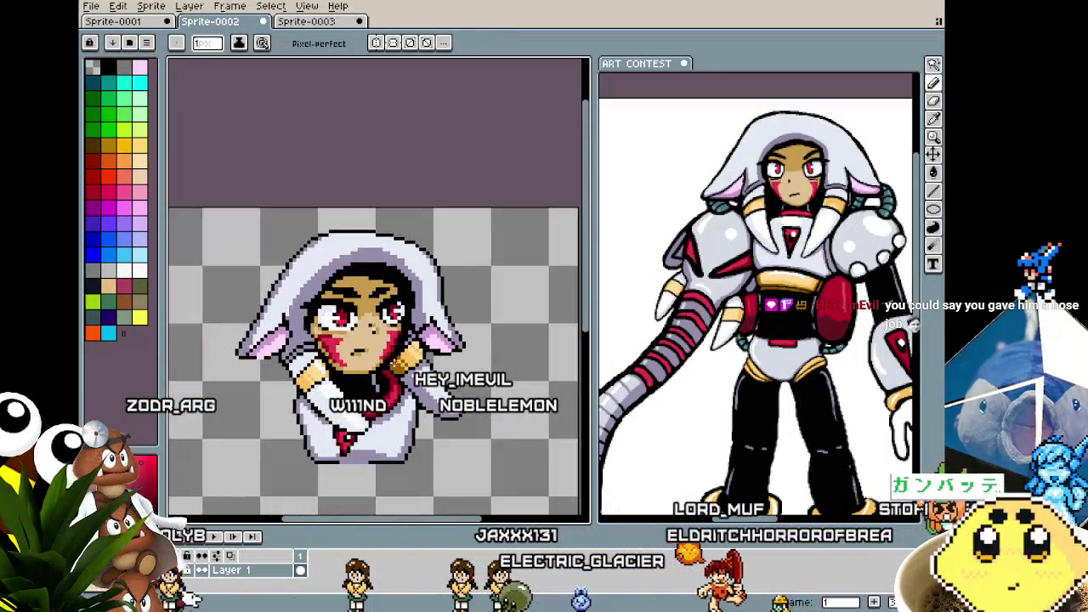
pyautogui.scroll(1, 393, 376)
pyautogui.moveTo(394, 377); pyautogui.dragTo(429, 337)
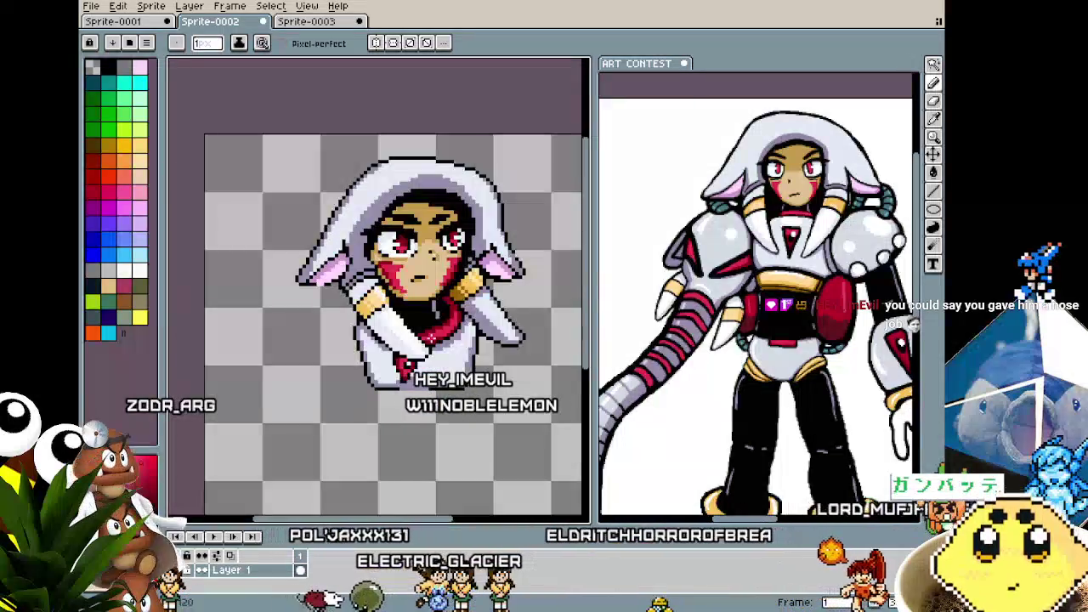
pyautogui.scroll(1, 431, 337)
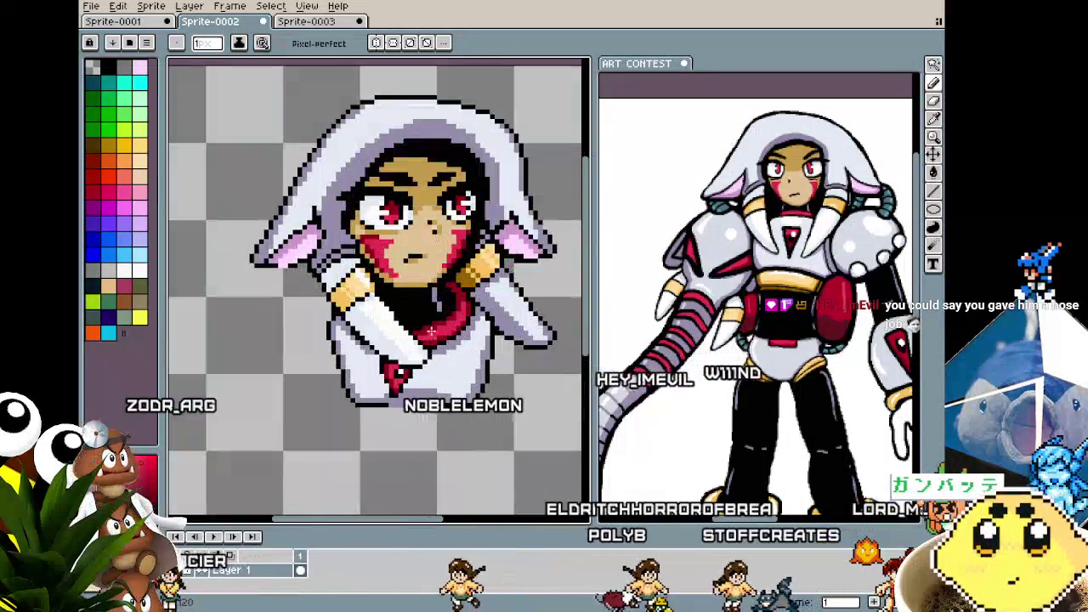
pyautogui.scroll(1, 417, 338)
pyautogui.scroll(1, 404, 339)
pyautogui.scroll(1, 391, 339)
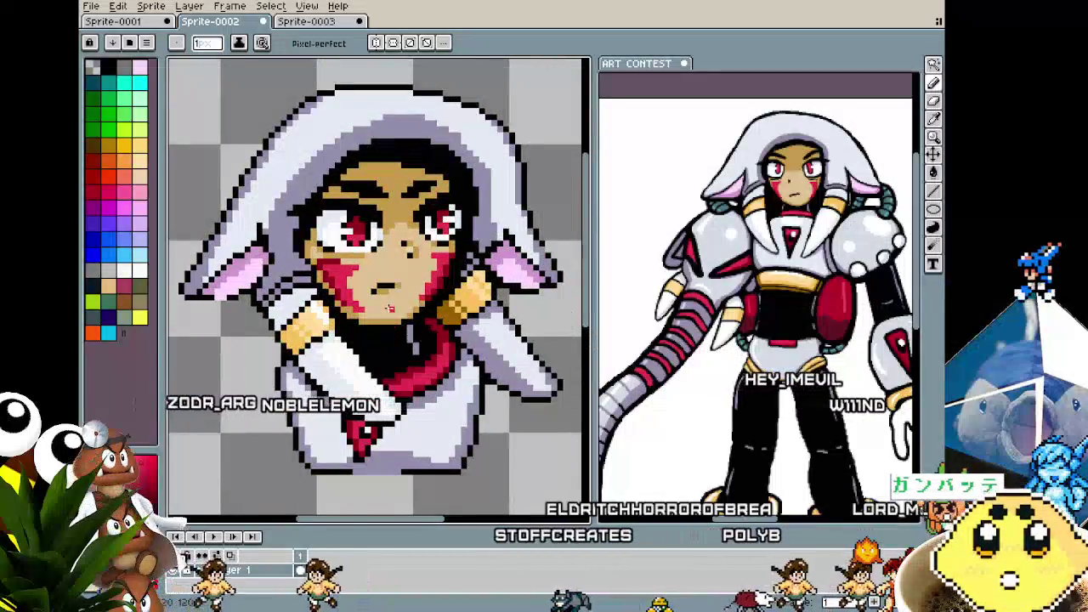
pyautogui.scroll(1, 387, 306)
# - Sample the light skin tone and pencil darker red shading around the left cheek marking
pyautogui.press('i')
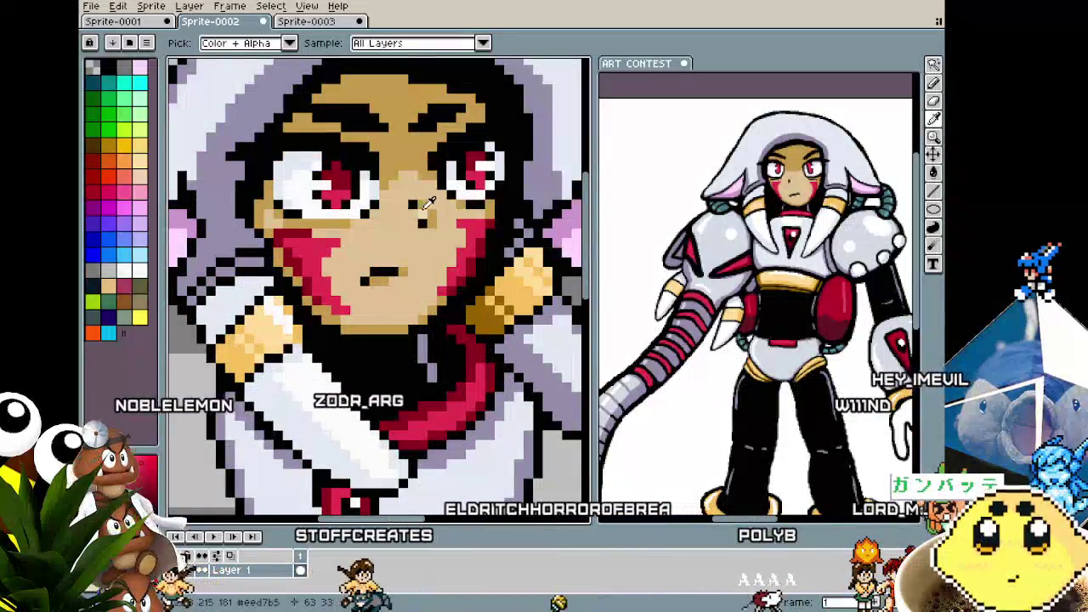
pyautogui.press('b')
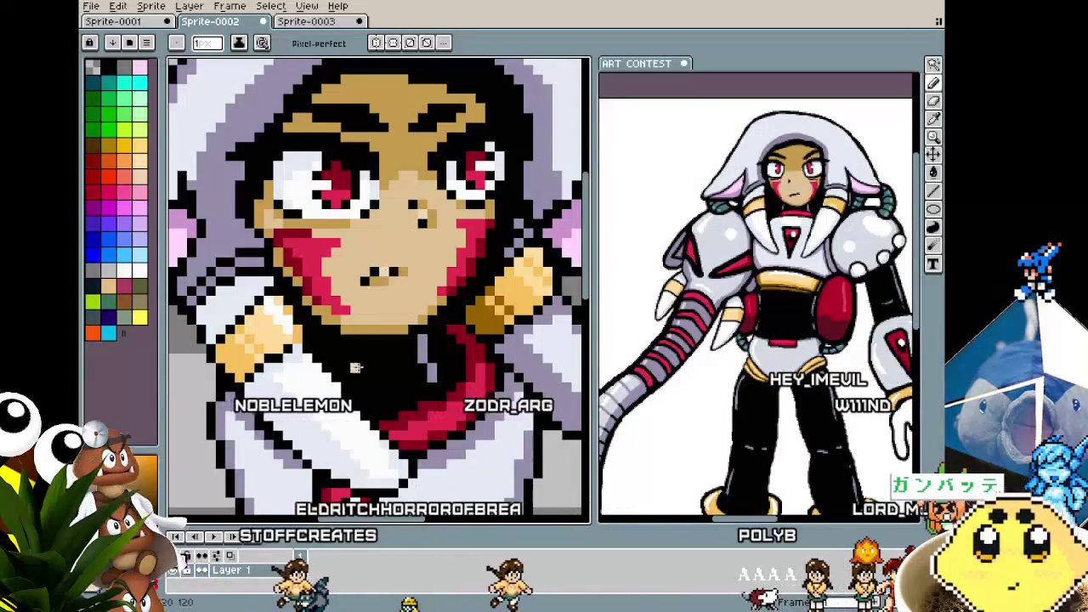
pyautogui.scroll(-2, 384, 272)
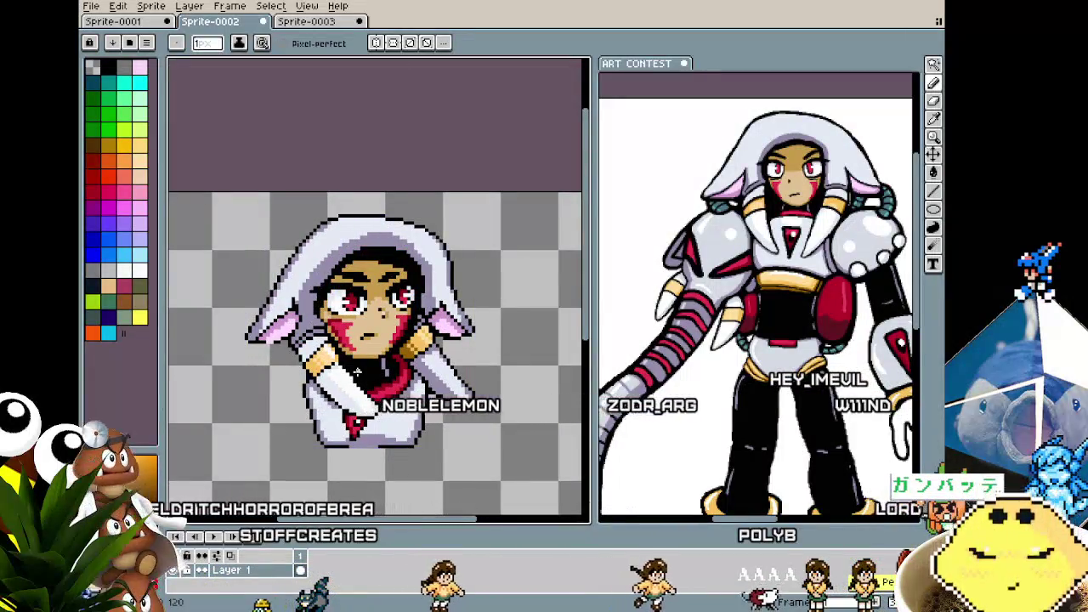
pyautogui.scroll(1, 357, 371)
pyautogui.scroll(1, 358, 302)
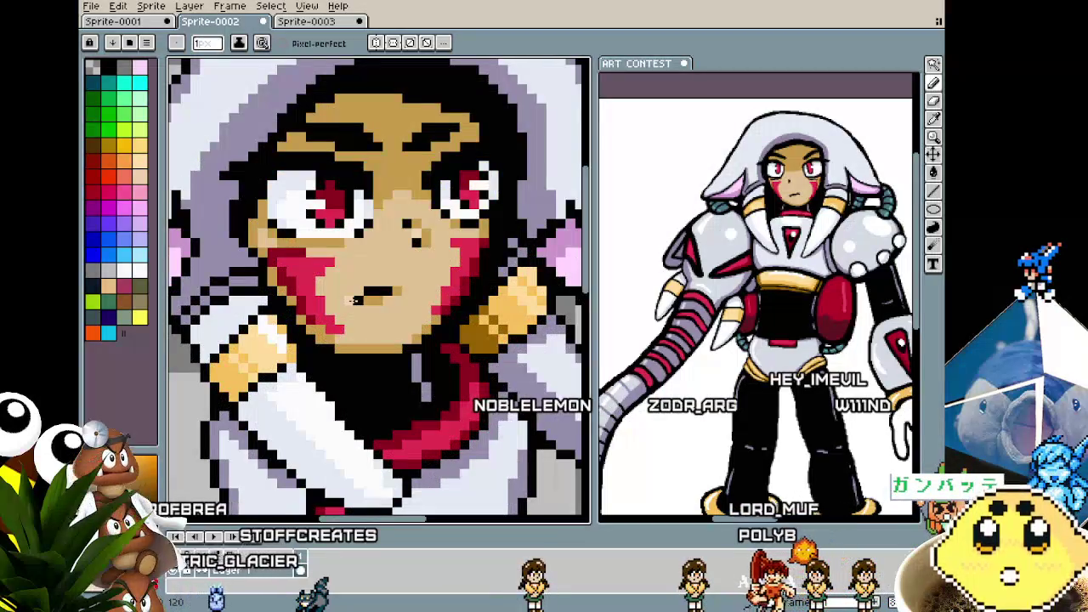
pyautogui.scroll(-2, 346, 307)
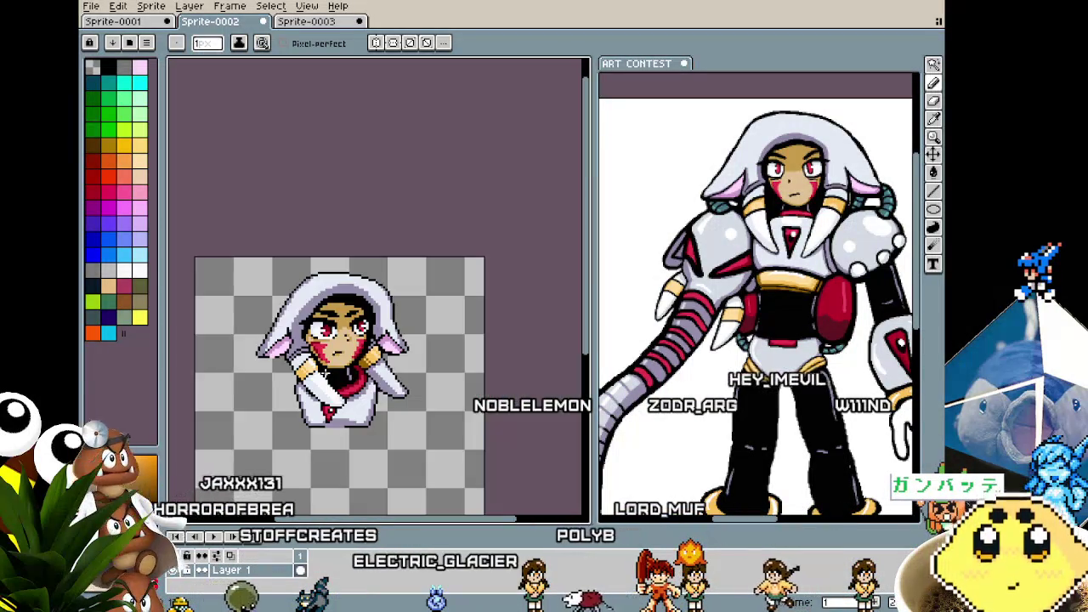
pyautogui.scroll(2, 324, 373)
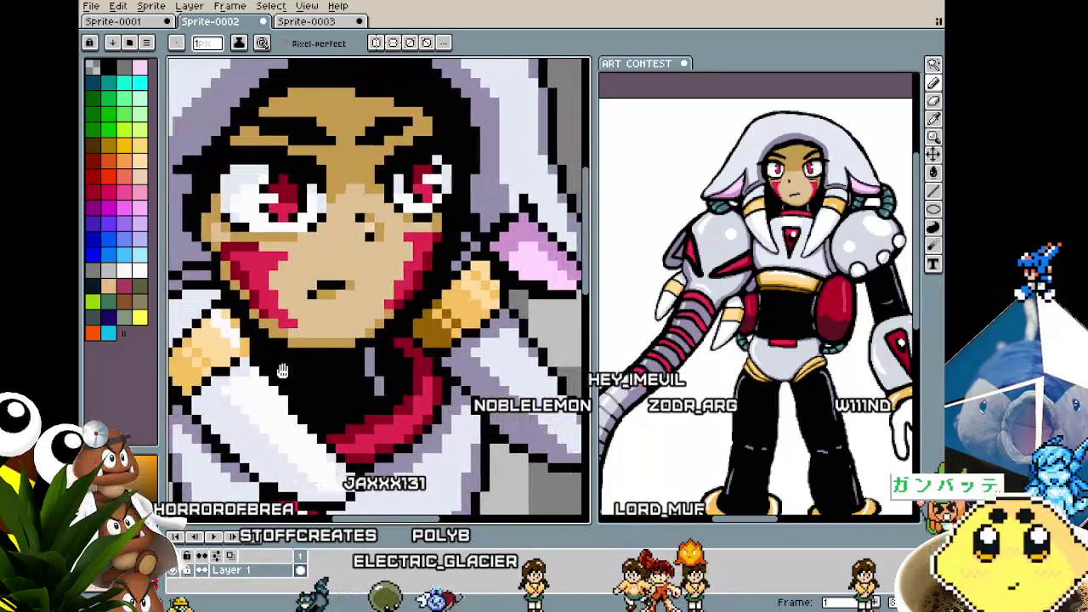
pyautogui.scroll(-1, 278, 351)
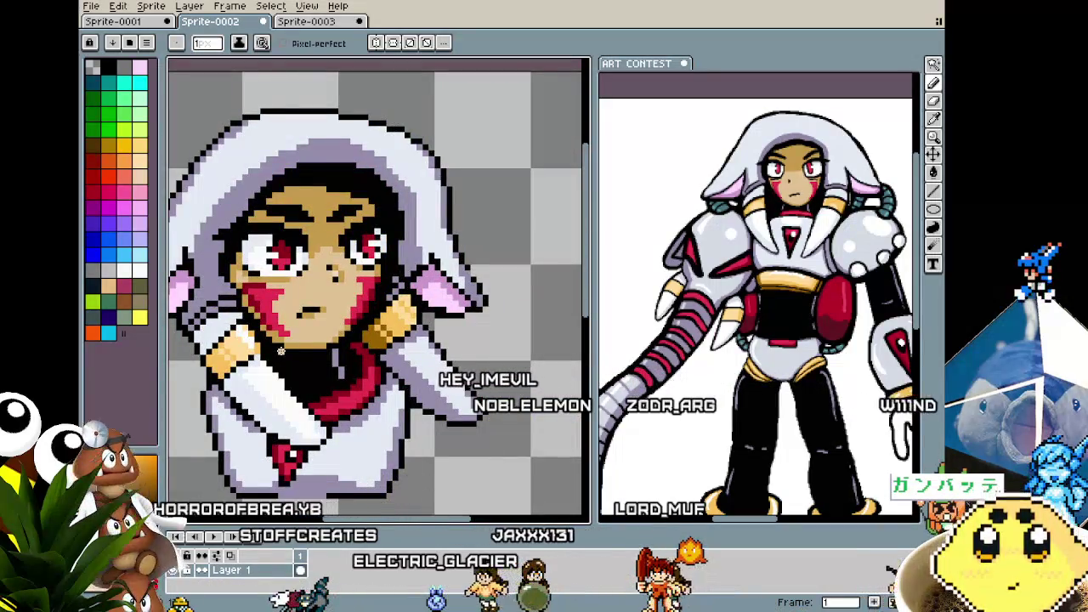
pyautogui.scroll(1, 282, 349)
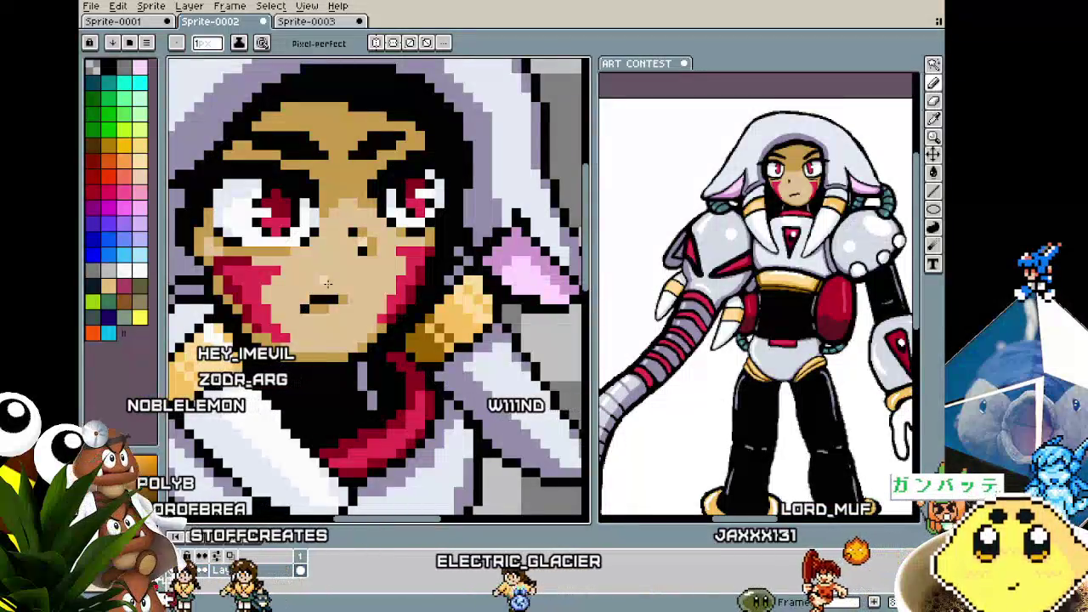
pyautogui.scroll(-1, 294, 410)
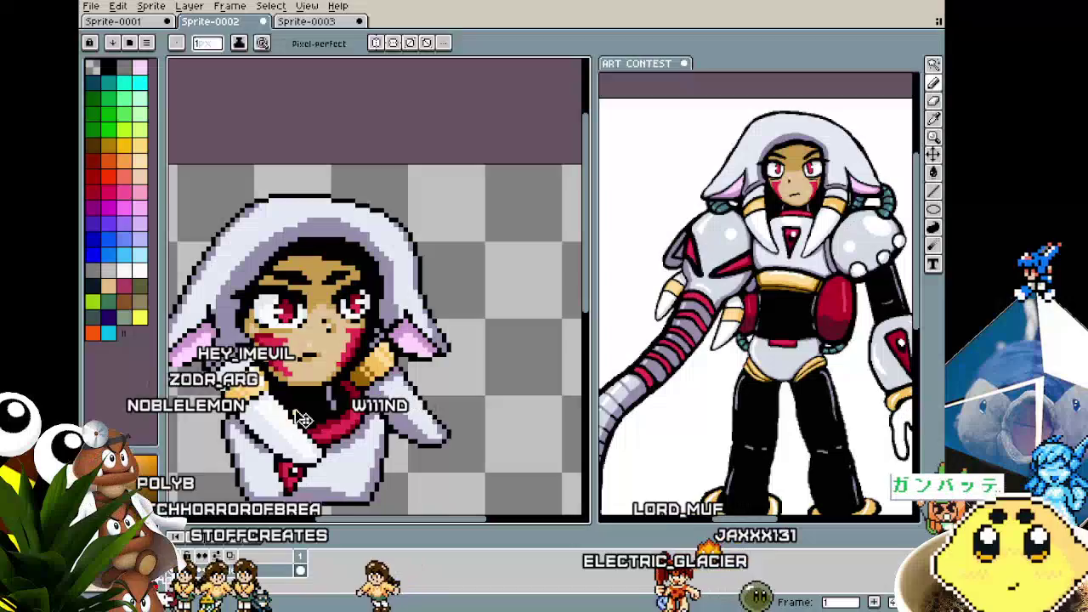
pyautogui.scroll(1, 309, 336)
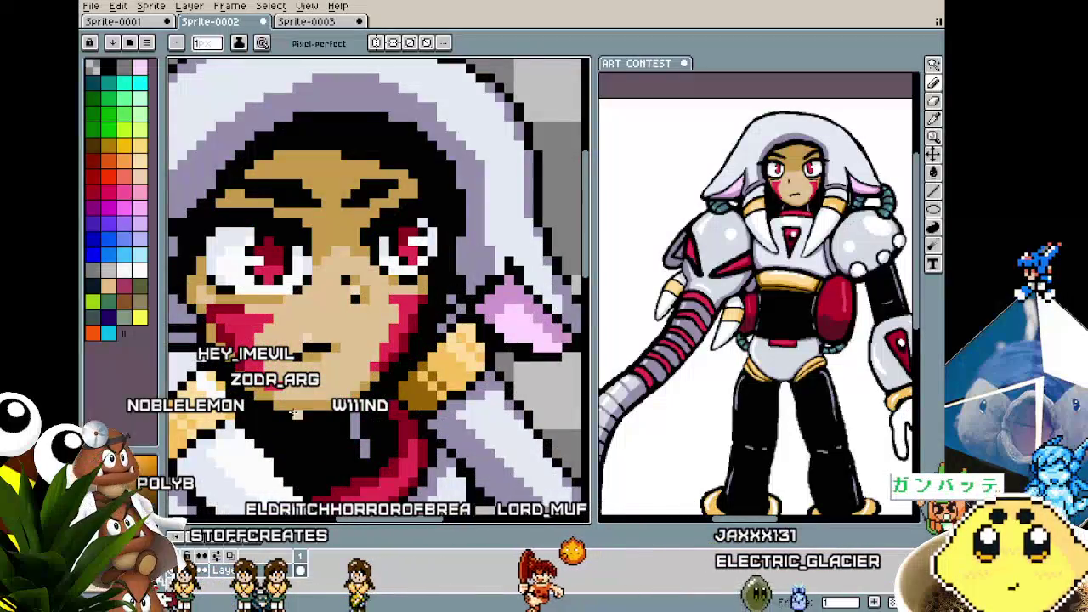
pyautogui.scroll(-1, 293, 413)
pyautogui.scroll(-1, 289, 378)
pyautogui.scroll(1, 289, 438)
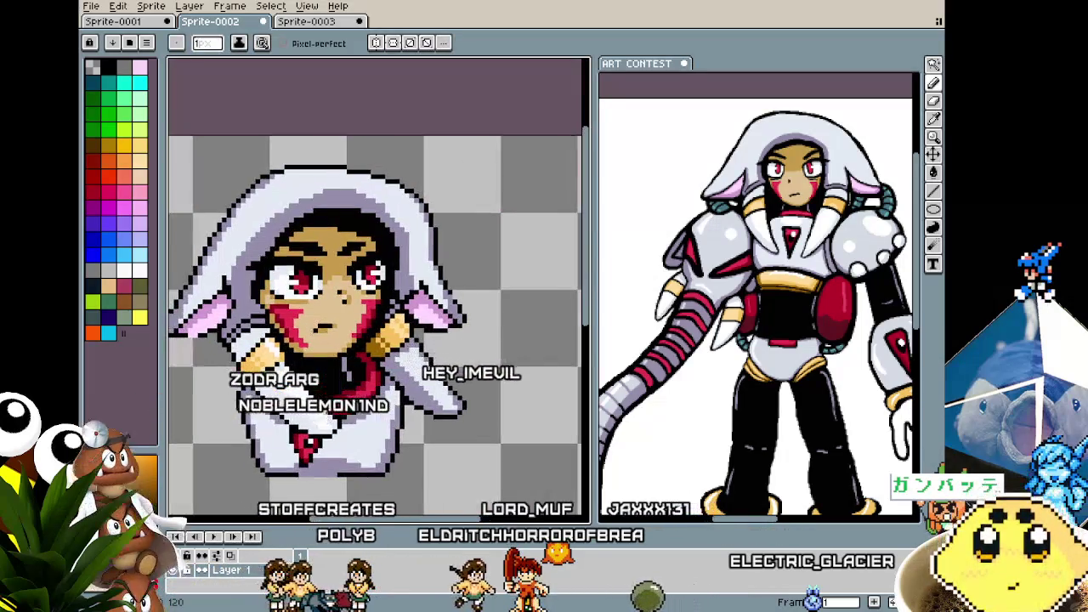
pyautogui.scroll(1, 340, 373)
pyautogui.scroll(-1, 339, 373)
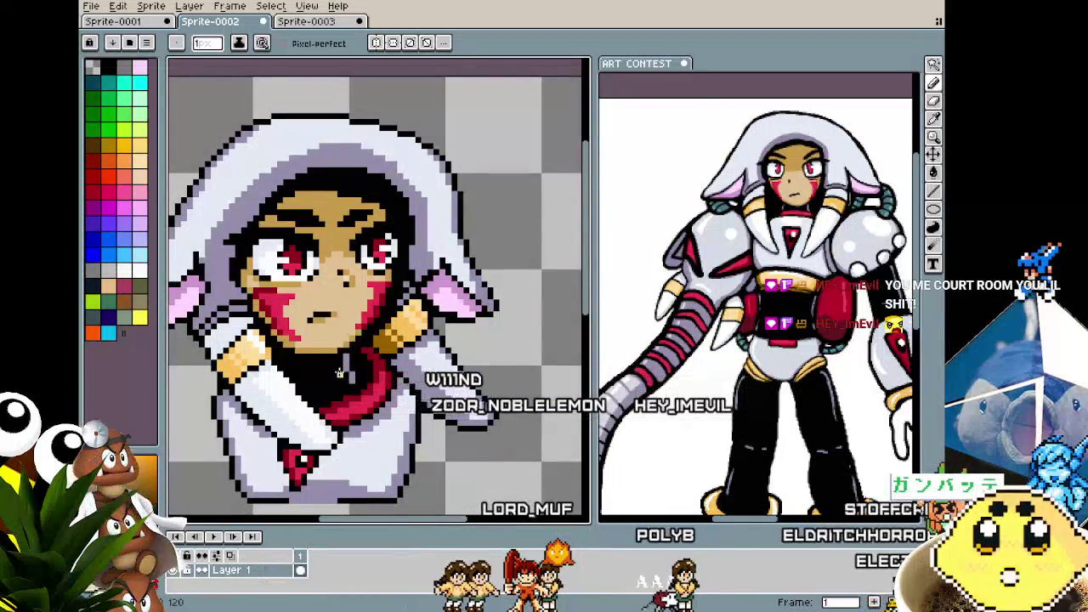
pyautogui.scroll(2, 289, 323)
pyautogui.scroll(1, 263, 289)
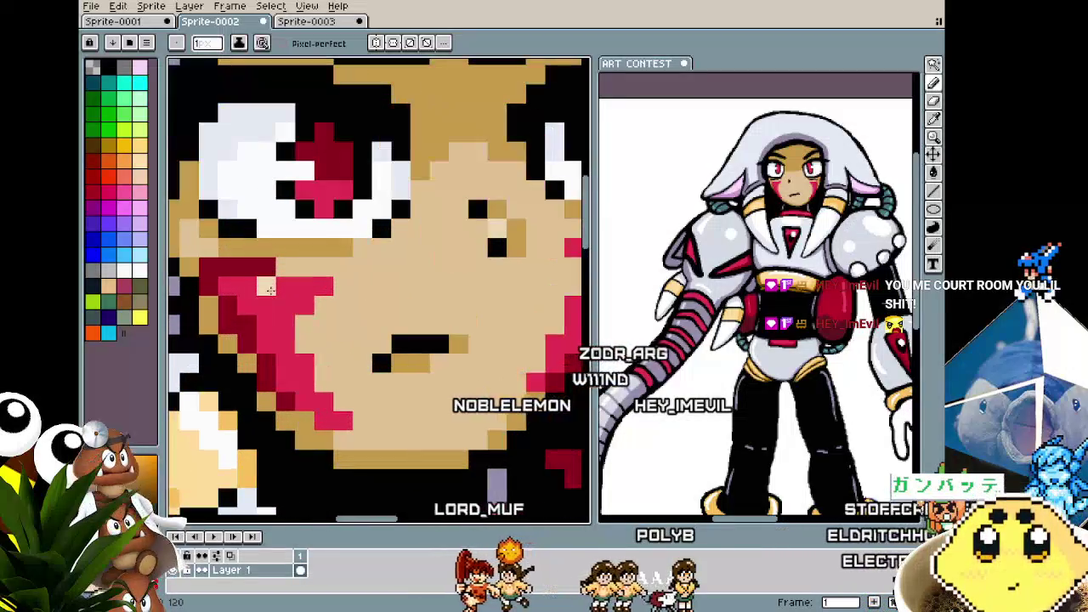
pyautogui.press('i')
pyautogui.press('b')
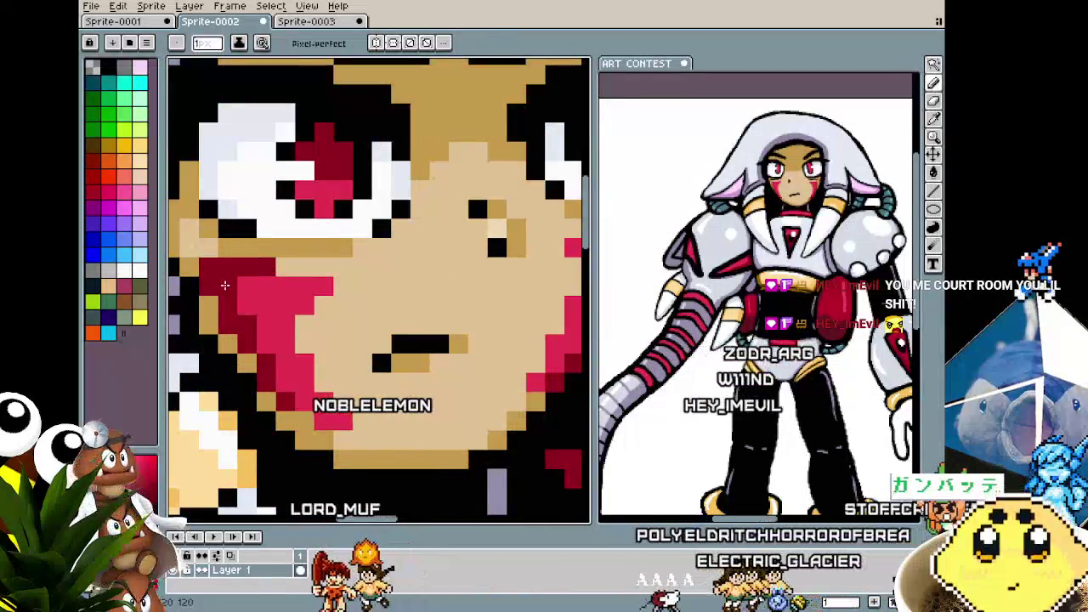
pyautogui.scroll(-4, 242, 267)
pyautogui.scroll(-1, 232, 357)
pyautogui.scroll(2, 255, 323)
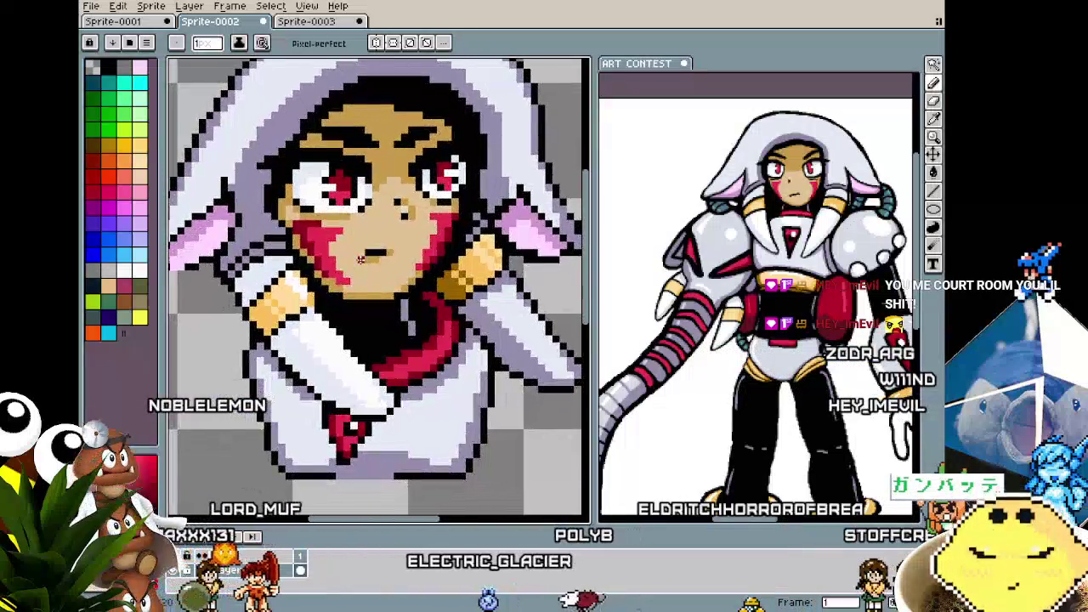
pyautogui.scroll(-1, 328, 279)
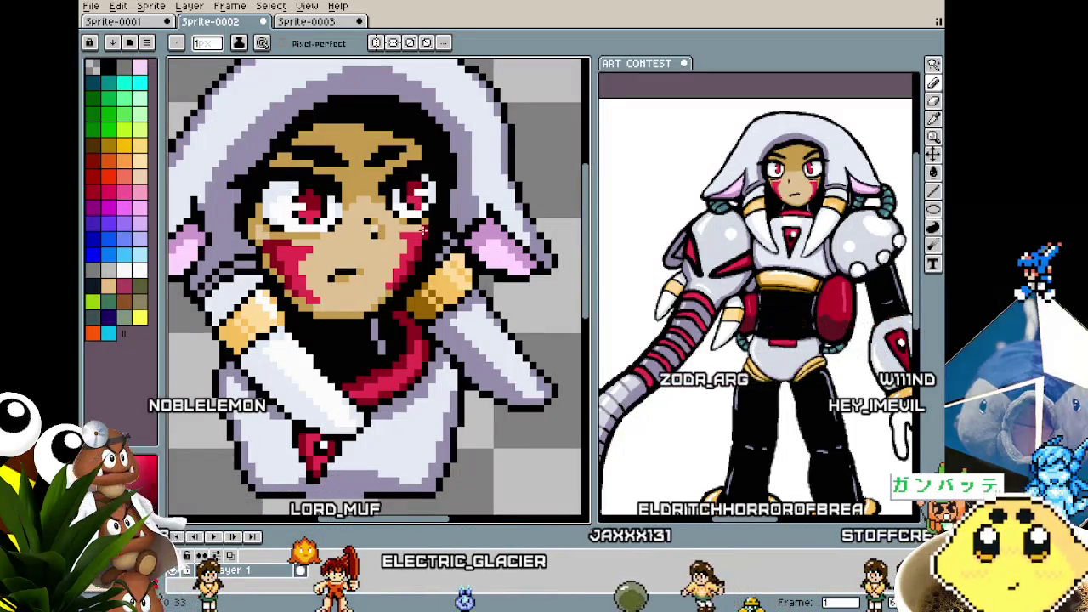
pyautogui.scroll(-1, 423, 229)
pyautogui.scroll(-1, 374, 378)
pyautogui.scroll(2, 407, 246)
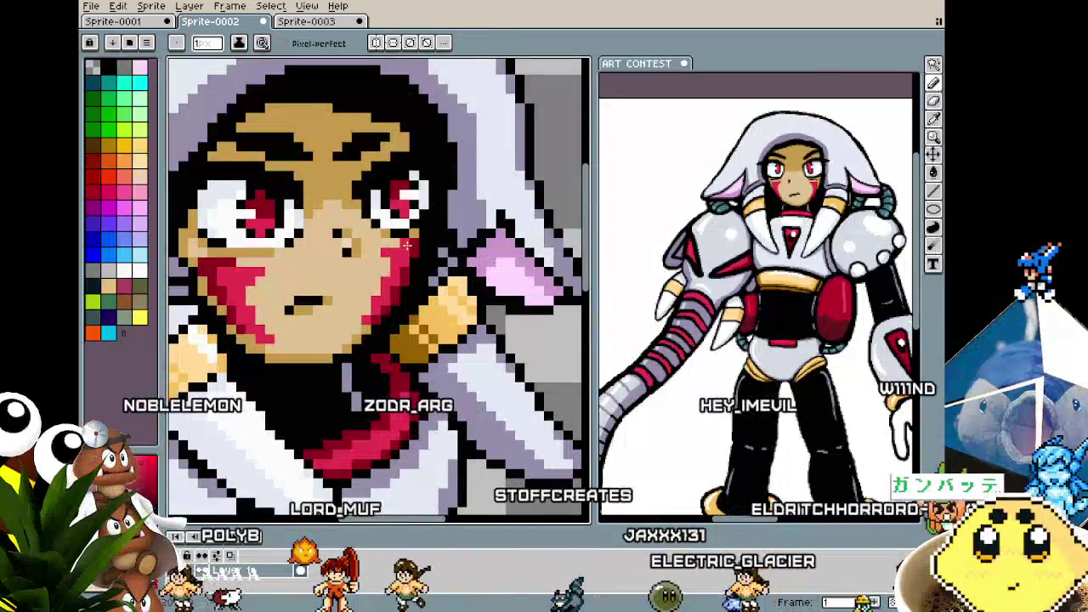
pyautogui.scroll(-2, 407, 245)
pyautogui.scroll(-1, 374, 298)
pyautogui.scroll(-1, 361, 340)
pyautogui.scroll(2, 359, 347)
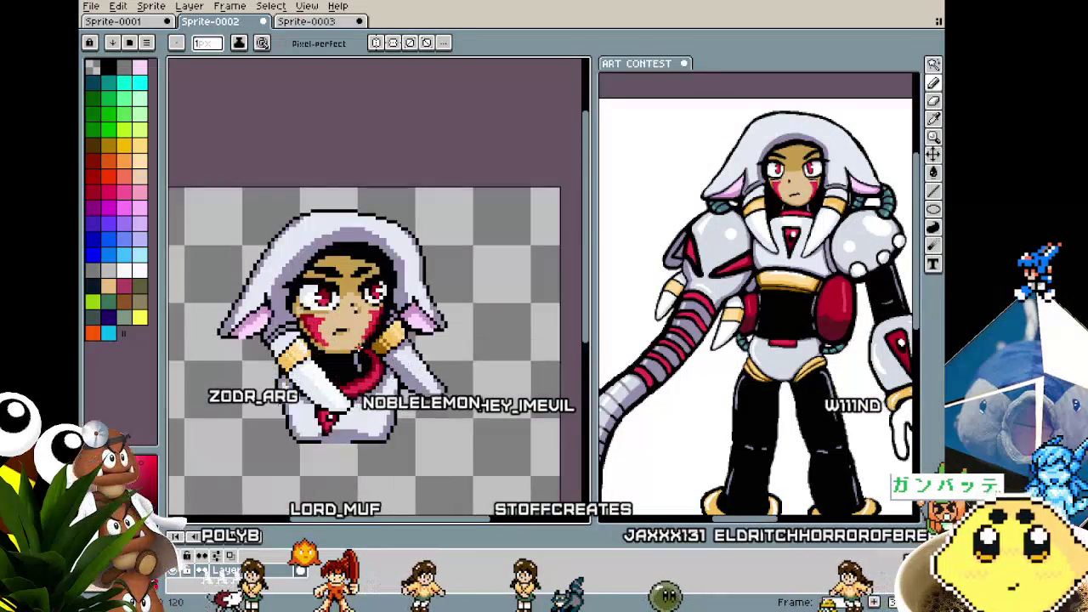
pyautogui.scroll(2, 359, 347)
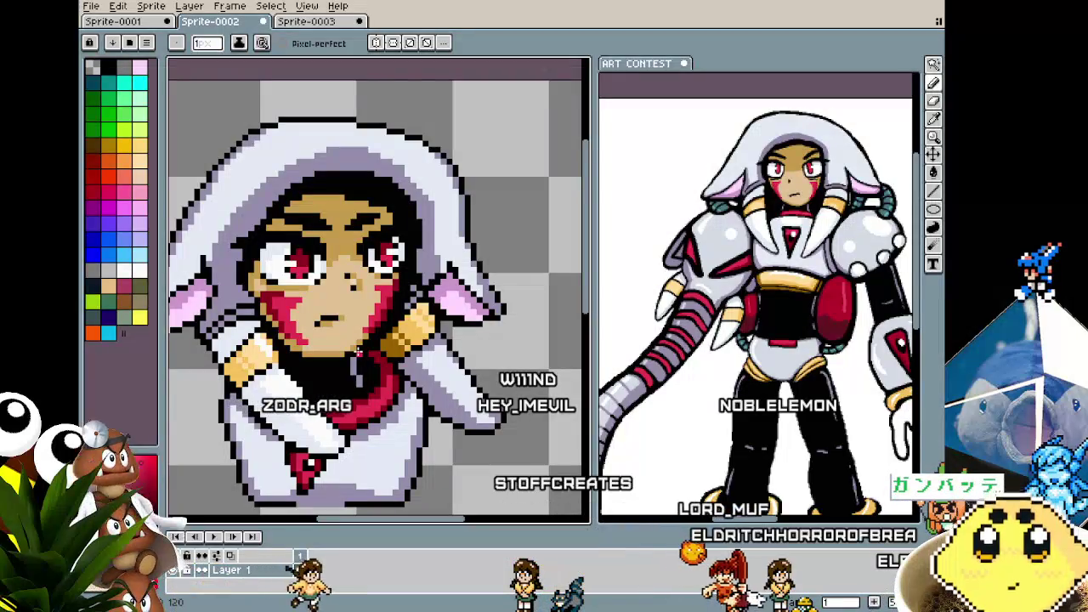
pyautogui.scroll(1, 359, 351)
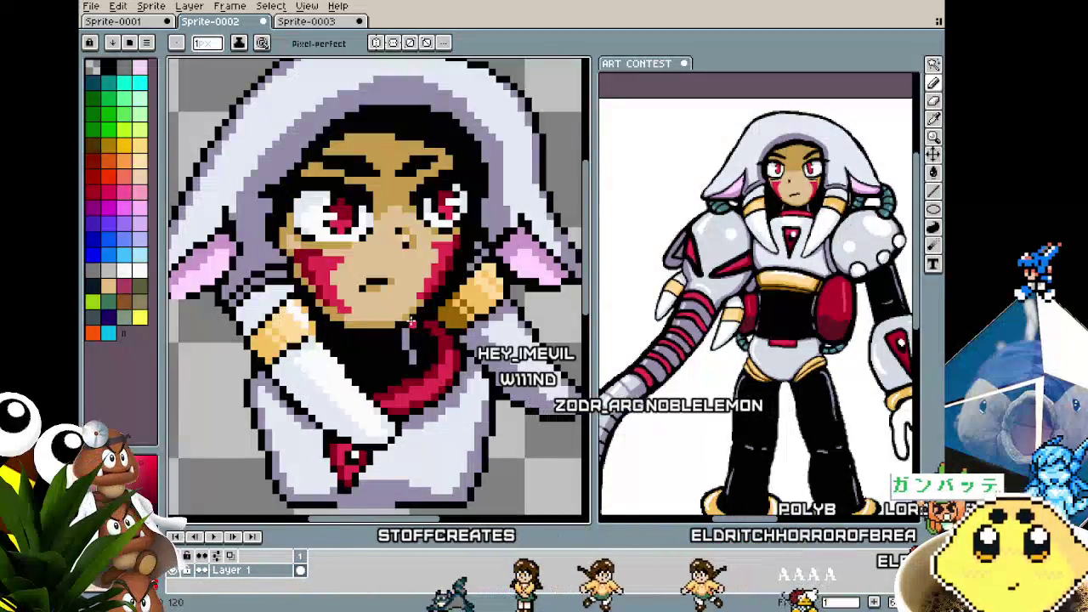
pyautogui.scroll(-2, 442, 297)
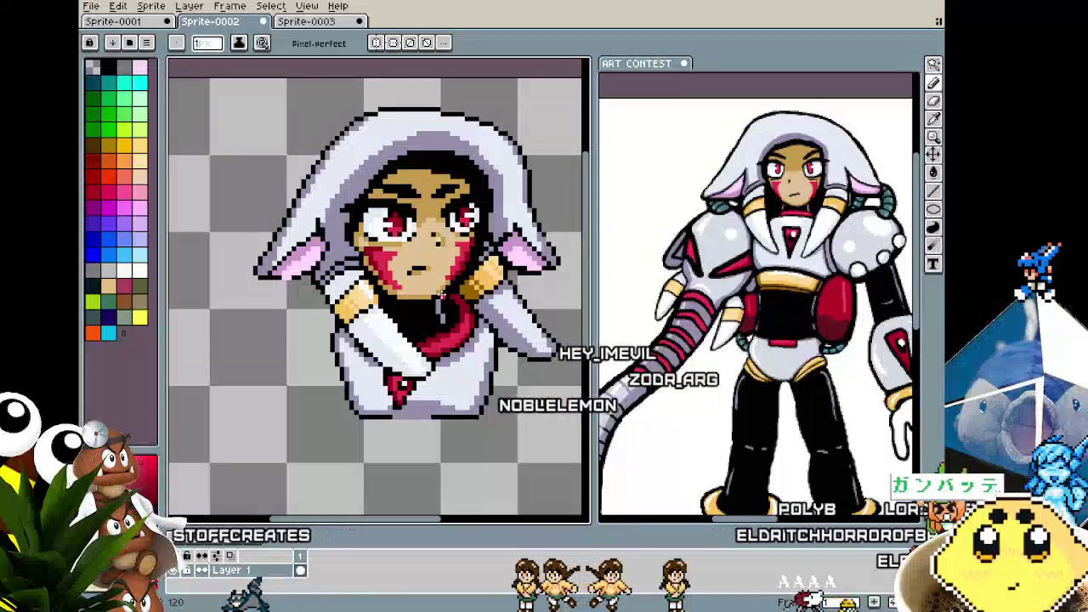
pyautogui.moveTo(441, 290); pyautogui.dragTo(387, 307)
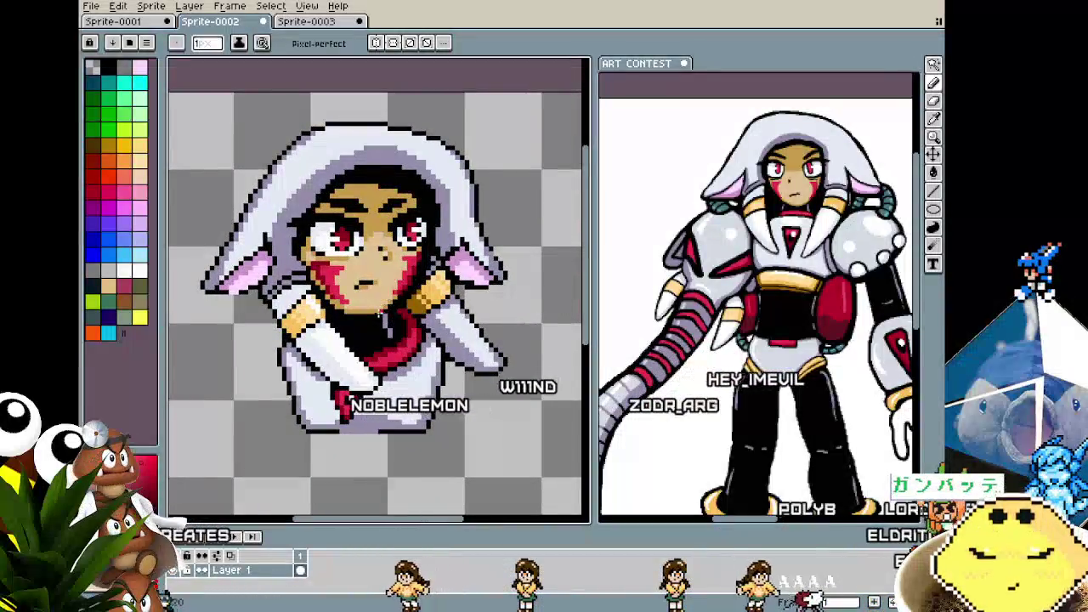
pyautogui.scroll(1, 380, 313)
pyautogui.scroll(1, 374, 264)
pyautogui.scroll(-2, 372, 257)
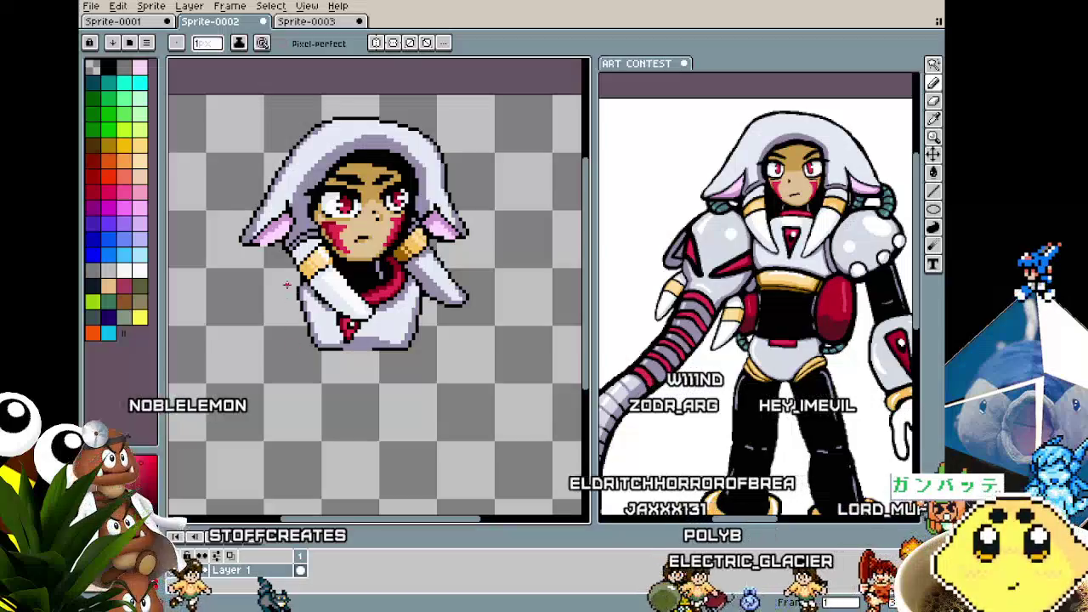
pyautogui.scroll(3, 321, 197)
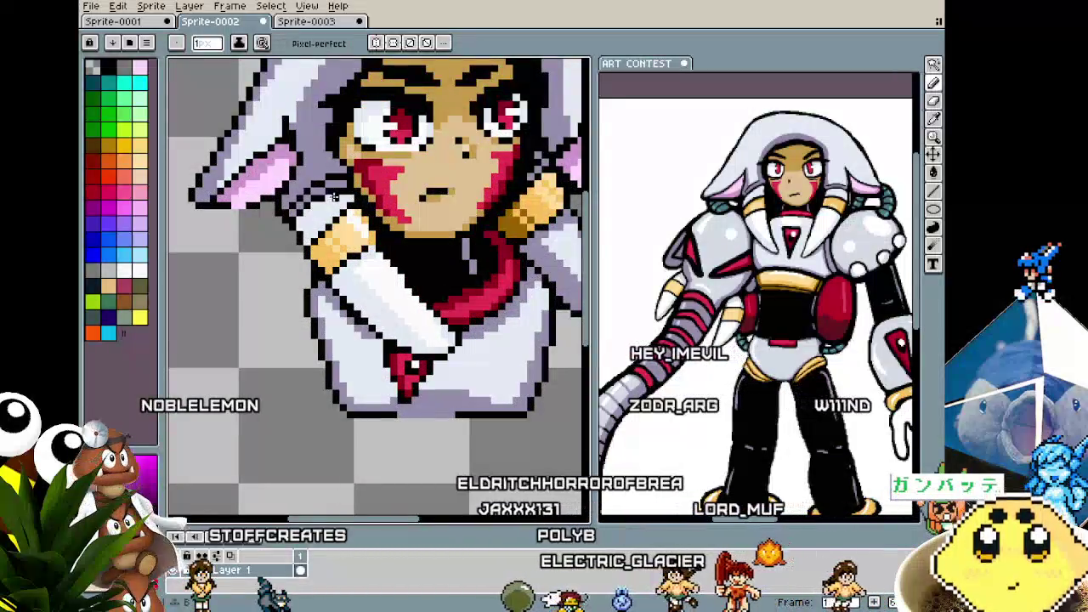
pyautogui.press('b')
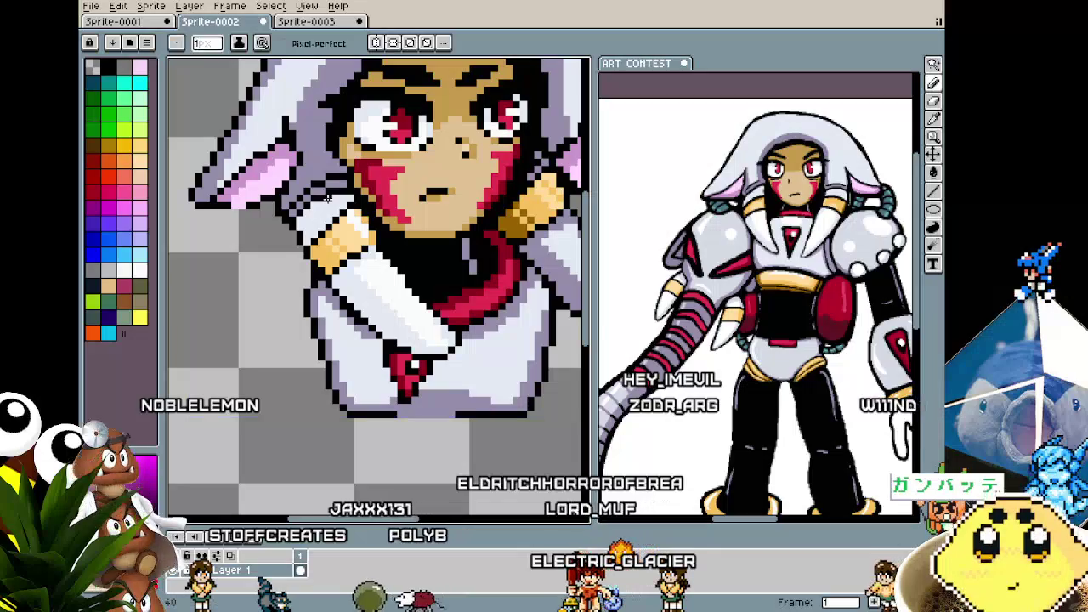
# - Zoom around the finished bust to inspect it, briefly switching to the Move tool
pyautogui.scroll(-3, 320, 202)
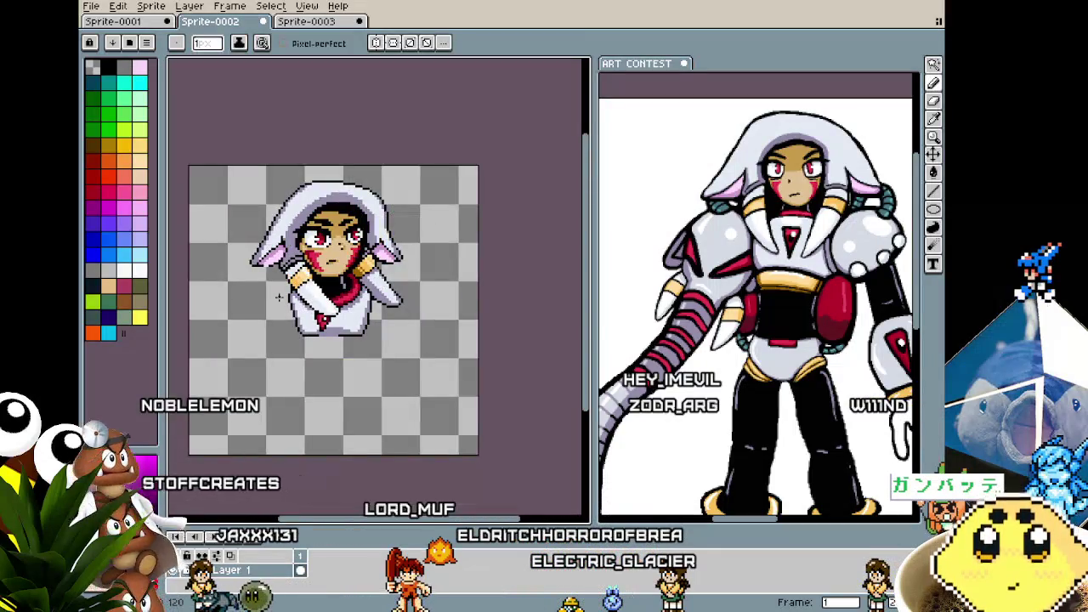
pyautogui.scroll(3, 306, 229)
pyautogui.scroll(1, 292, 258)
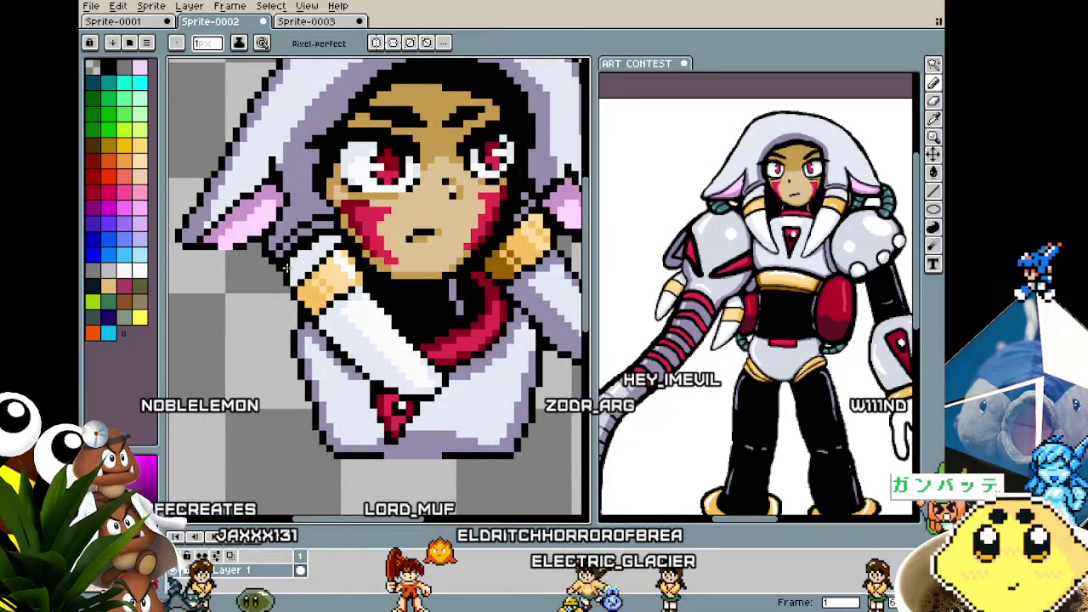
pyautogui.scroll(-1, 258, 325)
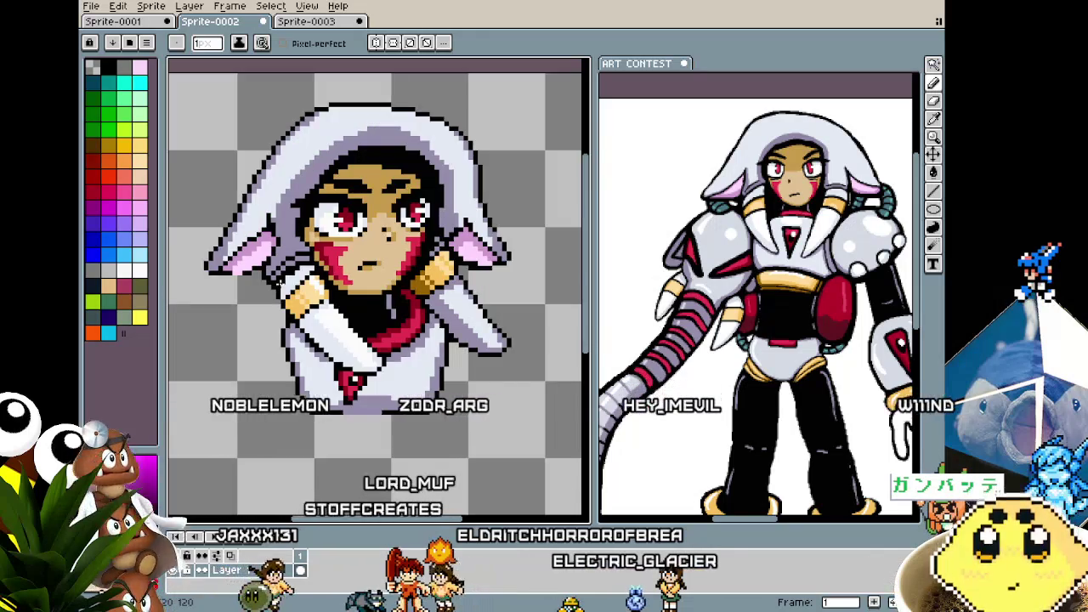
pyautogui.scroll(-1, 260, 316)
pyautogui.scroll(2, 261, 312)
pyautogui.scroll(-2, 268, 306)
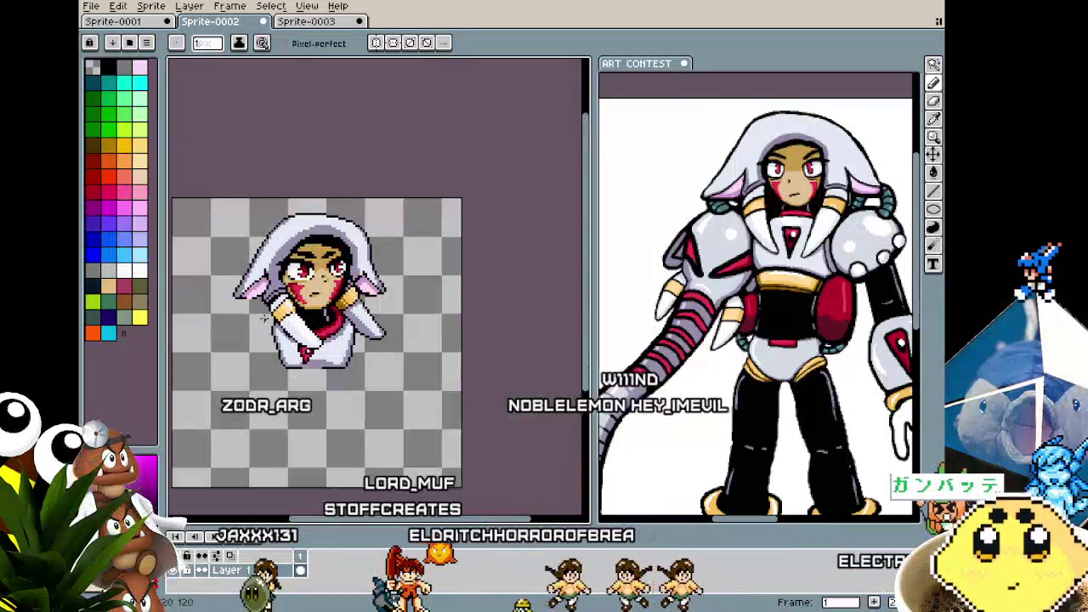
pyautogui.scroll(1, 265, 314)
pyautogui.scroll(1, 263, 319)
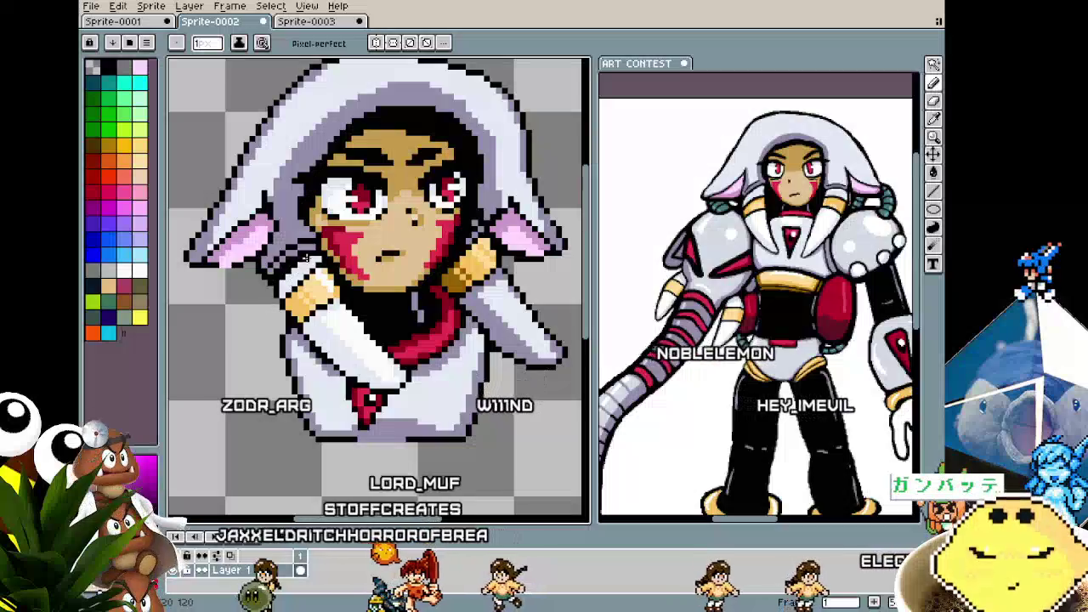
pyautogui.scroll(-2, 317, 255)
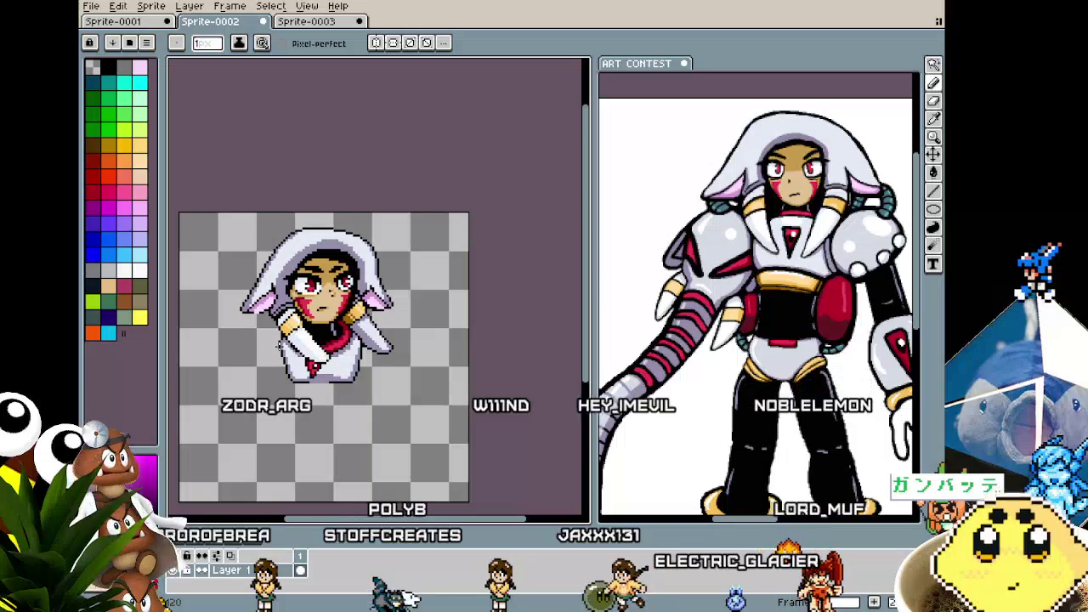
pyautogui.press('v')
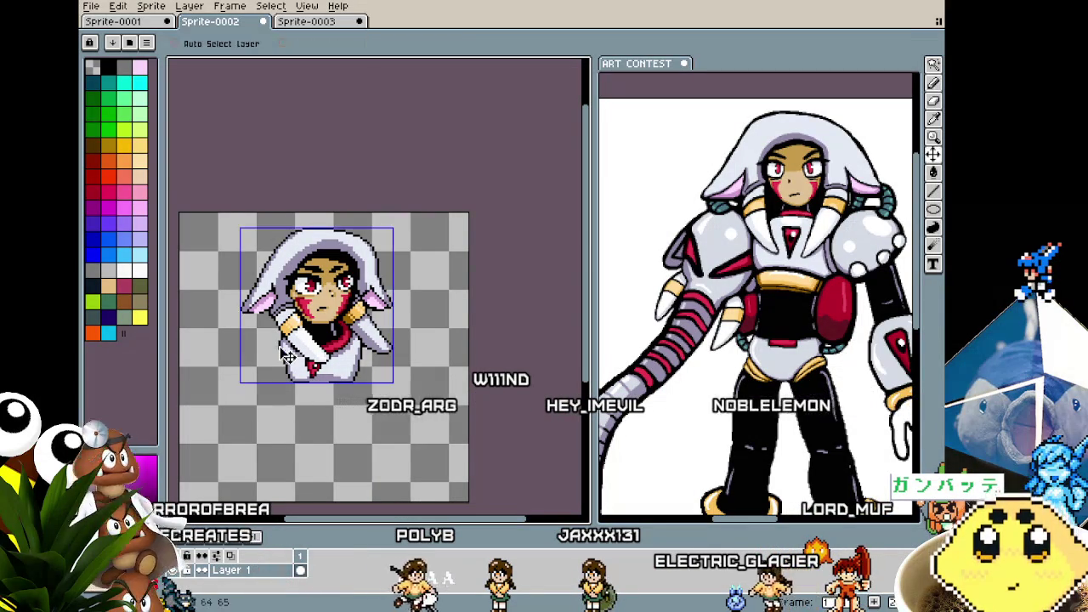
pyautogui.scroll(1, 287, 356)
pyautogui.scroll(1, 306, 332)
pyautogui.press('b')
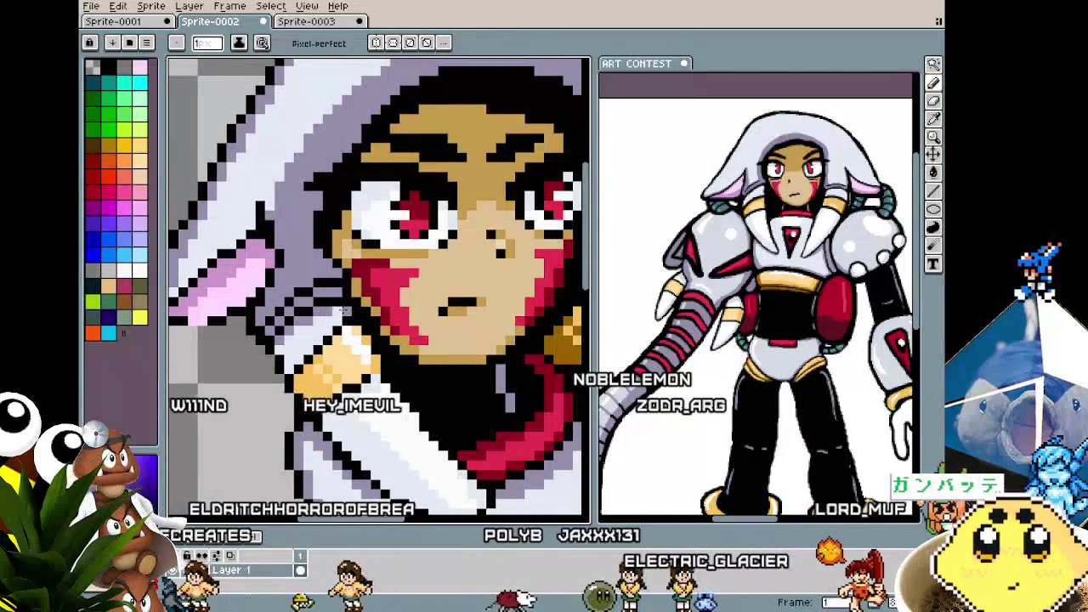
# - Sample colours from the sprite for final pixel touch-ups while zooming in and out
pyautogui.scroll(-3, 299, 319)
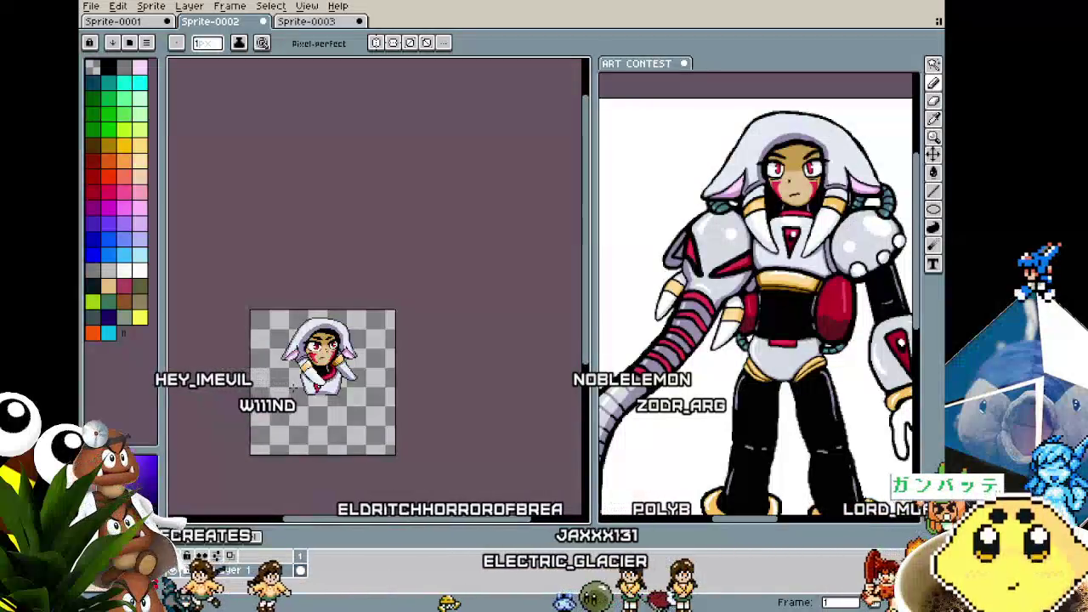
pyautogui.scroll(1, 294, 389)
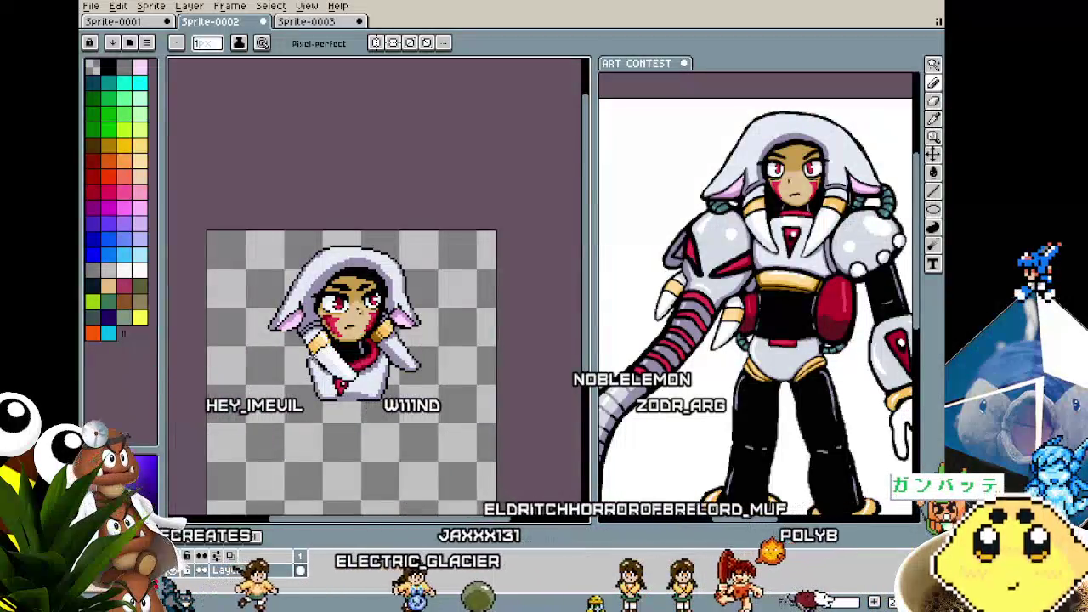
pyautogui.scroll(1, 297, 349)
pyautogui.press('i')
pyautogui.scroll(1, 500, 290)
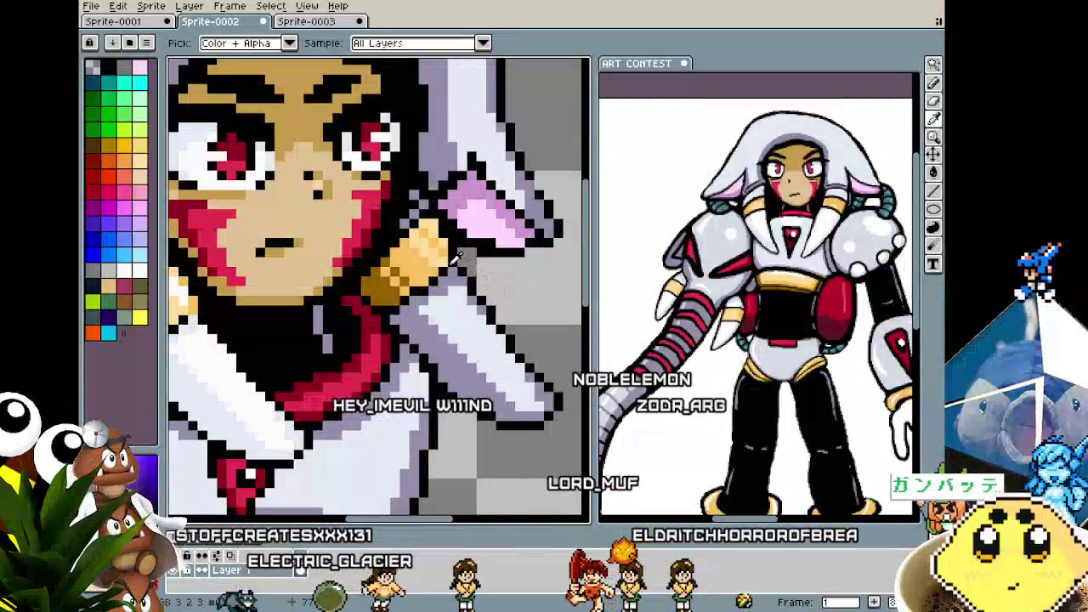
pyautogui.press('b')
pyautogui.scroll(-3, 431, 290)
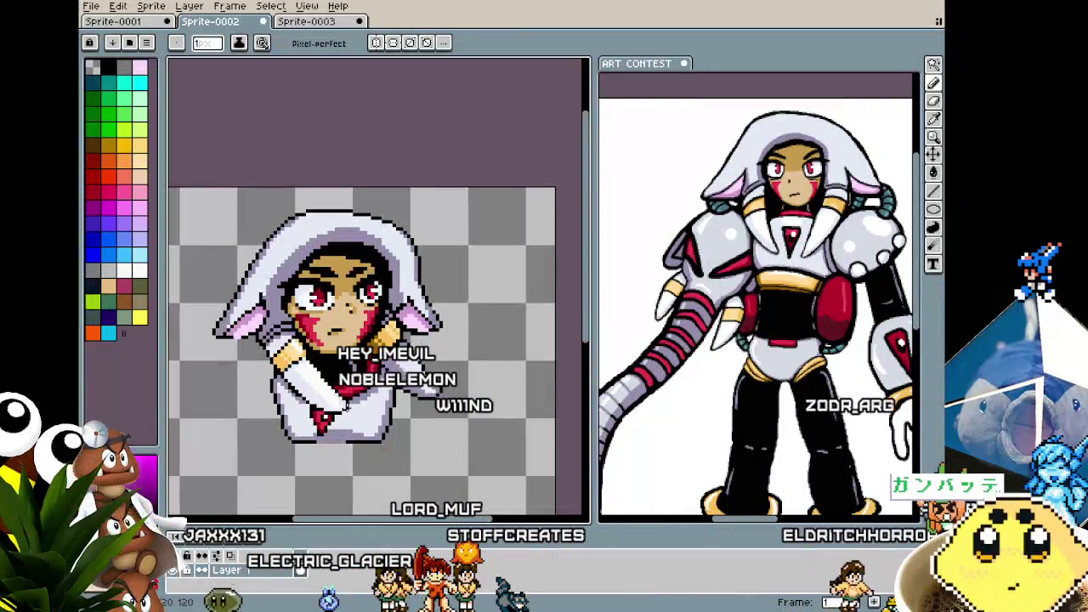
pyautogui.scroll(1, 403, 330)
pyautogui.scroll(1, 403, 329)
pyautogui.press('i')
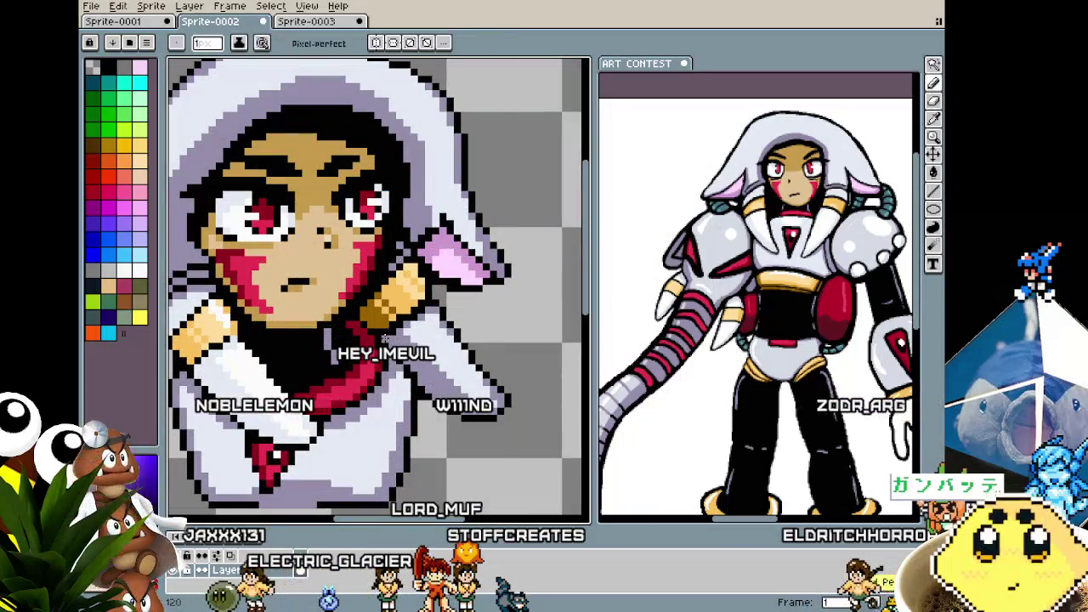
pyautogui.scroll(-2, 357, 394)
pyautogui.scroll(-2, 355, 393)
pyautogui.scroll(1, 366, 393)
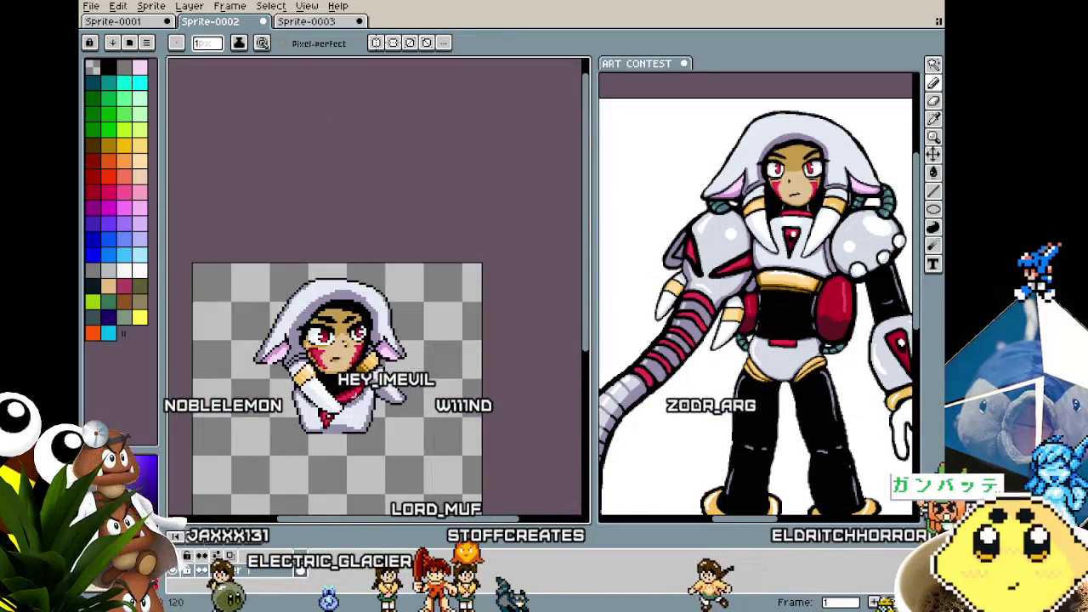
pyautogui.scroll(1, 383, 391)
pyautogui.scroll(2, 407, 361)
pyautogui.scroll(-3, 410, 399)
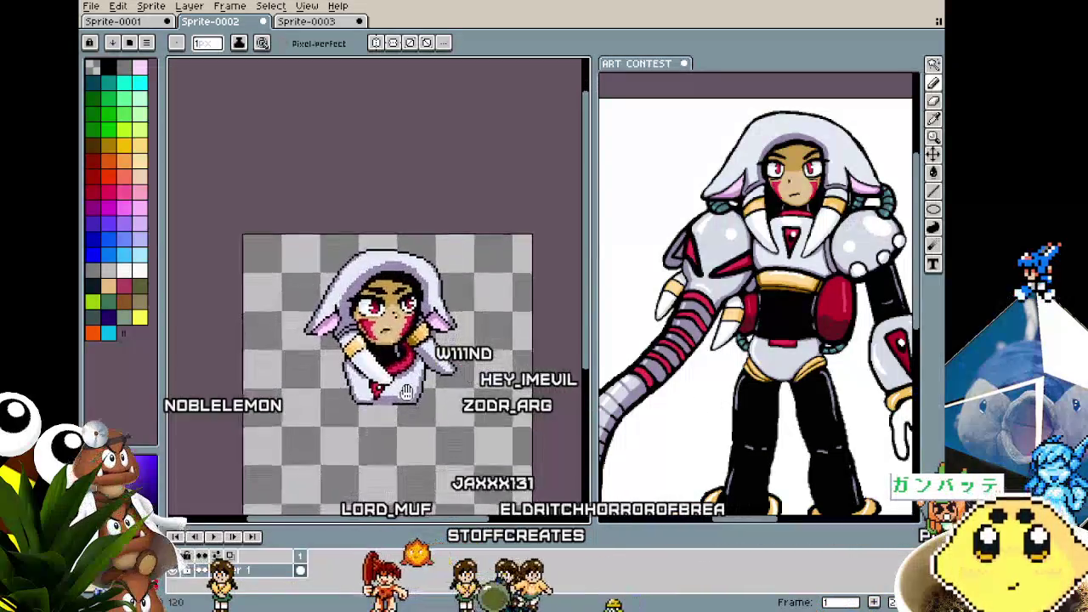
pyautogui.scroll(1, 409, 399)
pyautogui.scroll(1, 410, 399)
# - Magic-wand select the transparent background around the hooded bust
pyautogui.moveTo(410, 400); pyautogui.dragTo(434, 393)
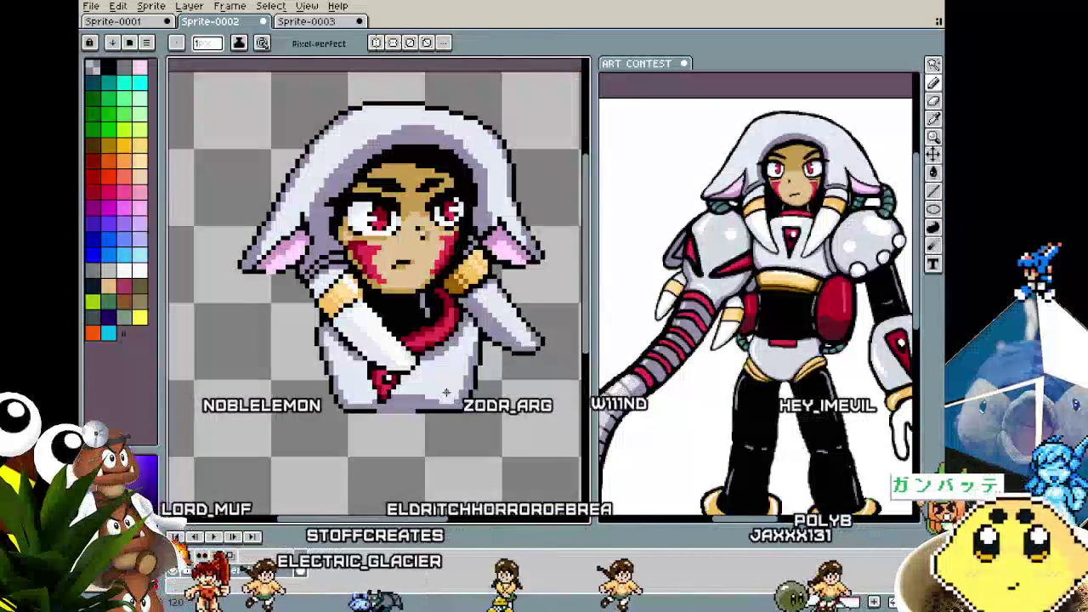
pyautogui.scroll(-2, 425, 383)
pyautogui.scroll(1, 421, 374)
pyautogui.scroll(-1, 413, 360)
pyautogui.press('w')
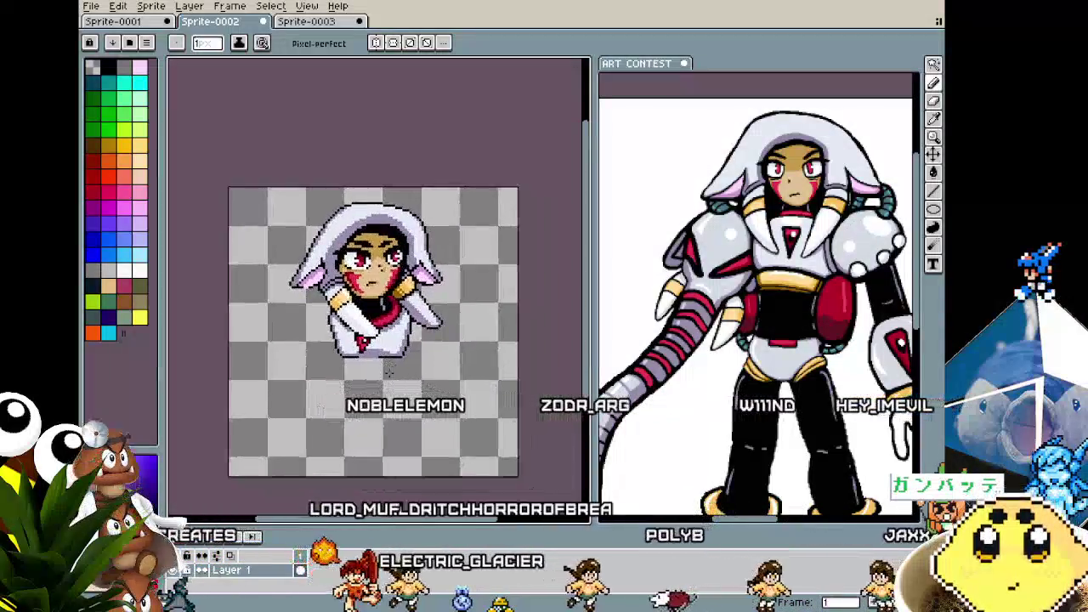
pyautogui.click(425, 384)
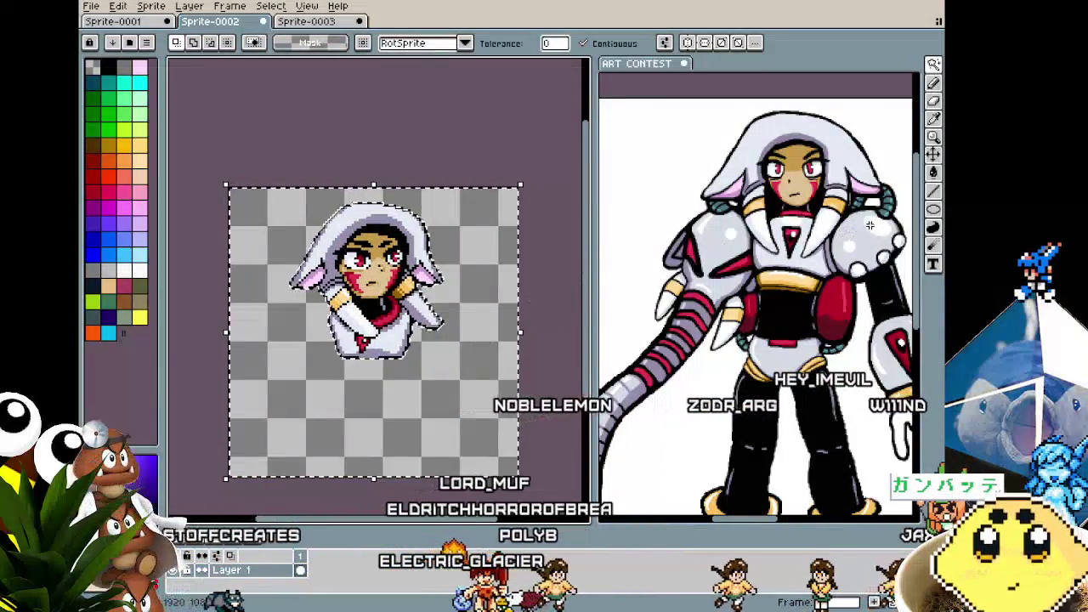
pyautogui.hotkey('shift', 'u')
pyautogui.scroll(2, 570, 342)
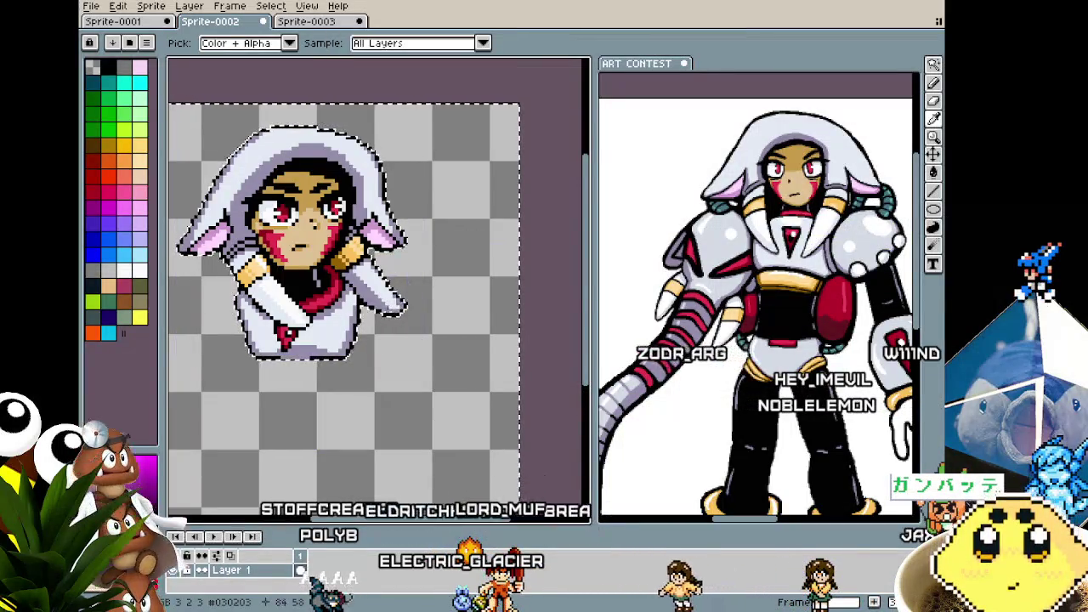
pyautogui.press('b')
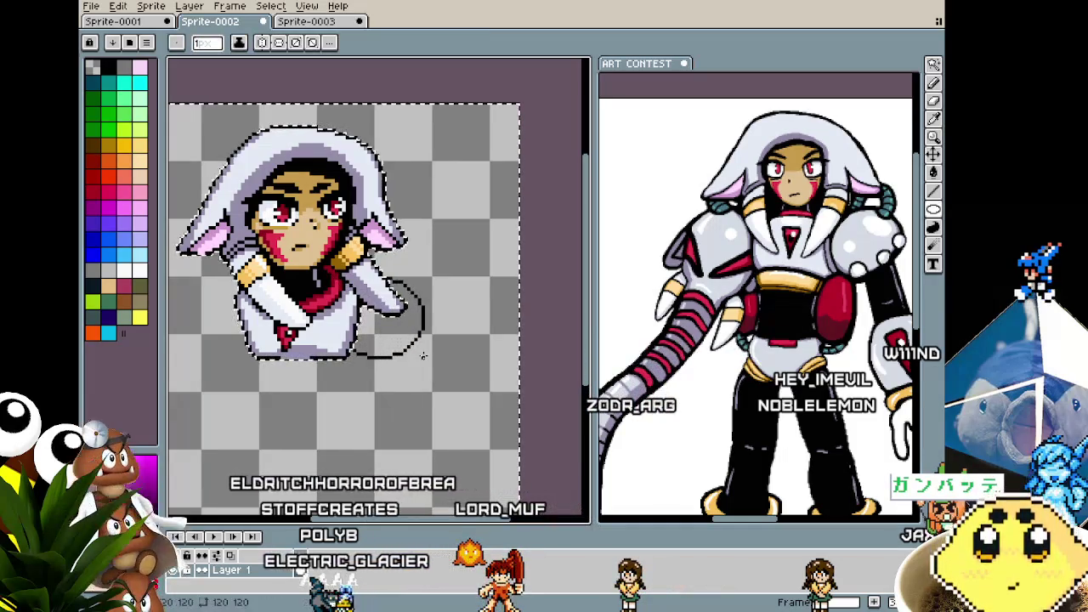
pyautogui.press('g')
pyautogui.click(399, 327)
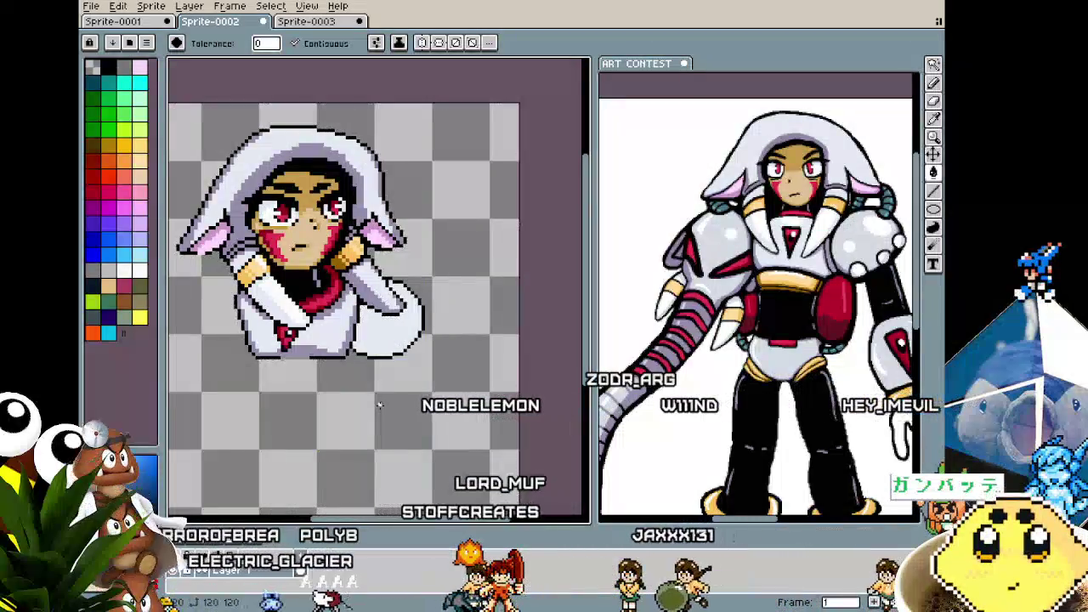
pyautogui.scroll(-2, 380, 405)
pyautogui.scroll(2, 380, 405)
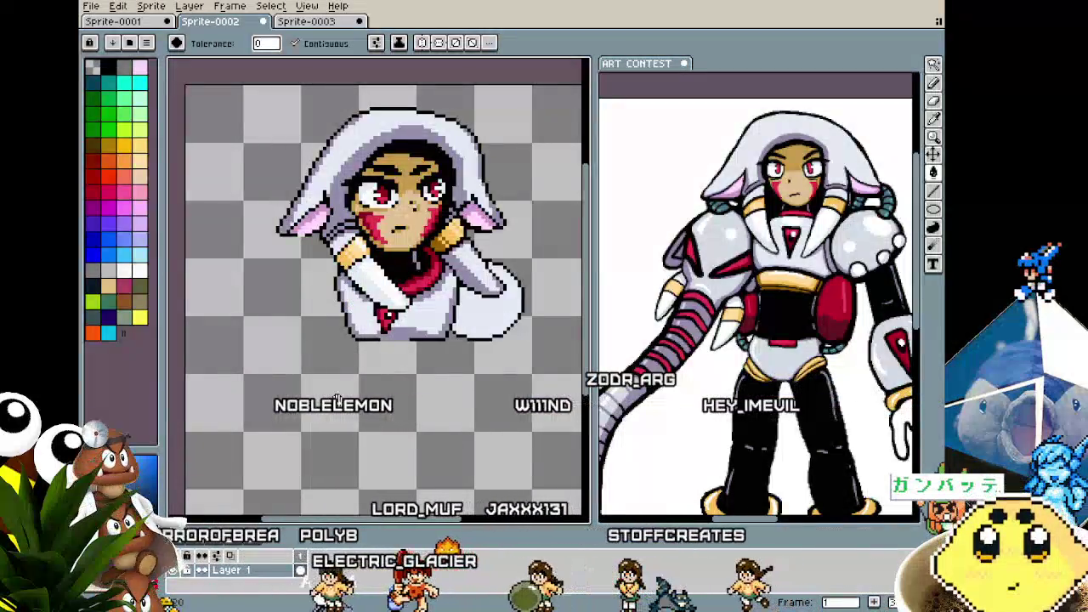
pyautogui.moveTo(338, 397); pyautogui.dragTo(347, 401)
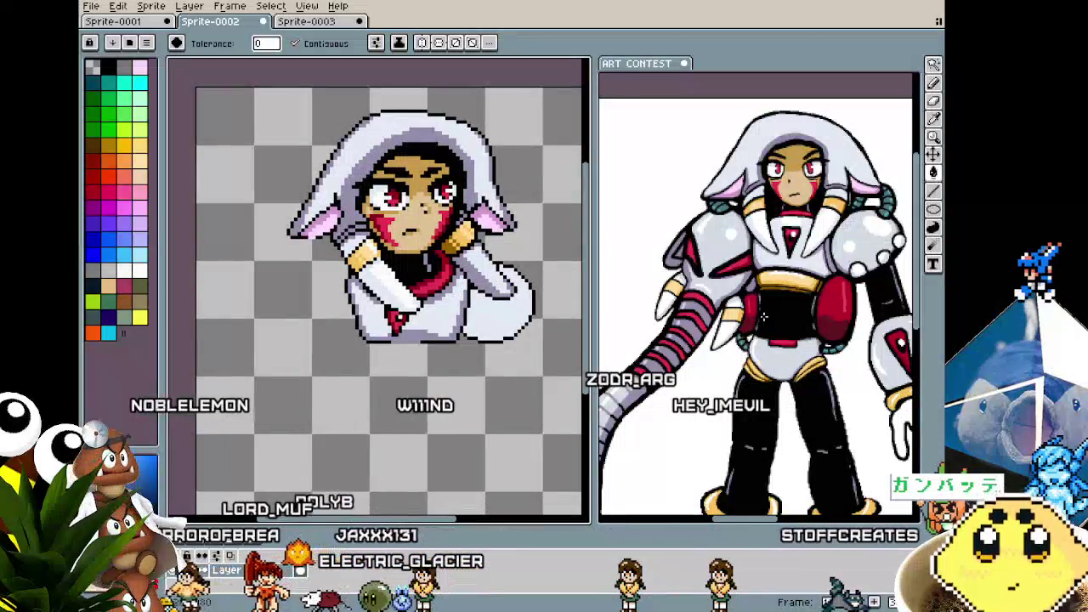
pyautogui.press('m')
pyautogui.hotkey('ctrl', 'a')
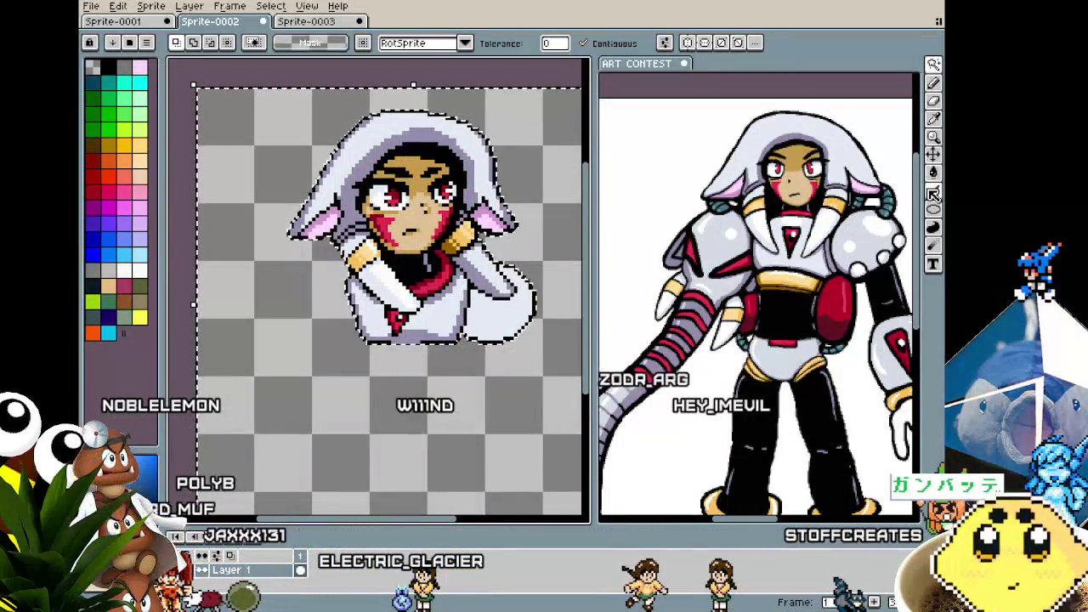
pyautogui.click(932, 172)
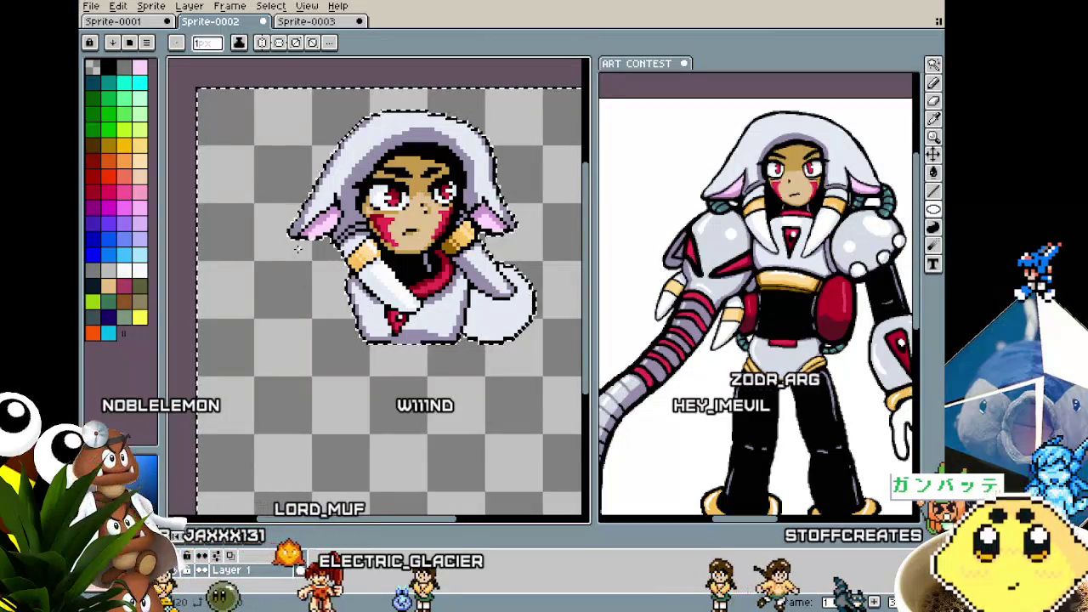
pyautogui.press('i')
pyautogui.scroll(2, 350, 282)
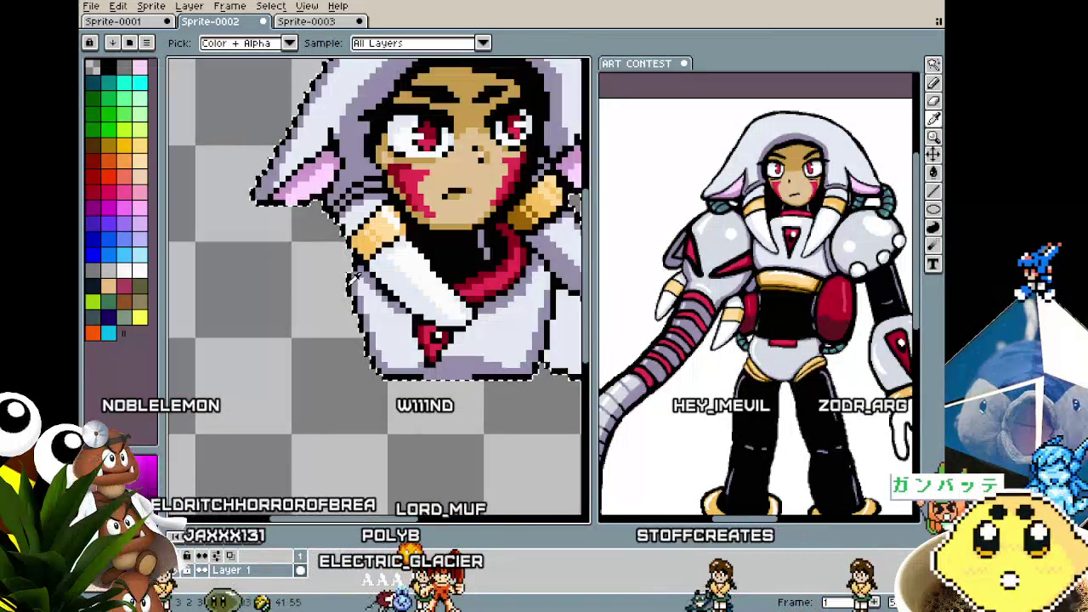
pyautogui.press('b')
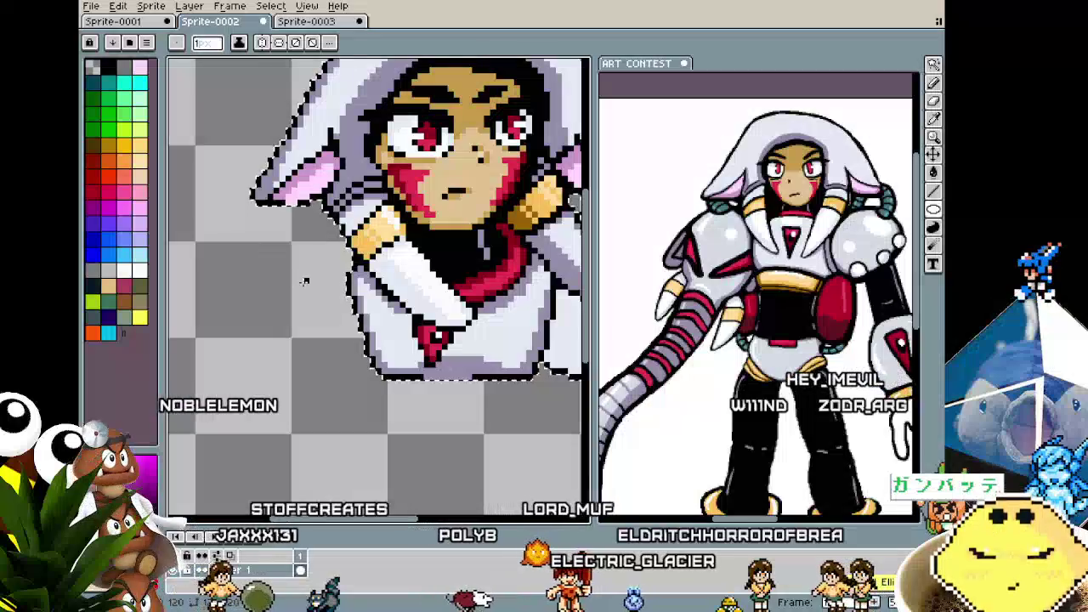
# - Draw a large circle outline below the ear and a small ellipse at its lower left for the shoulder
pyautogui.moveTo(228, 250); pyautogui.dragTo(367, 388)
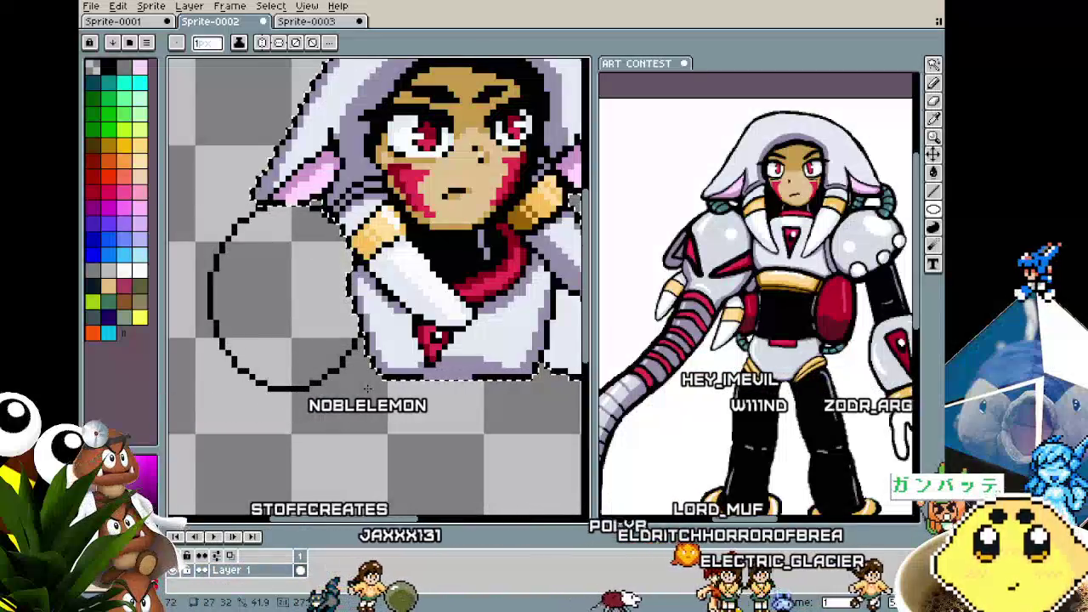
pyautogui.scroll(2, 367, 388)
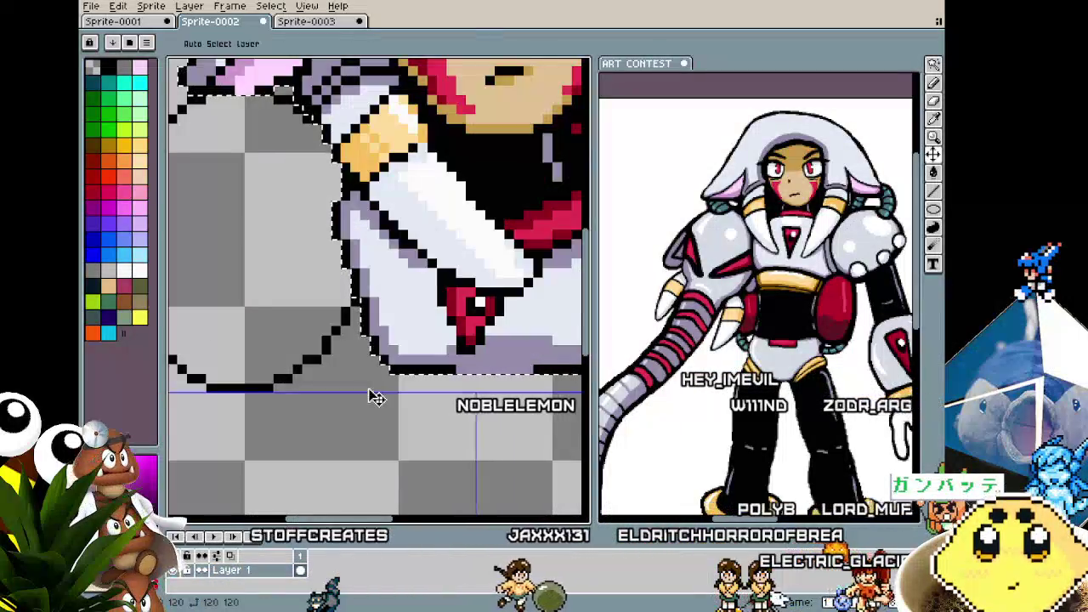
pyautogui.scroll(-2, 367, 389)
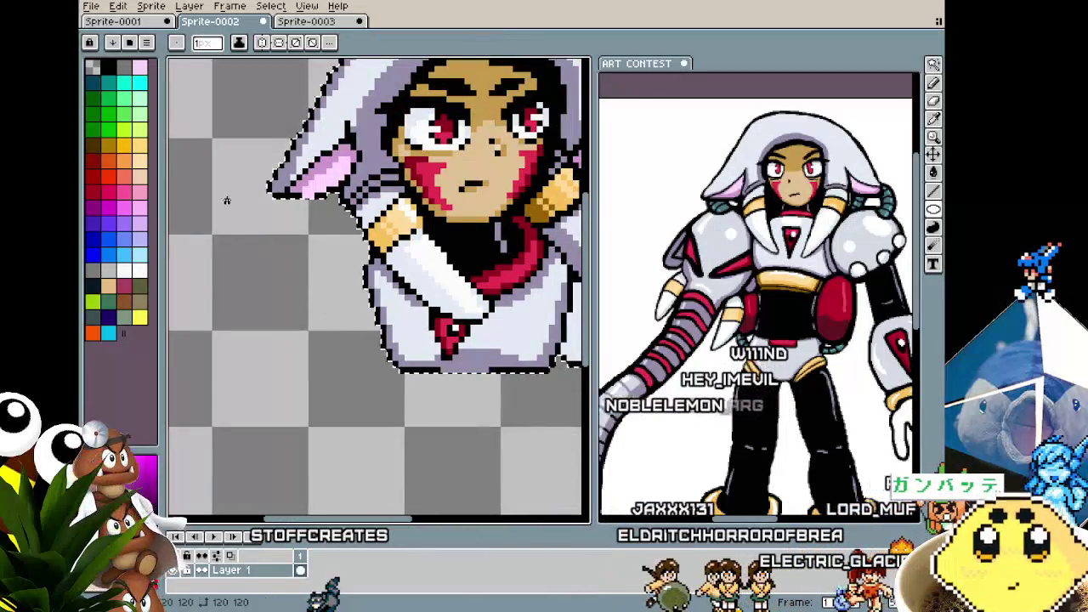
pyautogui.moveTo(226, 205); pyautogui.dragTo(382, 398)
pyautogui.scroll(-3, 398, 395)
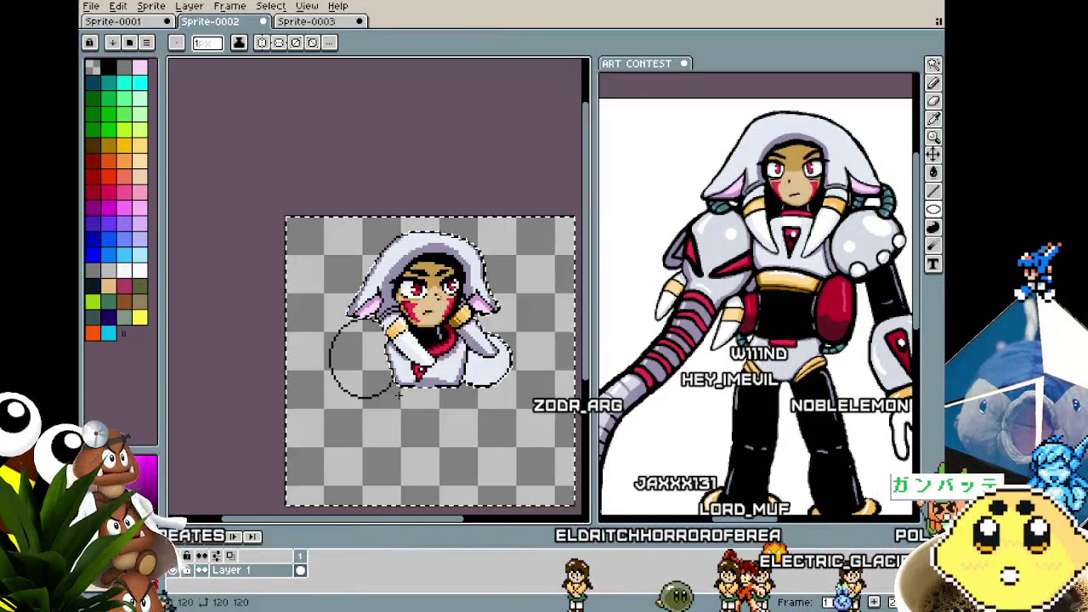
pyautogui.scroll(2, 398, 394)
pyautogui.moveTo(267, 366); pyautogui.dragTo(331, 428)
pyautogui.scroll(-2, 330, 428)
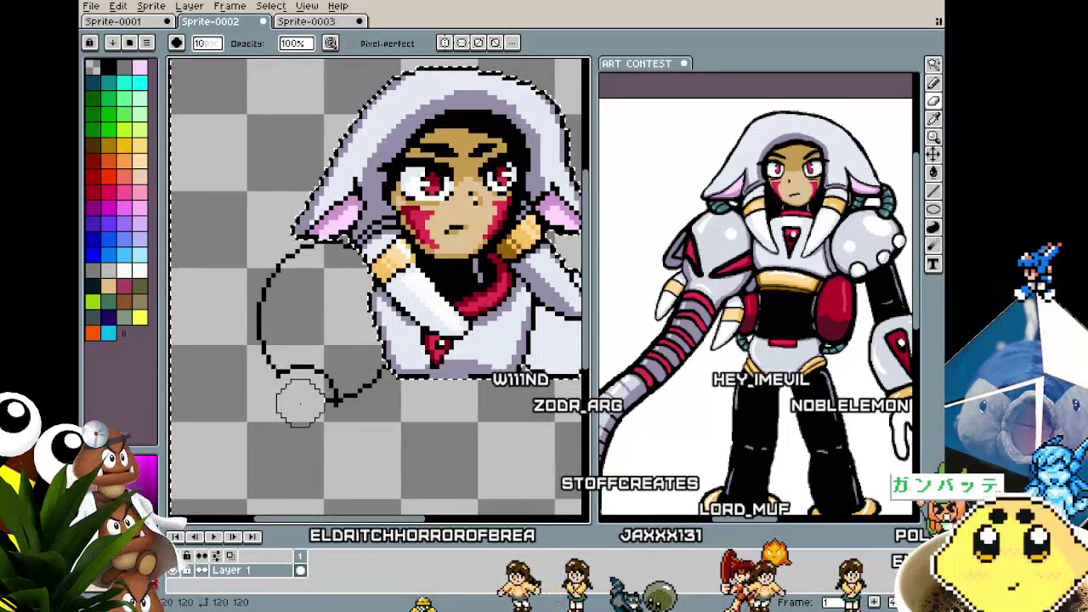
pyautogui.scroll(-2, 331, 428)
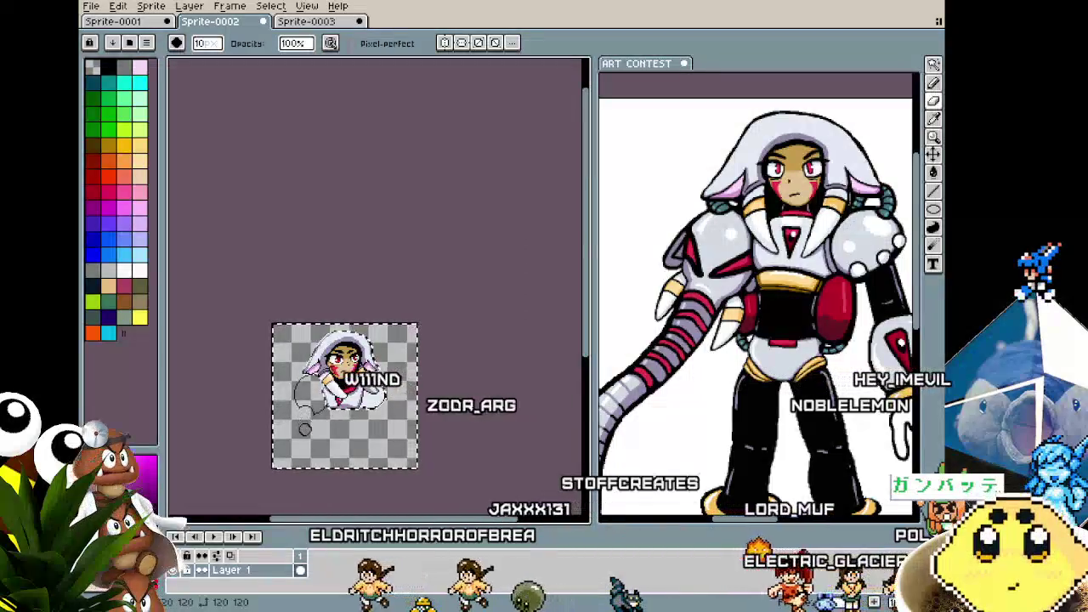
pyautogui.scroll(1, 284, 438)
pyautogui.scroll(1, 284, 439)
pyautogui.scroll(1, 284, 438)
pyautogui.moveTo(284, 438); pyautogui.dragTo(276, 438)
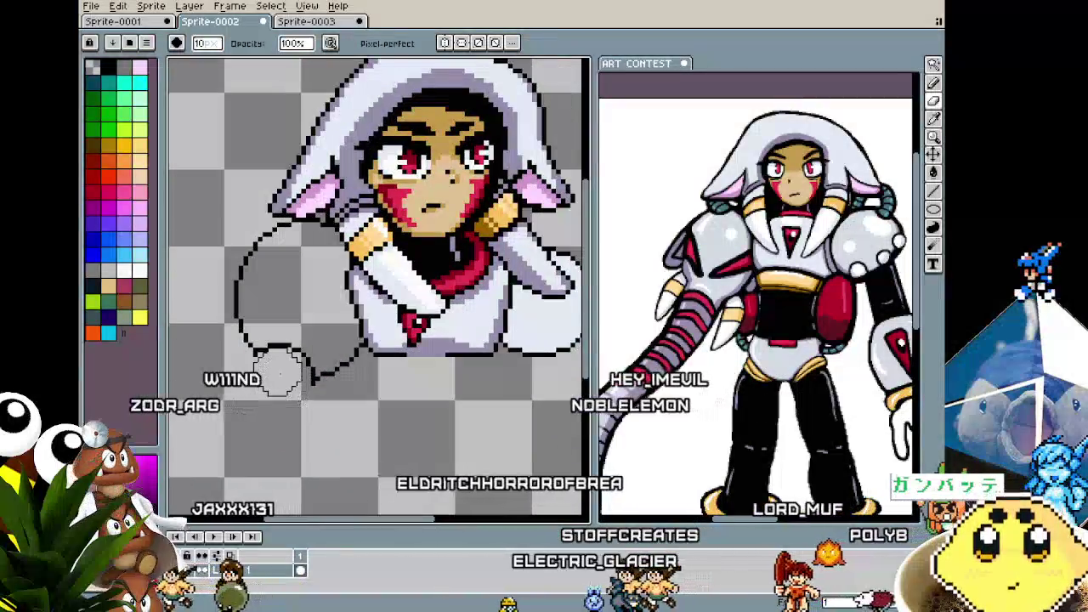
# - Pencil the arm's outer and inner edges down to the bottom of the canvas
pyautogui.press('b')
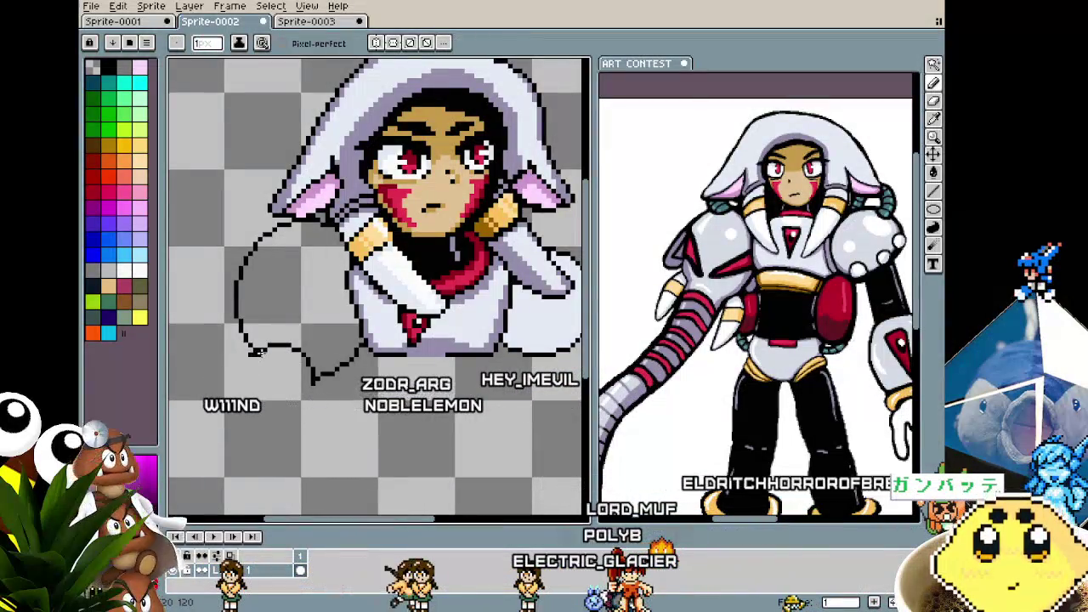
pyautogui.moveTo(221, 393); pyautogui.dragTo(334, 303)
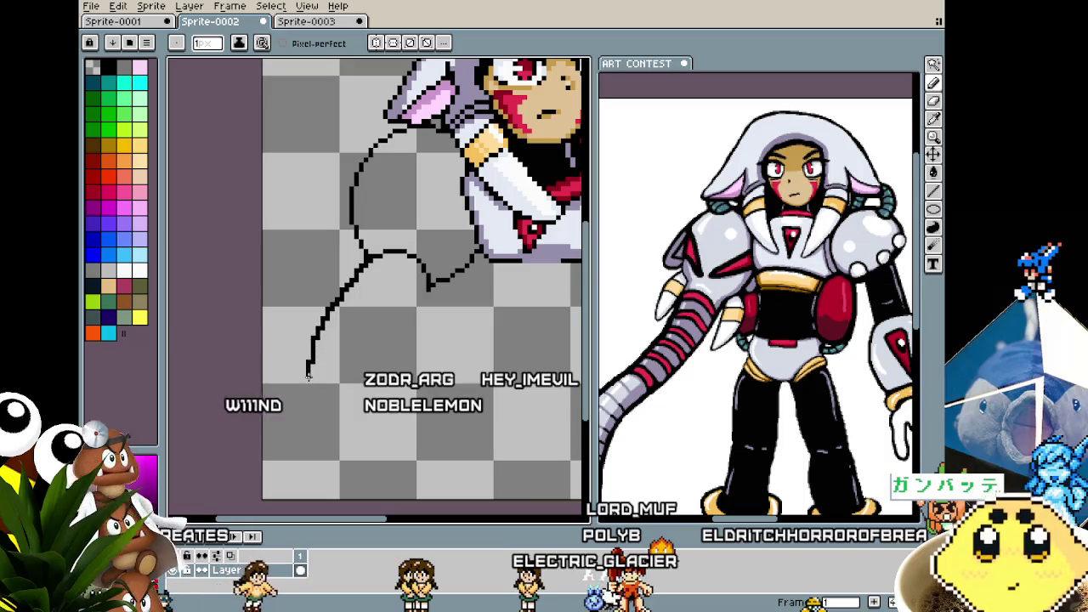
pyautogui.moveTo(322, 459); pyautogui.dragTo(321, 509)
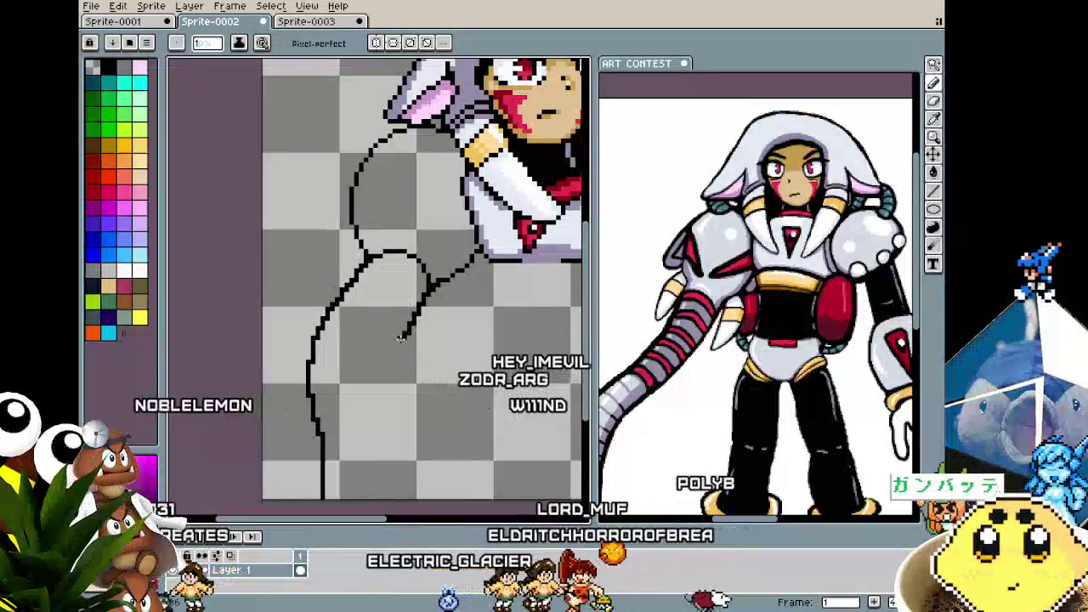
pyautogui.press('v')
pyautogui.press('b')
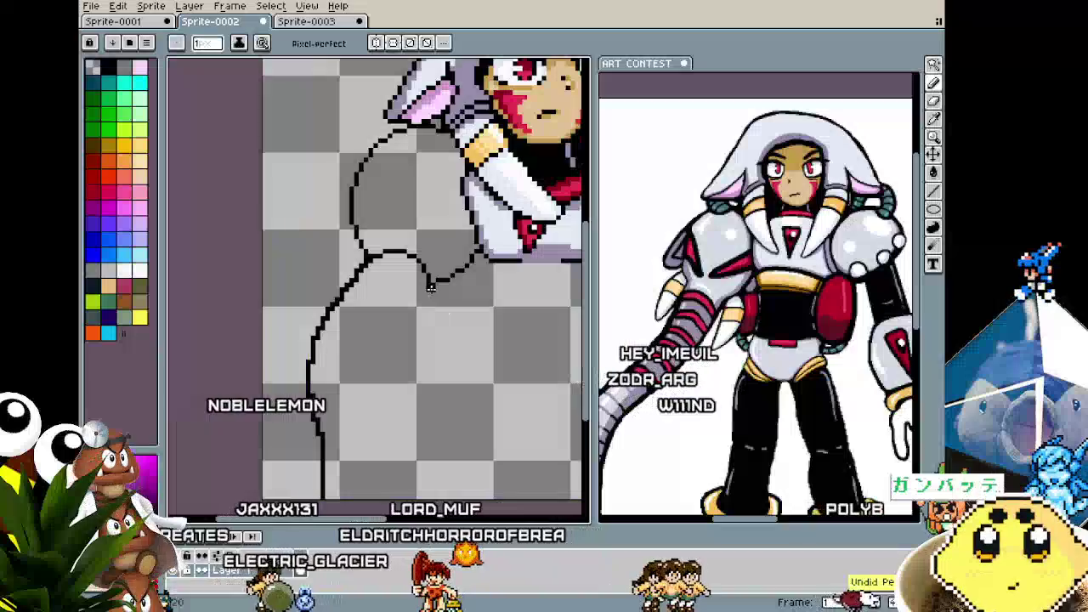
pyautogui.moveTo(428, 285)
pyautogui.mouseDown()
pyautogui.moveTo(374, 384)
pyautogui.moveTo(390, 500)
pyautogui.mouseUp()
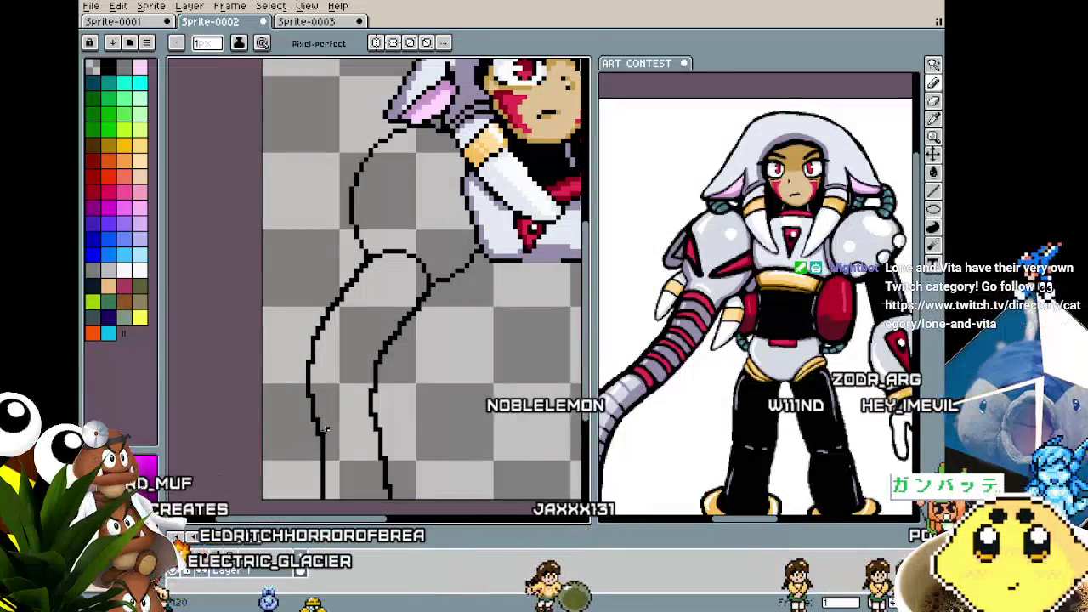
# - Sample light grey and bucket-fill the enclosed arm and shoulder circle
pyautogui.press('i')
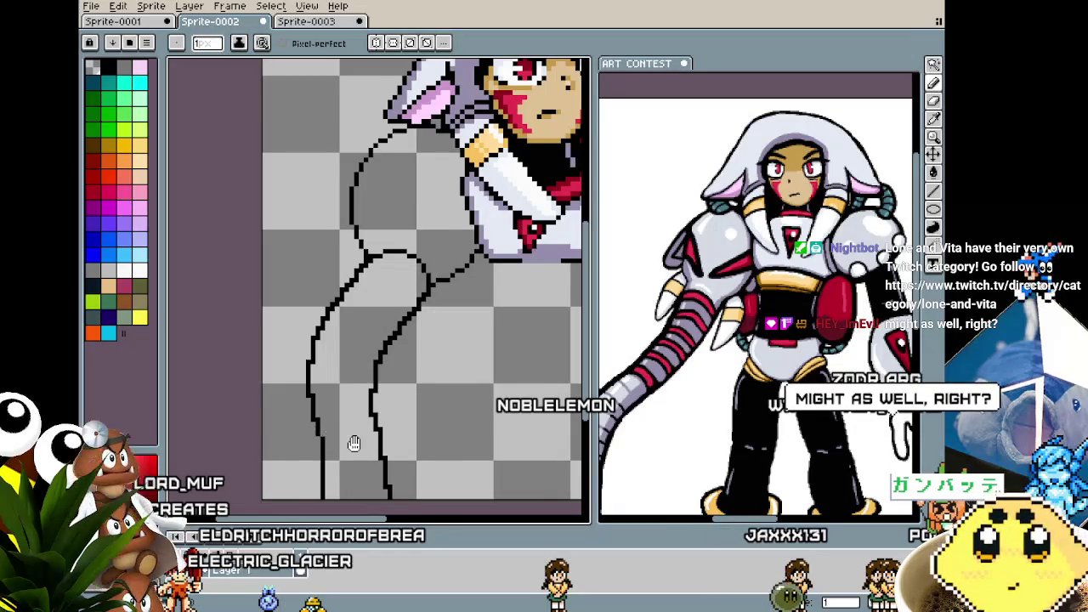
pyautogui.moveTo(354, 444); pyautogui.dragTo(285, 444)
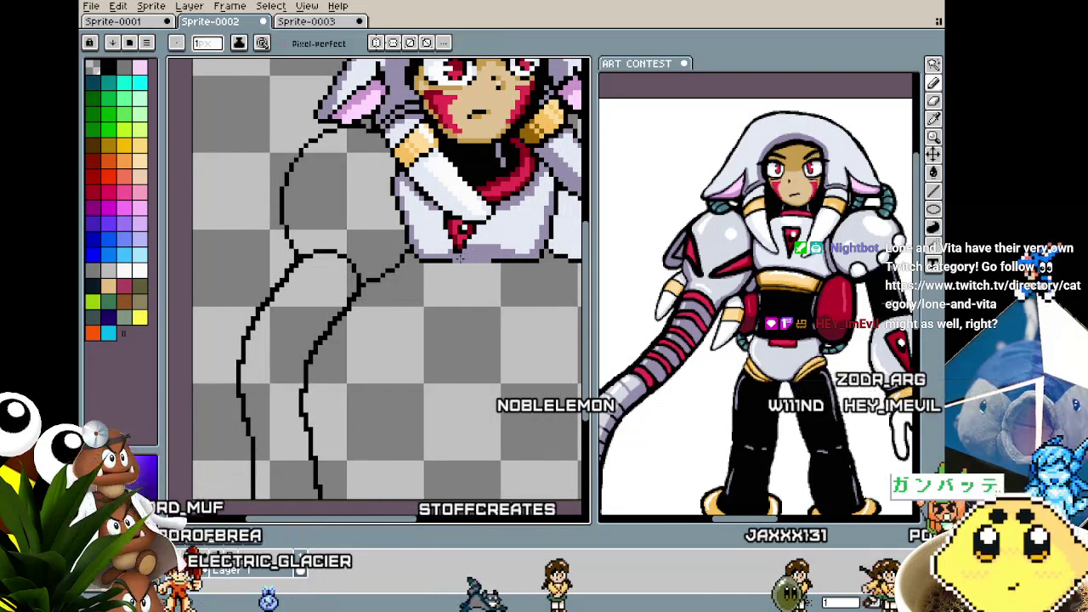
pyautogui.press('g')
pyautogui.click(269, 348)
pyautogui.click(331, 187)
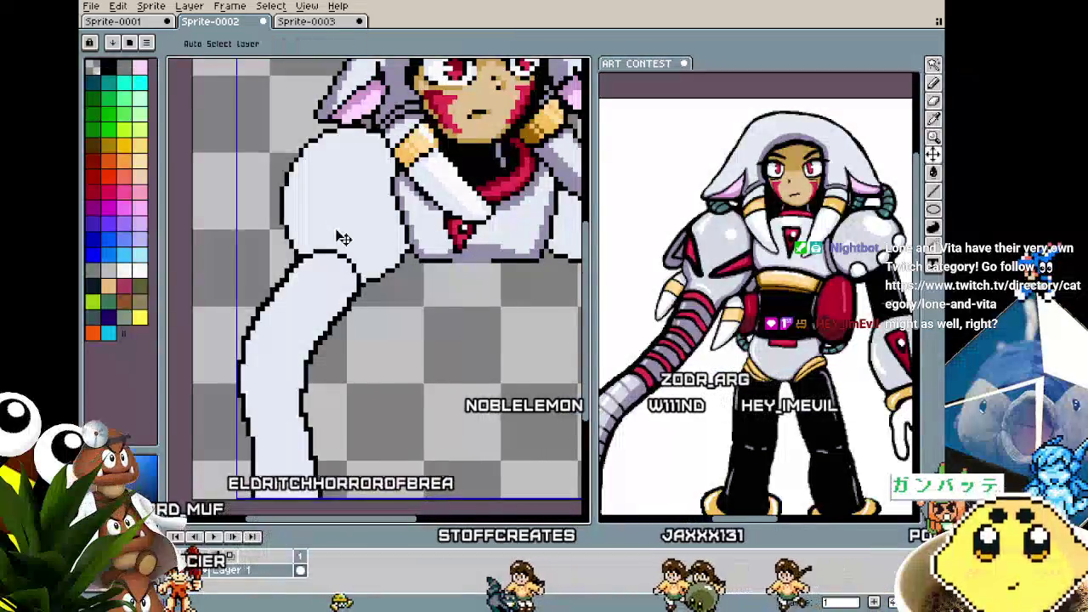
pyautogui.press('b')
pyautogui.moveTo(304, 285); pyautogui.dragTo(289, 280)
pyautogui.scroll(-3, 289, 281)
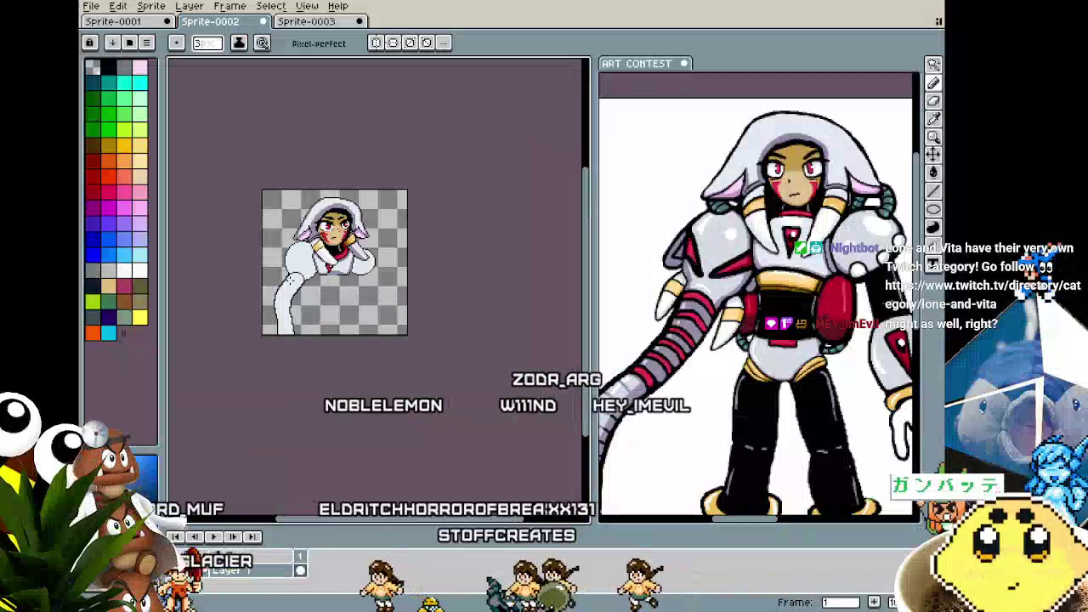
pyautogui.scroll(1, 323, 281)
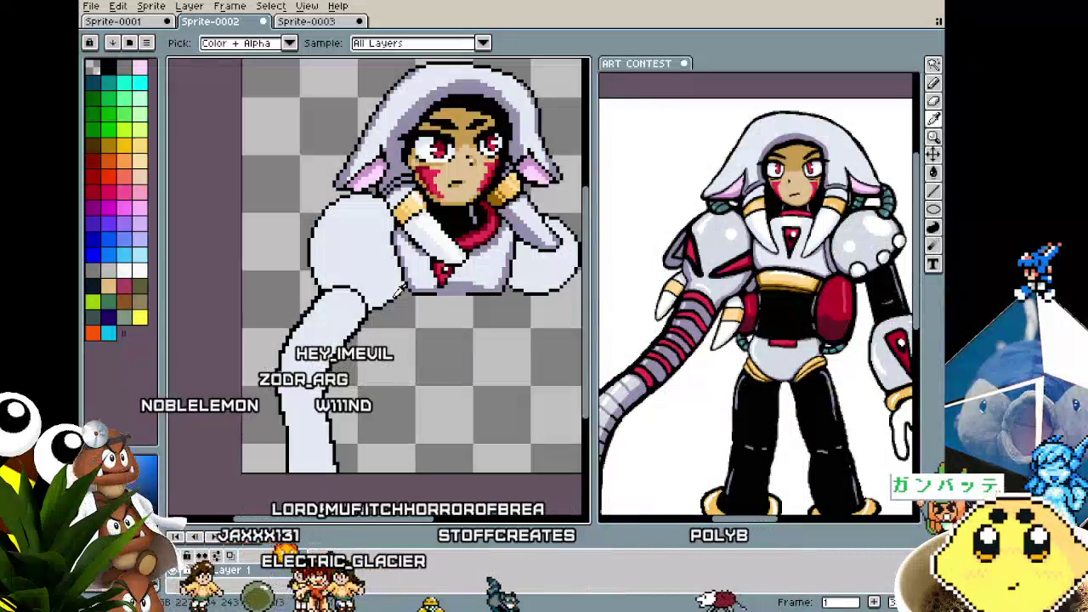
pyautogui.scroll(1, 368, 304)
pyautogui.press('i')
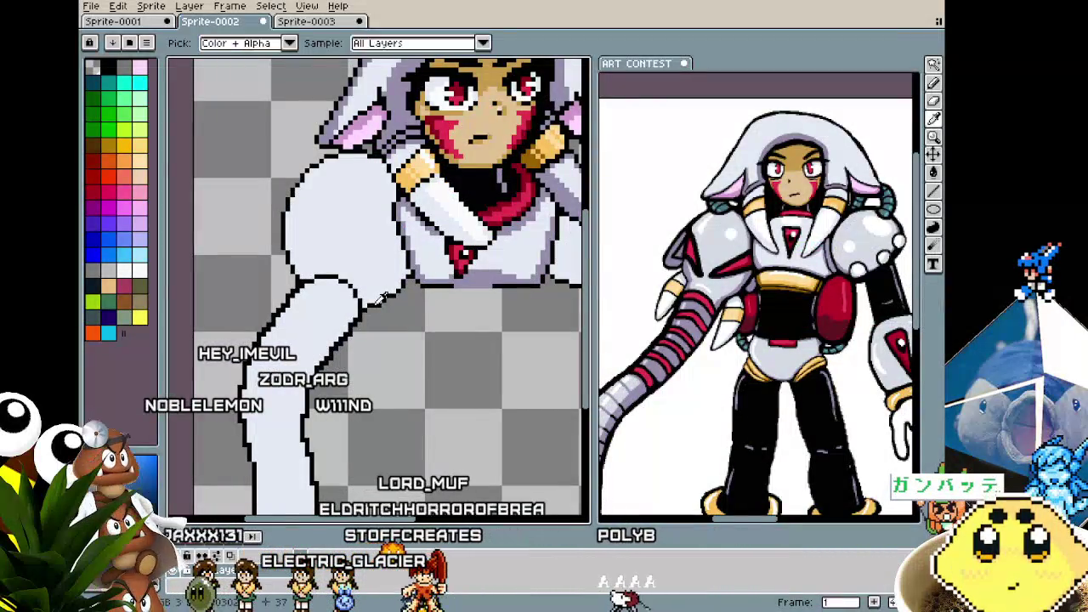
pyautogui.scroll(-1, 366, 304)
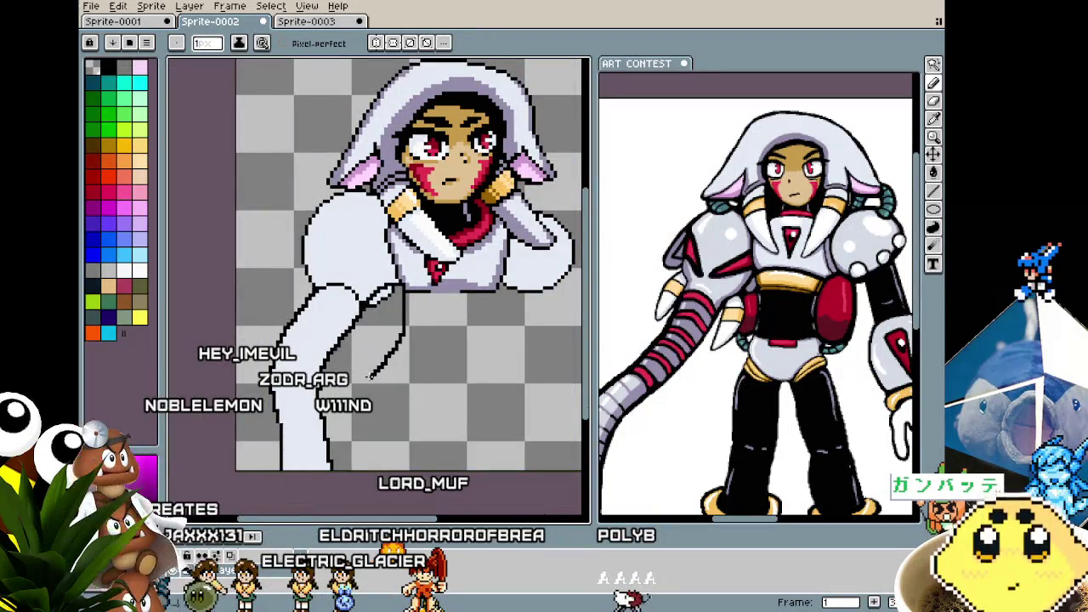
pyautogui.scroll(-1, 369, 377)
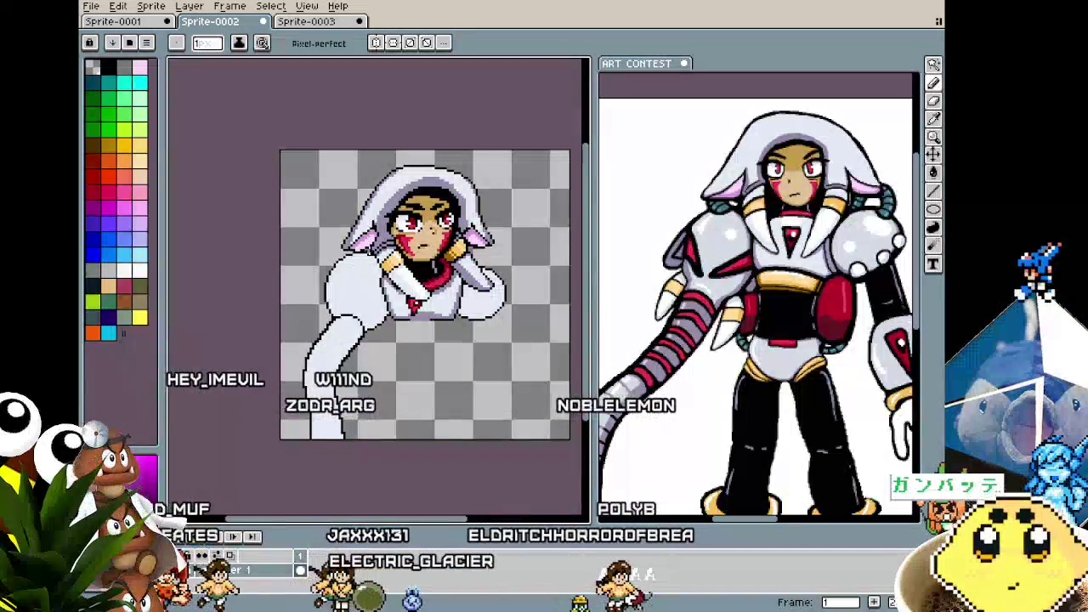
pyautogui.scroll(2, 331, 347)
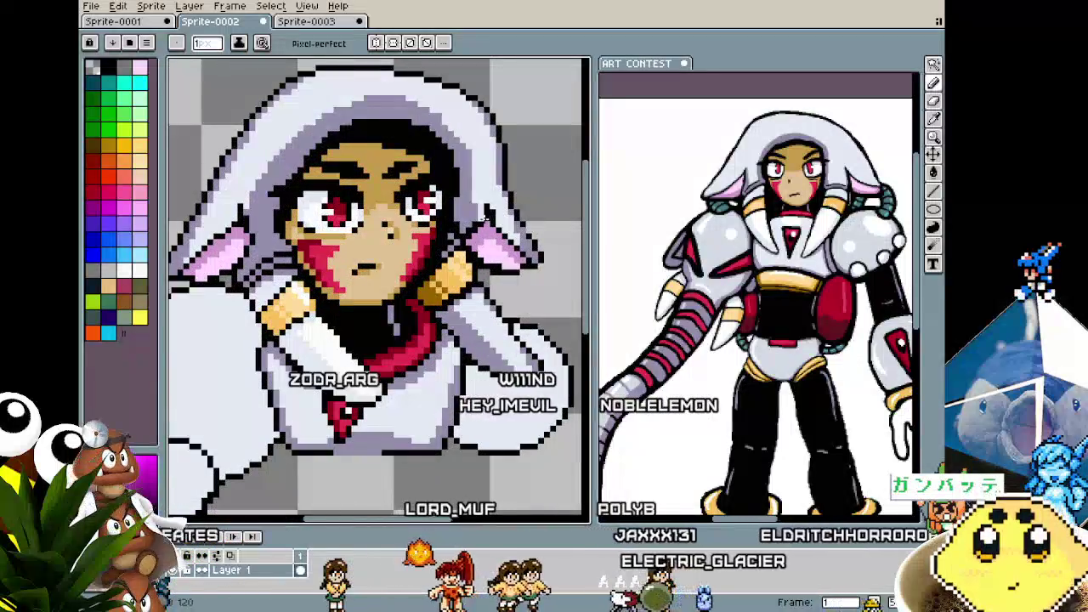
pyautogui.scroll(-1, 502, 219)
pyautogui.scroll(2, 476, 205)
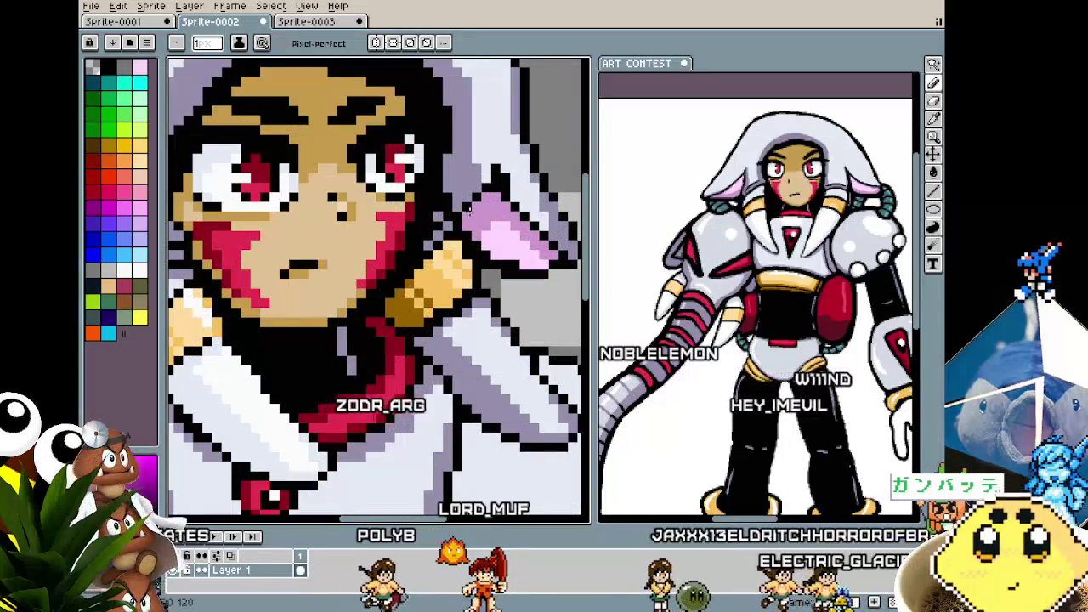
pyautogui.scroll(-1, 476, 204)
pyautogui.scroll(-1, 476, 204)
pyautogui.scroll(-1, 357, 331)
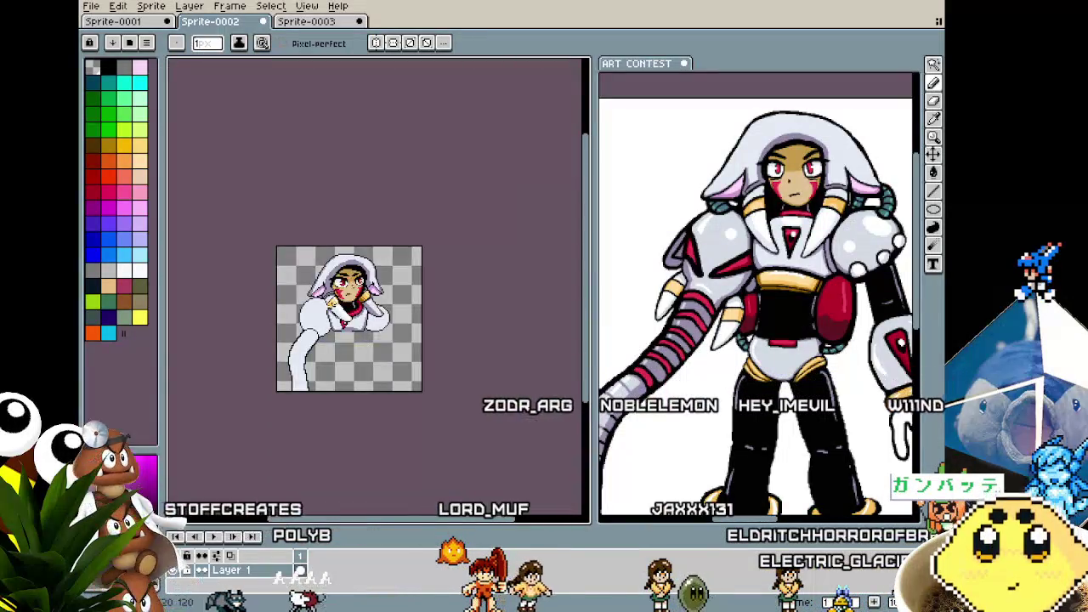
pyautogui.scroll(1, 448, 288)
pyautogui.scroll(1, 447, 287)
pyautogui.moveTo(448, 287); pyautogui.dragTo(413, 282)
pyautogui.scroll(1, 473, 314)
pyautogui.scroll(2, 803, 170)
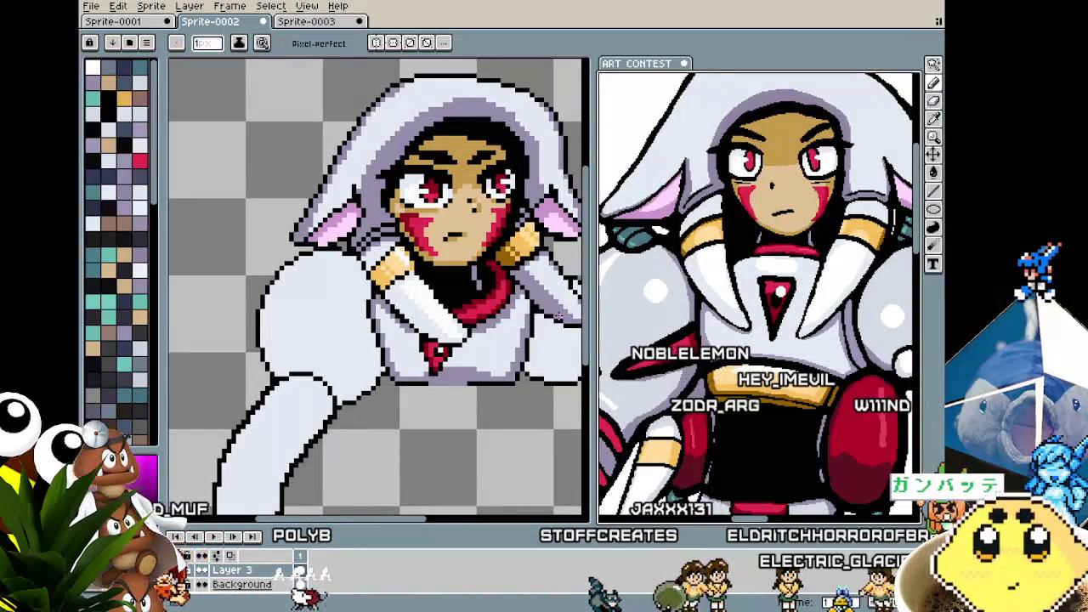
pyautogui.moveTo(559, 316); pyautogui.dragTo(518, 319)
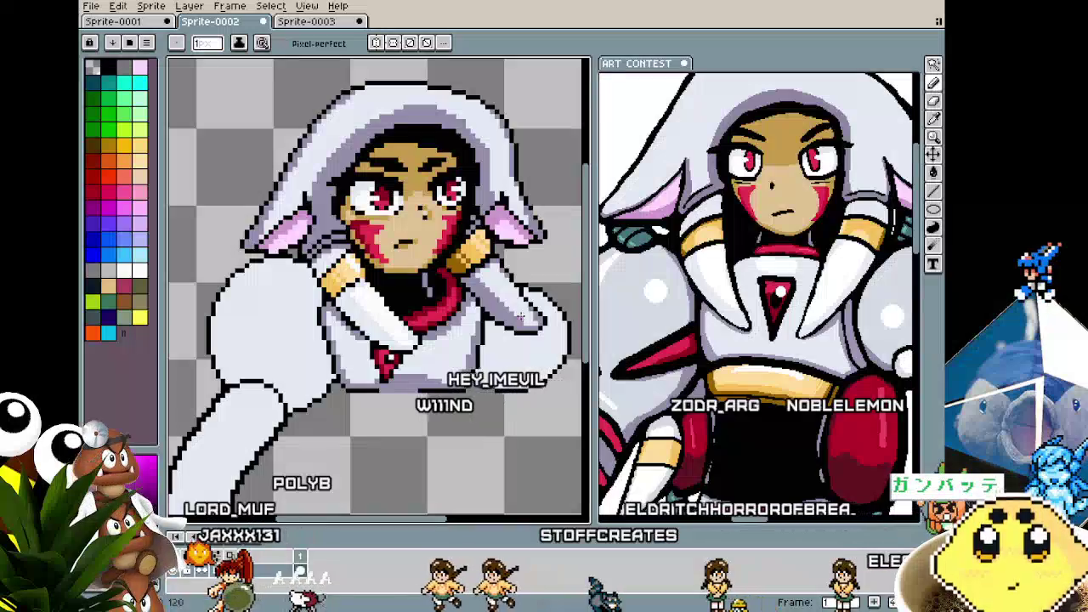
pyautogui.scroll(-2, 314, 181)
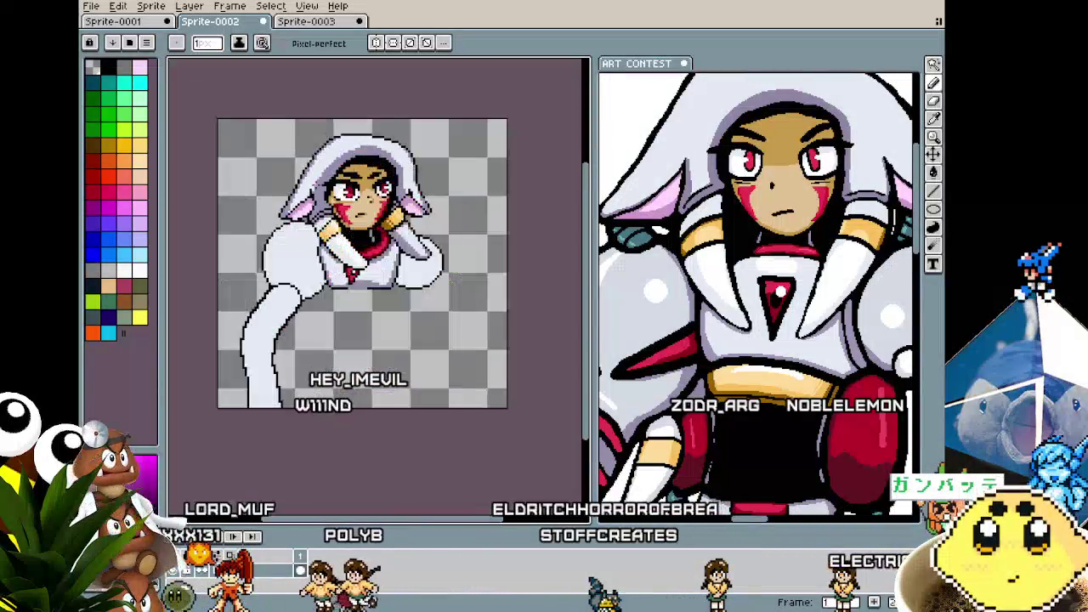
pyautogui.scroll(1, 293, 256)
pyautogui.scroll(1, 292, 257)
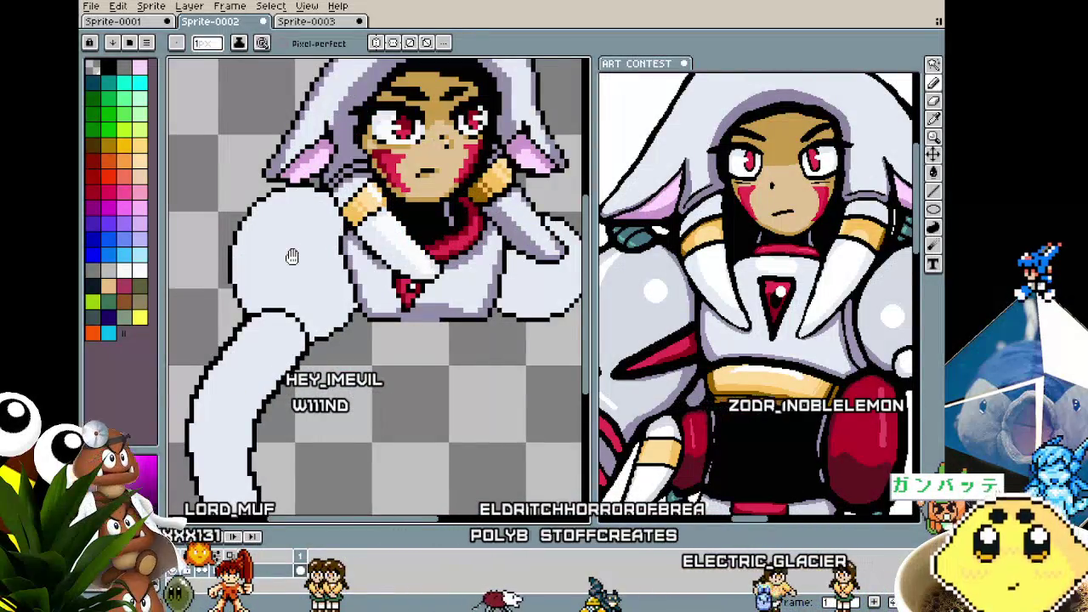
pyautogui.moveTo(292, 257); pyautogui.dragTo(276, 258)
pyautogui.scroll(1, 277, 257)
pyautogui.press('i')
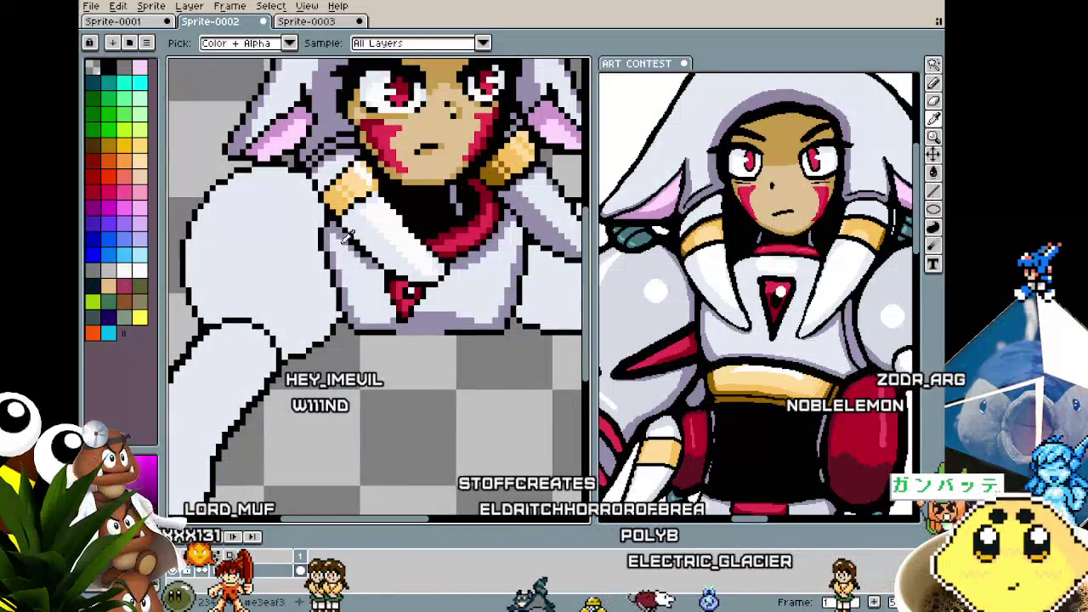
pyautogui.press('b')
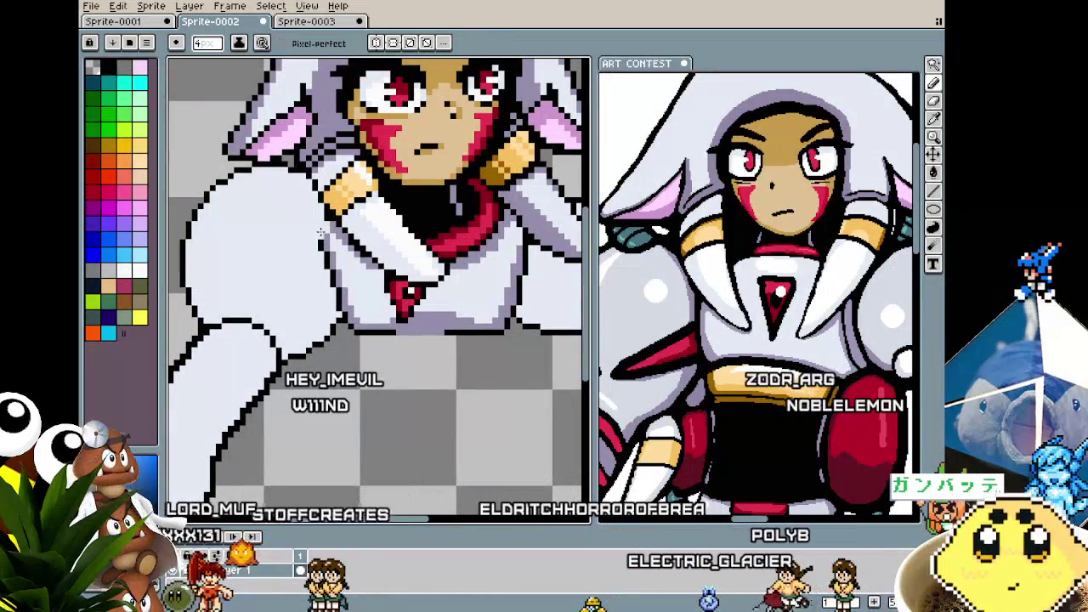
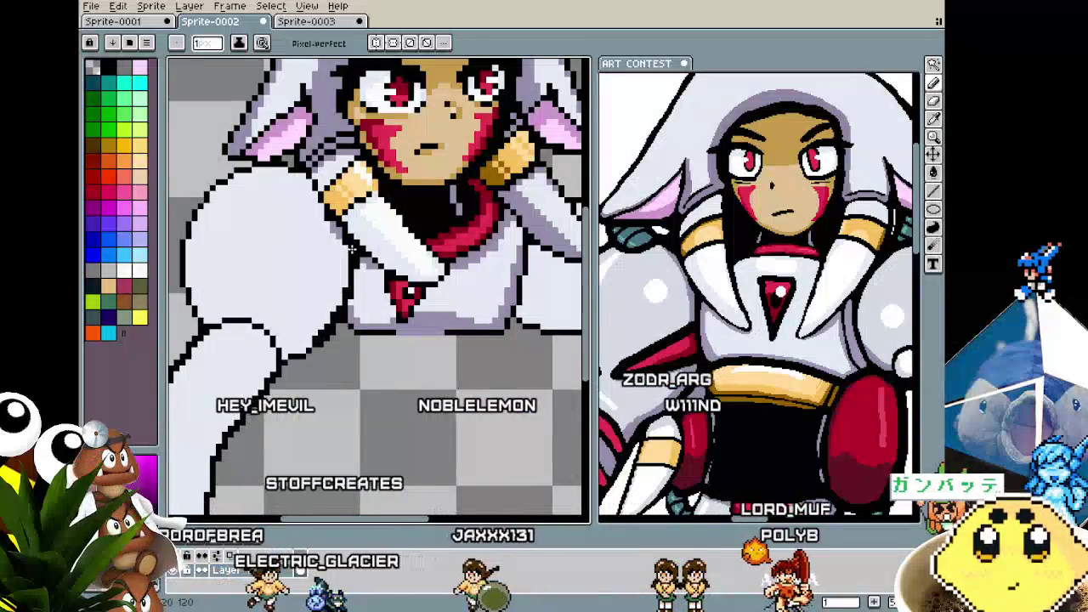
# - Zoom in and out and pan to recentre the bust on the canvas
pyautogui.scroll(-5, 299, 355)
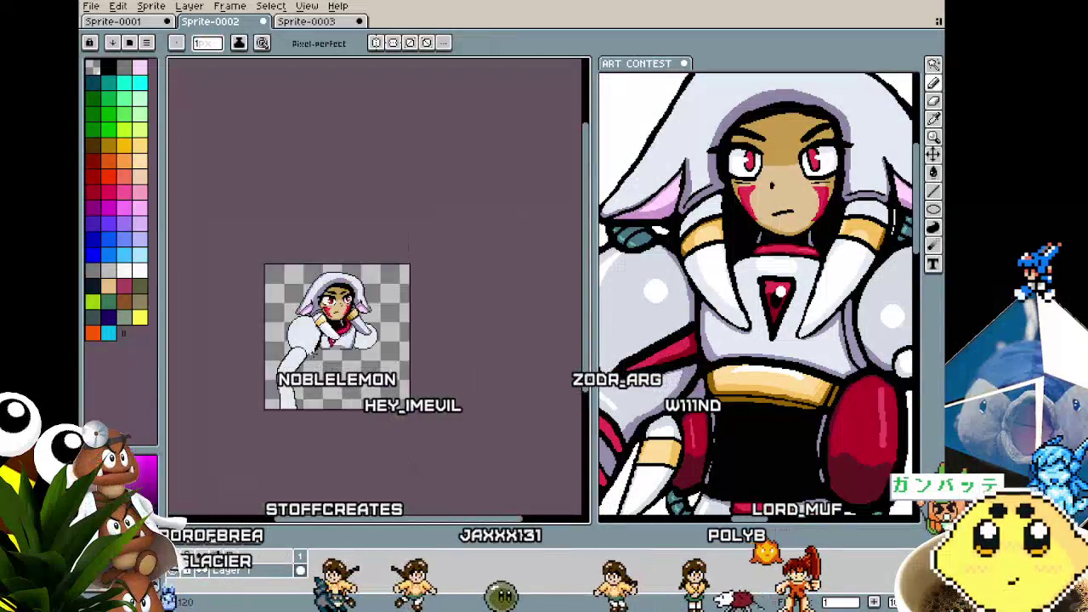
pyautogui.scroll(5, 308, 356)
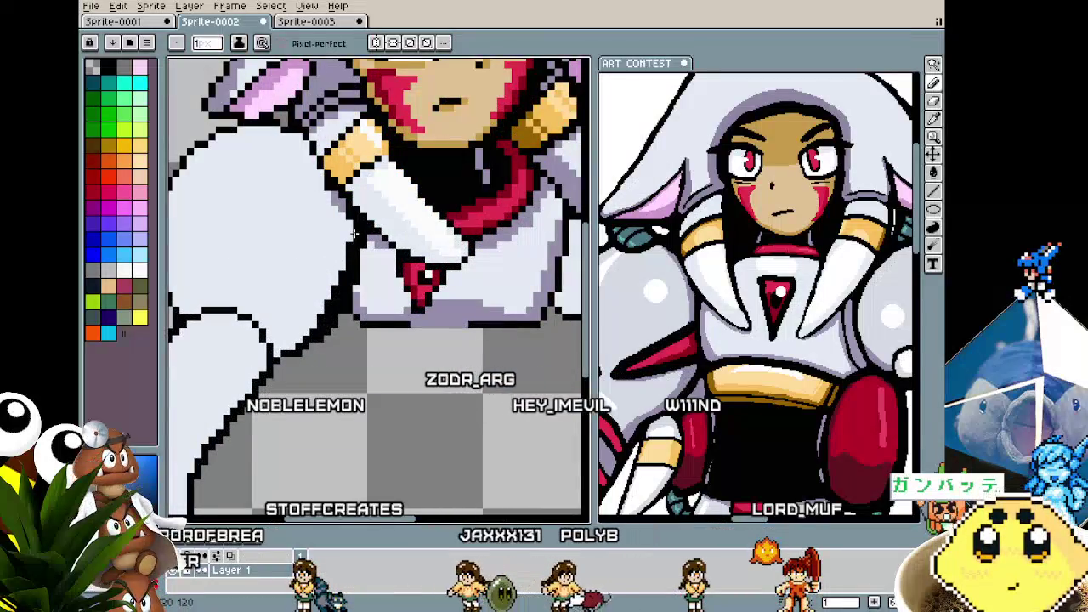
pyautogui.scroll(-5, 304, 317)
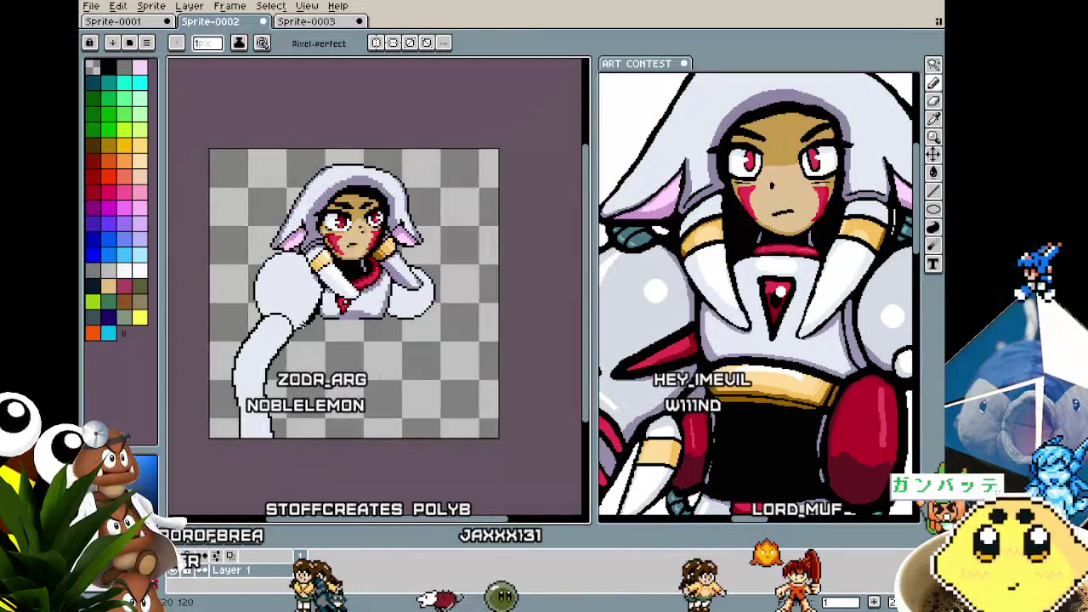
pyautogui.scroll(4, 302, 319)
pyautogui.scroll(1, 299, 321)
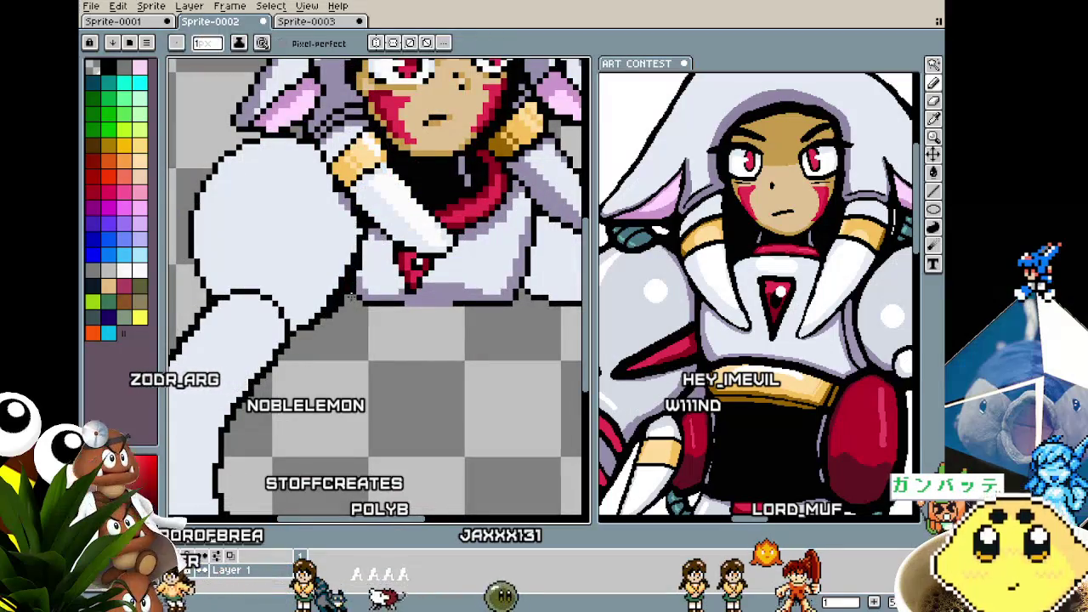
pyautogui.scroll(-2, 291, 343)
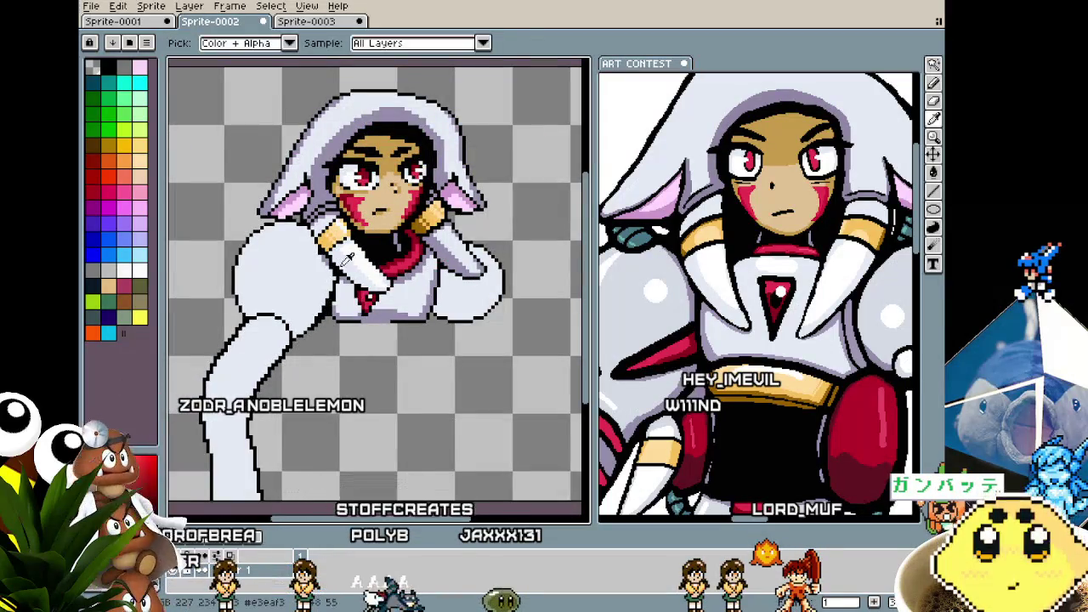
pyautogui.moveTo(319, 295); pyautogui.dragTo(339, 279)
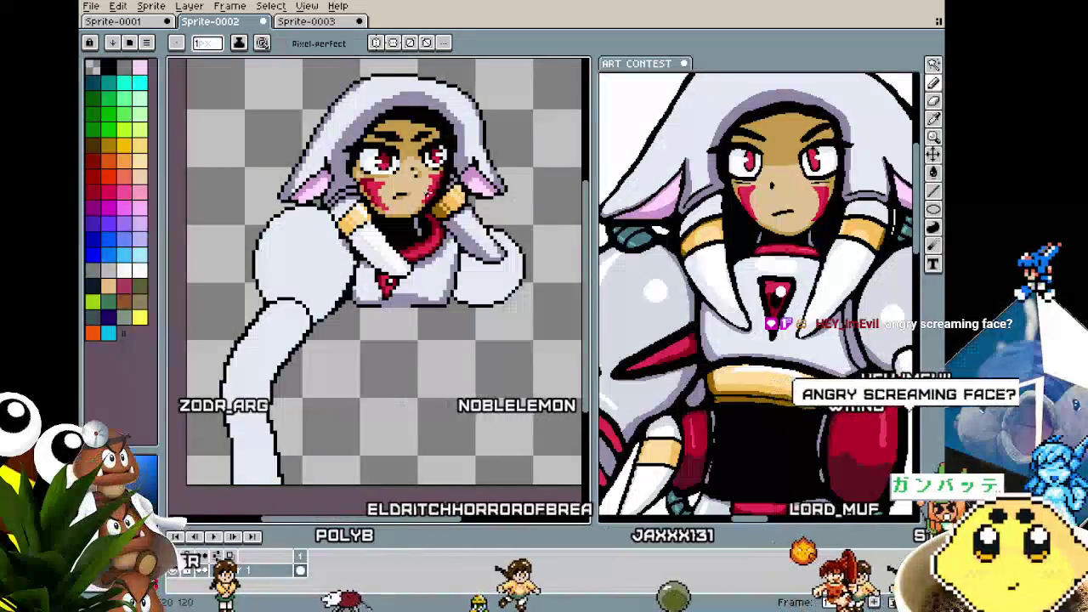
# - Zoom repeatedly to inspect the white sleeve, ending zoomed out on the whole sprite
pyautogui.scroll(-1, 427, 193)
pyautogui.scroll(2, 428, 193)
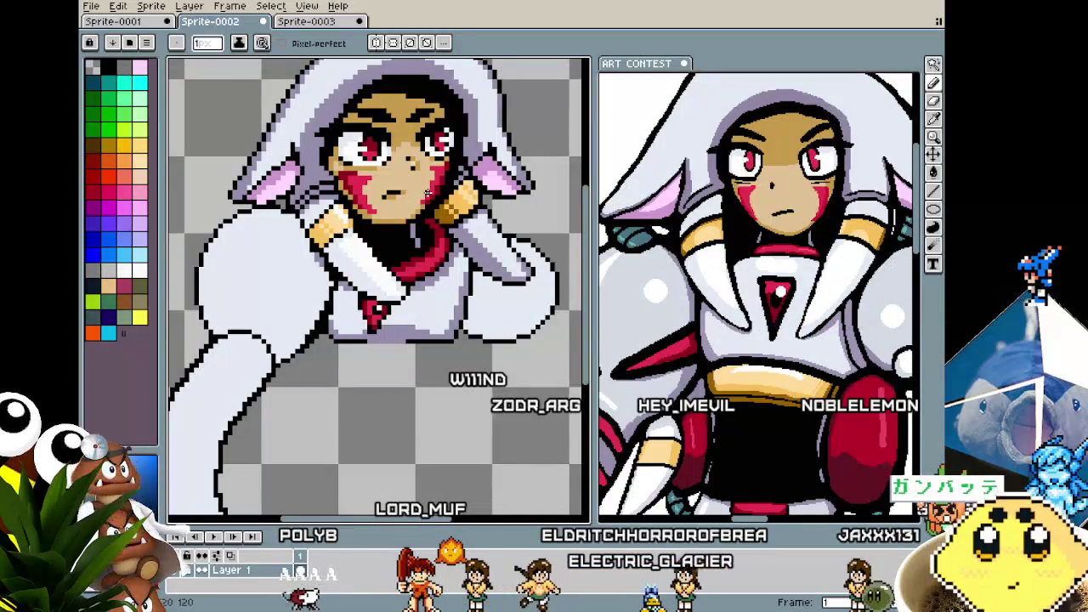
pyautogui.scroll(2, 431, 193)
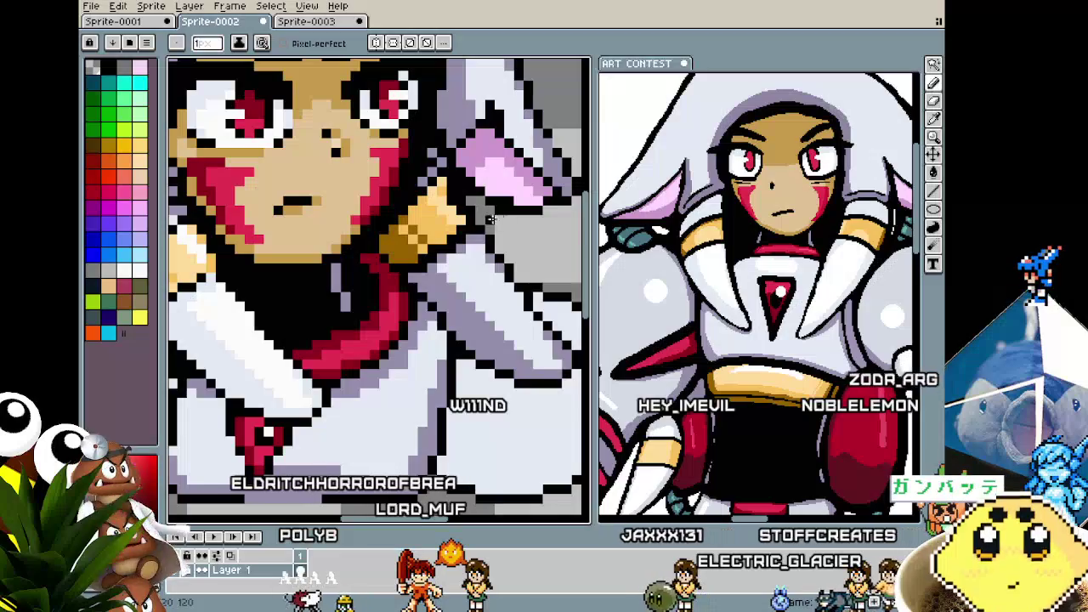
pyautogui.scroll(-1, 489, 221)
pyautogui.scroll(-2, 489, 221)
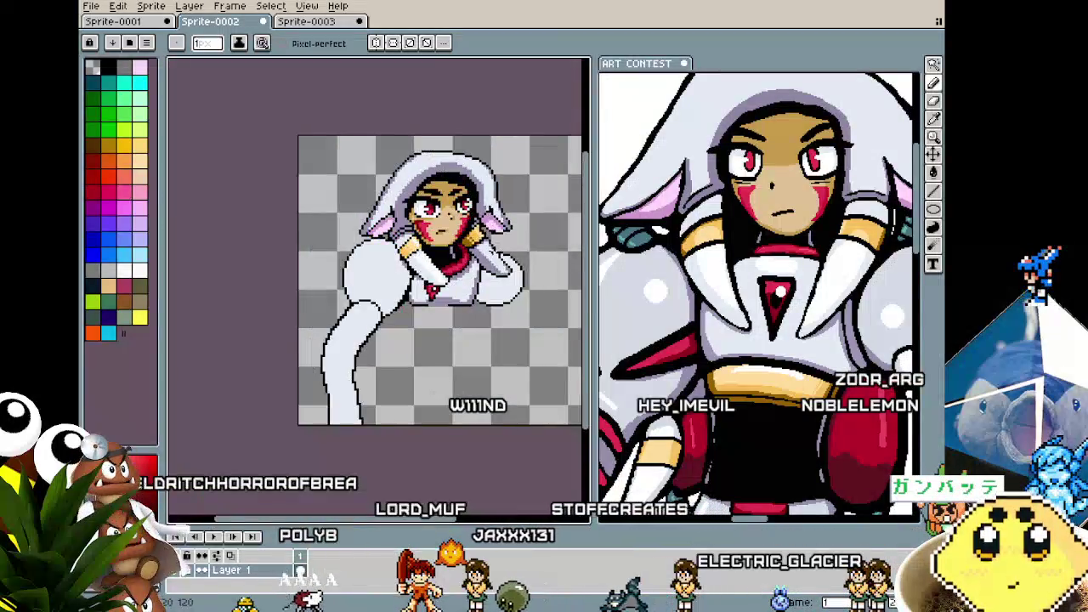
pyautogui.scroll(2, 503, 259)
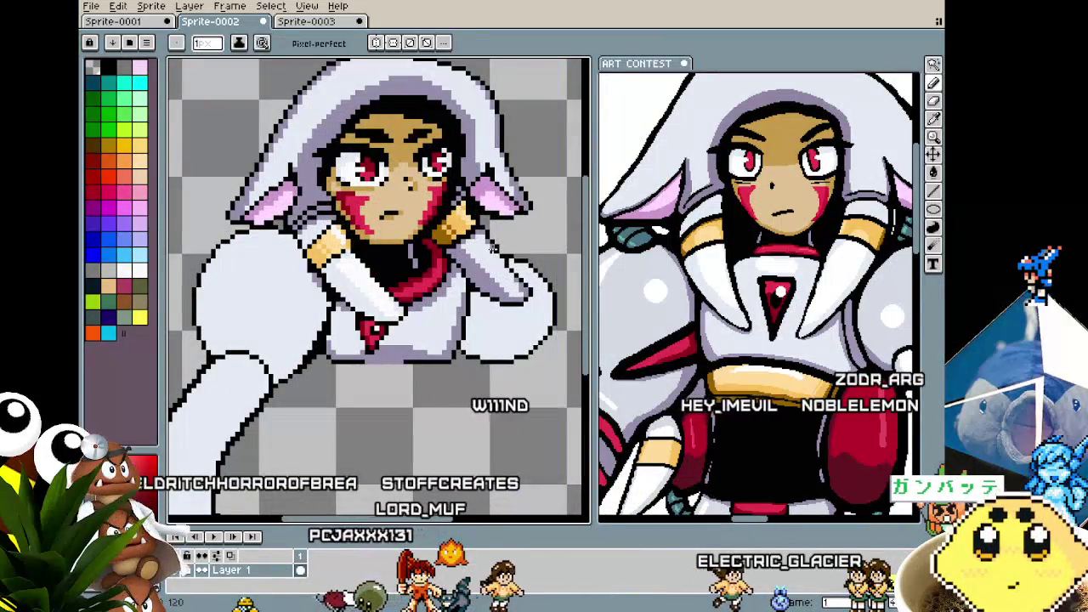
pyautogui.scroll(2, 501, 255)
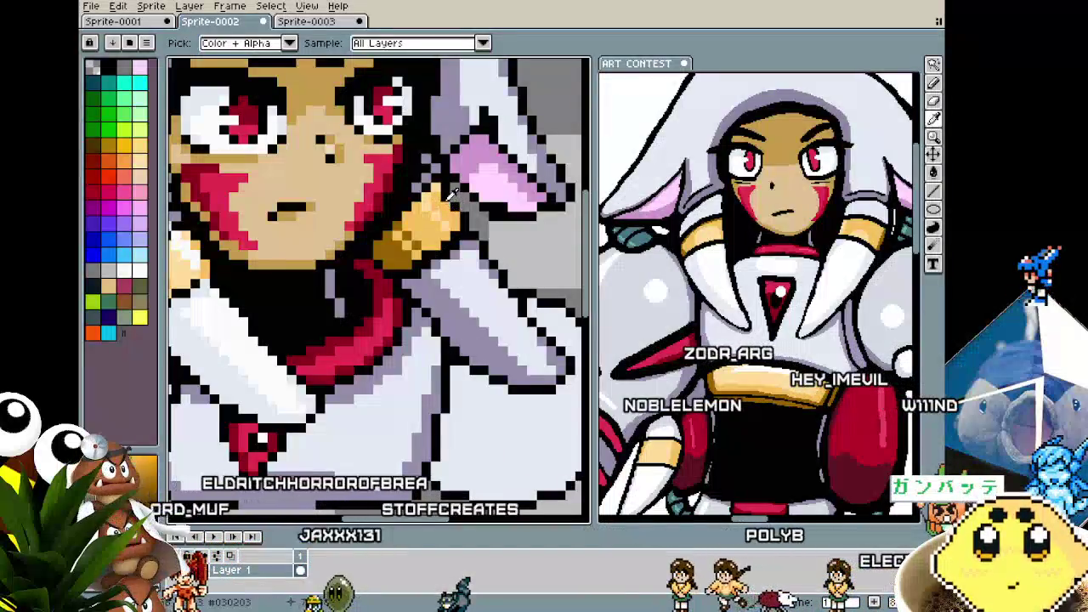
pyautogui.scroll(-2, 448, 217)
pyautogui.scroll(-2, 448, 242)
pyautogui.scroll(3, 440, 185)
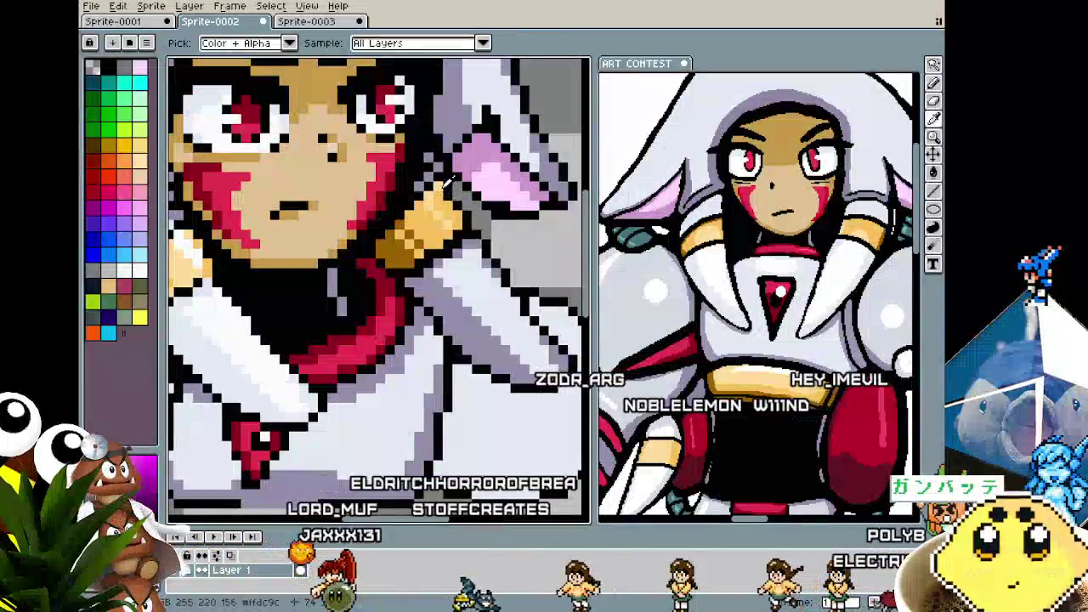
pyautogui.scroll(-2, 442, 192)
pyautogui.scroll(-1, 446, 200)
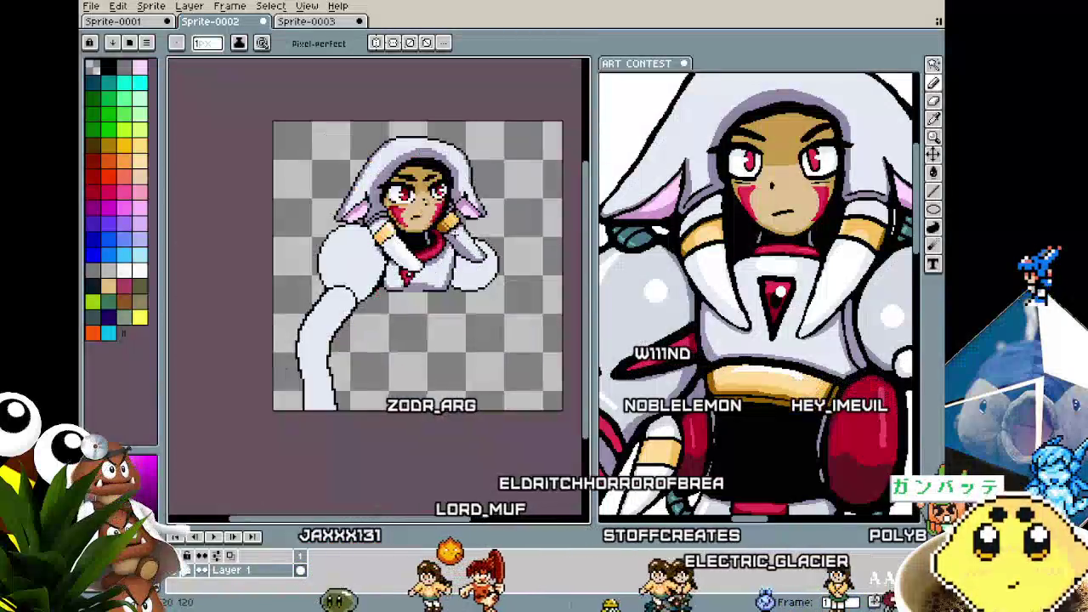
pyautogui.scroll(2, 457, 218)
pyautogui.scroll(1, 459, 217)
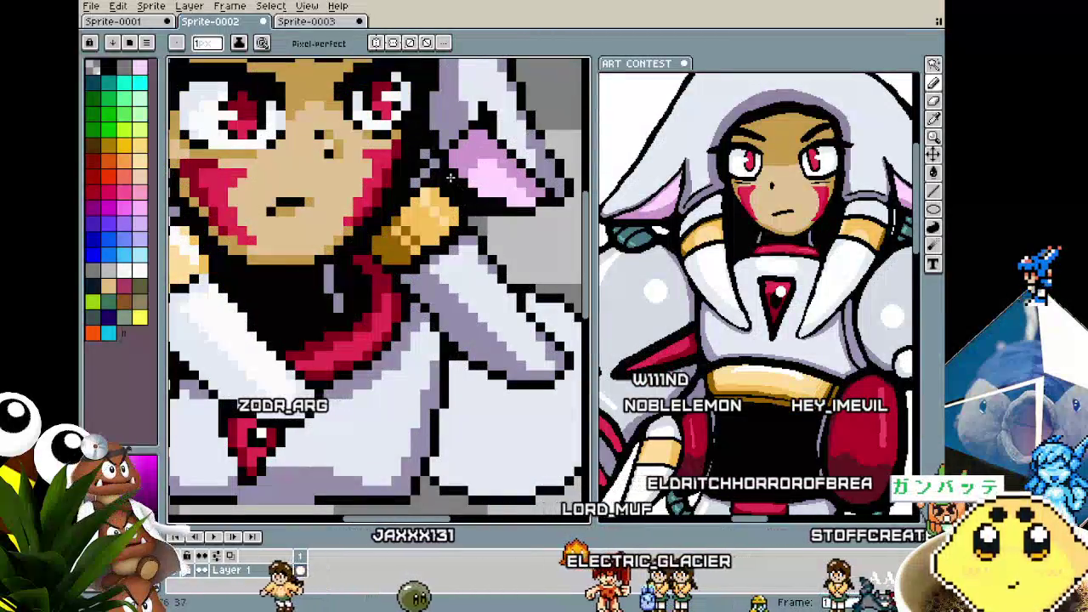
pyautogui.scroll(-2, 471, 213)
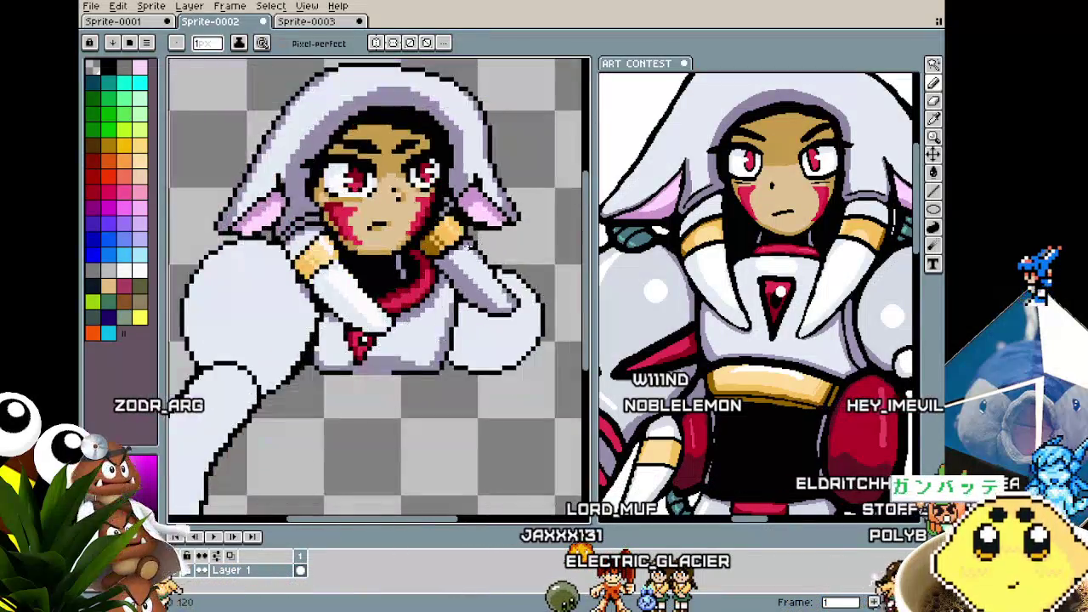
pyautogui.scroll(-1, 472, 212)
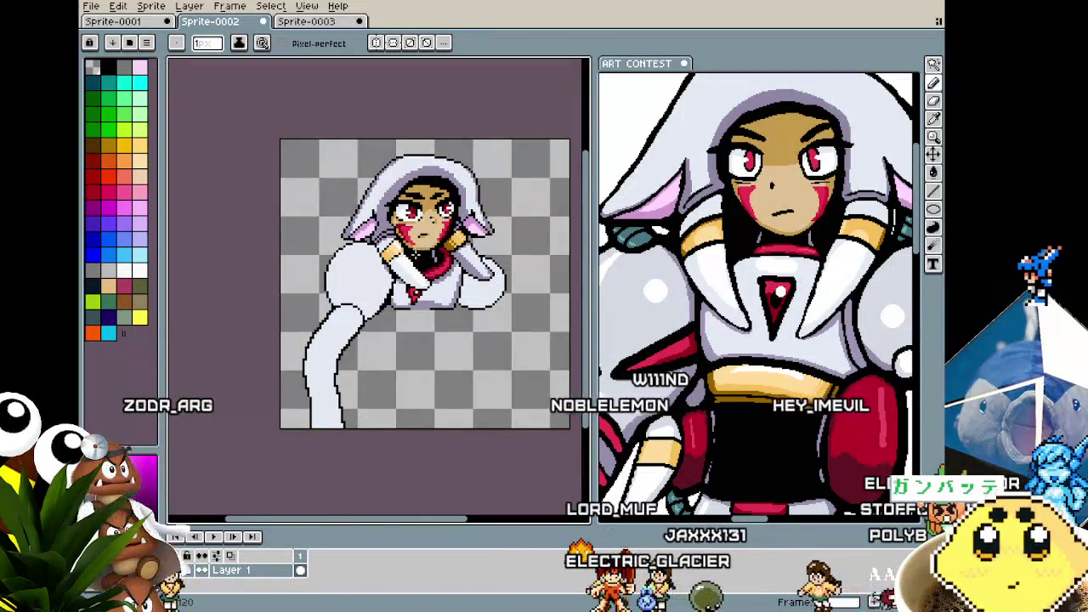
pyautogui.scroll(2, 396, 259)
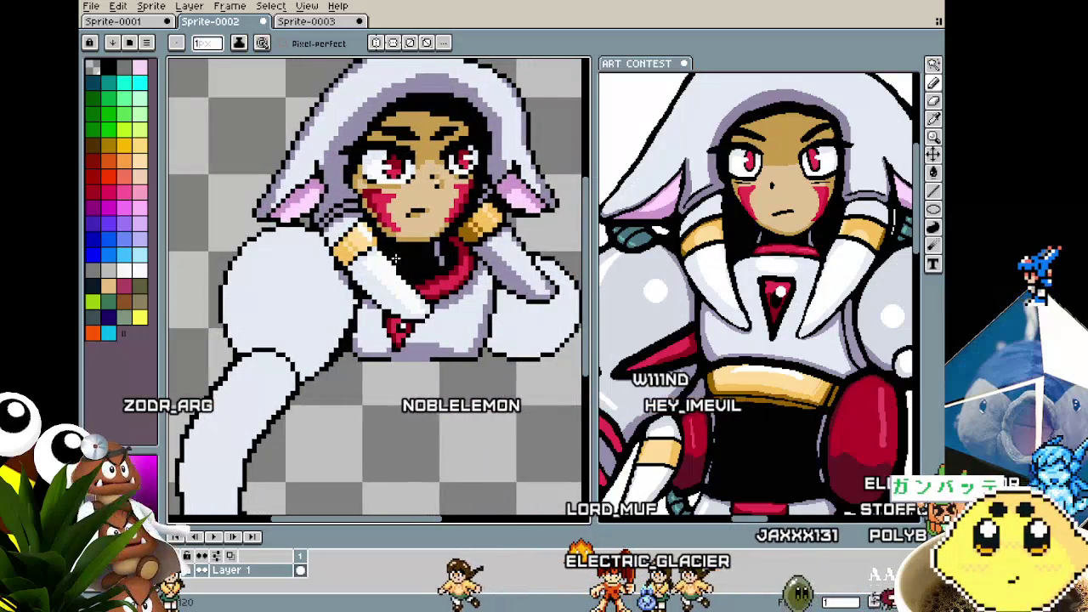
pyautogui.scroll(1, 372, 220)
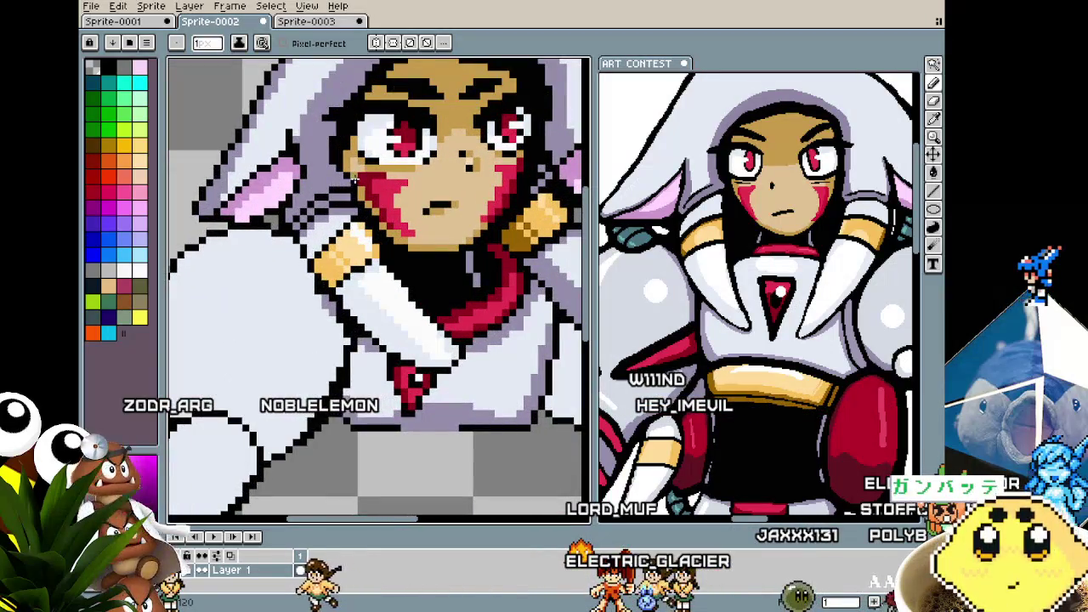
pyautogui.scroll(-3, 317, 269)
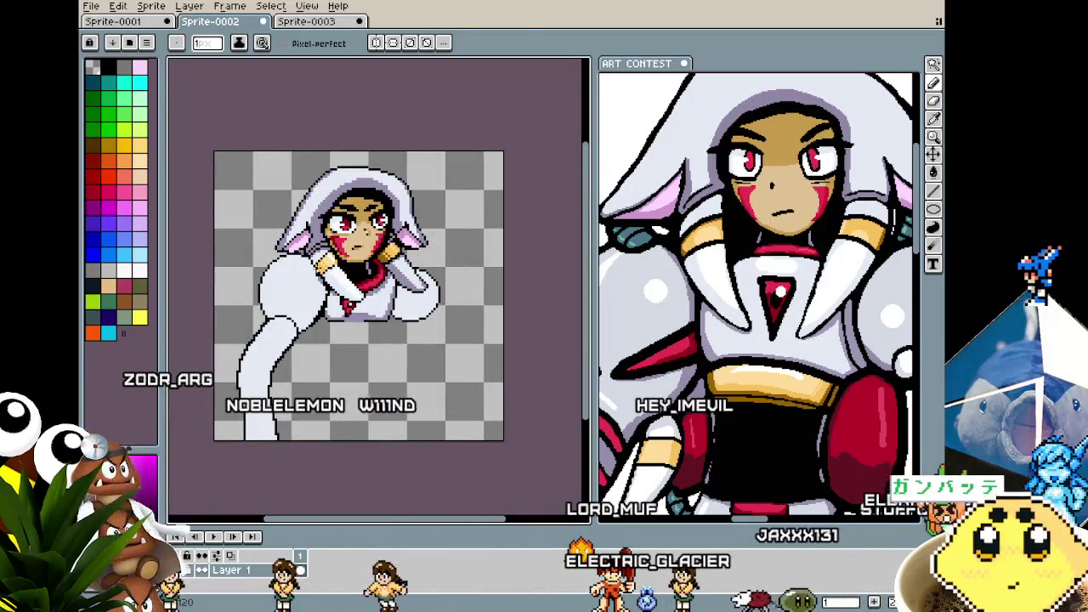
pyautogui.scroll(2, 356, 277)
pyautogui.scroll(1, 356, 277)
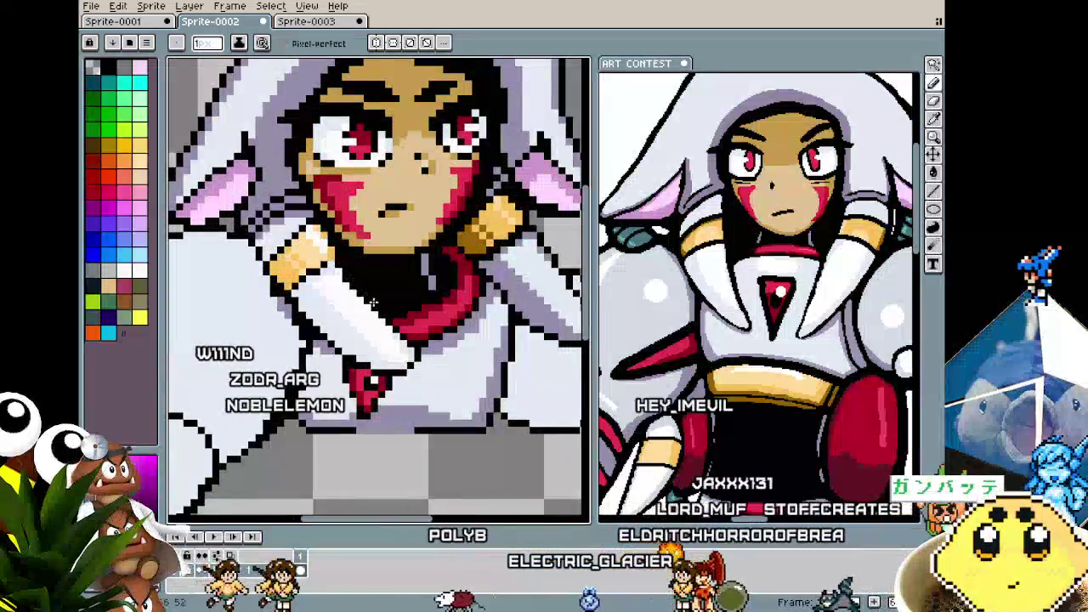
pyautogui.scroll(-2, 381, 311)
pyautogui.scroll(1, 374, 306)
pyautogui.scroll(1, 367, 301)
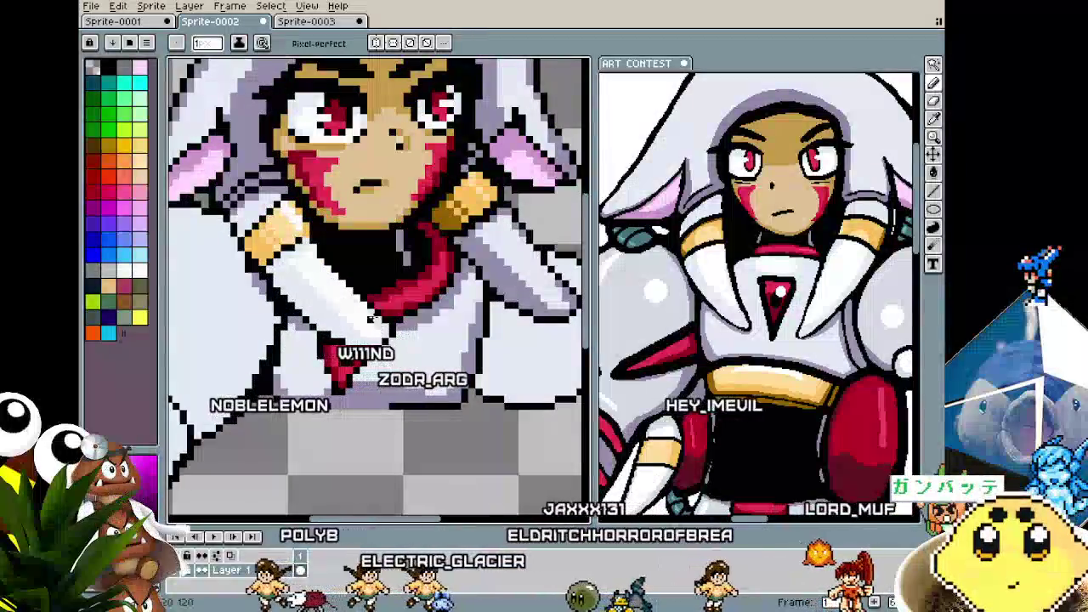
pyautogui.scroll(1, 361, 296)
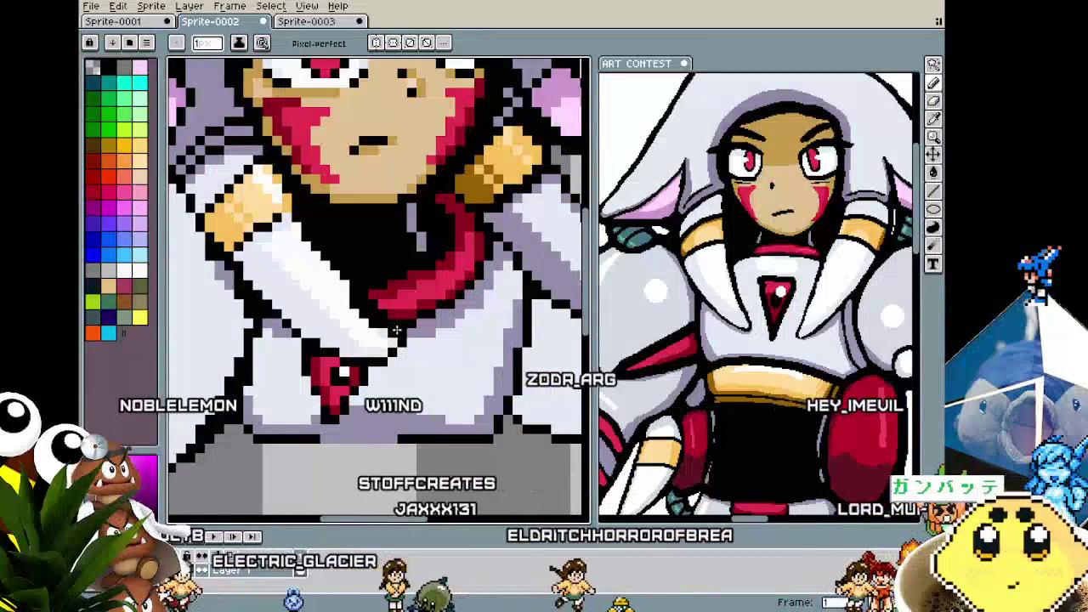
pyautogui.scroll(-2, 383, 329)
pyautogui.scroll(-1, 383, 328)
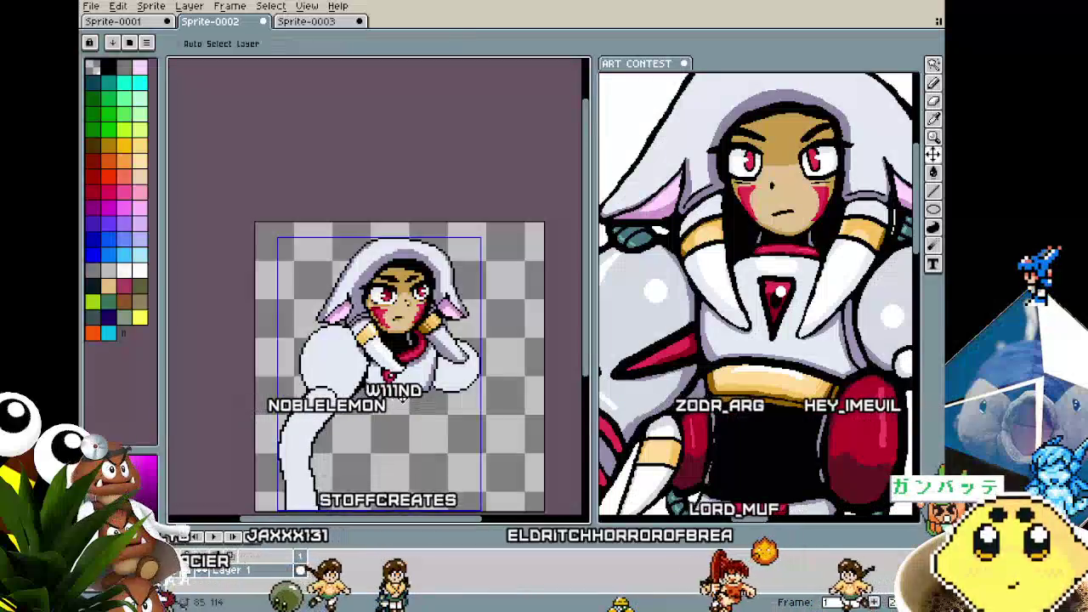
pyautogui.scroll(2, 384, 329)
pyautogui.scroll(2, 404, 374)
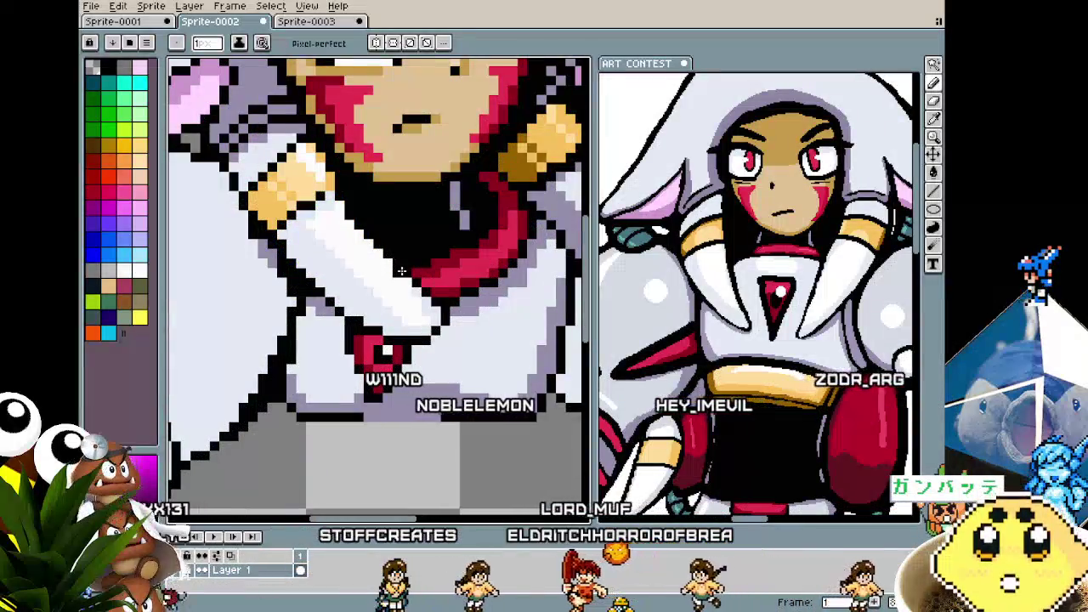
pyautogui.scroll(-1, 425, 300)
pyautogui.scroll(-1, 425, 300)
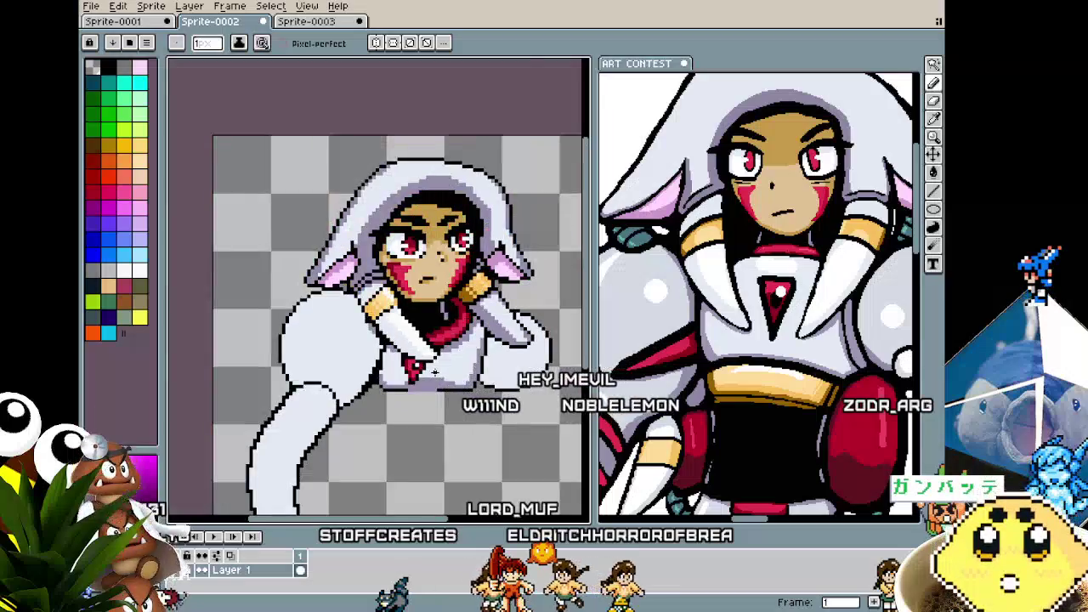
pyautogui.scroll(2, 418, 328)
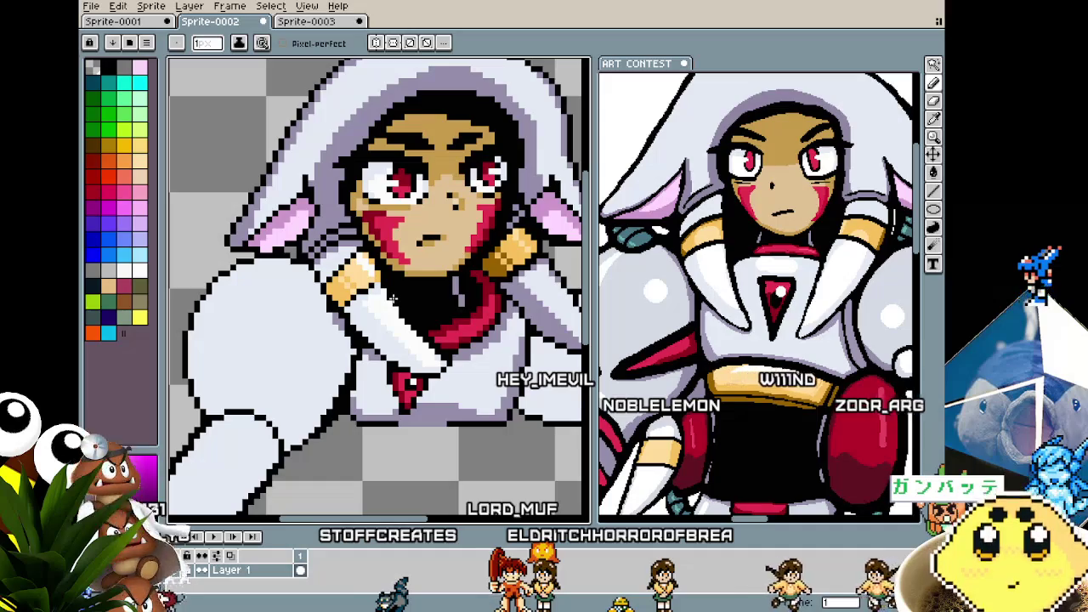
pyautogui.scroll(-1, 391, 297)
pyautogui.scroll(2, 400, 314)
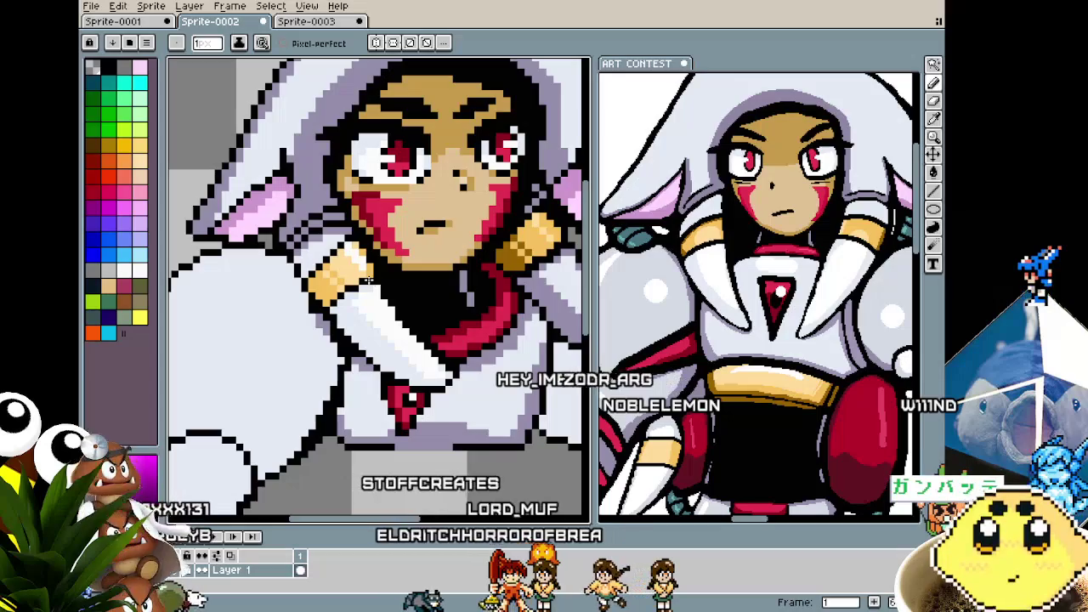
pyautogui.scroll(-2, 367, 280)
pyautogui.scroll(2, 374, 289)
pyautogui.scroll(1, 389, 302)
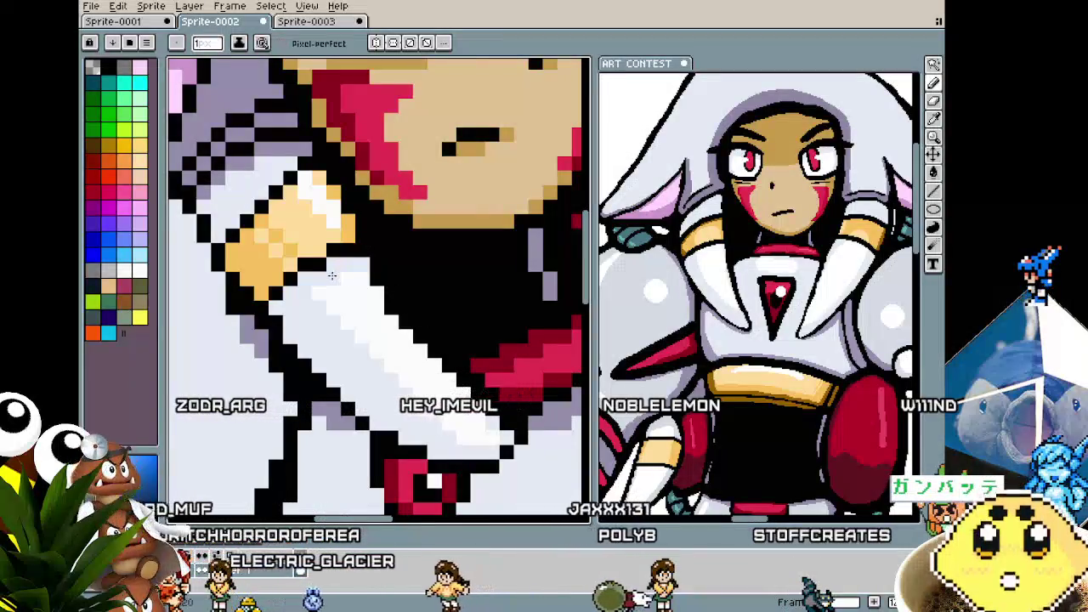
pyautogui.scroll(-1, 330, 276)
pyautogui.scroll(-1, 330, 276)
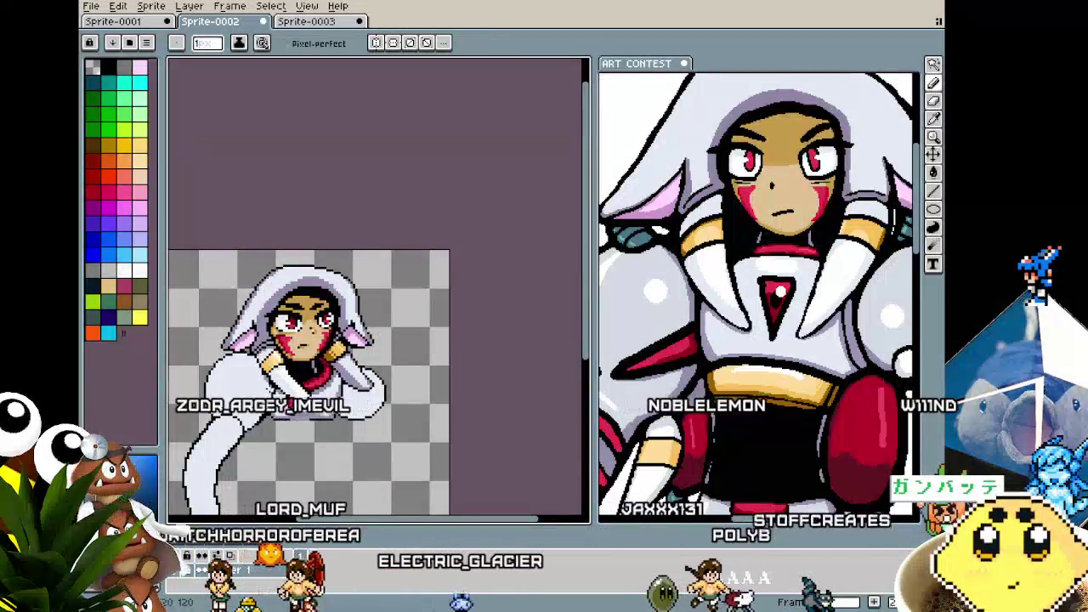
pyautogui.scroll(-2, 748, 381)
pyautogui.moveTo(748, 381); pyautogui.dragTo(726, 241)
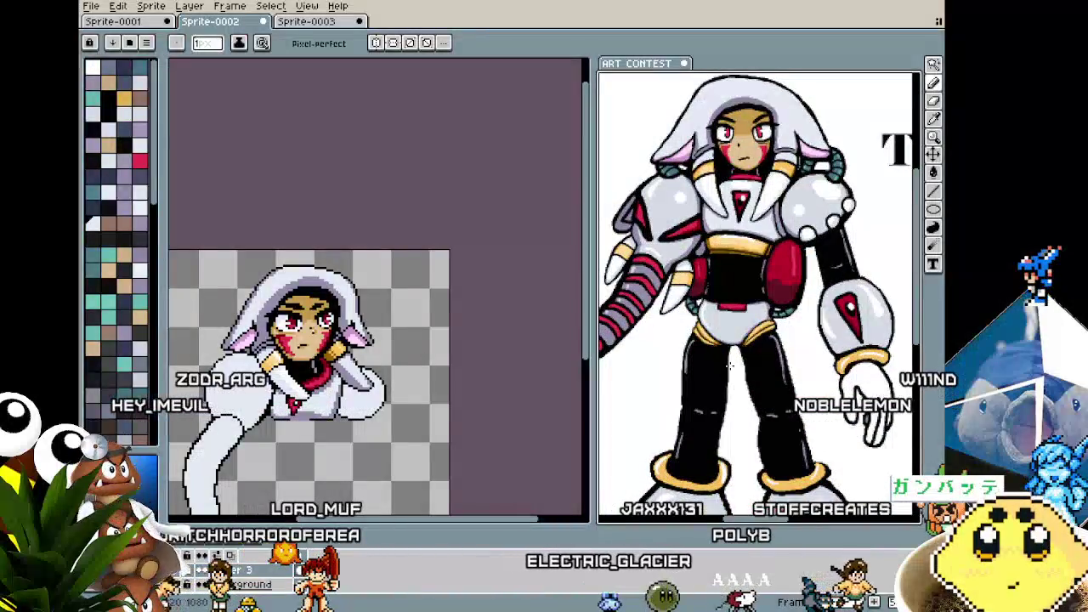
pyautogui.moveTo(729, 366); pyautogui.dragTo(799, 248)
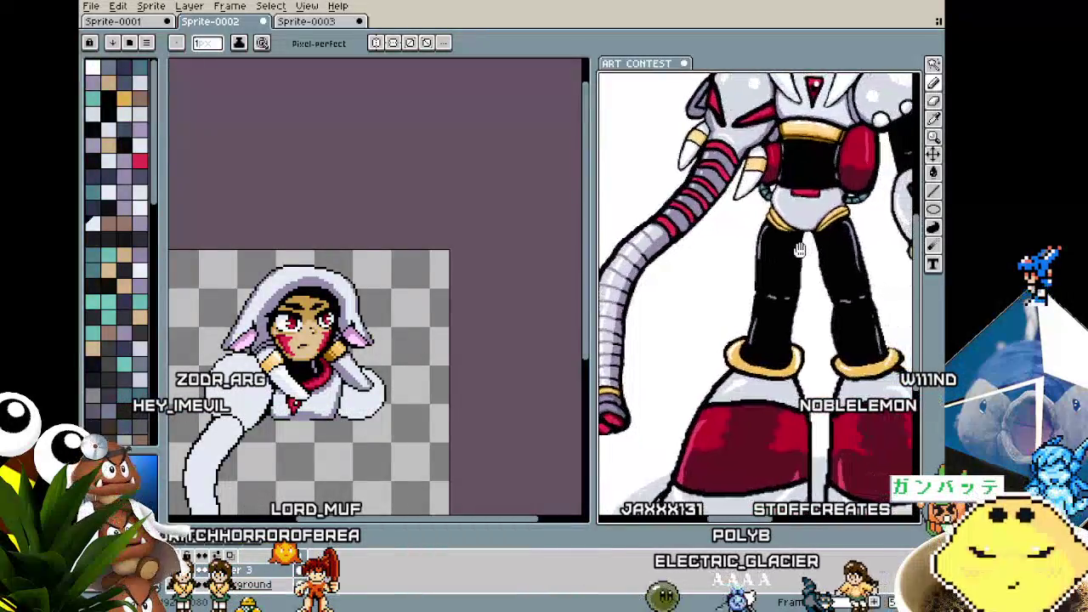
pyautogui.scroll(-2, 798, 248)
pyautogui.scroll(1, 726, 409)
pyautogui.scroll(2, 759, 297)
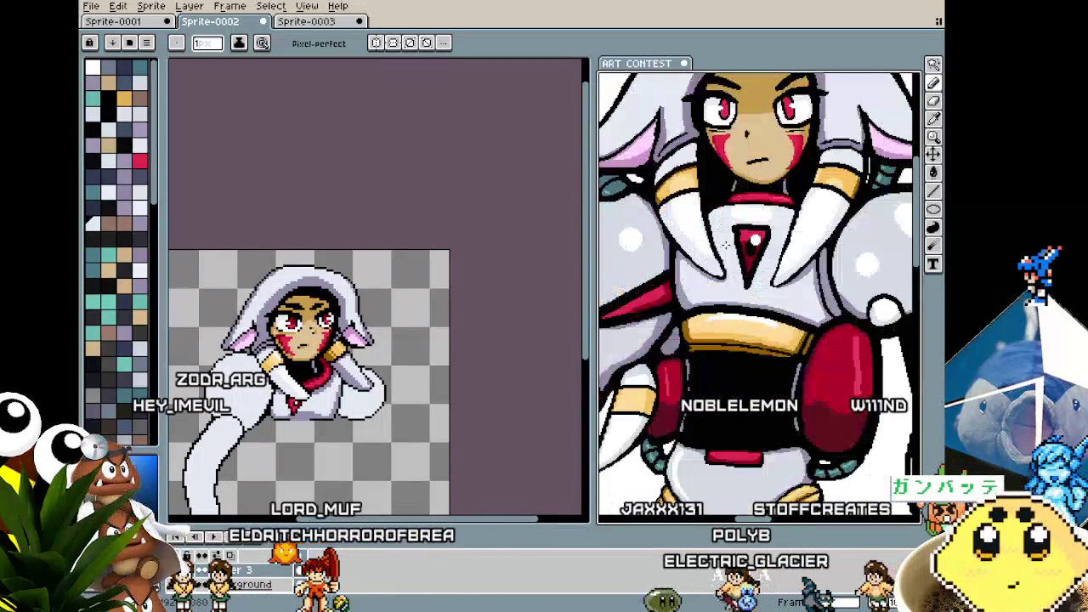
pyautogui.moveTo(748, 255); pyautogui.dragTo(765, 382)
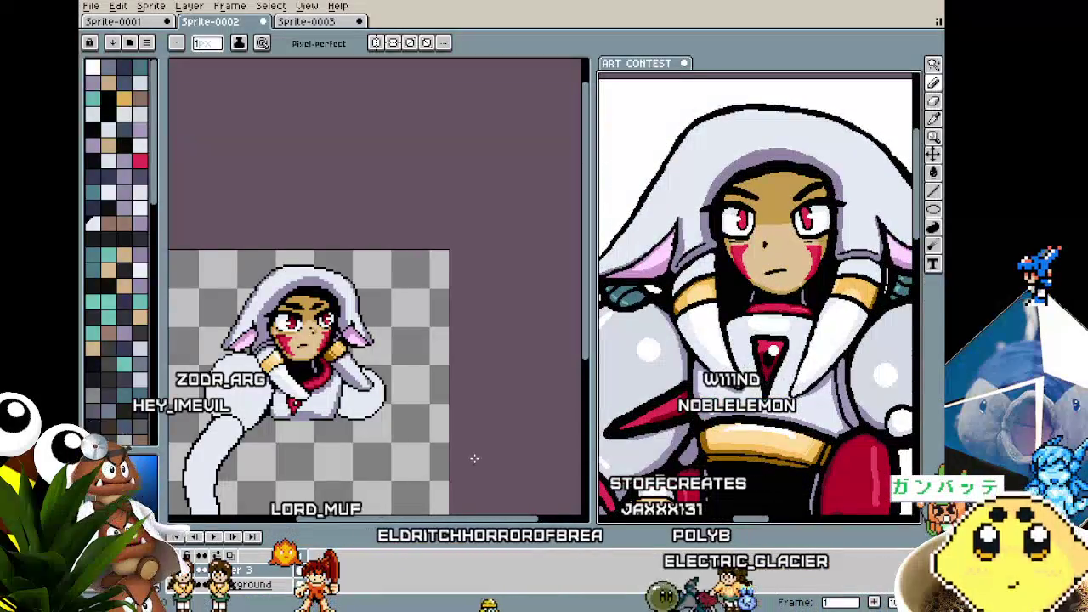
pyautogui.moveTo(474, 459); pyautogui.dragTo(500, 425)
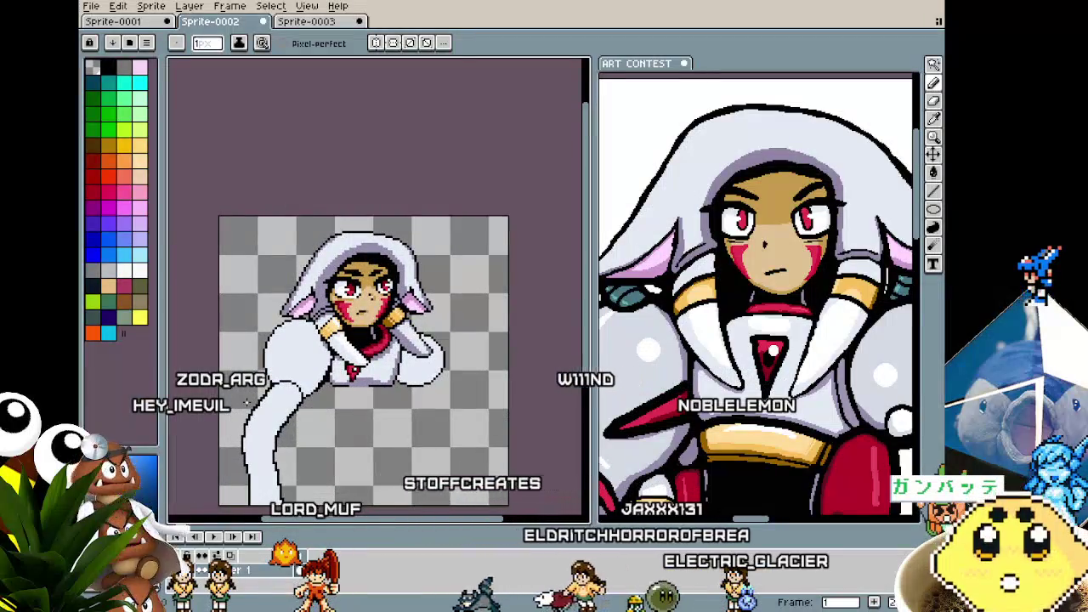
pyautogui.scroll(3, 748, 340)
pyautogui.moveTo(706, 323); pyautogui.dragTo(689, 385)
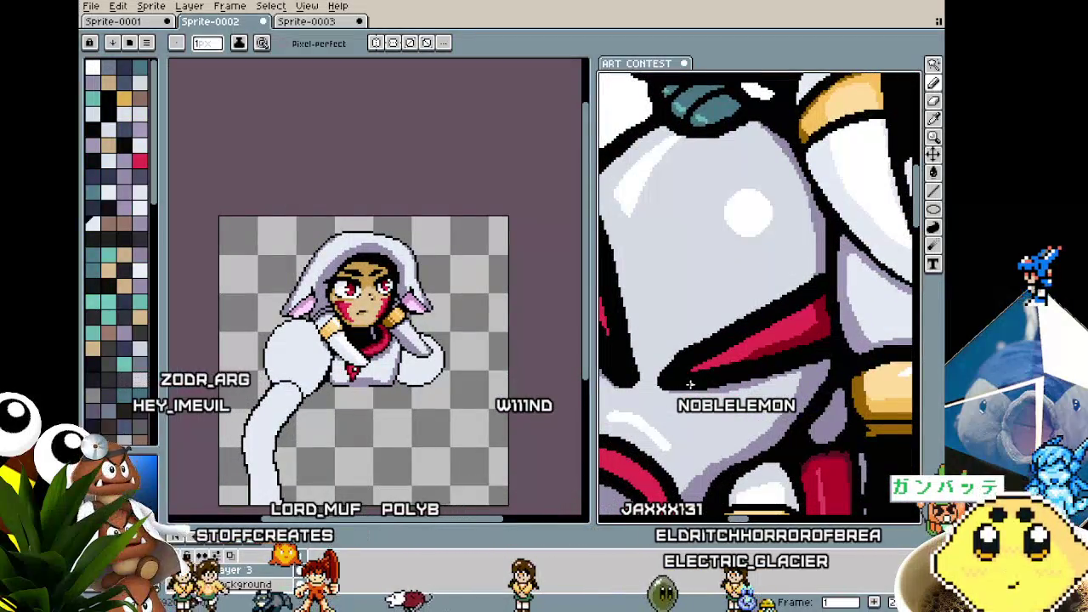
pyautogui.scroll(-3, 690, 385)
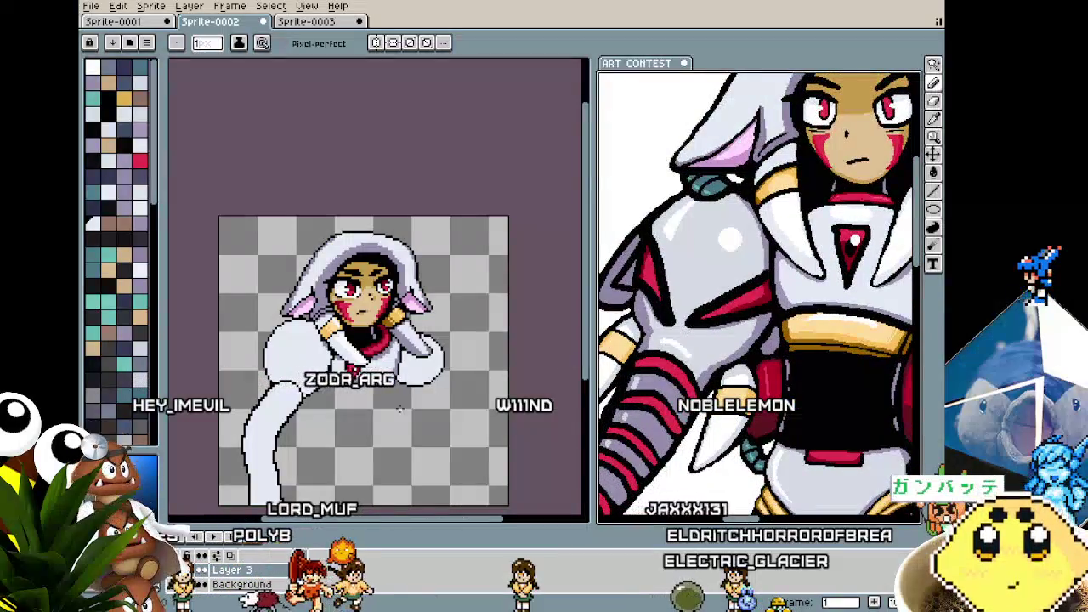
pyautogui.scroll(1, 222, 391)
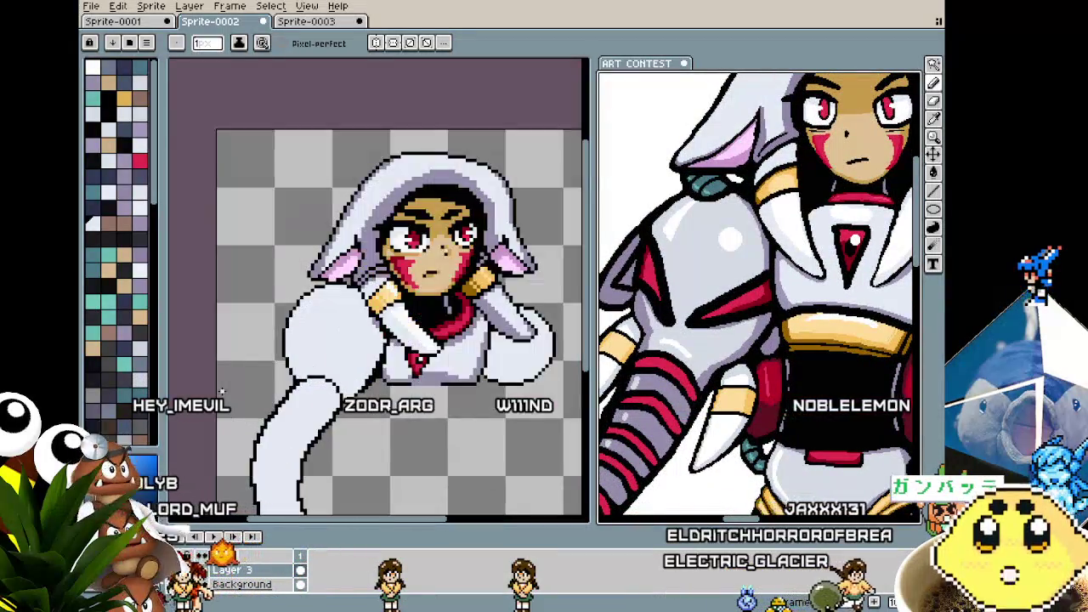
pyautogui.scroll(1, 238, 378)
pyautogui.scroll(1, 263, 362)
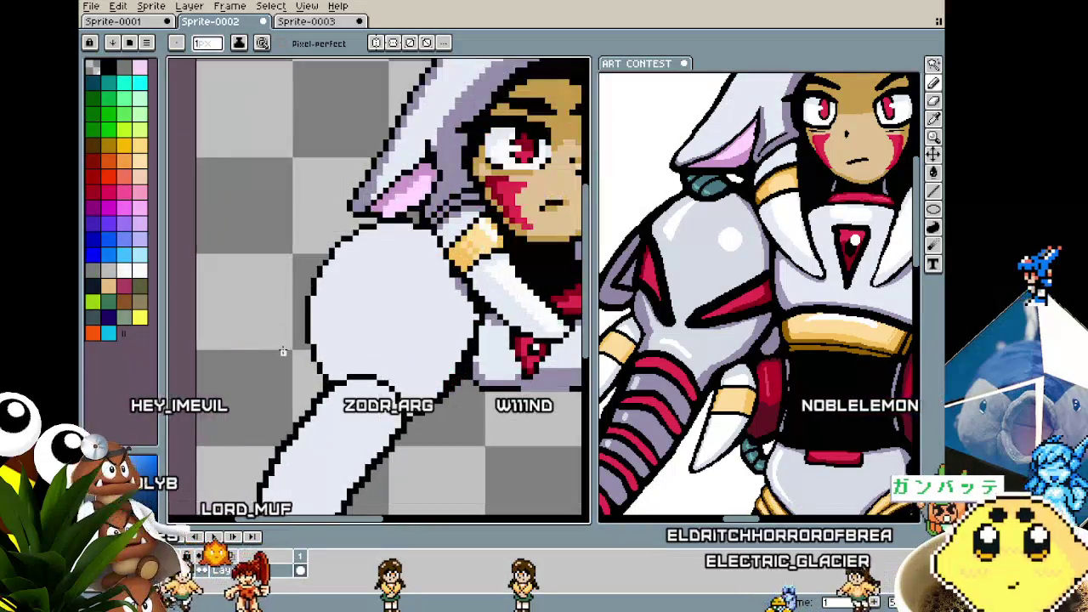
# - Undo the stray triangle outline drawn beside the sleeve
pyautogui.press('i')
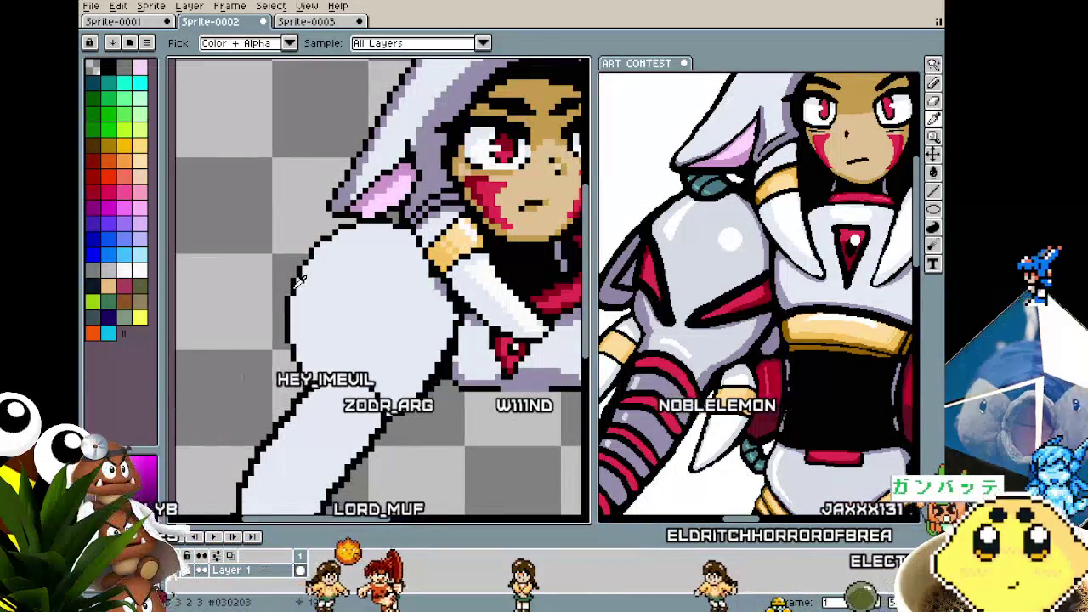
pyautogui.press('b')
pyautogui.press('b')
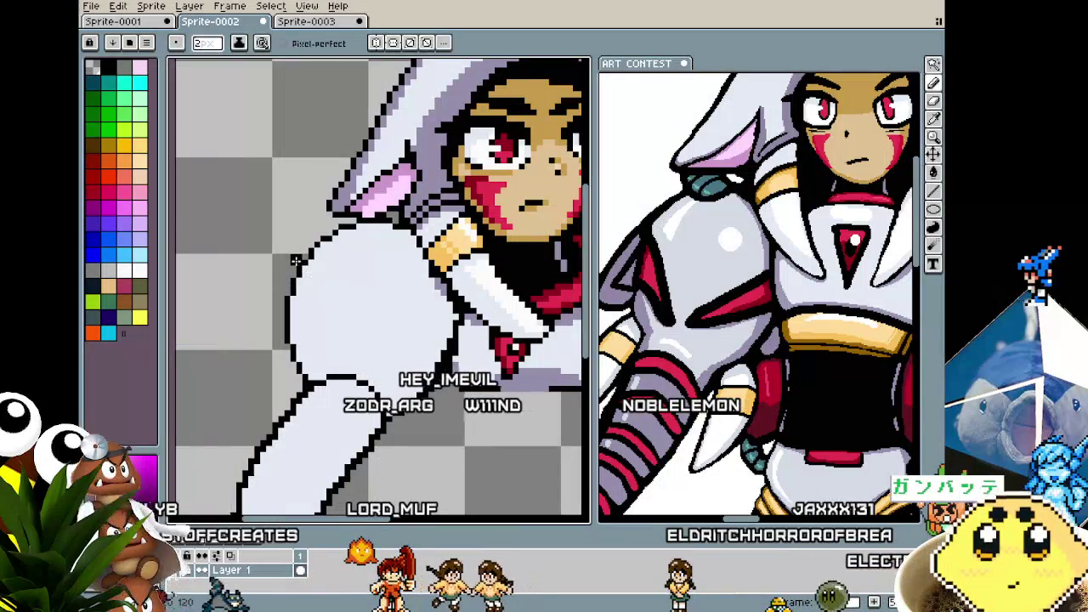
pyautogui.press('v')
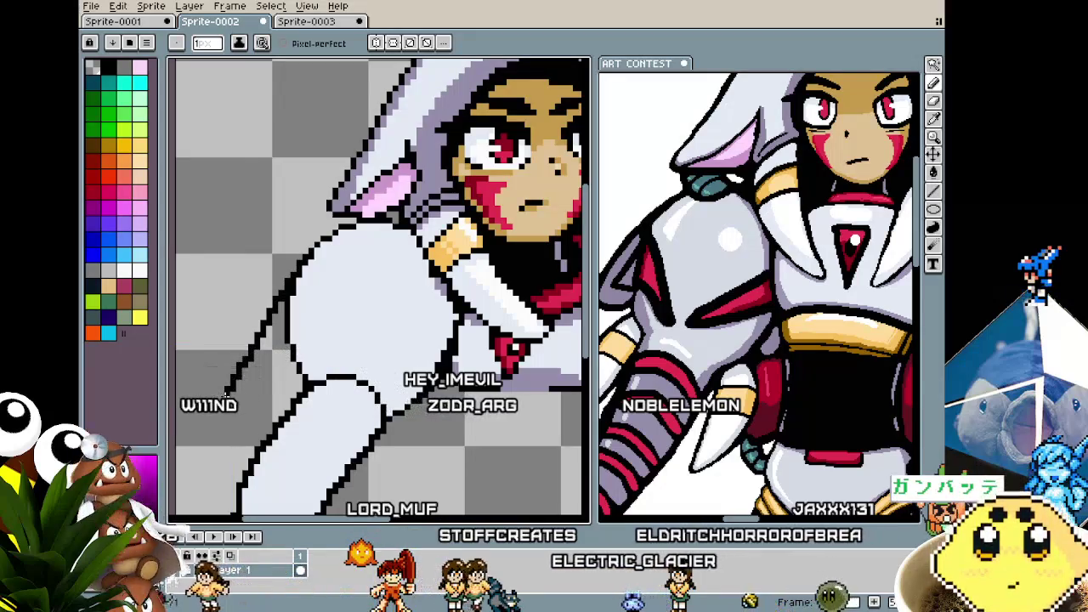
pyautogui.hotkey('ctrl', 'z')
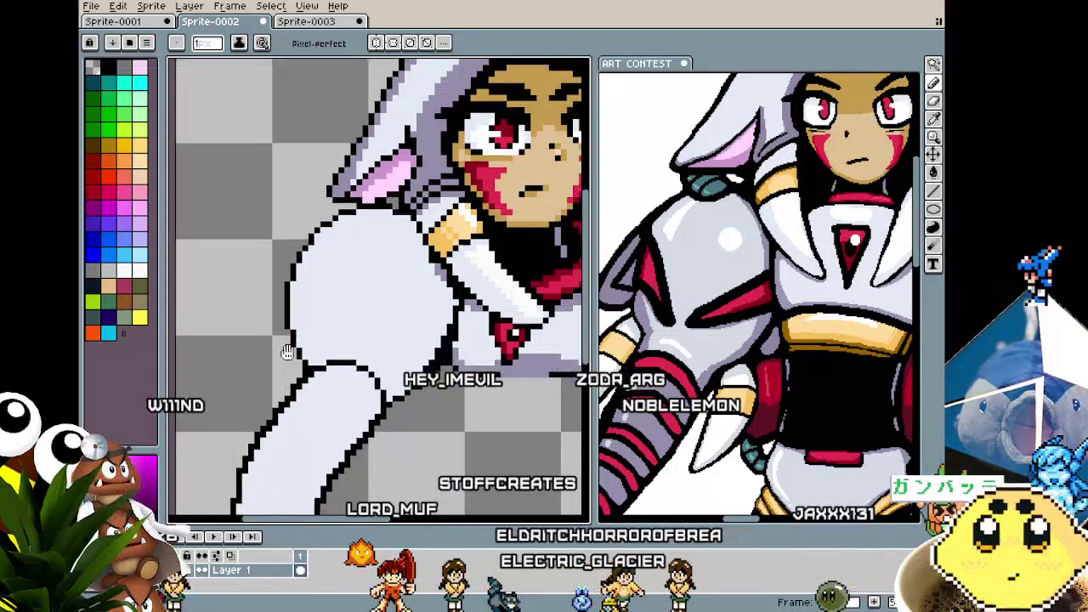
# - Shift the view below the sleeve and outline a new claw there
pyautogui.moveTo(287, 398); pyautogui.dragTo(276, 297)
pyautogui.scroll(2, 756, 298)
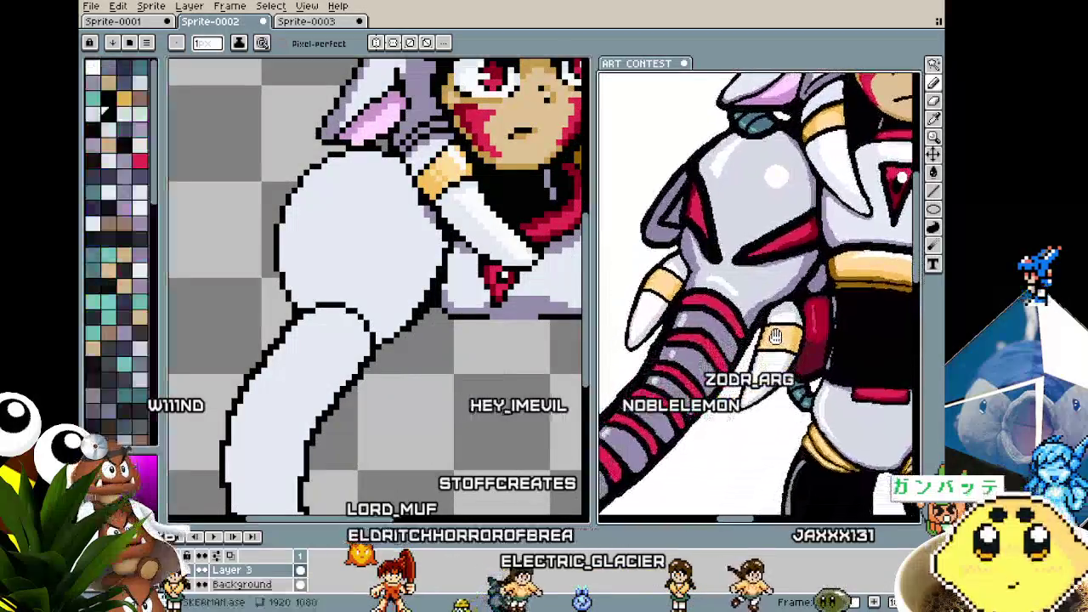
pyautogui.moveTo(279, 278); pyautogui.dragTo(231, 412)
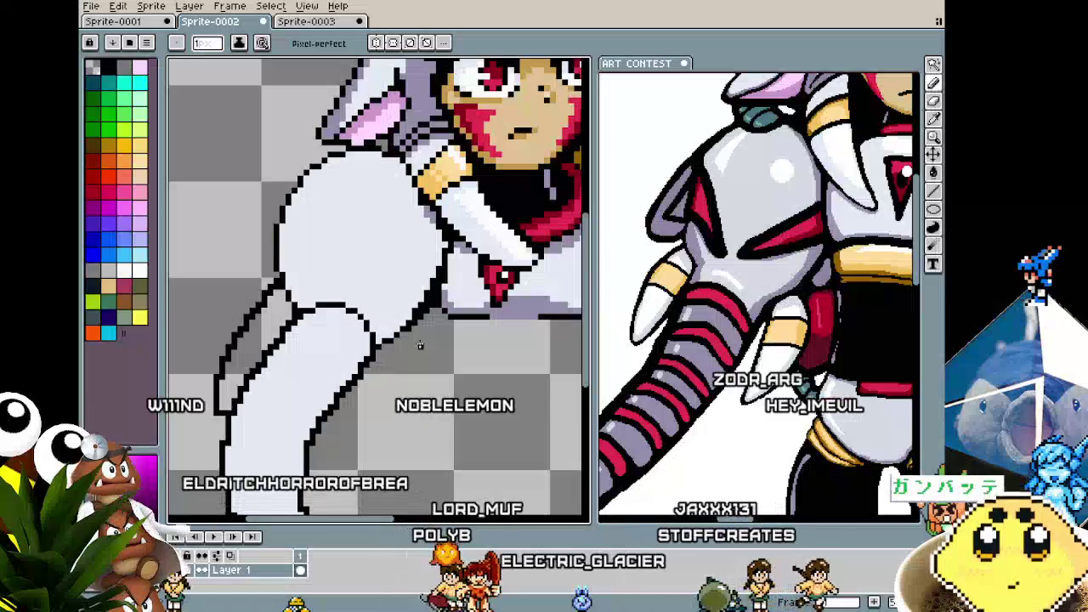
# - Extend the new claw's outline and fill it with the light armour colour
pyautogui.moveTo(423, 316)
pyautogui.mouseDown()
pyautogui.moveTo(407, 375)
pyautogui.moveTo(377, 340)
pyautogui.mouseUp()
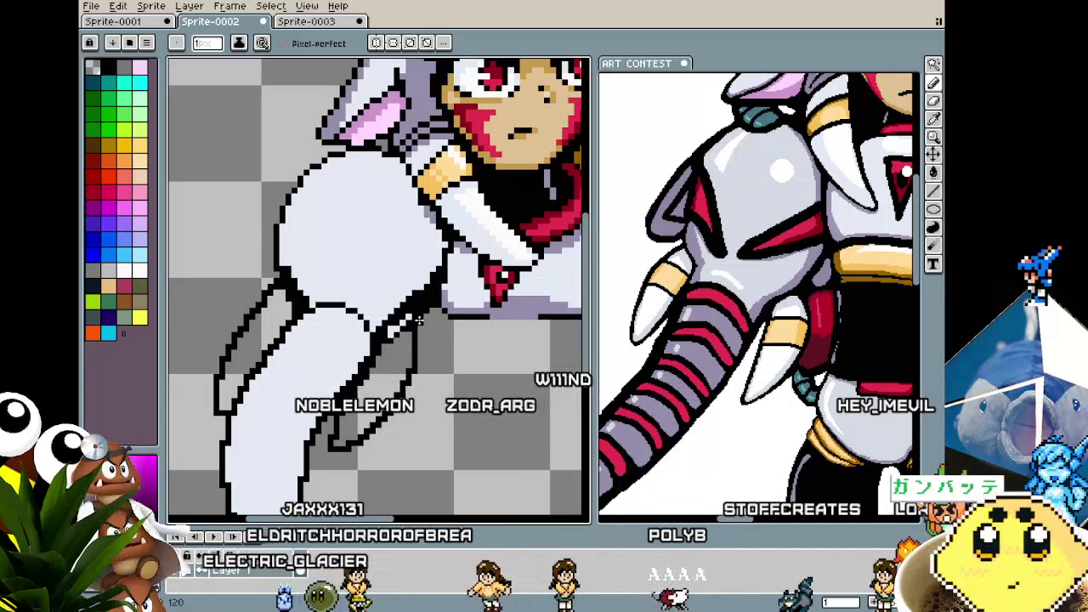
pyautogui.scroll(3, 425, 306)
pyautogui.press('i')
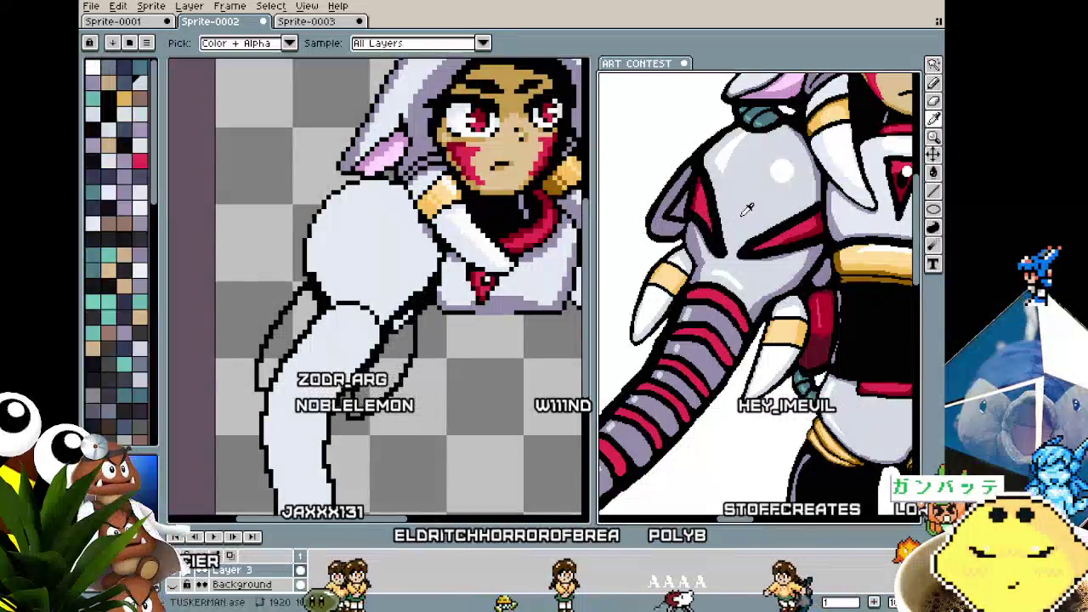
pyautogui.click(410, 257)
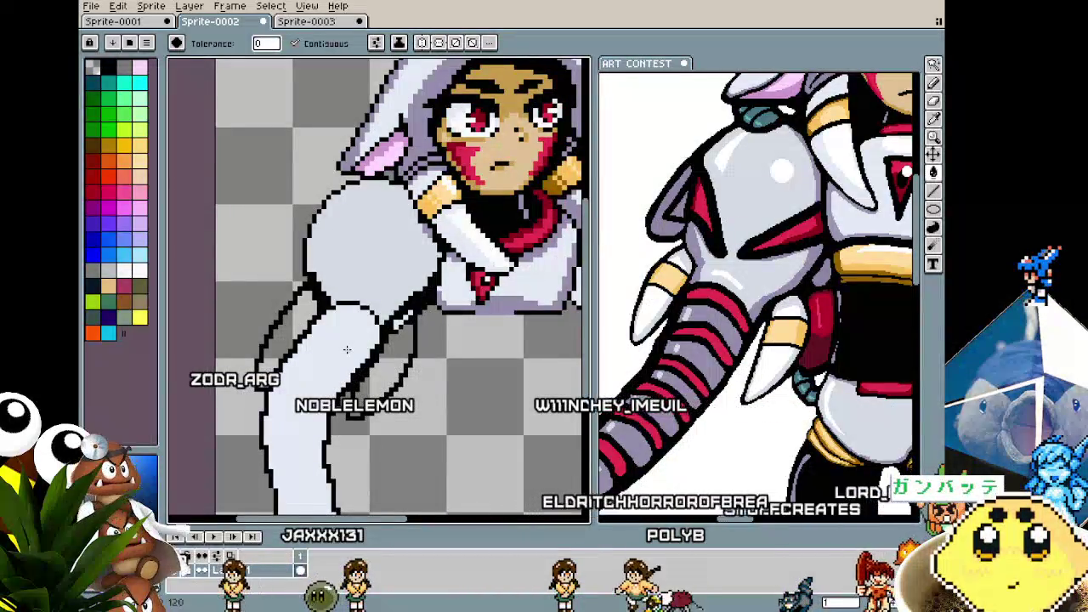
pyautogui.scroll(-1, 347, 349)
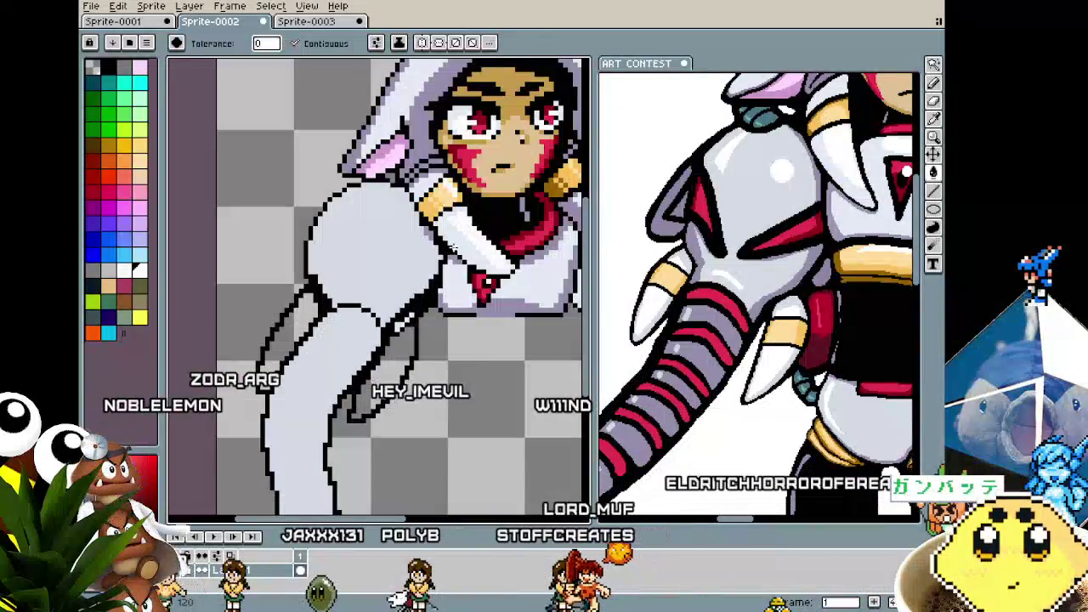
pyautogui.scroll(-1, 374, 340)
pyautogui.scroll(-1, 270, 400)
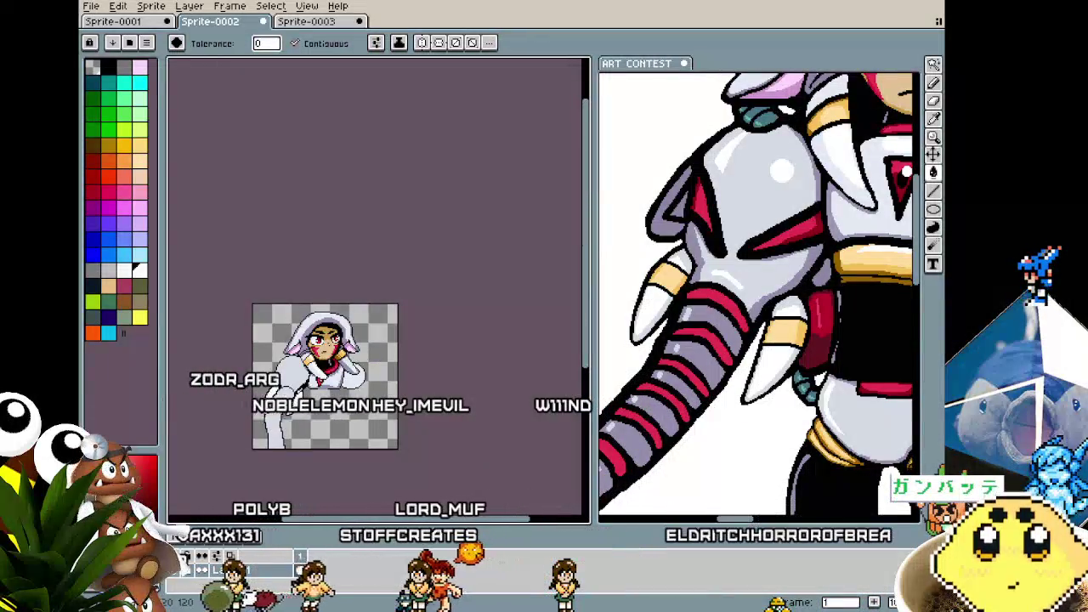
# - Undo a misplaced stroke, pick a dark colour, and draw a crease line along the sleeve
pyautogui.press('b')
pyautogui.scroll(3, 271, 399)
pyautogui.scroll(1, 304, 359)
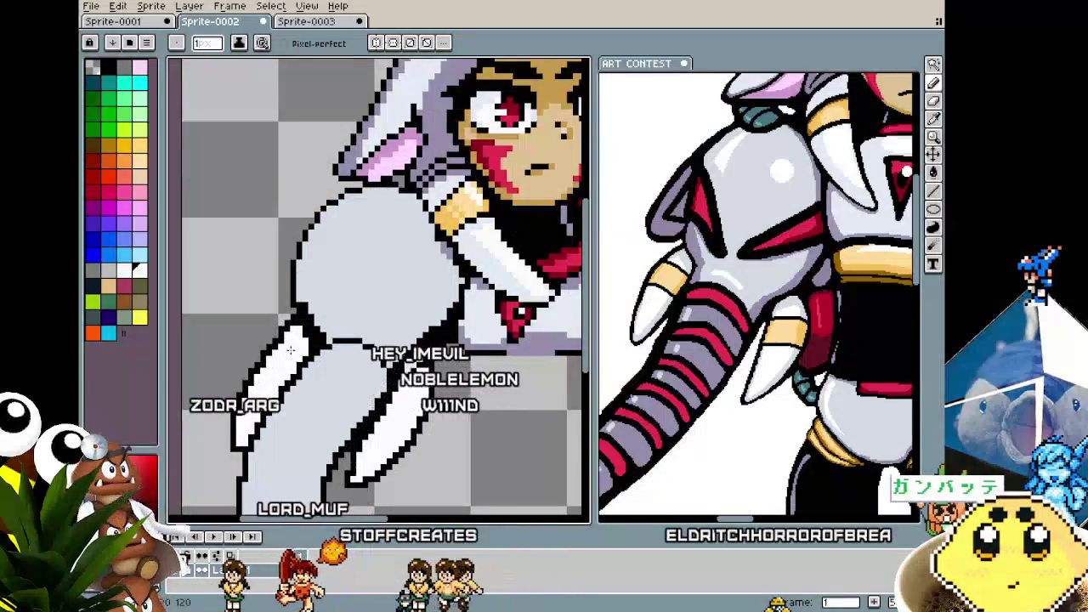
pyautogui.scroll(1, 303, 359)
pyautogui.press('i')
pyautogui.press('b')
pyautogui.scroll(1, 302, 272)
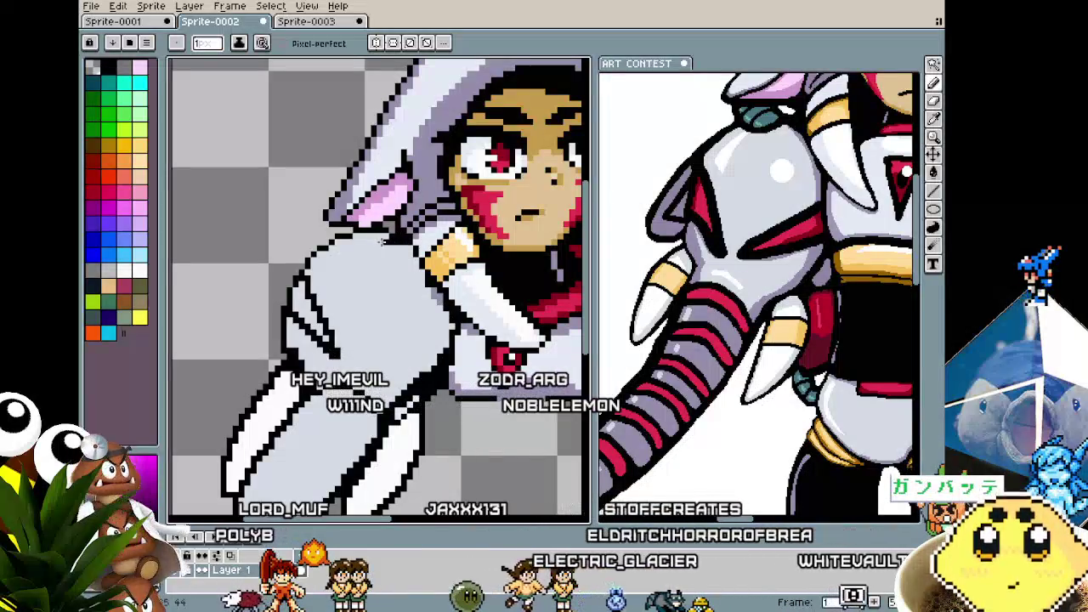
pyautogui.hotkey('ctrl', 'z')
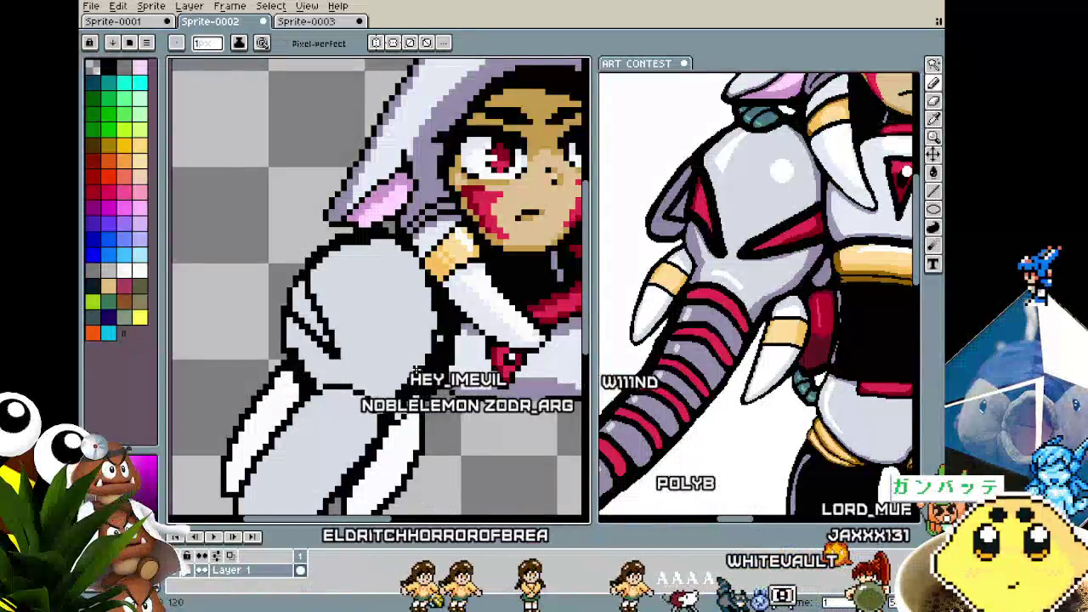
pyautogui.keyDown('alt'); pyautogui.click(436, 308); pyautogui.keyUp('alt')
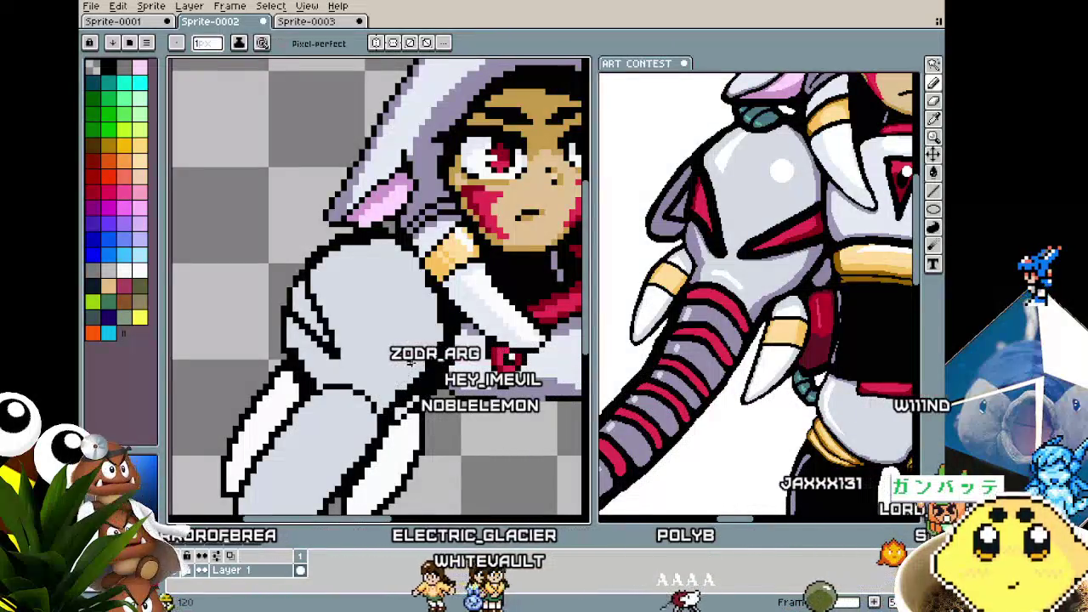
pyautogui.moveTo(359, 362); pyautogui.dragTo(428, 365)
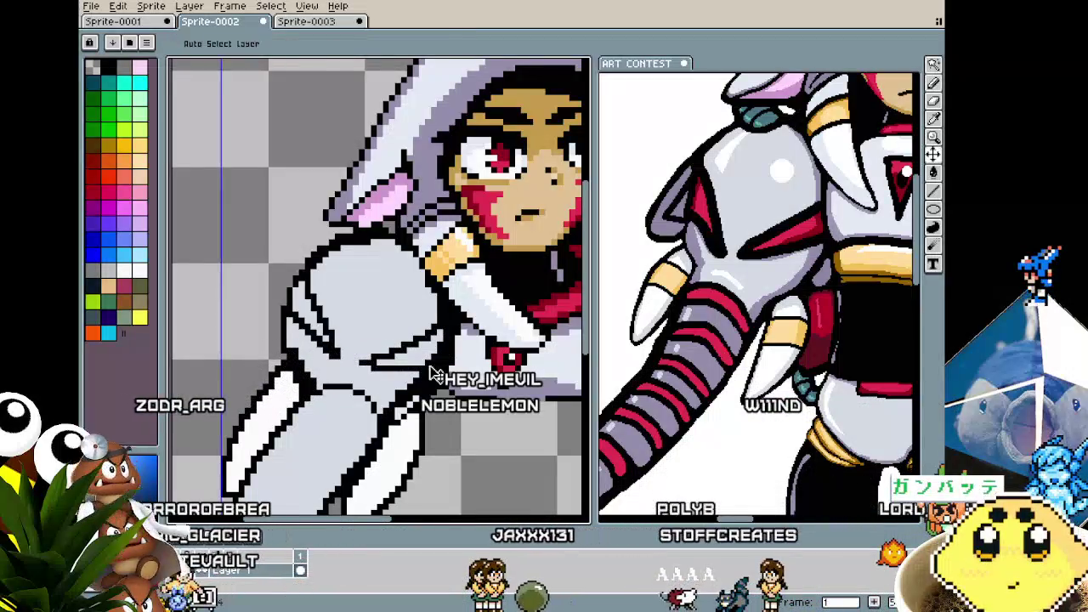
# - Draw a black crease across the sleeve, redrawing it lower and flatter
pyautogui.scroll(-1, 429, 365)
pyautogui.scroll(-1, 429, 366)
pyautogui.scroll(2, 409, 405)
pyautogui.moveTo(408, 404); pyautogui.dragTo(496, 340)
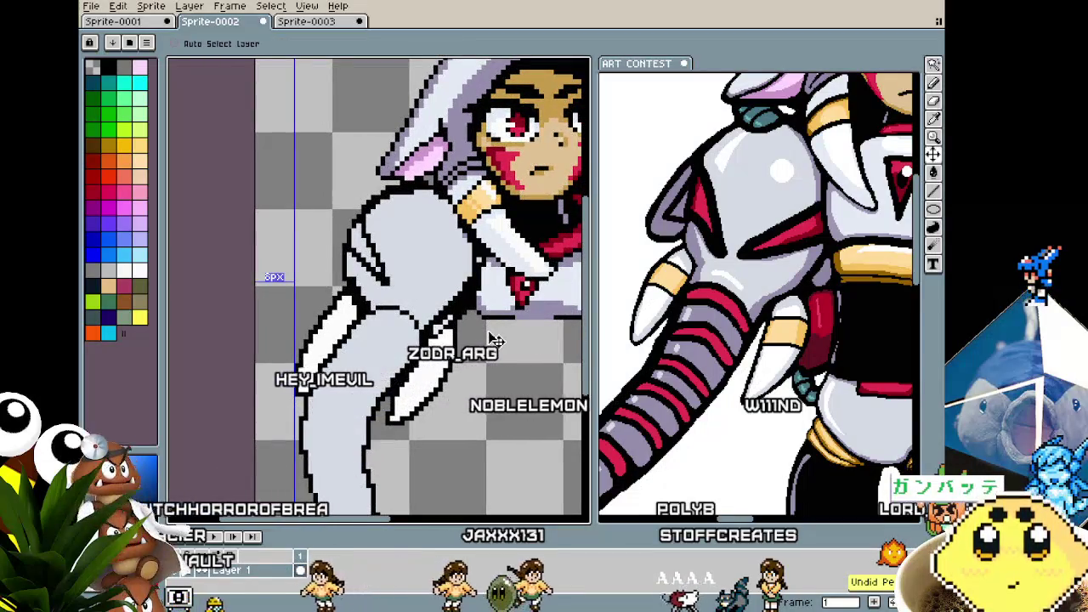
pyautogui.scroll(1, 457, 306)
pyautogui.scroll(1, 482, 283)
pyautogui.moveTo(482, 283); pyautogui.dragTo(399, 313)
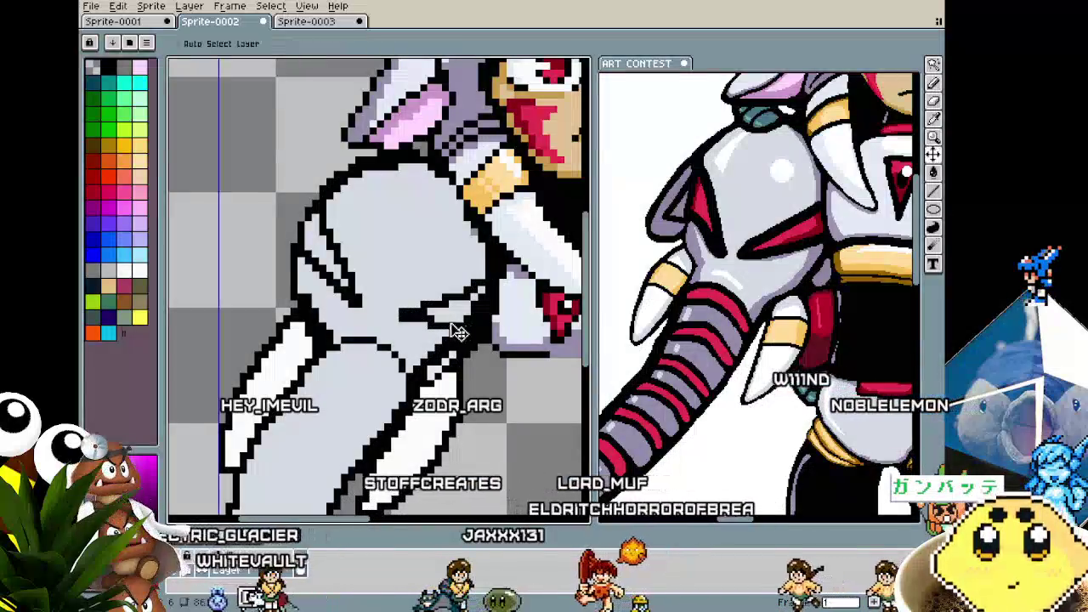
pyautogui.hotkey('ctrl', 'z')
pyautogui.moveTo(393, 319); pyautogui.dragTo(493, 296)
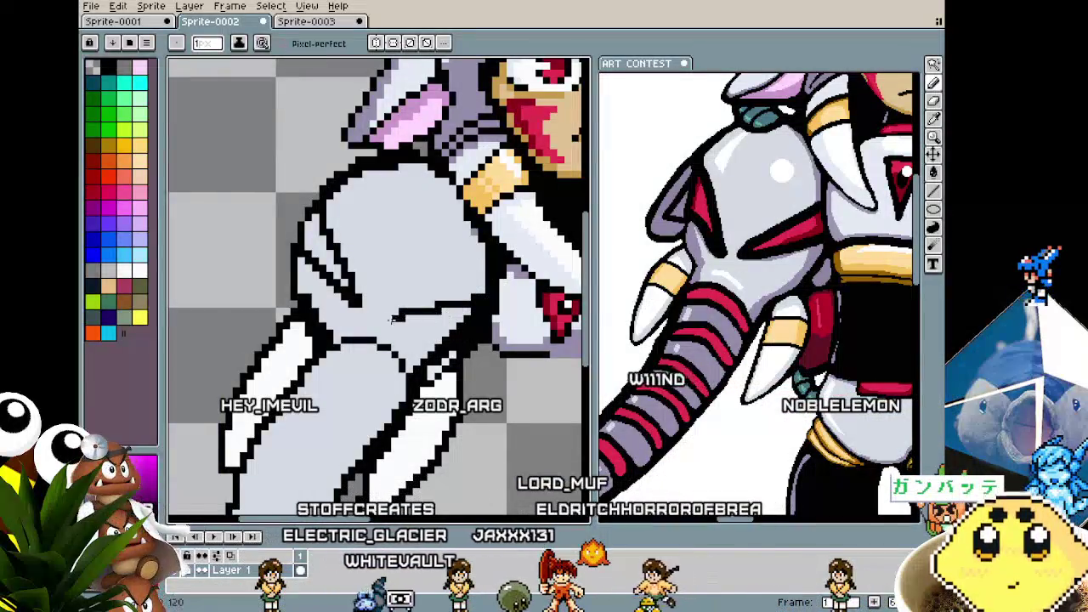
# - Add two more short dark lines across the middle of the arm
pyautogui.scroll(-4, 393, 319)
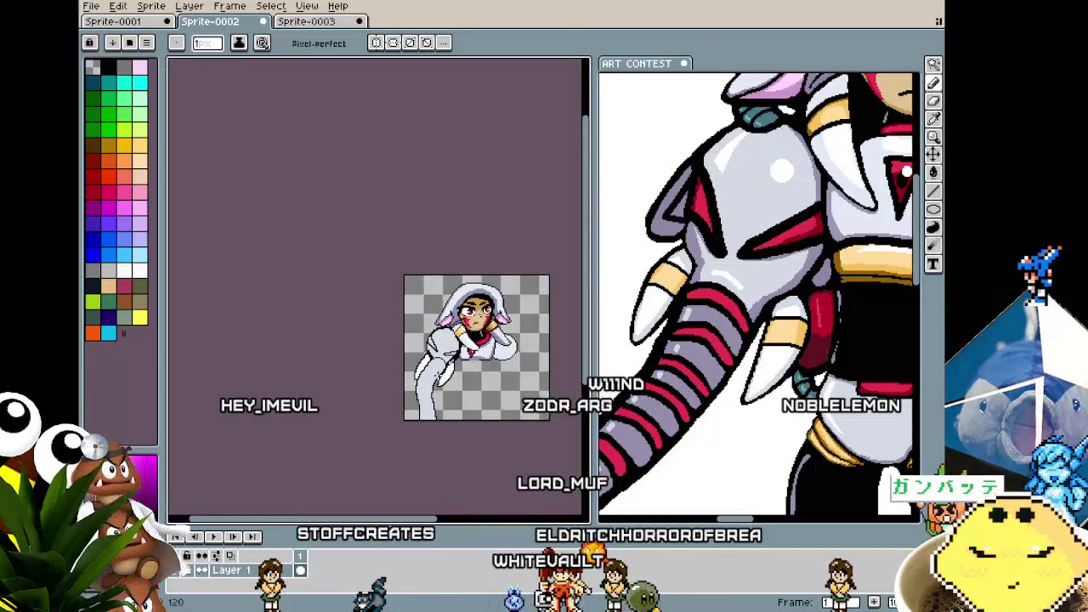
pyautogui.scroll(4, 450, 353)
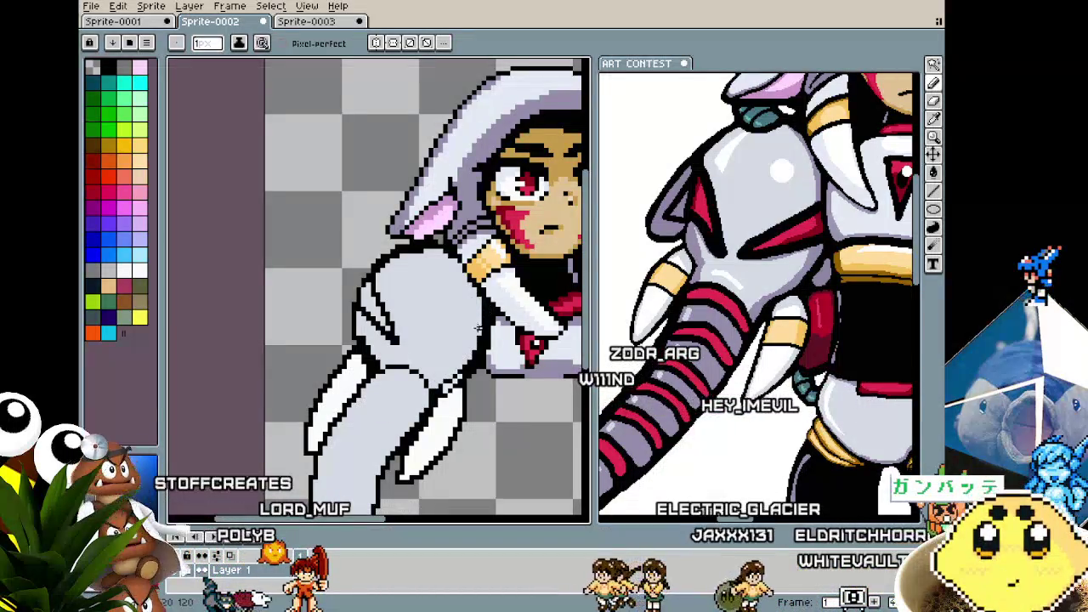
pyautogui.moveTo(425, 347); pyautogui.dragTo(471, 355)
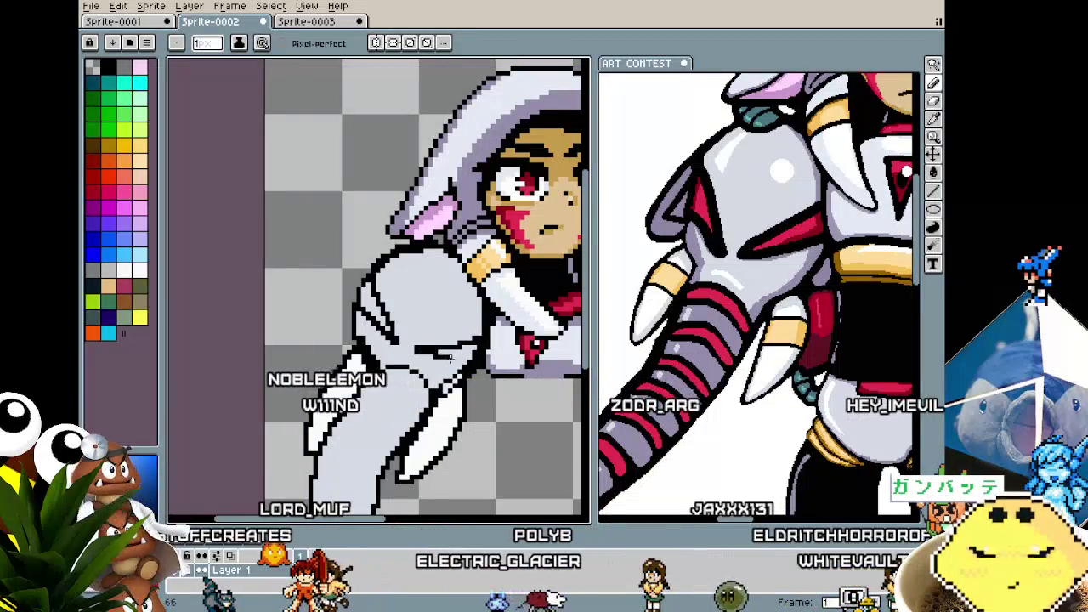
pyautogui.press('v')
pyautogui.press('b')
pyautogui.moveTo(423, 357); pyautogui.dragTo(455, 360)
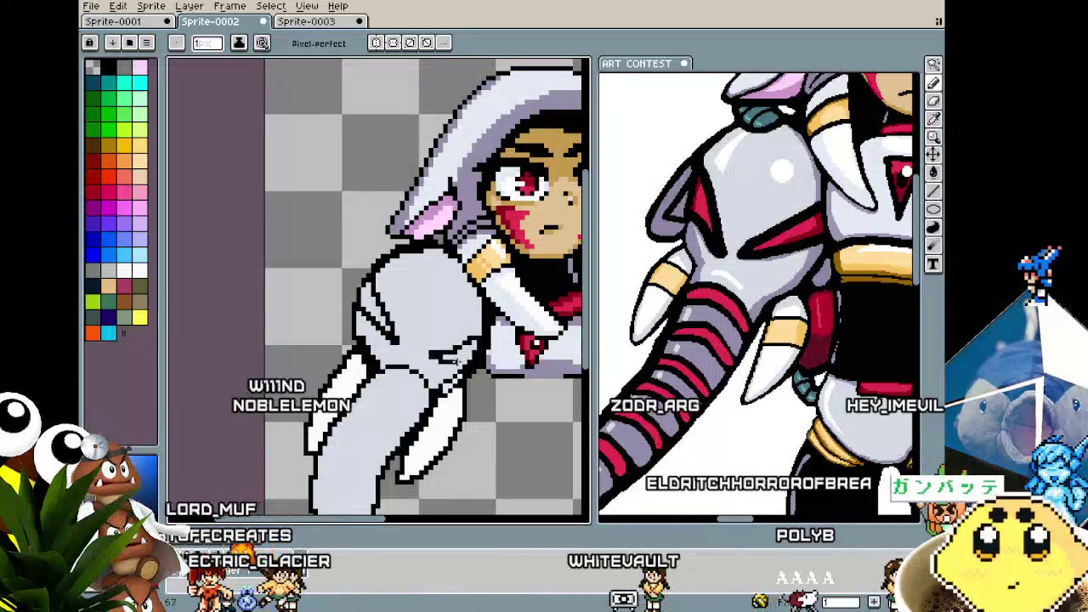
pyautogui.scroll(-1, 466, 364)
pyautogui.scroll(1, 434, 393)
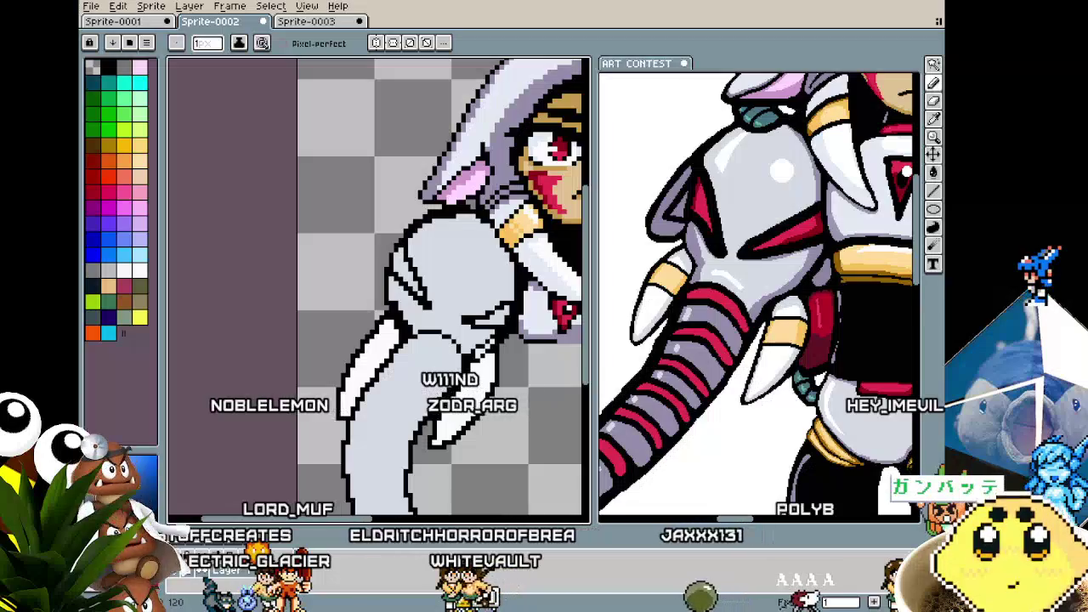
pyautogui.scroll(2, 502, 340)
# - Pick the armour red and bucket-fill two enclosed gaps on the arm red
pyautogui.press('i')
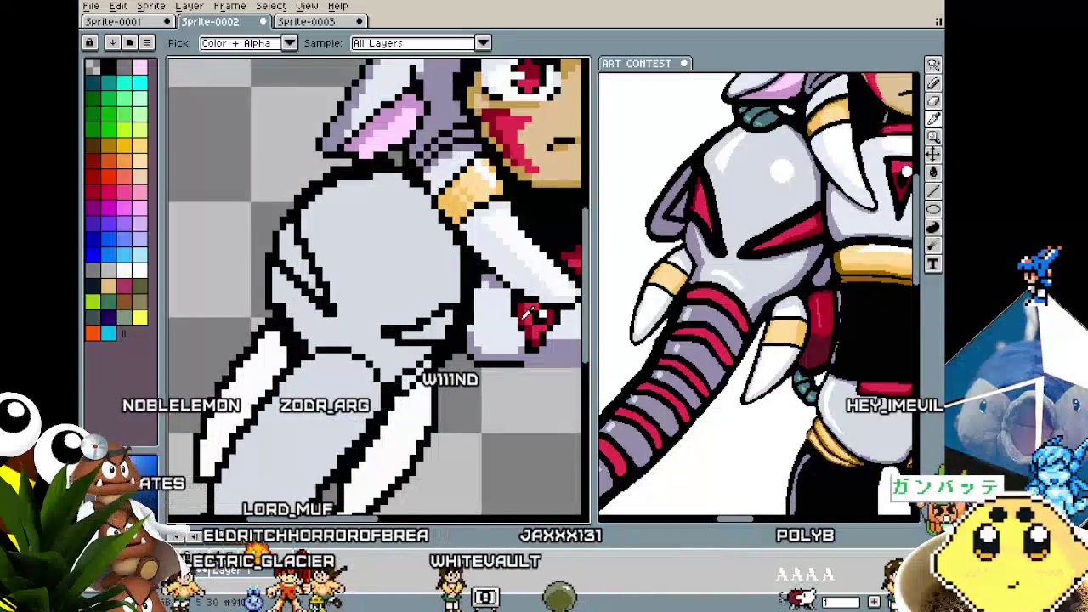
pyautogui.click(542, 303)
pyautogui.press('g')
pyautogui.click(425, 323)
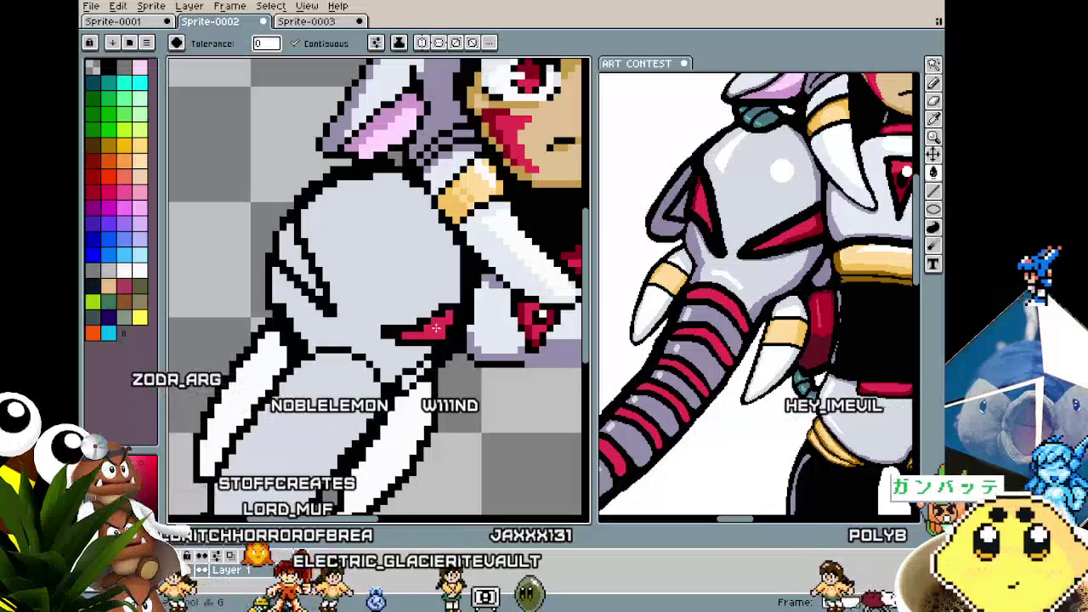
pyautogui.click(315, 289)
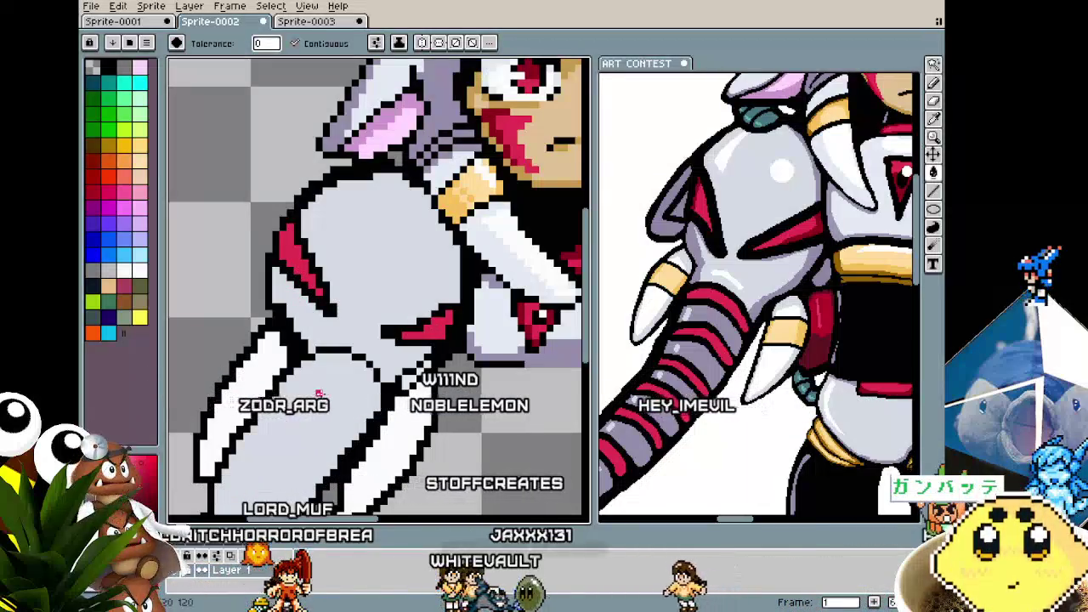
# - Inspect the arm's red markings and pick the red back up from them
pyautogui.scroll(-2, 319, 392)
pyautogui.press('b')
pyautogui.scroll(-1, 319, 392)
pyautogui.scroll(1, 319, 392)
pyautogui.scroll(2, 321, 393)
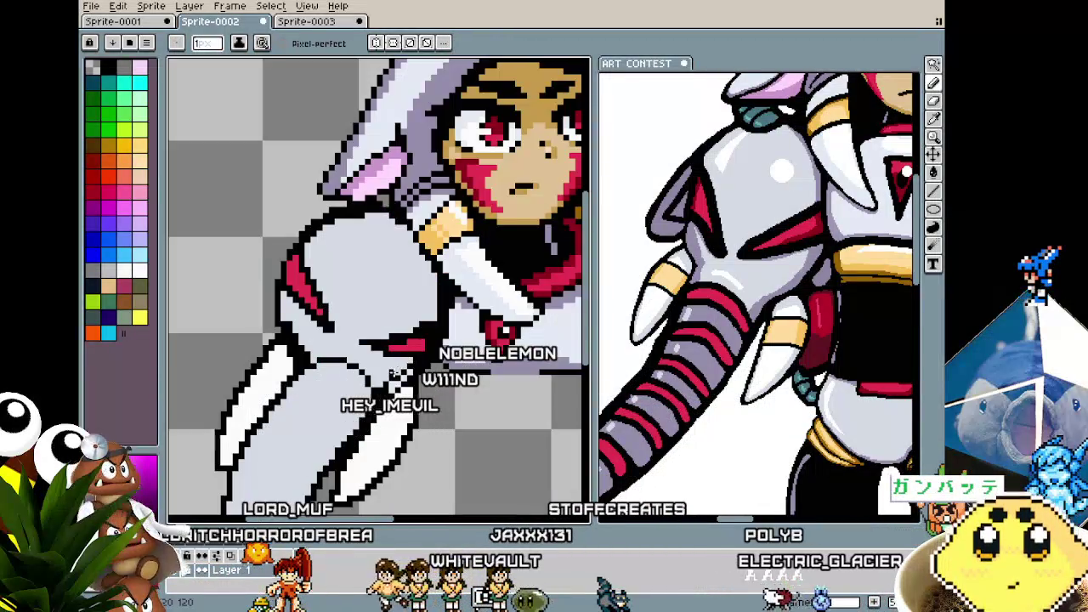
pyautogui.scroll(-2, 322, 393)
pyautogui.scroll(3, 365, 366)
pyautogui.press('i')
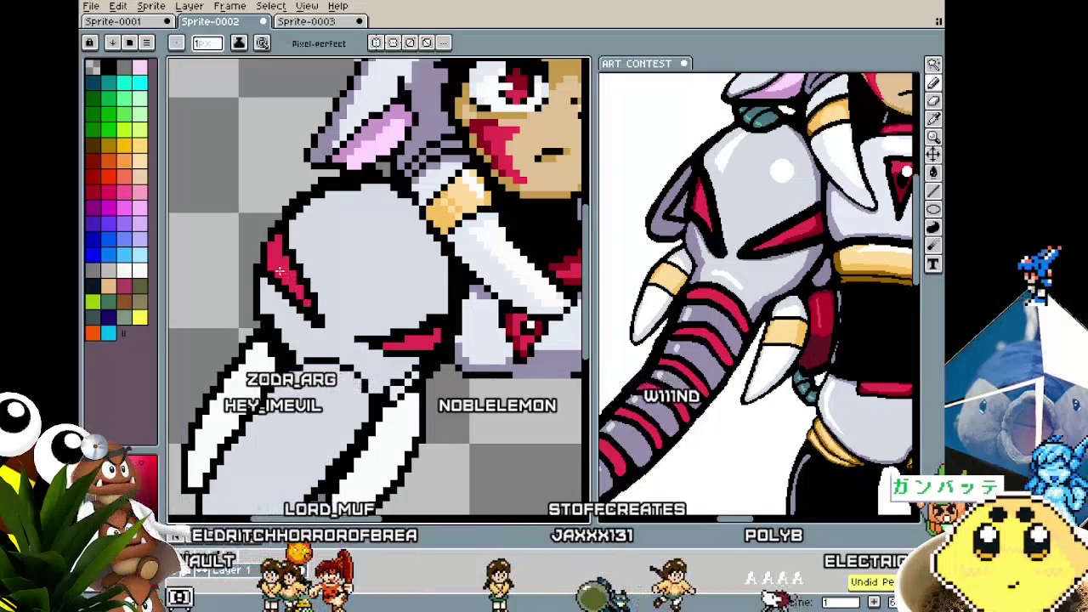
pyautogui.scroll(-2, 307, 308)
pyautogui.scroll(-2, 308, 307)
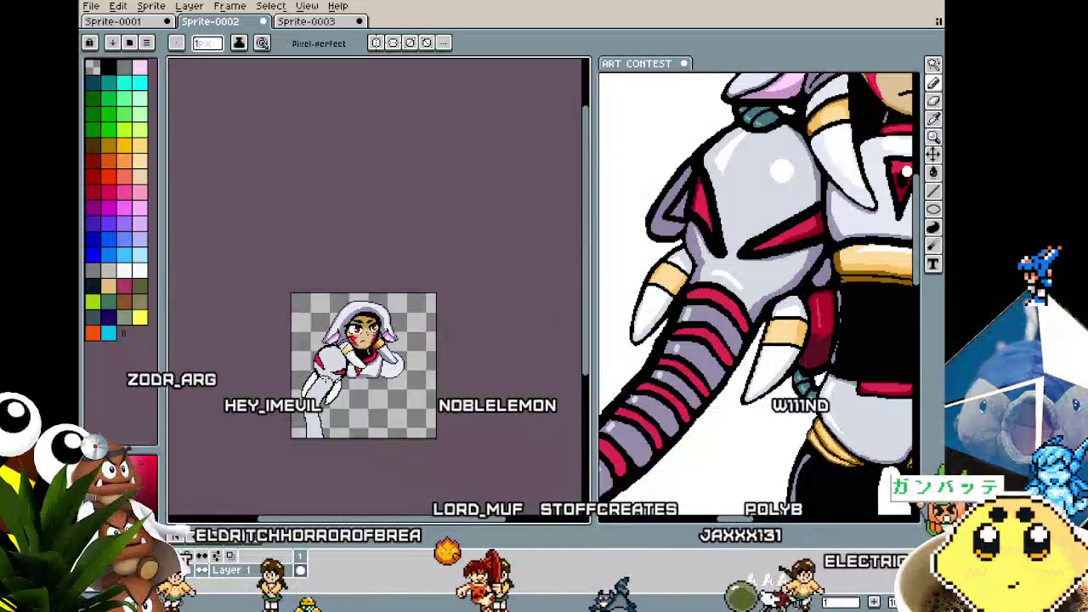
pyautogui.scroll(4, 338, 363)
pyautogui.press('i')
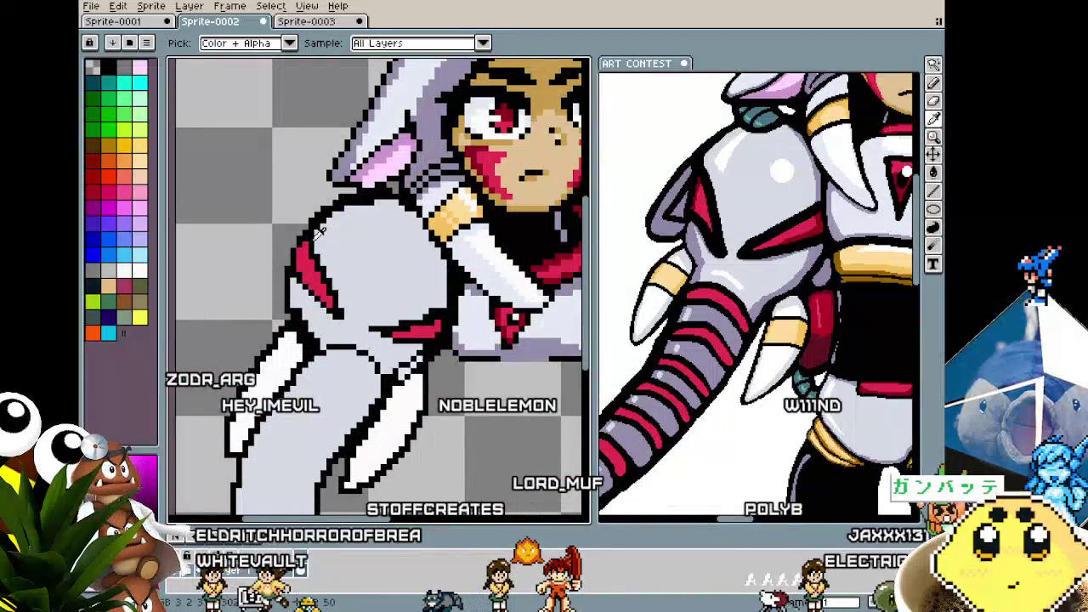
pyautogui.press('b')
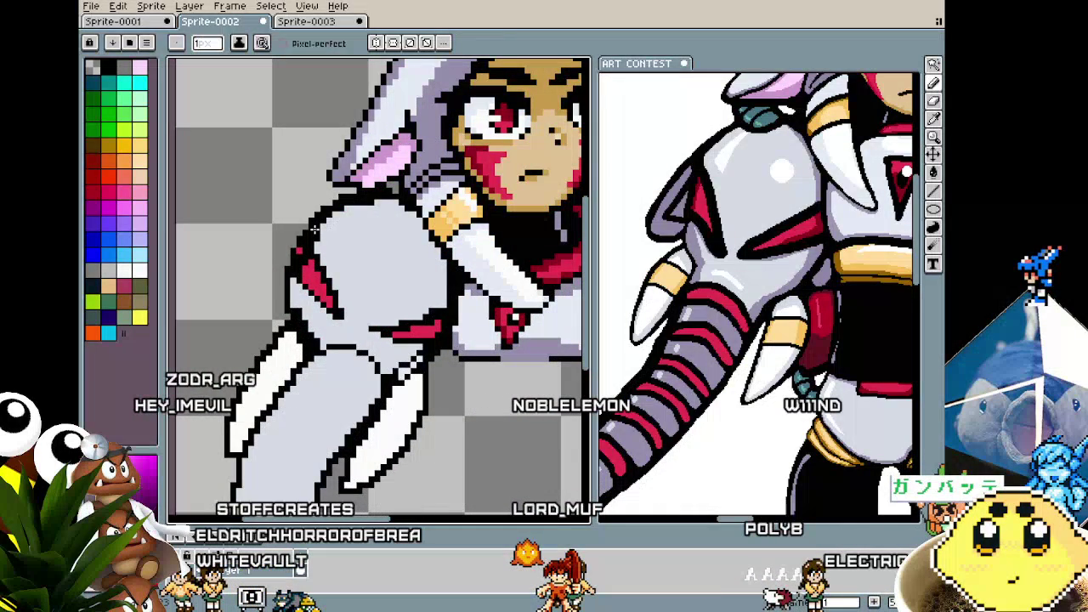
pyautogui.keyDown('alt'); pyautogui.click(313, 276); pyautogui.keyUp('alt')
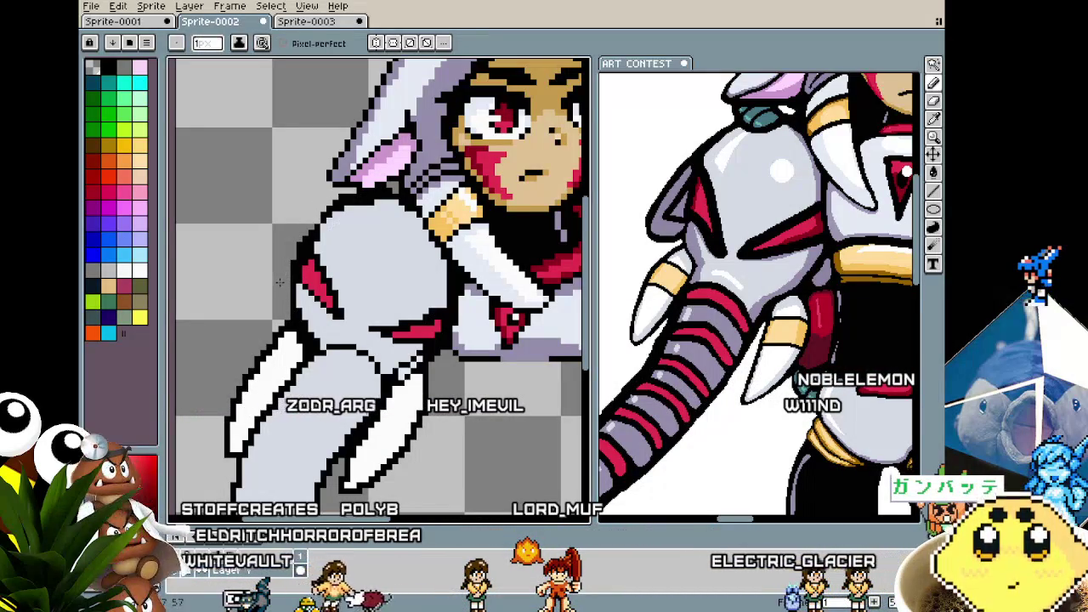
pyautogui.scroll(-3, 251, 329)
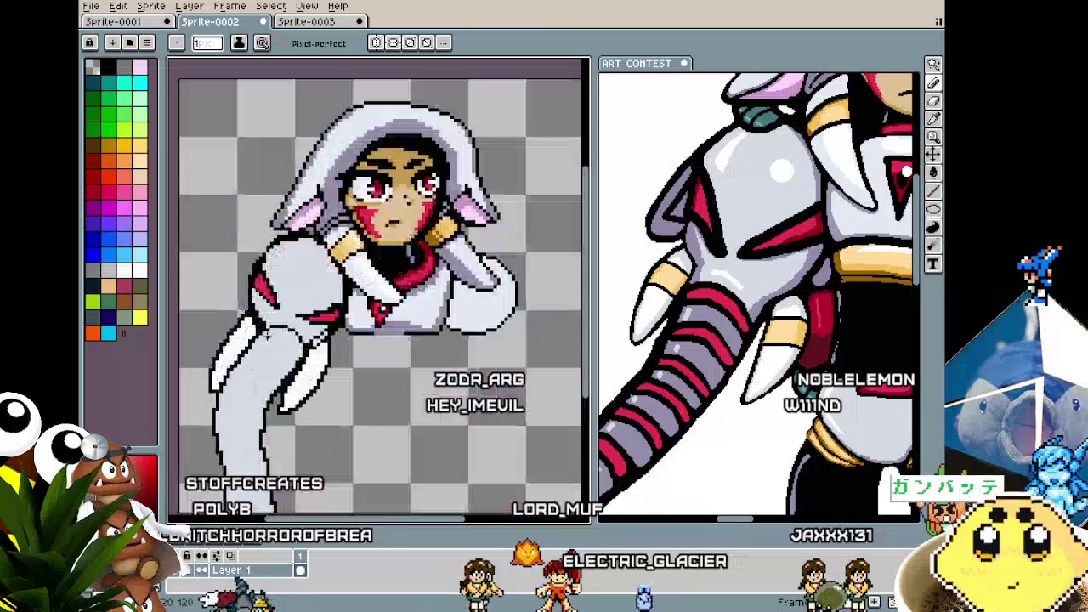
# - Zoom and pan from the character's head down to the lower arm
pyautogui.scroll(3, 267, 337)
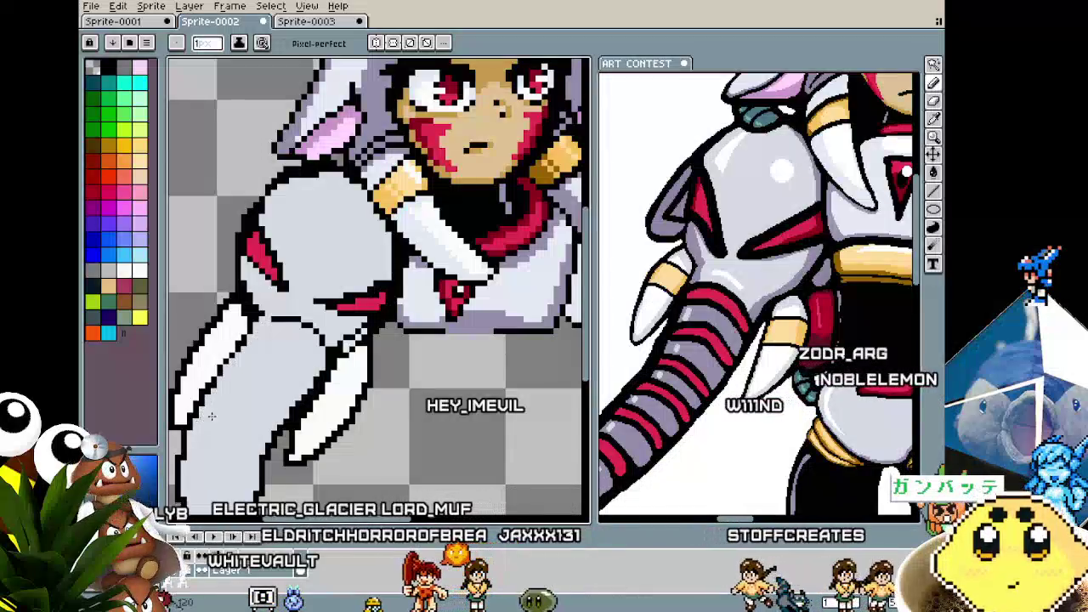
pyautogui.scroll(-3, 204, 409)
pyautogui.scroll(3, 369, 302)
pyautogui.scroll(1, 369, 302)
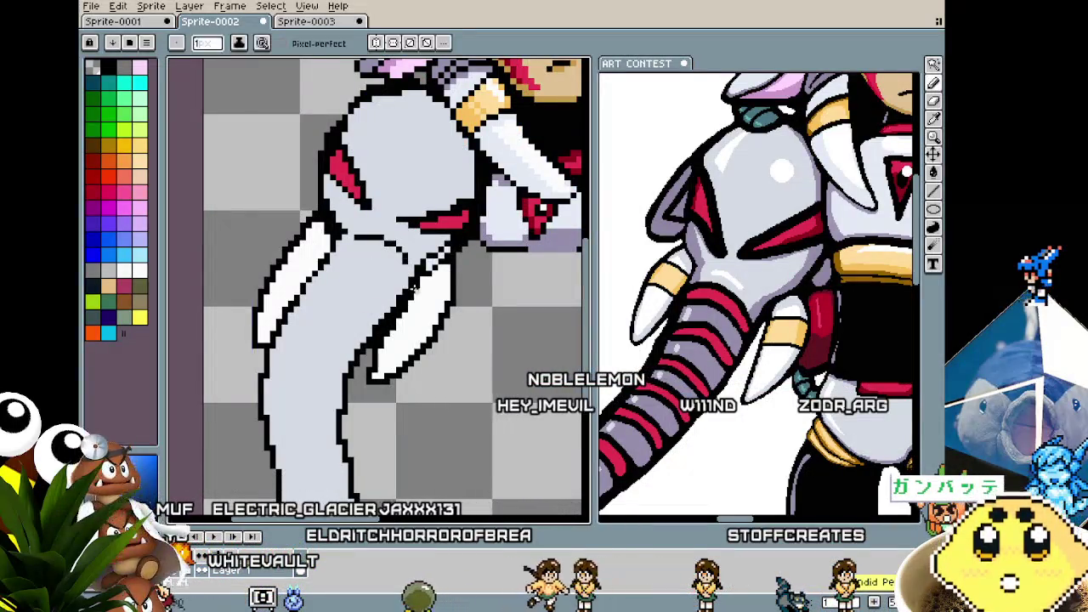
pyautogui.moveTo(371, 245); pyautogui.dragTo(357, 329)
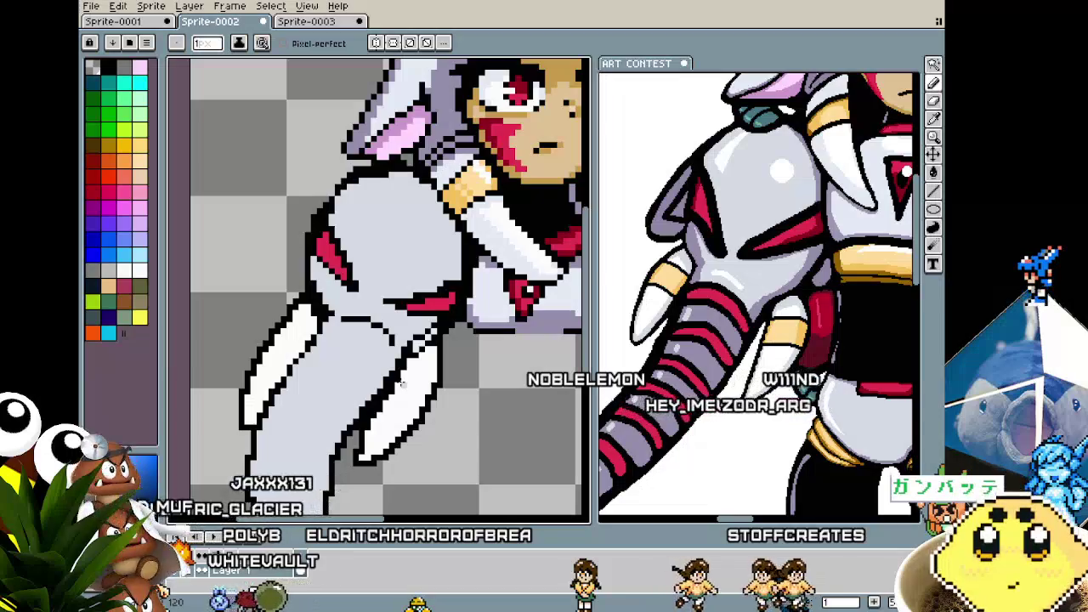
pyautogui.scroll(1, 403, 384)
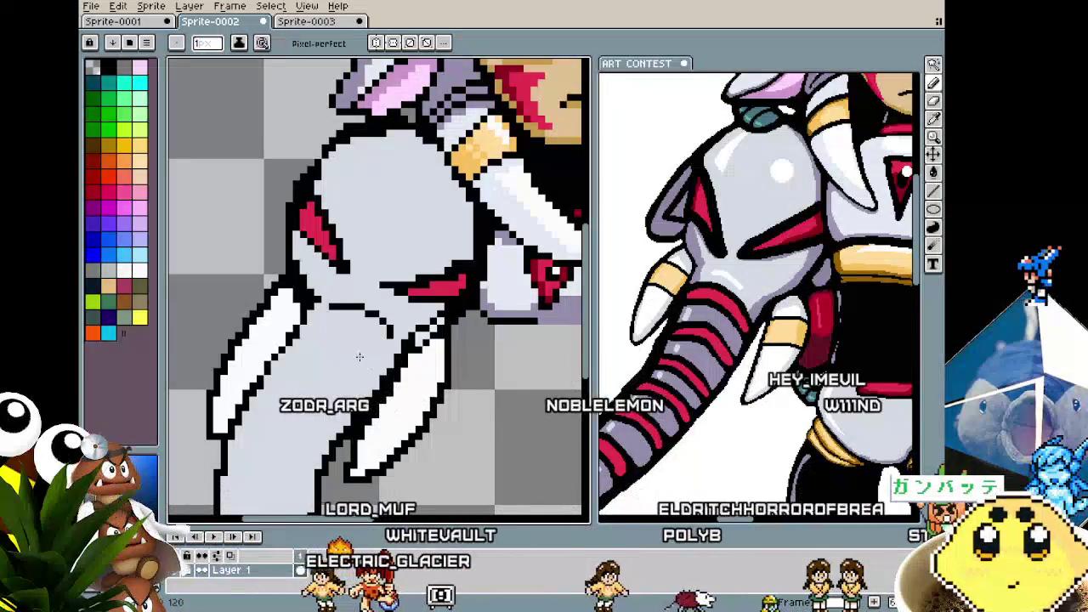
pyautogui.scroll(1, 334, 362)
pyautogui.scroll(1, 334, 363)
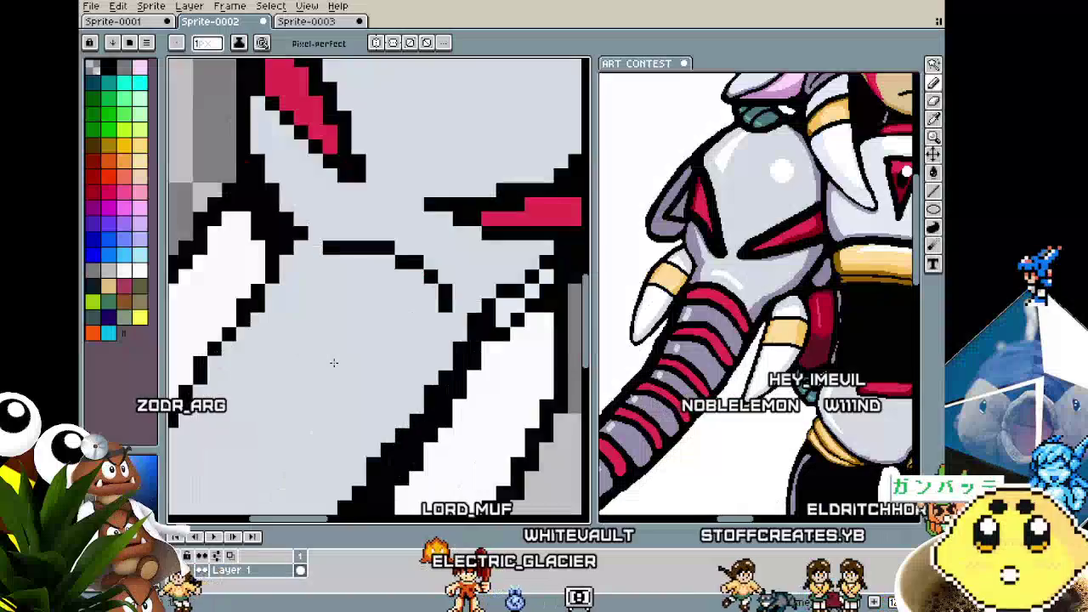
pyautogui.scroll(-1, 334, 363)
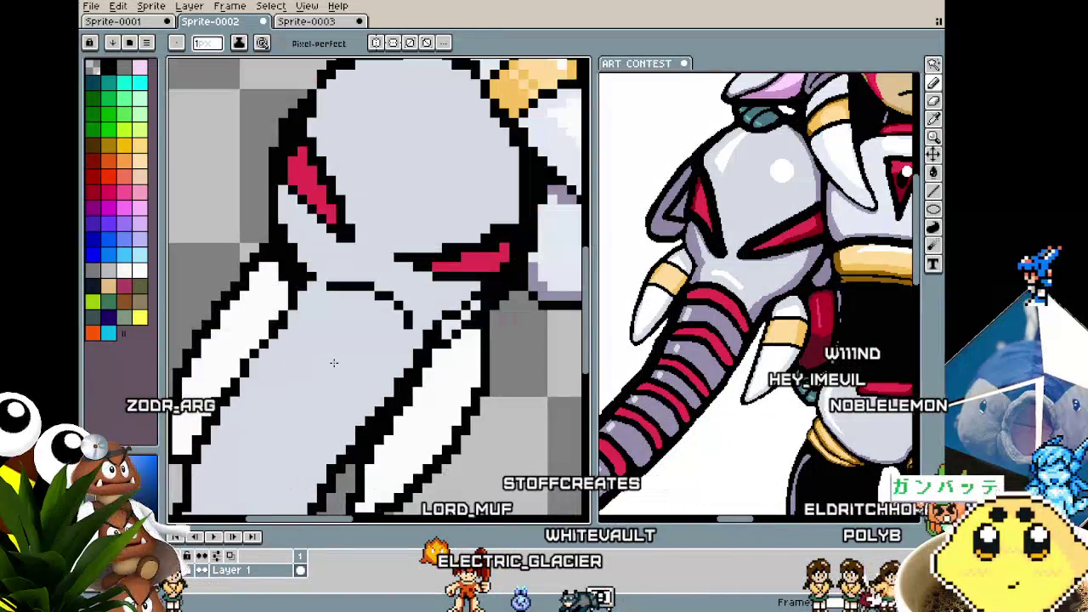
pyautogui.scroll(-1, 334, 363)
pyautogui.scroll(-1, 334, 363)
pyautogui.scroll(2, 334, 363)
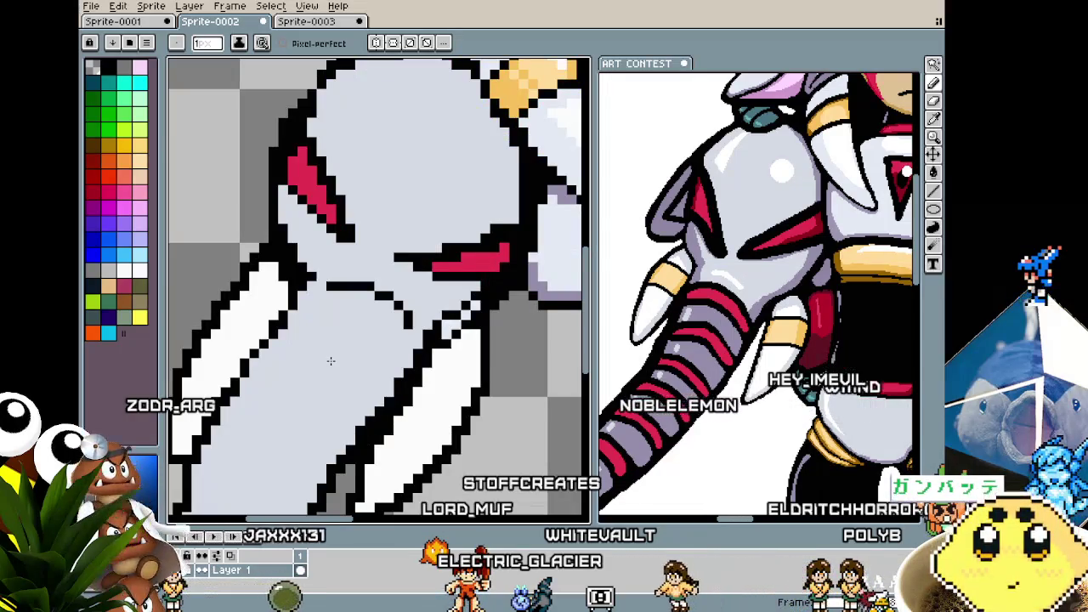
pyautogui.scroll(-1, 330, 361)
pyautogui.moveTo(337, 325); pyautogui.dragTo(319, 268)
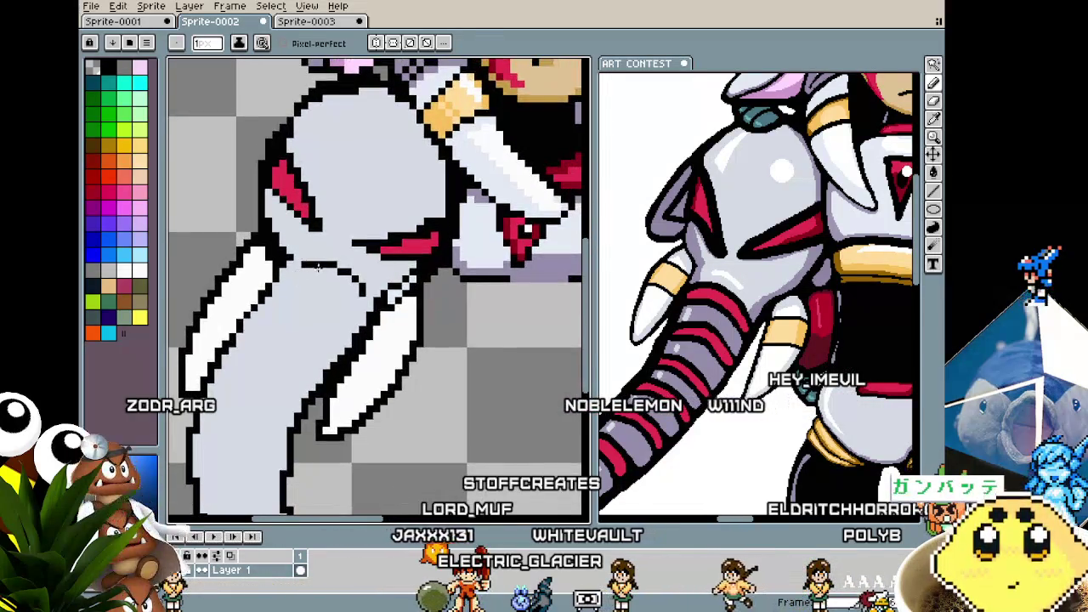
# - Draw a diagonal black outline across the arm, redrawing it once, and pick red #e43151
pyautogui.press('b')
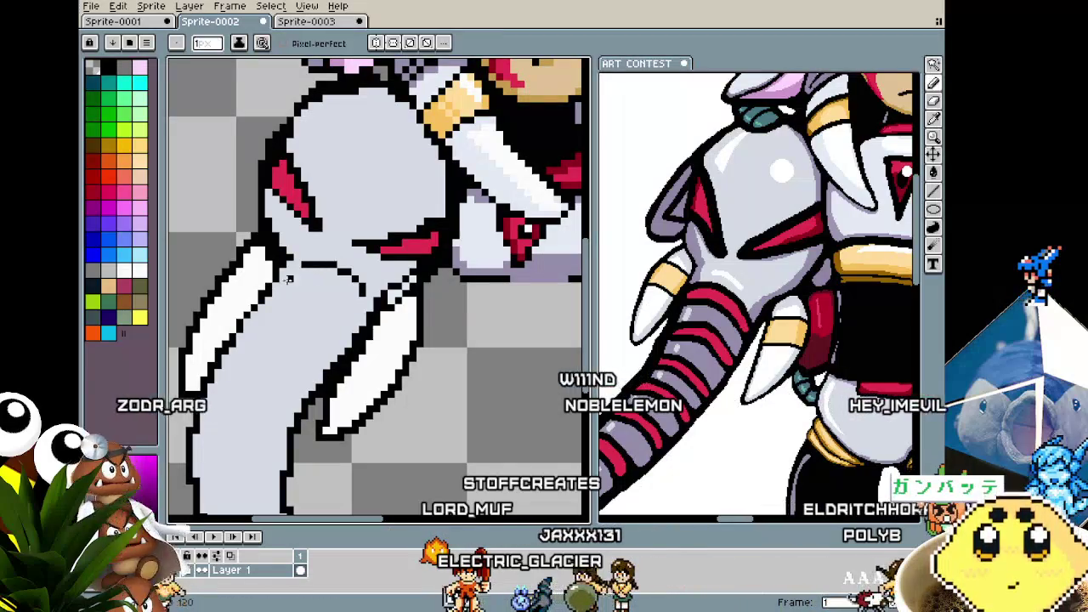
pyautogui.moveTo(278, 287); pyautogui.dragTo(368, 308)
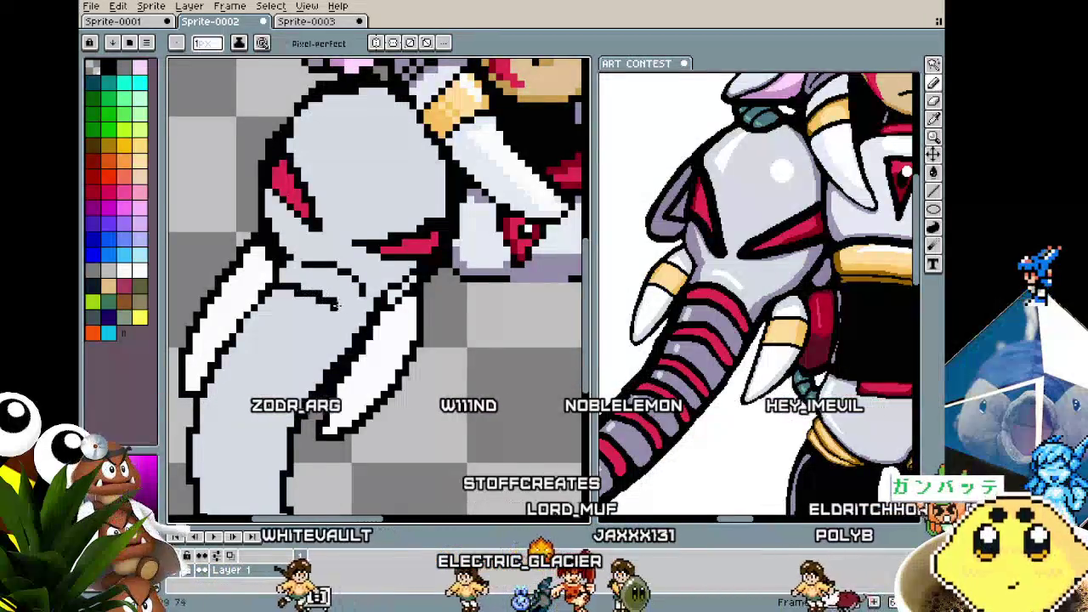
pyautogui.hotkey('ctrl', 'z')
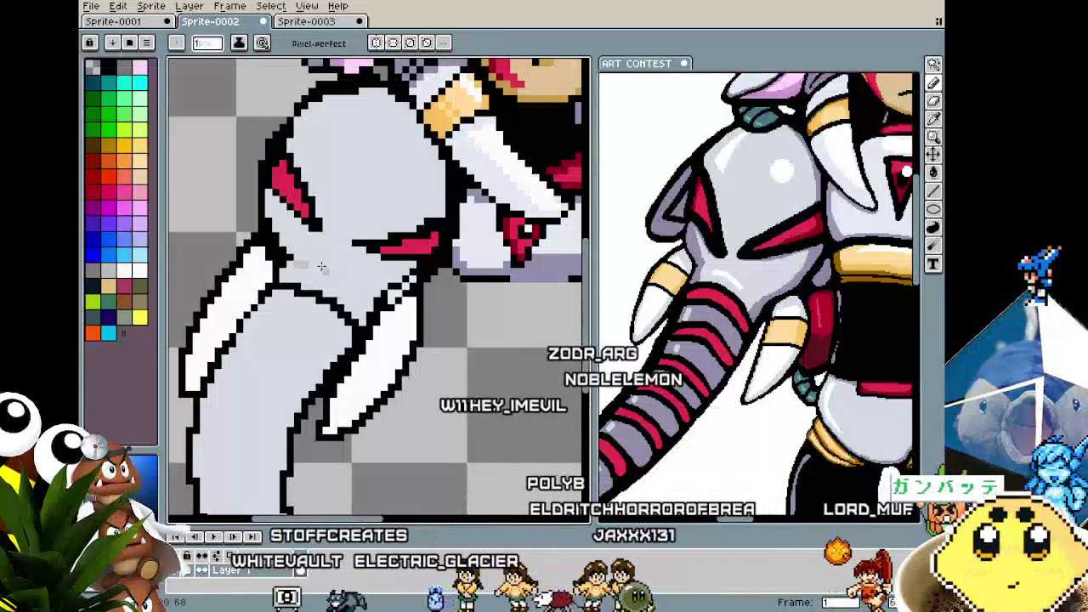
pyautogui.moveTo(289, 265); pyautogui.dragTo(361, 300)
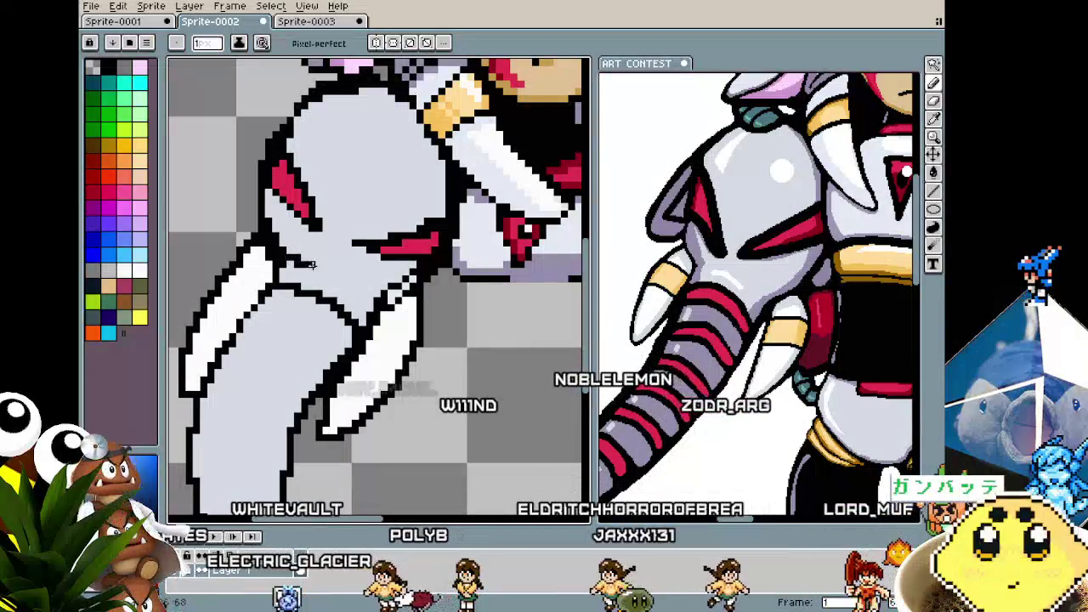
pyautogui.keyDown('alt'); pyautogui.click(409, 242); pyautogui.keyUp('alt')
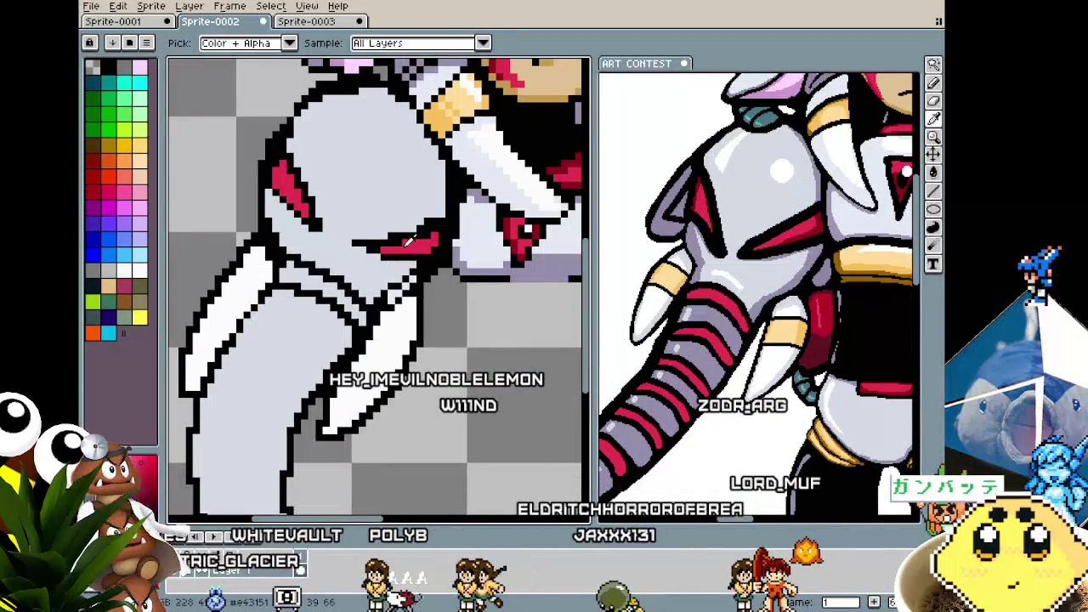
# - Draw a diagonal black line and two horizontal ring lines across the upper arm
pyautogui.scroll(-2, 321, 303)
pyautogui.scroll(2, 301, 344)
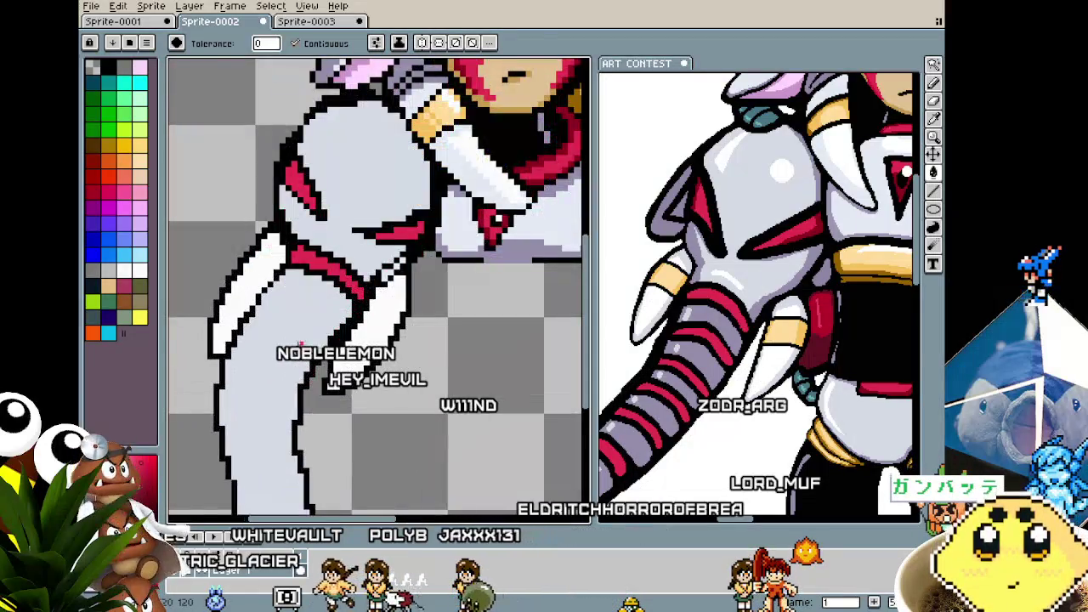
pyautogui.press('b')
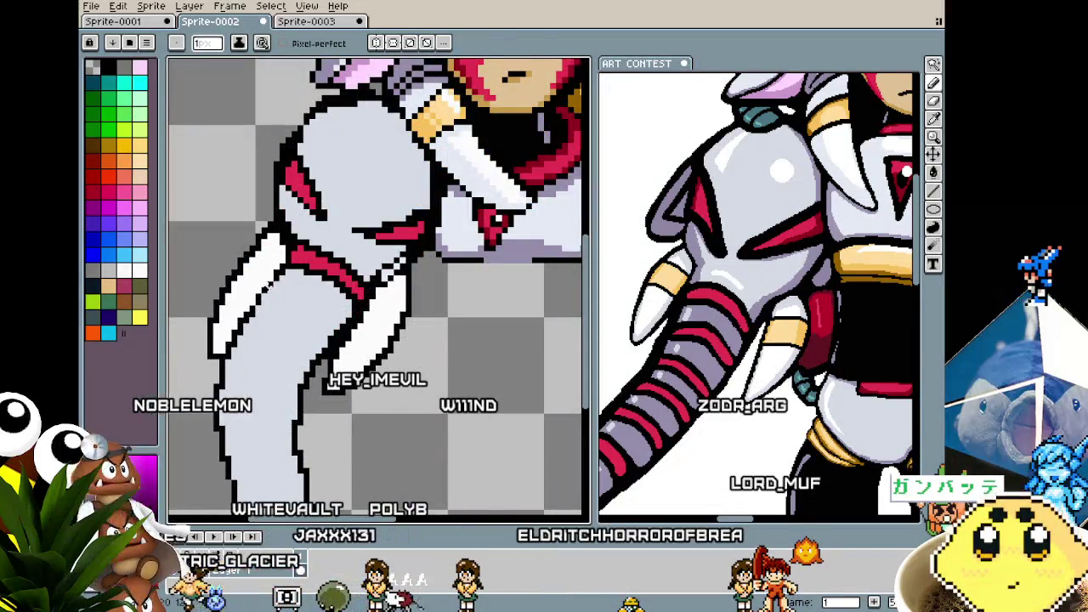
pyautogui.press('v')
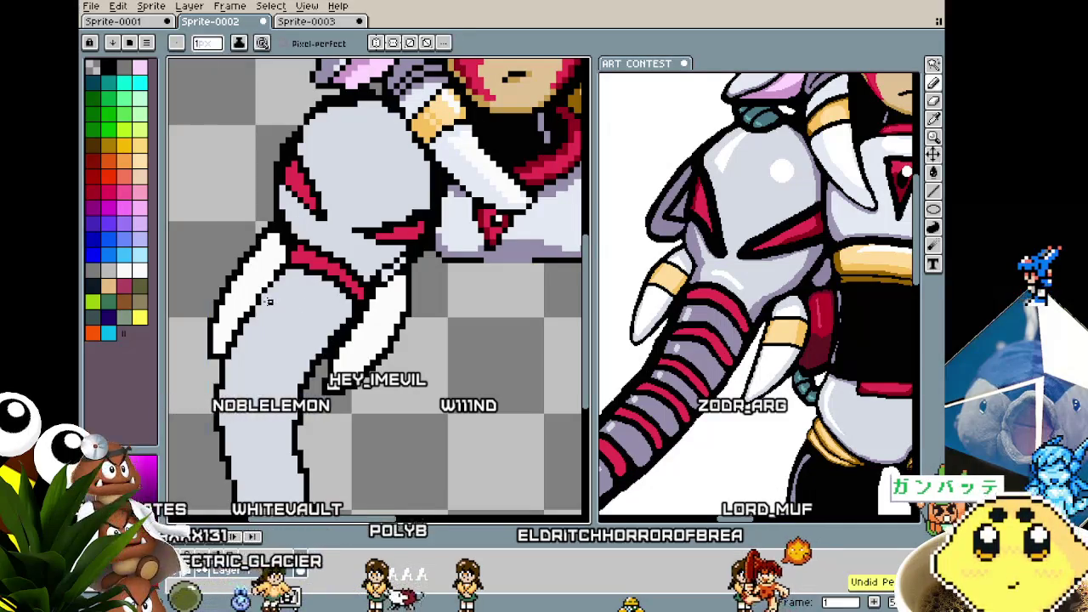
pyautogui.moveTo(255, 302); pyautogui.dragTo(294, 337)
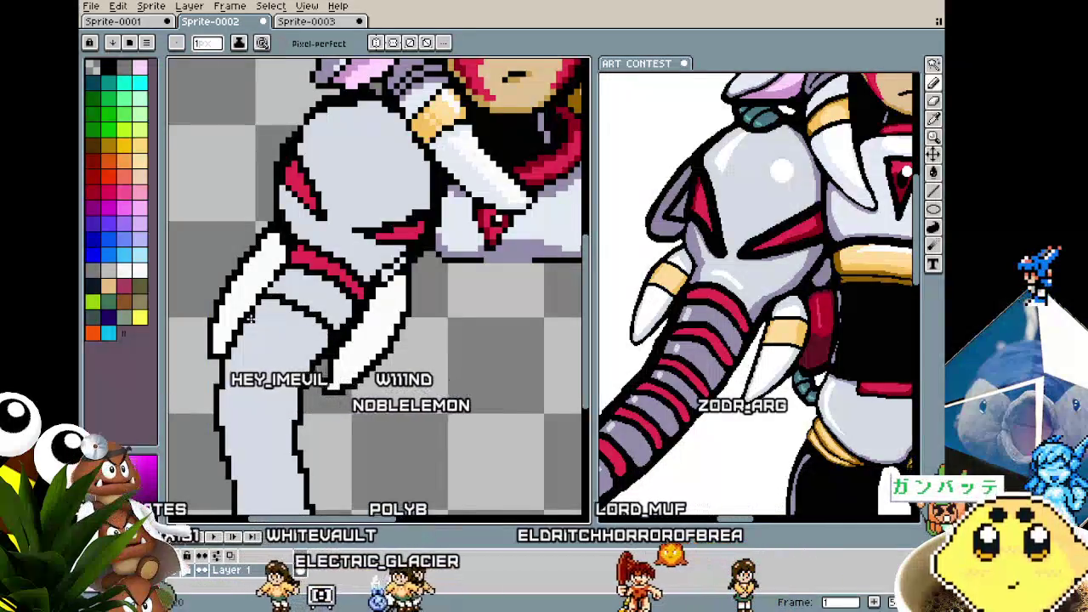
pyautogui.scroll(-2, 297, 333)
pyautogui.hscroll(-2, 285, 319)
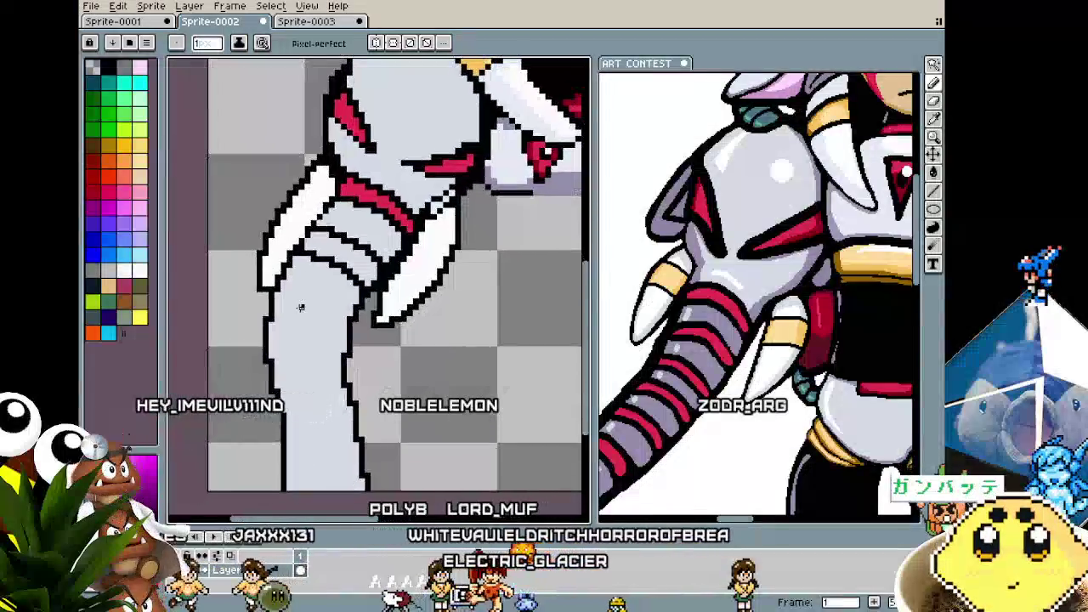
pyautogui.moveTo(274, 289); pyautogui.dragTo(349, 291)
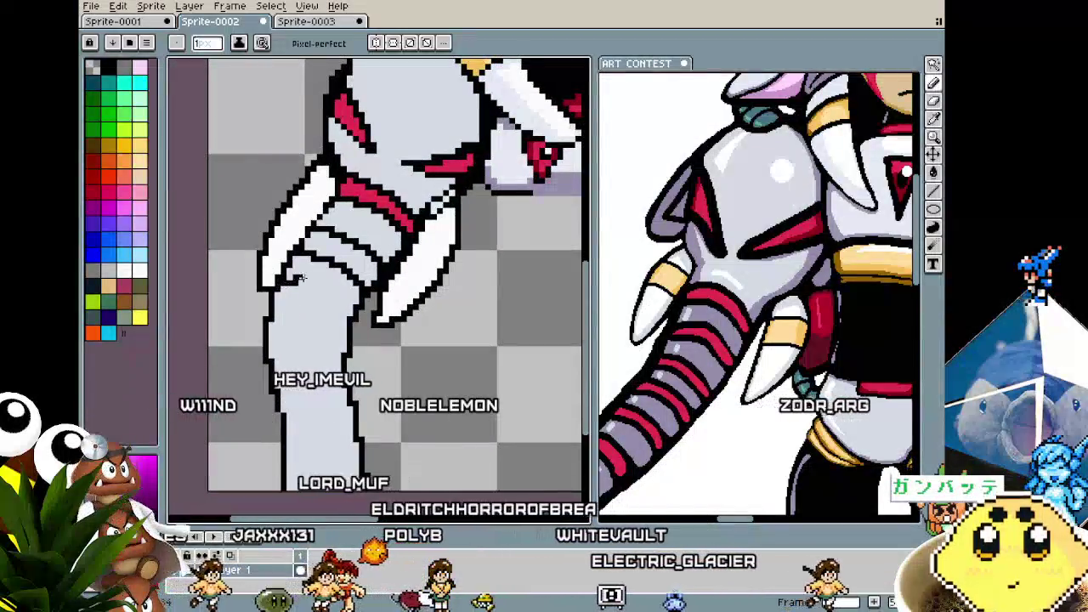
pyautogui.moveTo(272, 304); pyautogui.dragTo(345, 311)
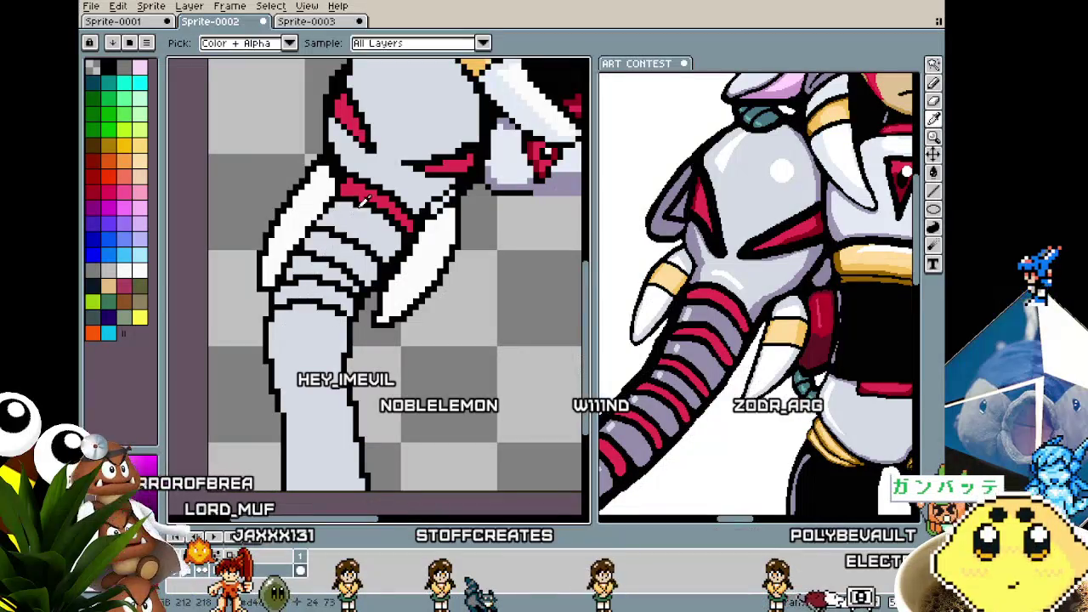
pyautogui.scroll(-2, 341, 258)
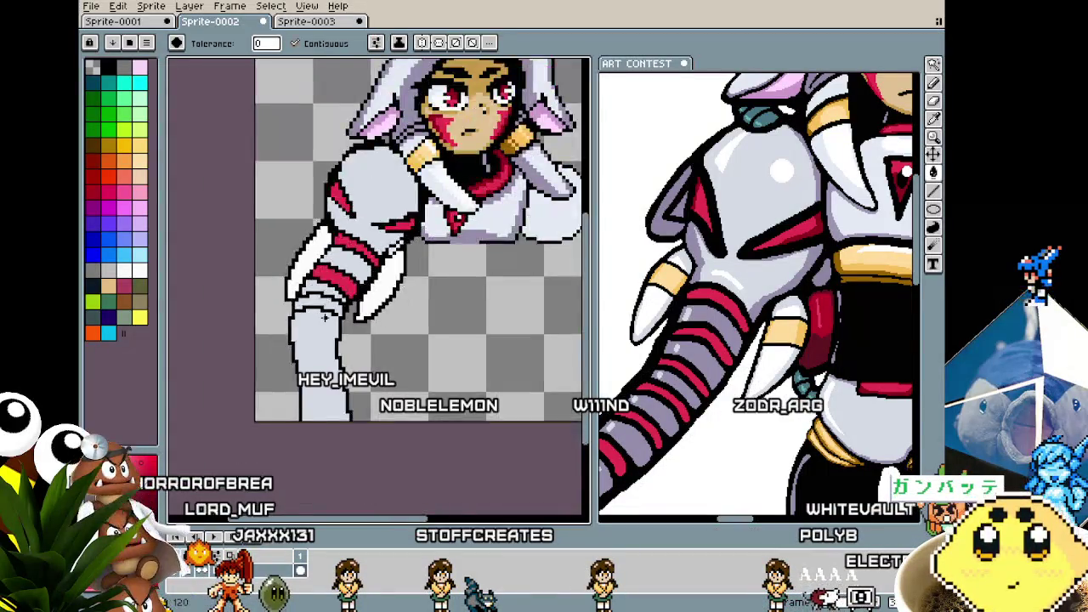
pyautogui.scroll(-1, 323, 316)
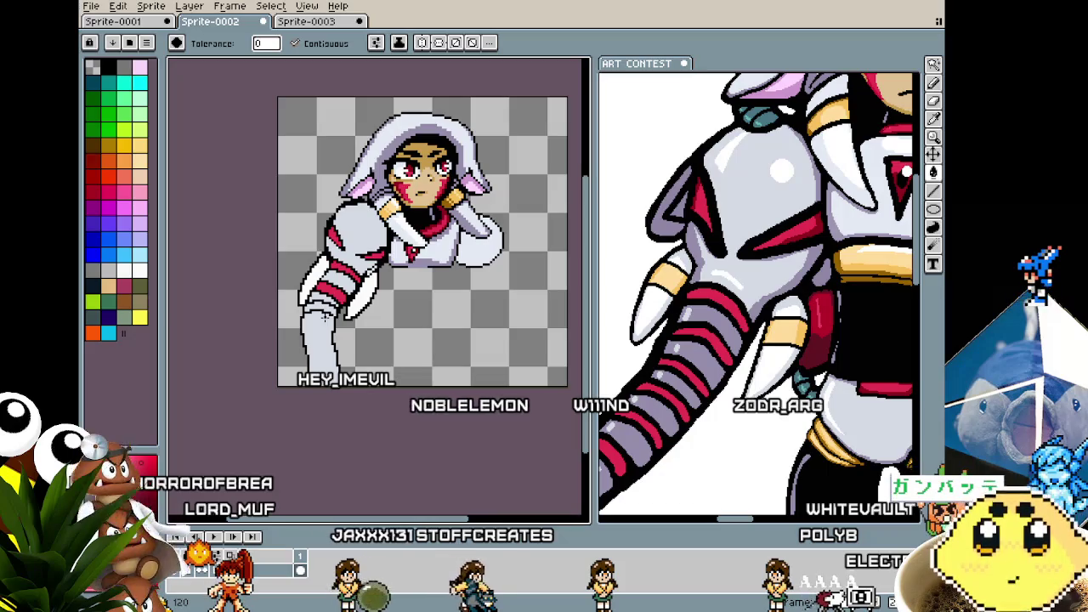
# - Draw black ring lines down the lower trunk arm, undoing one stray stroke
pyautogui.scroll(2, 324, 316)
pyautogui.press('v')
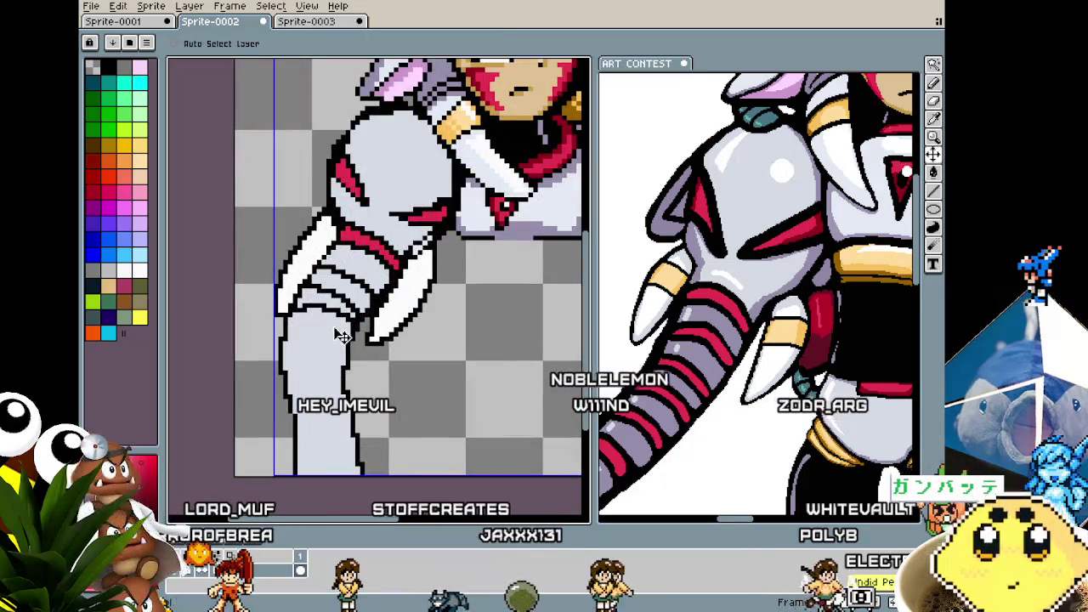
pyautogui.press('b')
pyautogui.scroll(1, 335, 244)
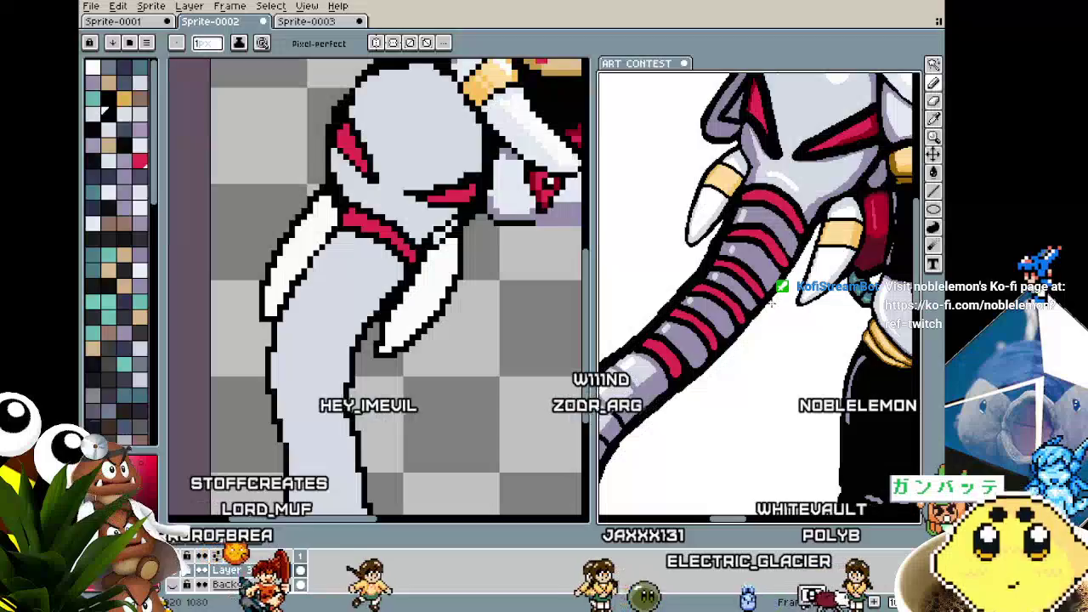
pyautogui.scroll(1, 386, 277)
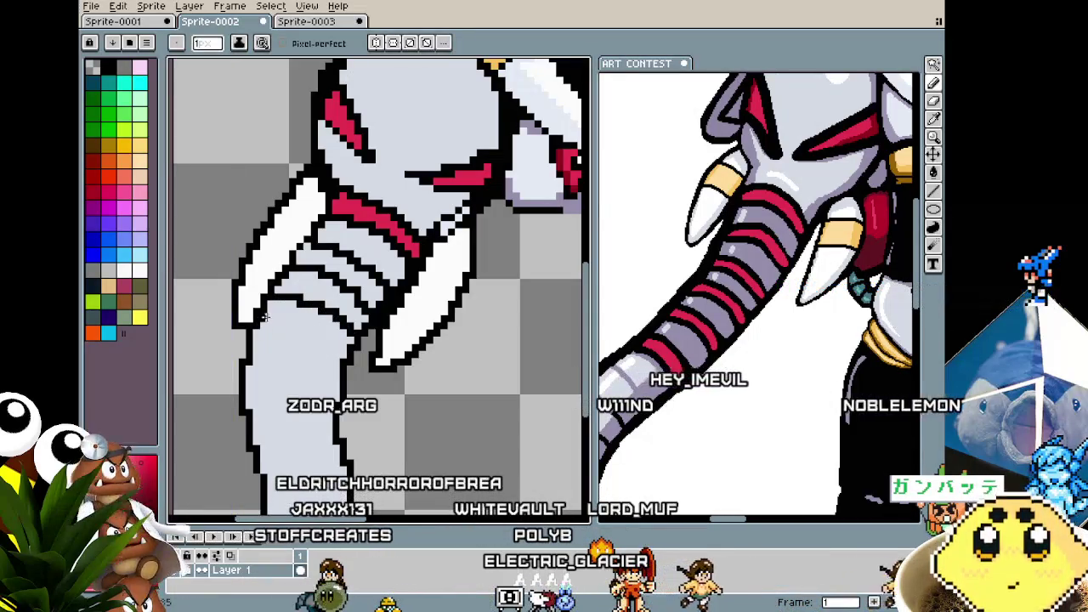
pyautogui.scroll(-1, 342, 361)
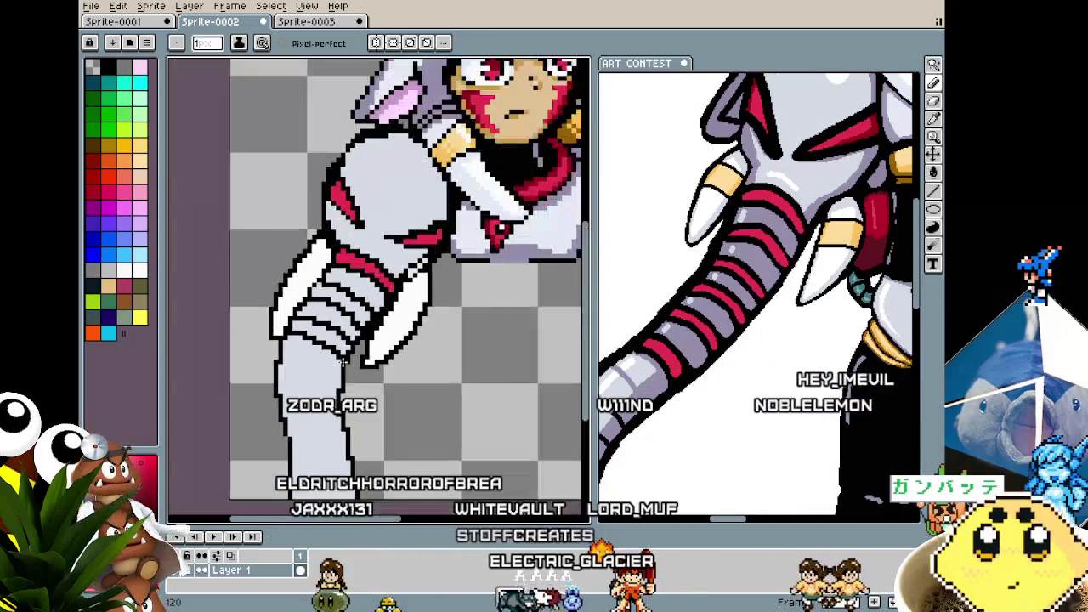
pyautogui.scroll(-1, 319, 332)
pyautogui.scroll(-1, 289, 296)
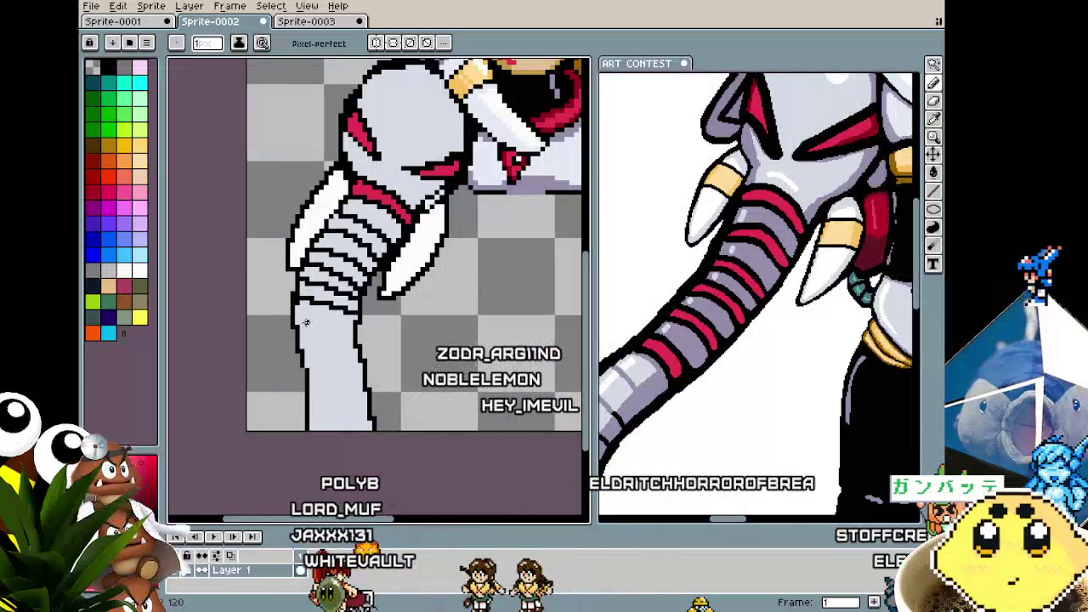
pyautogui.hotkey('ctrl', 'z')
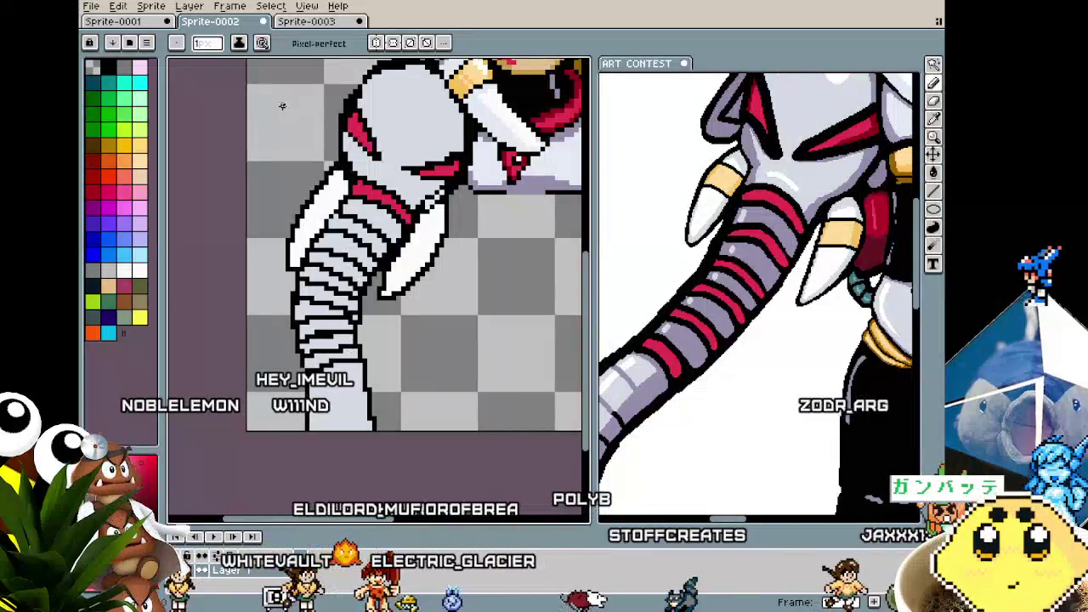
pyautogui.press('g')
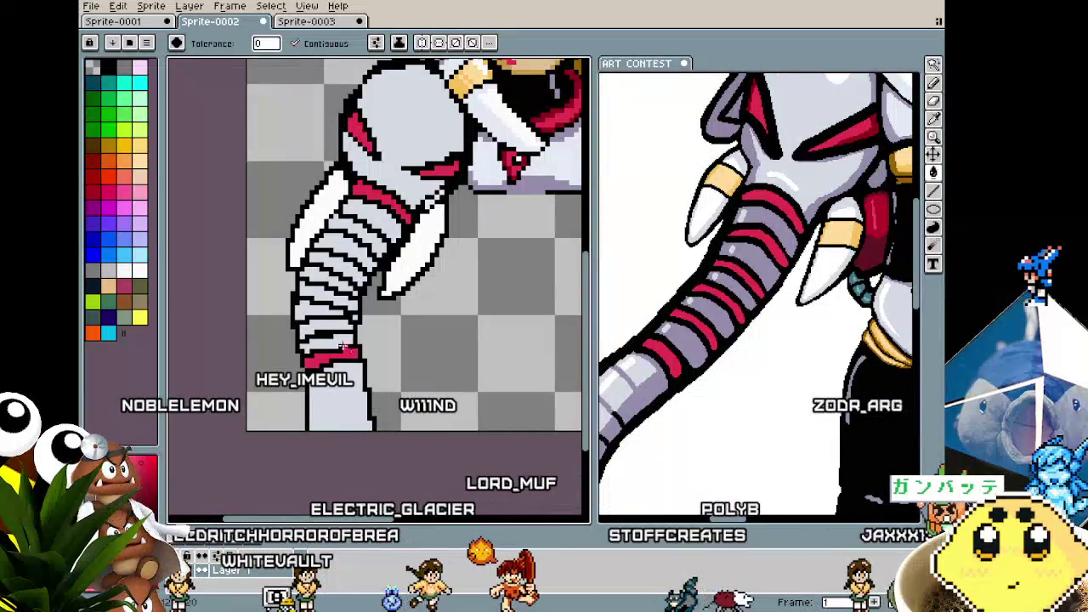
# - Undo a mistaken red outline fill and pick the trunk's red as the drawing colour
pyautogui.click(331, 268)
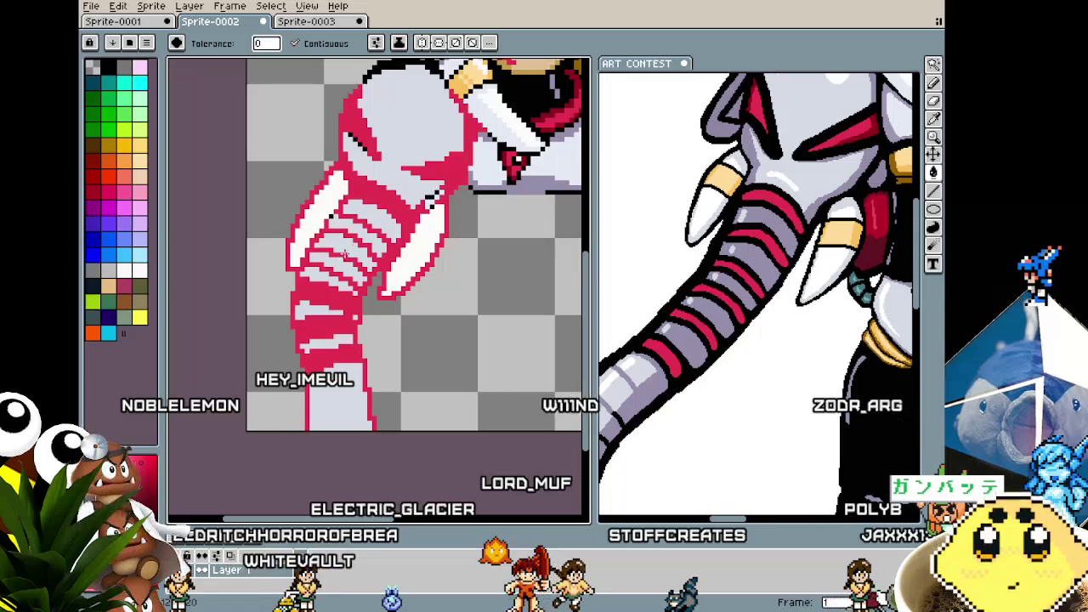
pyautogui.hotkey('ctrl', 'z')
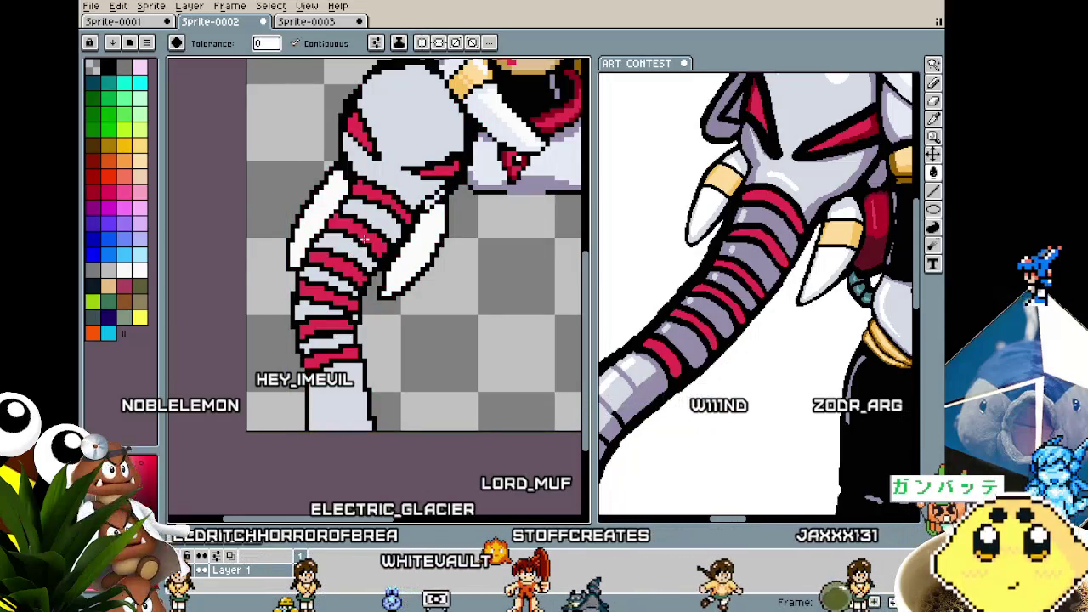
pyautogui.scroll(-4, 364, 239)
pyautogui.scroll(3, 382, 247)
pyautogui.scroll(1, 382, 246)
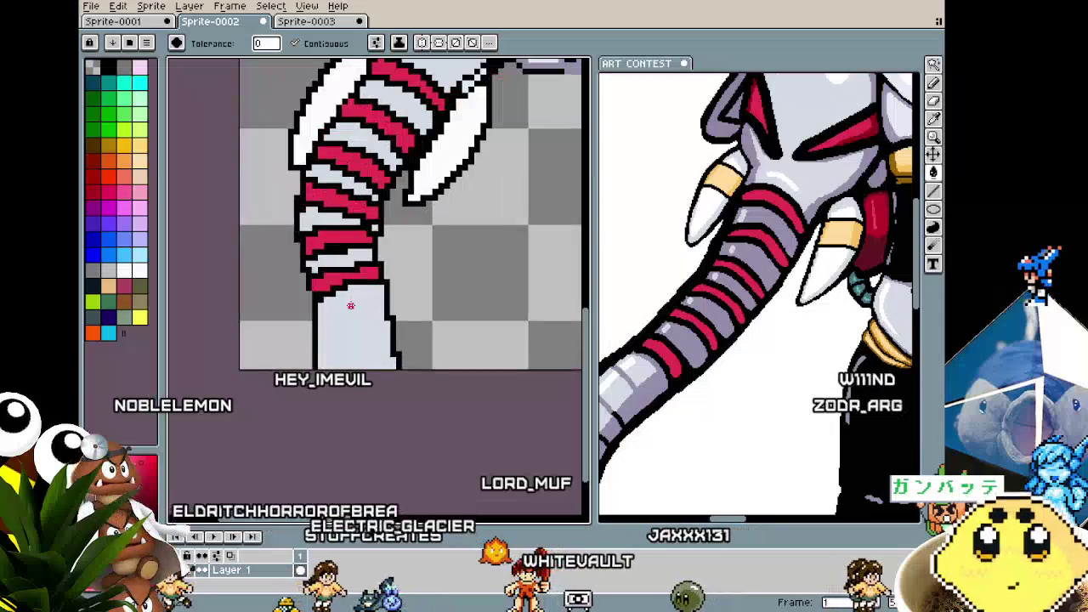
pyautogui.press('i')
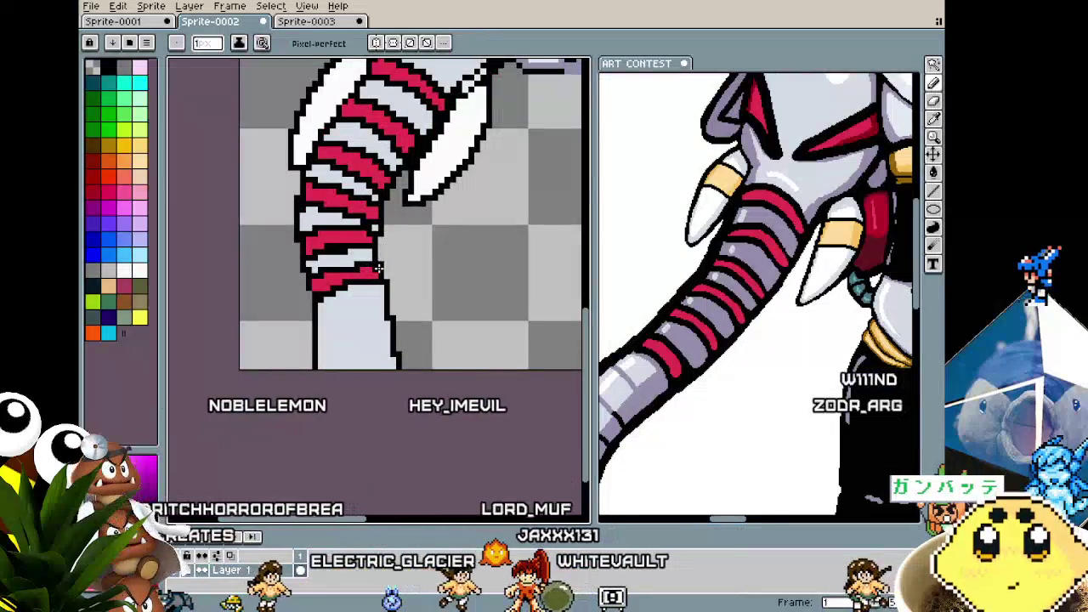
pyautogui.click(385, 265)
pyautogui.press('b')
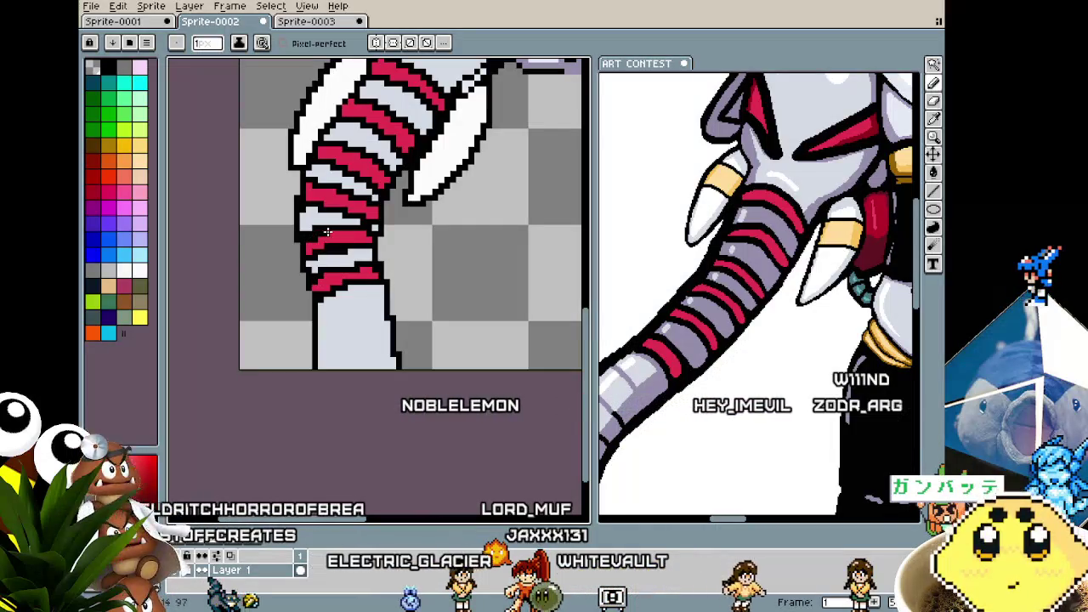
# - Fill red bands on the lower arm and sample a lavender grey for the alternate bands
pyautogui.scroll(-2, 327, 231)
pyautogui.scroll(-2, 326, 231)
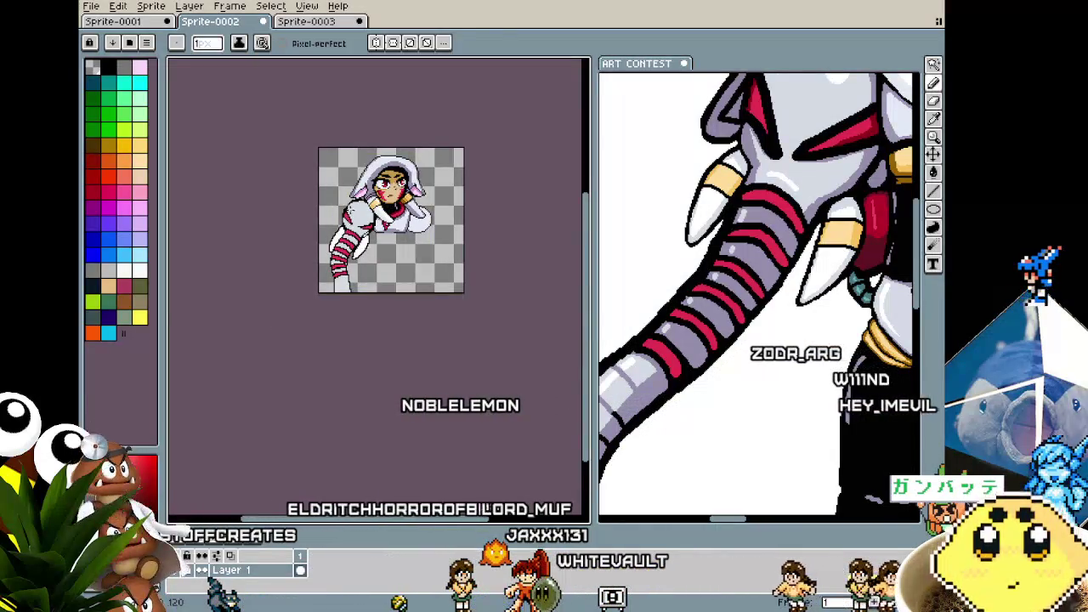
pyautogui.scroll(2, 350, 215)
pyautogui.moveTo(512, 336); pyautogui.dragTo(516, 272)
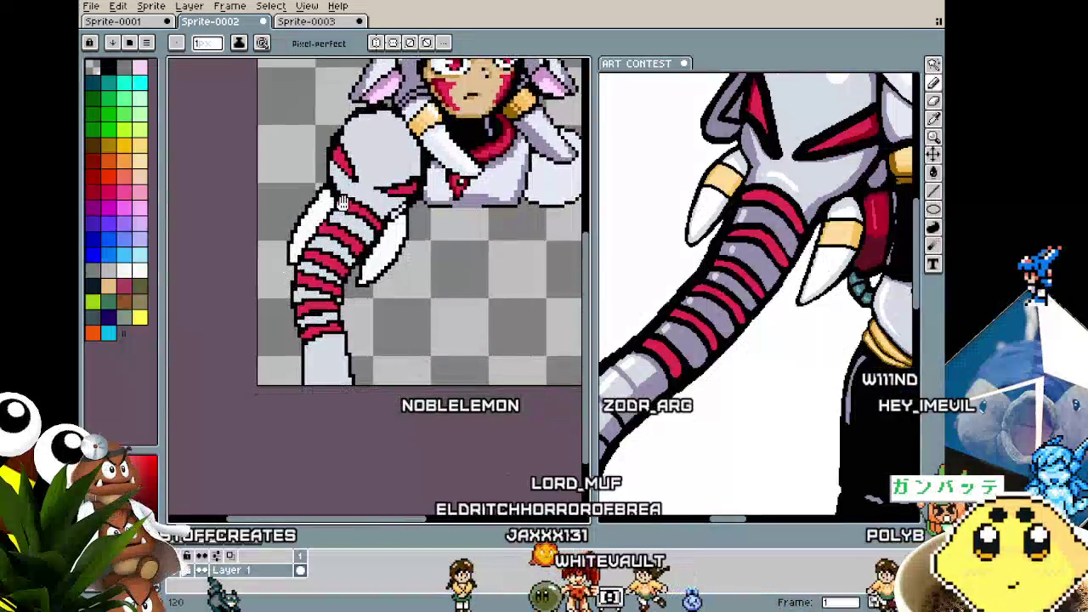
pyautogui.press('g')
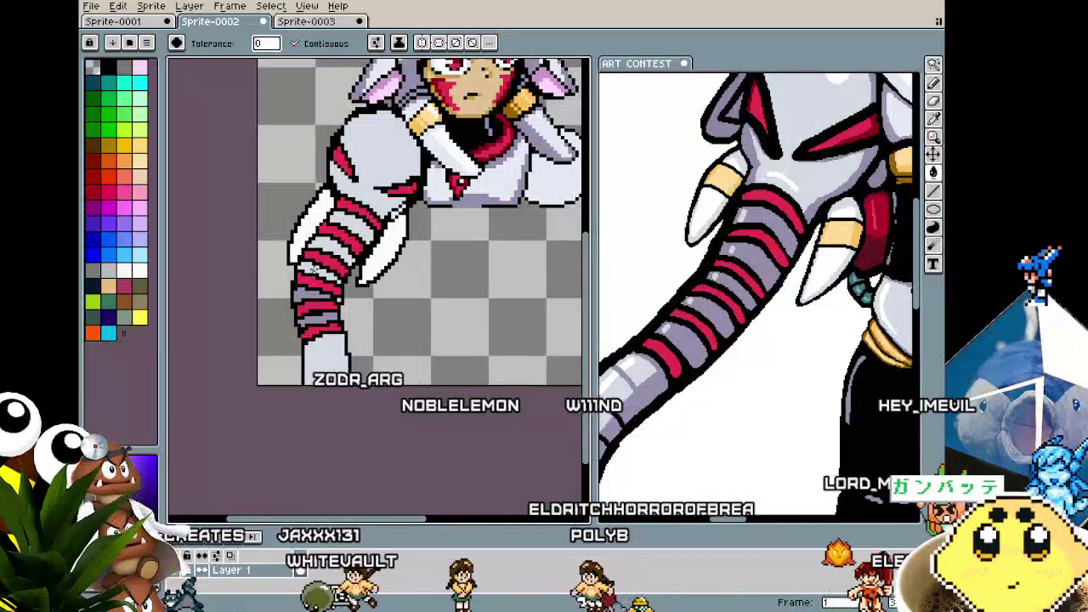
pyautogui.scroll(2, 330, 308)
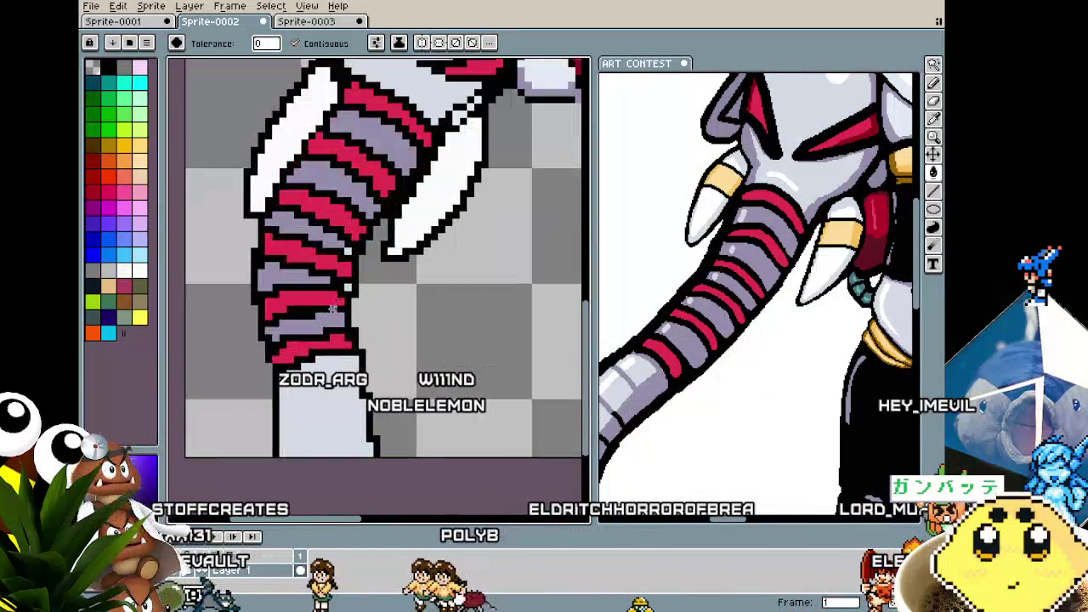
pyautogui.press('b')
pyautogui.press('i')
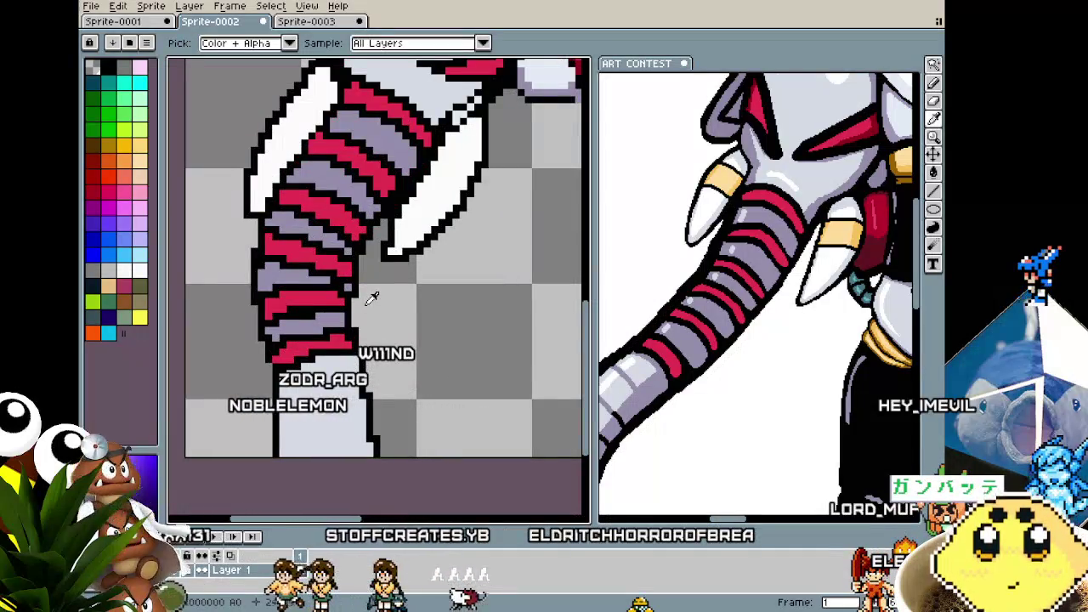
pyautogui.press('b')
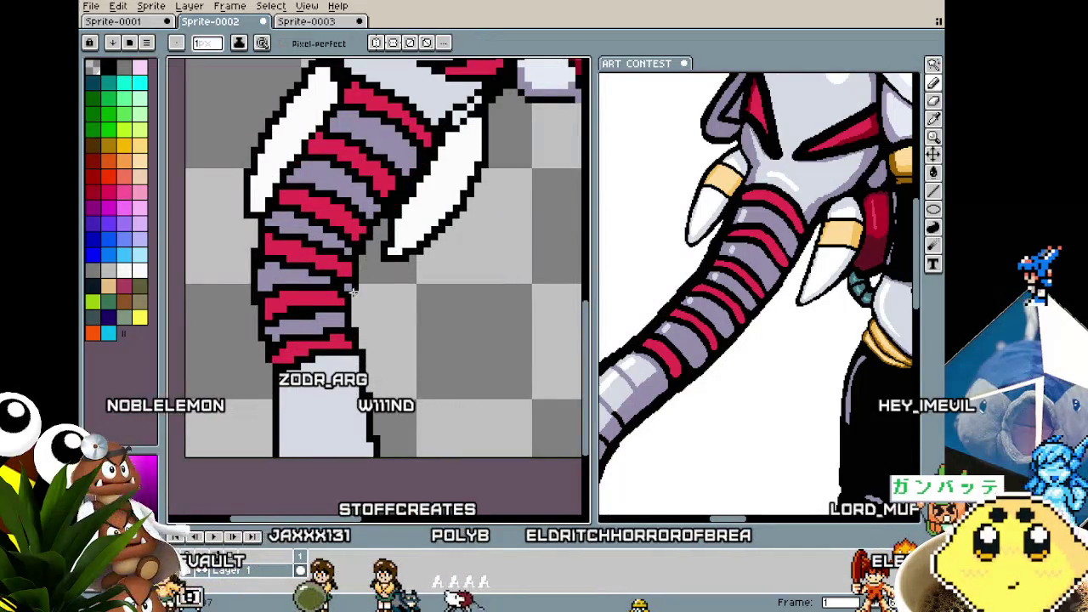
# - Finish the lavender bands and magic-wand select the white area at the trunk's end
pyautogui.scroll(-3, 361, 331)
pyautogui.scroll(2, 357, 294)
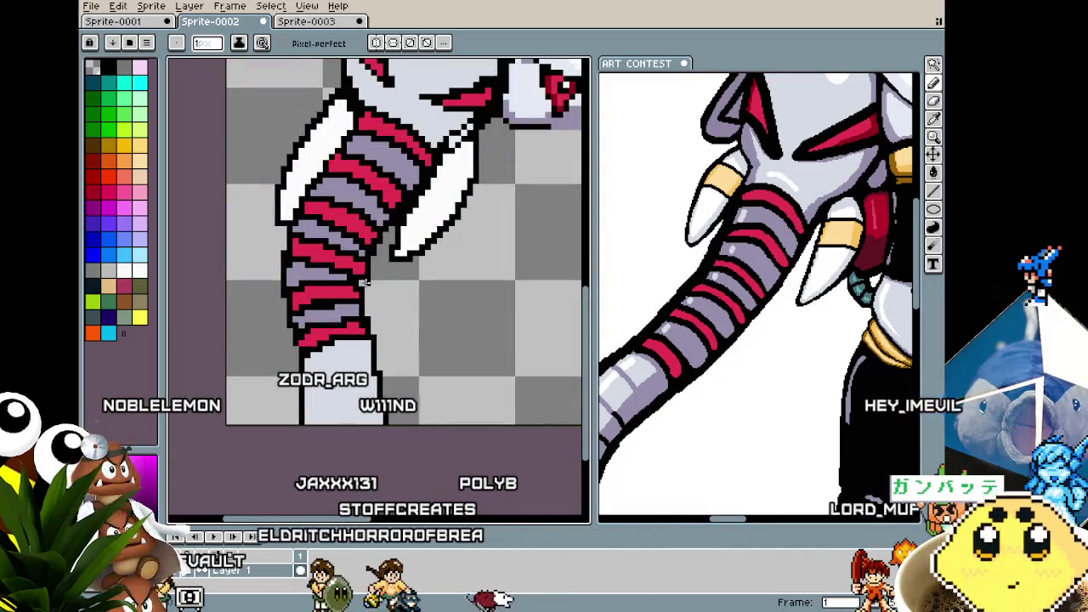
pyautogui.scroll(-2, 358, 314)
pyautogui.scroll(-1, 357, 323)
pyautogui.scroll(1, 353, 340)
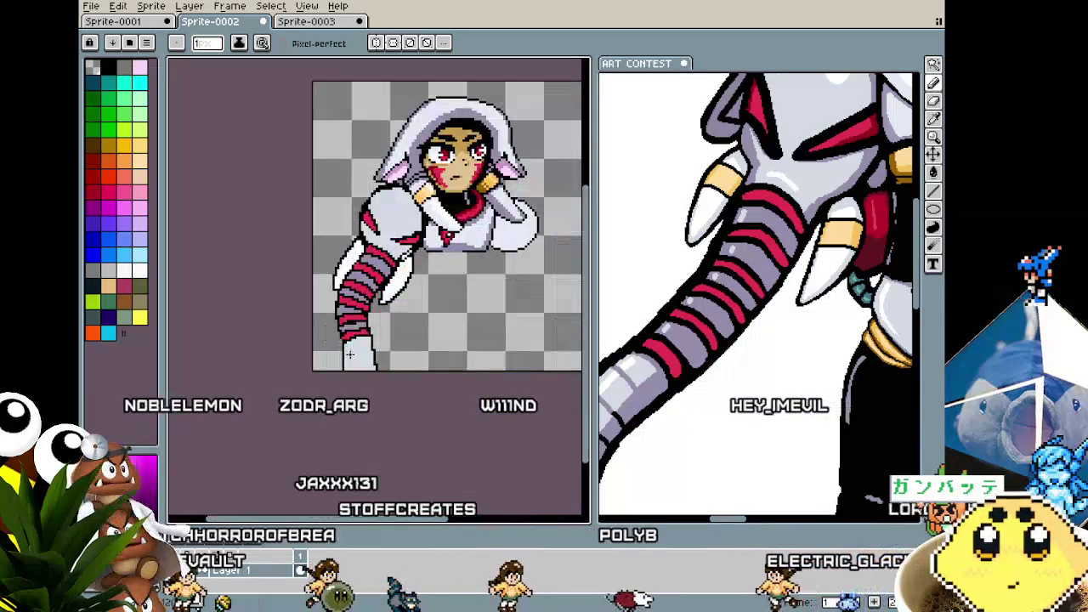
pyautogui.scroll(2, 349, 355)
pyautogui.scroll(1, 349, 355)
pyautogui.press('w')
pyautogui.click(370, 344)
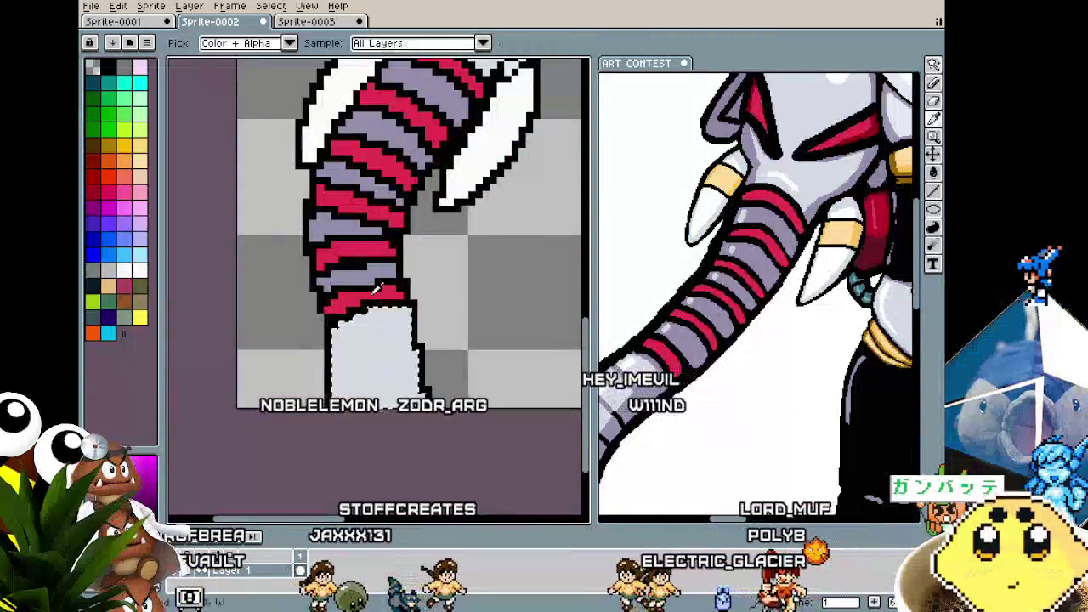
# - Paint light grey over the trunk tip's grey shading, then clear the selection
pyautogui.scroll(1, 330, 310)
pyautogui.press('b')
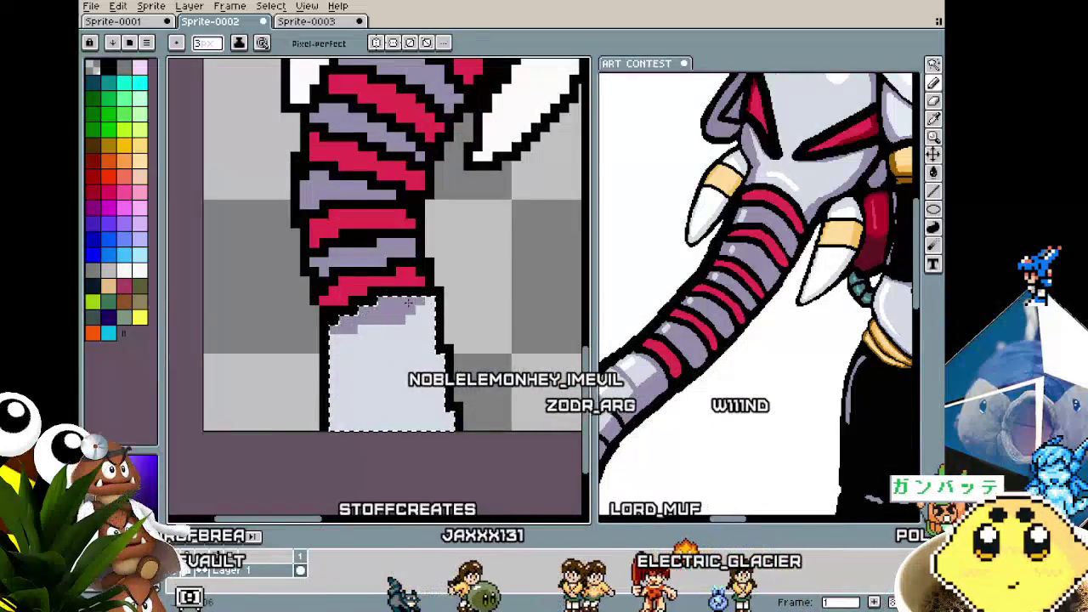
pyautogui.moveTo(408, 302); pyautogui.dragTo(329, 319)
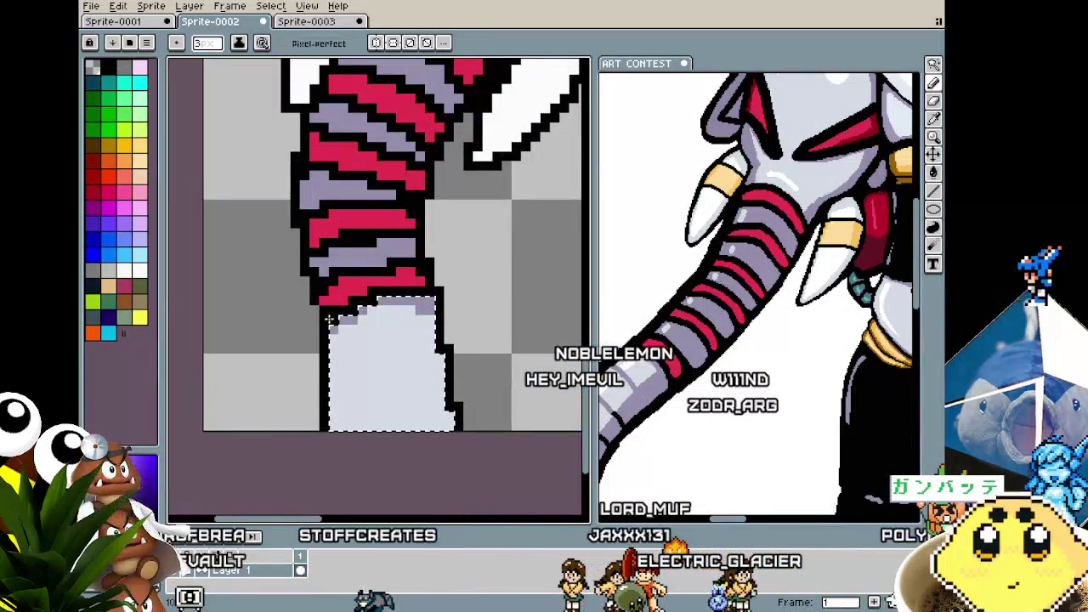
pyautogui.scroll(-1, 312, 376)
pyautogui.hotkey('ctrl', 'd')
# - Inspect the trunk tip and sample colours from the artwork with the eyedropper
pyautogui.scroll(-2, 315, 376)
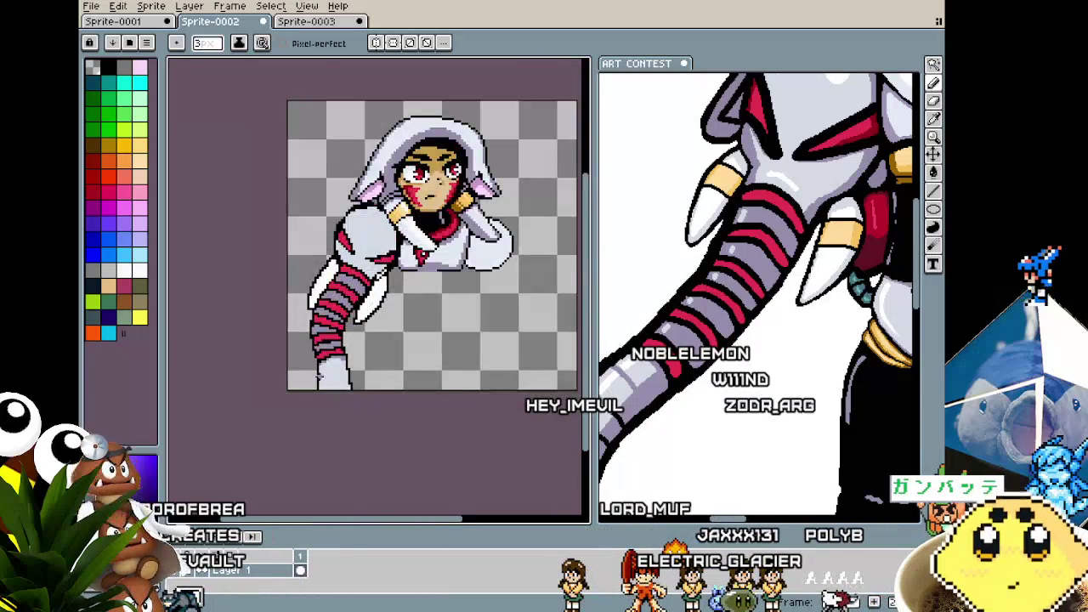
pyautogui.scroll(3, 385, 331)
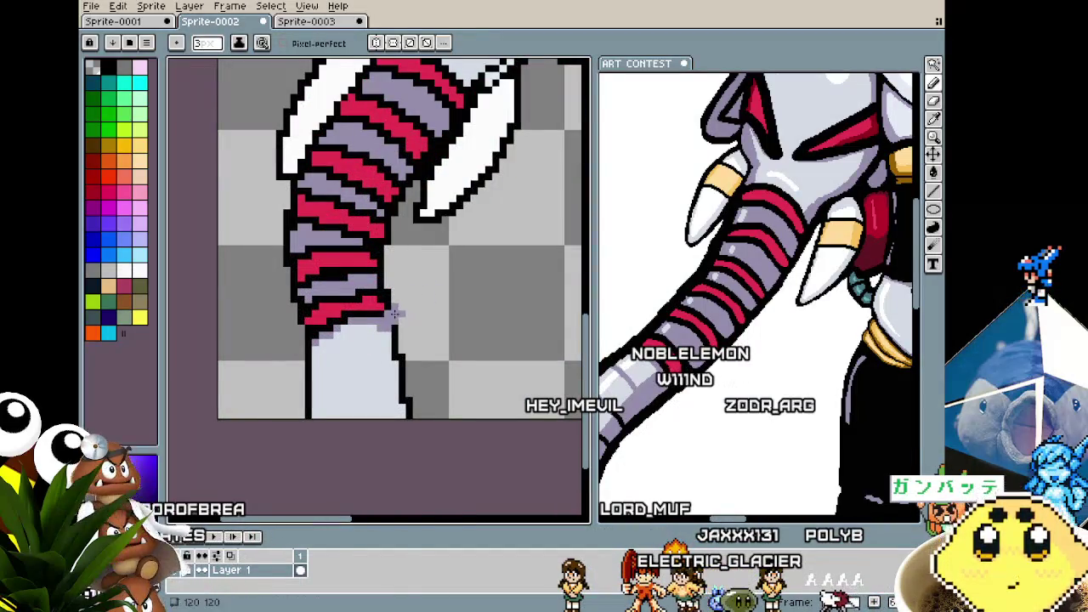
pyautogui.press('i')
pyautogui.scroll(-1, 414, 367)
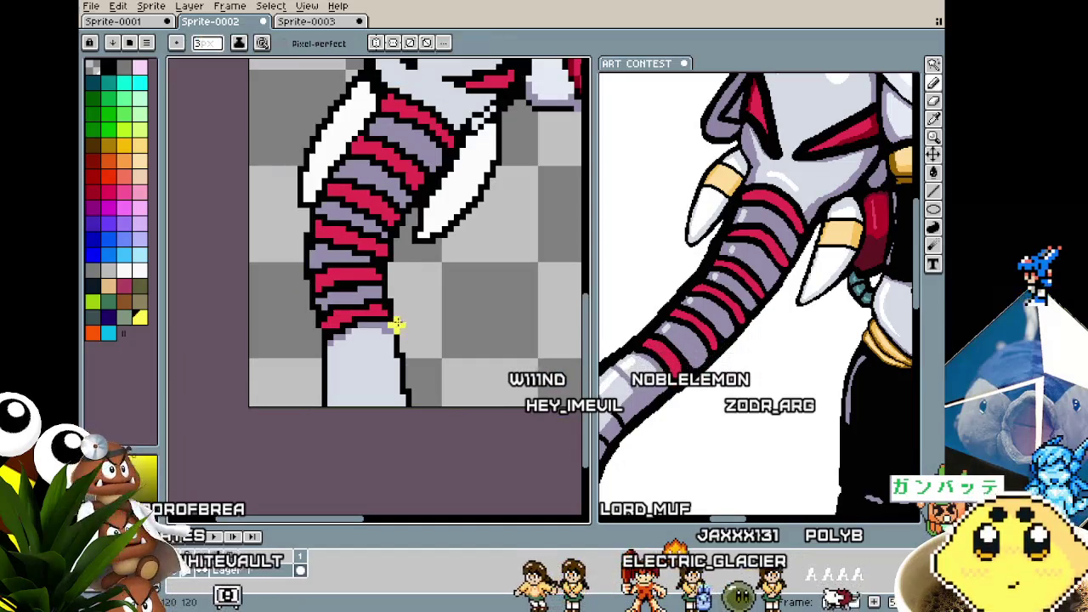
pyautogui.scroll(-1, 397, 314)
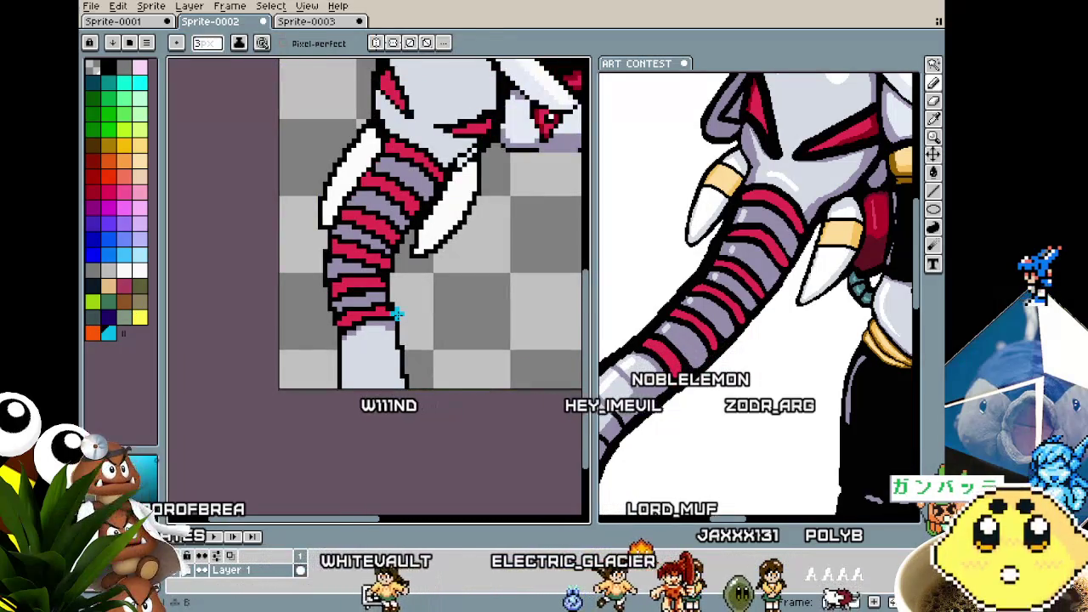
pyautogui.press('alt')
pyautogui.press('alt')
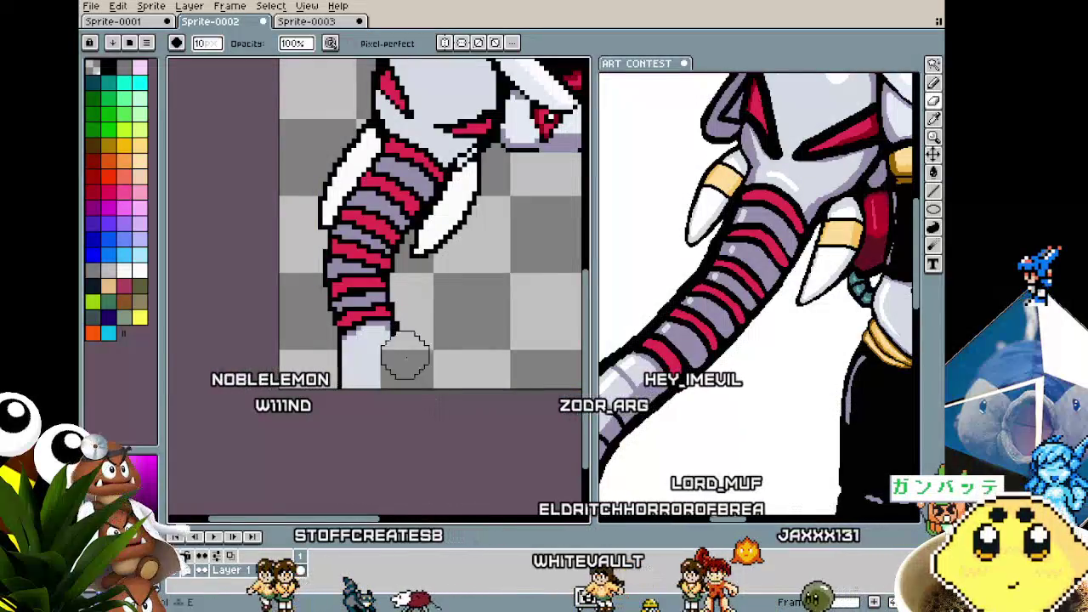
pyautogui.press('ctrl')
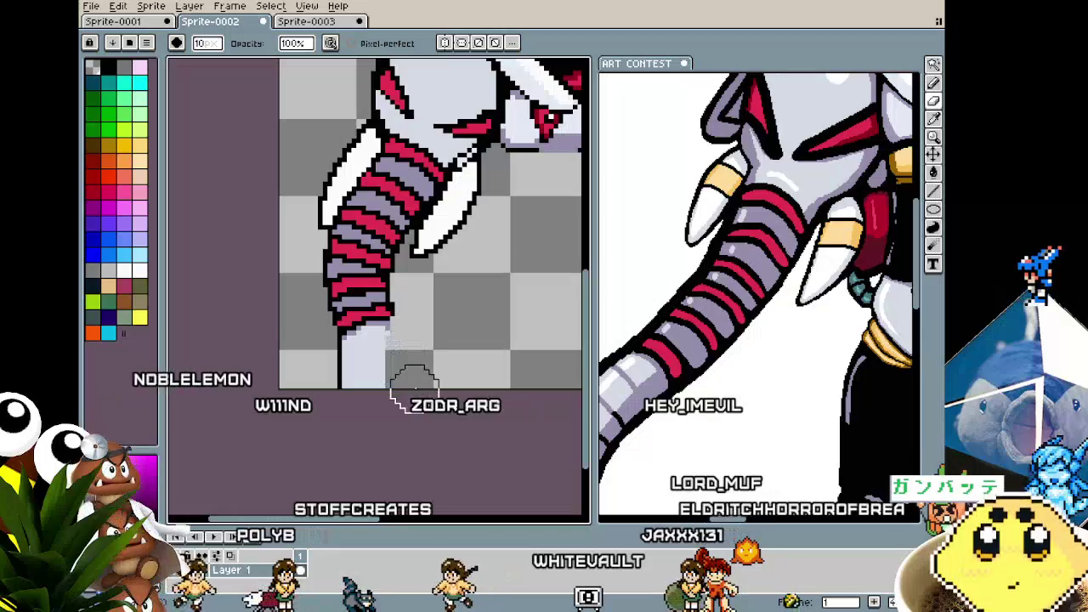
pyautogui.scroll(1, 413, 377)
pyautogui.press('alt')
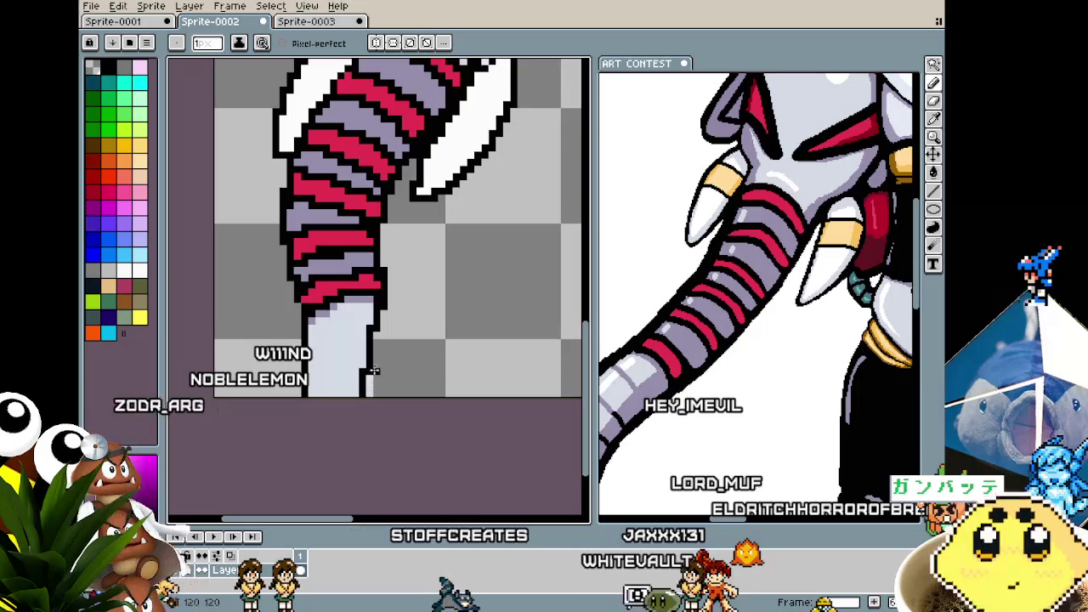
pyautogui.scroll(-2, 364, 406)
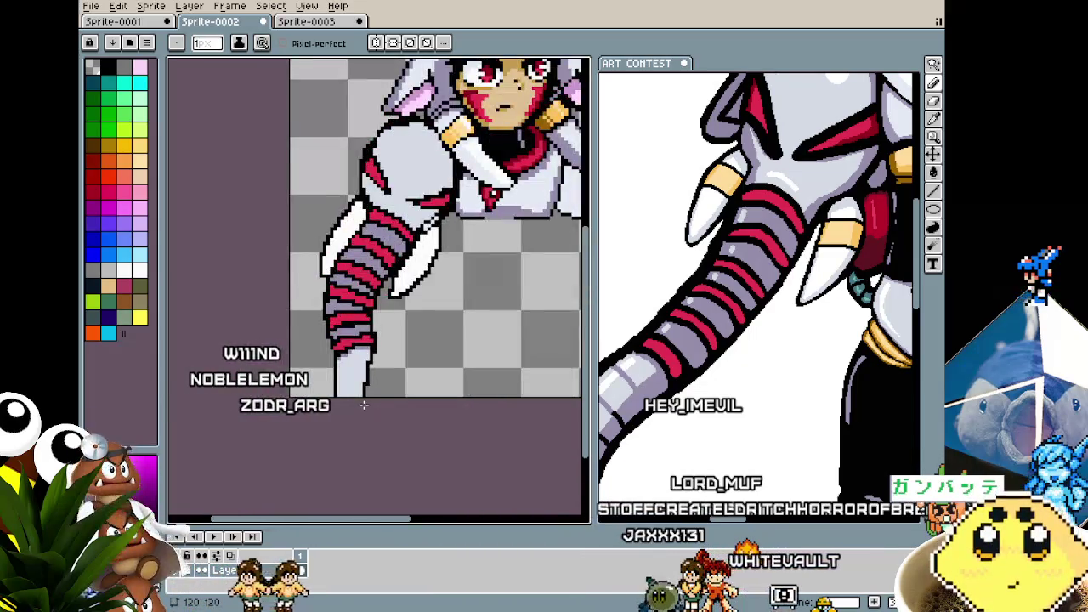
pyautogui.scroll(-2, 364, 406)
pyautogui.scroll(3, 364, 406)
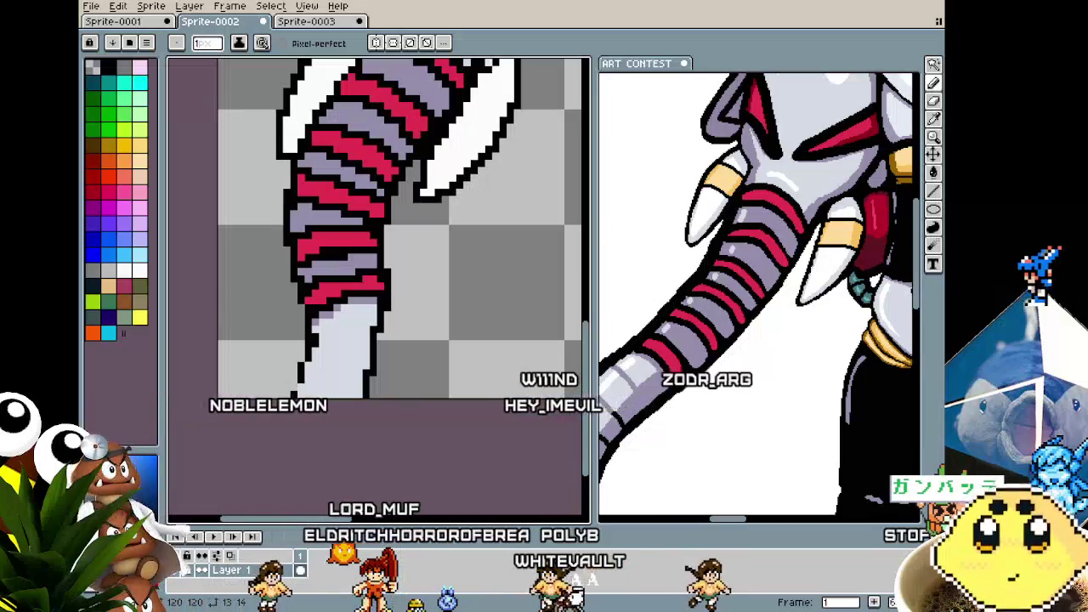
# - Select the light-grey trunk tip with the Magic Wand and paint lavender pixels down its right edge
pyautogui.scroll(1, 319, 361)
pyautogui.scroll(1, 319, 361)
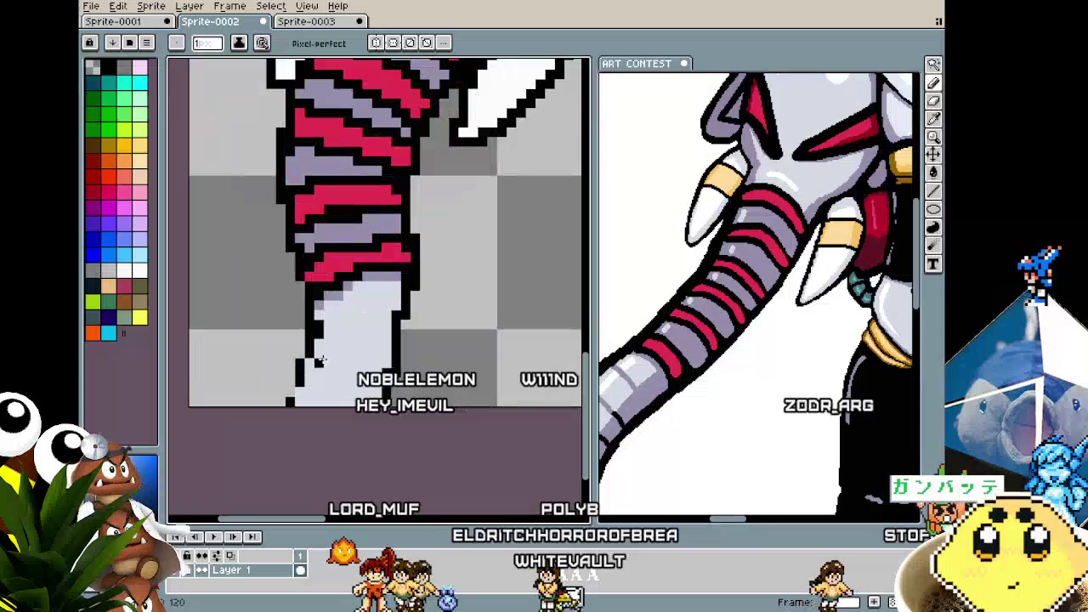
pyautogui.press('w')
pyautogui.click(338, 354)
pyautogui.press('v')
pyautogui.scroll(1, 406, 306)
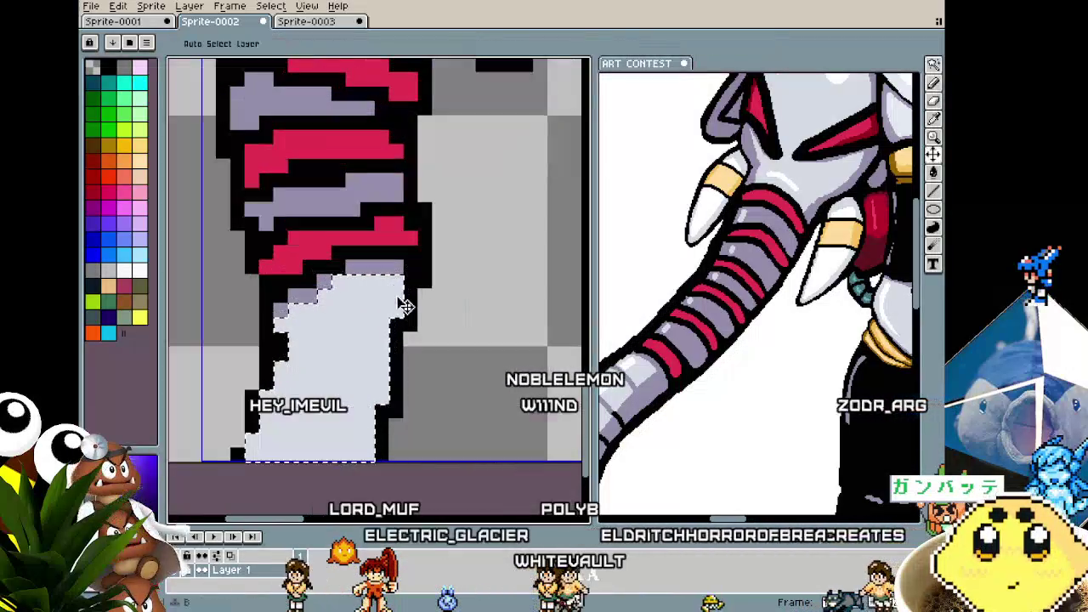
pyautogui.press('b')
pyautogui.moveTo(398, 285); pyautogui.dragTo(367, 441)
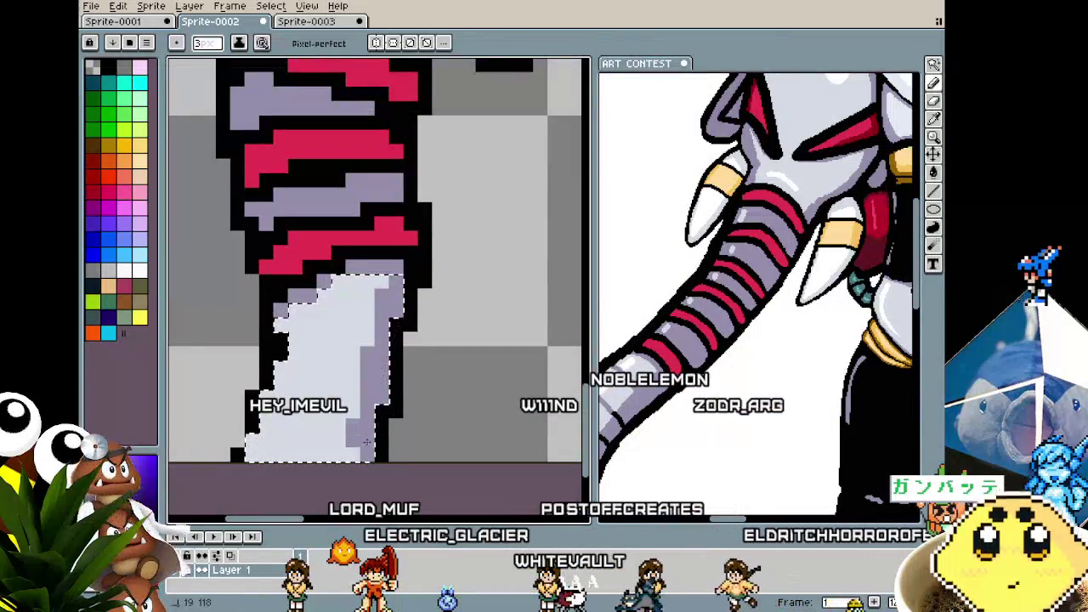
pyautogui.scroll(-2, 351, 475)
pyautogui.scroll(-2, 351, 476)
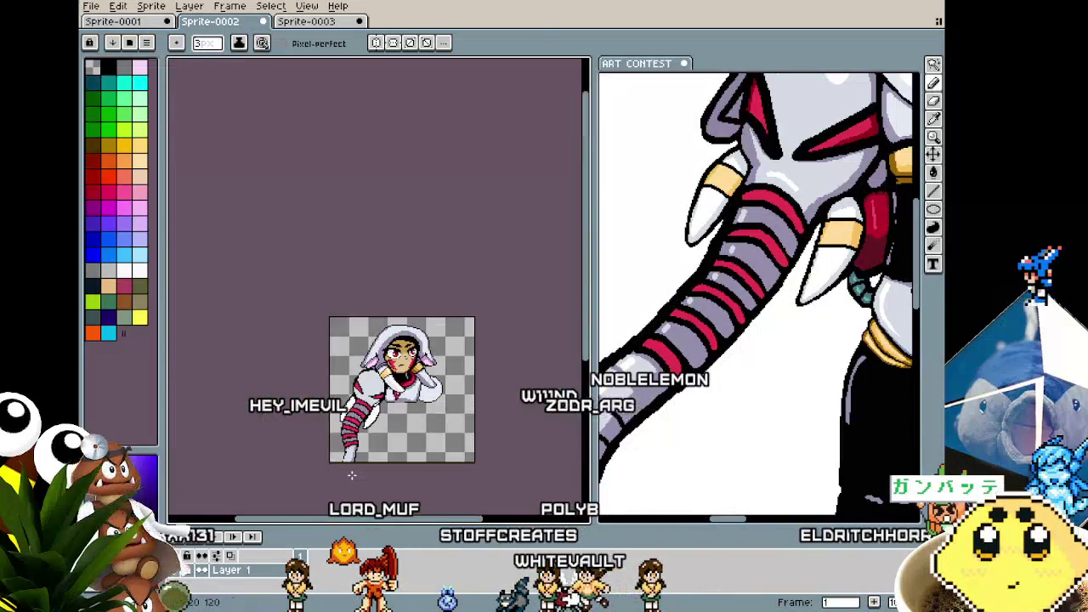
pyautogui.scroll(2, 332, 473)
pyautogui.scroll(1, 306, 477)
pyautogui.scroll(1, 280, 484)
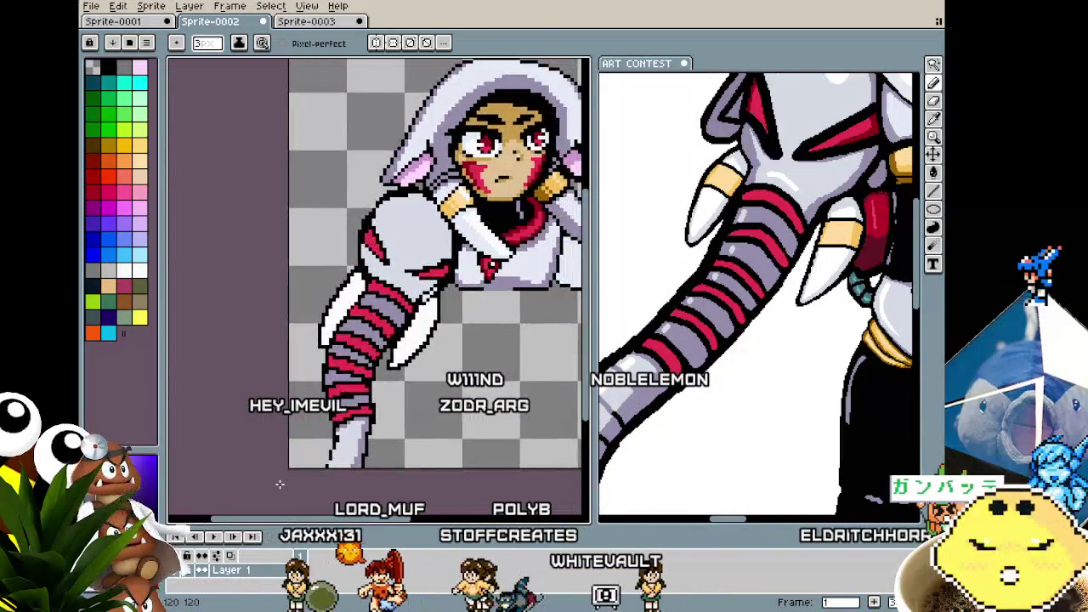
# - Zoom around the sprite to review the striped trunk arm and white claws
pyautogui.scroll(-3, 280, 476)
pyautogui.scroll(4, 274, 425)
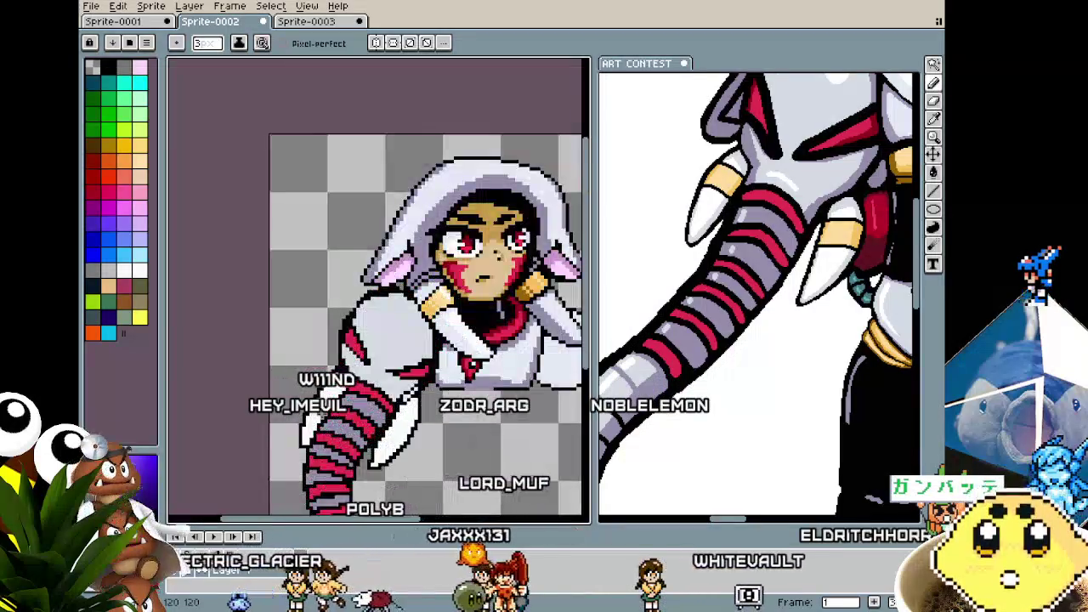
pyautogui.scroll(-1, 270, 408)
pyautogui.scroll(1, 280, 399)
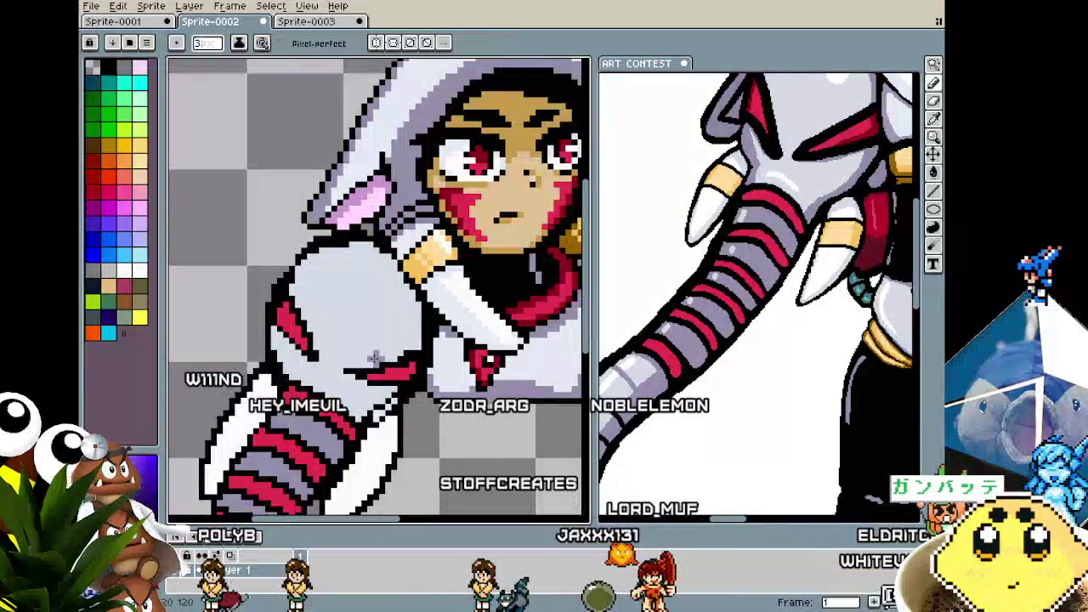
pyautogui.scroll(1, 328, 341)
pyautogui.scroll(1, 326, 339)
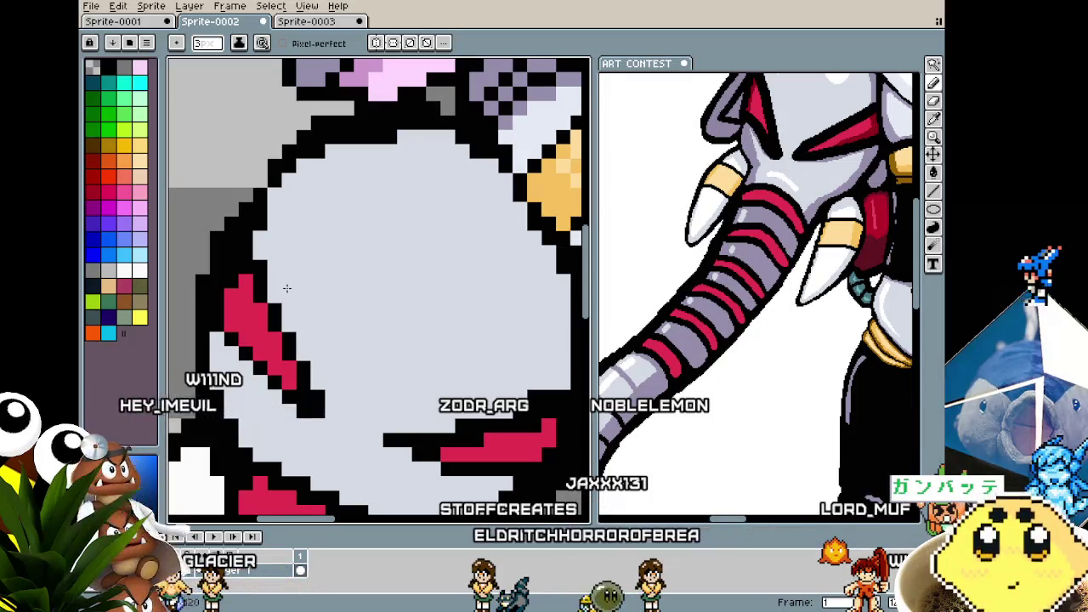
pyautogui.scroll(-2, 286, 288)
pyautogui.scroll(2, 371, 426)
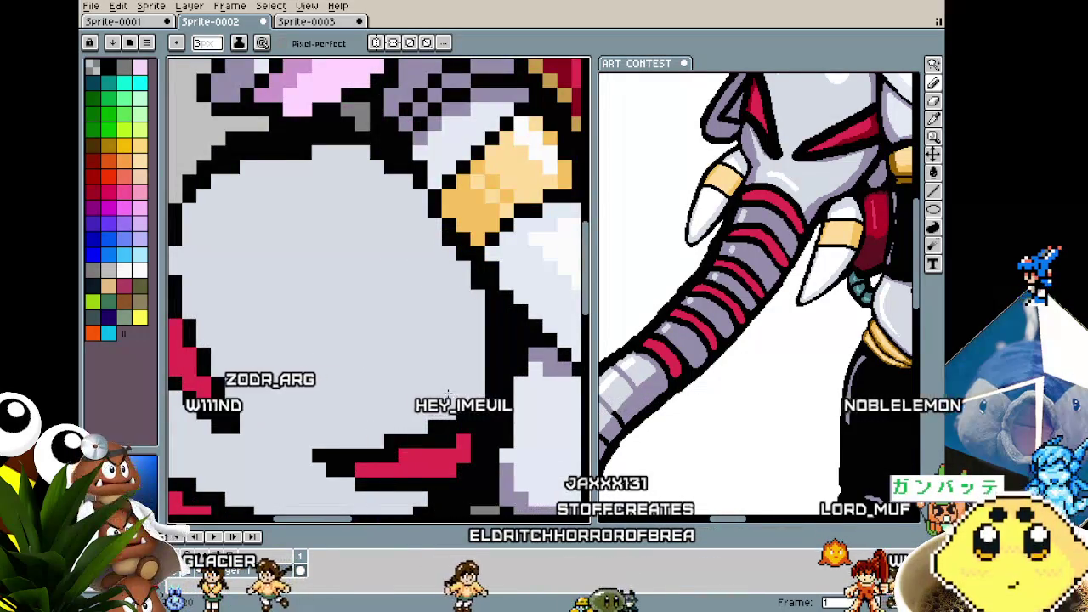
pyautogui.scroll(-2, 371, 425)
pyautogui.scroll(1, 442, 323)
pyautogui.scroll(1, 474, 268)
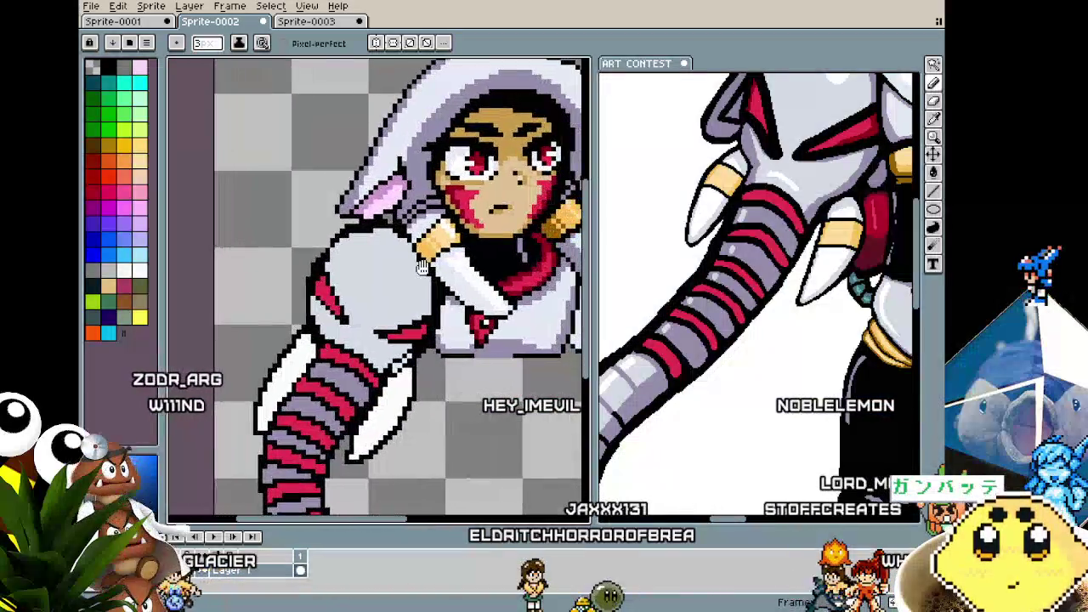
pyautogui.scroll(2, 333, 388)
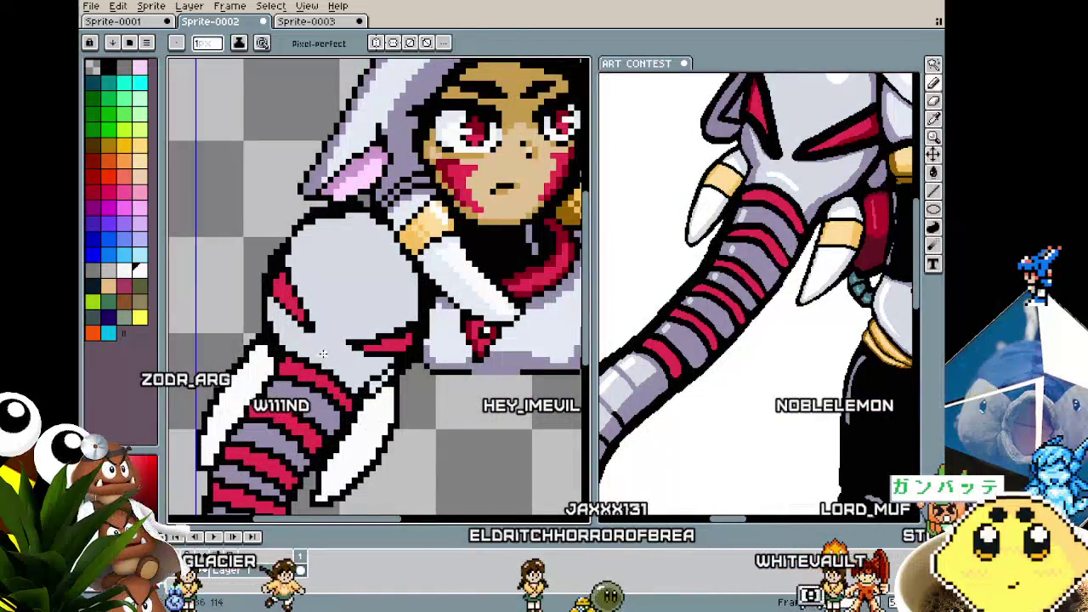
pyautogui.scroll(1, 323, 353)
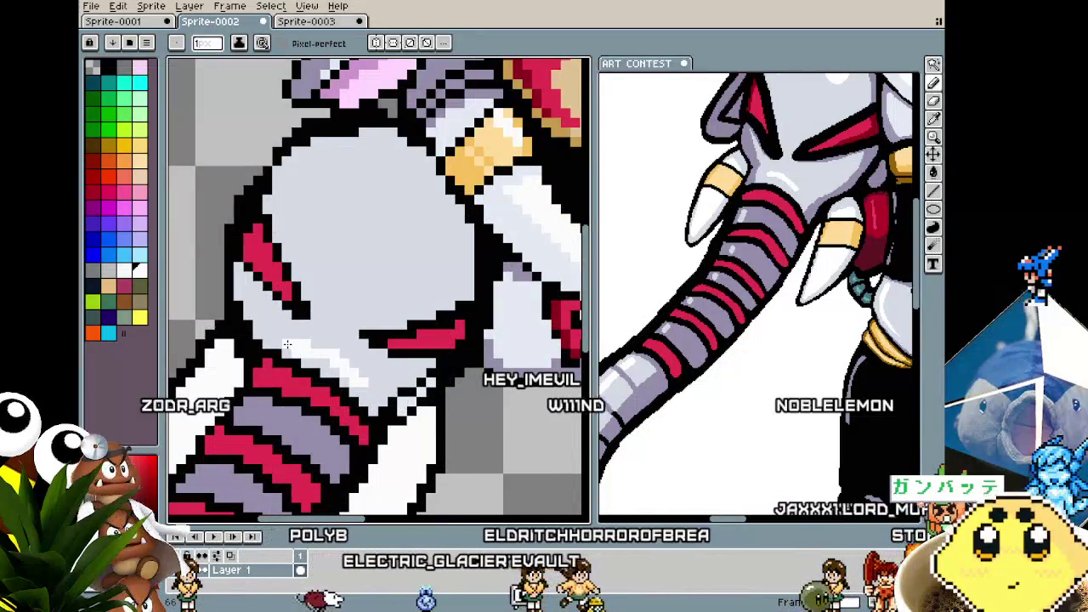
pyautogui.scroll(-1, 330, 357)
pyautogui.scroll(-1, 310, 386)
pyautogui.scroll(1, 293, 414)
# - Shrink the brush to 1 pixel and touch up pixels on the arm and claws
pyautogui.scroll(1, 294, 414)
pyautogui.scroll(-2, 293, 414)
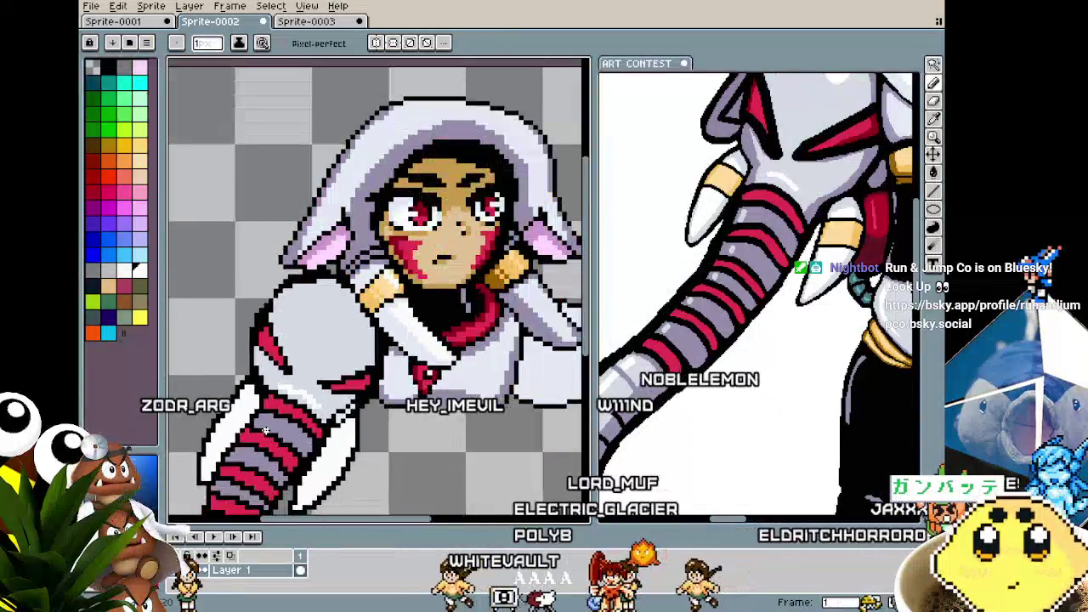
pyautogui.scroll(-1, 280, 423)
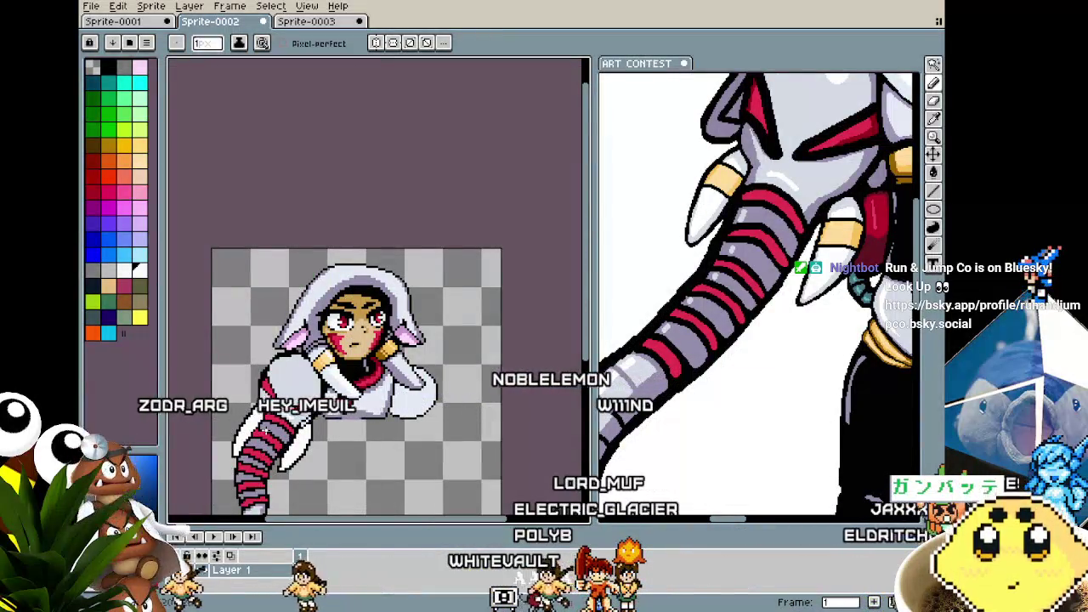
pyautogui.scroll(1, 277, 374)
pyautogui.scroll(1, 278, 375)
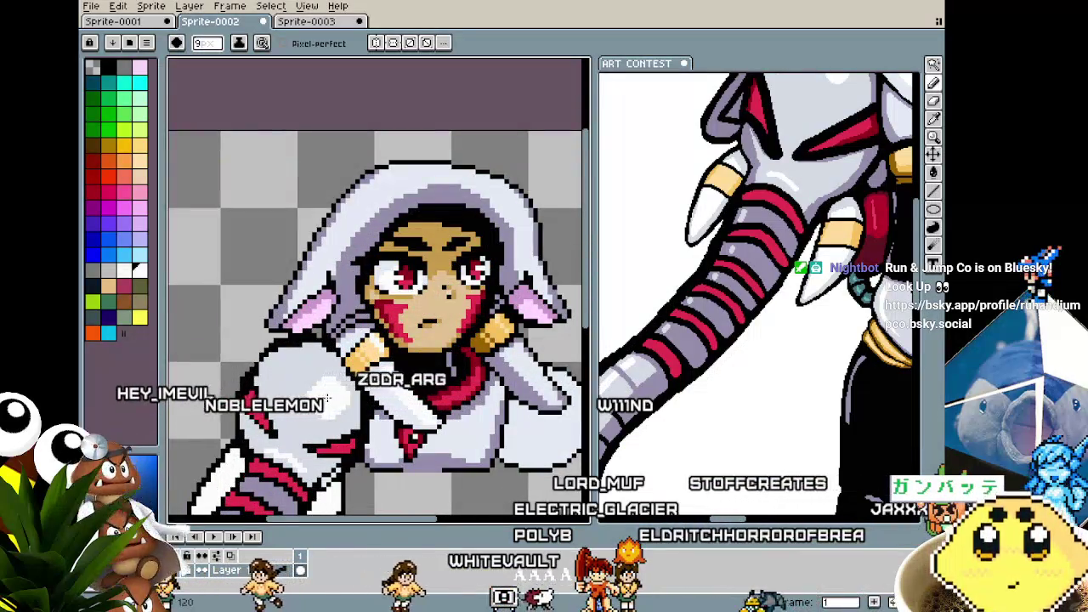
pyautogui.scroll(-3, 326, 400)
pyautogui.scroll(3, 326, 425)
pyautogui.scroll(1, 324, 449)
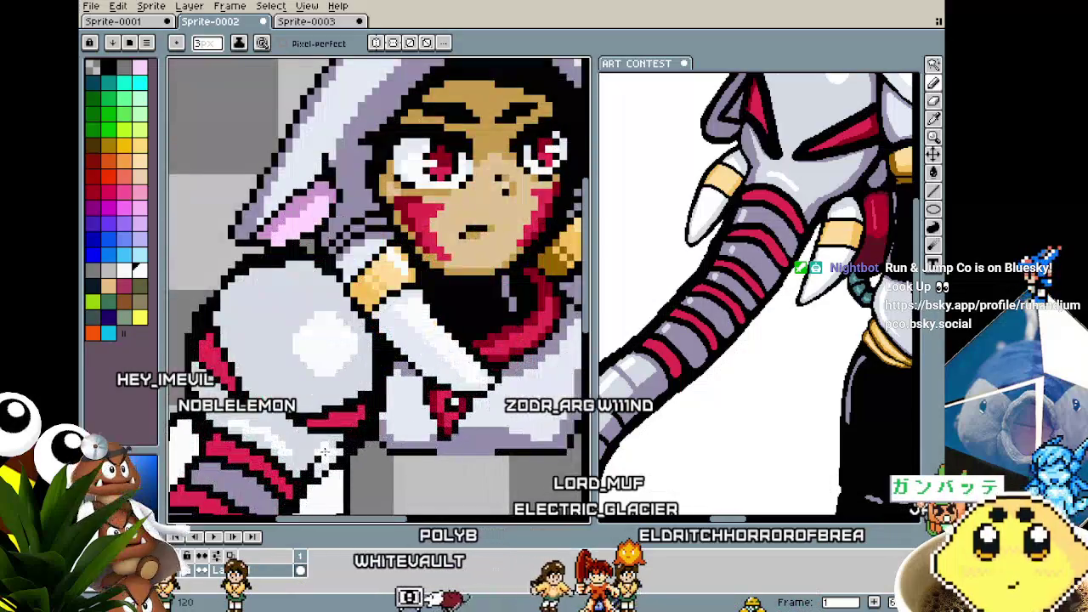
pyautogui.scroll(-2, 325, 451)
pyautogui.scroll(-2, 337, 482)
pyautogui.hscroll(-1, 340, 408)
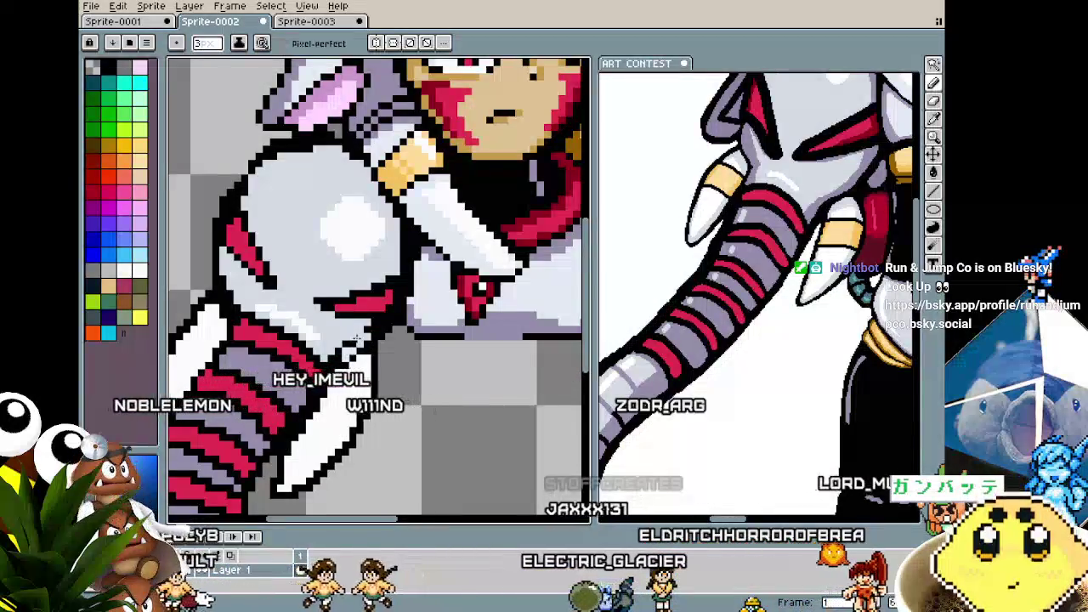
pyautogui.press('-')
pyautogui.press('-')
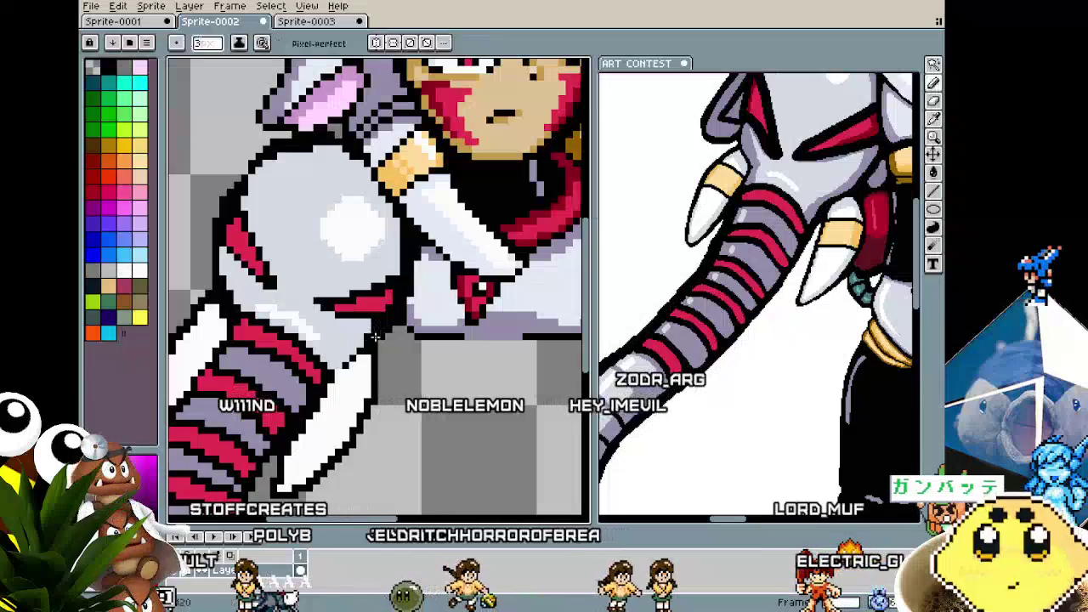
pyautogui.scroll(-3, 334, 378)
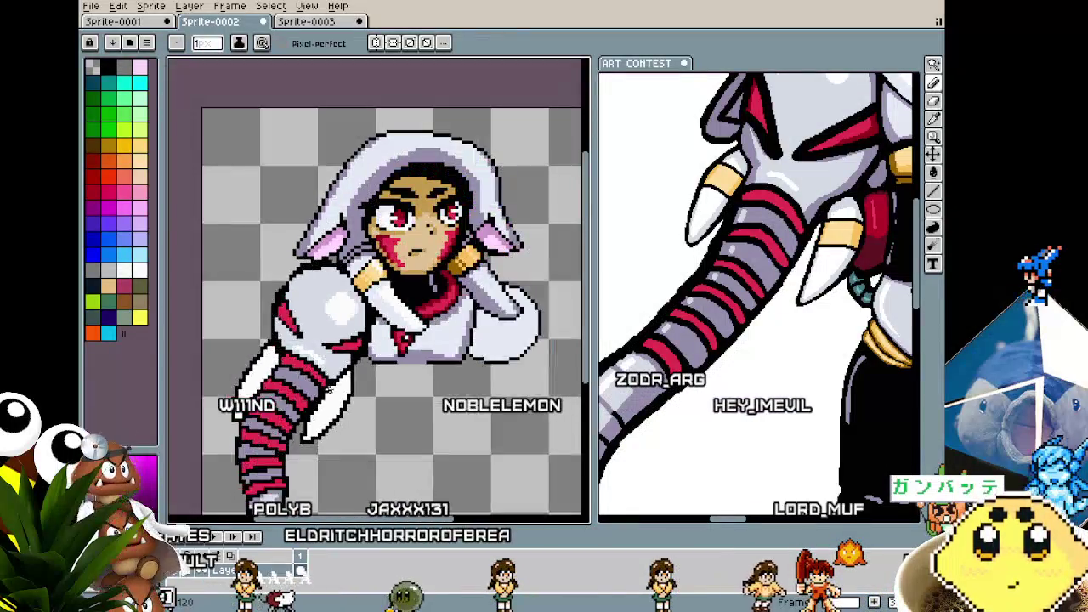
pyautogui.scroll(2, 334, 377)
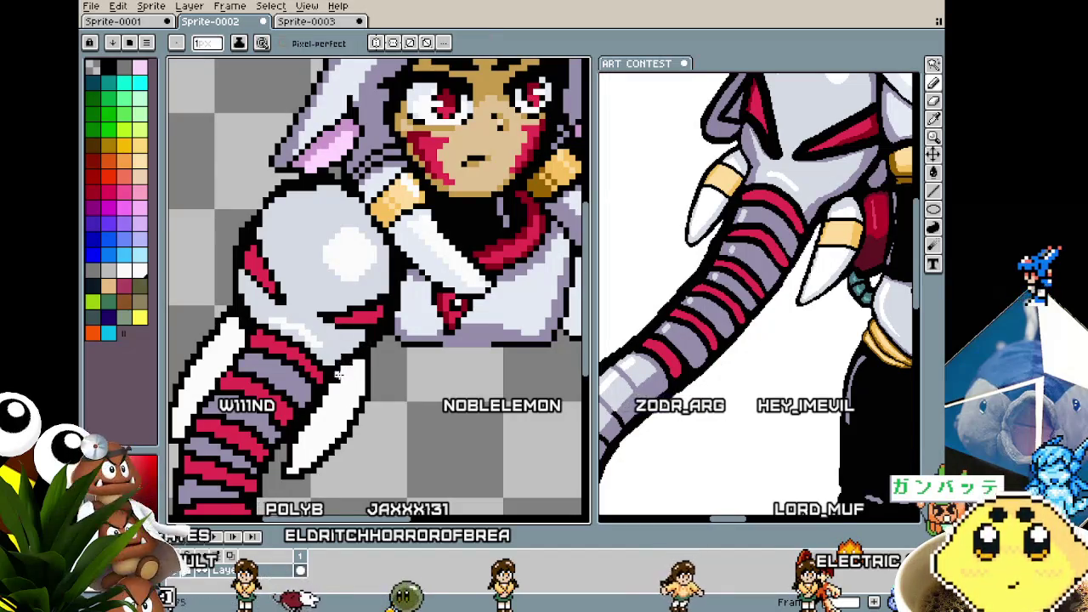
pyautogui.scroll(-2, 385, 429)
pyautogui.scroll(1, 414, 387)
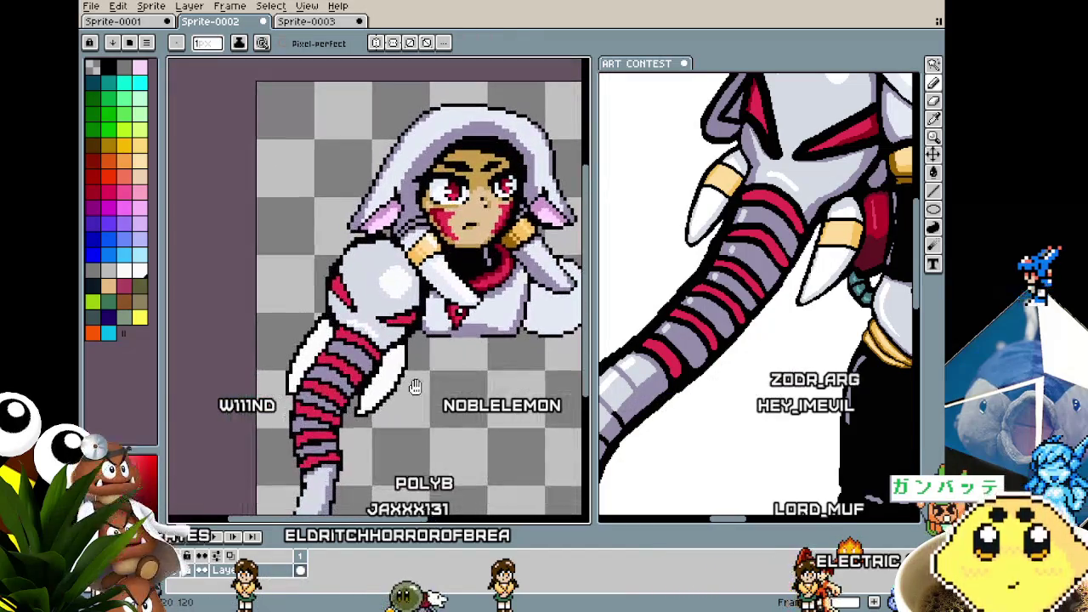
pyautogui.scroll(2, 360, 286)
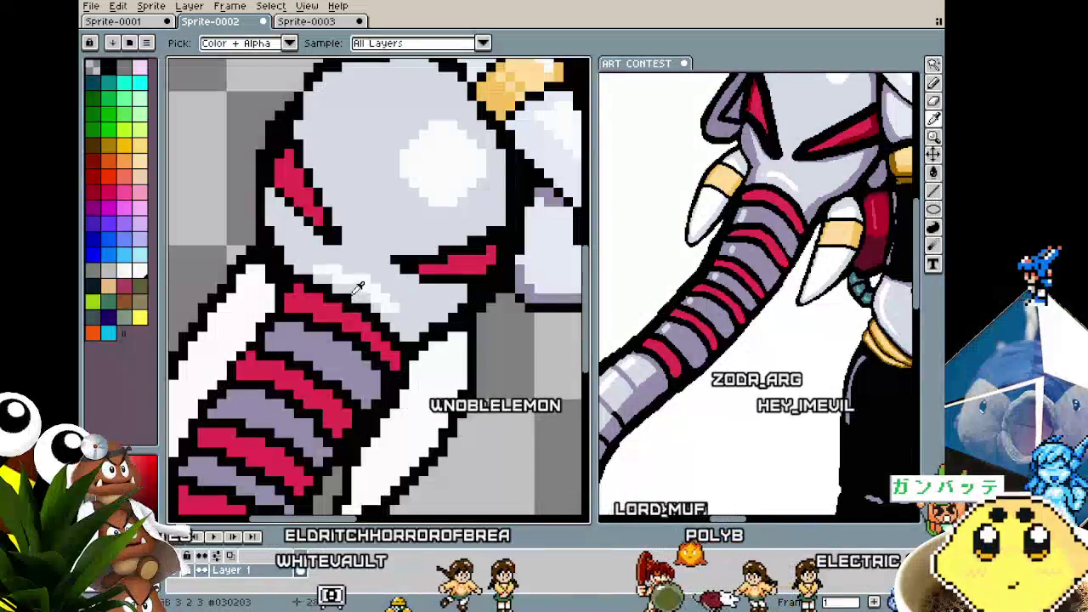
# - Frame the bust's chest around the red gem and shoulder with the Pencil ready
pyautogui.scroll(-1, 328, 337)
pyautogui.scroll(-1, 328, 337)
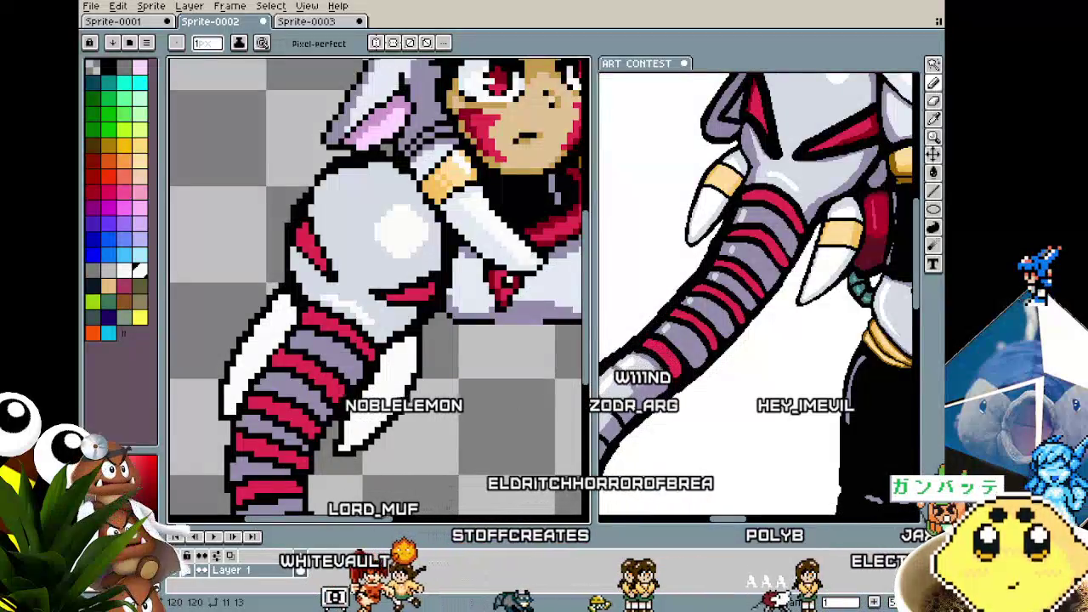
pyautogui.scroll(1, 570, 323)
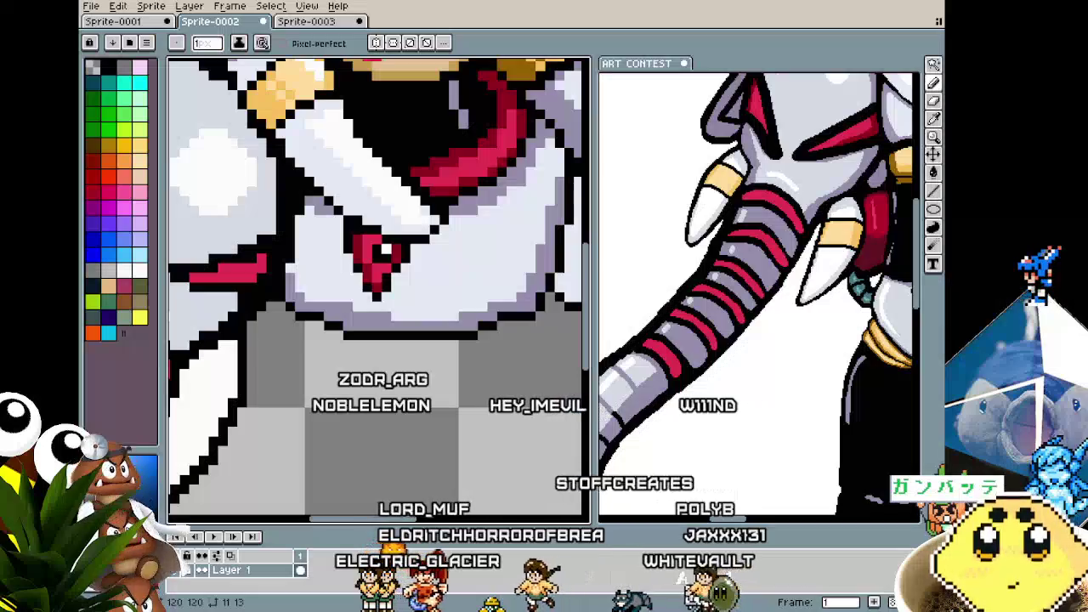
pyautogui.scroll(-2, 456, 343)
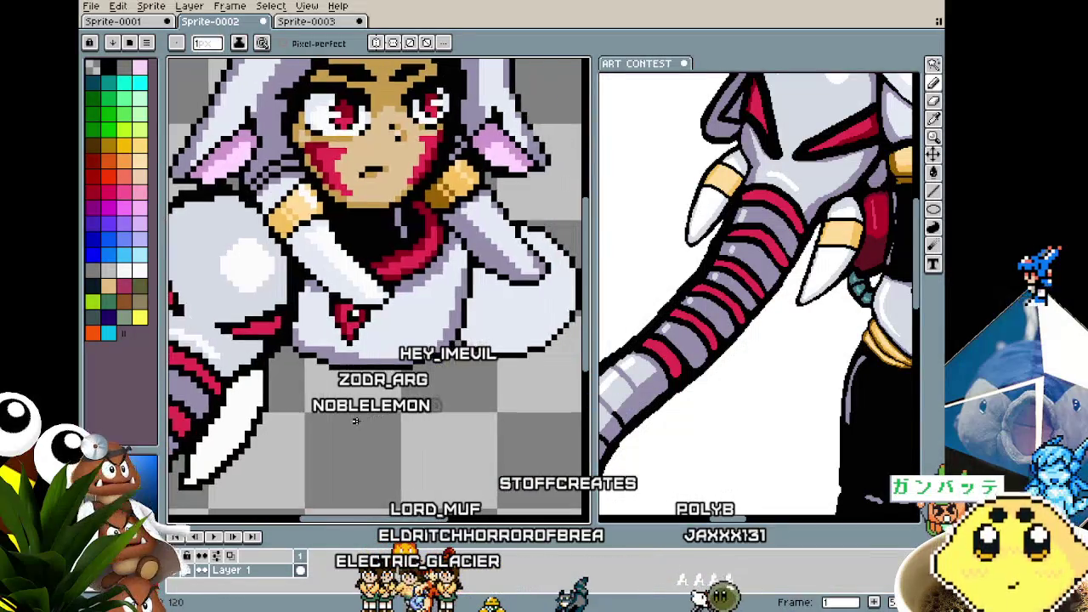
pyautogui.press('b')
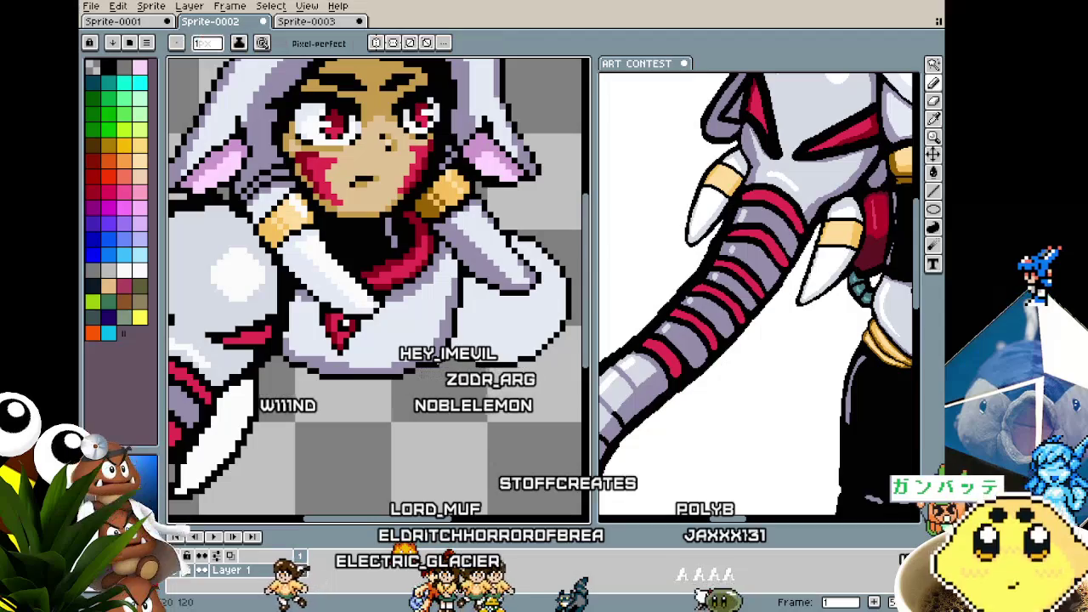
pyautogui.scroll(-2, 424, 394)
pyautogui.moveTo(381, 432); pyautogui.dragTo(425, 413)
pyautogui.scroll(2, 426, 413)
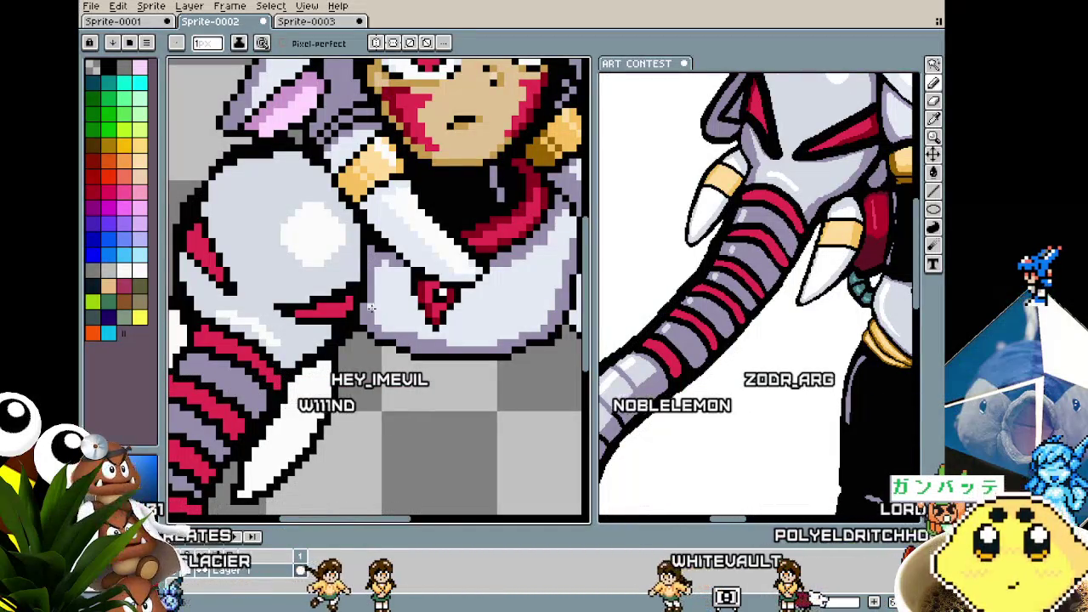
# - Sample an armour colour and redraw white chest pixels near the red gem
pyautogui.scroll(-3, 372, 300)
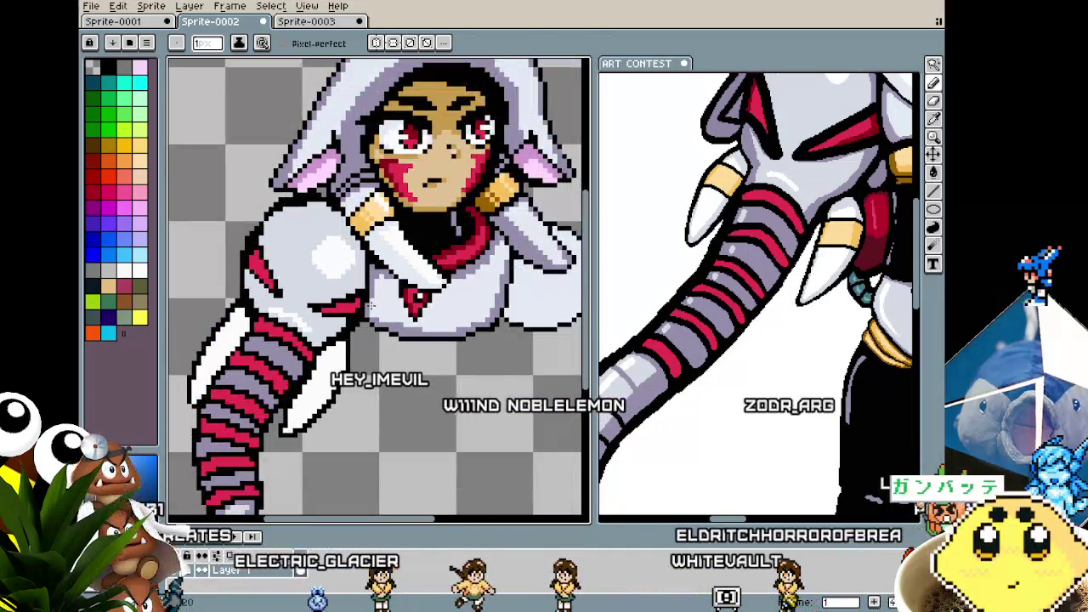
pyautogui.scroll(2, 447, 291)
pyautogui.scroll(1, 447, 291)
pyautogui.press('i')
pyautogui.press('b')
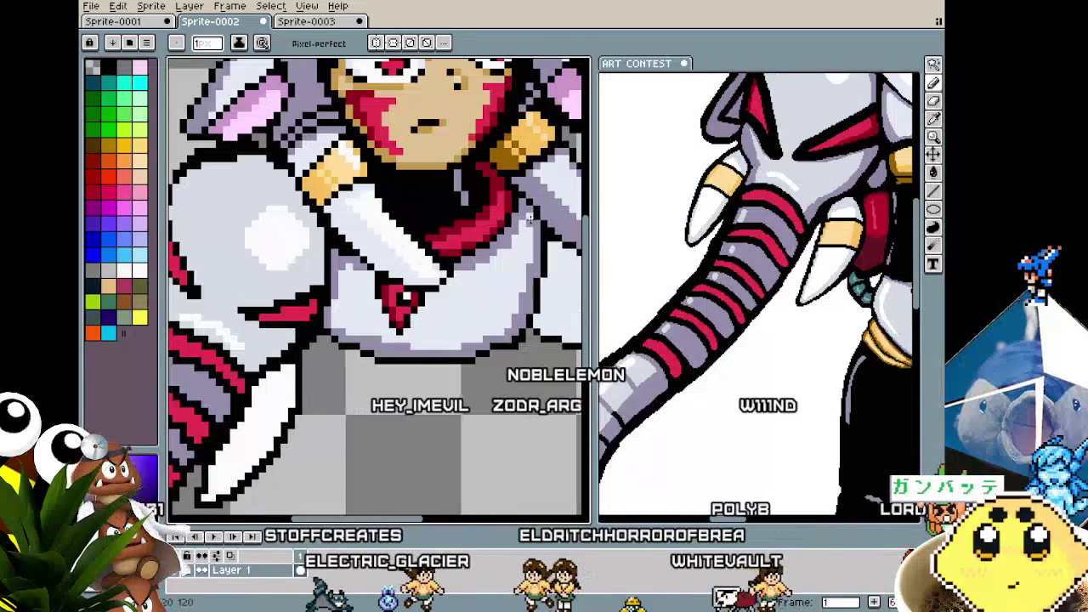
pyautogui.scroll(-2, 483, 342)
pyautogui.scroll(3, 501, 321)
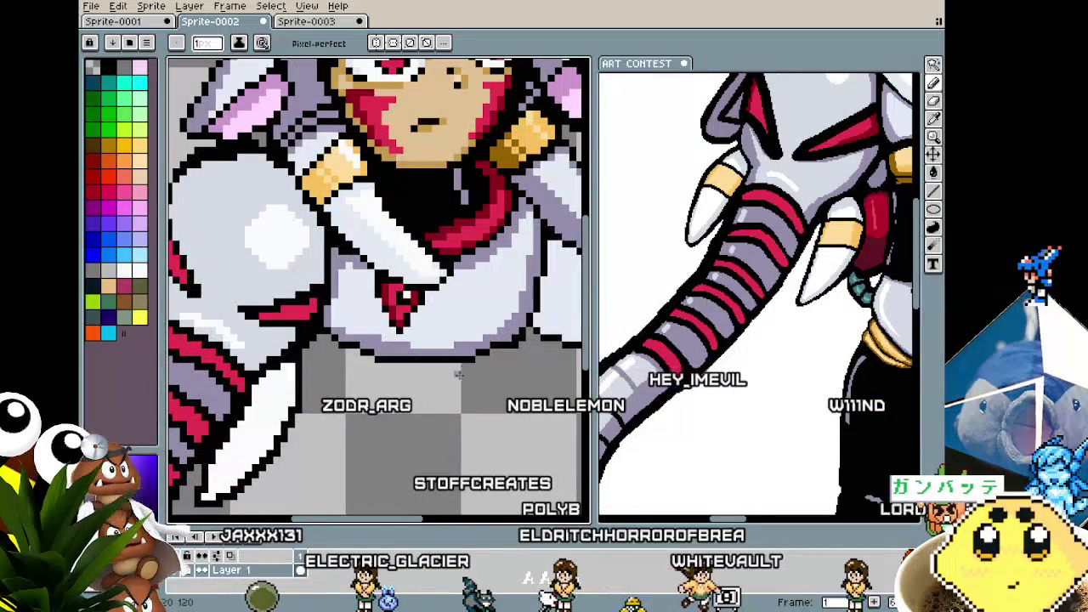
pyautogui.scroll(-2, 458, 374)
pyautogui.scroll(-2, 457, 377)
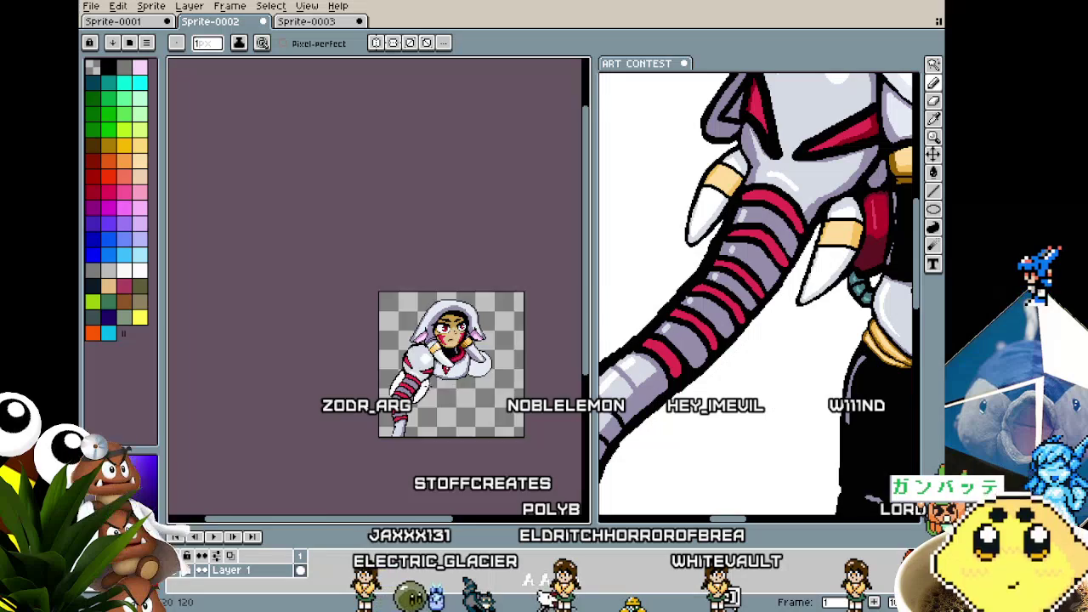
# - Shift the view toward the face and sample a colour from the sprite
pyautogui.scroll(3, 428, 386)
pyautogui.scroll(2, 429, 384)
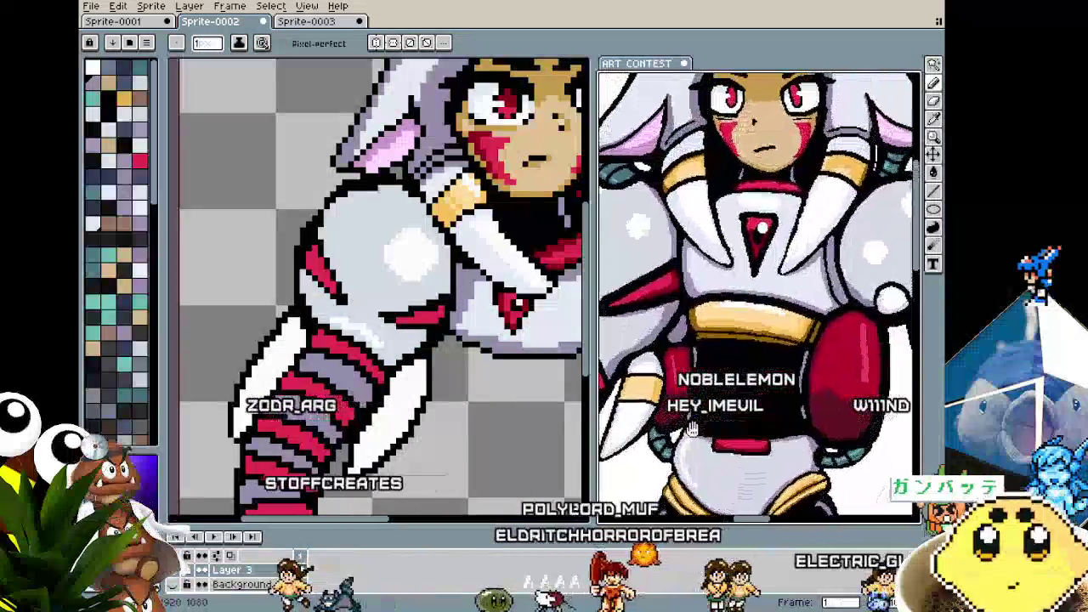
pyautogui.moveTo(518, 430); pyautogui.dragTo(432, 433)
pyautogui.press('i')
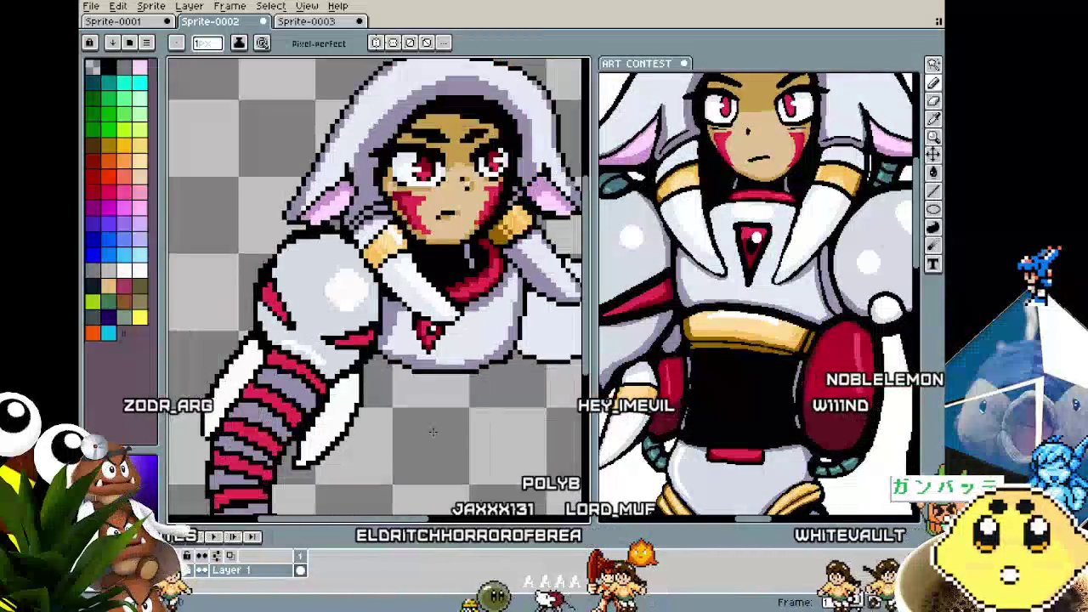
pyautogui.scroll(2, 501, 253)
pyautogui.press('b')
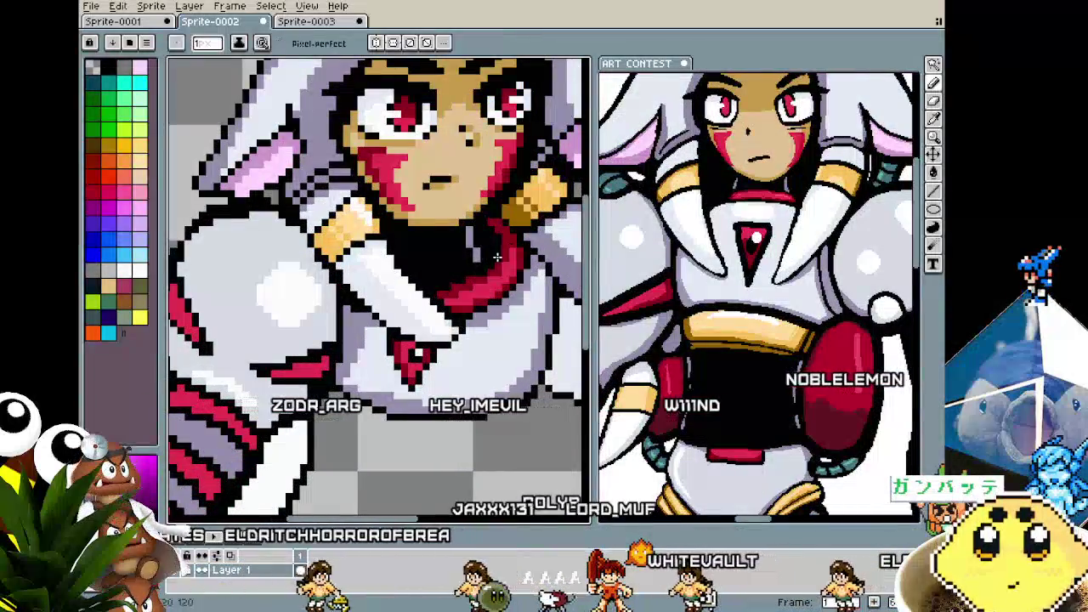
# - Recentre on the bust and redraw the claw and stripe pixels along the lower arm
pyautogui.scroll(-2, 444, 289)
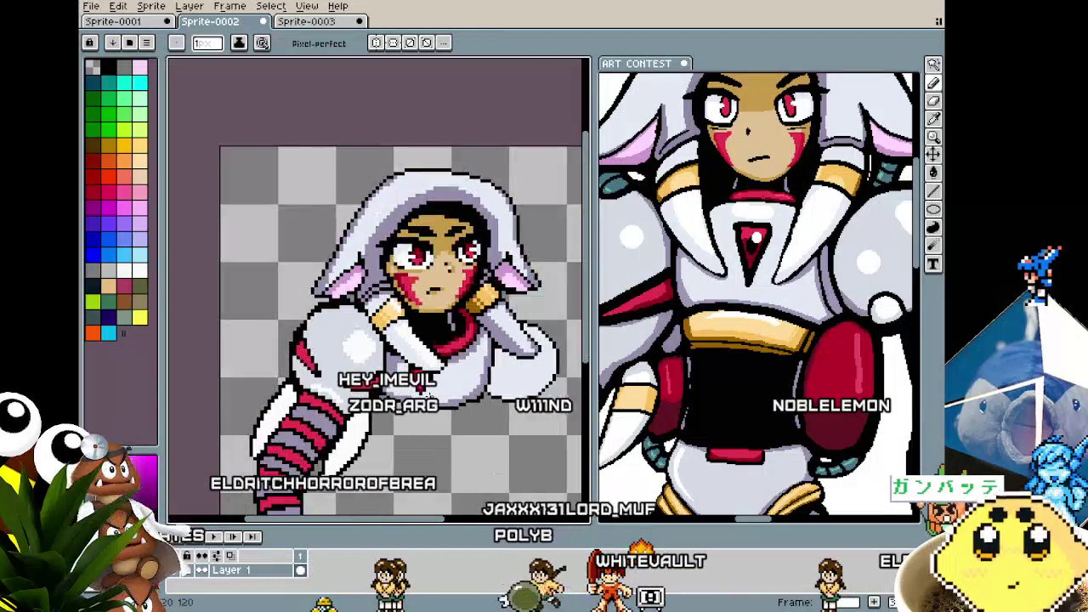
pyautogui.moveTo(425, 395); pyautogui.dragTo(441, 358)
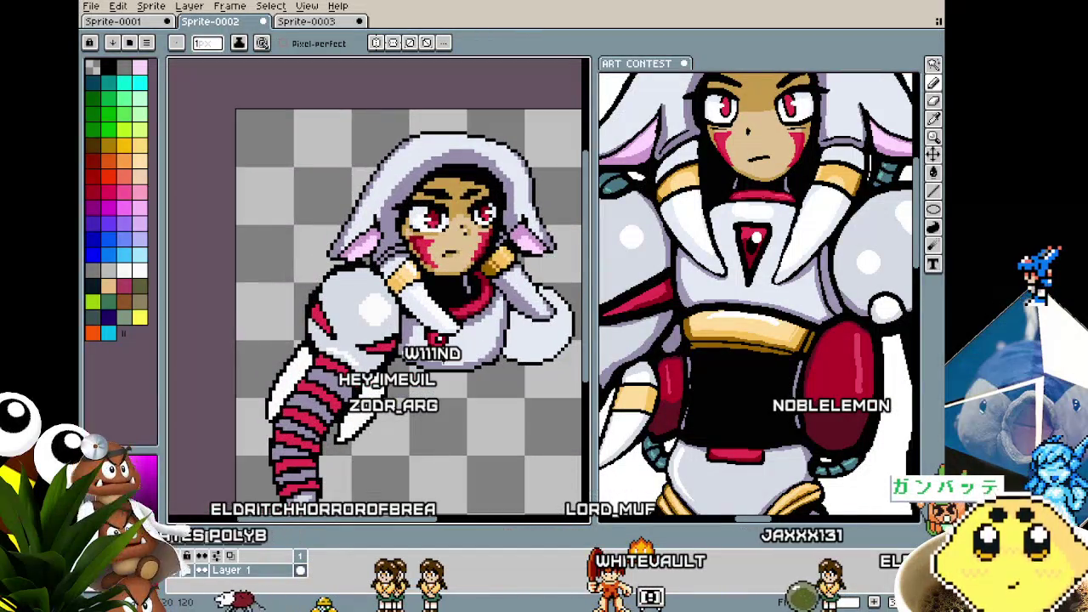
pyautogui.scroll(1, 340, 425)
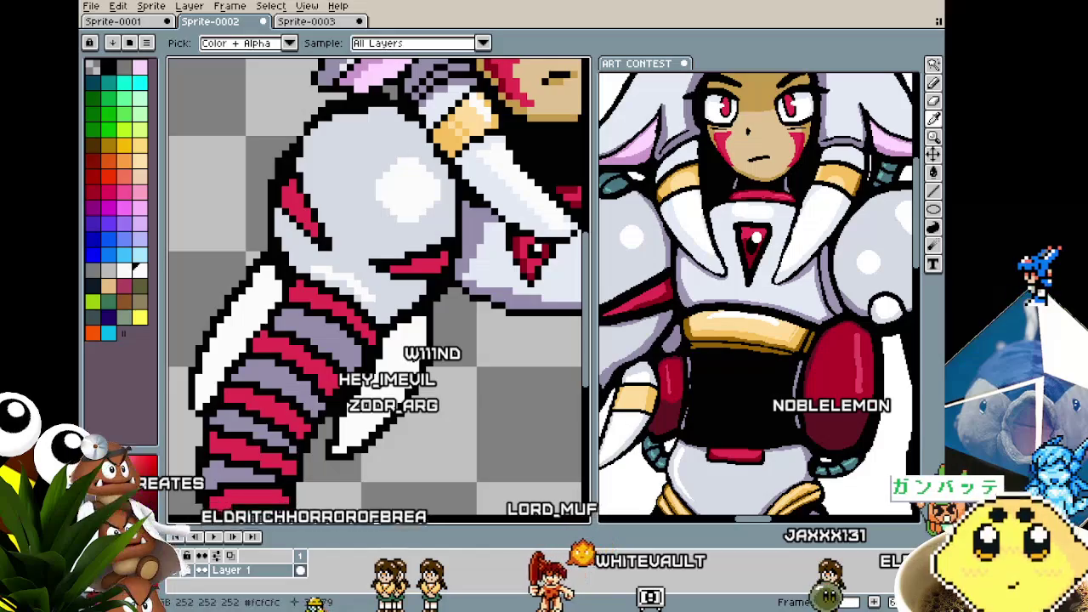
pyautogui.press('b')
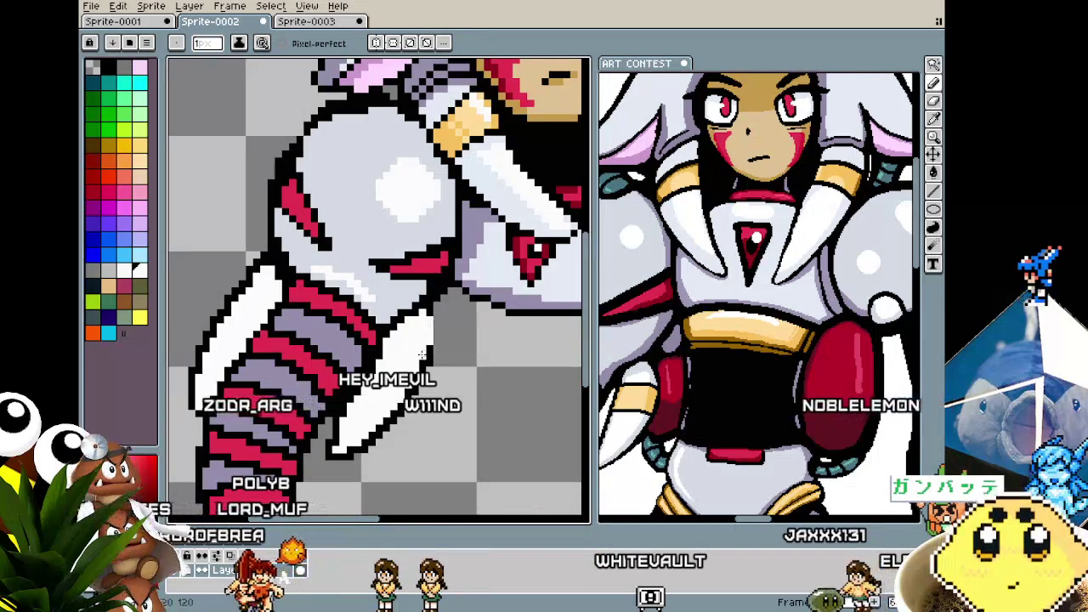
pyautogui.scroll(-2, 408, 320)
pyautogui.scroll(-1, 408, 320)
pyautogui.scroll(3, 408, 319)
pyautogui.scroll(1, 312, 381)
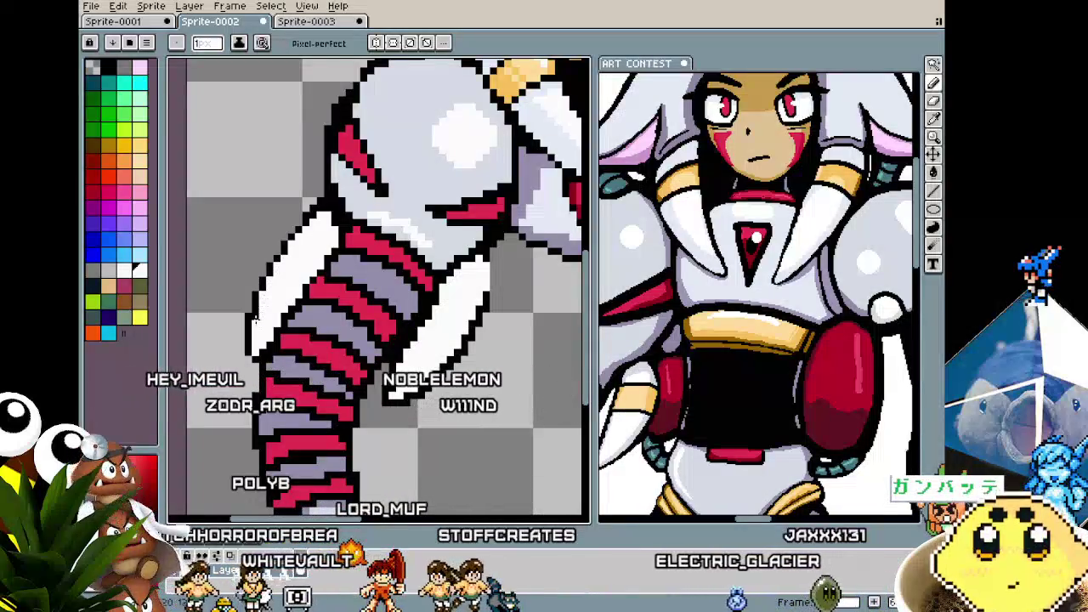
pyautogui.scroll(-1, 209, 439)
pyautogui.scroll(-1, 209, 439)
pyautogui.scroll(1, 209, 440)
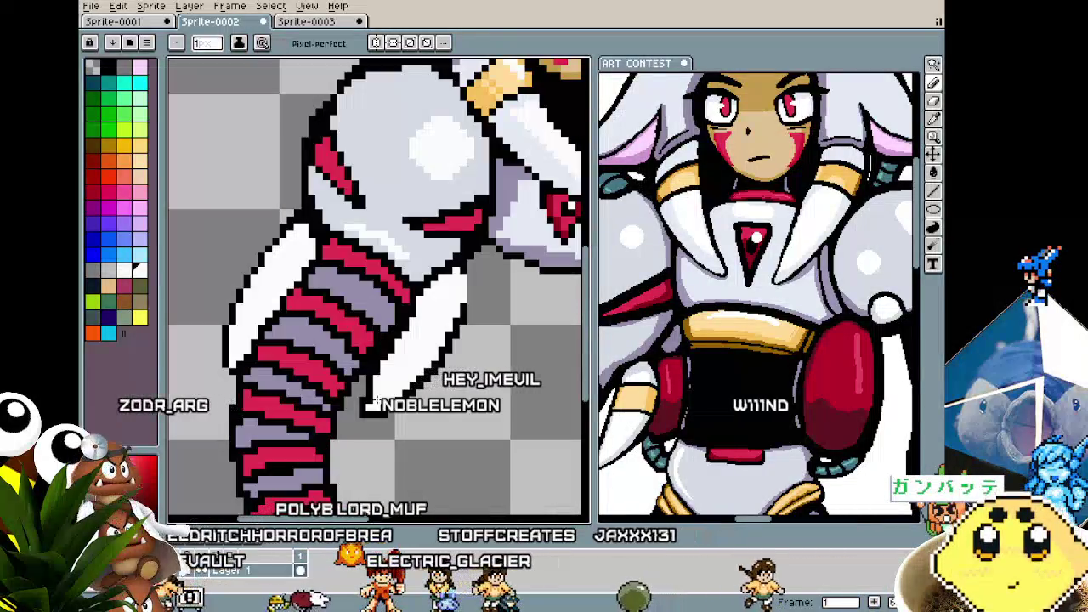
pyautogui.press('z')
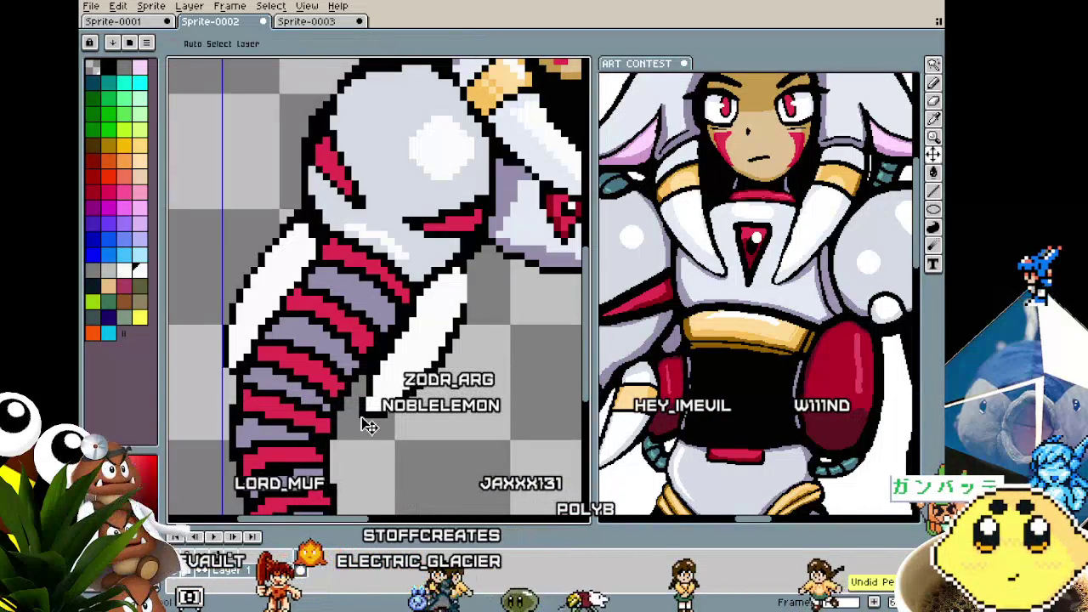
# - Redraw the white claw tip pixels beneath the striped arm with the Pencil
pyautogui.press('b')
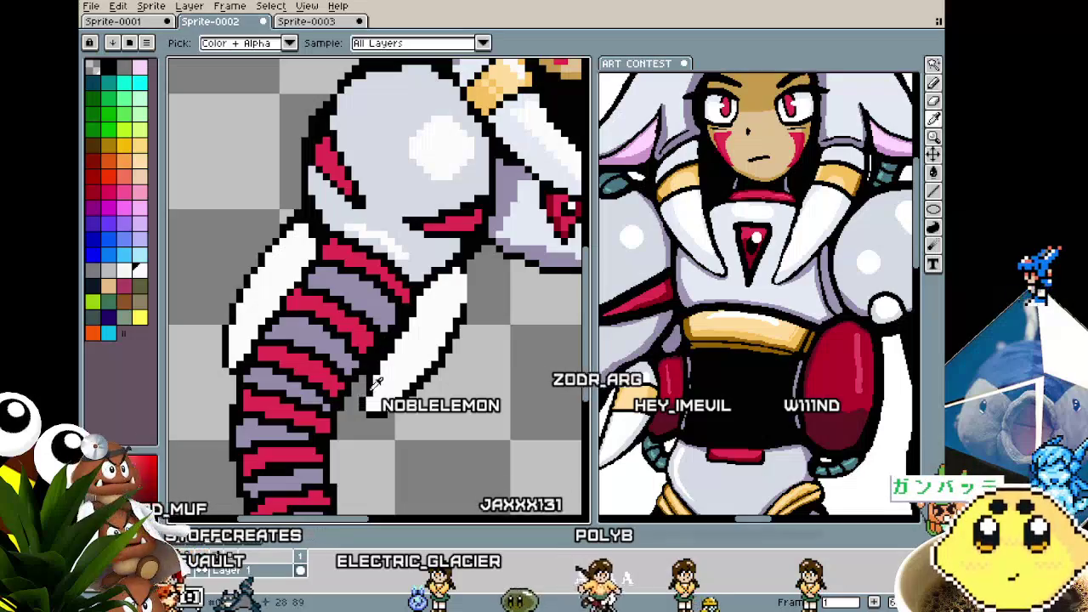
pyautogui.press('b')
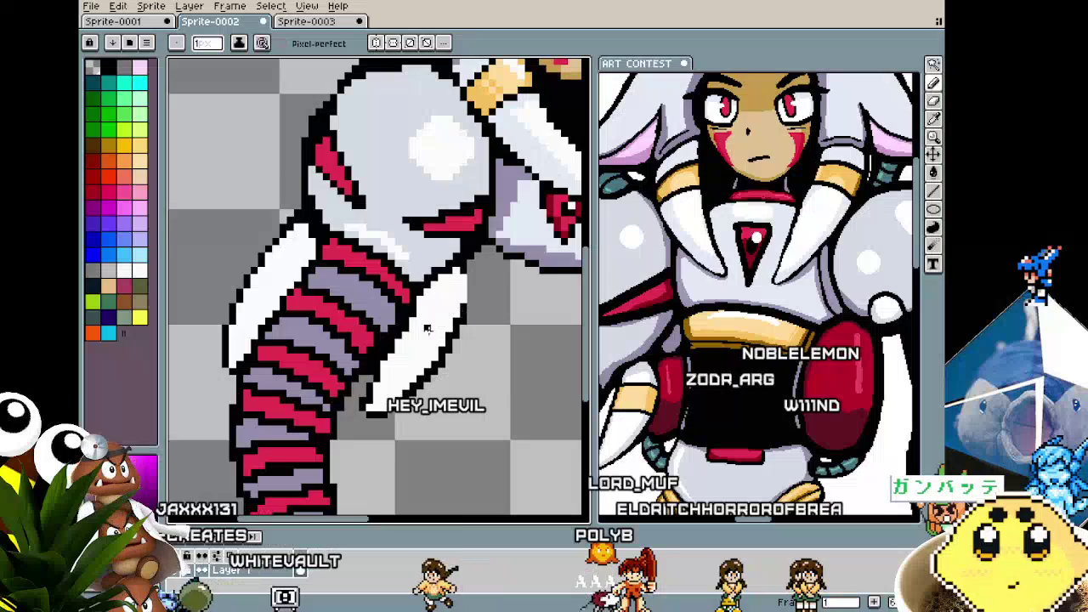
pyautogui.scroll(1, 428, 334)
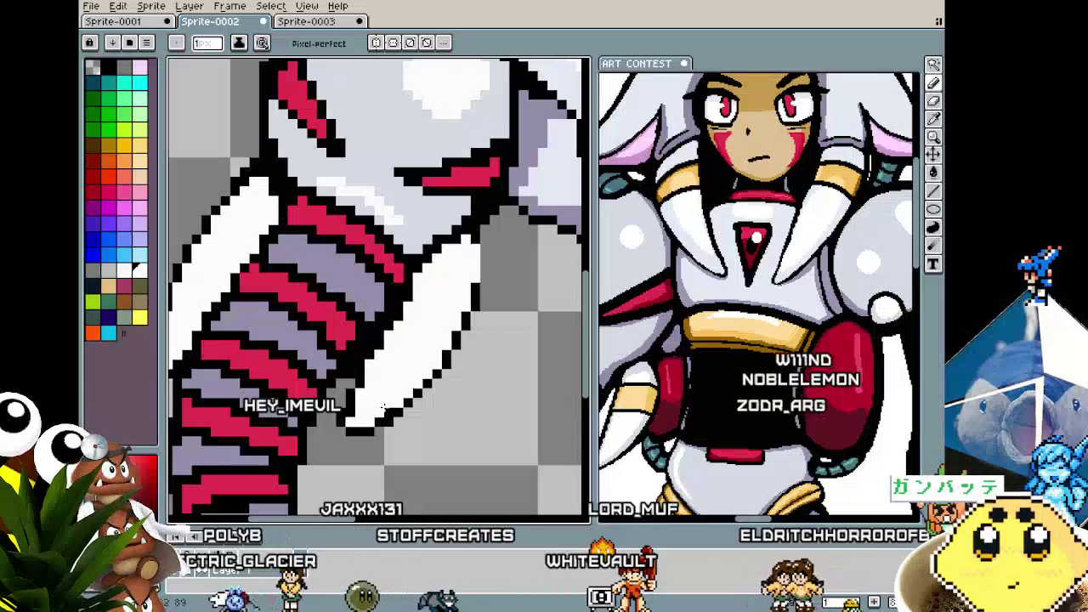
pyautogui.scroll(-3, 382, 405)
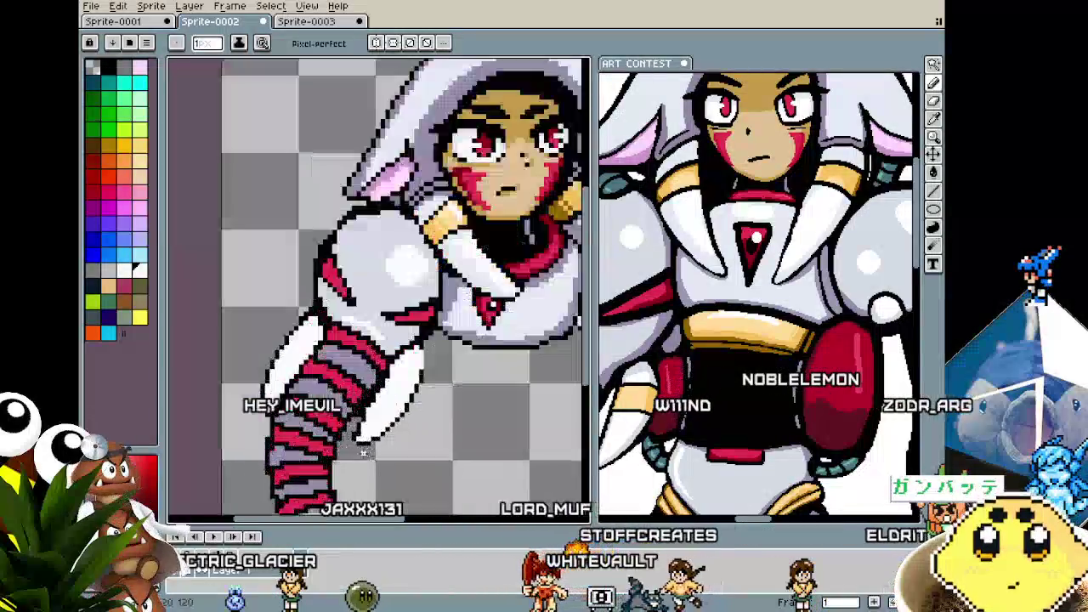
pyautogui.scroll(2, 355, 426)
pyautogui.scroll(-1, 354, 462)
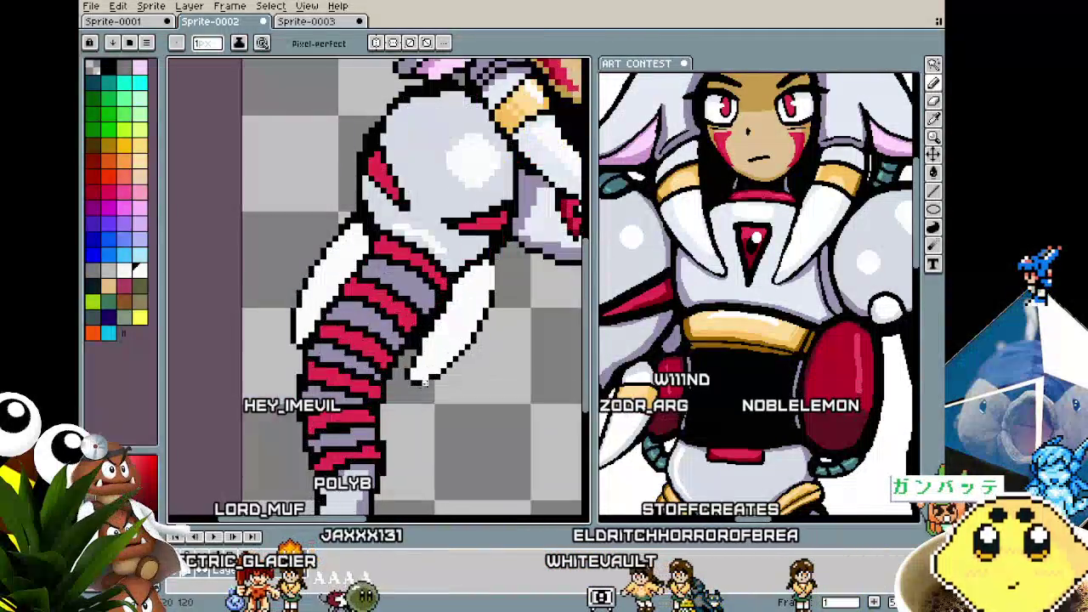
pyautogui.scroll(1, 423, 351)
# - Sample a colour from the arm, then zoom out to view the whole bust
pyautogui.press('i')
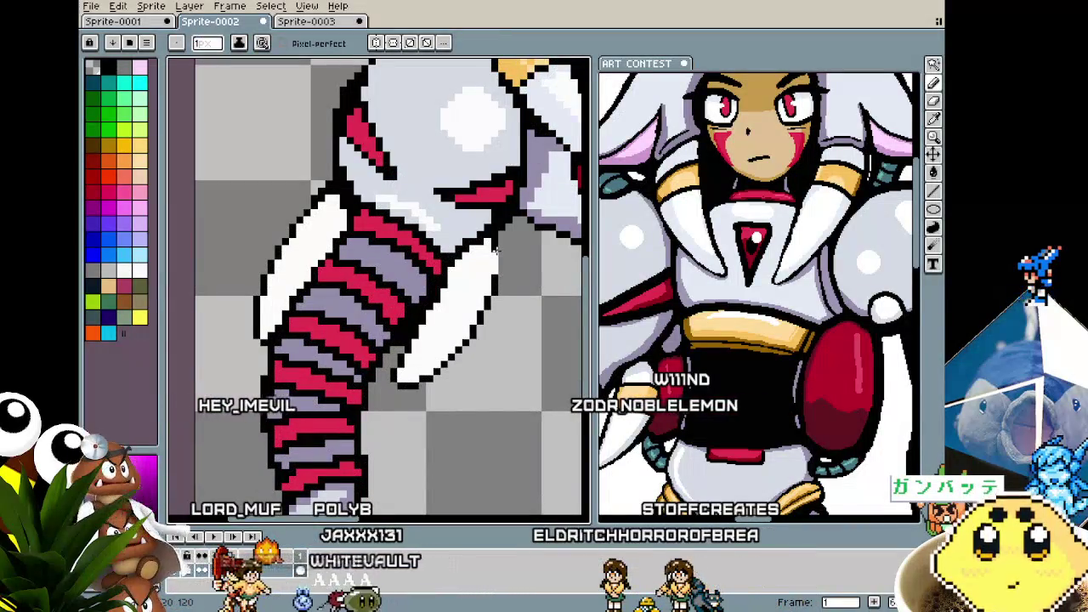
pyautogui.scroll(-2, 496, 250)
pyautogui.scroll(-1, 482, 338)
pyautogui.scroll(-1, 481, 337)
pyautogui.scroll(1, 481, 338)
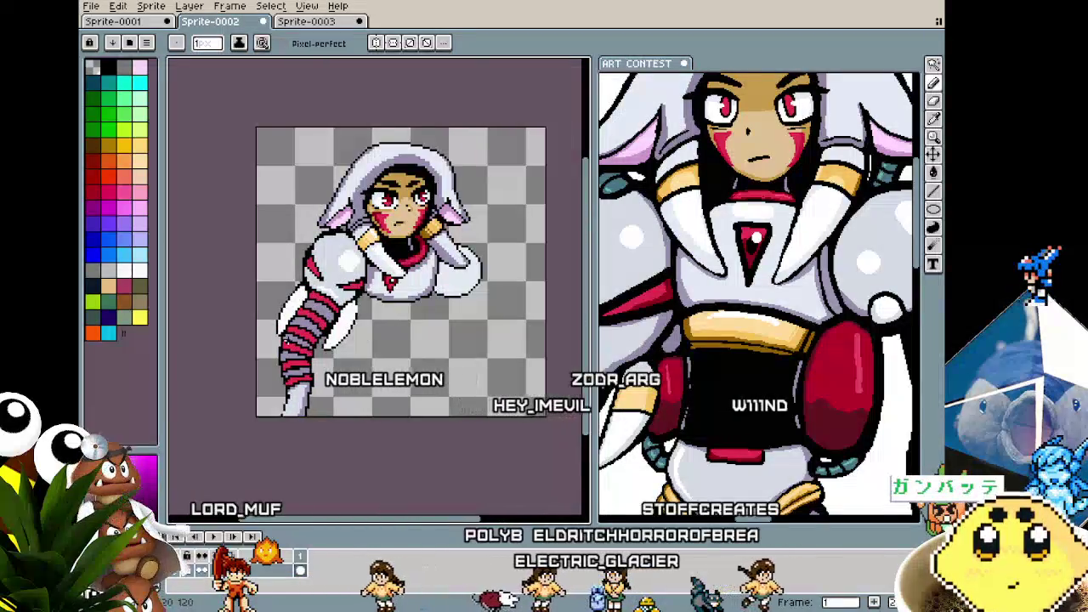
# - Zoom and pan onto the claws around the striped trunk arm, Pencil active
pyautogui.scroll(1, 333, 261)
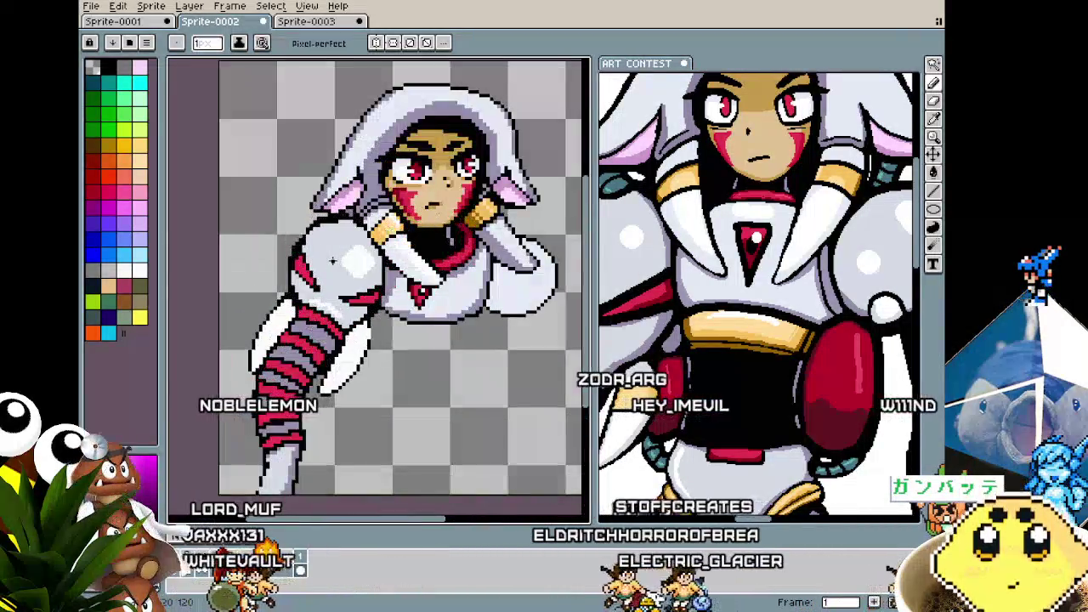
pyautogui.moveTo(317, 263); pyautogui.dragTo(281, 288)
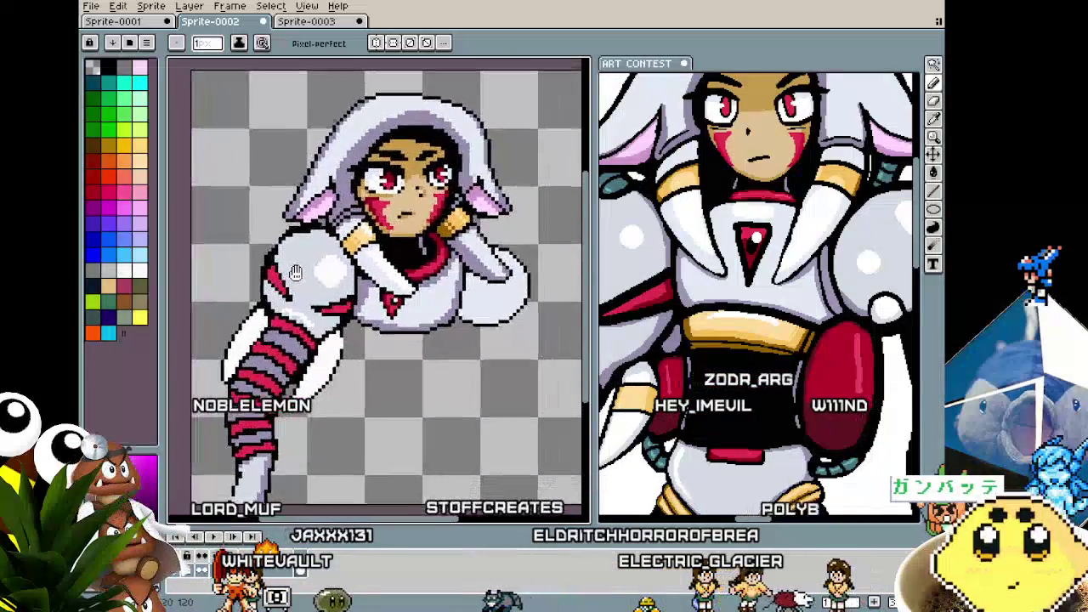
pyautogui.scroll(1, 313, 200)
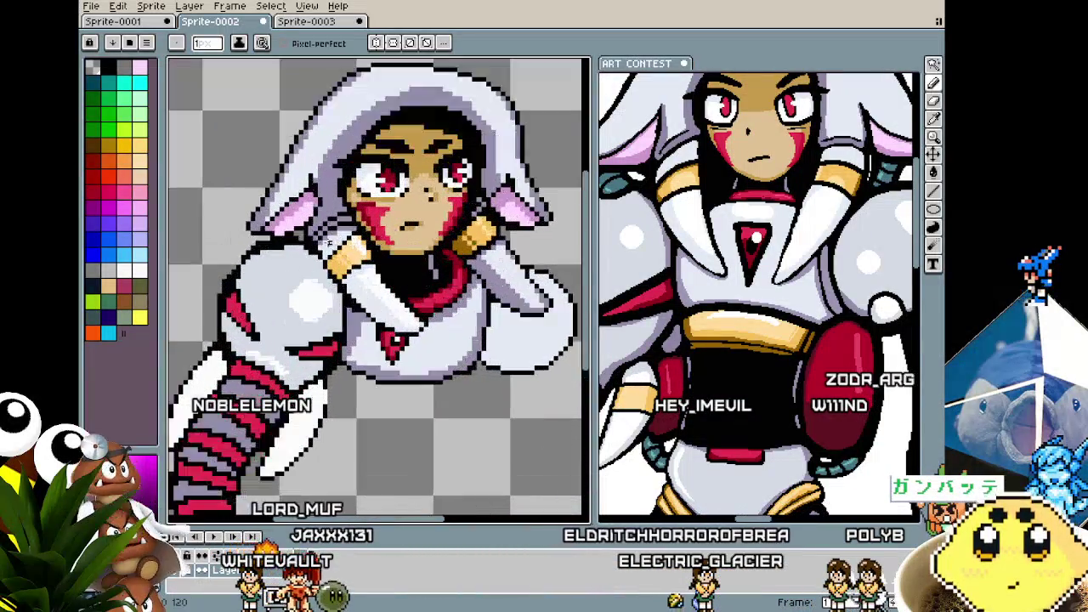
pyautogui.scroll(1, 318, 217)
pyautogui.press('b')
pyautogui.scroll(-3, 344, 204)
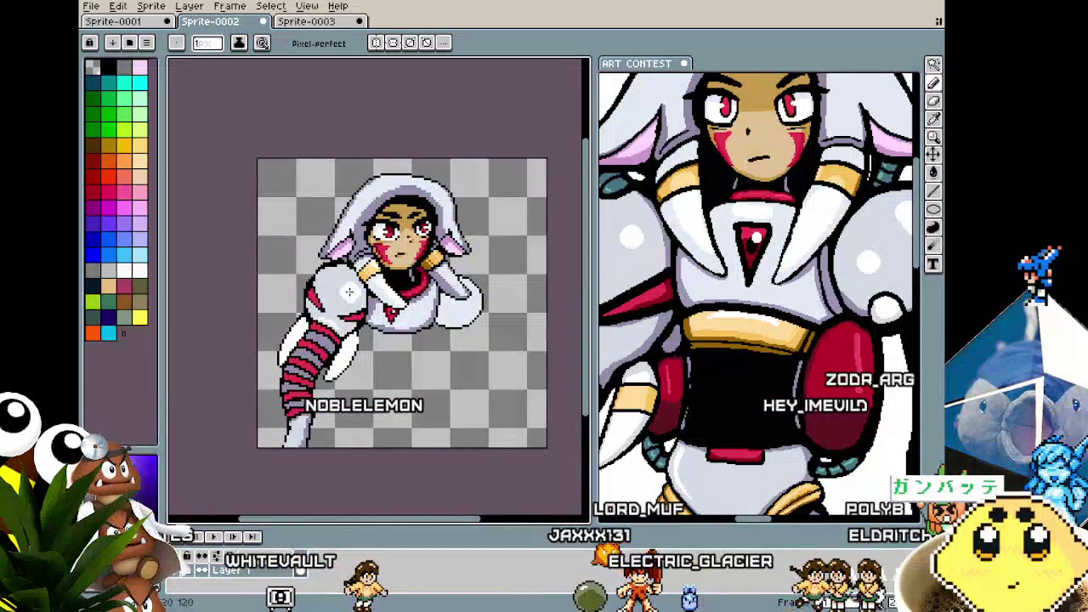
pyautogui.moveTo(347, 292); pyautogui.dragTo(363, 271)
pyautogui.scroll(3, 363, 271)
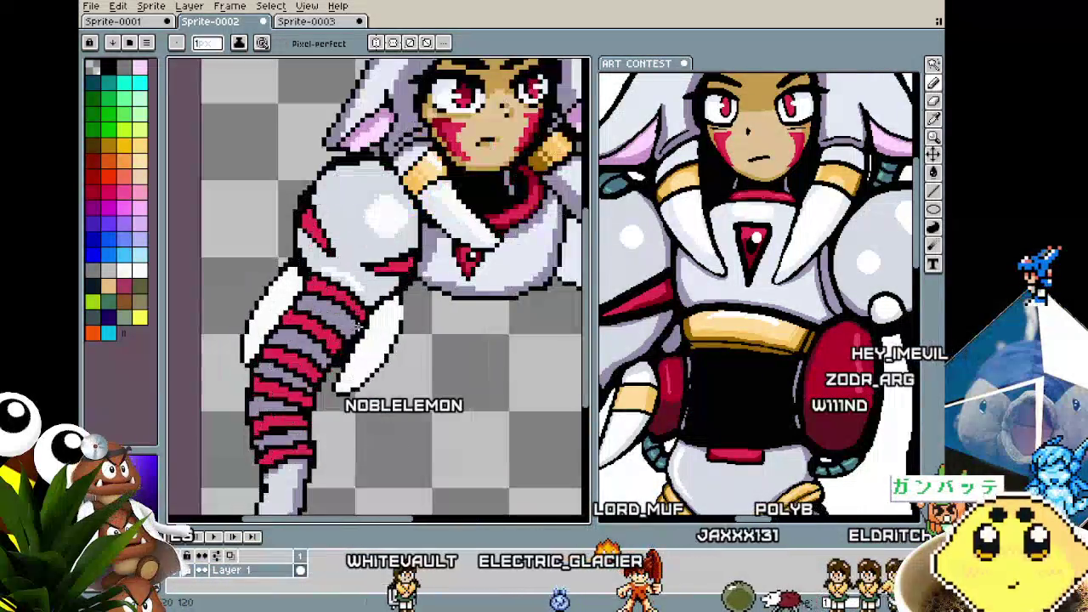
# - Magic-wand select the white claw area, then redraw claw pixels and outlines with the Pencil
pyautogui.press('w')
pyautogui.click(387, 342)
pyautogui.press('b')
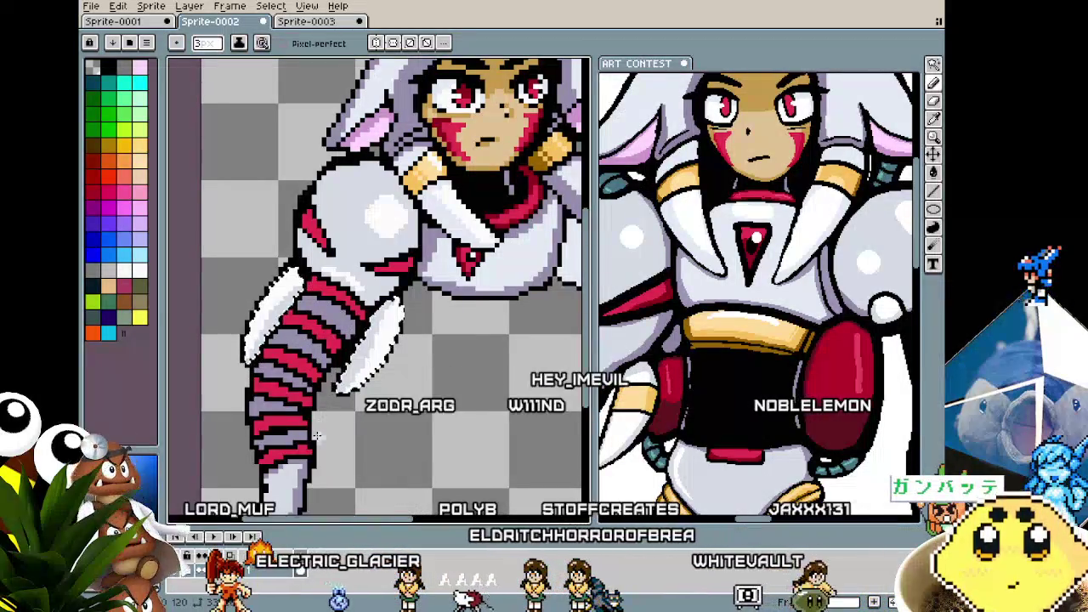
pyautogui.scroll(-3, 324, 431)
pyautogui.scroll(1, 324, 431)
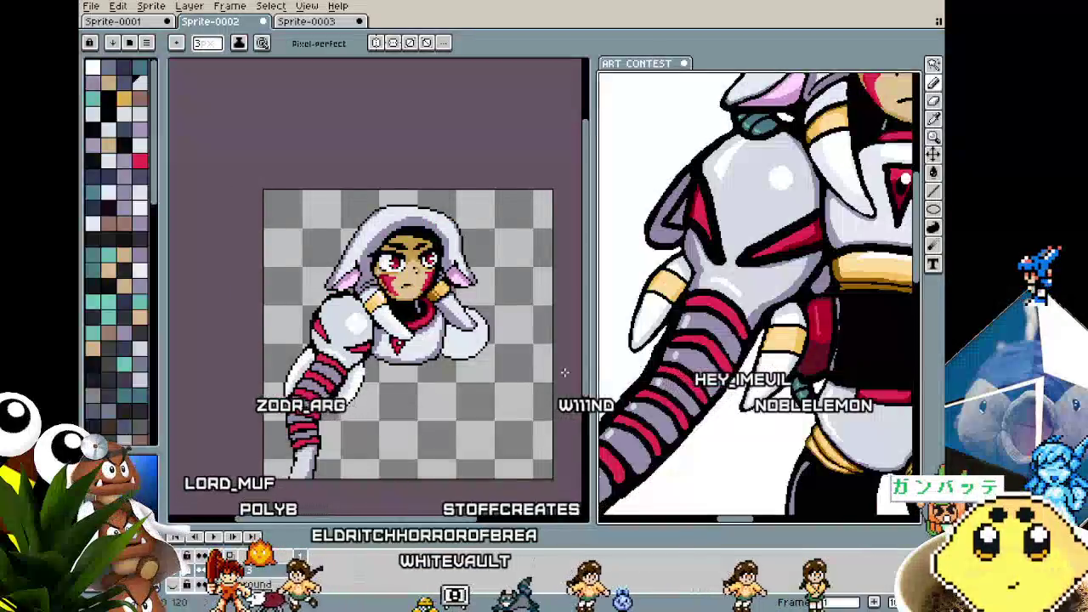
# - Bring the lower arm and white claws into view with the Pencil ready
pyautogui.scroll(2, 324, 408)
pyautogui.scroll(2, 327, 357)
pyautogui.press('alt')
pyautogui.press('b')
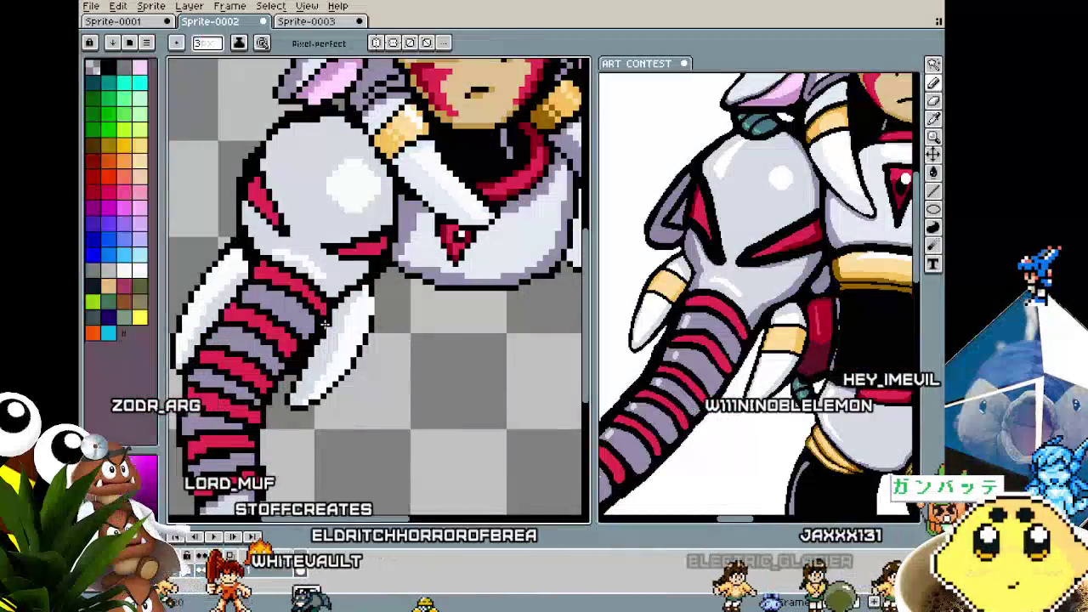
pyautogui.scroll(1, 331, 337)
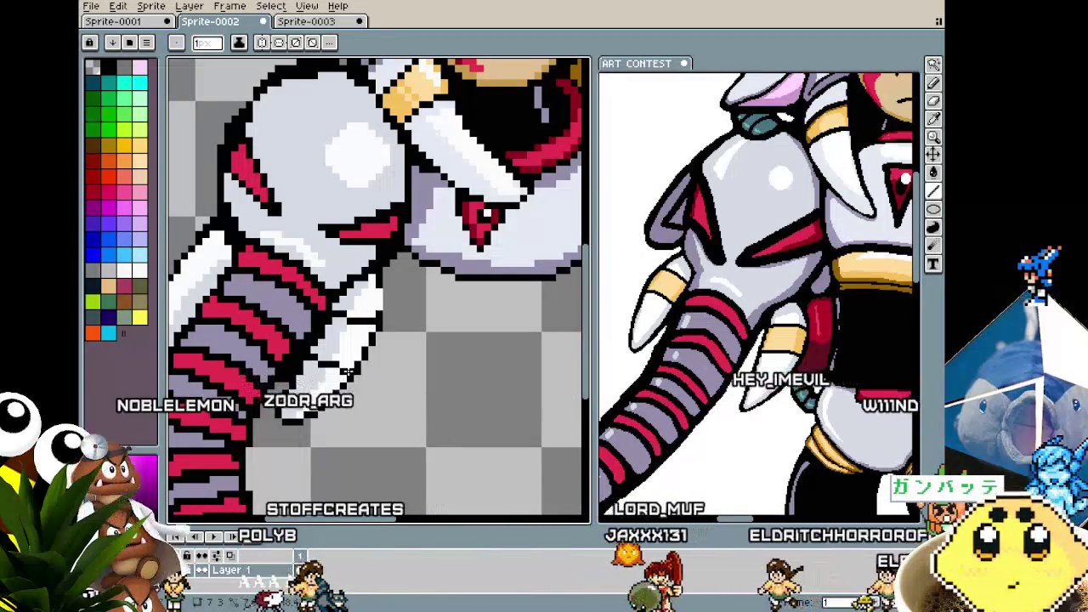
pyautogui.moveTo(180, 264); pyautogui.dragTo(240, 255)
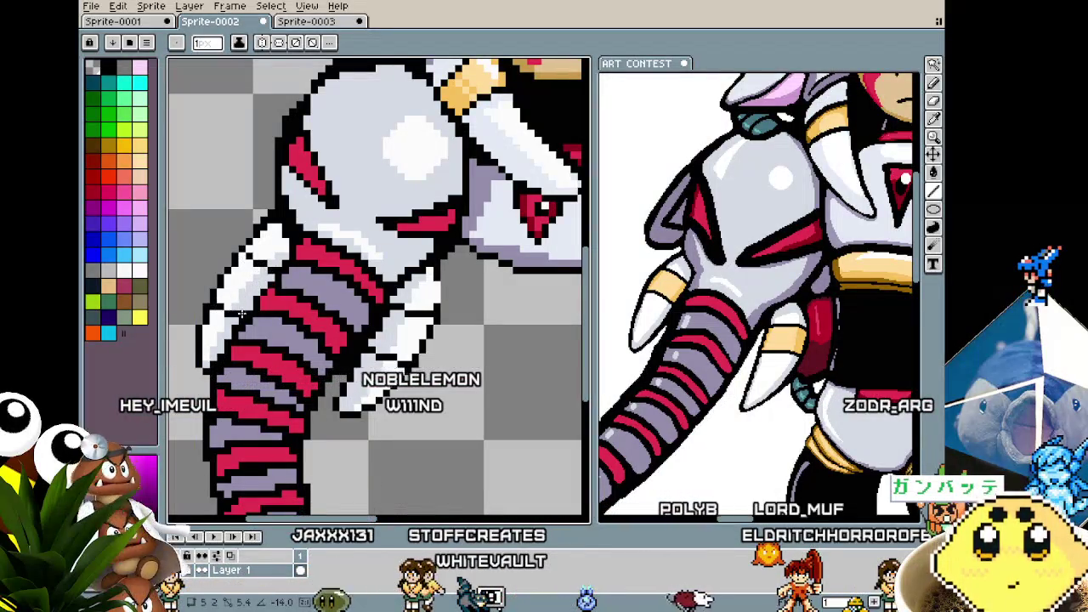
pyautogui.scroll(-3, 242, 314)
pyautogui.scroll(4, 246, 331)
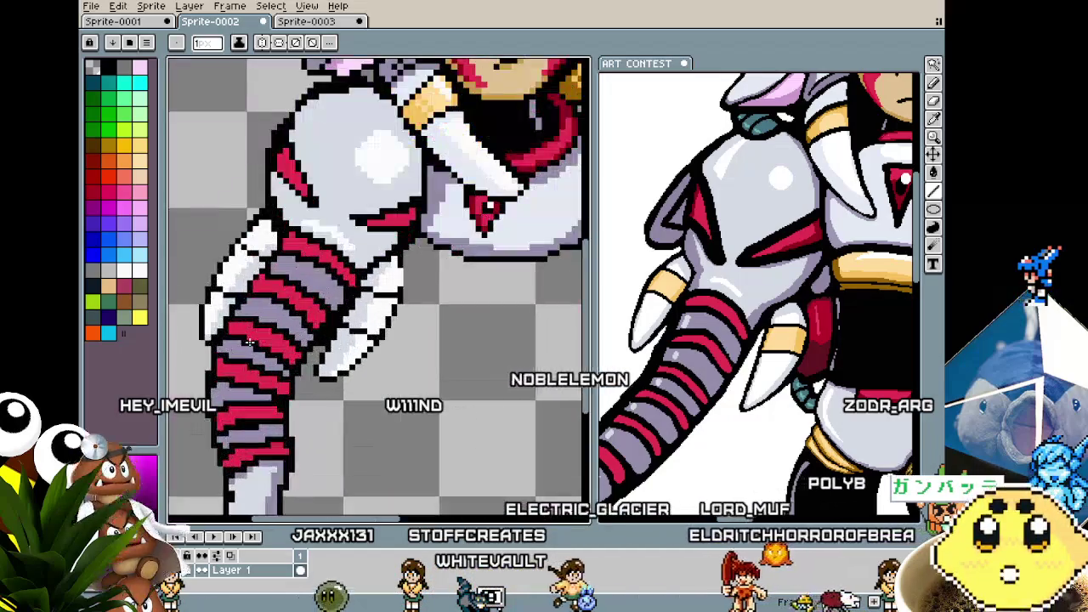
pyautogui.scroll(-1, 249, 341)
pyautogui.scroll(1, 260, 328)
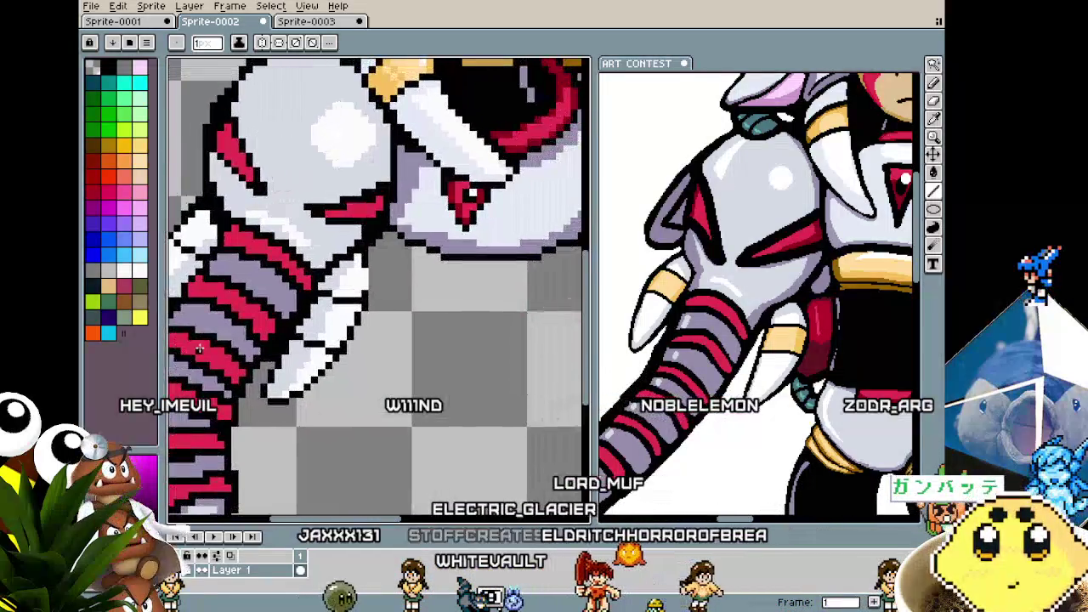
pyautogui.scroll(-2, 270, 308)
pyautogui.scroll(-1, 271, 307)
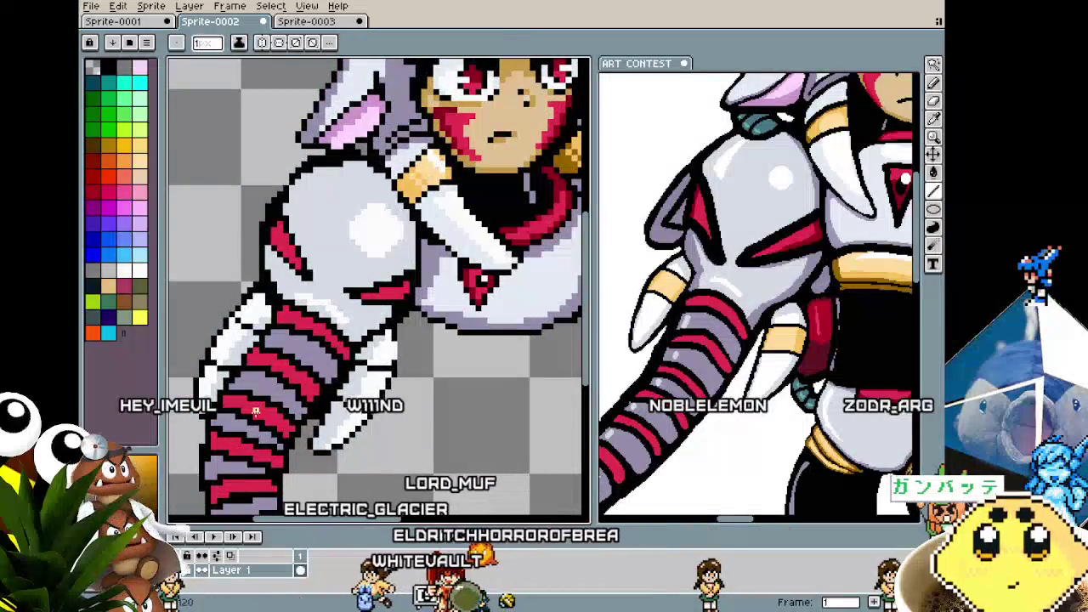
pyautogui.scroll(2, 319, 394)
# - Eyedrop the light cream from the sprite and bucket-fill cream bands onto the claws
pyautogui.press('g')
pyautogui.scroll(-2, 407, 374)
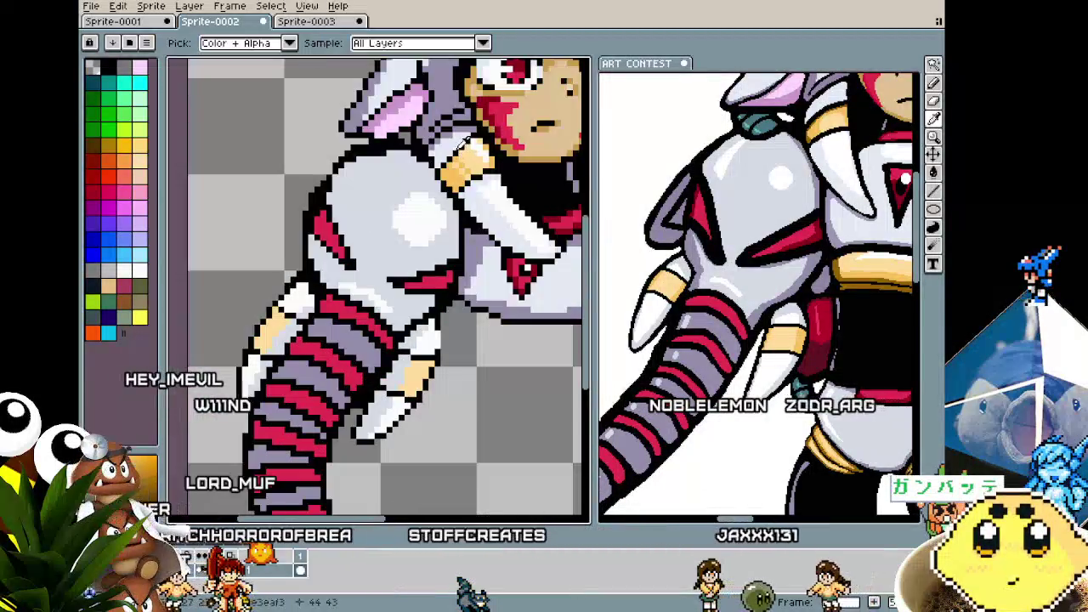
pyautogui.scroll(1, 275, 422)
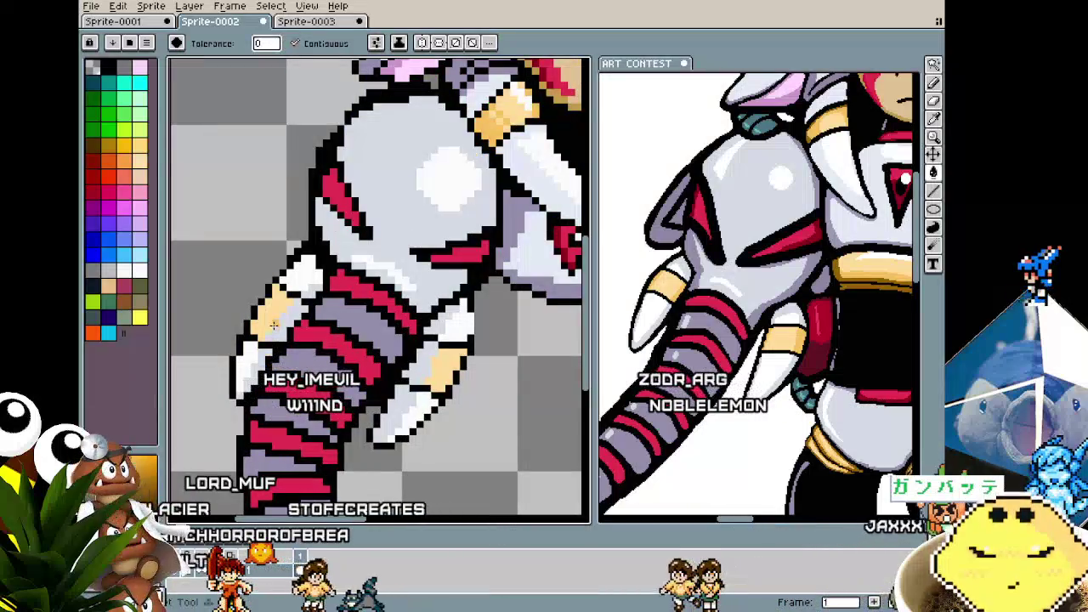
pyautogui.scroll(-1, 400, 360)
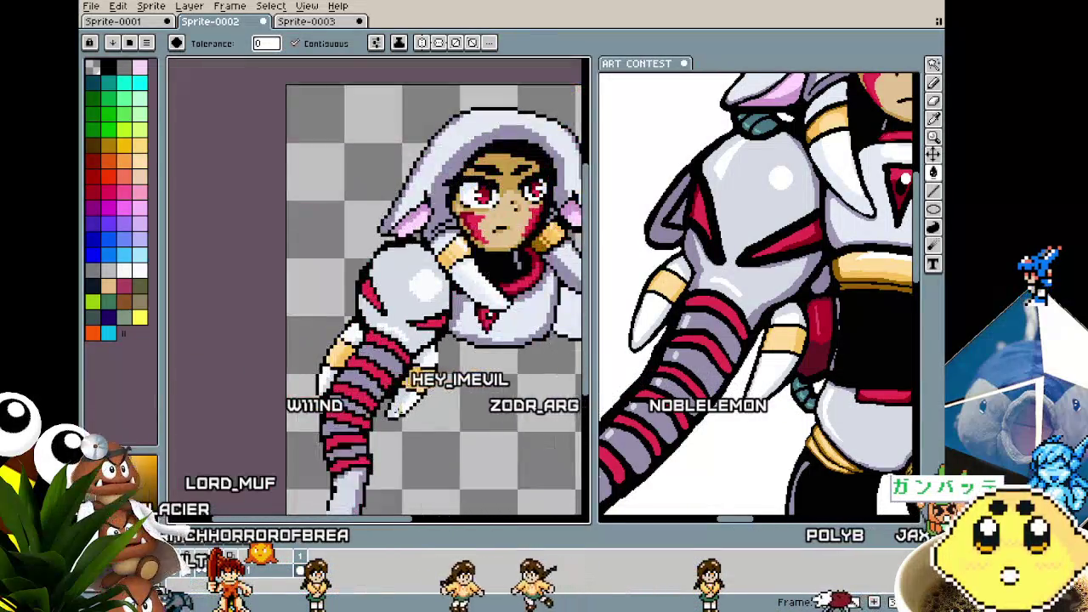
pyautogui.scroll(-1, 397, 383)
pyautogui.scroll(1, 396, 412)
pyautogui.scroll(1, 392, 412)
pyautogui.scroll(1, 399, 340)
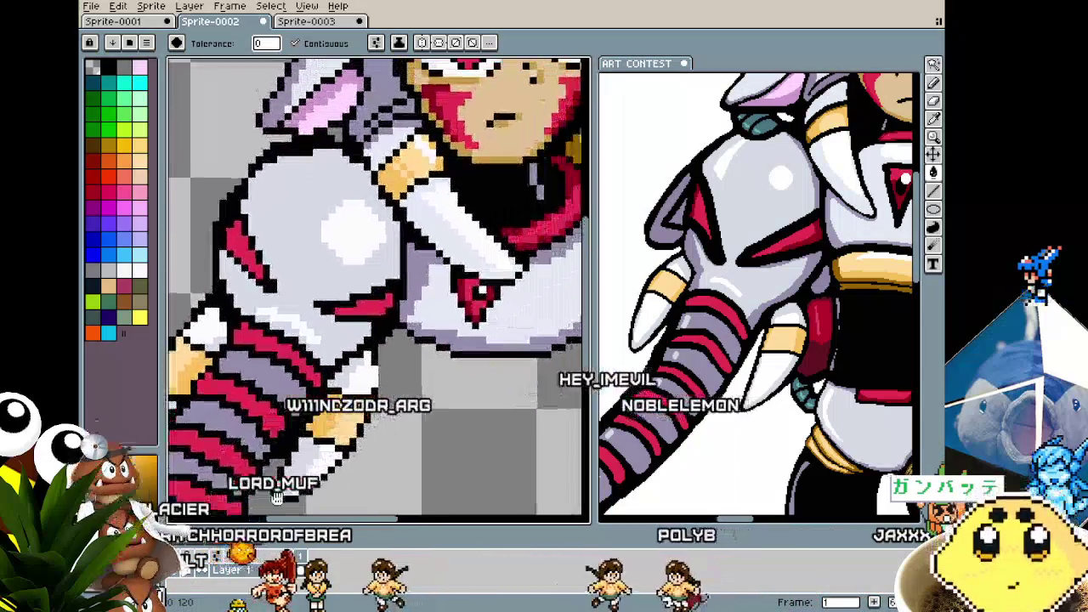
pyautogui.press('i')
pyautogui.click(291, 436)
pyautogui.press('g')
pyautogui.moveTo(291, 436); pyautogui.dragTo(453, 324)
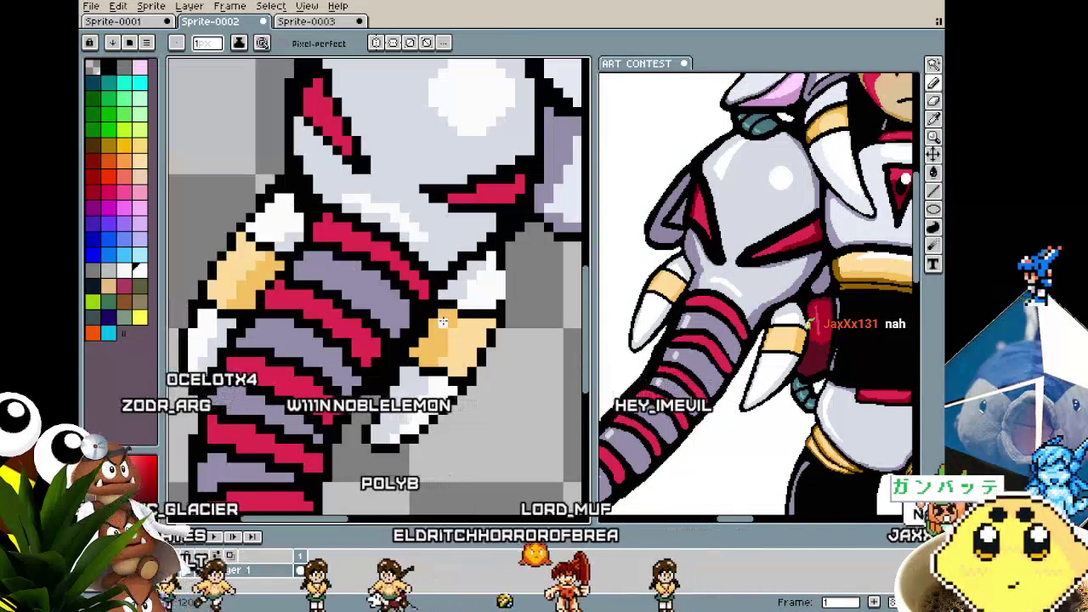
pyautogui.press('b')
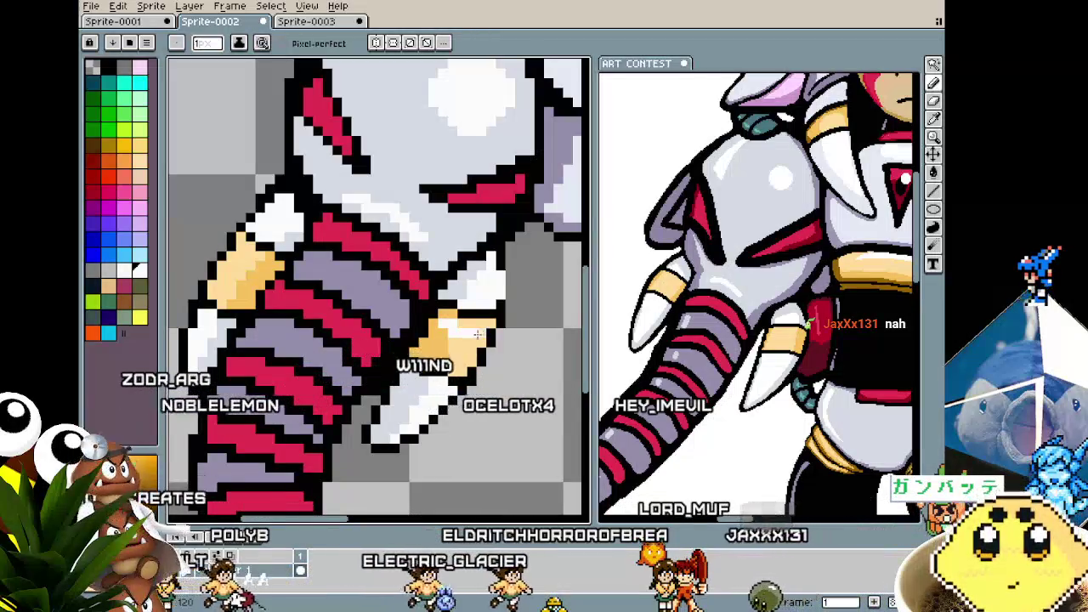
# - Pencil in the remaining cream band pixels on the white claws
pyautogui.scroll(-2, 477, 335)
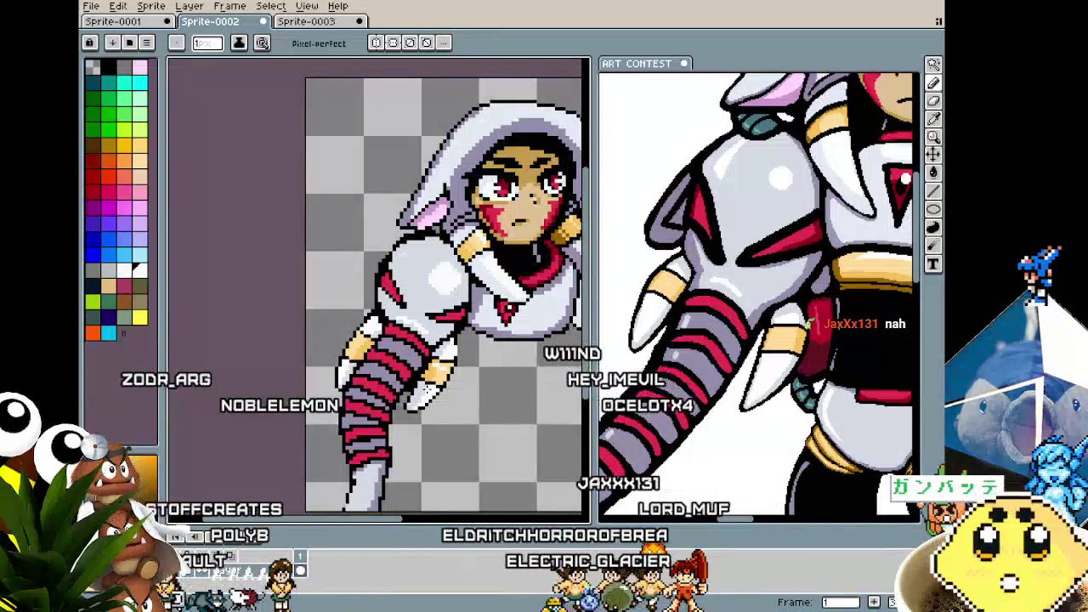
pyautogui.scroll(1, 429, 384)
pyautogui.scroll(1, 430, 383)
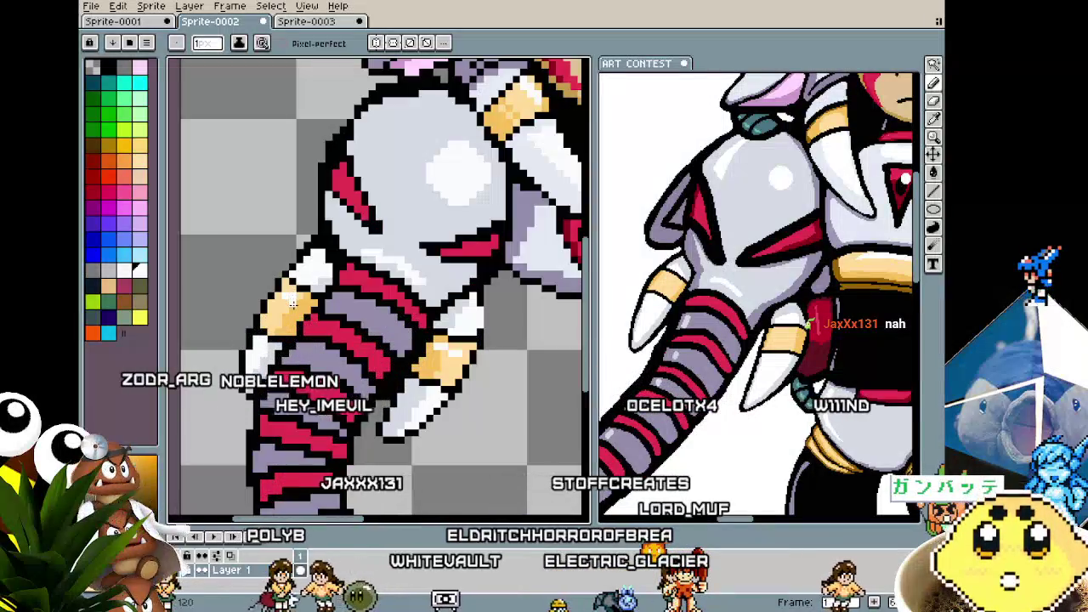
pyautogui.scroll(-1, 278, 294)
pyautogui.scroll(-3, 286, 349)
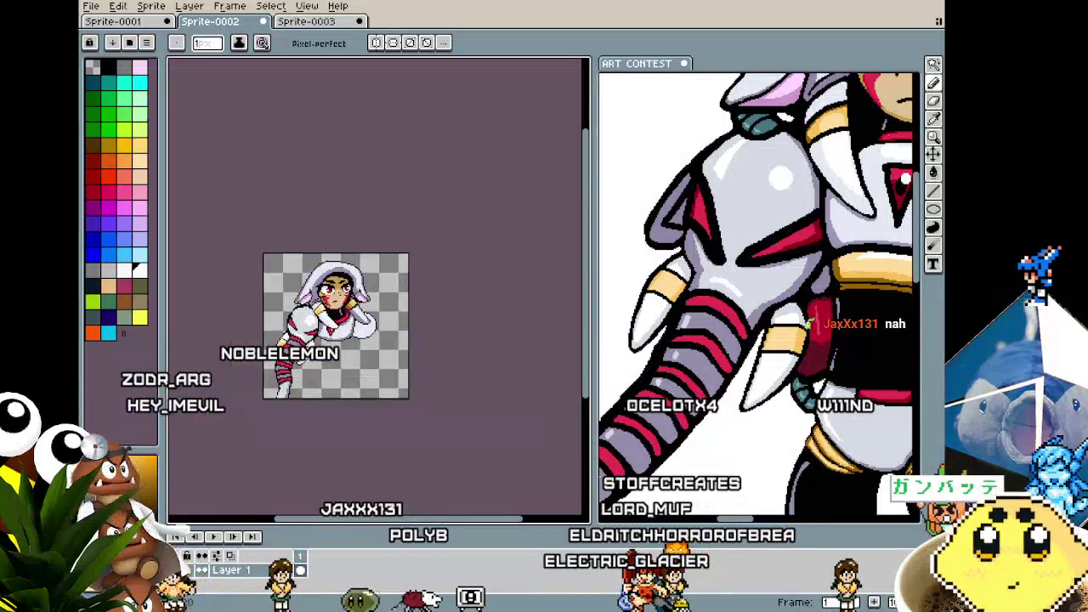
pyautogui.scroll(3, 212, 353)
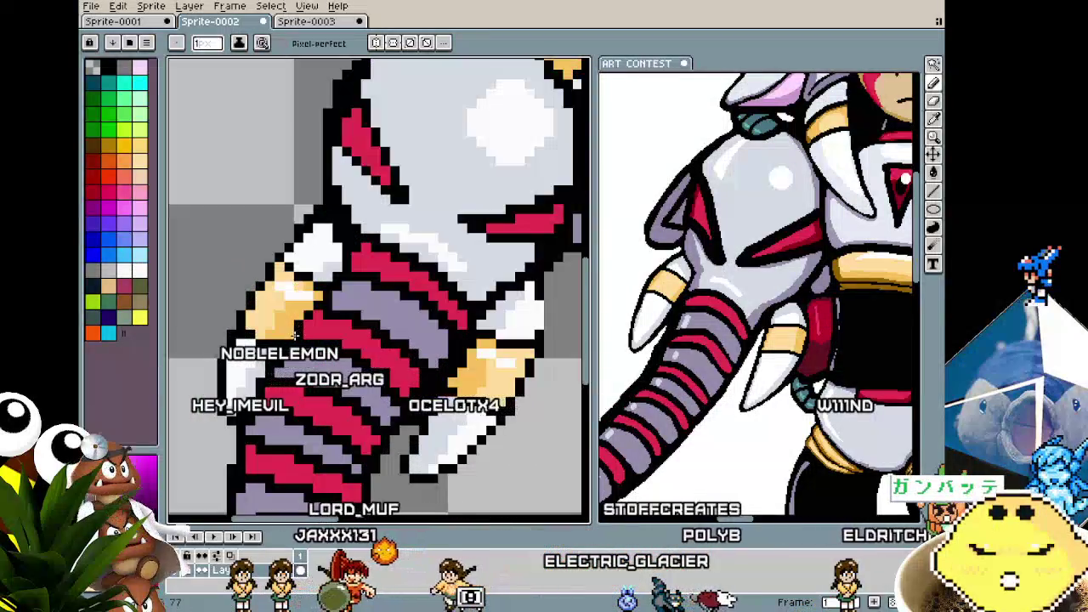
pyautogui.moveTo(214, 353); pyautogui.dragTo(226, 426)
pyautogui.scroll(-2, 226, 426)
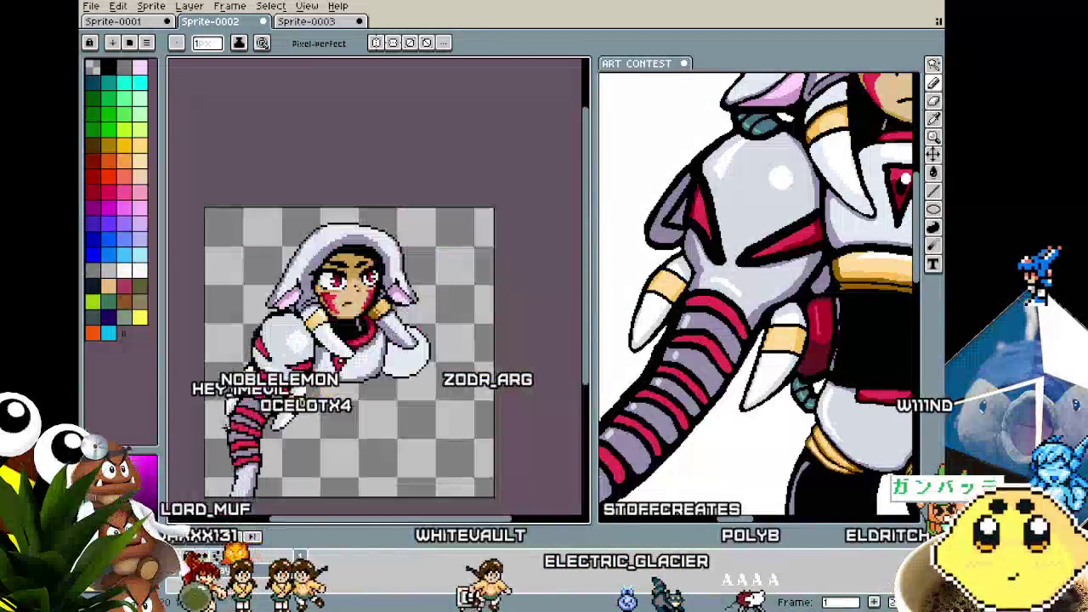
pyautogui.scroll(3, 228, 408)
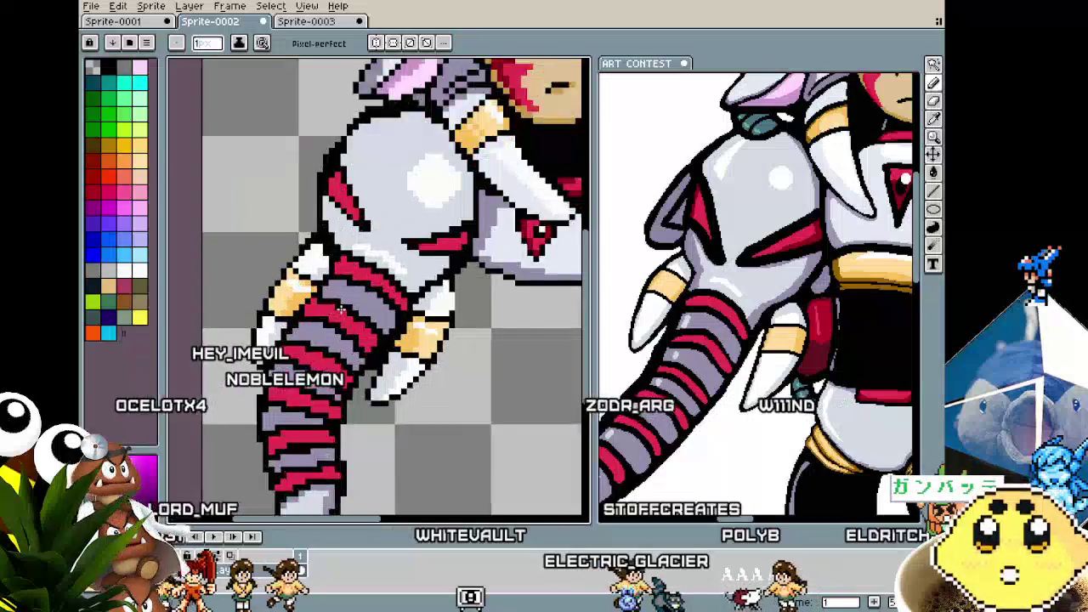
pyautogui.moveTo(399, 225); pyautogui.dragTo(383, 255)
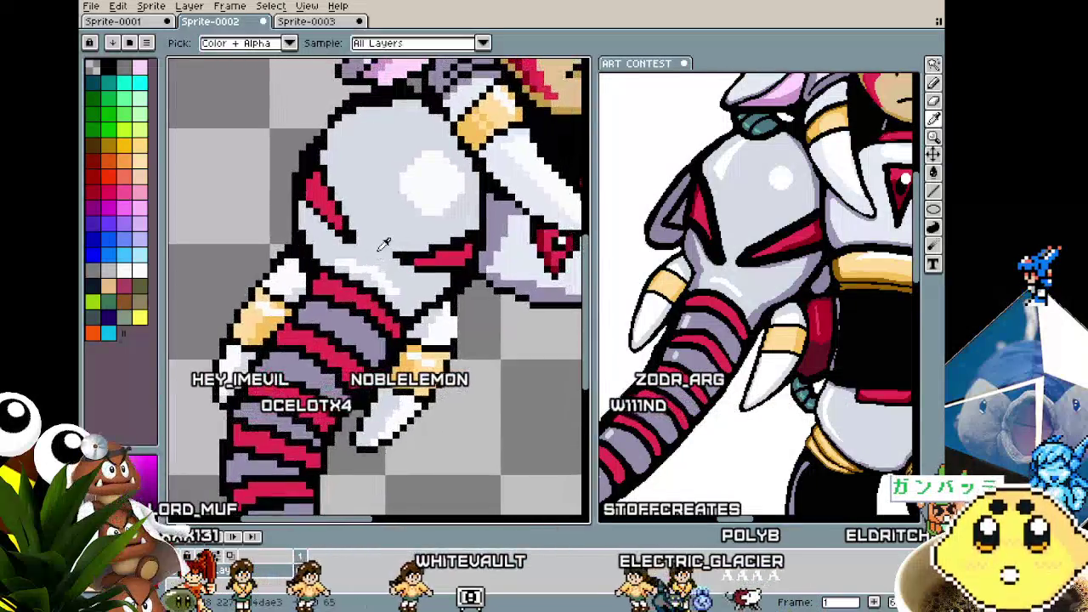
# - Zoom in on the arm and Alt-eyedrop its cream band as the foreground colour
pyautogui.scroll(-2, 337, 322)
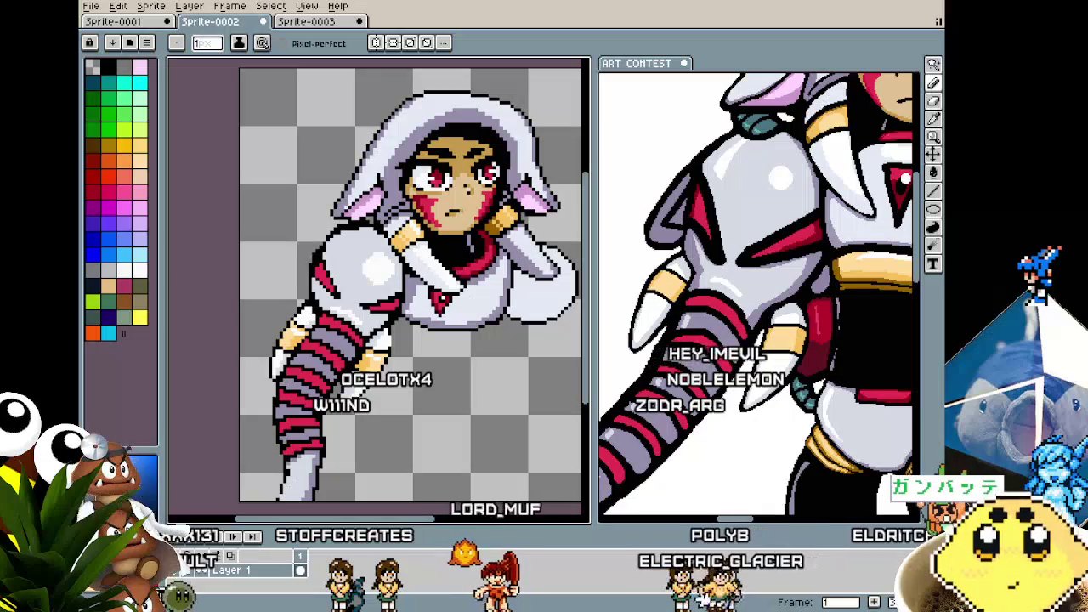
pyautogui.scroll(1, 353, 378)
pyautogui.scroll(1, 353, 378)
pyautogui.scroll(2, 350, 361)
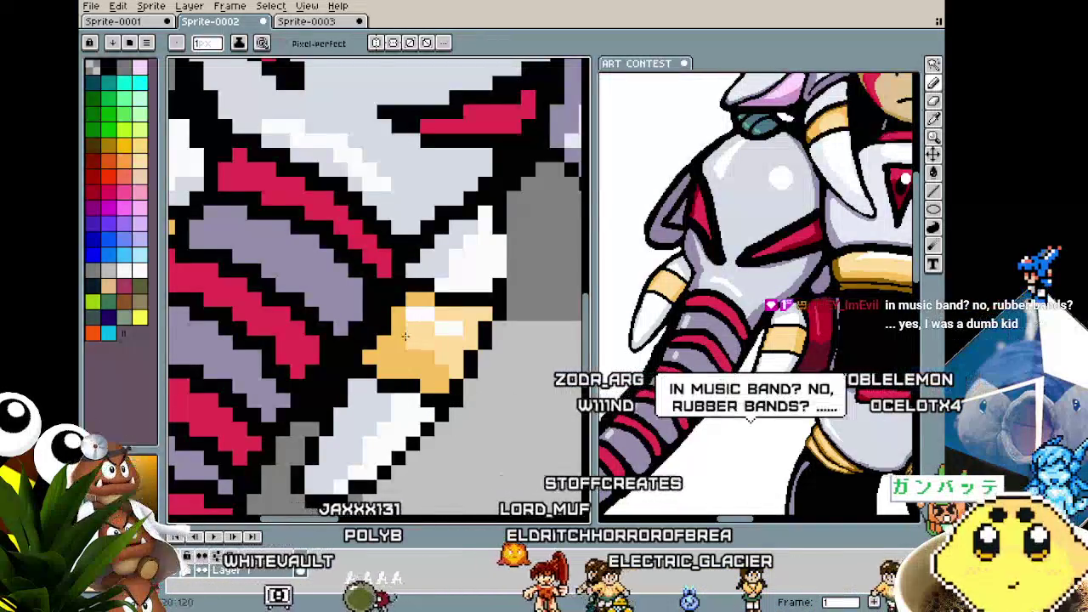
pyautogui.scroll(-3, 405, 336)
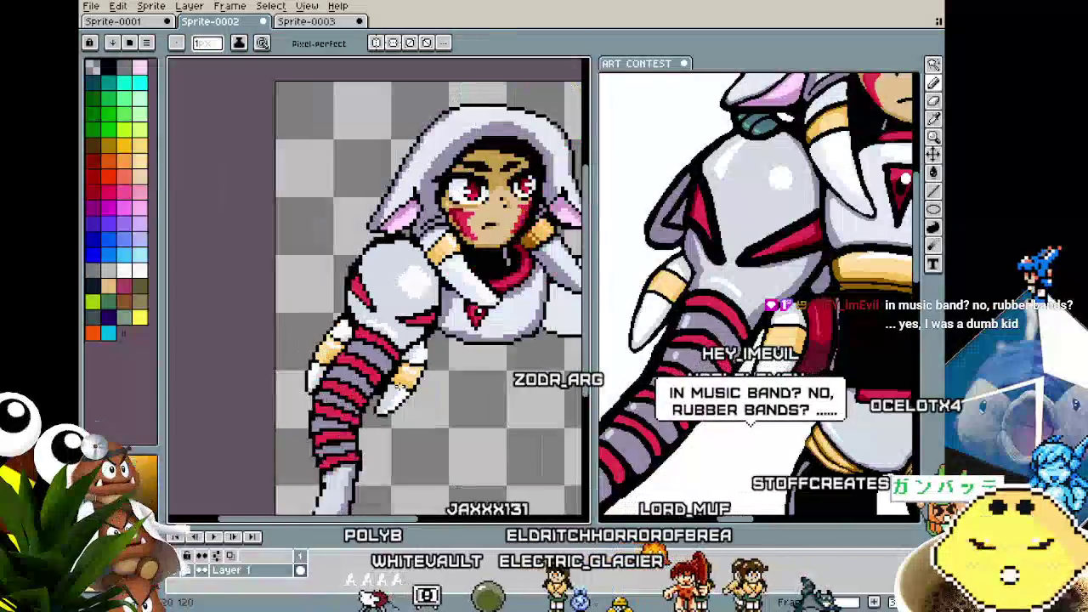
pyautogui.scroll(2, 360, 343)
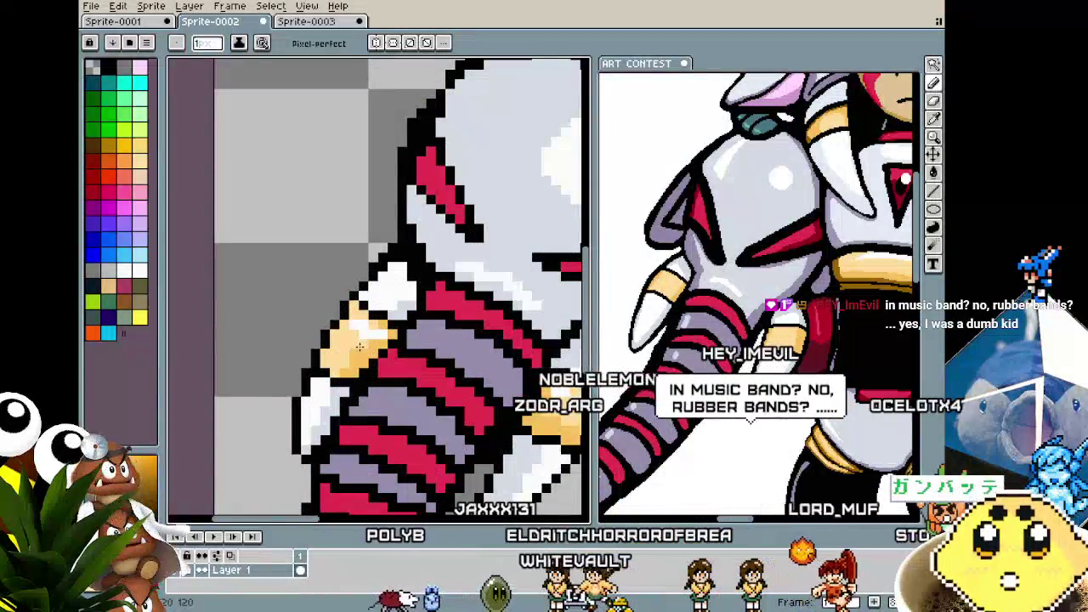
pyautogui.press('alt')
pyautogui.keyDown('alt'); pyautogui.click(355, 361); pyautogui.keyUp('alt')
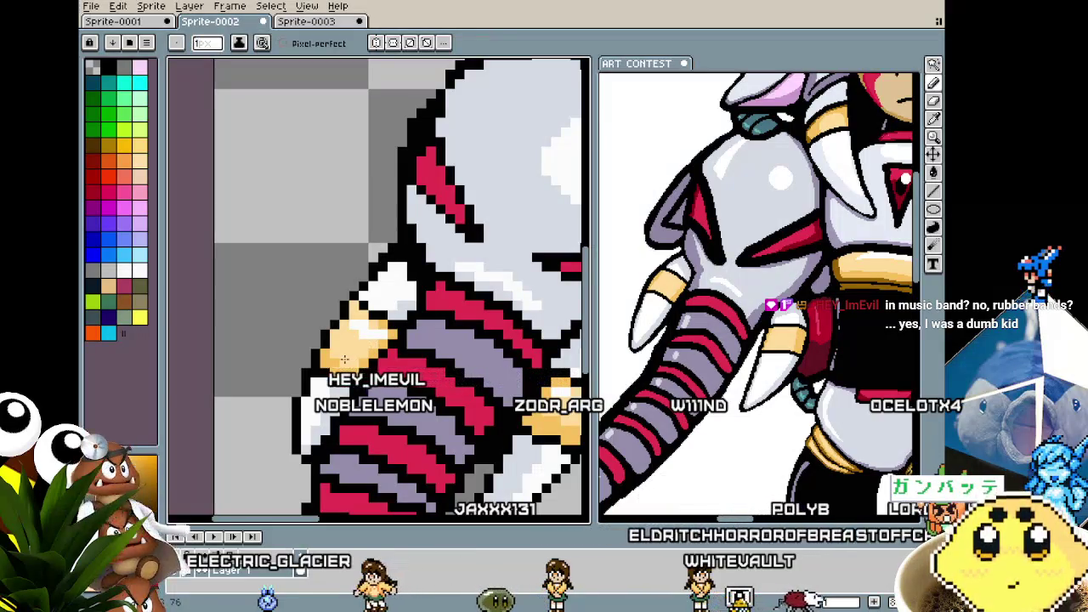
# - Zoom in and out to inspect the tan-banded claws on the striped arm
pyautogui.scroll(-1, 345, 361)
pyautogui.scroll(-1, 345, 361)
pyautogui.scroll(1, 316, 416)
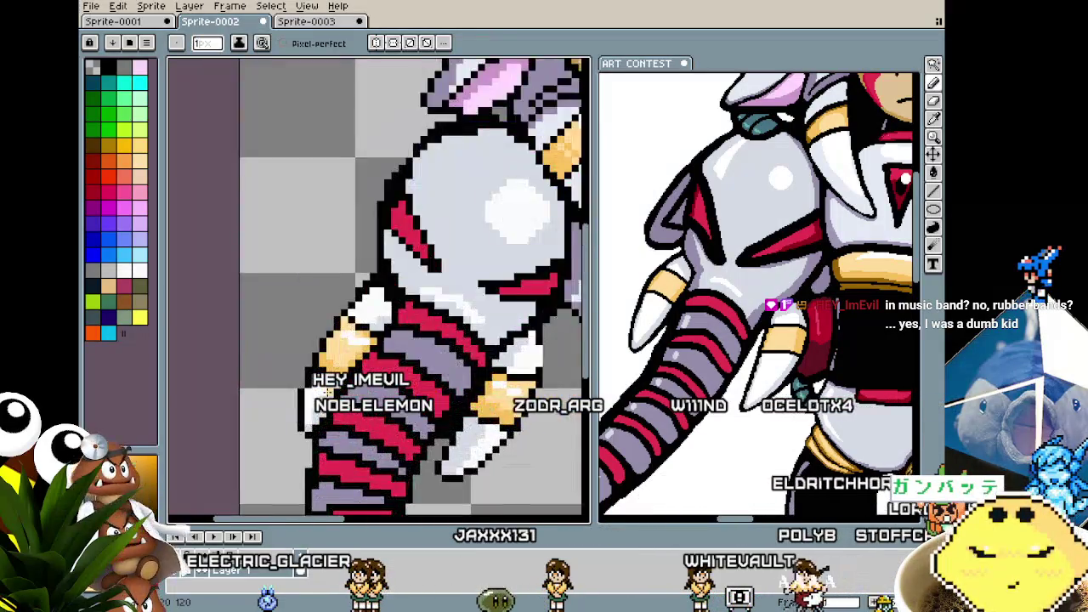
pyautogui.scroll(1, 329, 320)
pyautogui.scroll(-1, 345, 334)
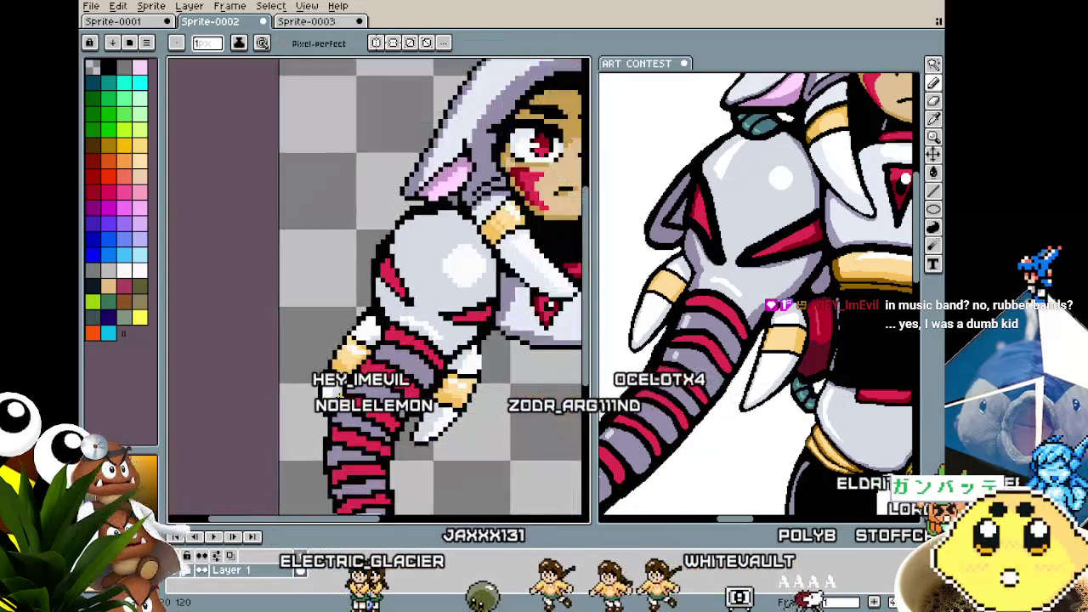
pyautogui.scroll(-1, 345, 334)
pyautogui.scroll(2, 296, 349)
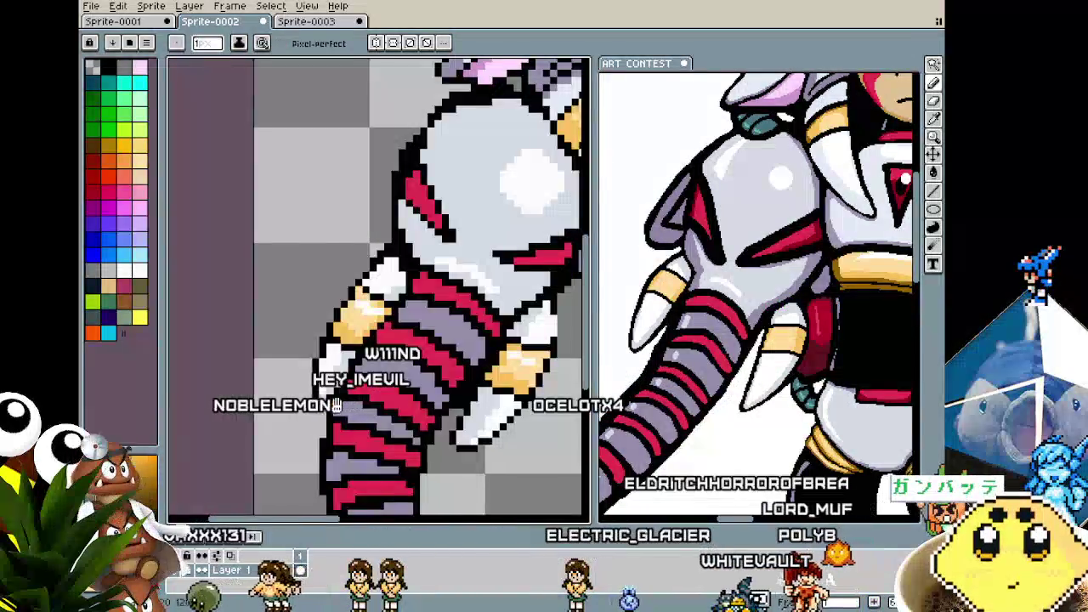
pyautogui.scroll(1, 296, 349)
pyautogui.scroll(-2, 295, 348)
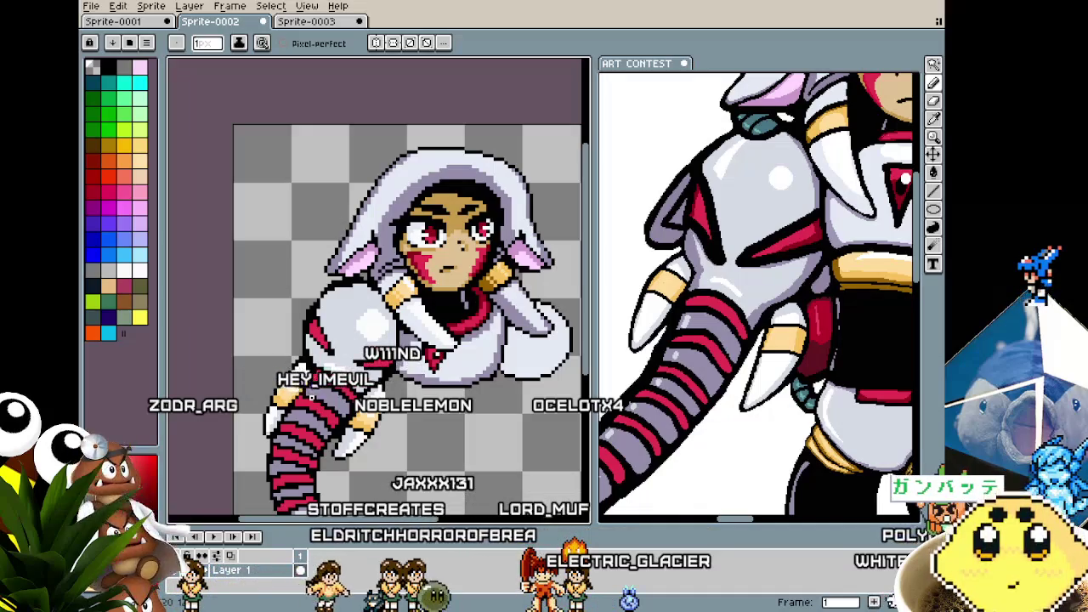
pyautogui.scroll(3, 311, 396)
pyautogui.scroll(1, 311, 396)
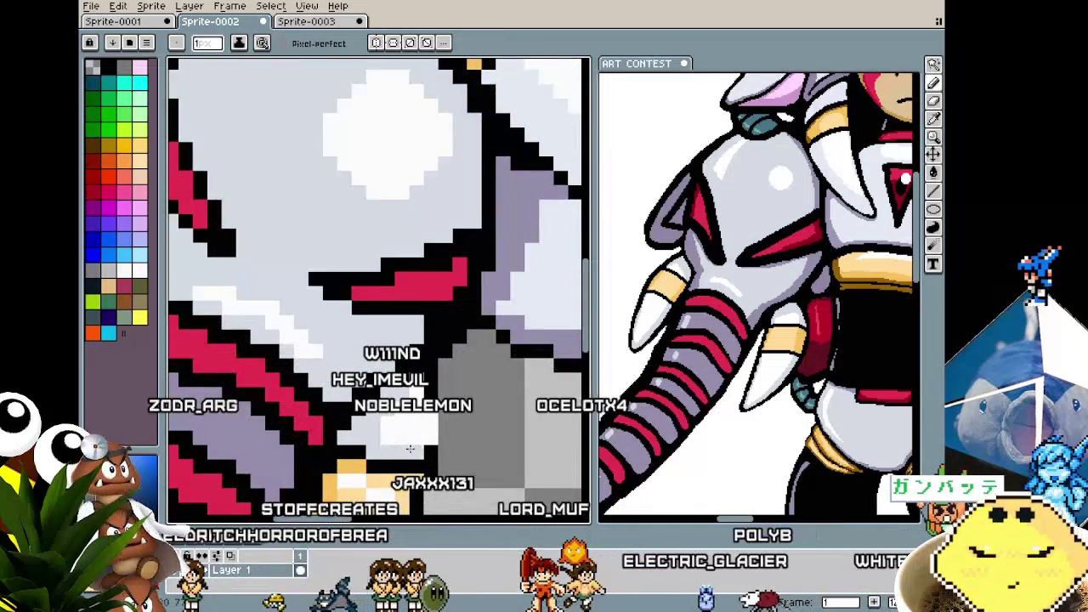
pyautogui.scroll(-3, 391, 444)
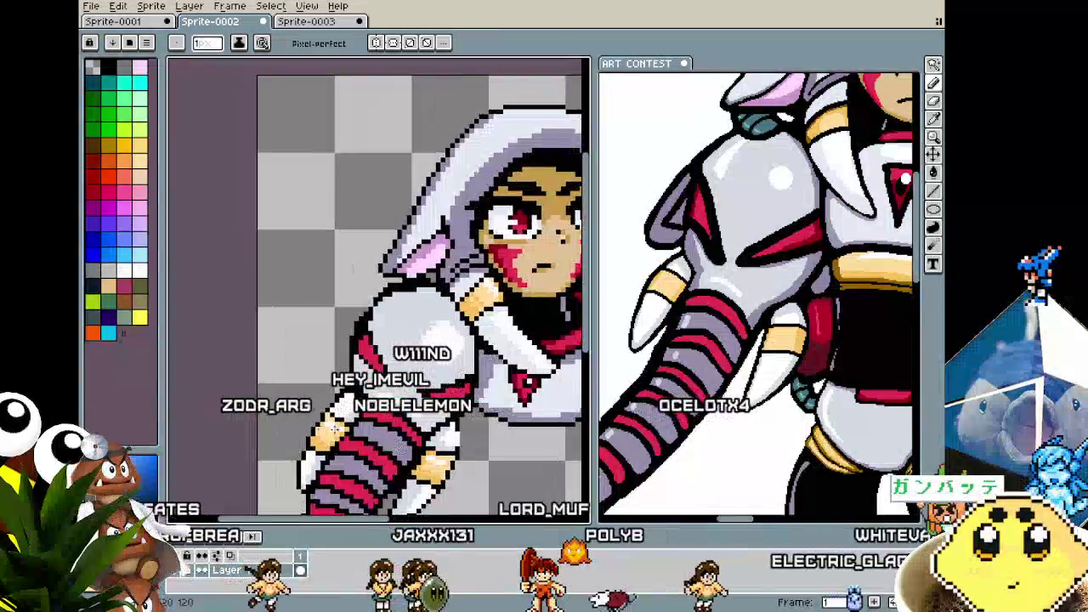
pyautogui.scroll(3, 391, 444)
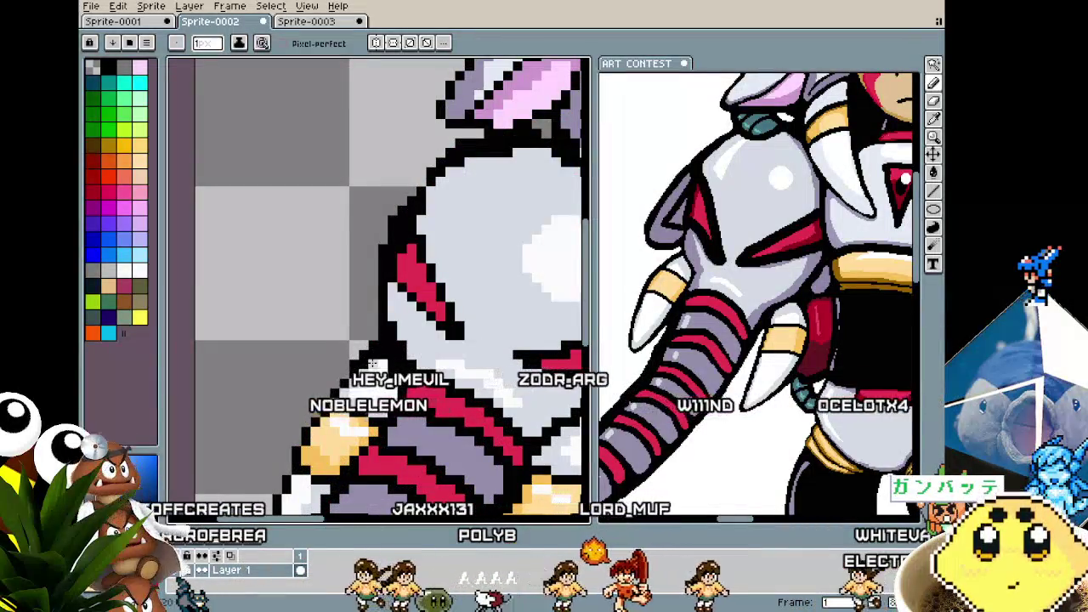
pyautogui.scroll(-1, 362, 374)
pyautogui.scroll(-1, 362, 373)
pyautogui.scroll(2, 367, 312)
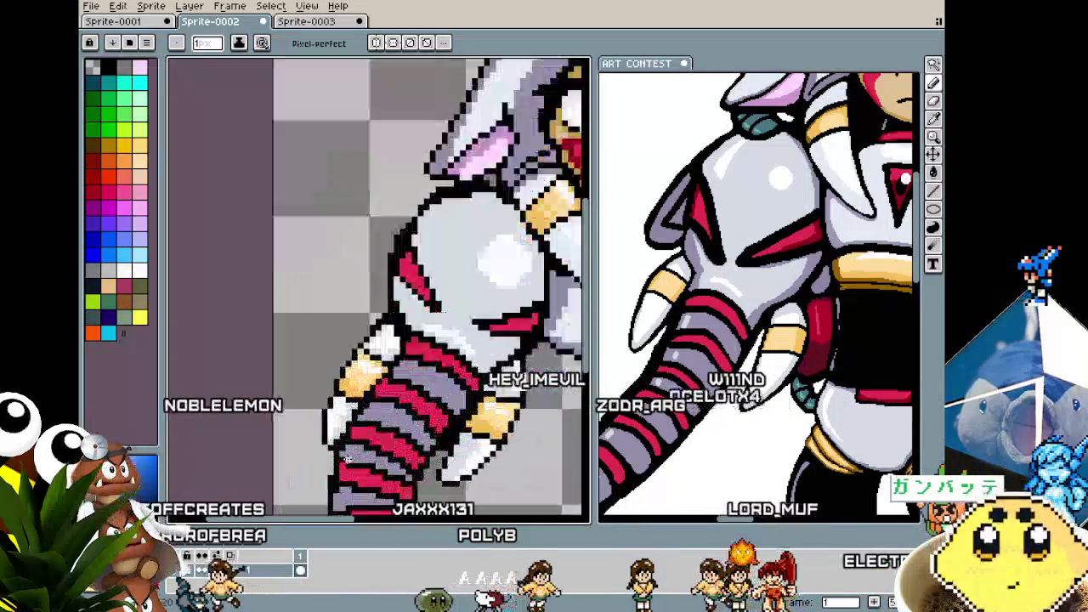
pyautogui.scroll(-3, 383, 302)
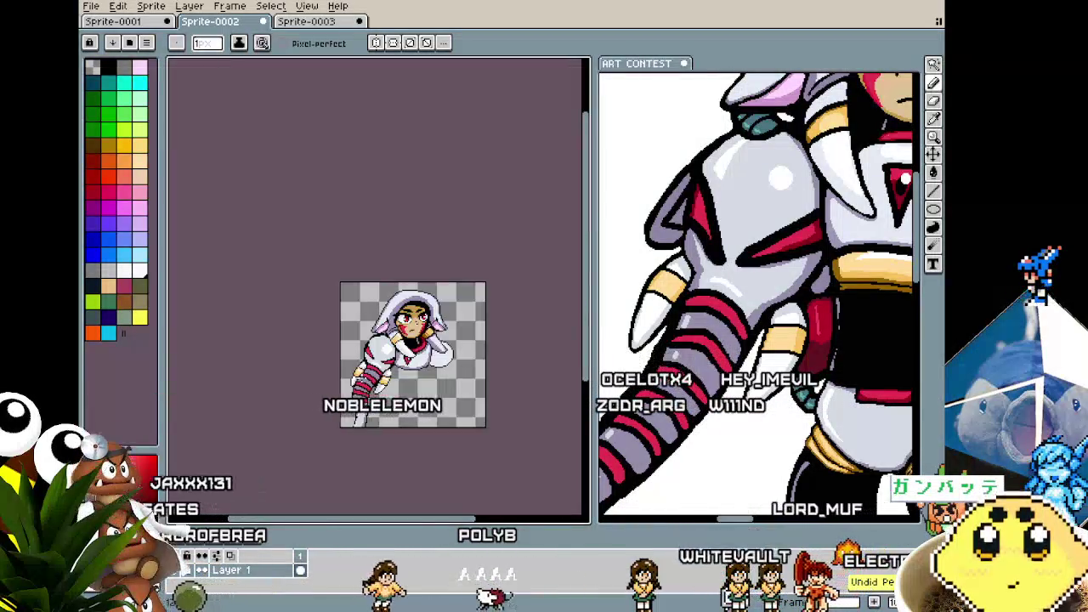
pyautogui.scroll(3, 361, 376)
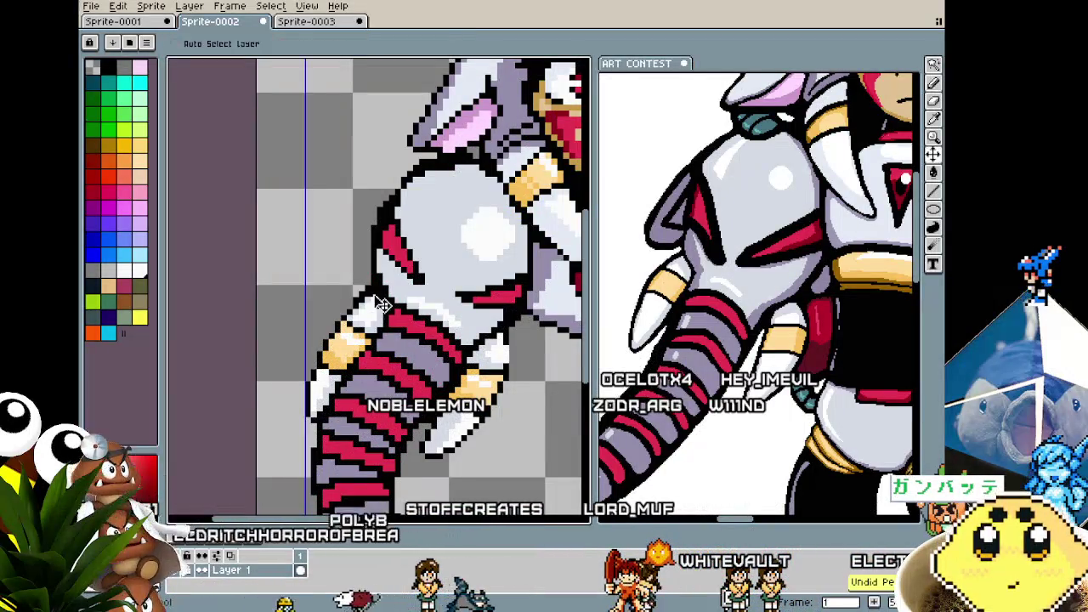
# - Zoom around the tan-banded white claws to take their white as the drawing colour
pyautogui.scroll(-2, 372, 304)
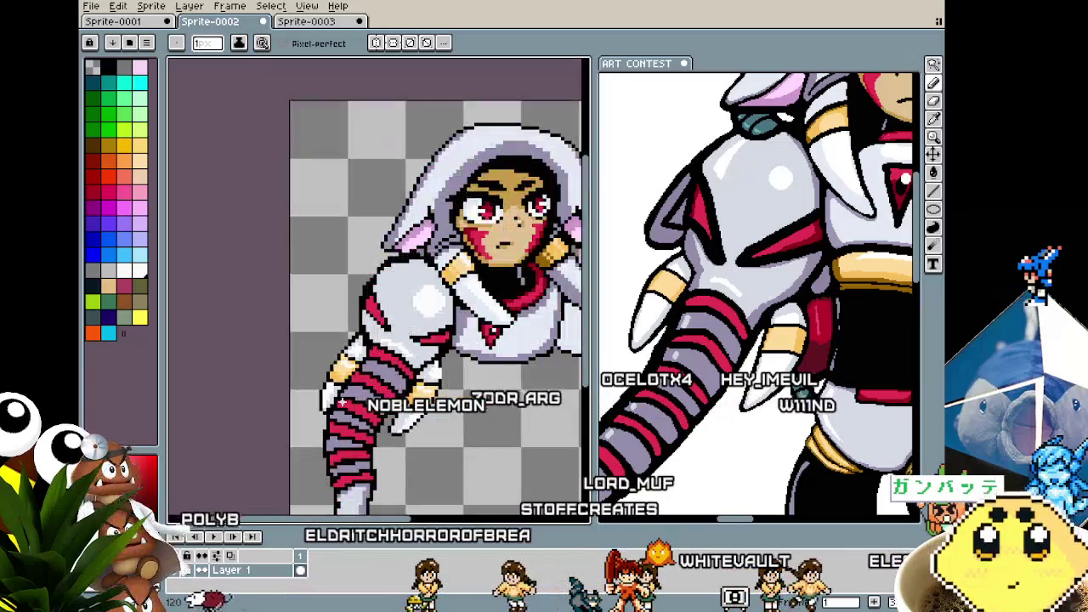
pyautogui.scroll(-1, 372, 304)
pyautogui.scroll(2, 369, 301)
pyautogui.scroll(1, 368, 300)
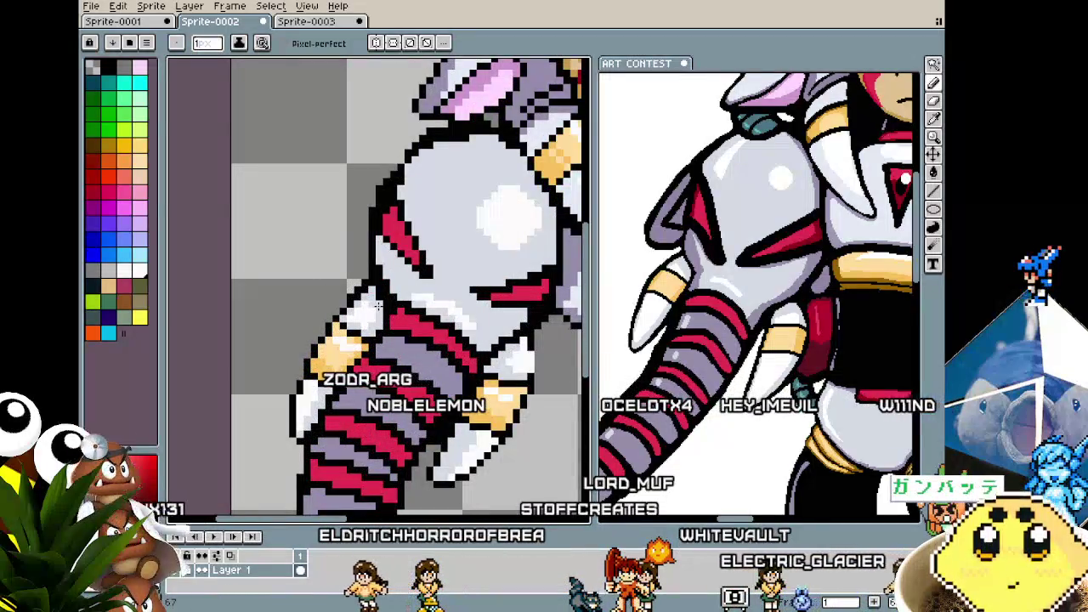
pyautogui.scroll(-1, 377, 303)
pyautogui.scroll(-1, 374, 306)
pyautogui.scroll(2, 332, 410)
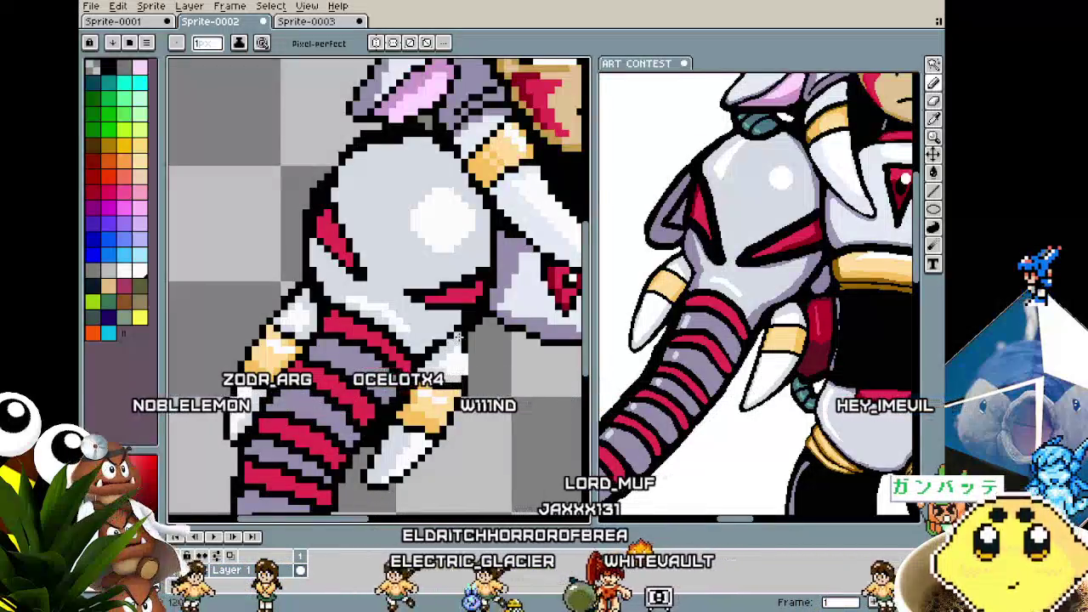
pyautogui.scroll(-1, 450, 343)
pyautogui.scroll(-1, 450, 343)
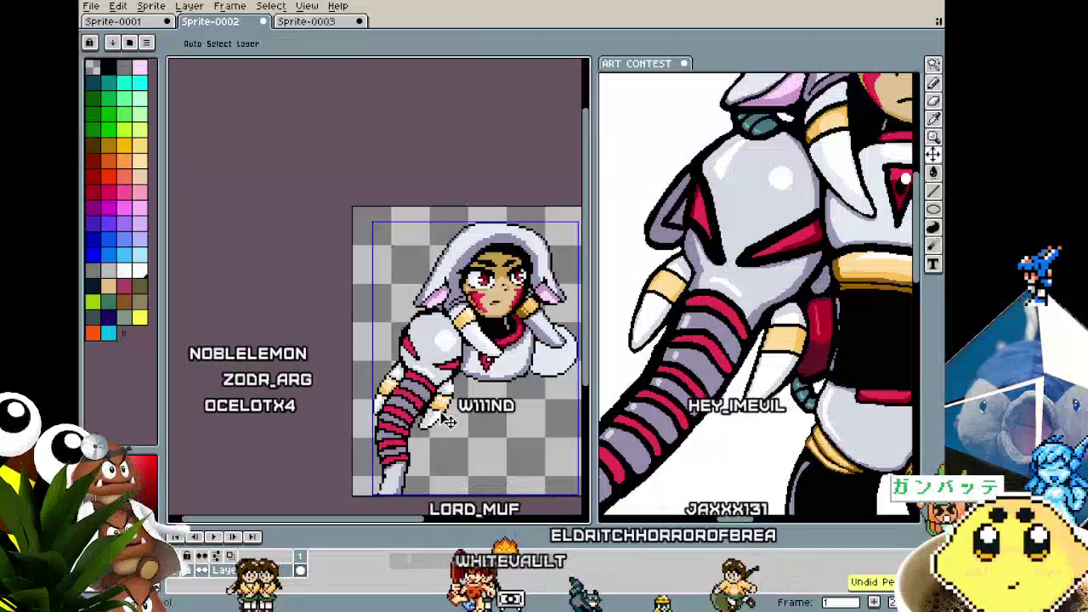
pyautogui.scroll(3, 456, 336)
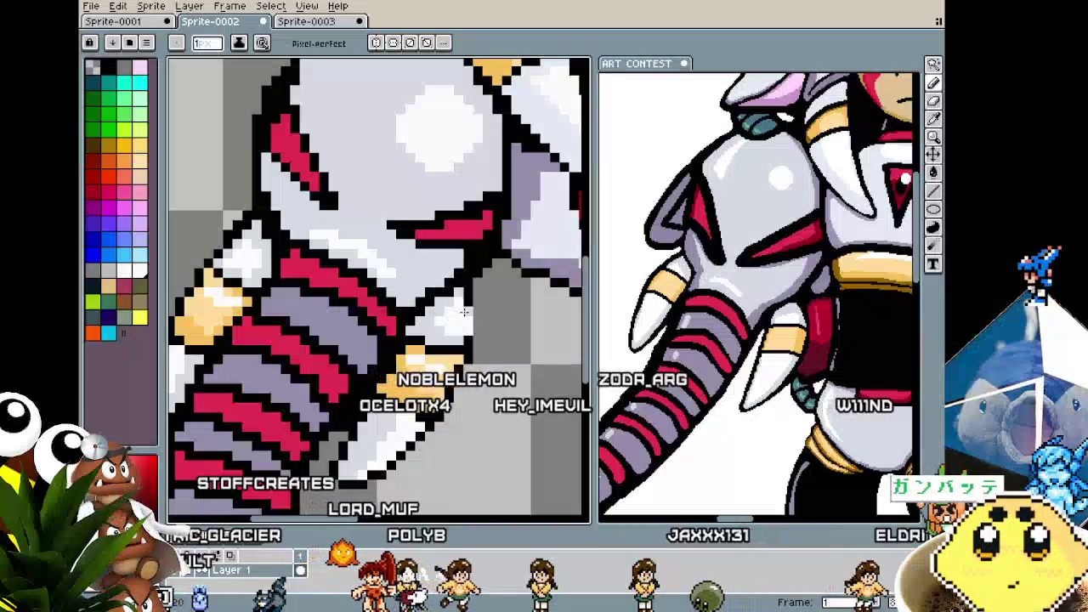
pyautogui.scroll(-1, 457, 330)
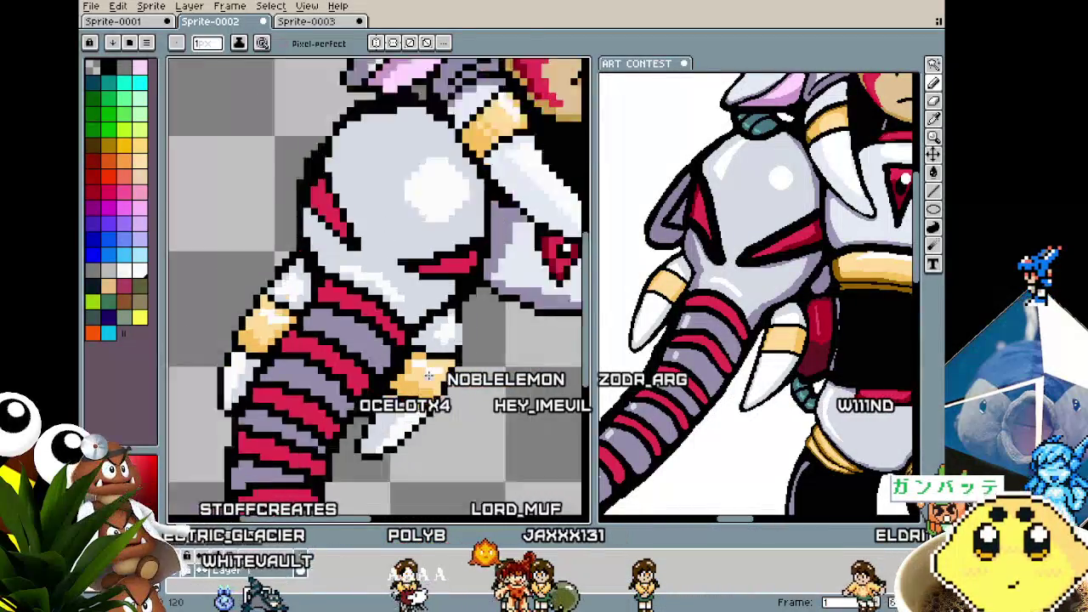
pyautogui.scroll(-1, 458, 330)
pyautogui.scroll(-1, 457, 330)
pyautogui.scroll(2, 423, 376)
pyautogui.scroll(-1, 421, 377)
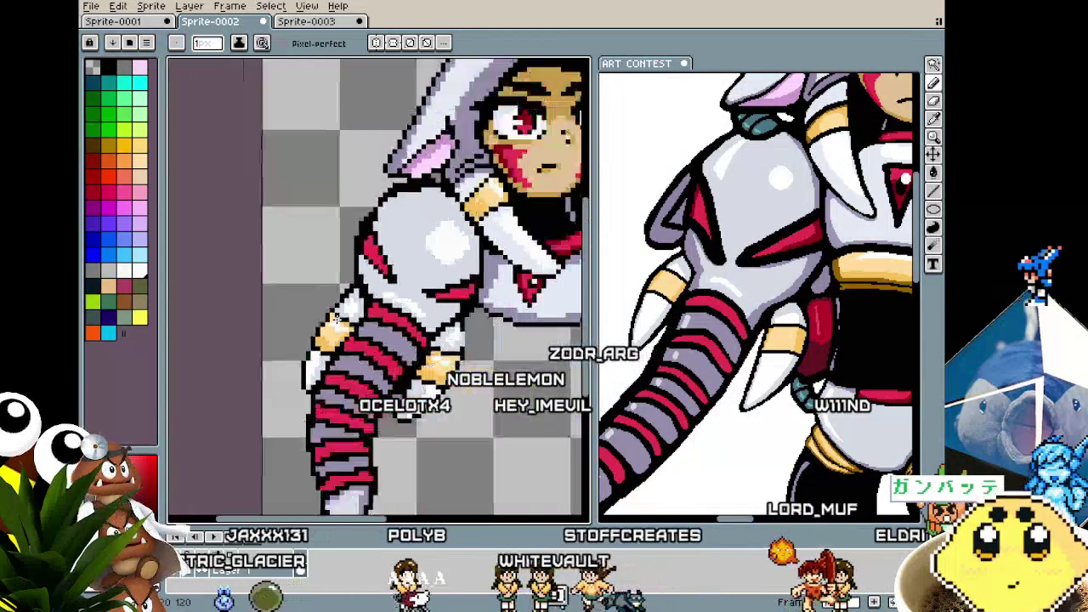
pyautogui.scroll(-1, 421, 377)
pyautogui.scroll(3, 351, 302)
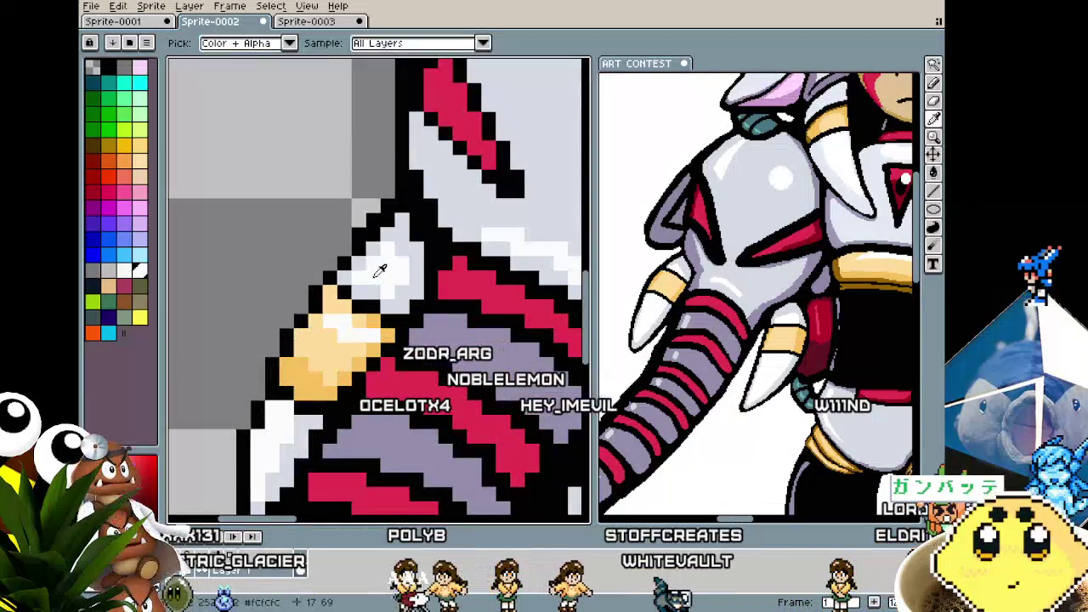
pyautogui.keyDown('alt'); pyautogui.click(391, 253); pyautogui.keyUp('alt')
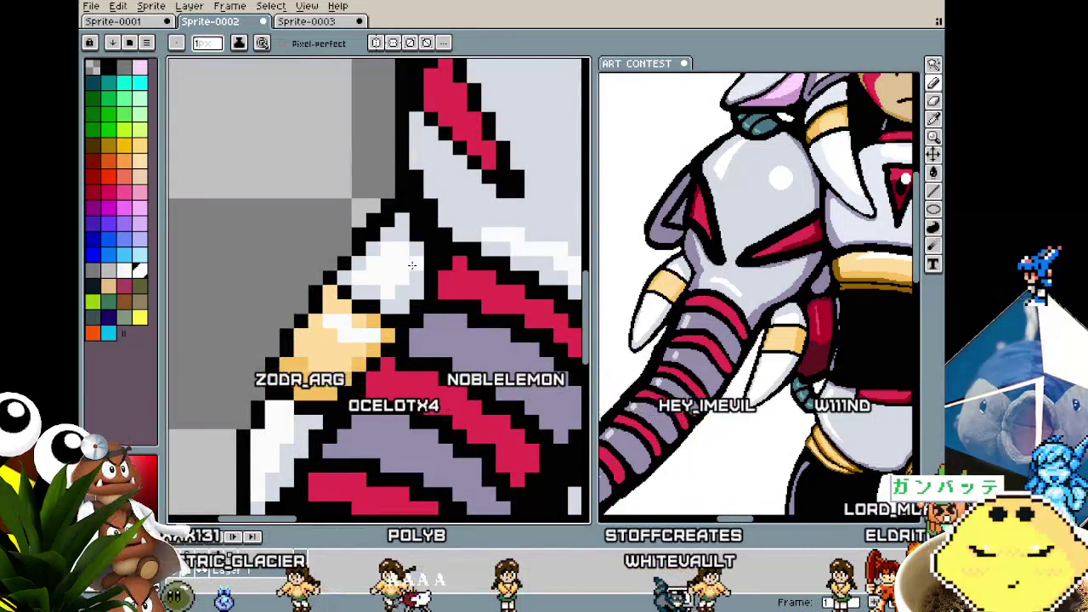
pyautogui.scroll(-1, 412, 269)
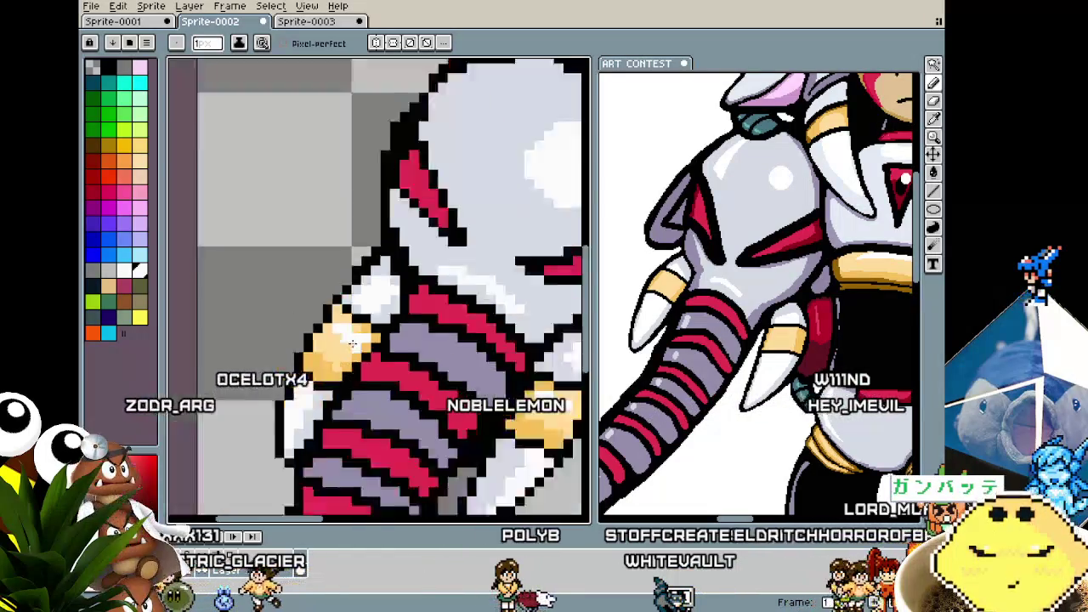
pyautogui.scroll(-3, 412, 269)
pyautogui.scroll(3, 340, 365)
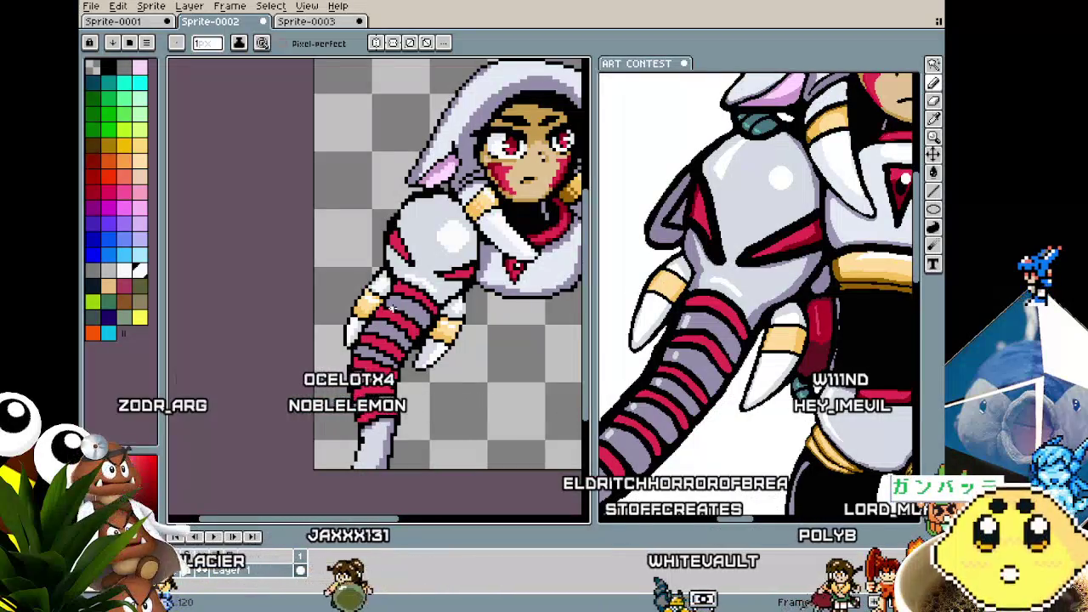
pyautogui.scroll(1, 394, 304)
pyautogui.moveTo(429, 289); pyautogui.dragTo(361, 304)
pyautogui.scroll(-1, 361, 303)
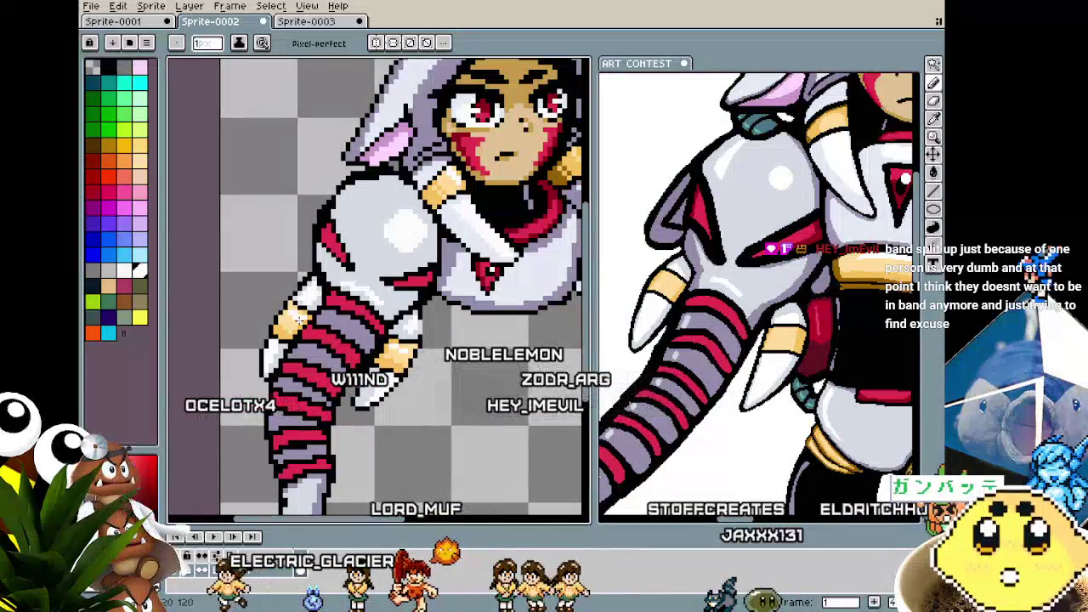
pyautogui.scroll(3, 309, 346)
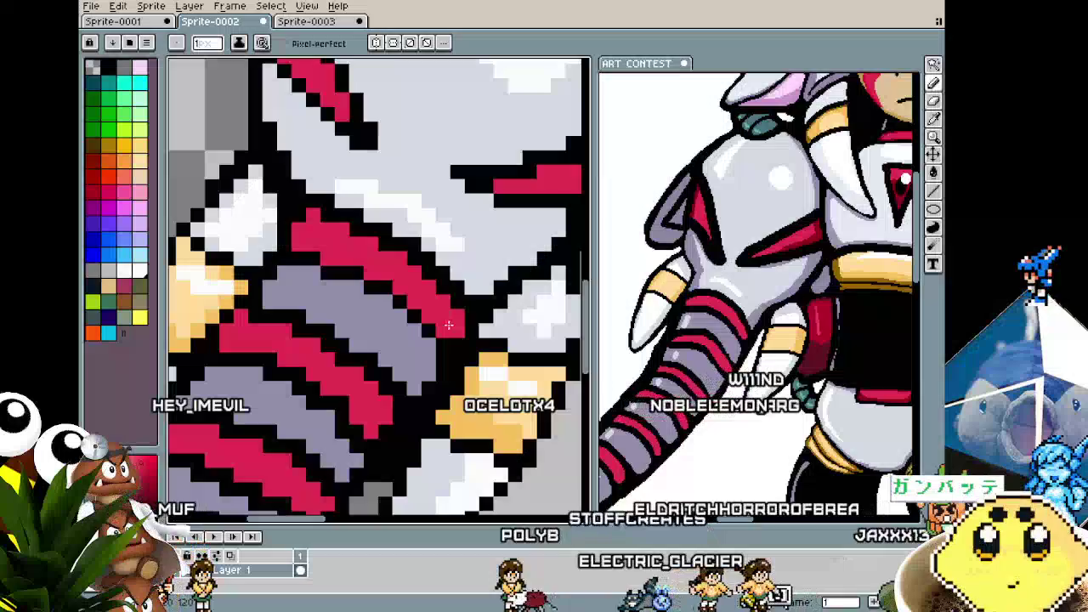
pyautogui.scroll(-2, 440, 402)
pyautogui.scroll(-2, 440, 402)
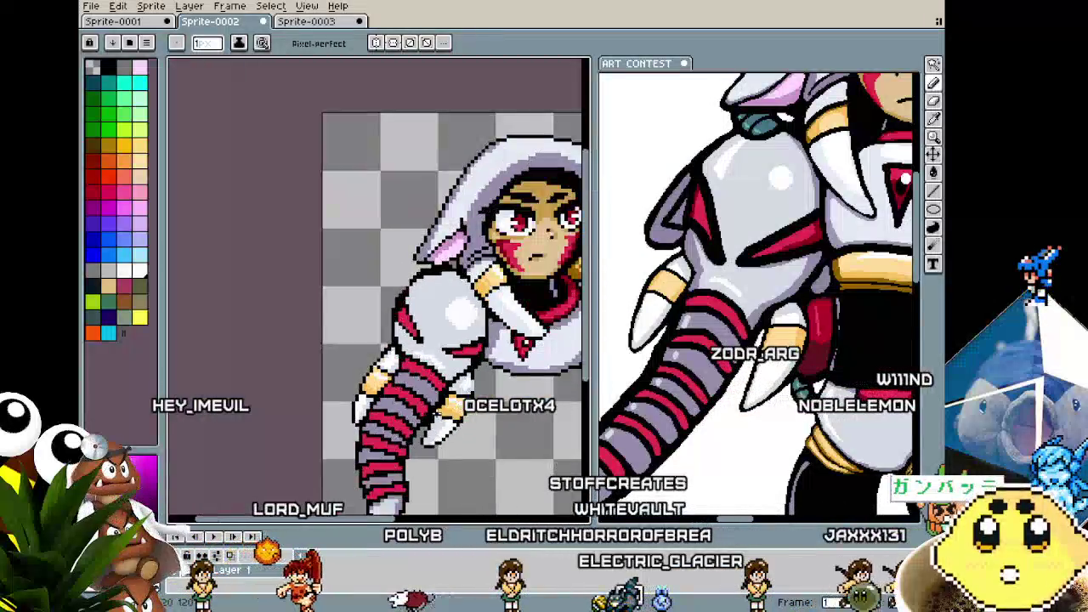
pyautogui.scroll(2, 441, 391)
pyautogui.scroll(1, 444, 376)
pyautogui.scroll(-3, 436, 389)
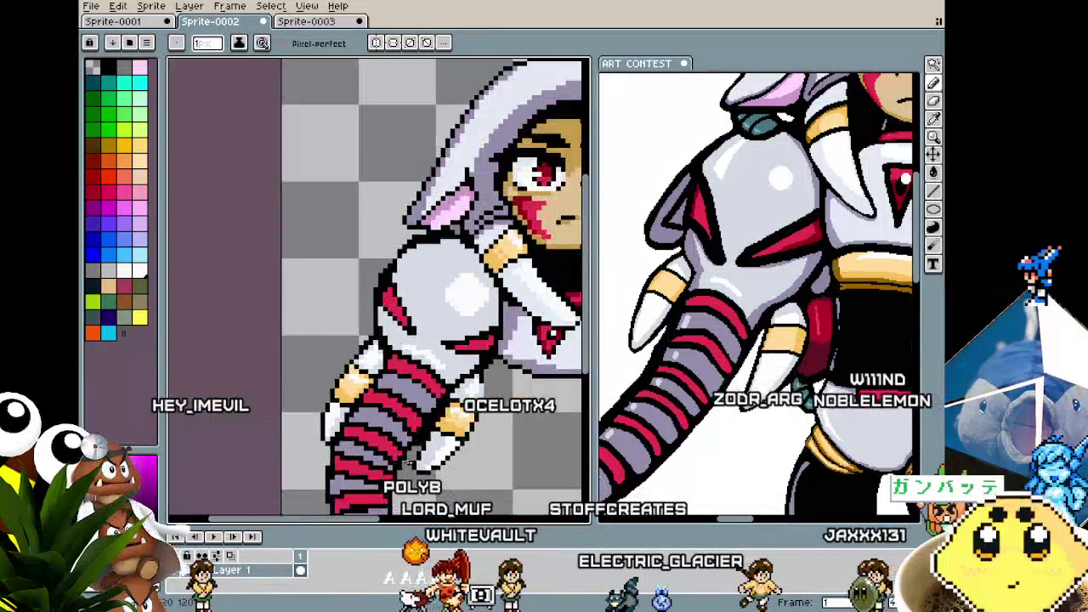
pyautogui.scroll(-1, 436, 388)
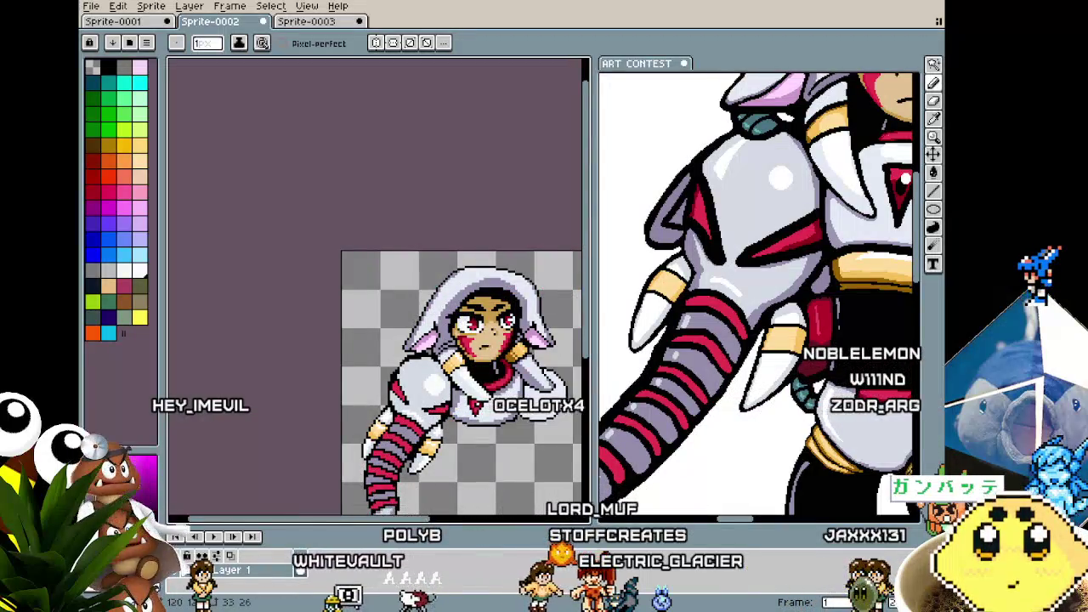
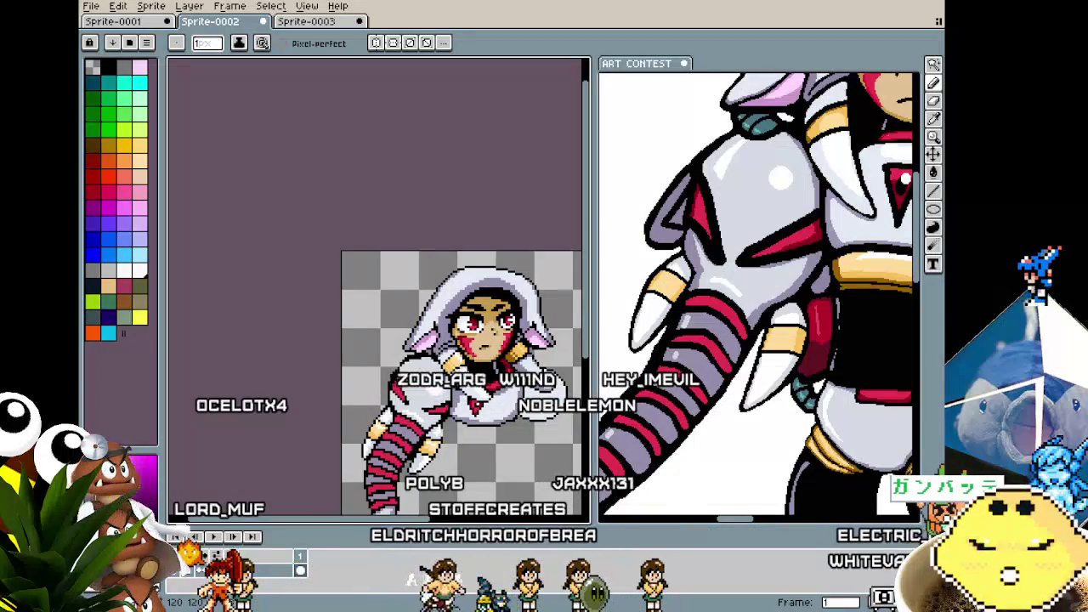
# - Pan and zoom to frame the whole sprite and the striped trunk arm
pyautogui.moveTo(485, 383); pyautogui.dragTo(400, 308)
pyautogui.scroll(3, 355, 333)
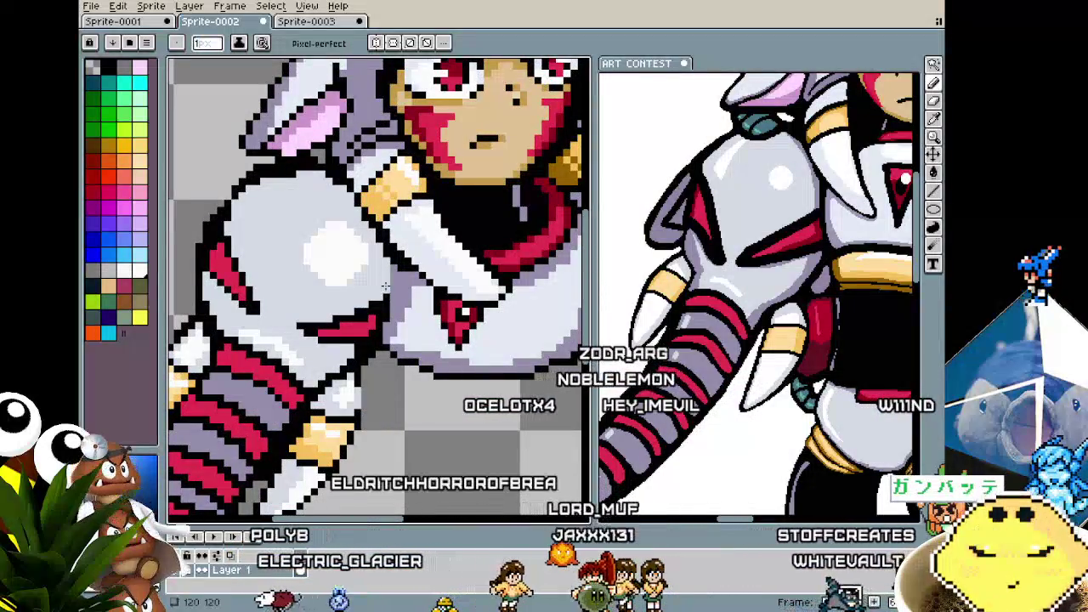
pyautogui.scroll(-1, 325, 308)
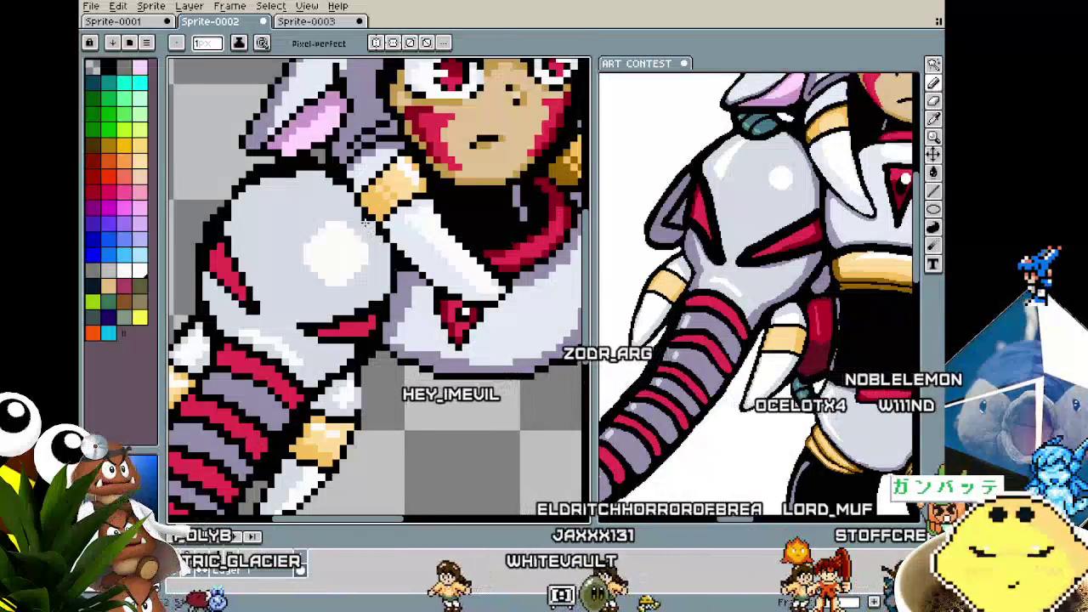
pyautogui.scroll(-1, 326, 307)
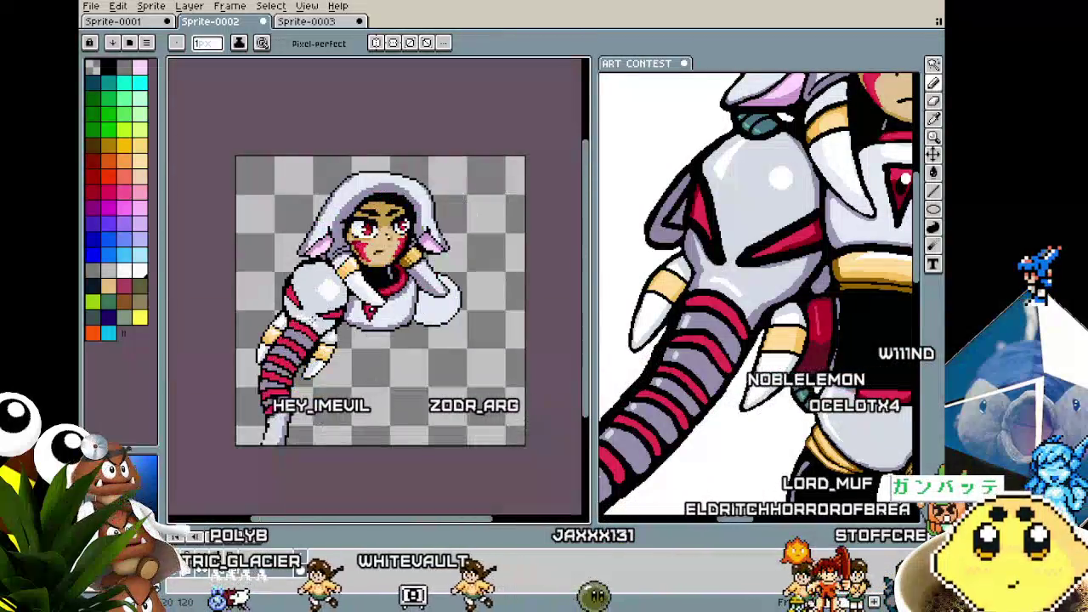
pyautogui.scroll(2, 294, 277)
pyautogui.scroll(1, 294, 276)
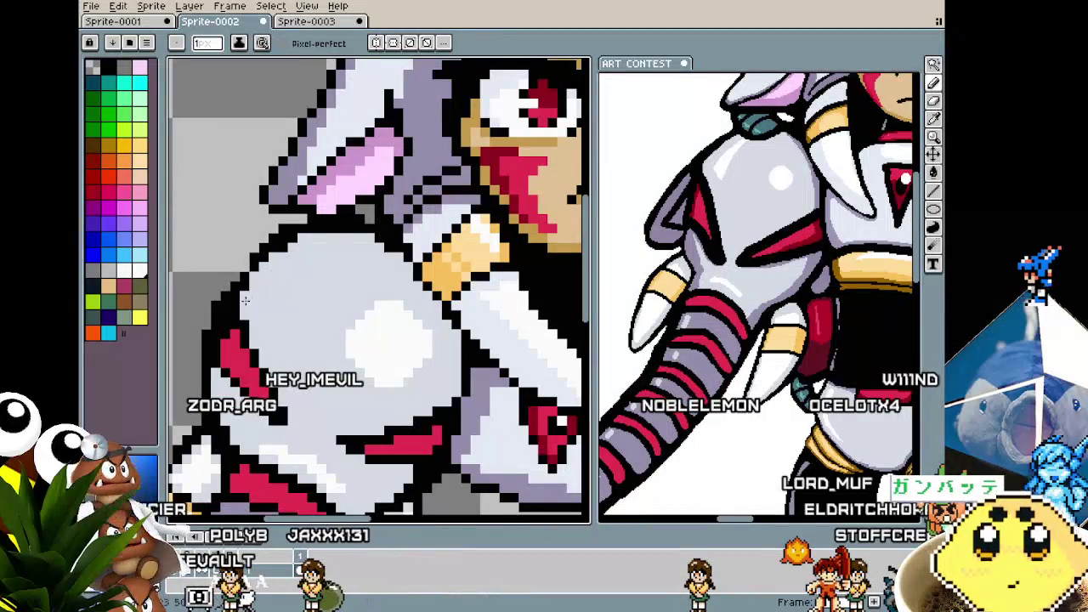
pyautogui.scroll(-1, 246, 304)
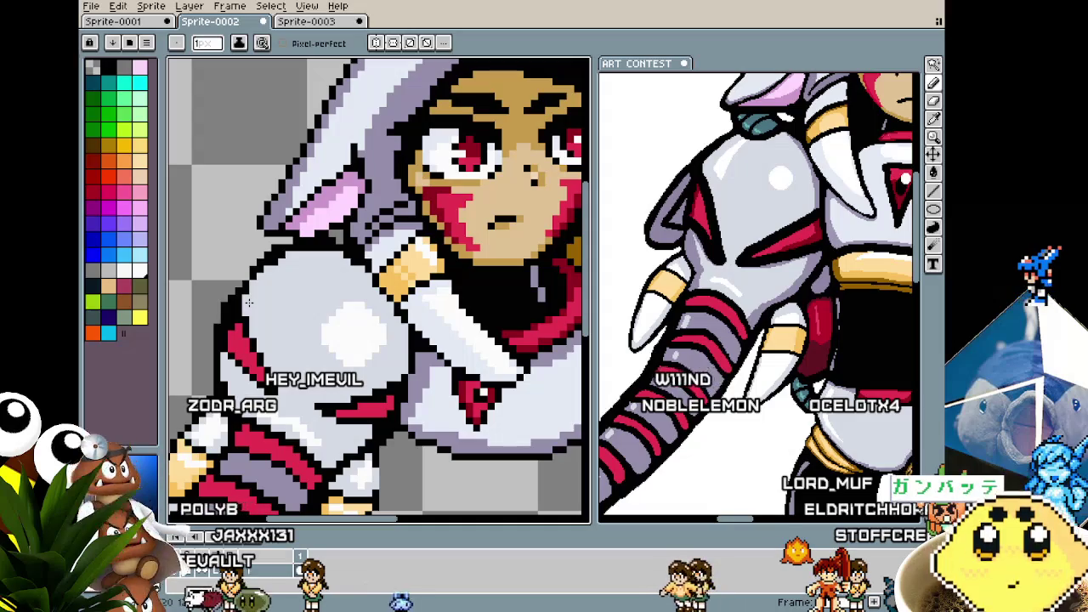
pyautogui.scroll(1, 248, 302)
pyautogui.scroll(1, 255, 314)
pyautogui.scroll(2, 264, 331)
pyautogui.scroll(1, 270, 340)
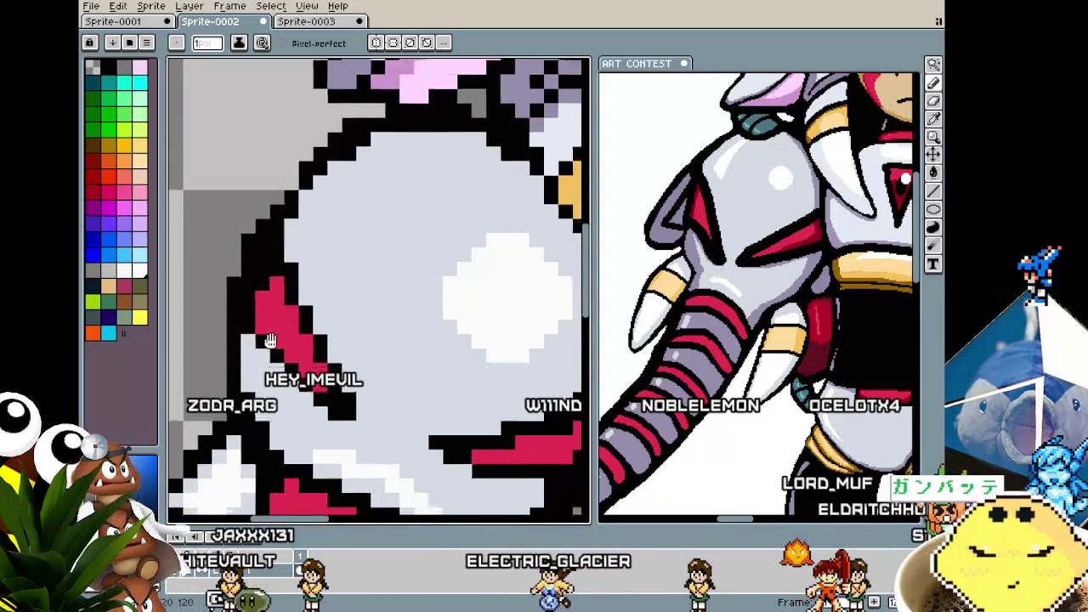
pyautogui.moveTo(271, 340); pyautogui.dragTo(291, 259)
pyautogui.scroll(-2, 291, 259)
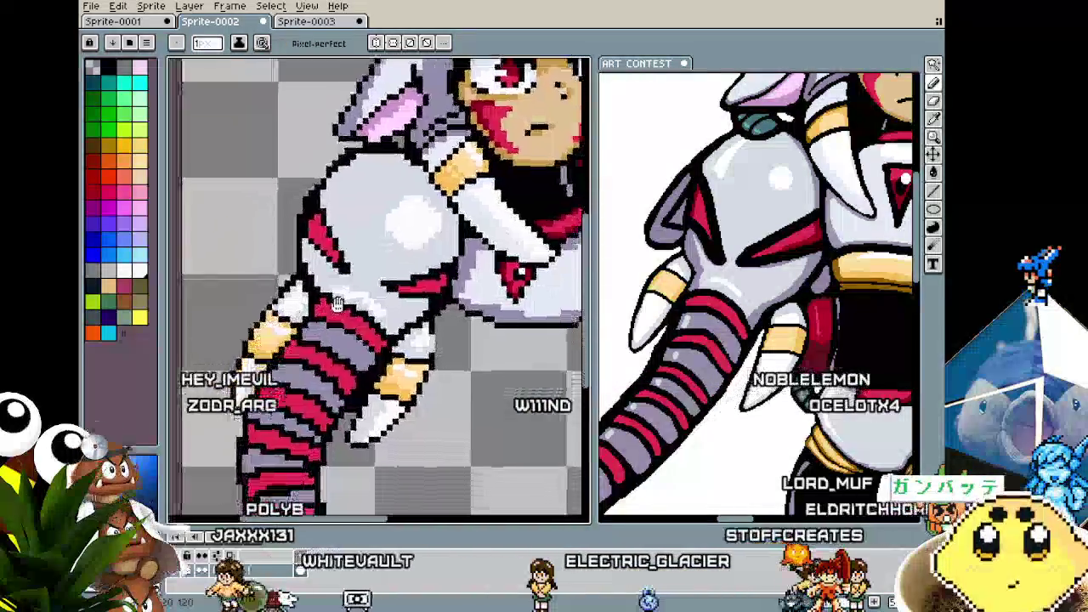
pyautogui.scroll(2, 293, 302)
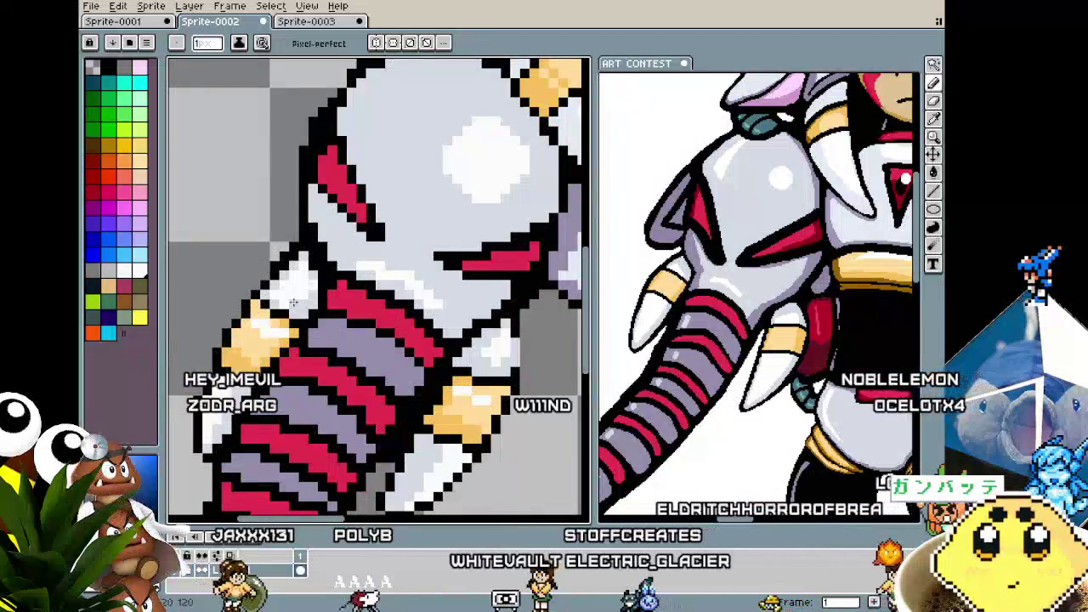
pyautogui.scroll(-1, 293, 302)
# - Recentre on the left shoulder armor and sample black from the artwork
pyautogui.press('i')
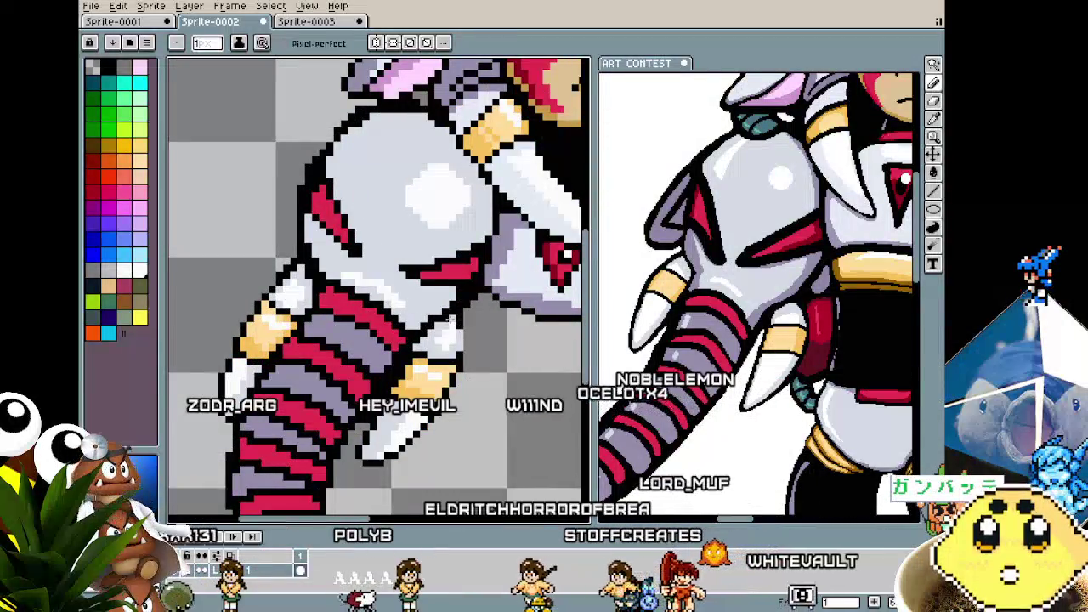
pyautogui.scroll(-1, 316, 277)
pyautogui.scroll(2, 443, 292)
pyautogui.press('b')
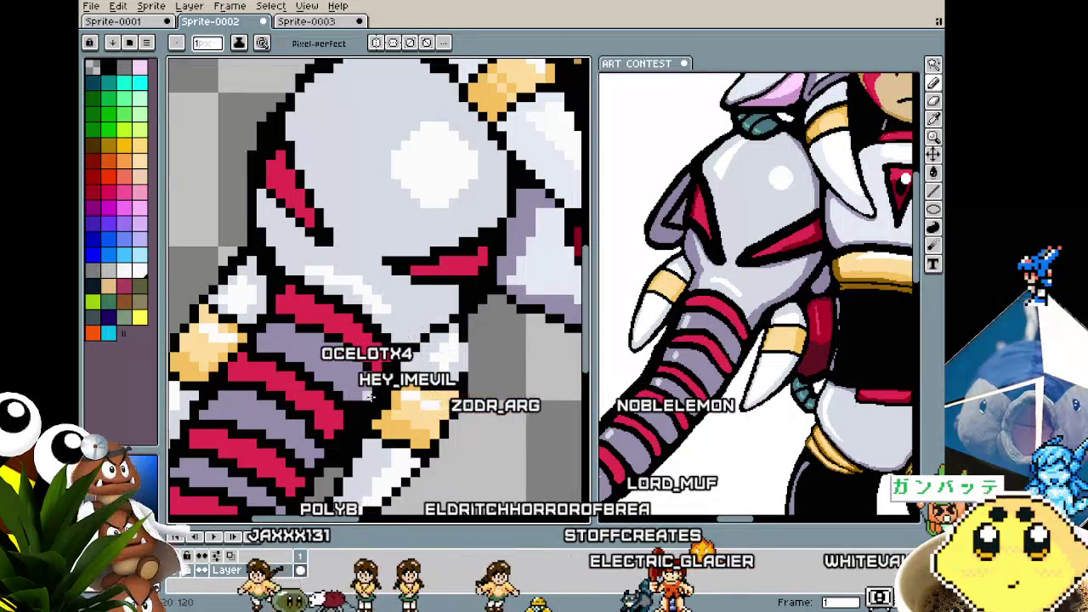
pyautogui.scroll(-1, 370, 396)
pyautogui.scroll(-1, 361, 378)
pyautogui.scroll(1, 340, 349)
pyautogui.scroll(1, 332, 333)
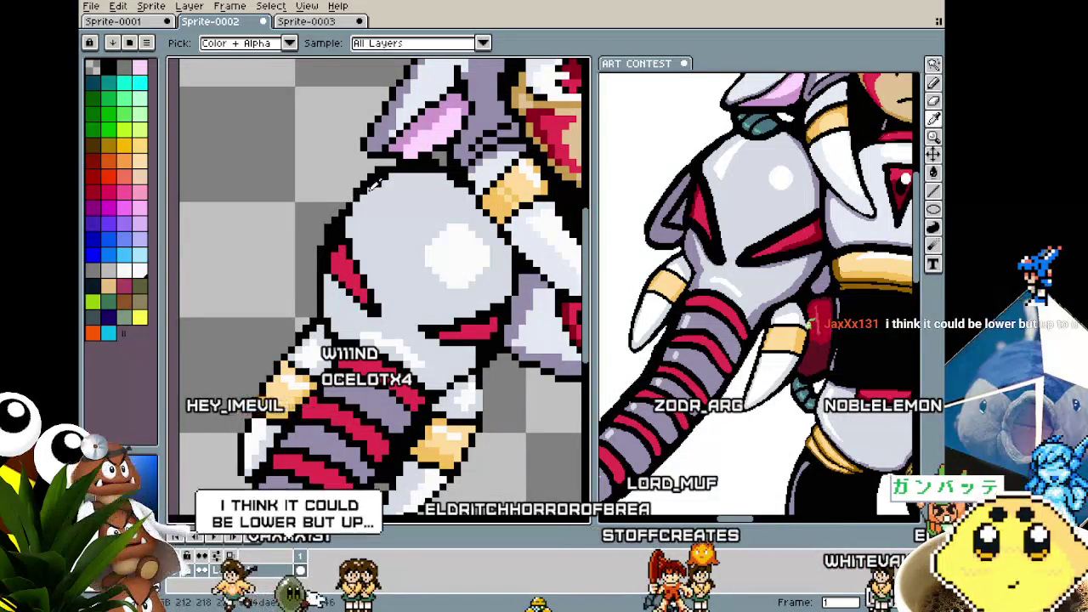
pyautogui.moveTo(450, 331); pyautogui.dragTo(410, 338)
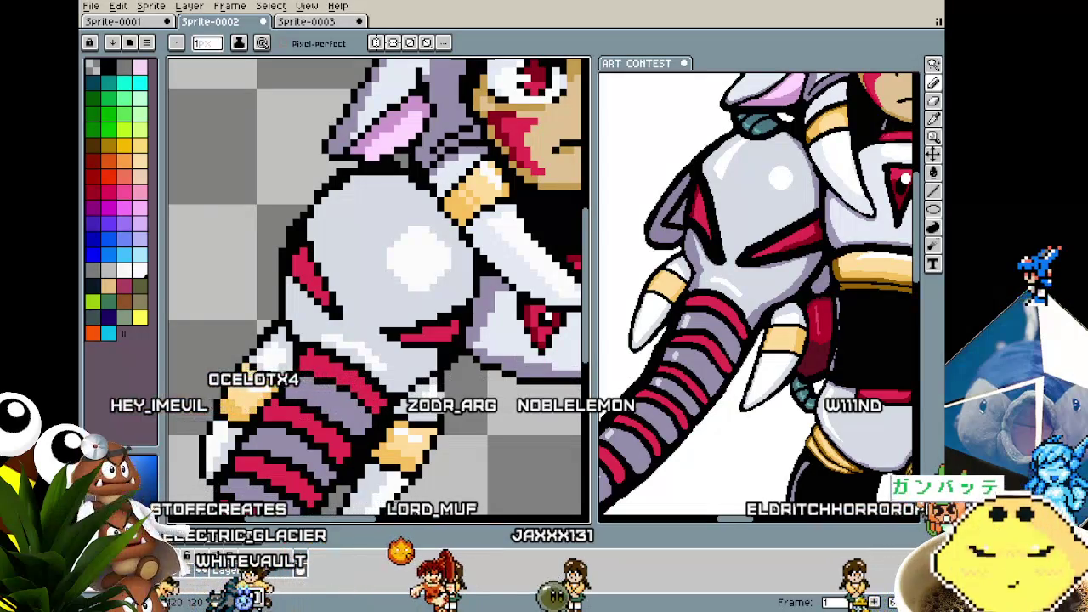
pyautogui.scroll(1, 452, 389)
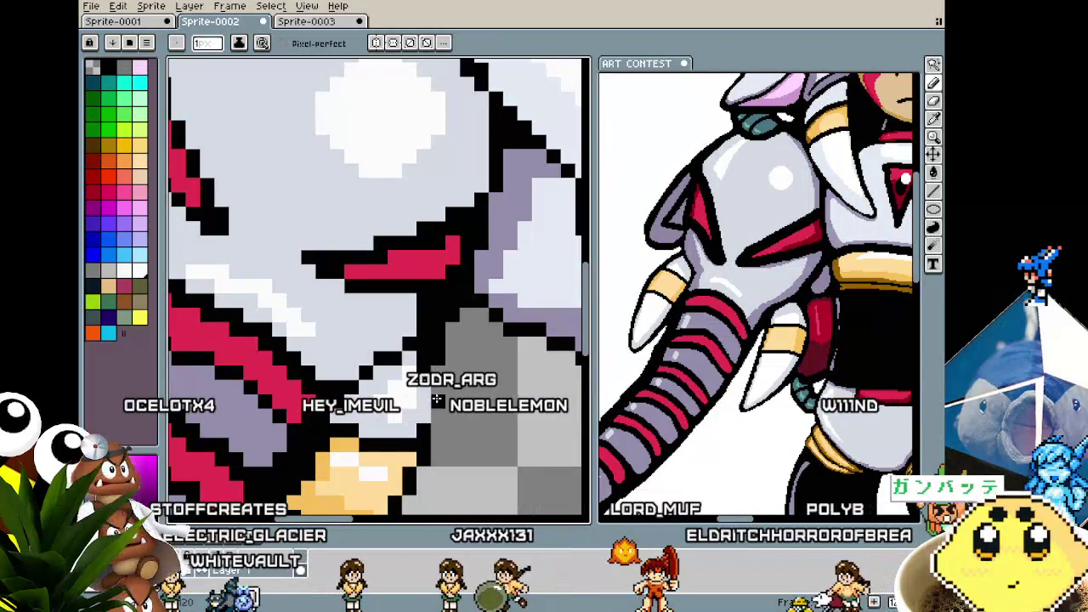
pyautogui.scroll(-2, 433, 406)
pyautogui.scroll(1, 427, 416)
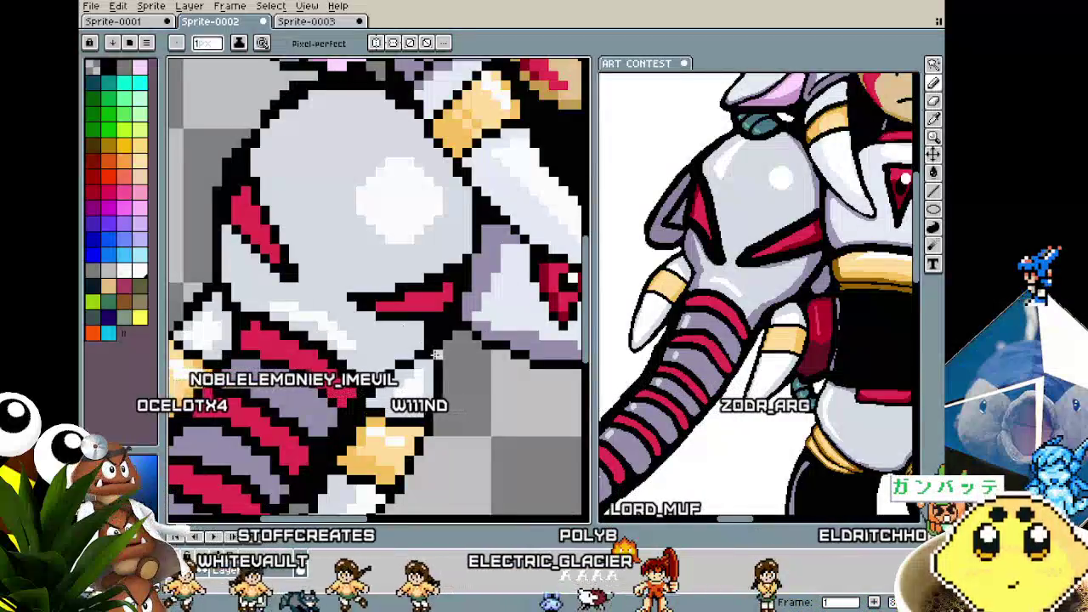
pyautogui.scroll(-1, 425, 468)
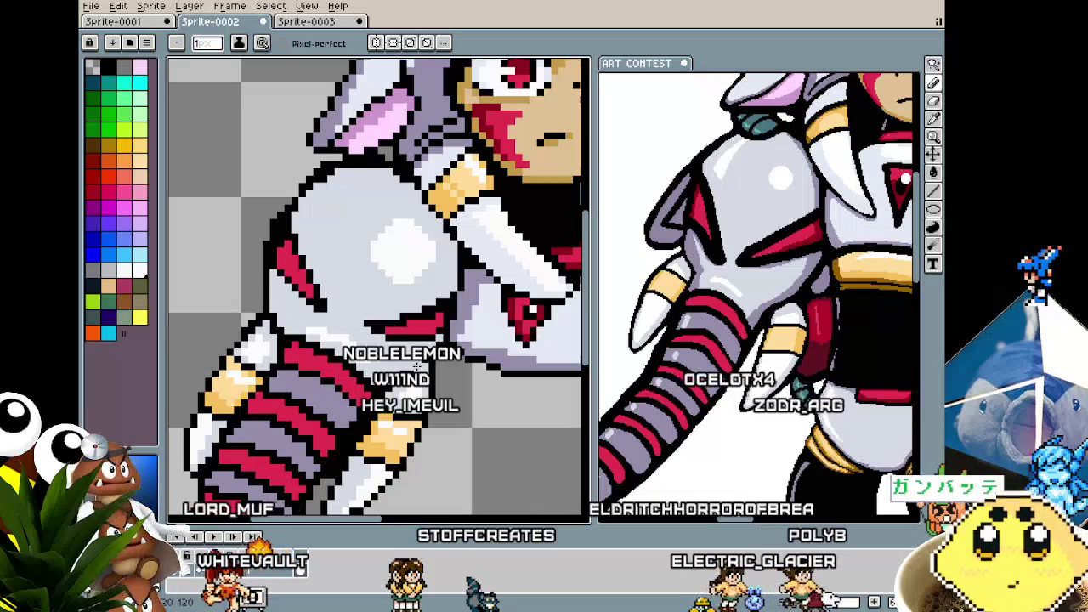
pyautogui.scroll(-1, 416, 367)
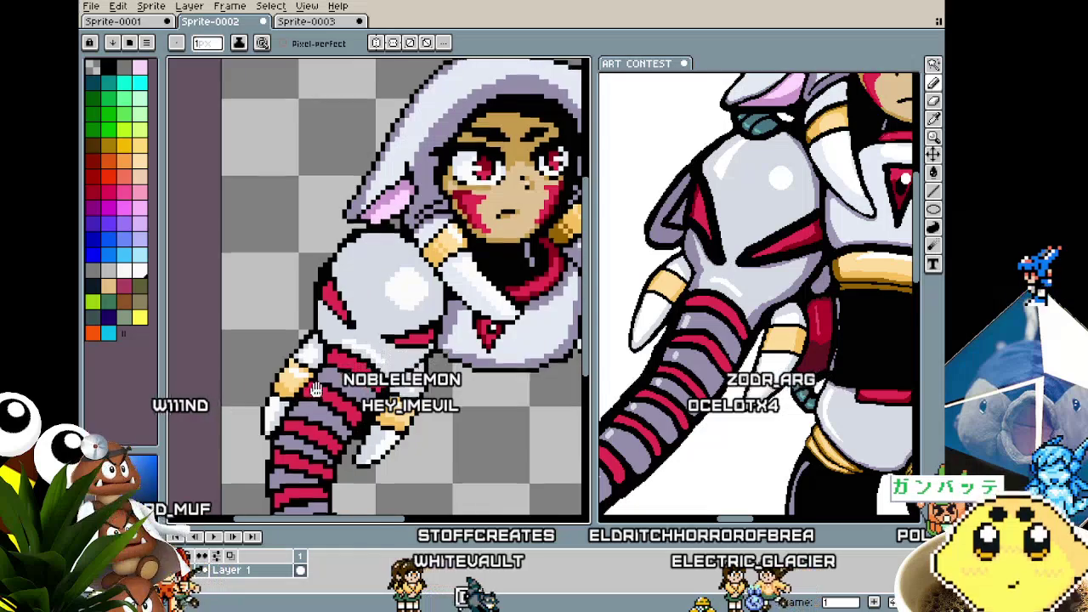
pyautogui.hscroll(-2, 350, 371)
pyautogui.scroll(2, 351, 370)
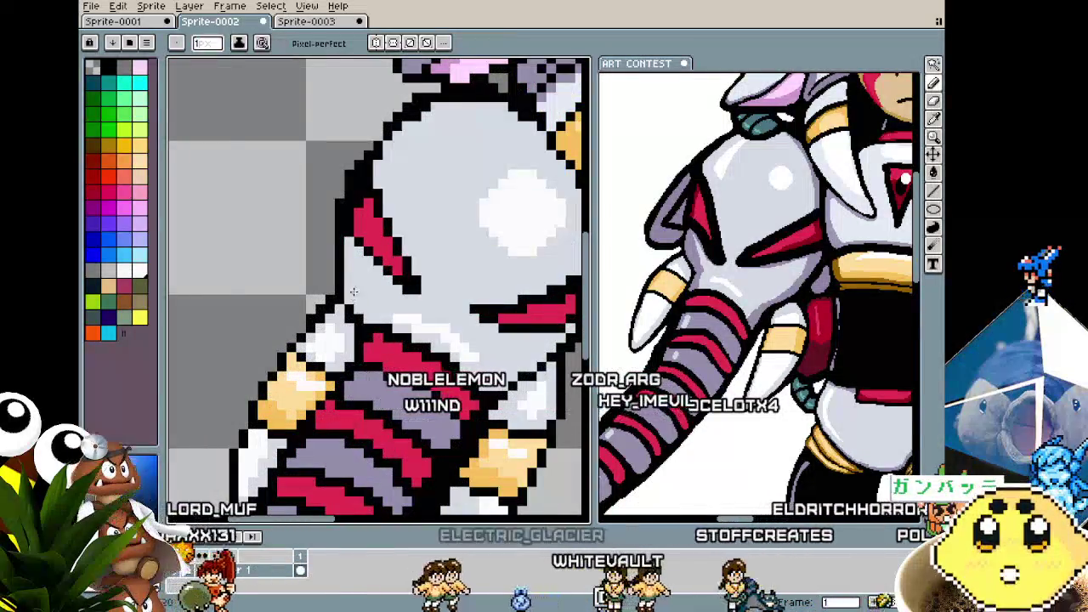
pyautogui.press('i')
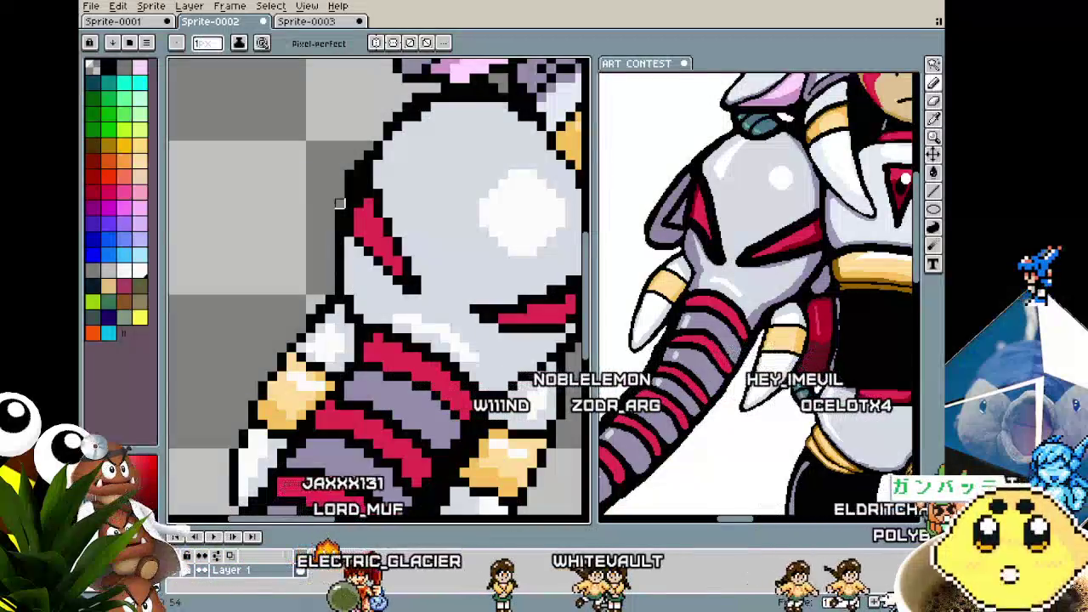
pyautogui.scroll(-1, 339, 204)
pyautogui.scroll(-2, 340, 340)
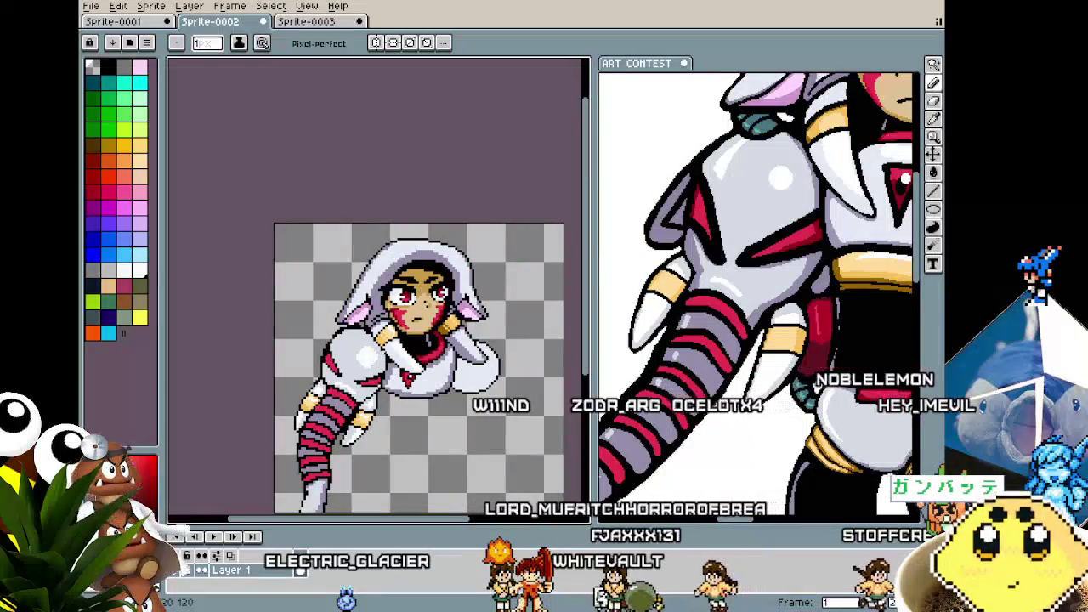
pyautogui.scroll(1, 338, 461)
pyautogui.scroll(1, 325, 334)
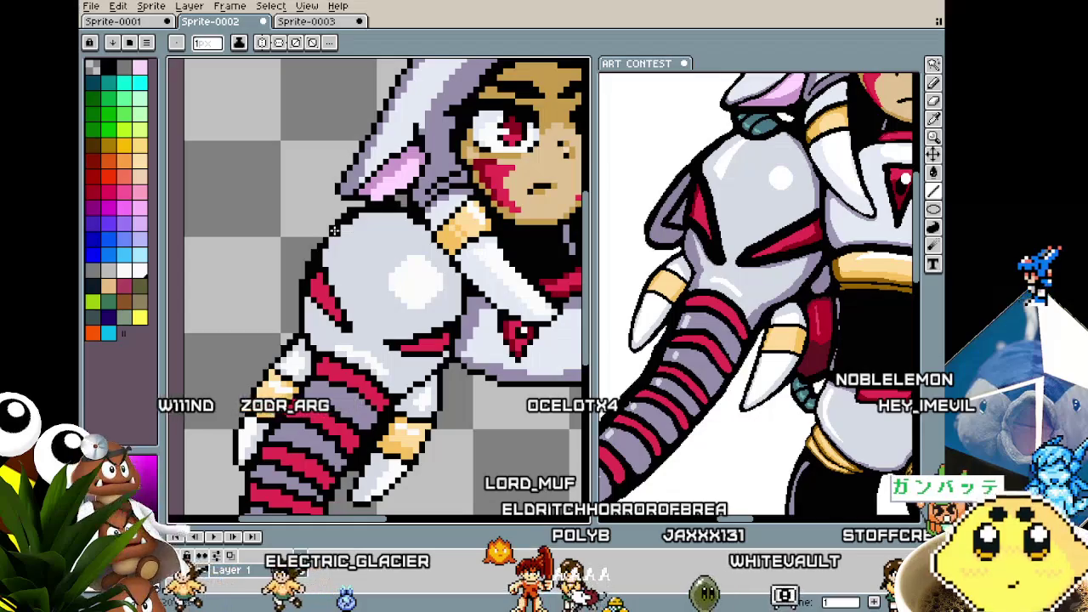
# - Draw a black triangular spike outline jutting down-left from the shoulder pad, redoing strokes until it fits
pyautogui.moveTo(338, 222); pyautogui.dragTo(283, 270)
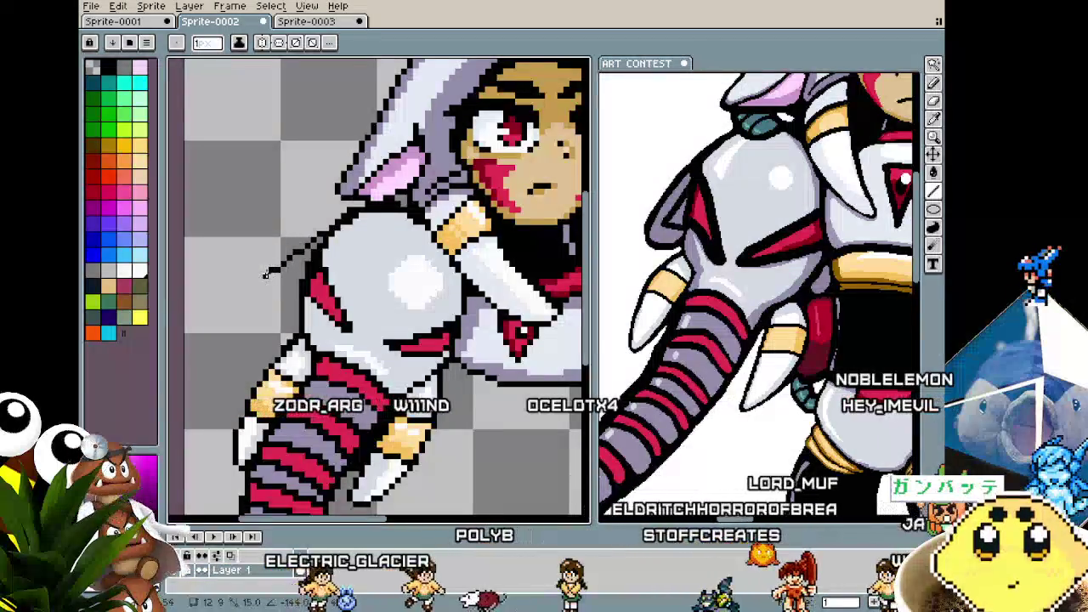
pyautogui.moveTo(280, 259); pyautogui.dragTo(248, 311)
pyautogui.hotkey('ctrl', 'z')
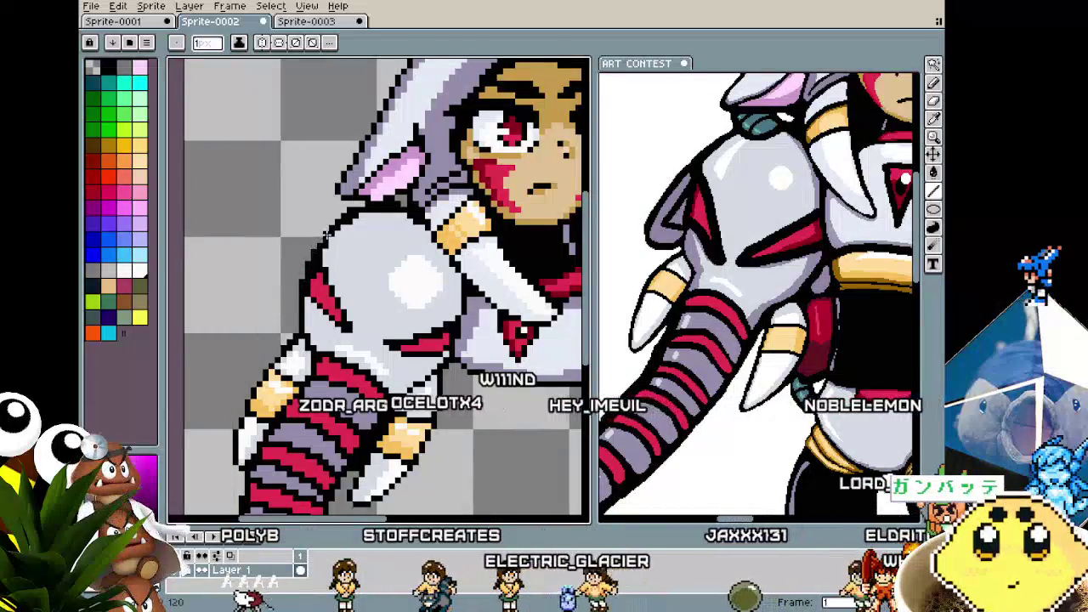
pyautogui.moveTo(311, 252); pyautogui.dragTo(247, 297)
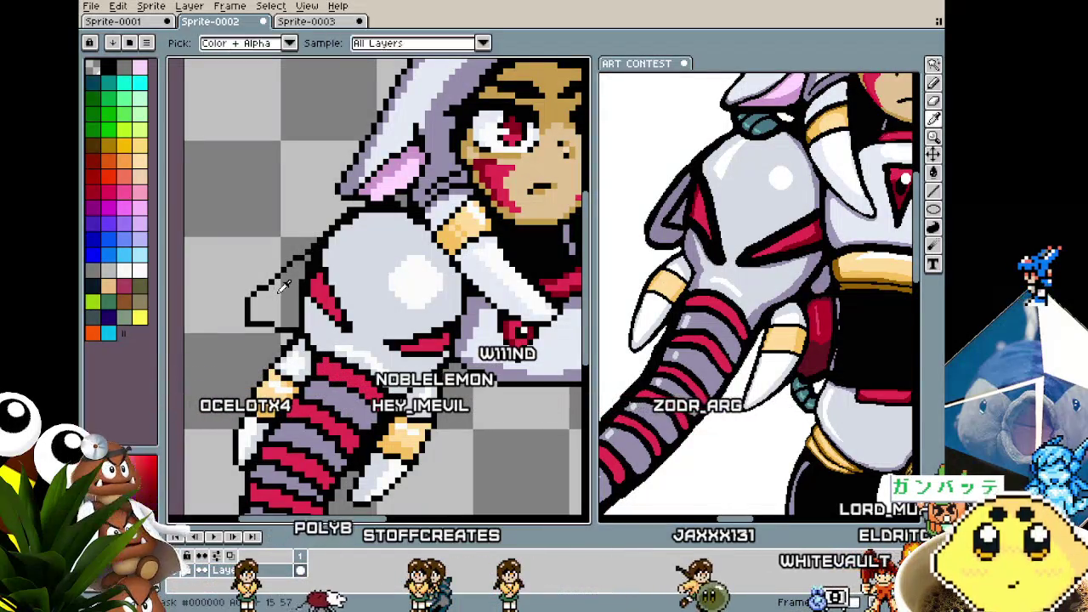
pyautogui.scroll(1, 283, 287)
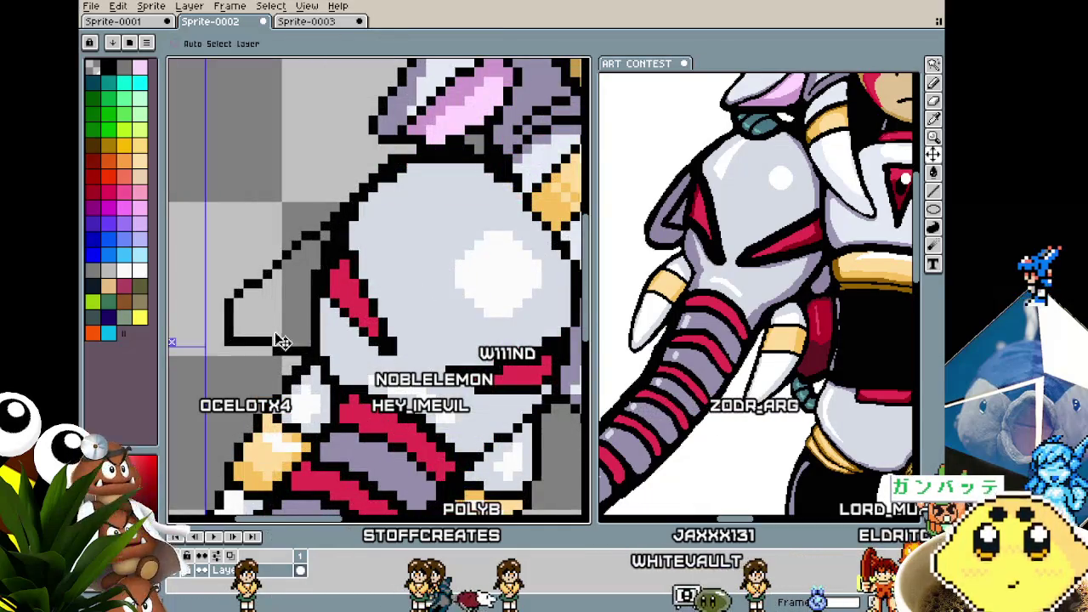
pyautogui.hotkey('ctrl', 'z')
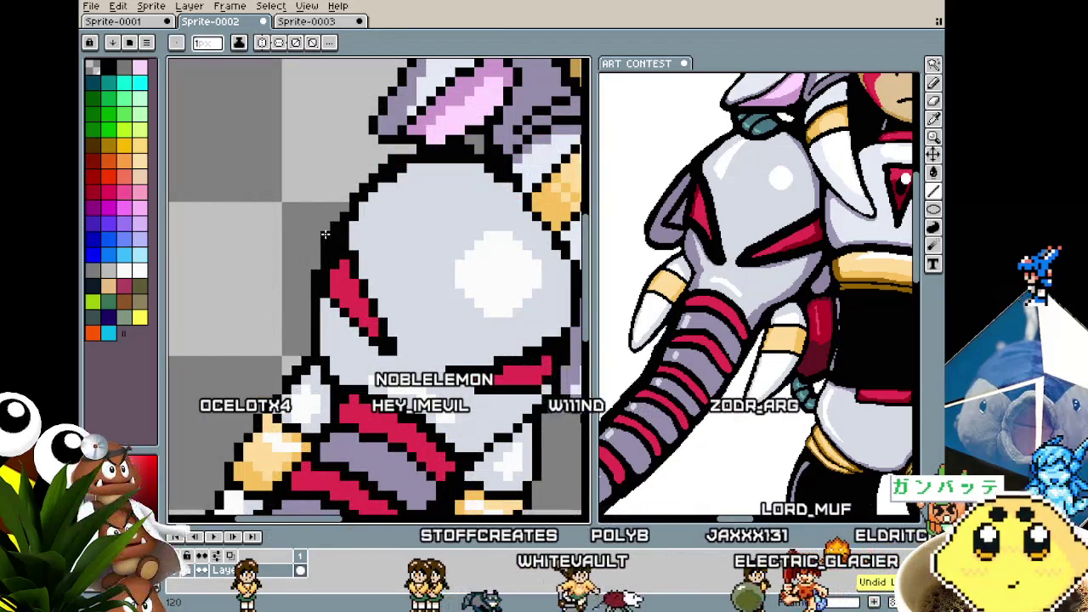
pyautogui.moveTo(283, 274)
pyautogui.mouseDown()
pyautogui.moveTo(226, 314)
pyautogui.moveTo(228, 341)
pyautogui.moveTo(297, 350)
pyautogui.mouseUp()
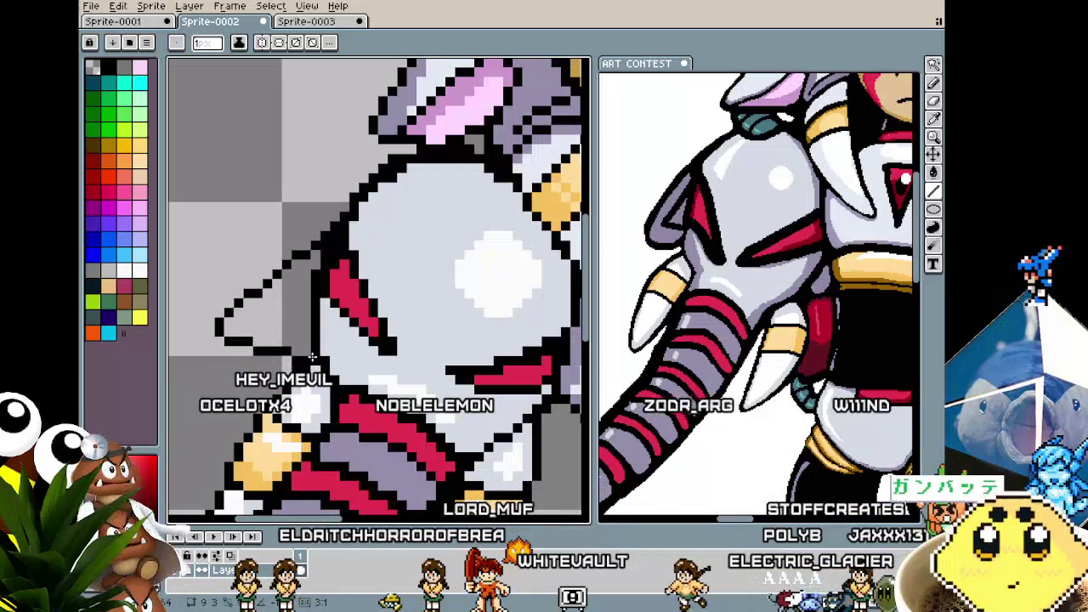
pyautogui.scroll(-1, 313, 357)
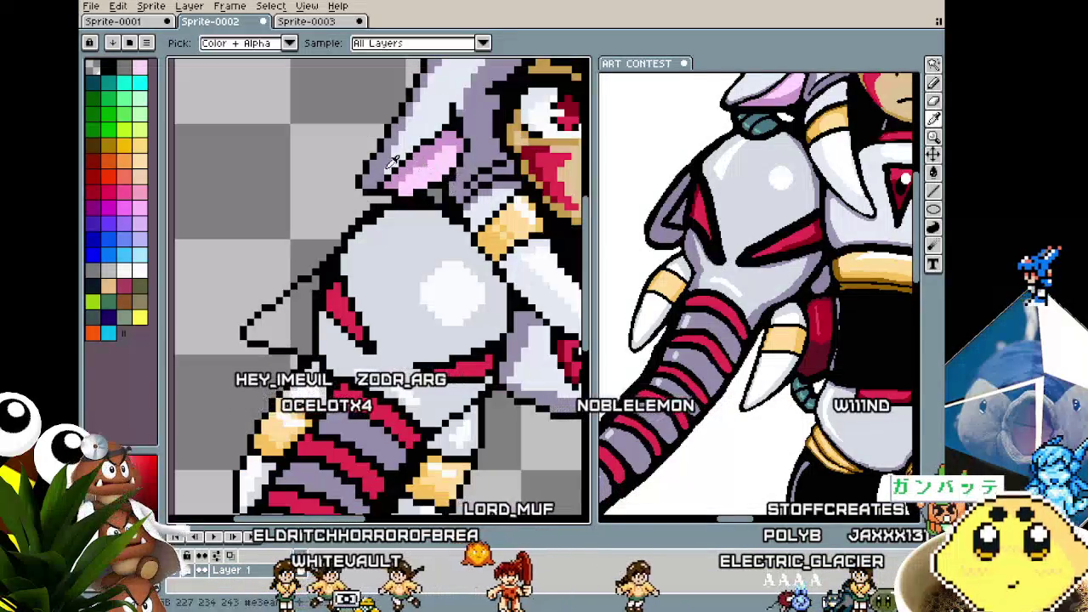
# - Fill the outlined shoulder spike with lavender-gray
pyautogui.press('g')
pyautogui.click(298, 316)
pyautogui.scroll(-1, 297, 316)
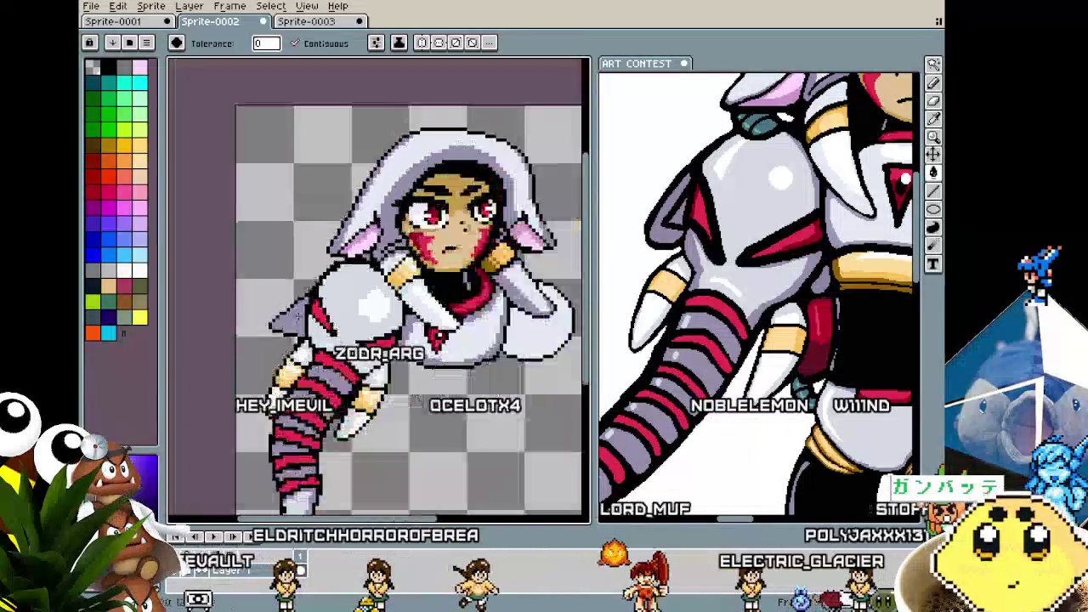
pyautogui.scroll(1, 319, 301)
# - Add a short black inner detail line inside the lavender fin
pyautogui.press('b')
pyautogui.keyDown('alt'); pyautogui.click(302, 328); pyautogui.keyUp('alt')
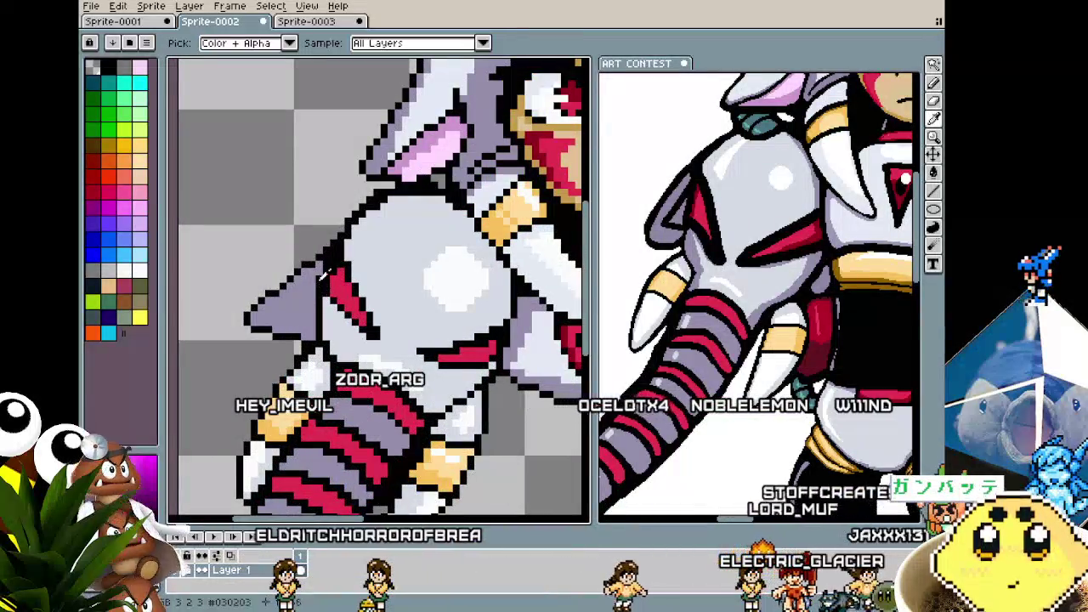
pyautogui.scroll(-1, 303, 327)
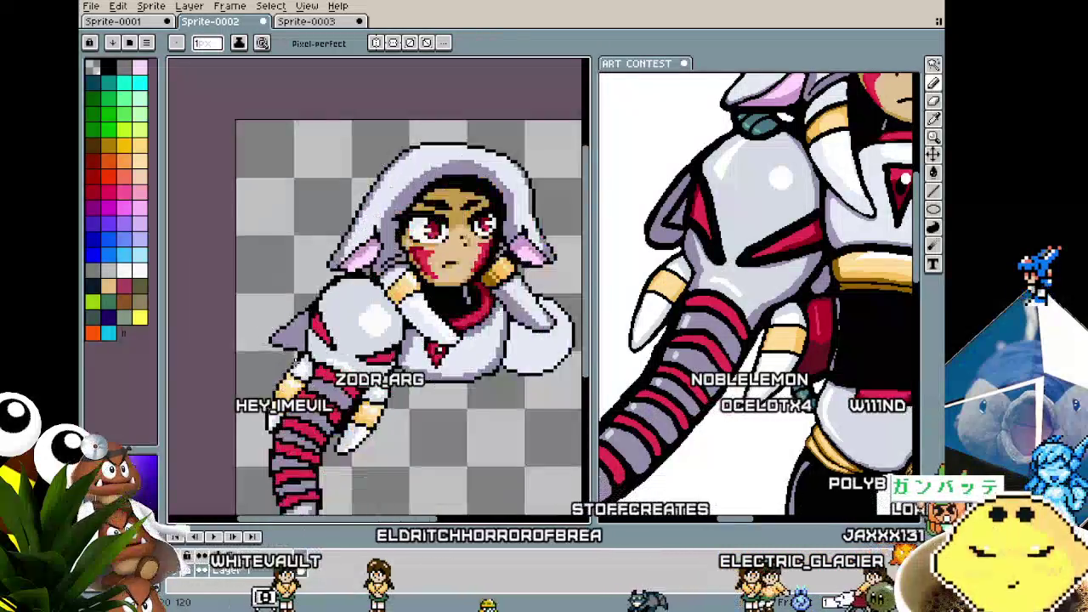
pyautogui.scroll(-1, 302, 327)
pyautogui.scroll(1, 297, 348)
pyautogui.scroll(1, 296, 365)
pyautogui.scroll(2, 294, 363)
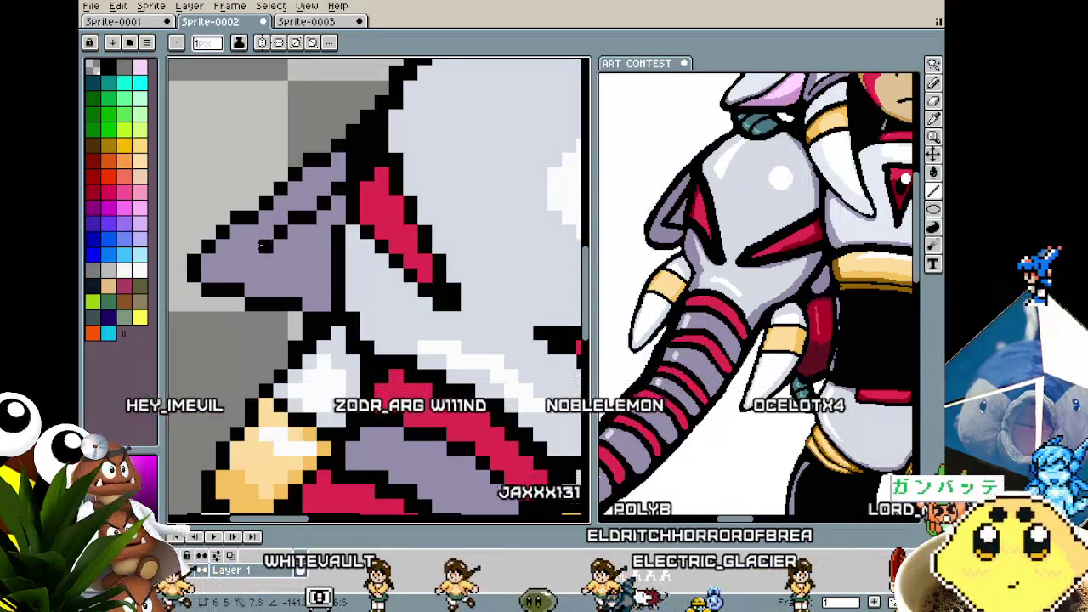
pyautogui.click(266, 259)
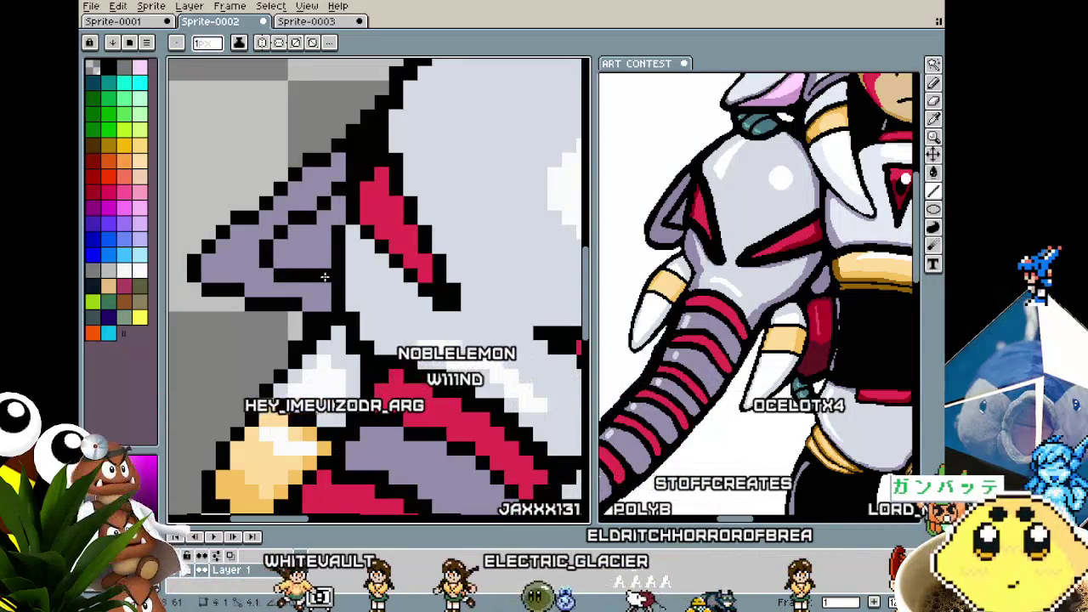
pyautogui.click(289, 274)
# - Zoom in and out to inspect the left shoulder pad and the underarm area
pyautogui.scroll(-1, 265, 331)
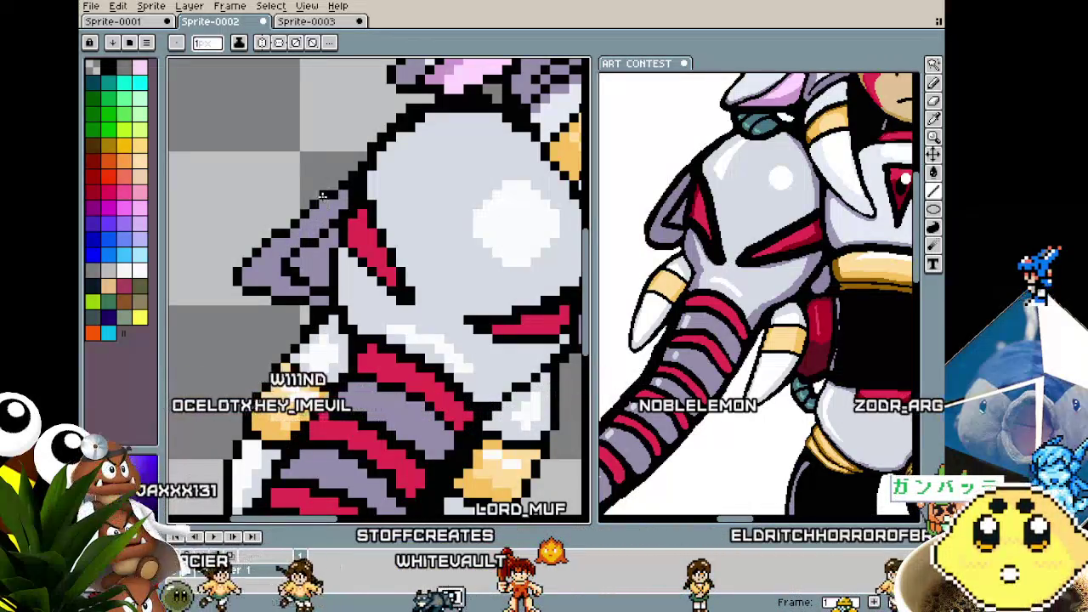
pyautogui.scroll(-2, 310, 246)
pyautogui.scroll(2, 293, 284)
pyautogui.scroll(1, 293, 284)
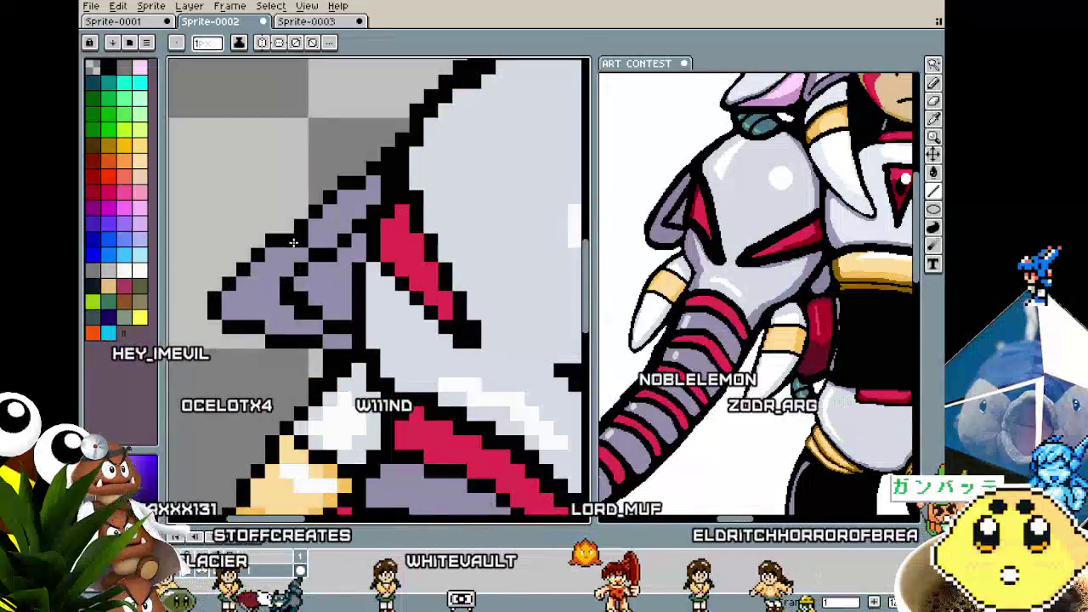
pyautogui.scroll(-3, 289, 244)
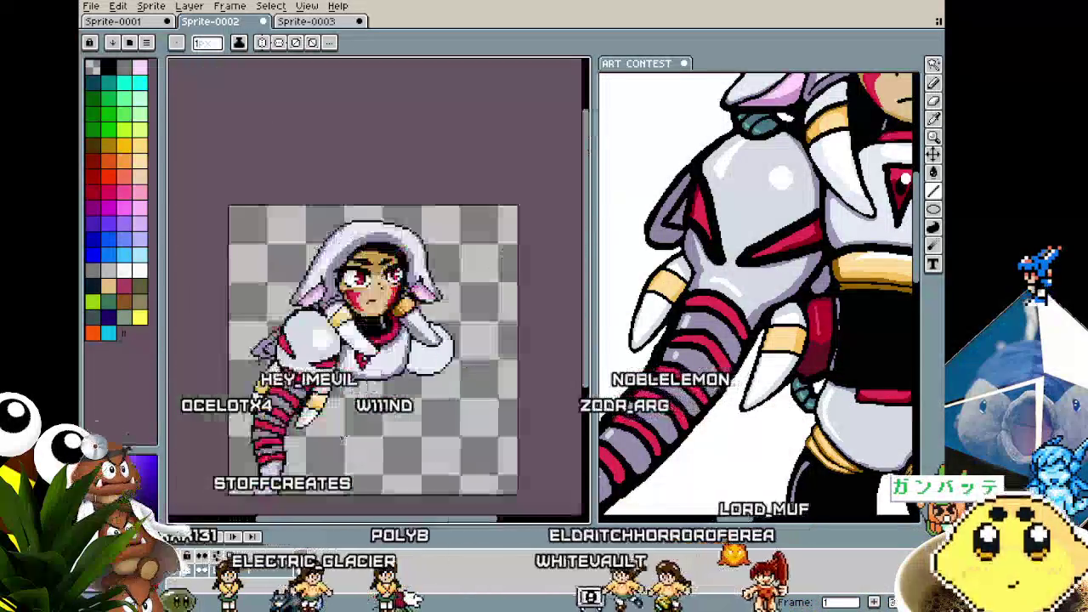
pyautogui.scroll(1, 250, 366)
pyautogui.scroll(3, 291, 291)
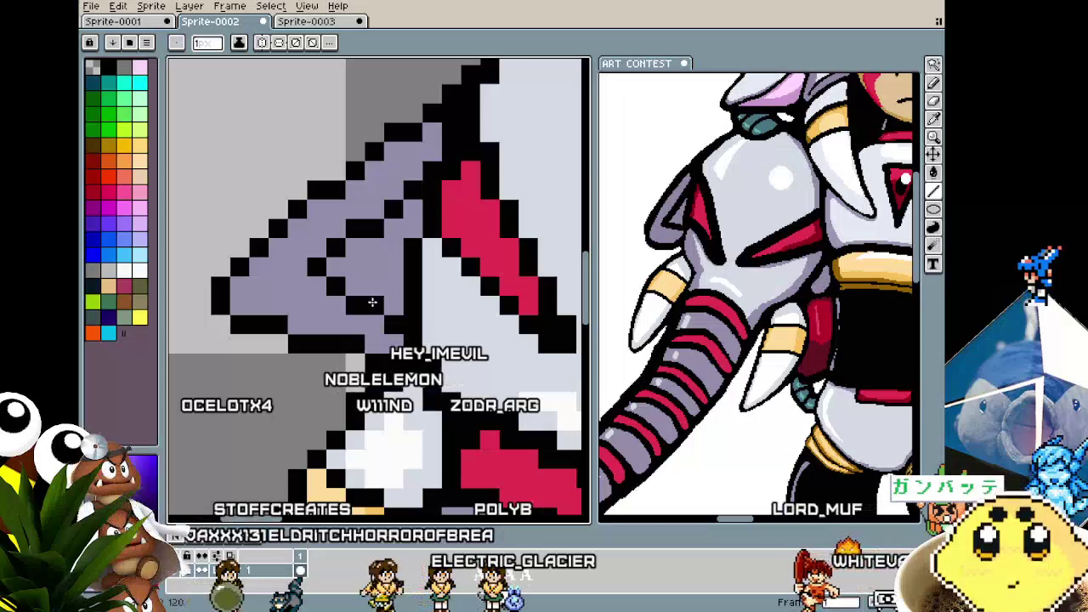
pyautogui.scroll(-2, 291, 292)
pyautogui.scroll(2, 331, 357)
pyautogui.scroll(1, 330, 357)
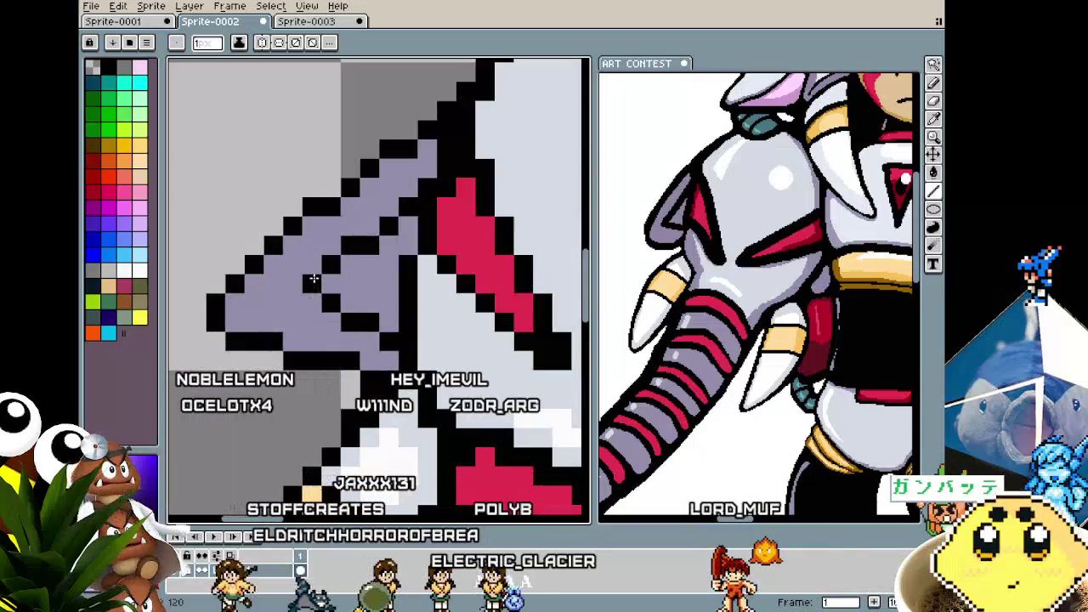
pyautogui.scroll(-2, 302, 308)
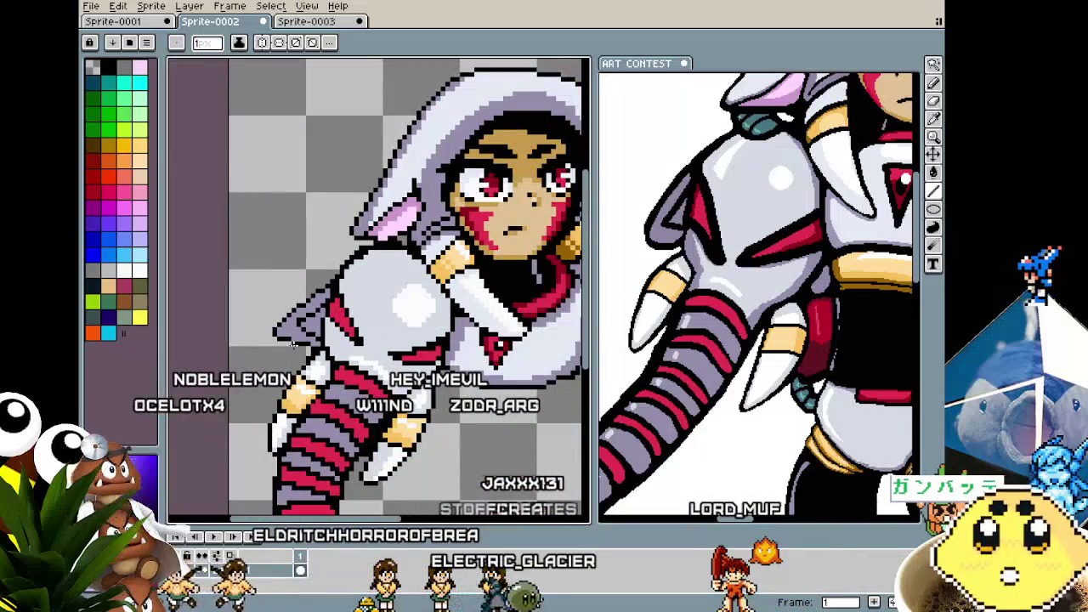
pyautogui.scroll(1, 292, 344)
pyautogui.scroll(1, 292, 344)
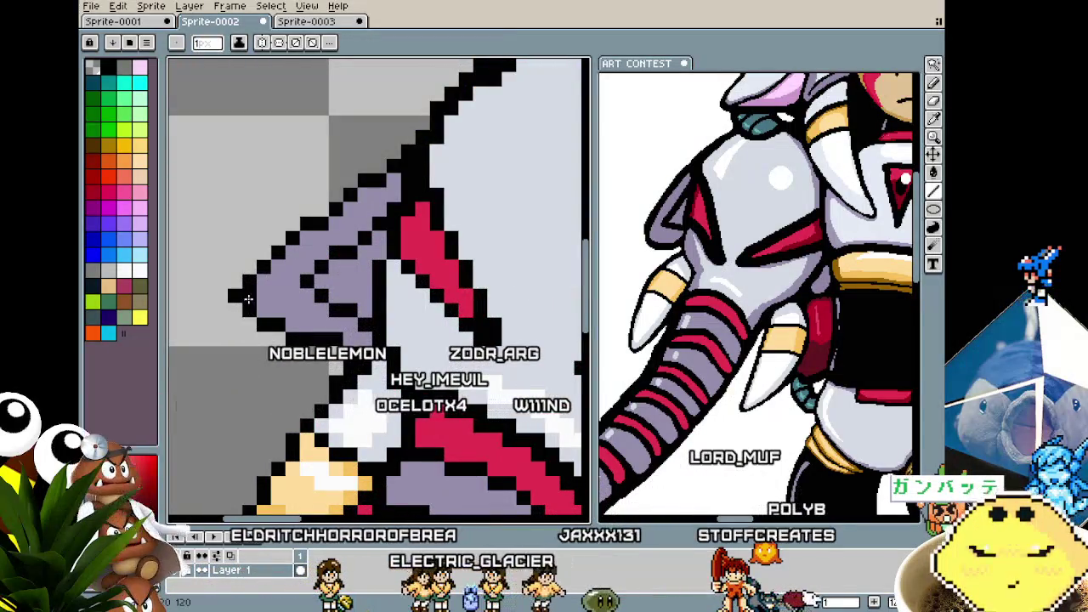
pyautogui.scroll(-1, 247, 341)
pyautogui.scroll(-1, 231, 360)
pyautogui.scroll(1, 231, 360)
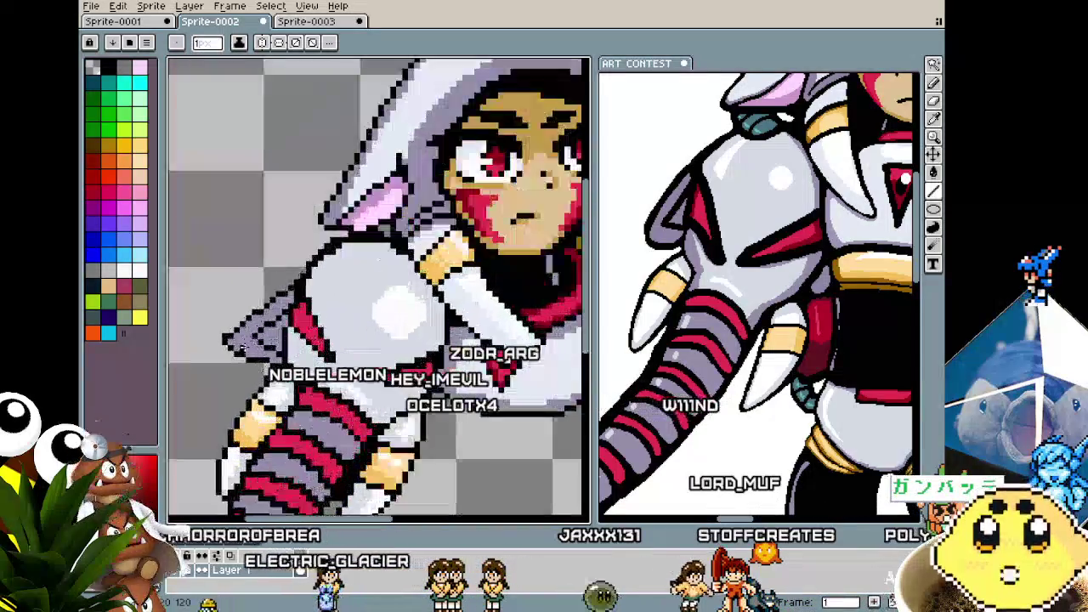
pyautogui.scroll(1, 231, 340)
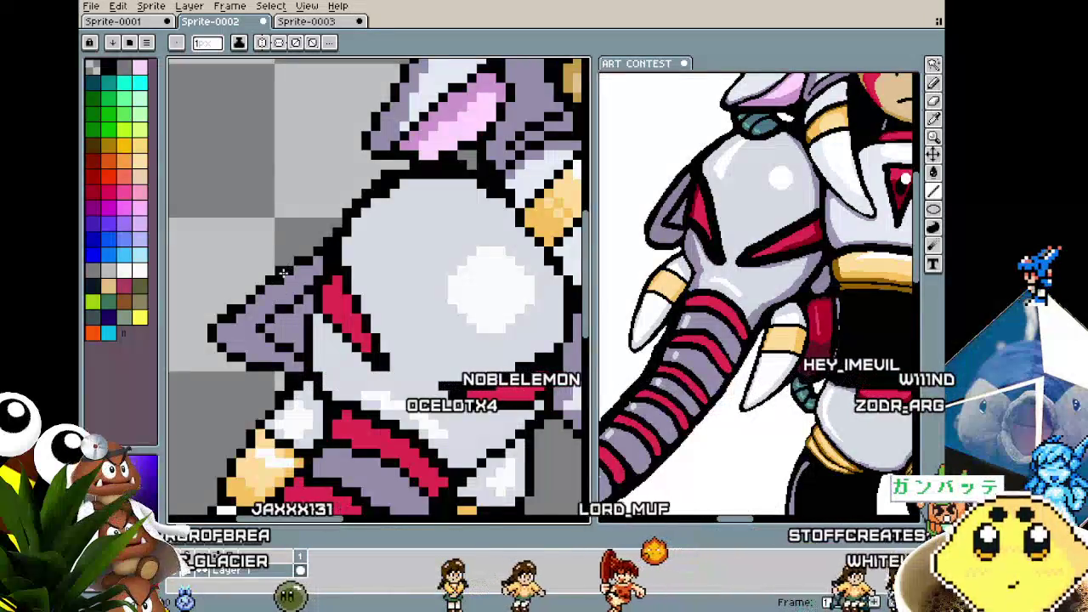
pyautogui.scroll(-2, 261, 372)
pyautogui.scroll(-1, 263, 366)
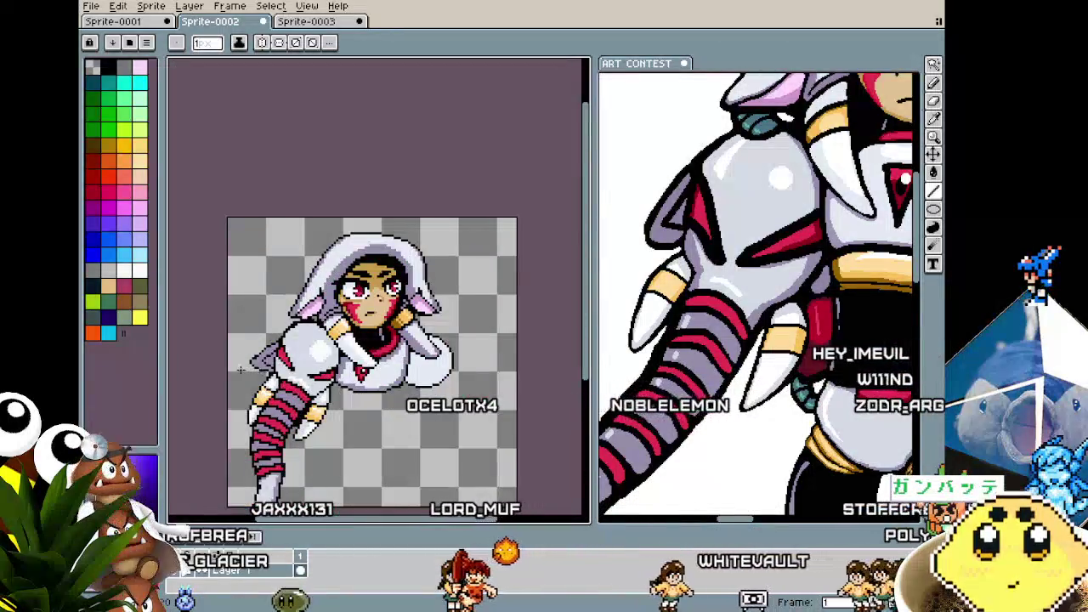
pyautogui.scroll(3, 280, 314)
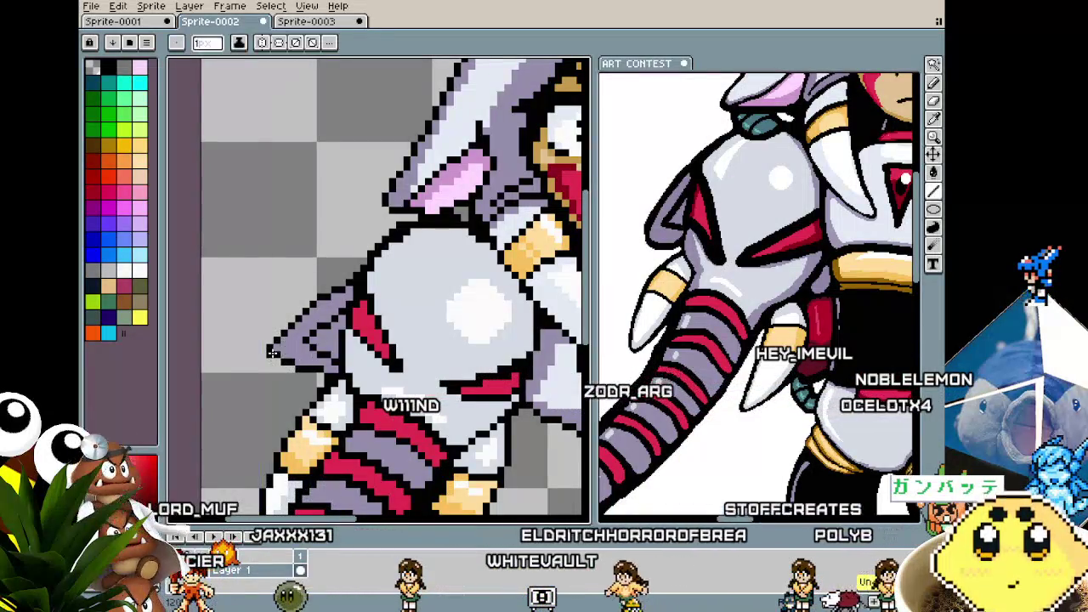
pyautogui.scroll(-3, 267, 404)
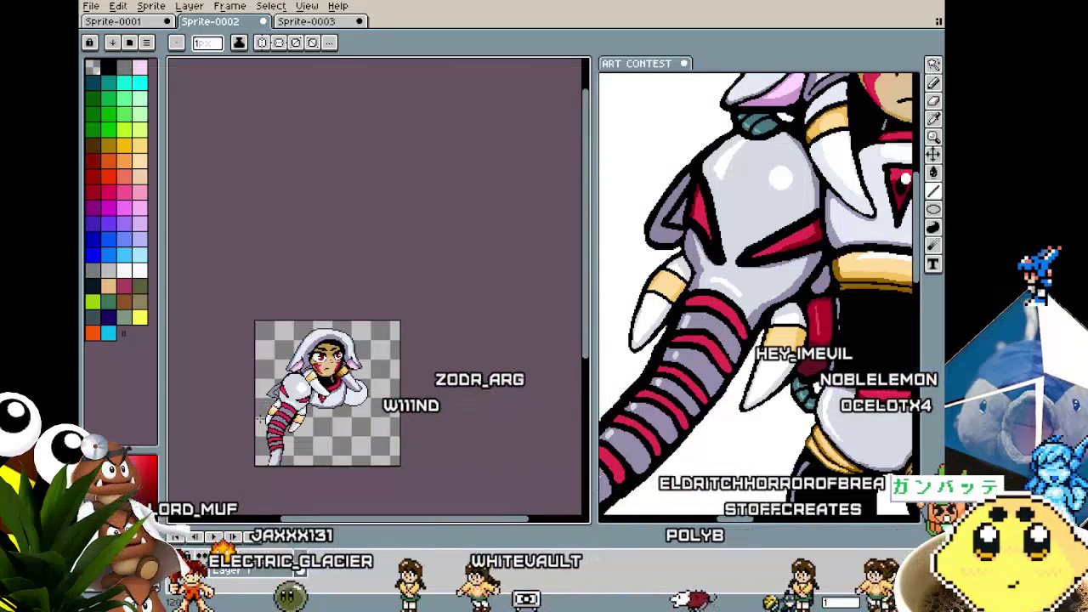
pyautogui.scroll(1, 323, 433)
pyautogui.scroll(1, 351, 457)
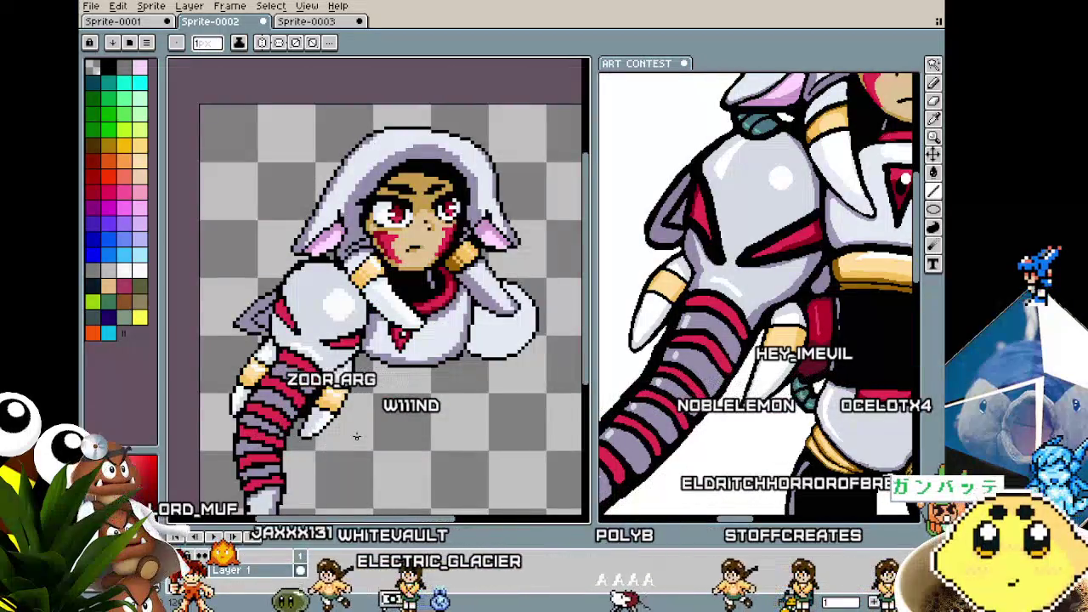
pyautogui.scroll(1, 363, 403)
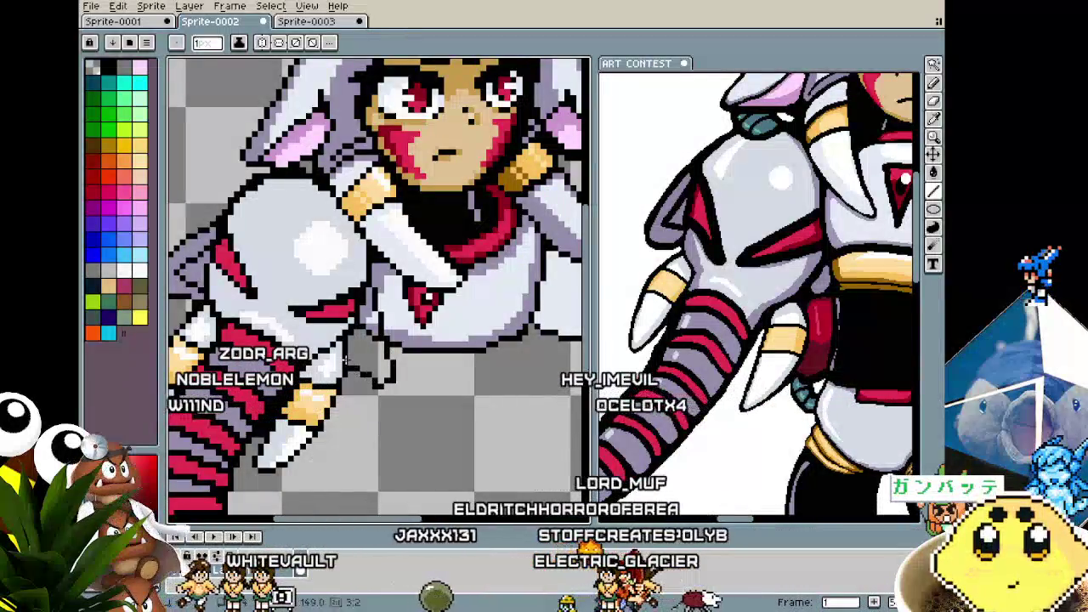
# - Touch up the lavender underarm flap with Paint Bucket and Pencil while zooming around it
pyautogui.press('g')
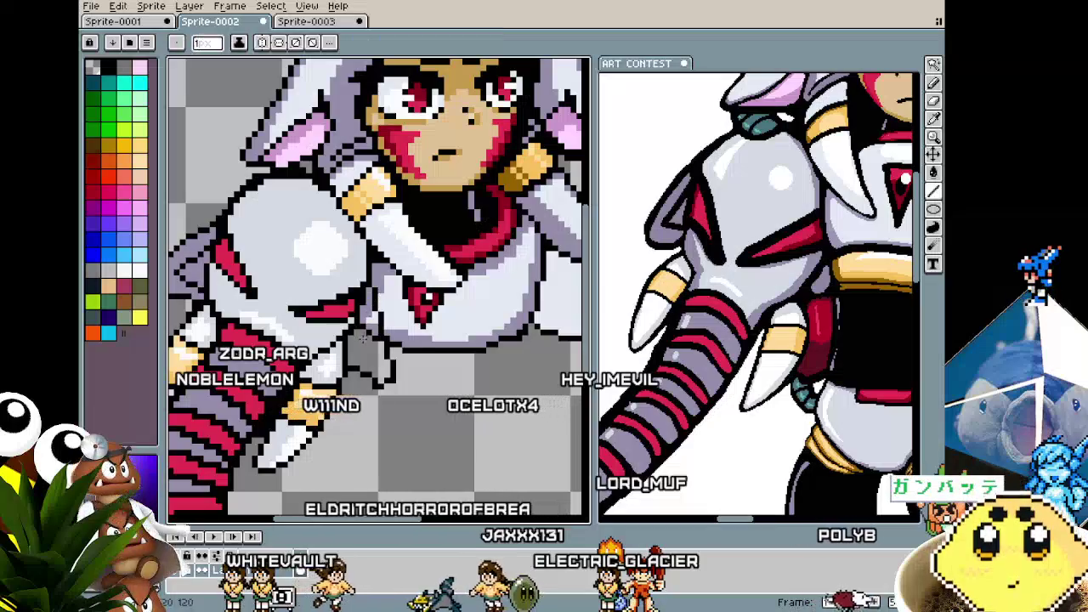
pyautogui.press('b')
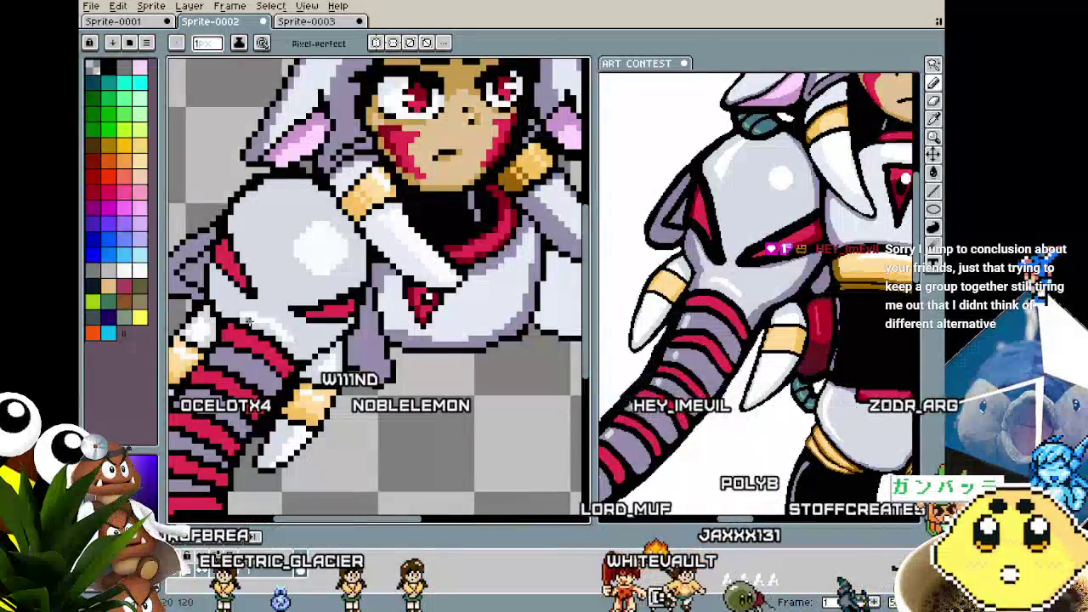
pyautogui.scroll(3, 283, 302)
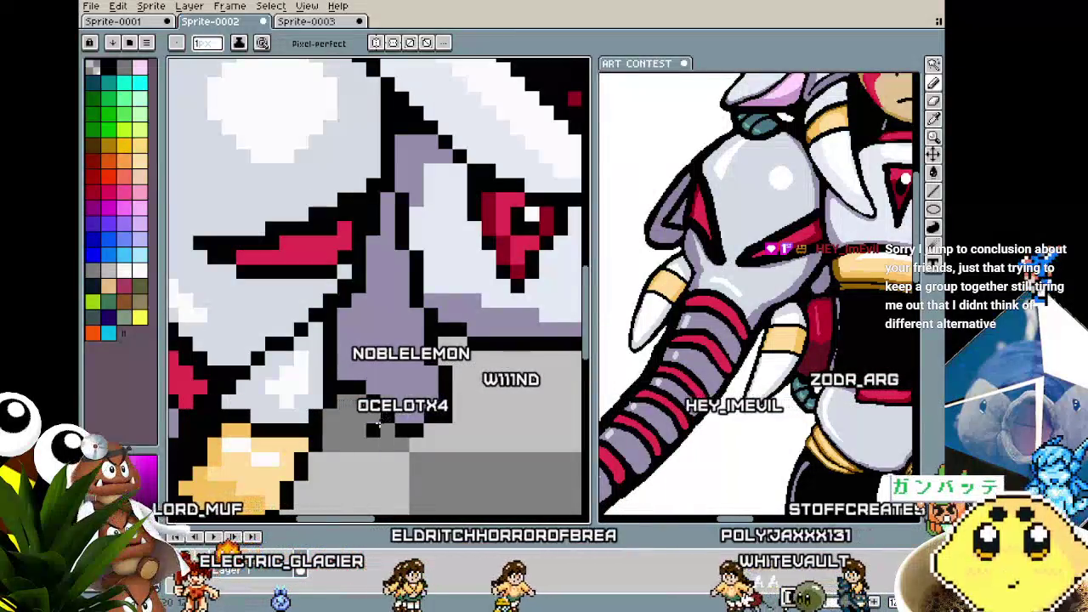
pyautogui.scroll(-3, 352, 437)
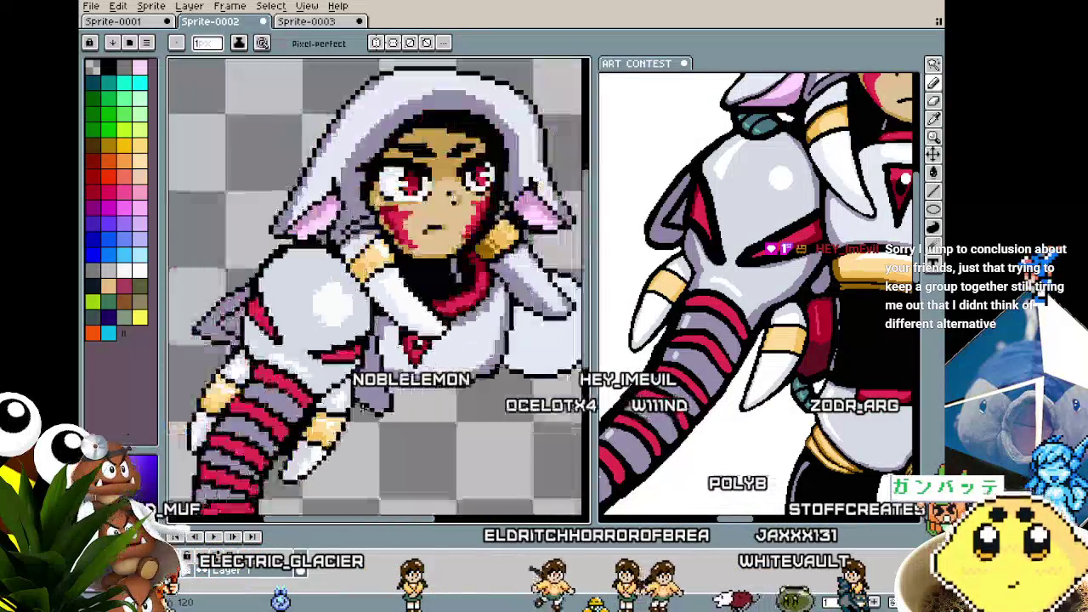
pyautogui.scroll(-1, 352, 438)
pyautogui.scroll(2, 348, 435)
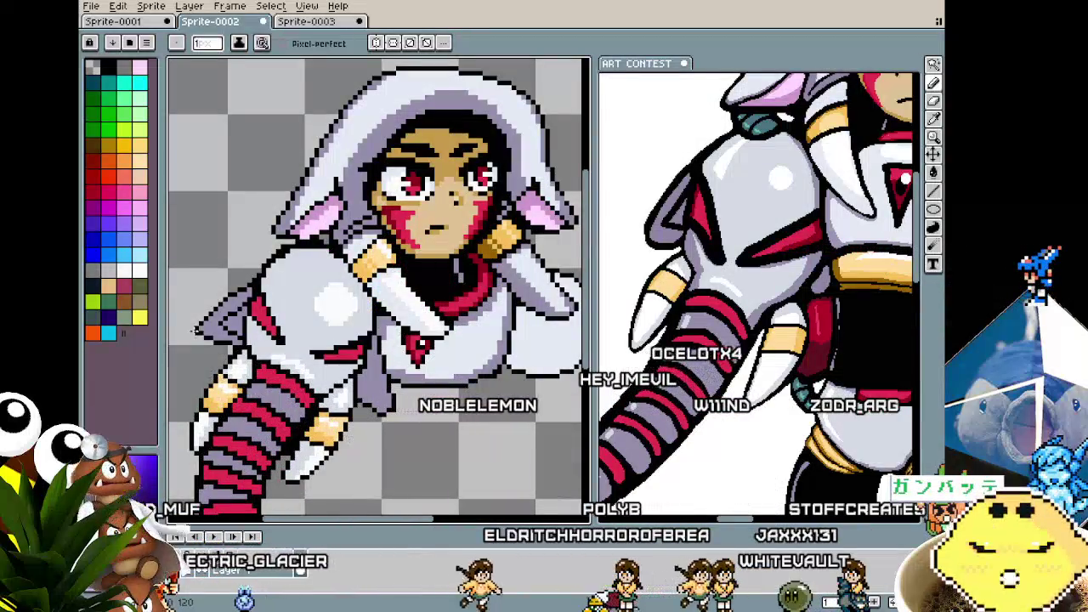
pyautogui.scroll(1, 216, 307)
pyautogui.scroll(1, 215, 307)
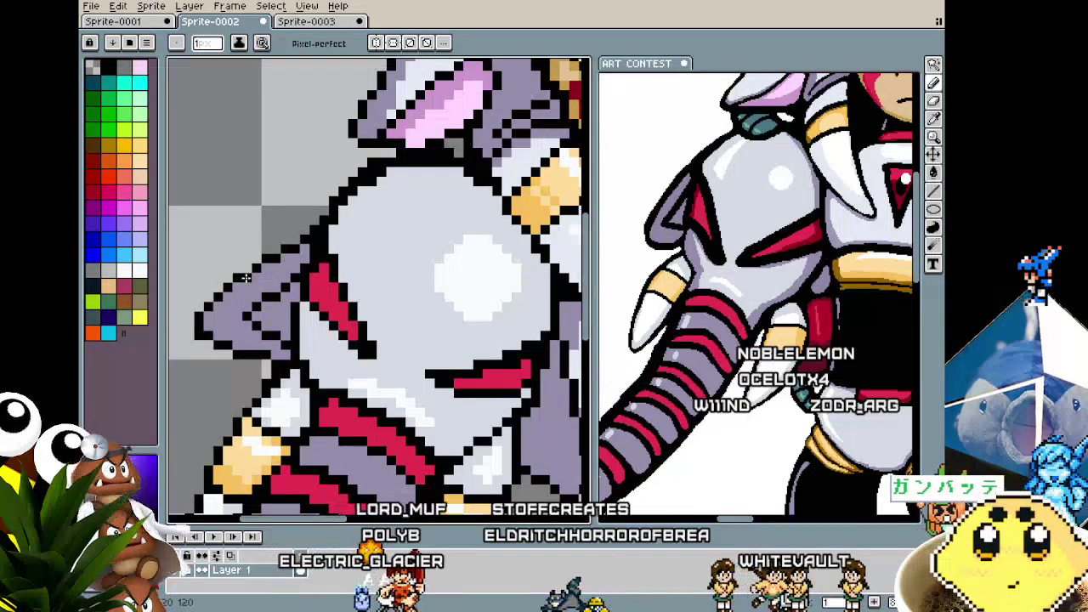
pyautogui.scroll(-1, 277, 422)
pyautogui.scroll(1, 277, 422)
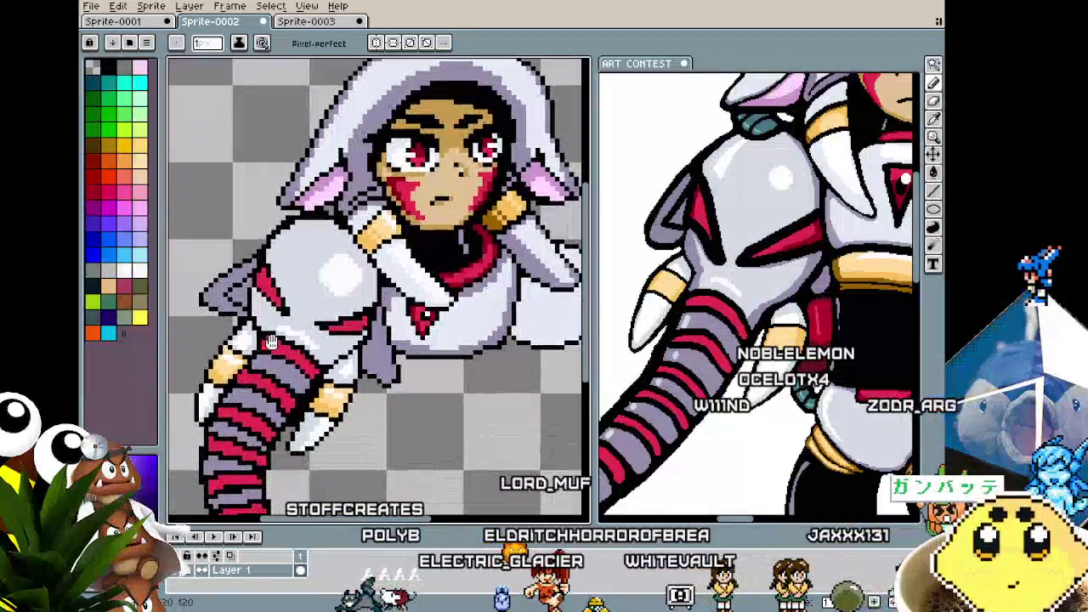
pyautogui.scroll(1, 348, 396)
# - Sample a colour from the sprite to keep extending the flap downward
pyautogui.press('m')
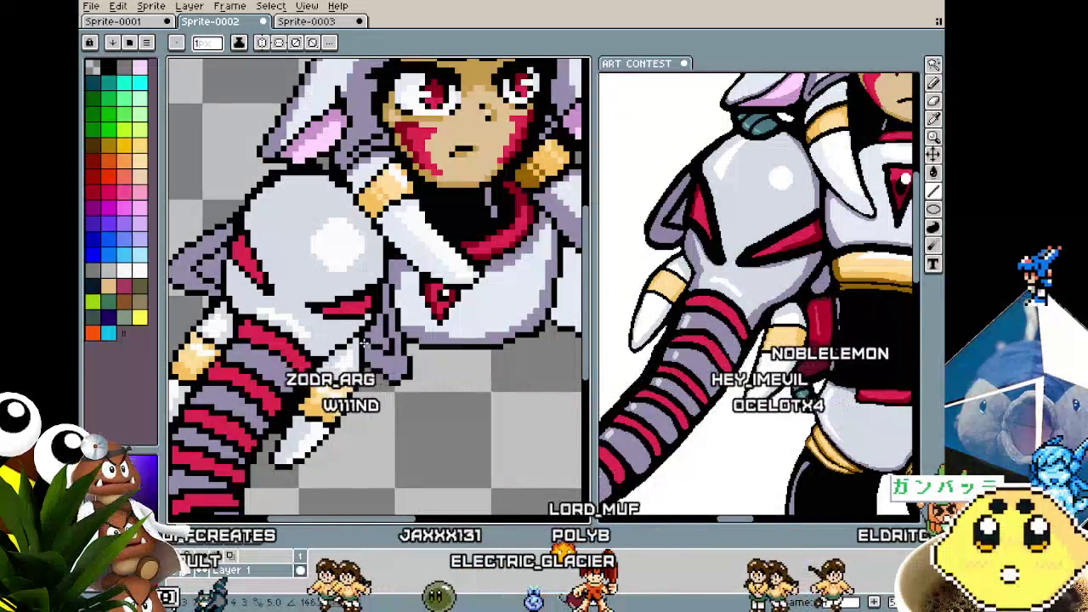
pyautogui.scroll(-3, 377, 350)
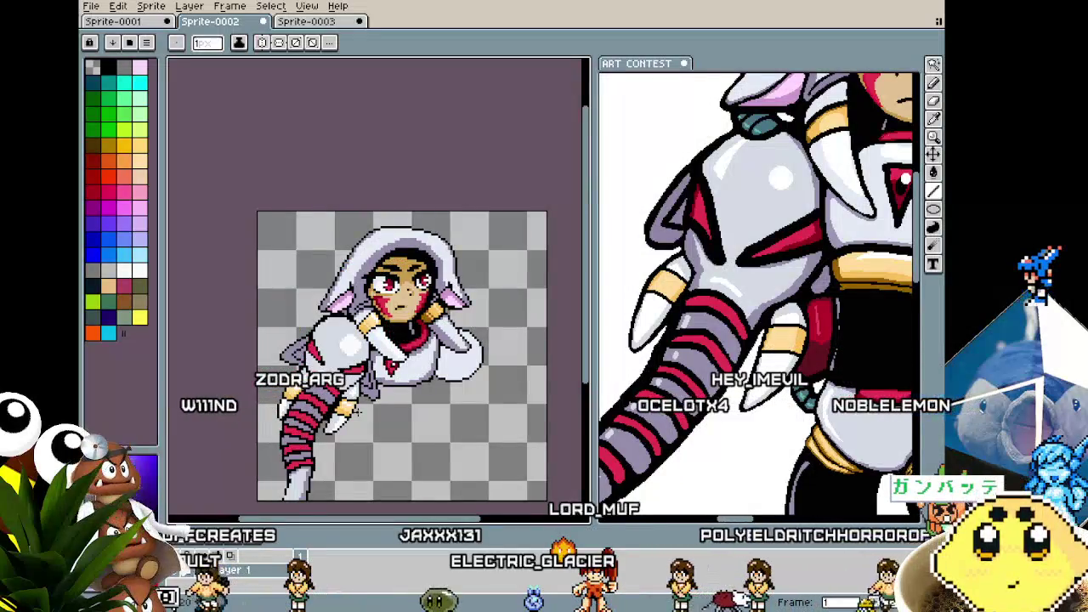
pyautogui.scroll(3, 357, 409)
pyautogui.scroll(-1, 336, 449)
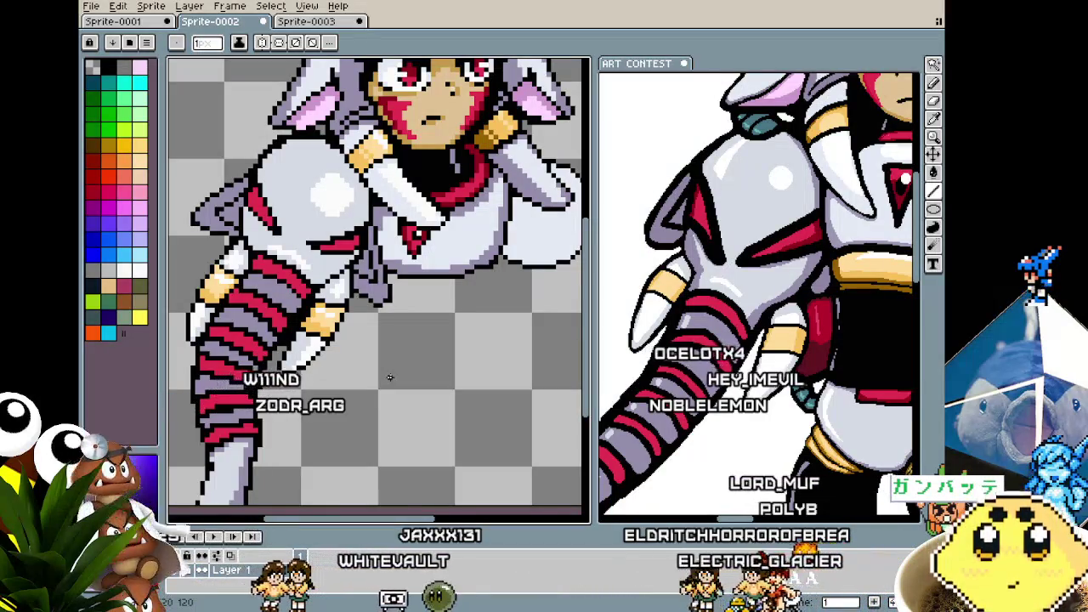
pyautogui.scroll(2, 246, 221)
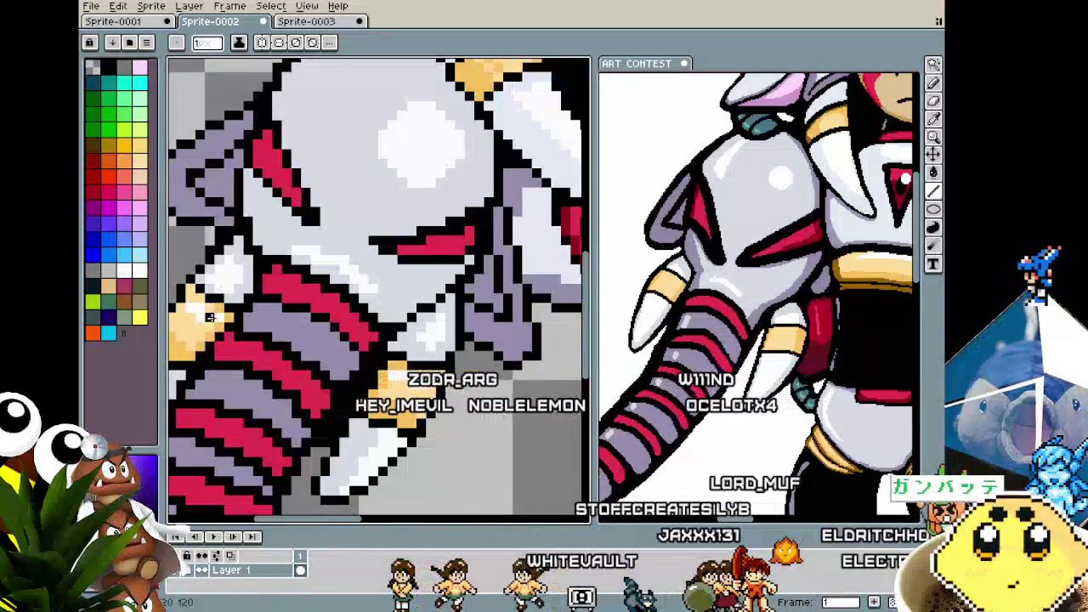
pyautogui.scroll(-3, 247, 221)
pyautogui.scroll(1, 218, 314)
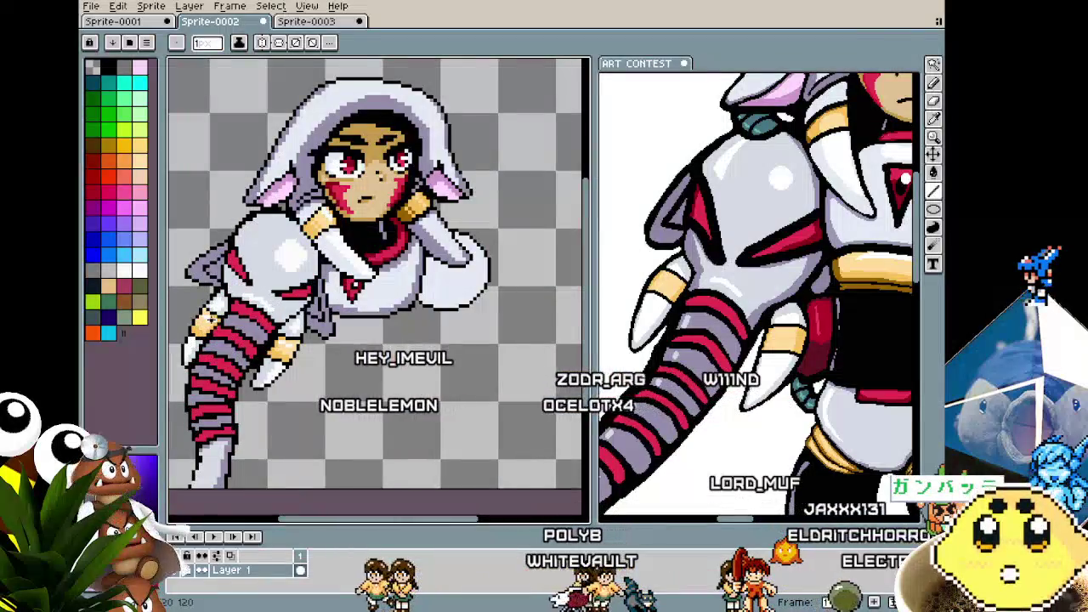
pyautogui.scroll(3, 351, 294)
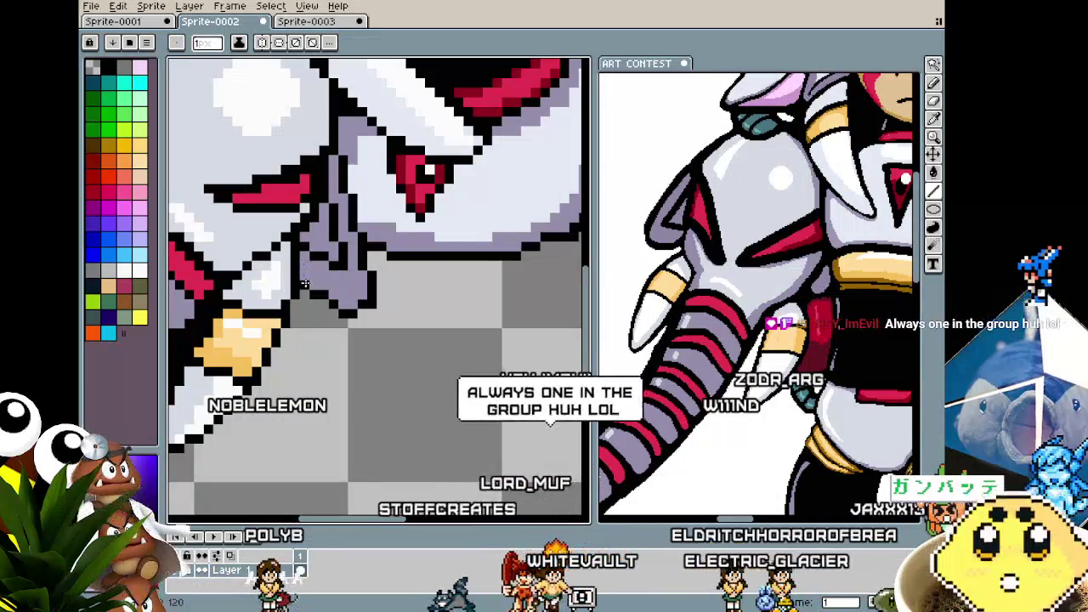
pyautogui.press('i')
pyautogui.press('b')
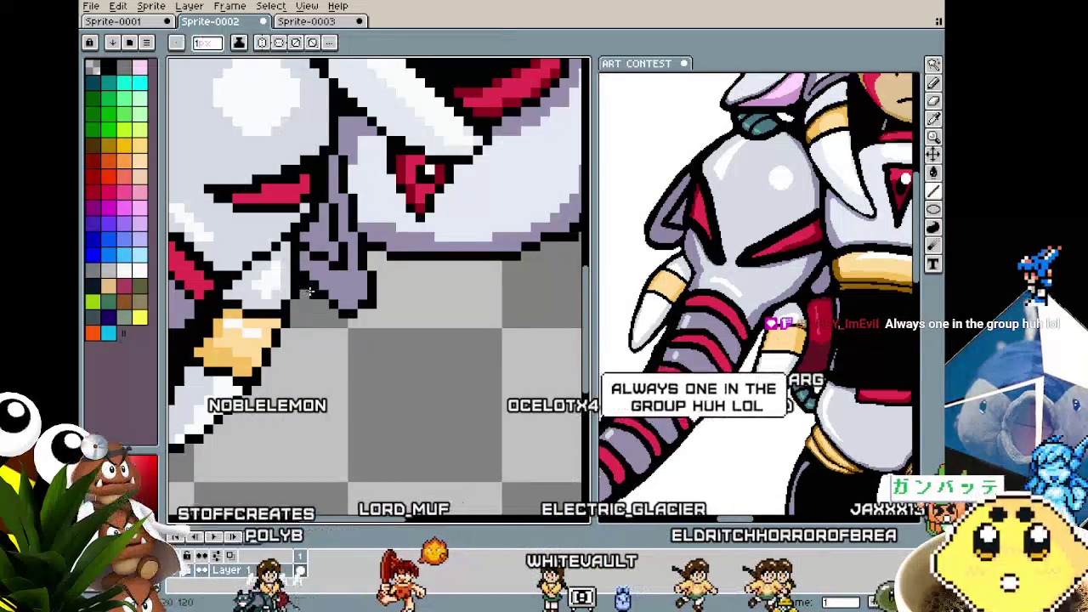
pyautogui.scroll(-3, 273, 381)
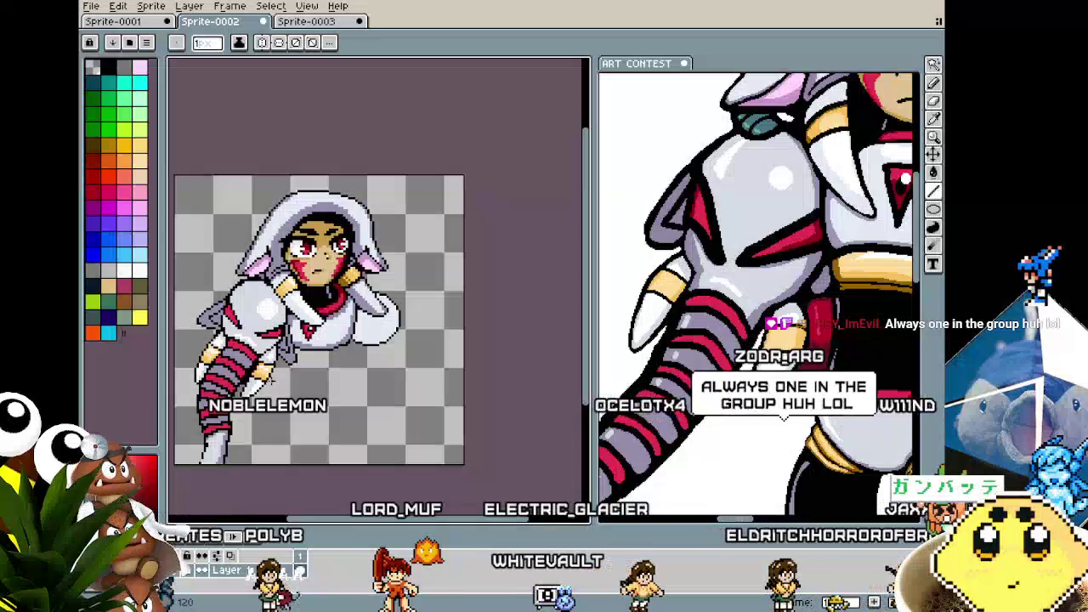
pyautogui.scroll(-1, 323, 378)
pyautogui.scroll(2, 260, 315)
pyautogui.scroll(1, 278, 306)
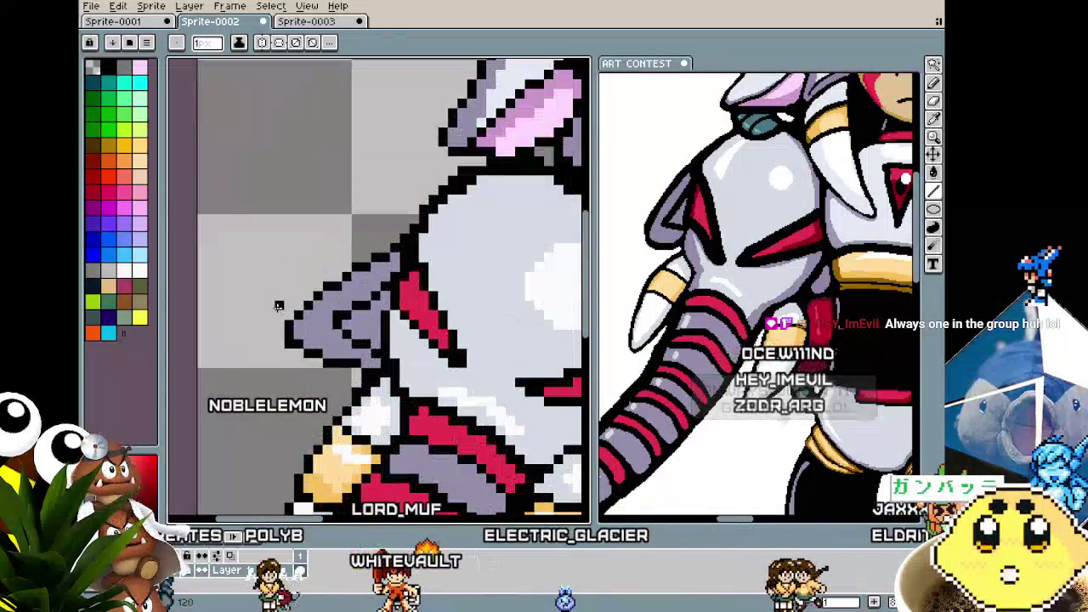
pyautogui.scroll(-2, 363, 370)
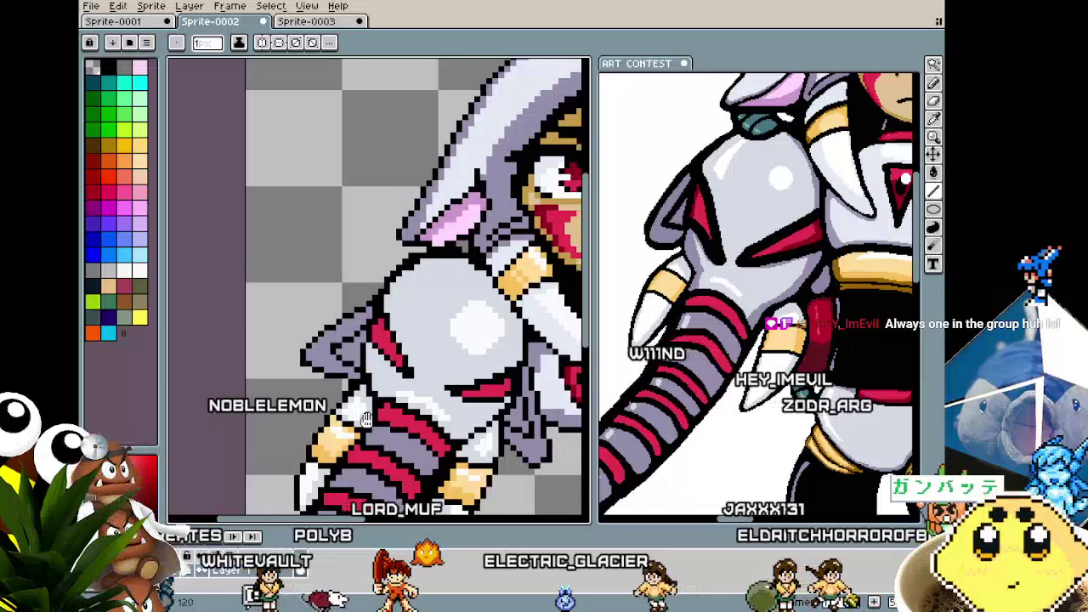
pyautogui.scroll(1, 266, 343)
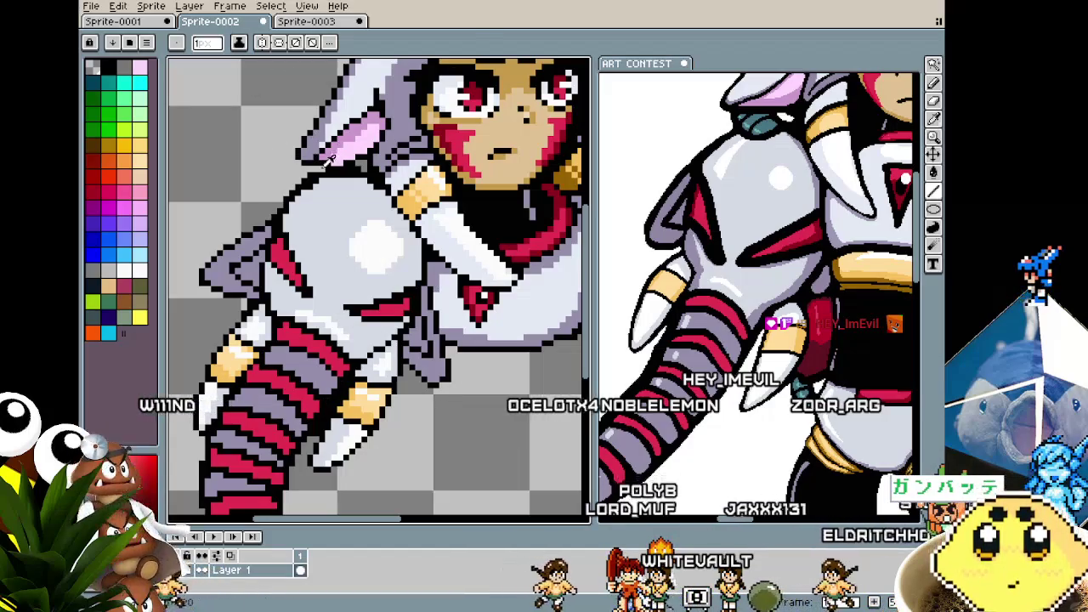
# - Draw a light lavender diagonal highlight line along the shoulder plate's upper edge
pyautogui.press('b')
pyautogui.scroll(2, 208, 246)
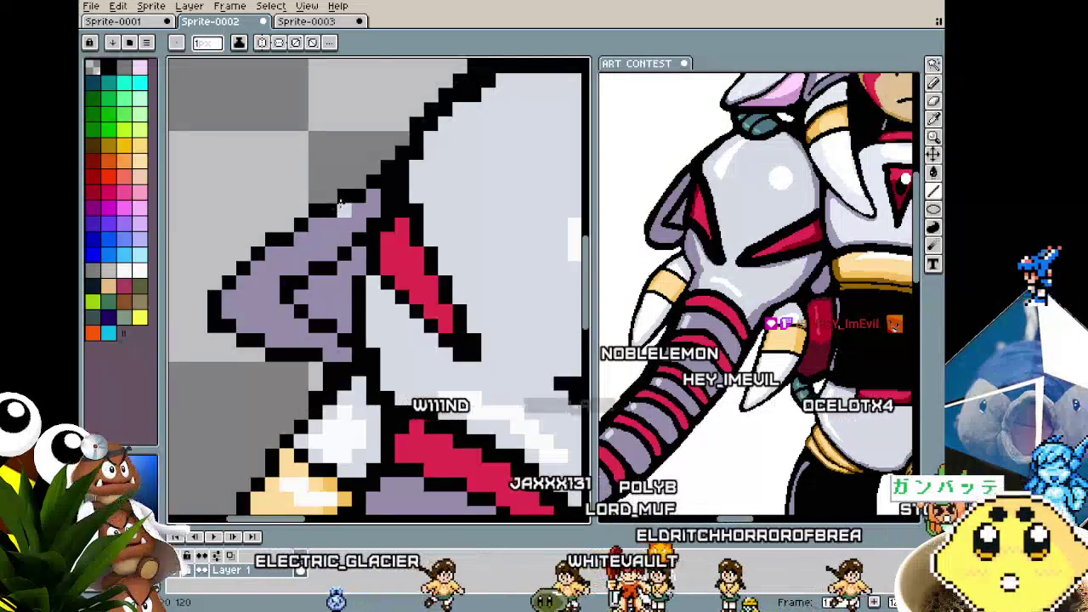
pyautogui.press('m')
pyautogui.moveTo(330, 211); pyautogui.dragTo(241, 283)
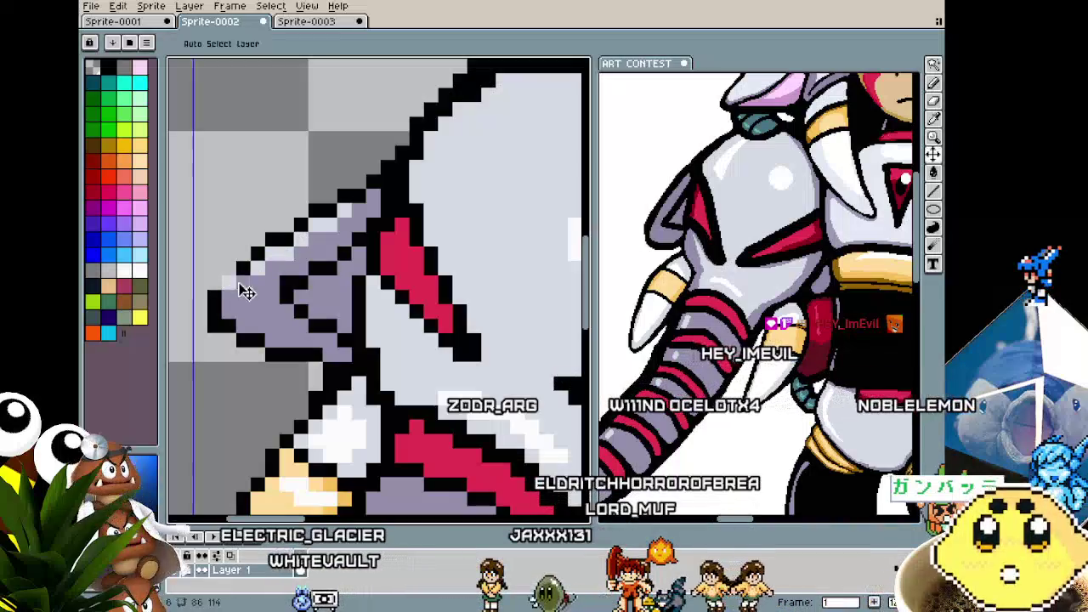
# - Zoom and pan to review the highlight alongside the face and striped arm
pyautogui.scroll(-4, 241, 283)
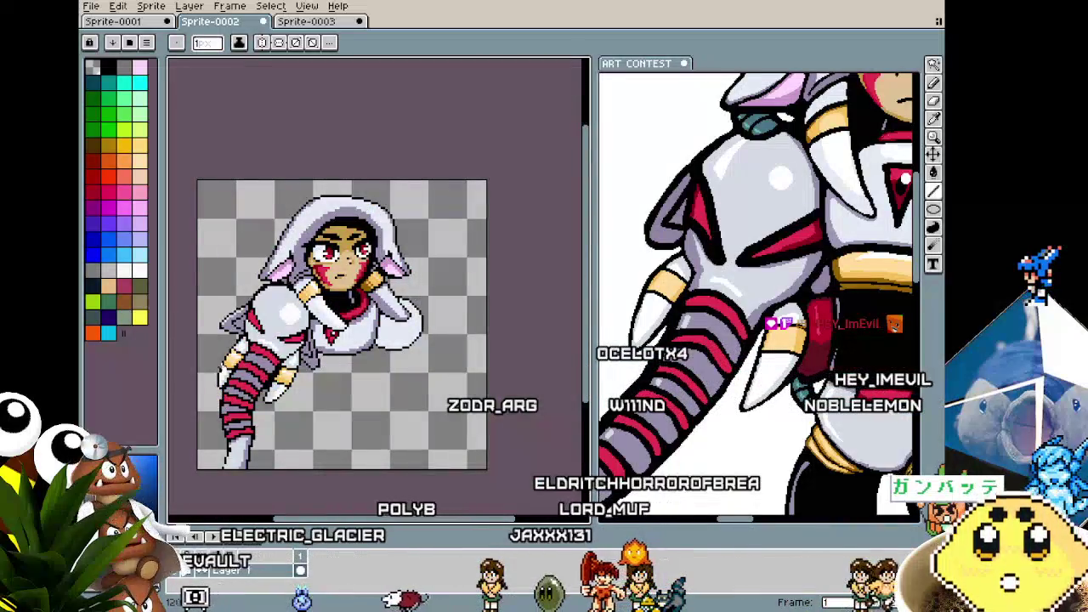
pyautogui.scroll(3, 231, 367)
pyautogui.scroll(2, 252, 349)
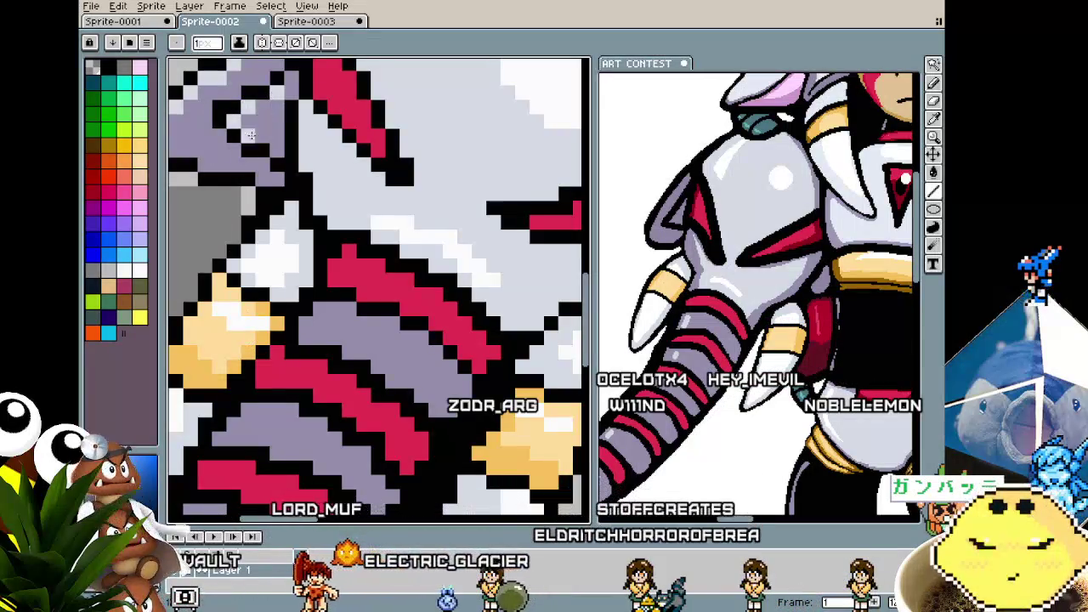
pyautogui.scroll(-3, 265, 104)
pyautogui.scroll(1, 255, 119)
pyautogui.scroll(1, 249, 126)
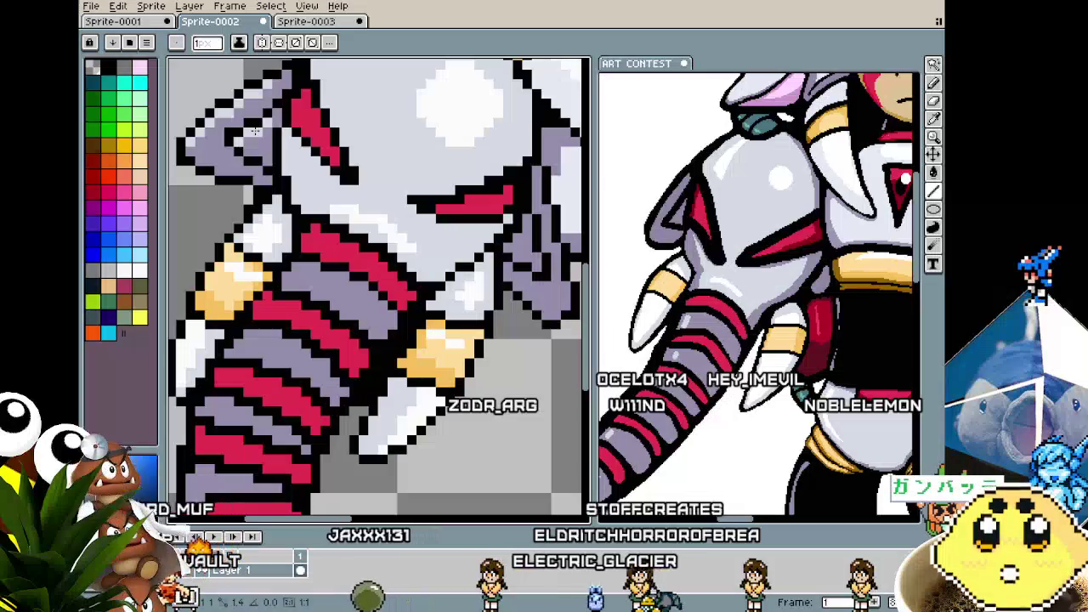
pyautogui.scroll(-1, 255, 130)
pyautogui.scroll(-1, 255, 130)
pyautogui.scroll(2, 353, 230)
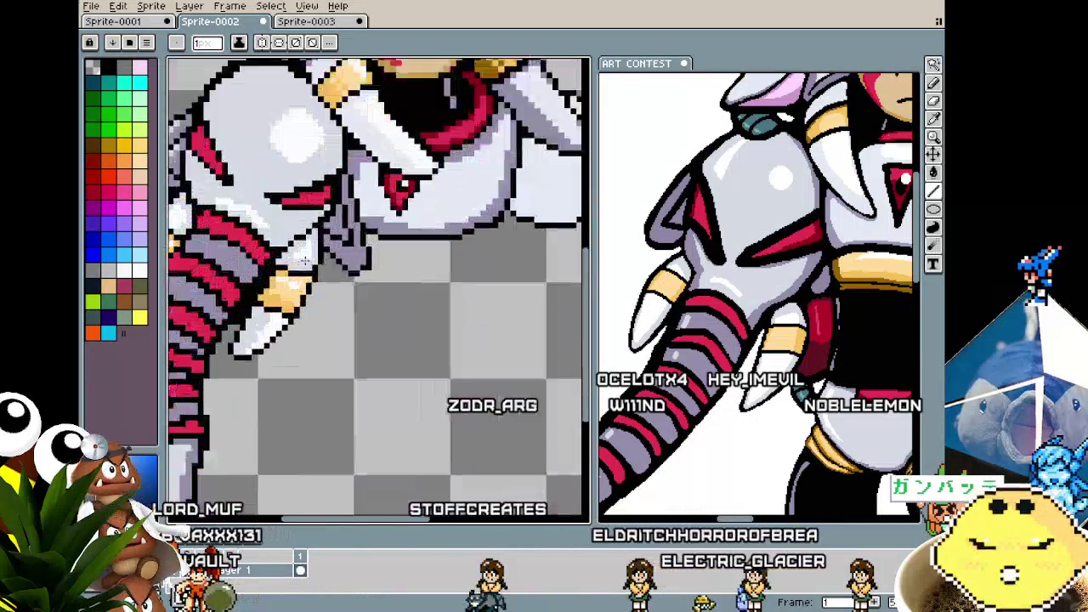
pyautogui.scroll(1, 353, 229)
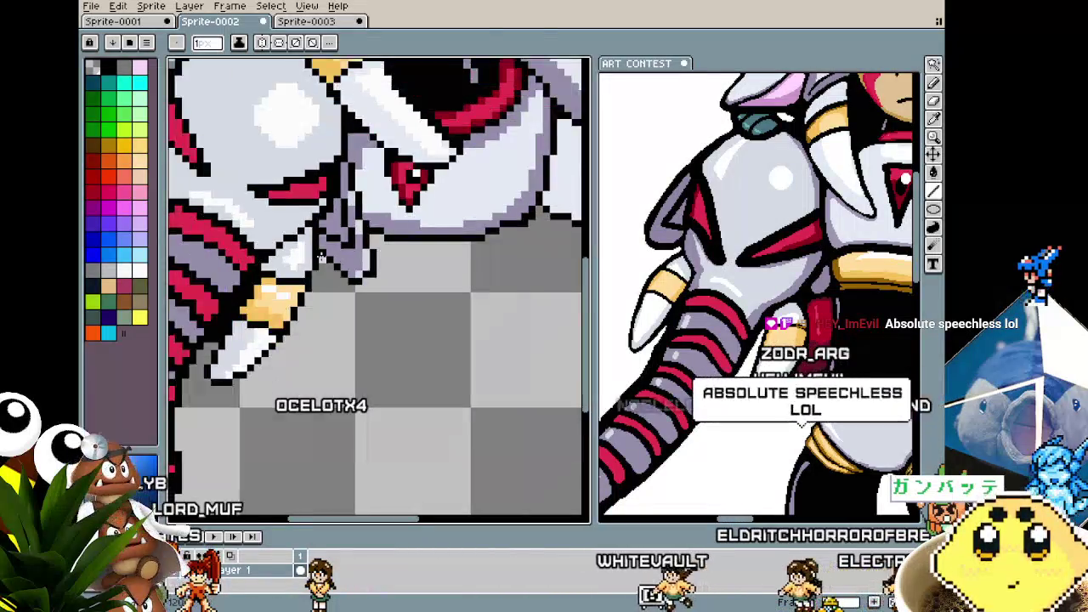
pyautogui.scroll(-2, 364, 212)
pyautogui.moveTo(289, 264)
pyautogui.mouseDown()
pyautogui.moveTo(357, 331)
pyautogui.moveTo(397, 348)
pyautogui.mouseUp()
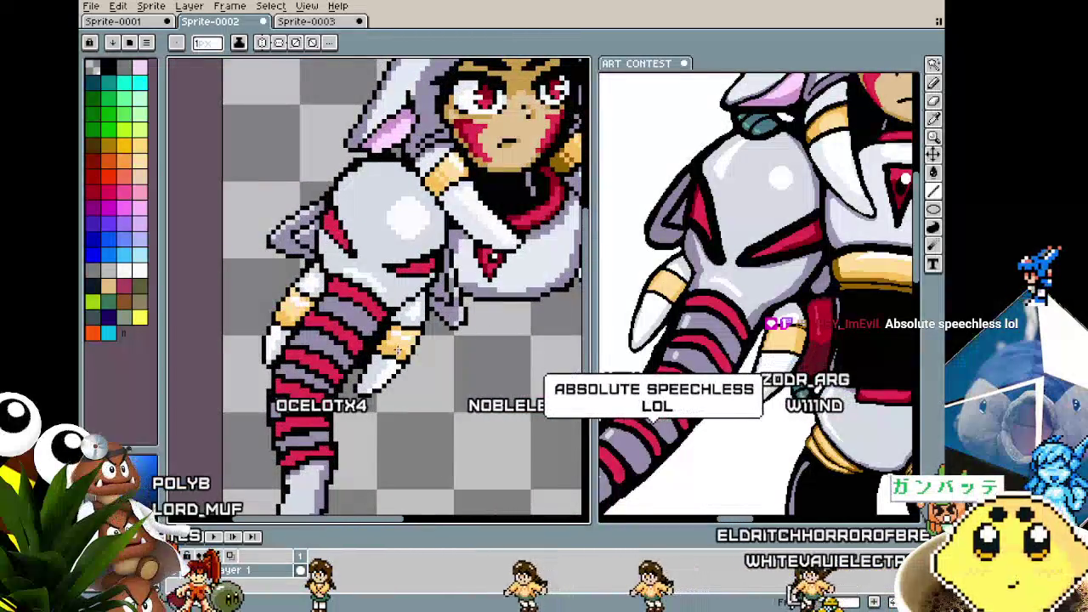
pyautogui.scroll(1, 396, 349)
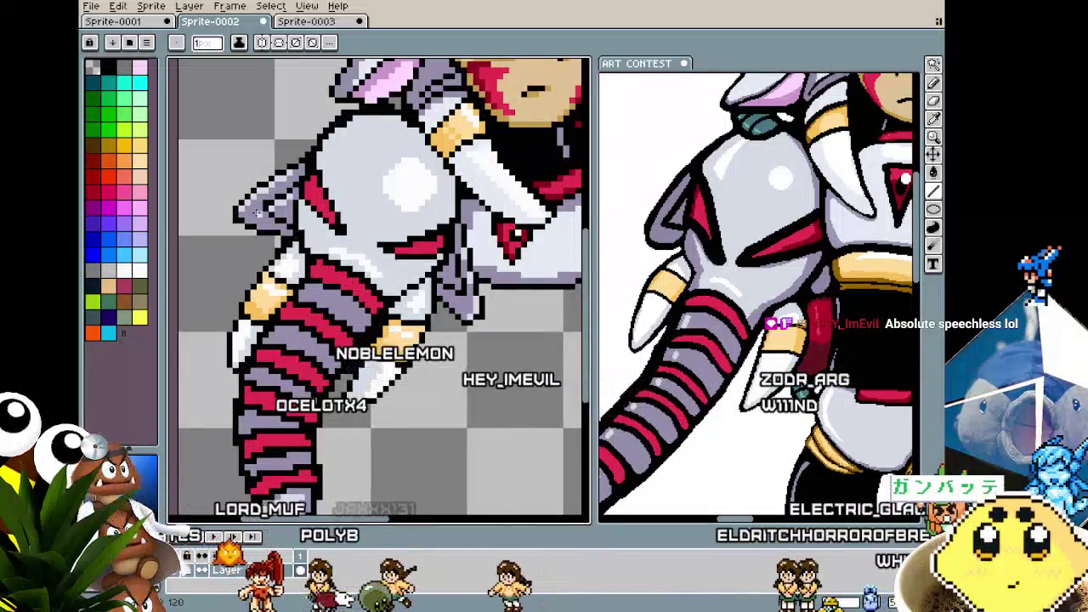
pyautogui.scroll(1, 297, 272)
pyautogui.scroll(1, 227, 206)
# - Zoom in on the white armored shoulder and add a few dark pixels to the armor
pyautogui.press('i')
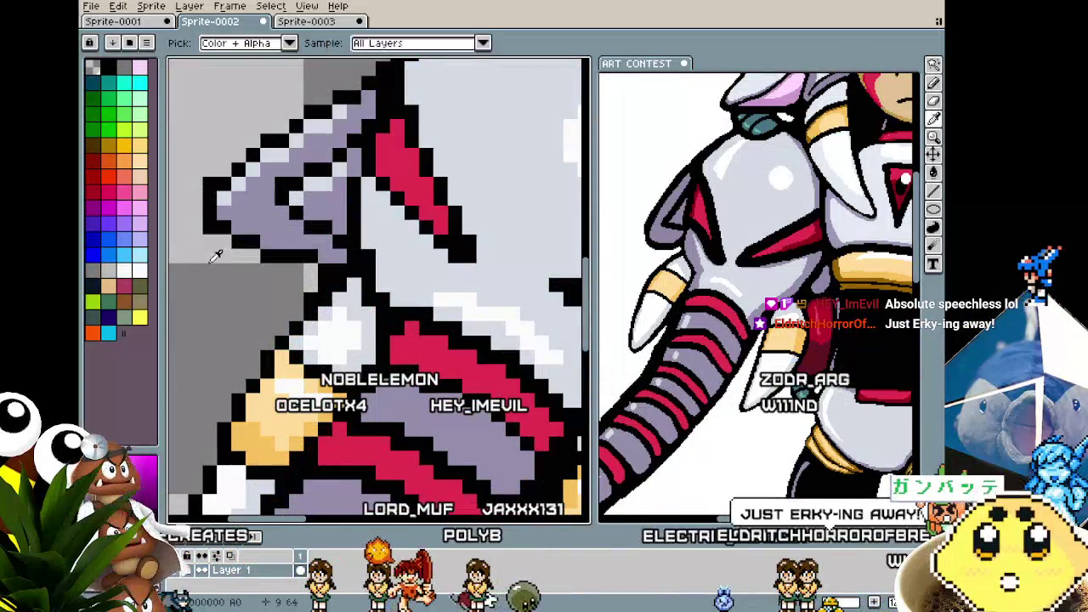
pyautogui.press('ctrl')
pyautogui.scroll(-3, 216, 242)
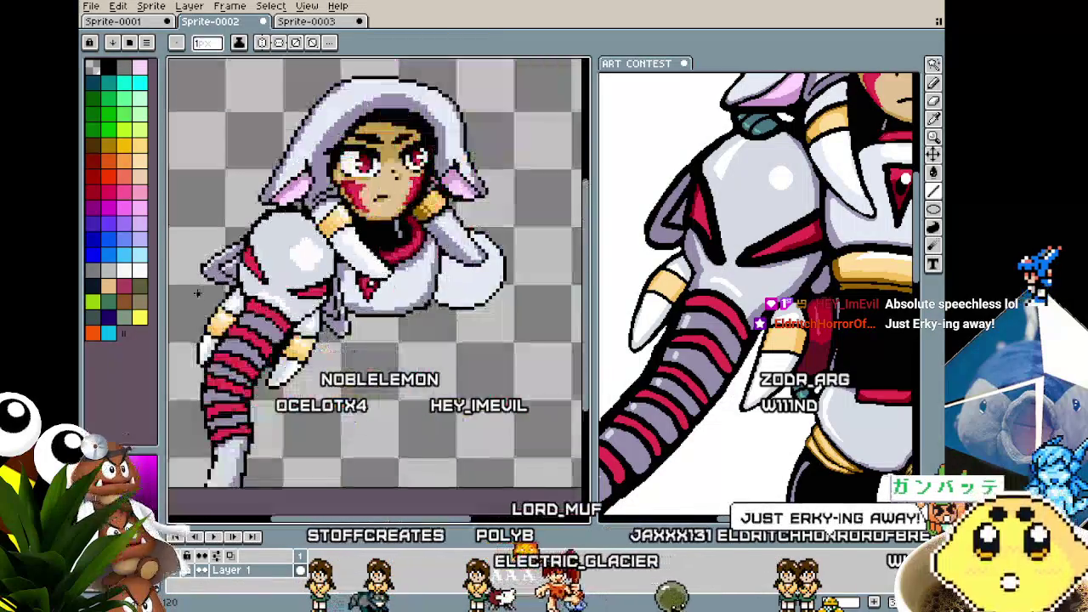
pyautogui.scroll(1, 215, 245)
pyautogui.scroll(1, 215, 246)
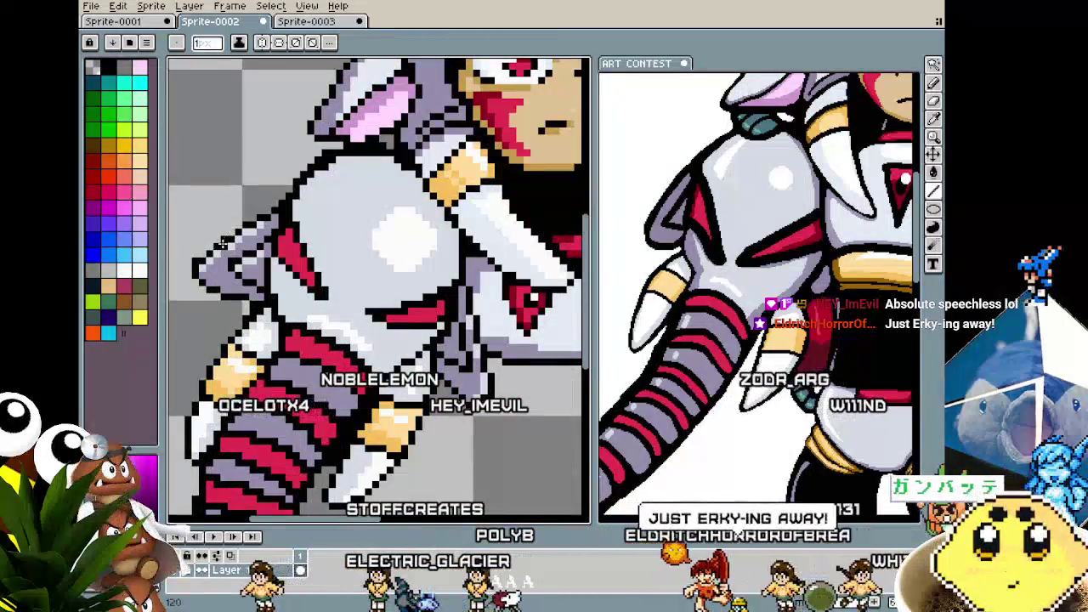
pyautogui.press('alt')
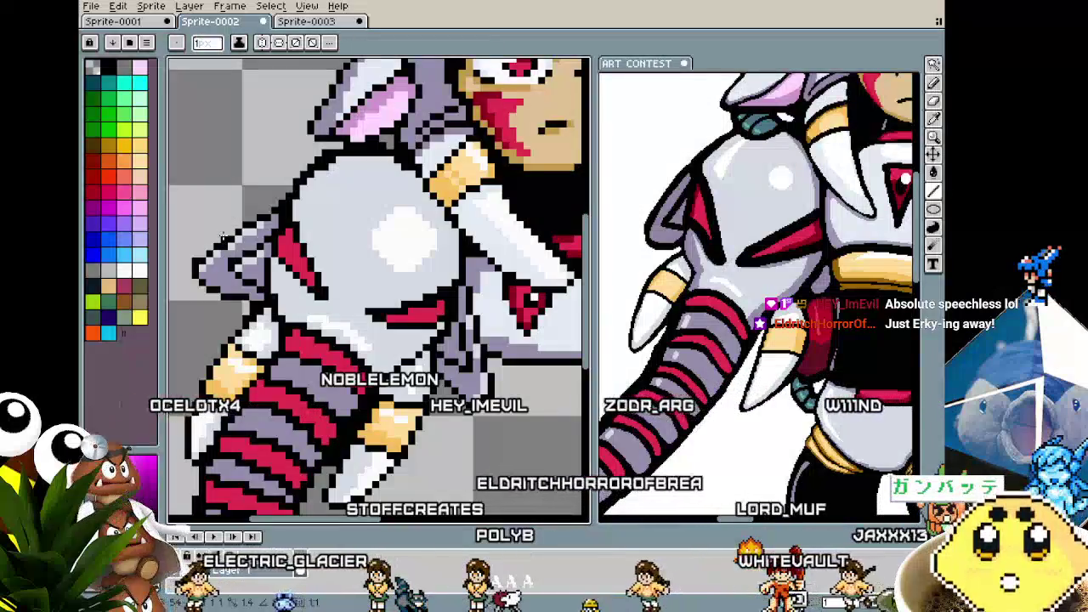
pyautogui.scroll(-2, 187, 306)
pyautogui.scroll(-1, 192, 302)
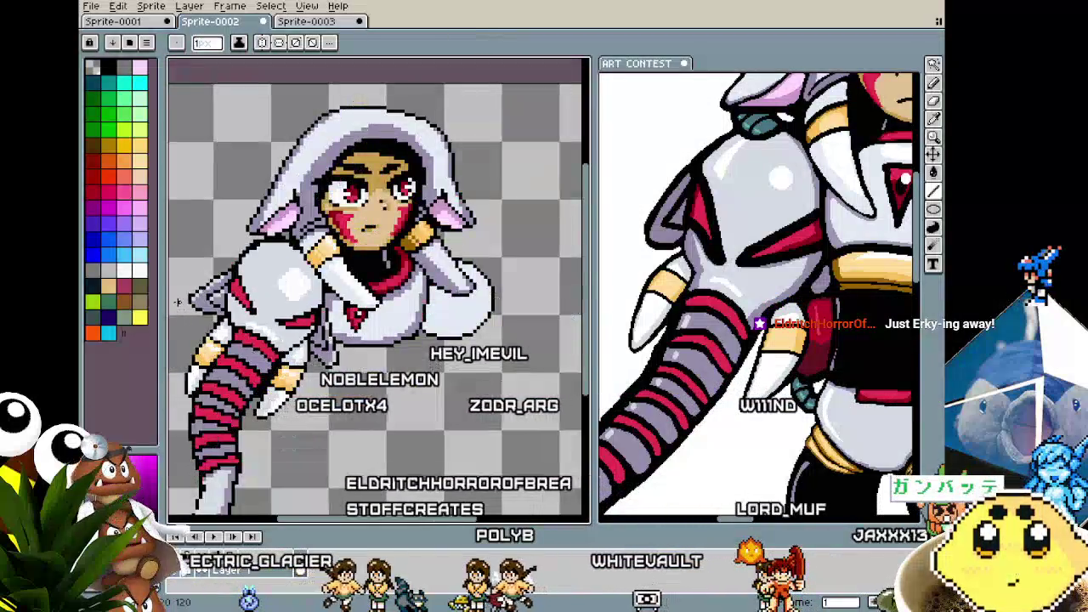
pyautogui.scroll(2, 221, 293)
pyautogui.scroll(1, 237, 287)
pyautogui.scroll(-1, 229, 273)
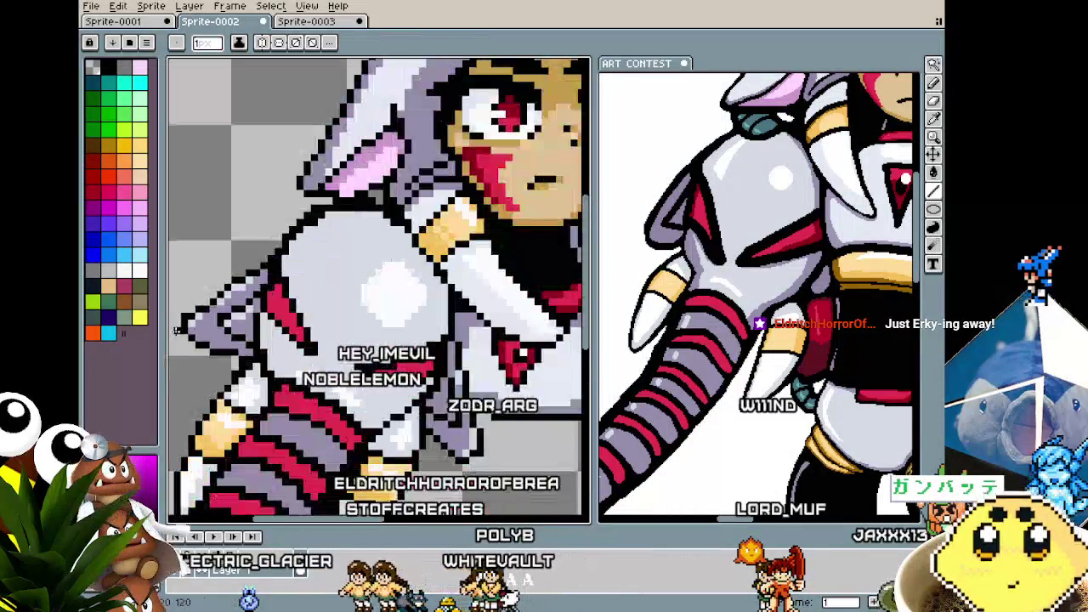
pyautogui.scroll(-1, 228, 285)
pyautogui.scroll(1, 225, 298)
pyautogui.scroll(1, 223, 306)
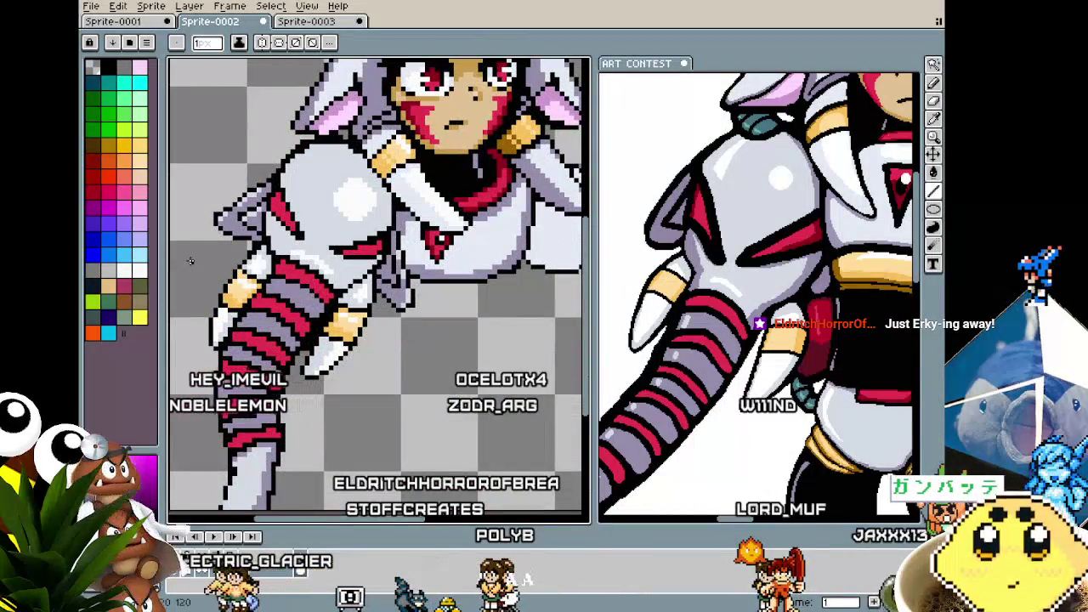
pyautogui.scroll(-1, 199, 324)
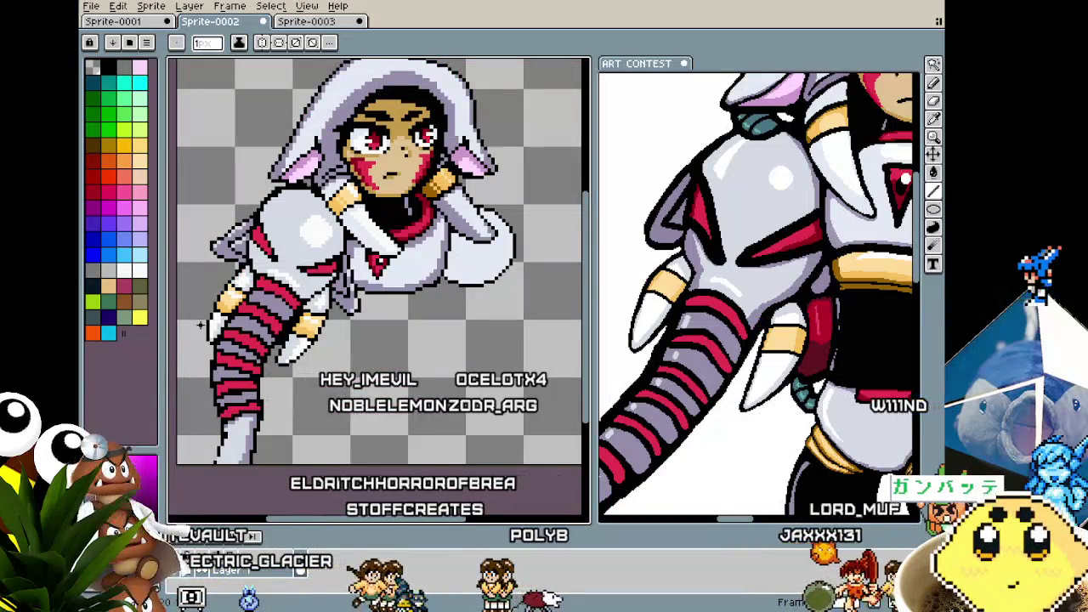
pyautogui.scroll(1, 269, 253)
pyautogui.scroll(1, 267, 253)
pyautogui.scroll(1, 259, 255)
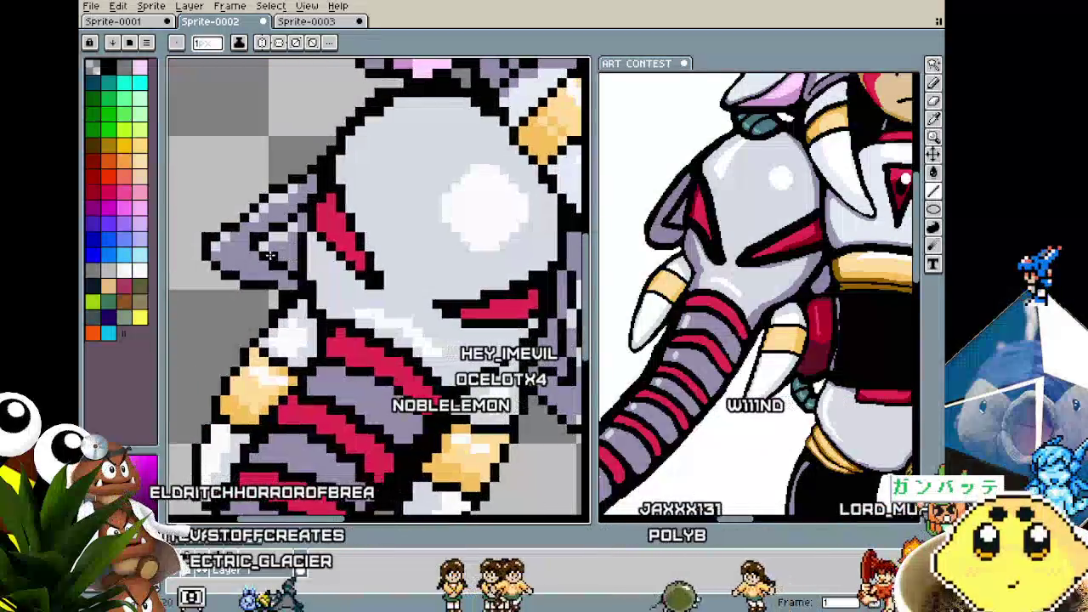
pyautogui.click(257, 254)
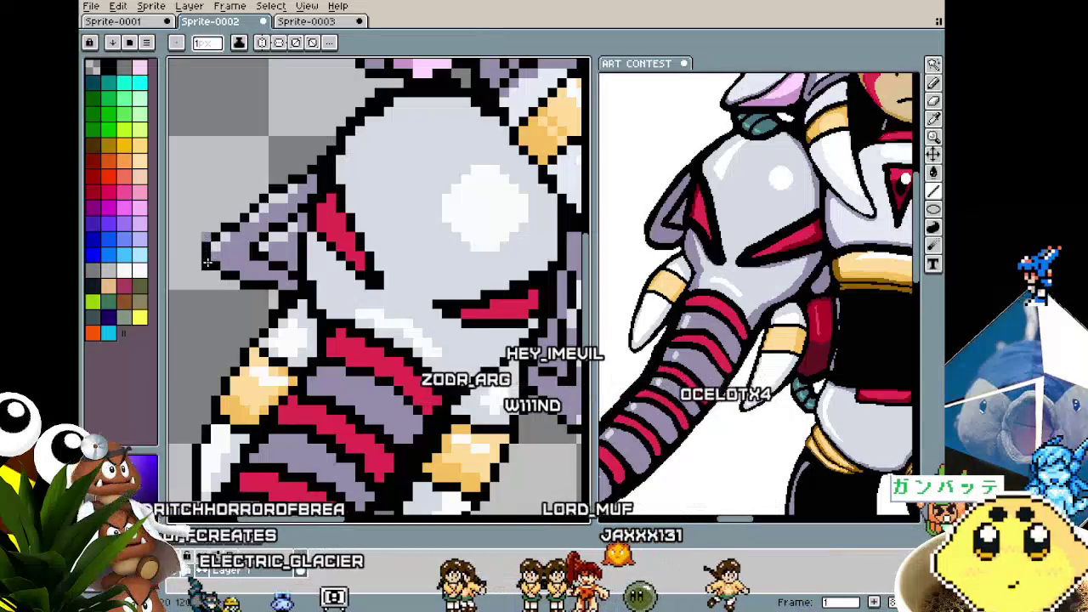
# - Zoom and pan across the shoulder to review its red markings
pyautogui.scroll(-2, 208, 253)
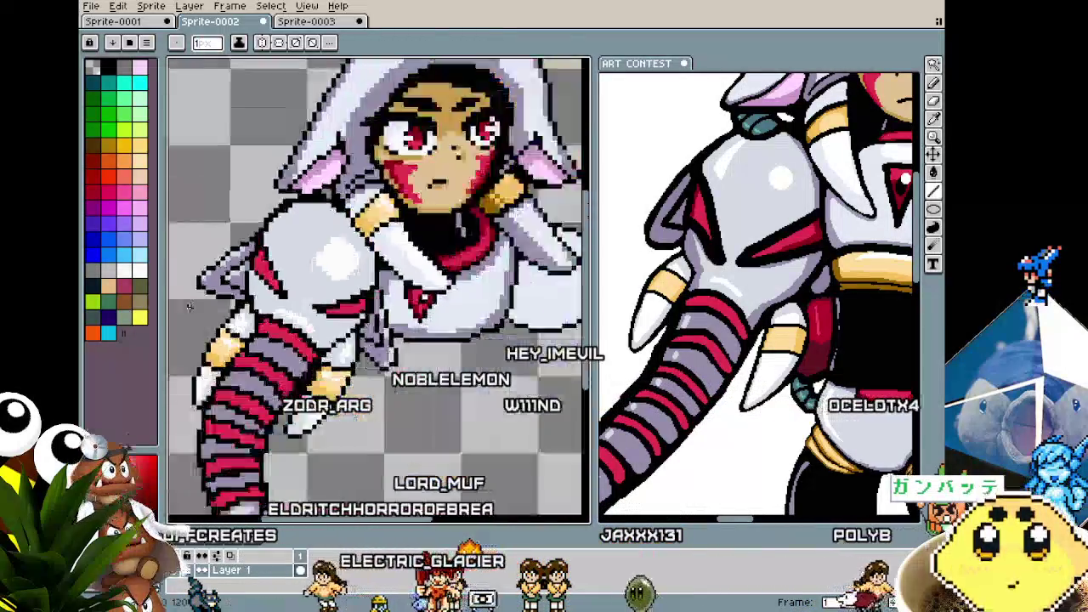
pyautogui.scroll(-1, 213, 255)
pyautogui.scroll(4, 226, 263)
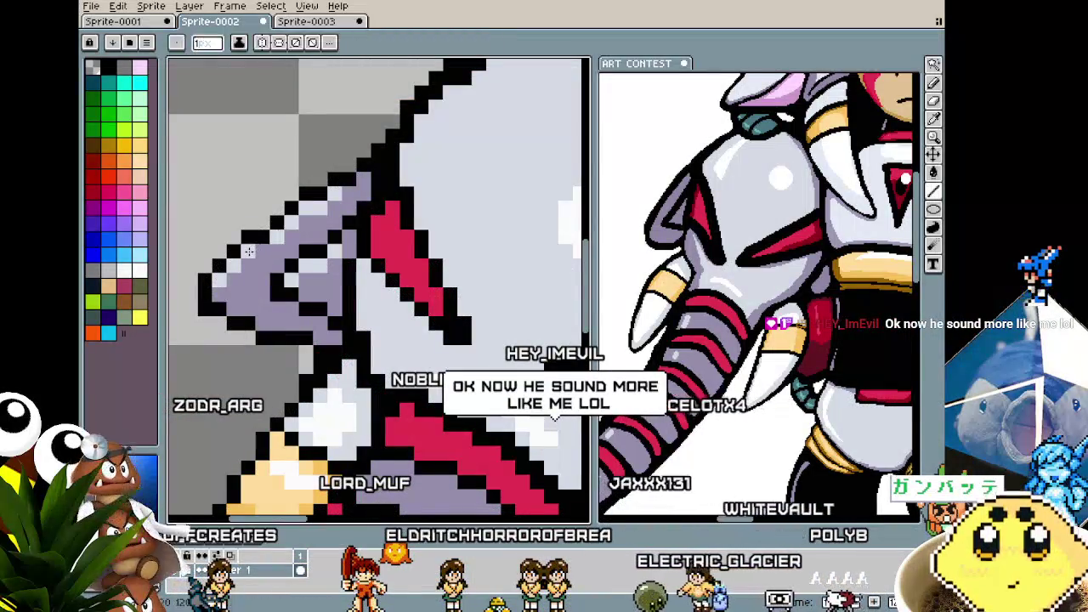
pyautogui.scroll(-2, 263, 248)
pyautogui.scroll(-2, 255, 264)
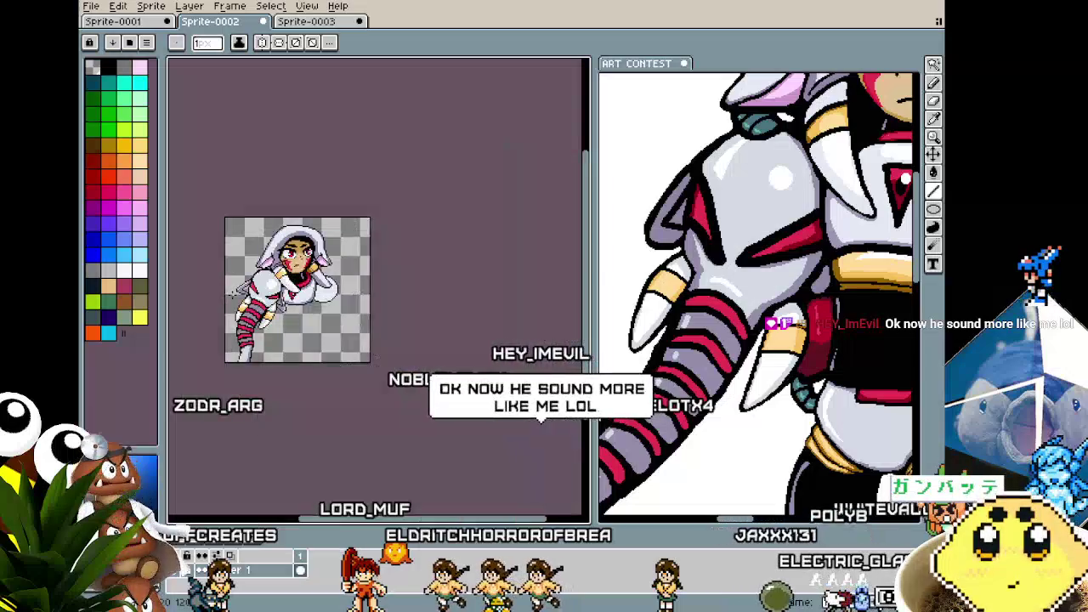
pyautogui.scroll(3, 234, 292)
pyautogui.scroll(2, 255, 276)
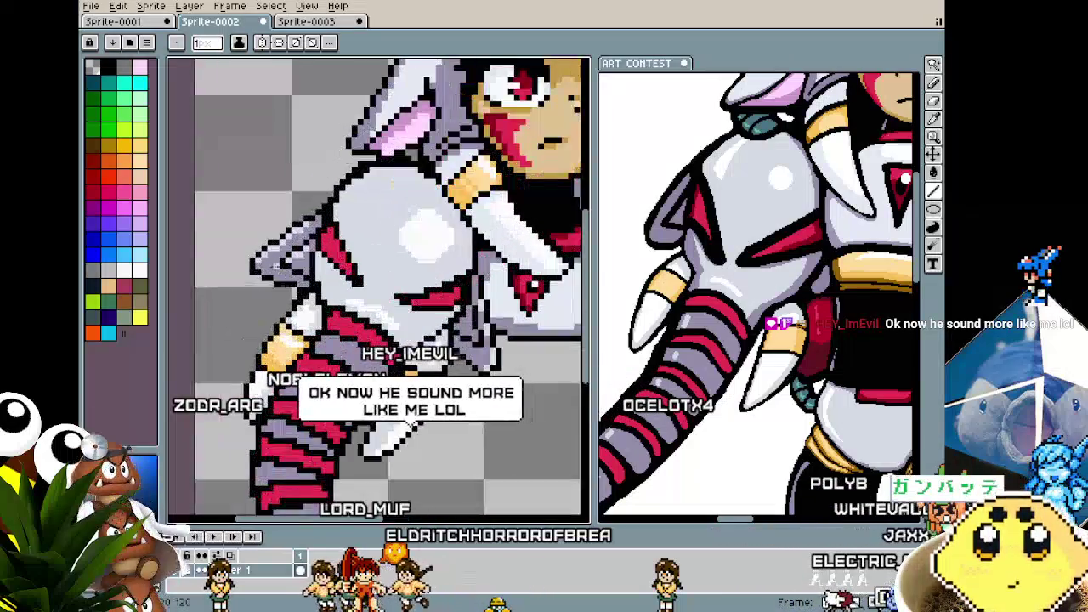
pyautogui.scroll(1, 275, 265)
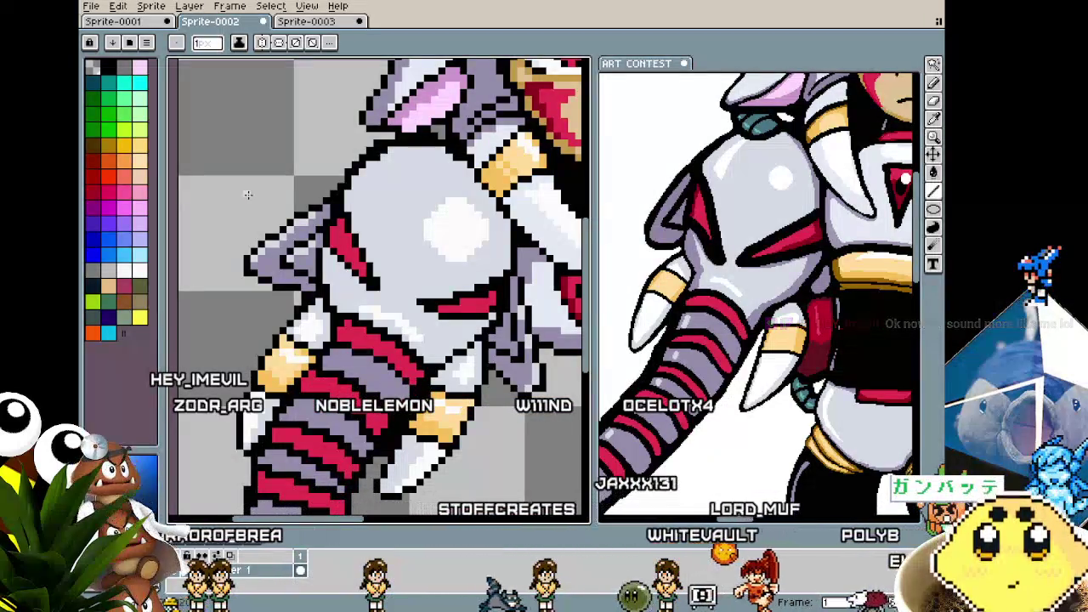
pyautogui.scroll(1, 312, 279)
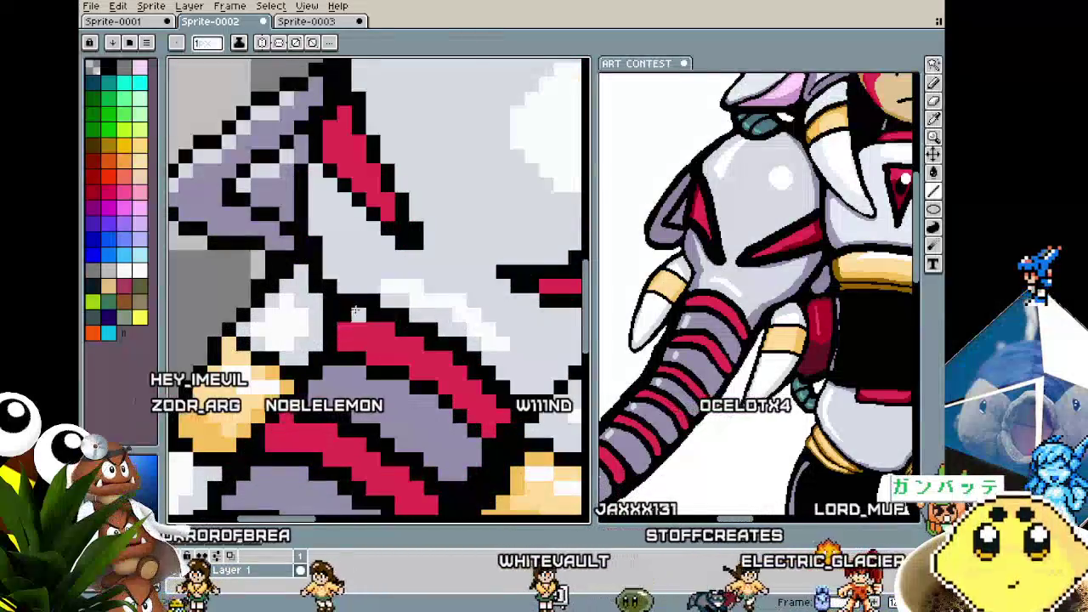
pyautogui.scroll(-1, 352, 287)
pyautogui.hscroll(2, 357, 287)
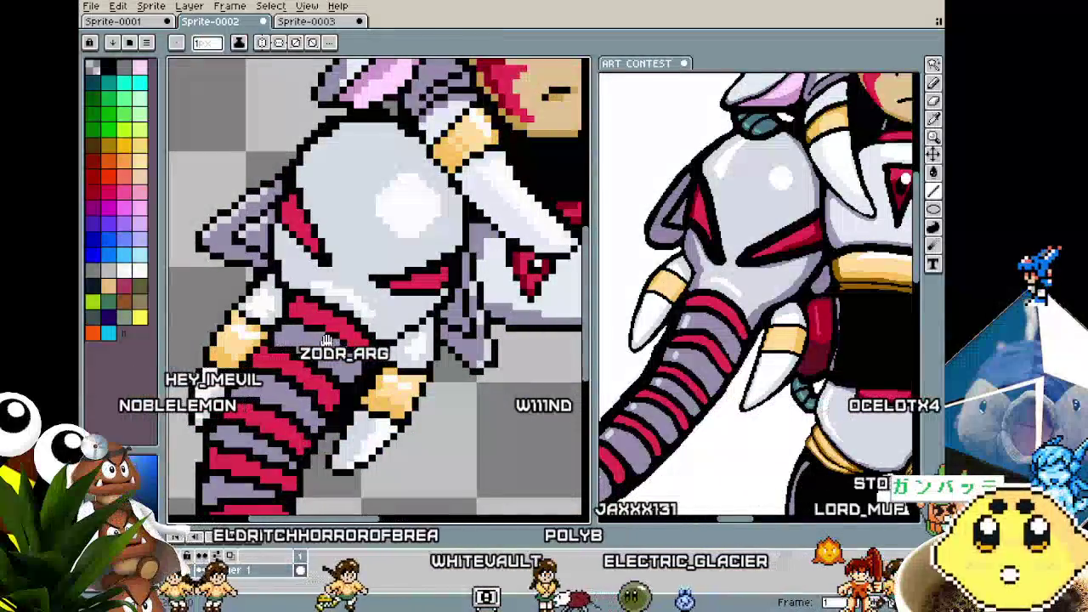
pyautogui.hscroll(1, 331, 315)
pyautogui.scroll(-1, 326, 320)
pyautogui.scroll(1, 408, 272)
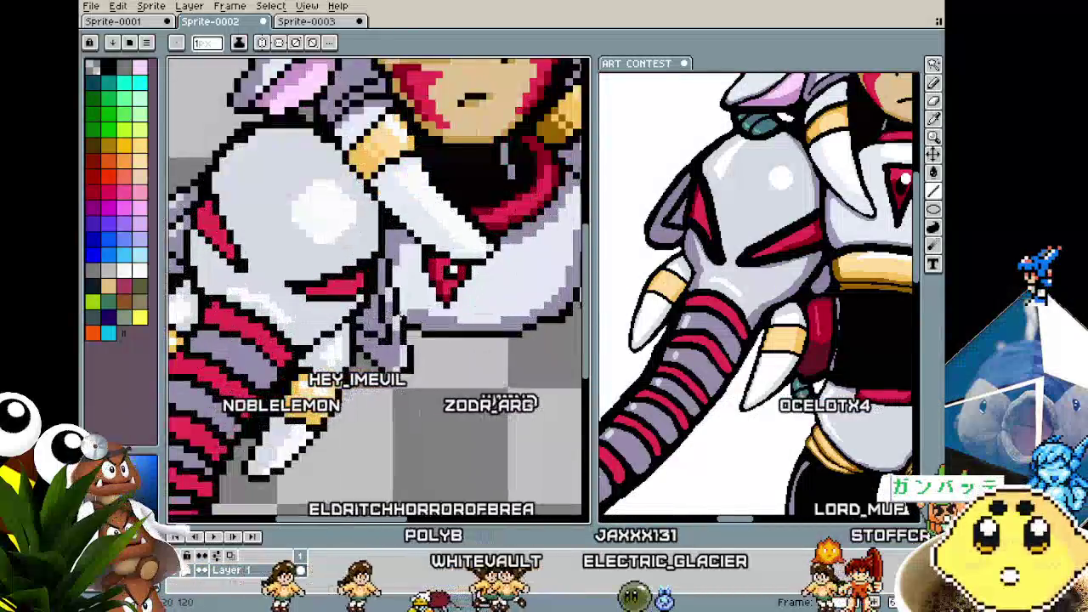
pyautogui.scroll(1, 455, 240)
# - Sample a colour from the sprite and pencil in shoulder shading while zooming
pyautogui.press('i')
pyautogui.press('b')
pyautogui.scroll(-1, 460, 235)
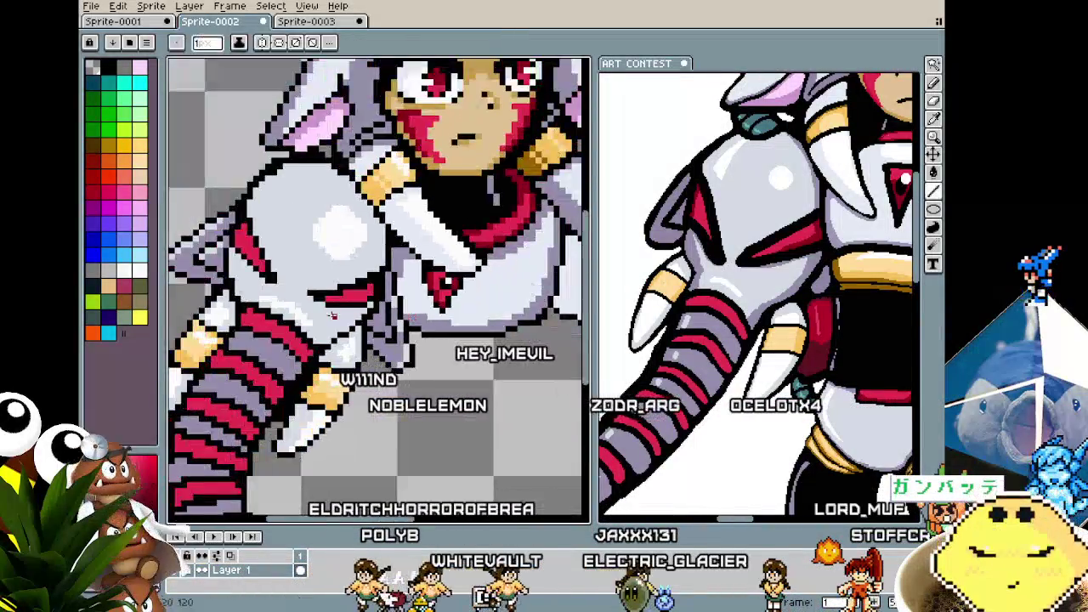
pyautogui.scroll(1, 377, 291)
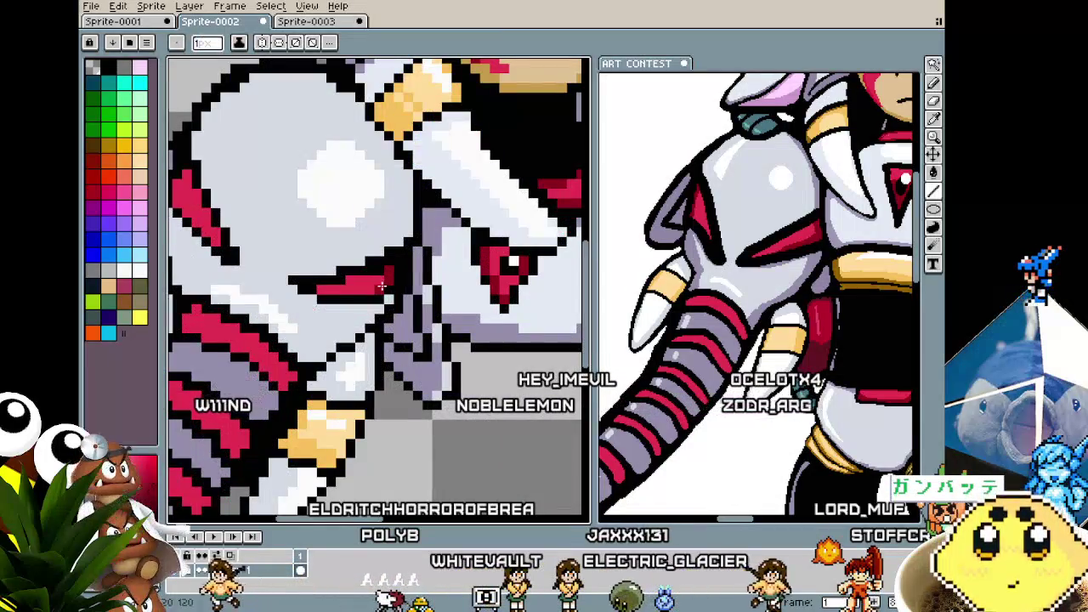
pyautogui.scroll(-1, 381, 288)
pyautogui.scroll(1, 295, 287)
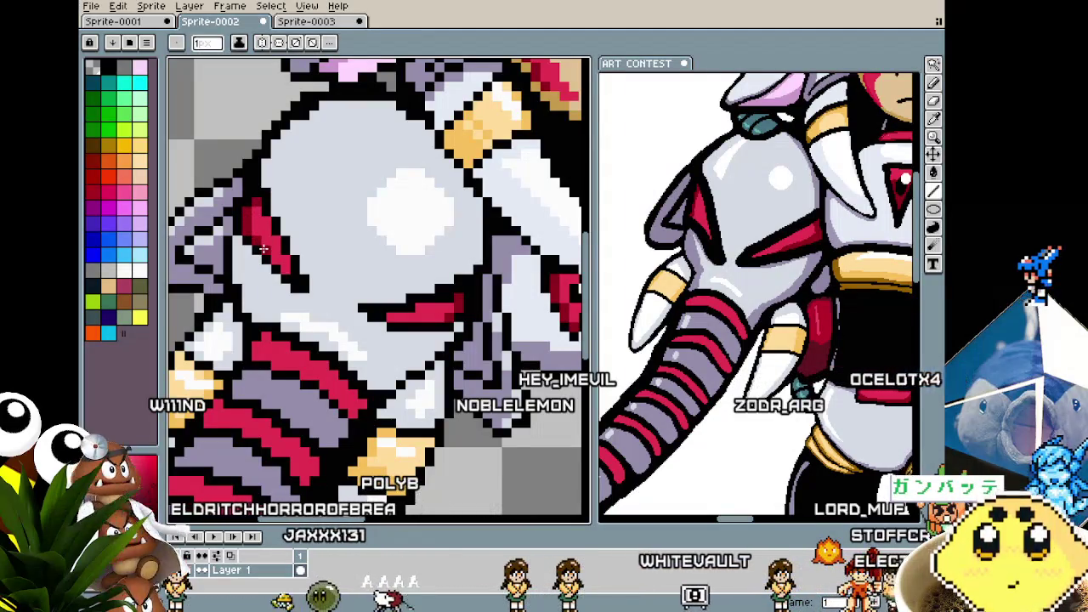
pyautogui.scroll(-3, 283, 267)
pyautogui.scroll(-2, 283, 268)
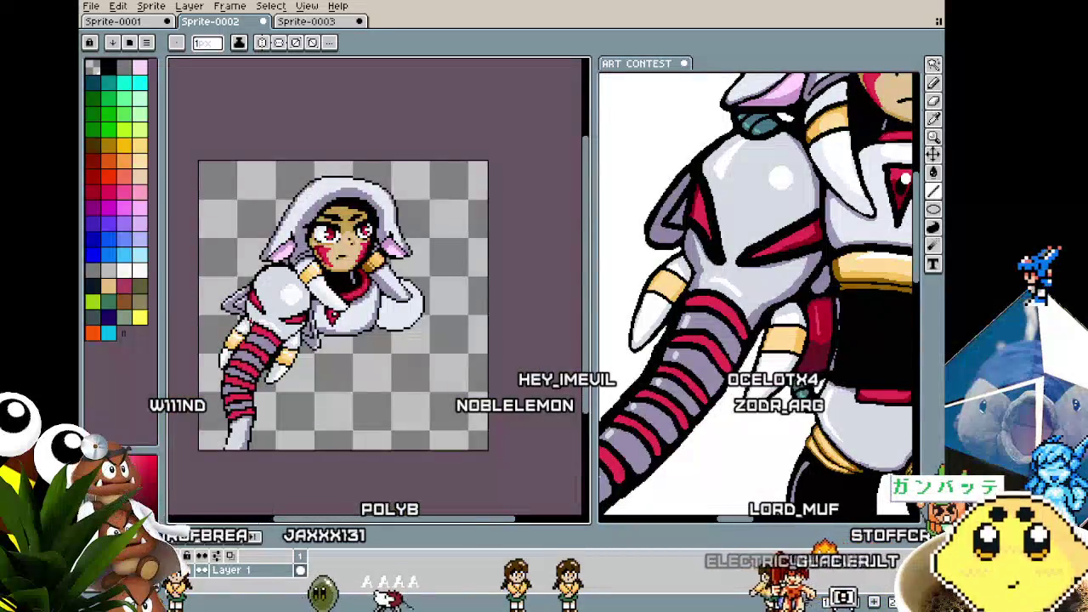
pyautogui.scroll(3, 420, 321)
pyautogui.scroll(2, 421, 321)
pyautogui.hscroll(2, 421, 321)
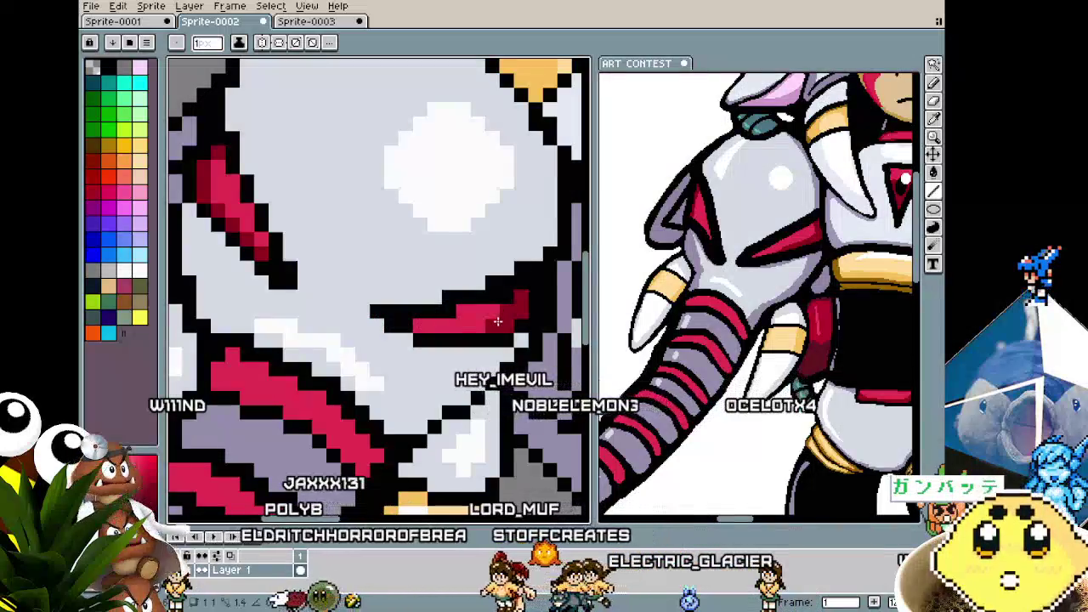
pyautogui.scroll(-2, 508, 321)
pyautogui.scroll(-1, 509, 320)
pyautogui.scroll(2, 406, 306)
pyautogui.scroll(1, 406, 304)
# - Pick another artwork colour for the Pencil and pan to frame the trunk arm
pyautogui.press('i')
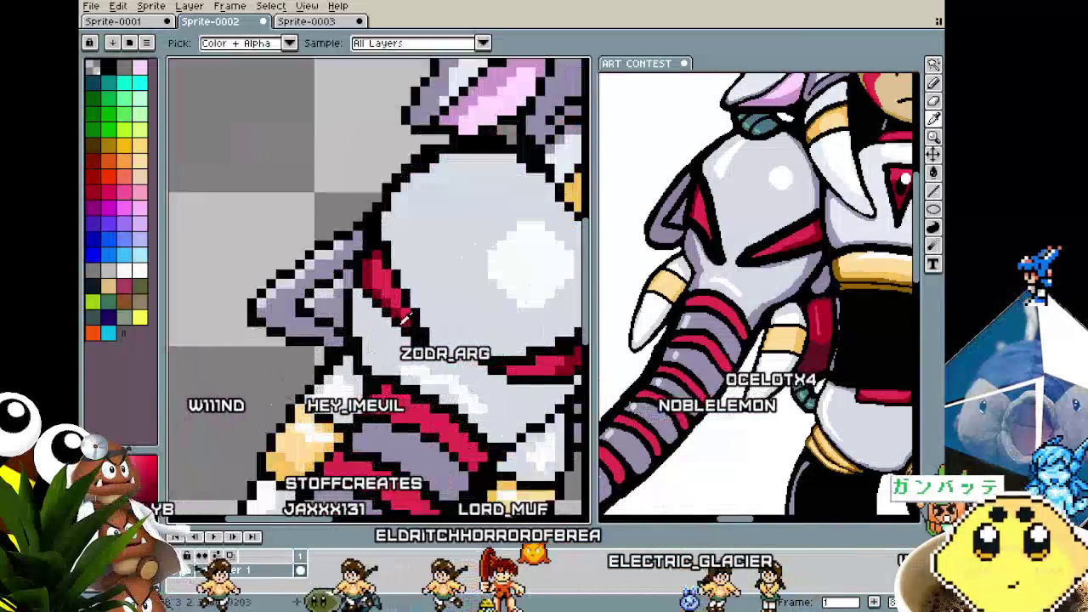
pyautogui.press('b')
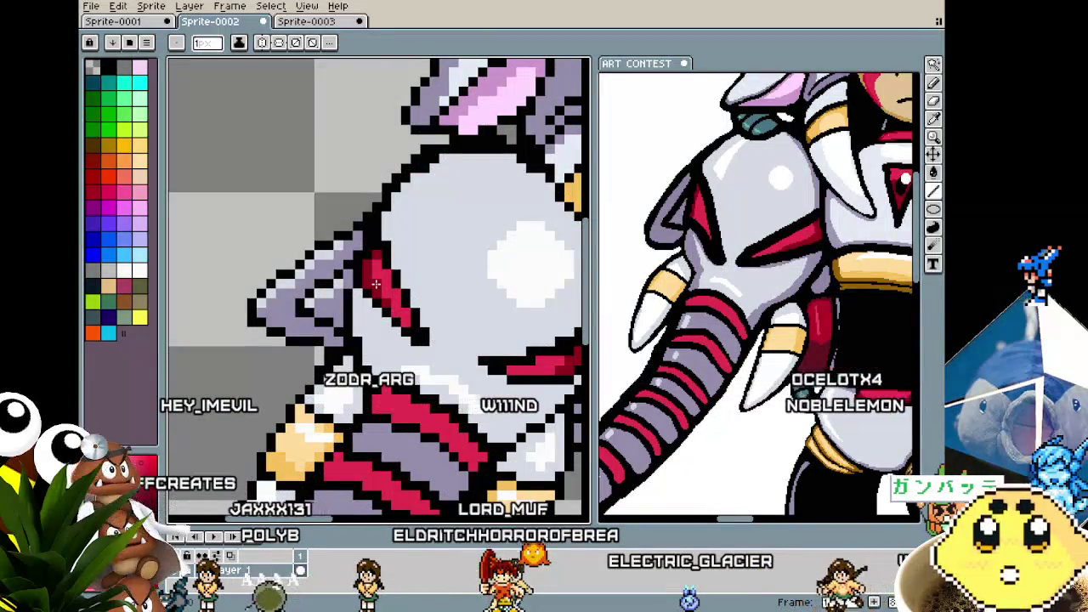
pyautogui.scroll(-2, 368, 312)
pyautogui.scroll(1, 357, 365)
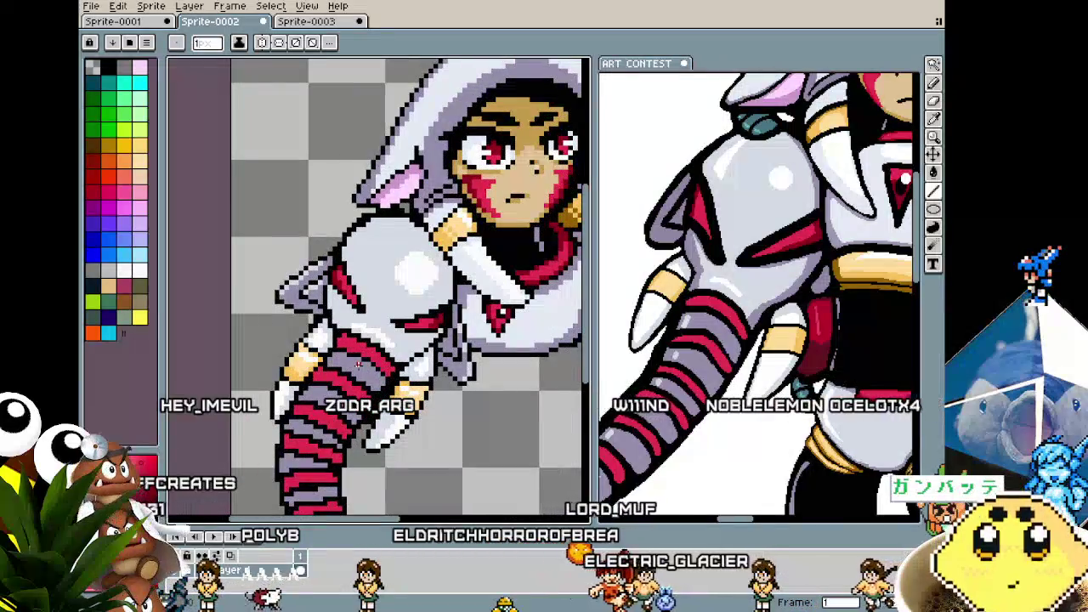
pyautogui.moveTo(357, 366); pyautogui.dragTo(310, 347)
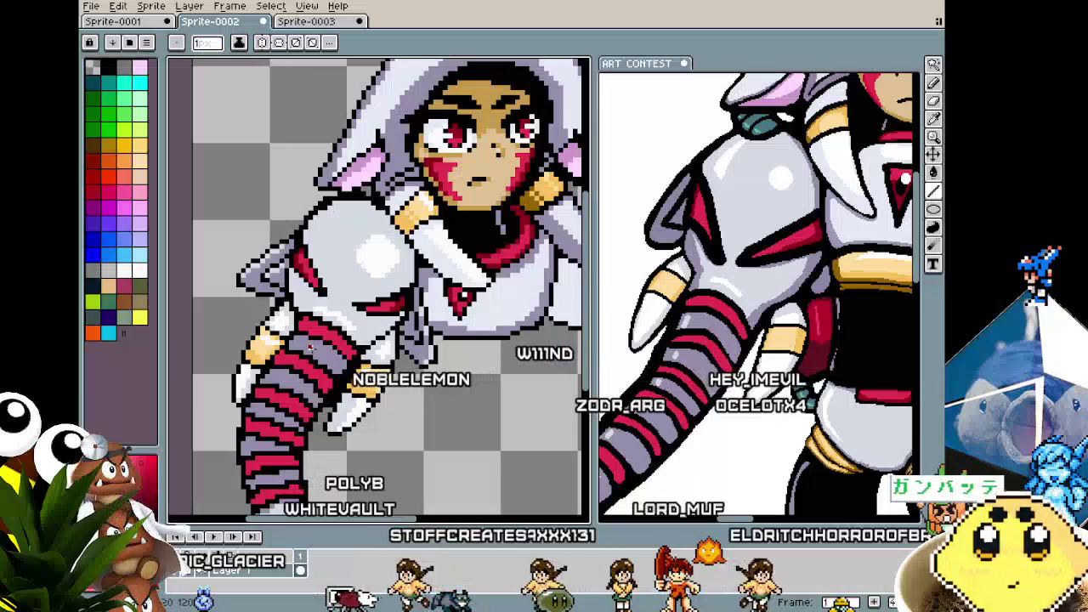
pyautogui.scroll(1, 289, 327)
# - Zoom in and sample the tan claw colour with the eyedropper
pyautogui.scroll(1, 271, 299)
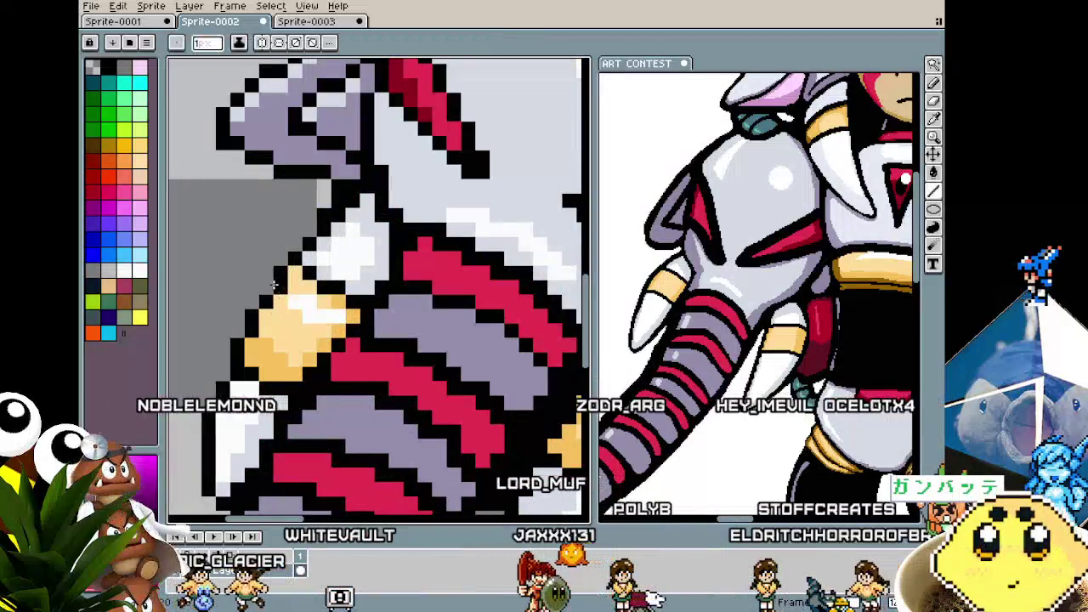
pyautogui.scroll(-4, 259, 351)
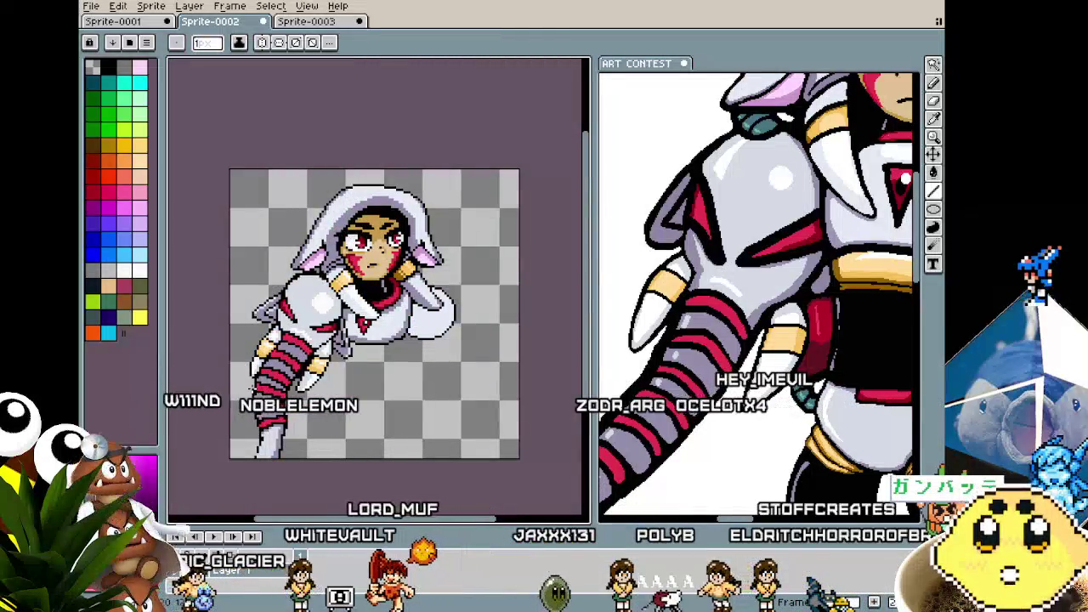
pyautogui.scroll(1, 327, 393)
pyautogui.scroll(1, 326, 393)
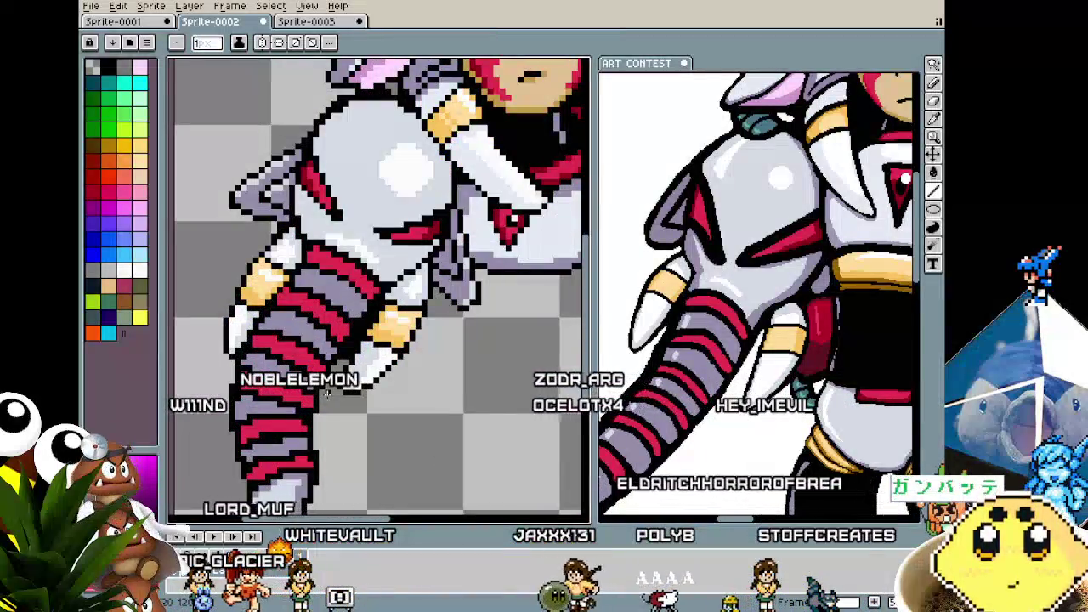
pyautogui.scroll(1, 320, 390)
pyautogui.scroll(1, 268, 243)
pyautogui.press('i')
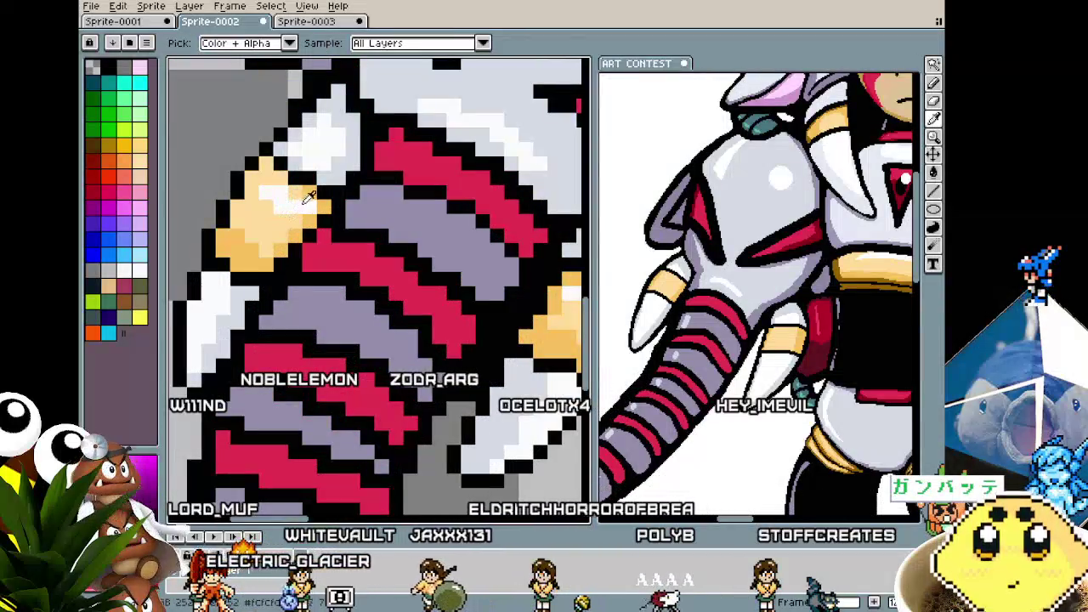
pyautogui.keyDown('alt'); pyautogui.click(265, 168); pyautogui.keyUp('alt')
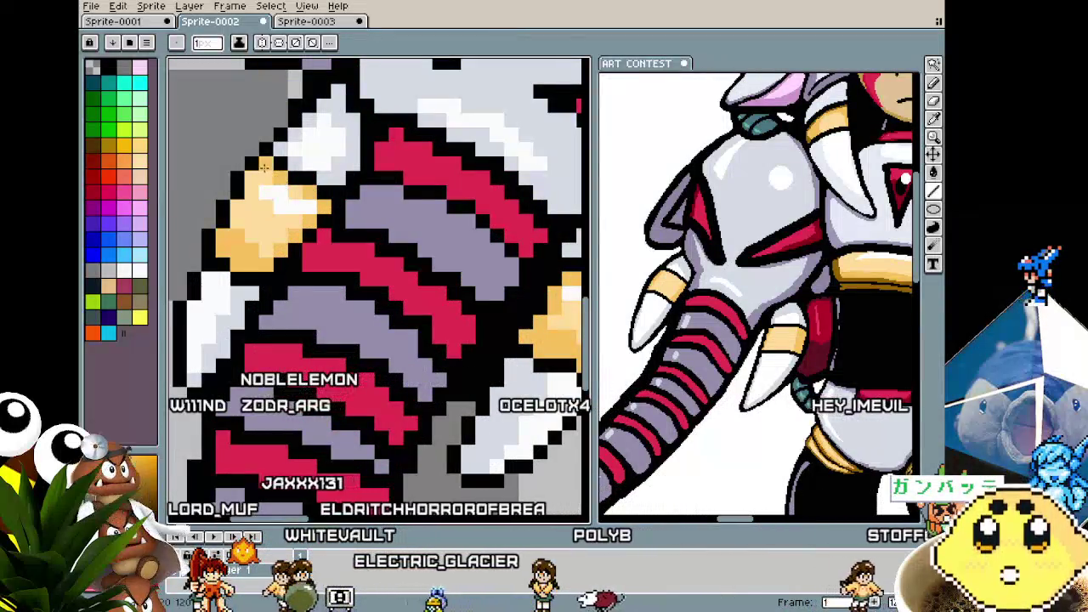
# - Pan along the striped trunk arm to show the arm and upper body
pyautogui.scroll(-2, 264, 168)
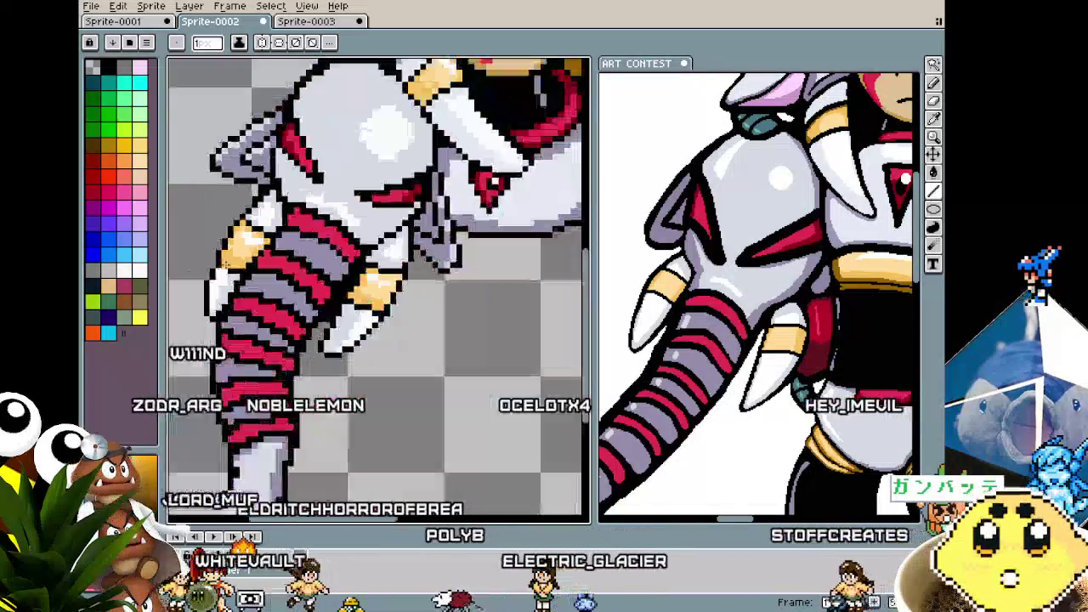
pyautogui.scroll(-2, 222, 280)
pyautogui.scroll(3, 222, 280)
pyautogui.scroll(1, 223, 281)
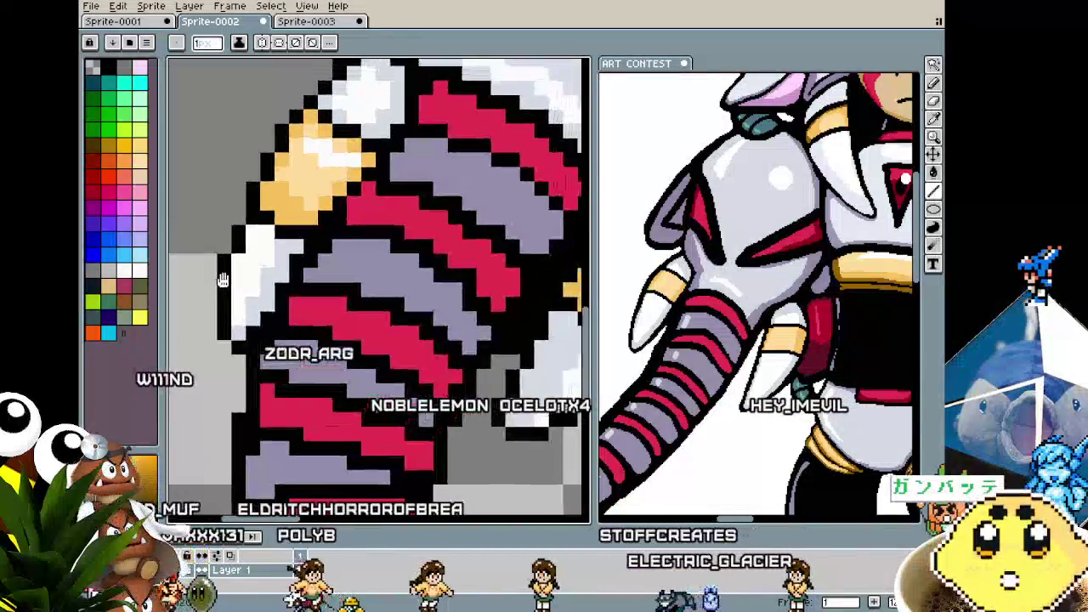
pyautogui.moveTo(223, 280); pyautogui.dragTo(207, 314)
pyautogui.scroll(-1, 255, 273)
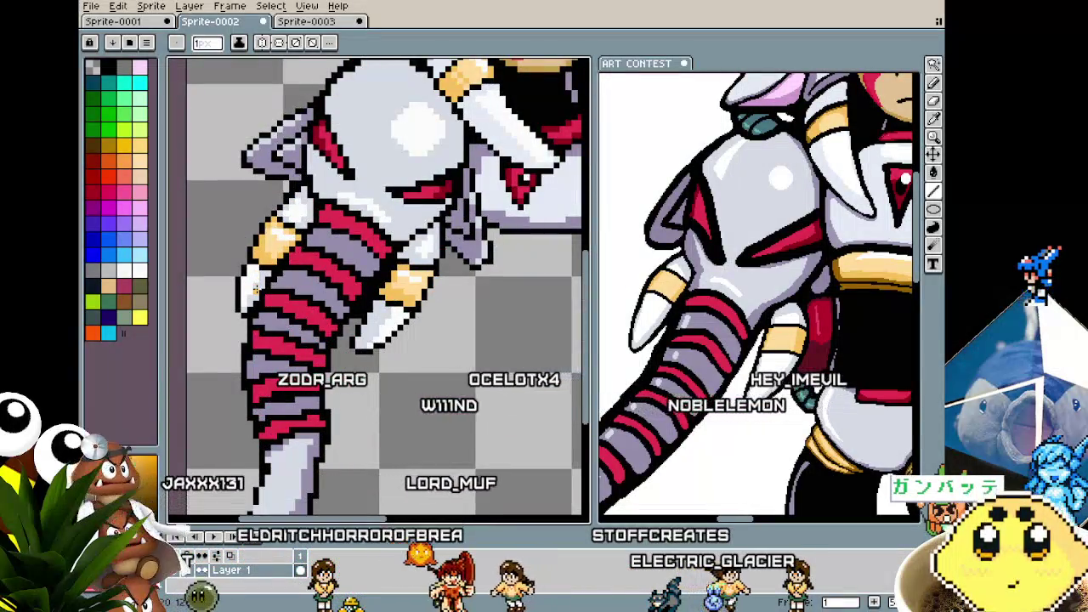
pyautogui.moveTo(245, 298); pyautogui.dragTo(211, 272)
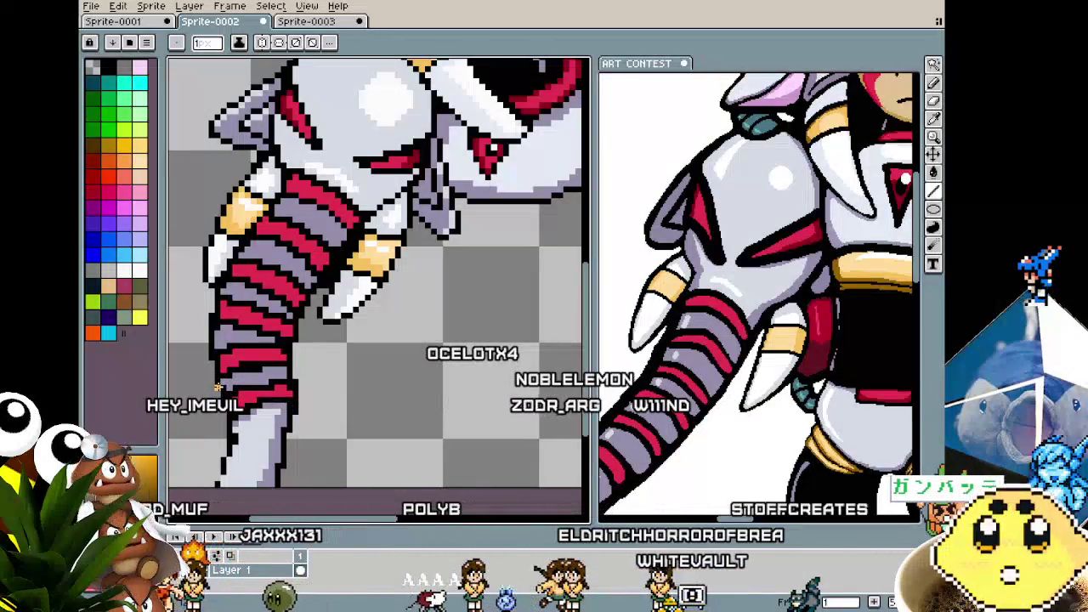
# - Zoom in and out over the trunk arm's stripes and claws while adjusting them
pyautogui.scroll(1, 225, 376)
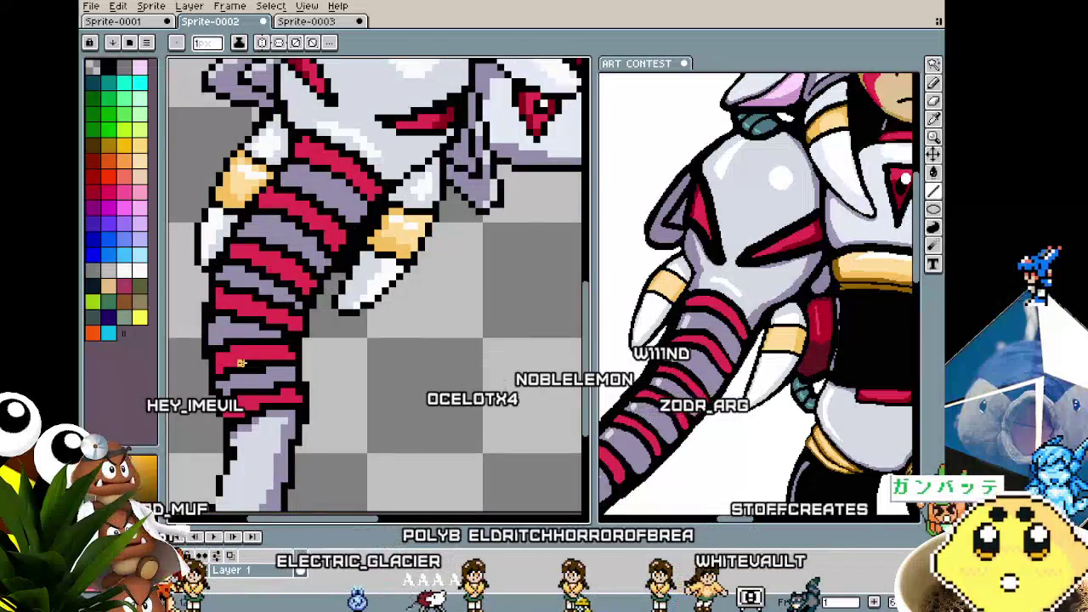
pyautogui.scroll(-1, 223, 386)
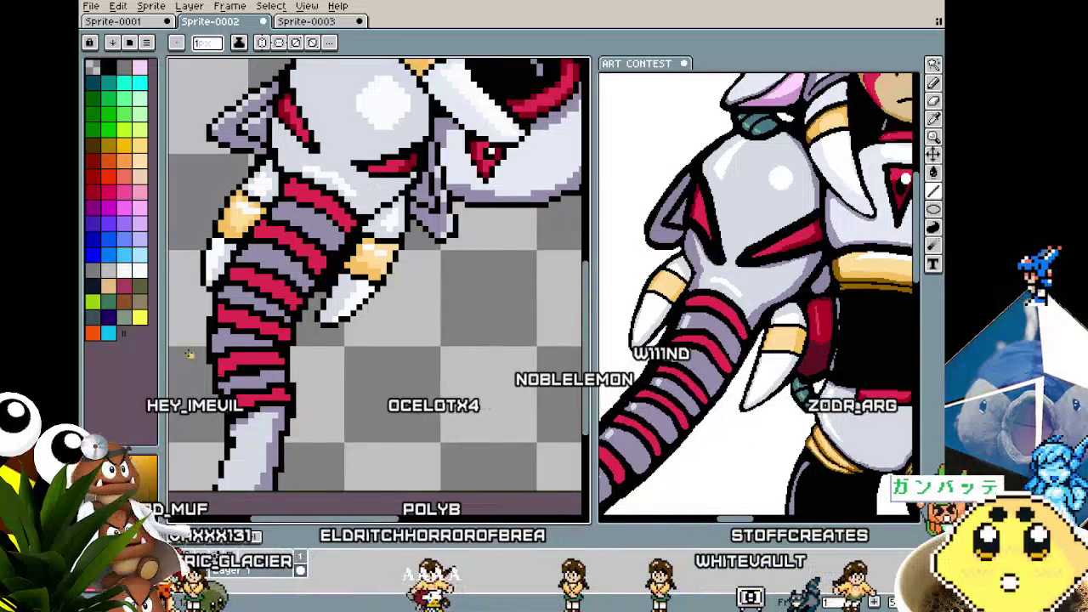
pyautogui.scroll(1, 189, 354)
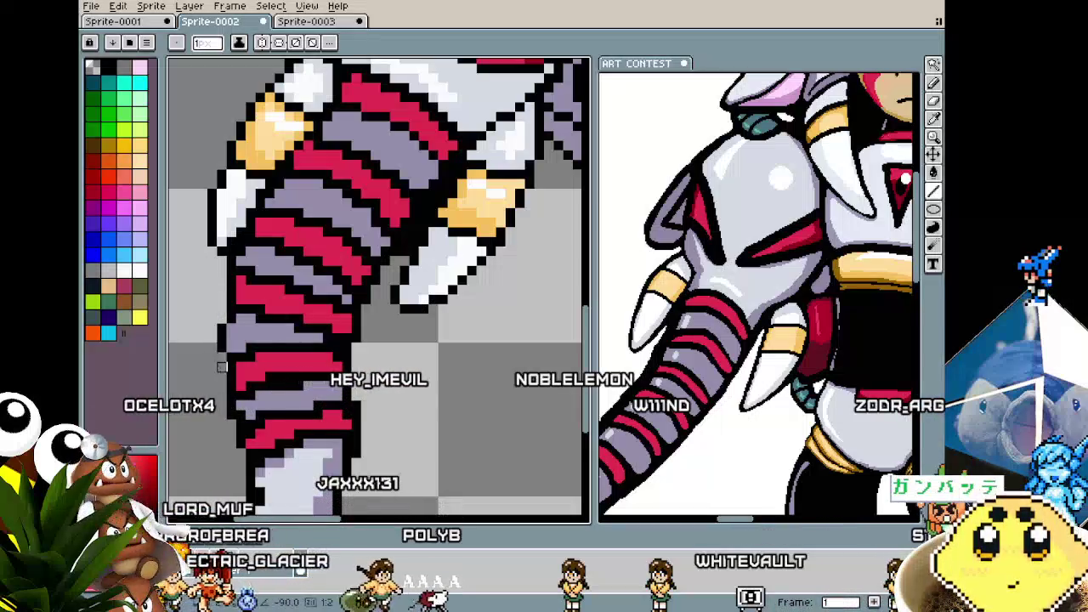
pyautogui.scroll(-3, 212, 391)
pyautogui.scroll(3, 204, 400)
pyautogui.scroll(1, 245, 377)
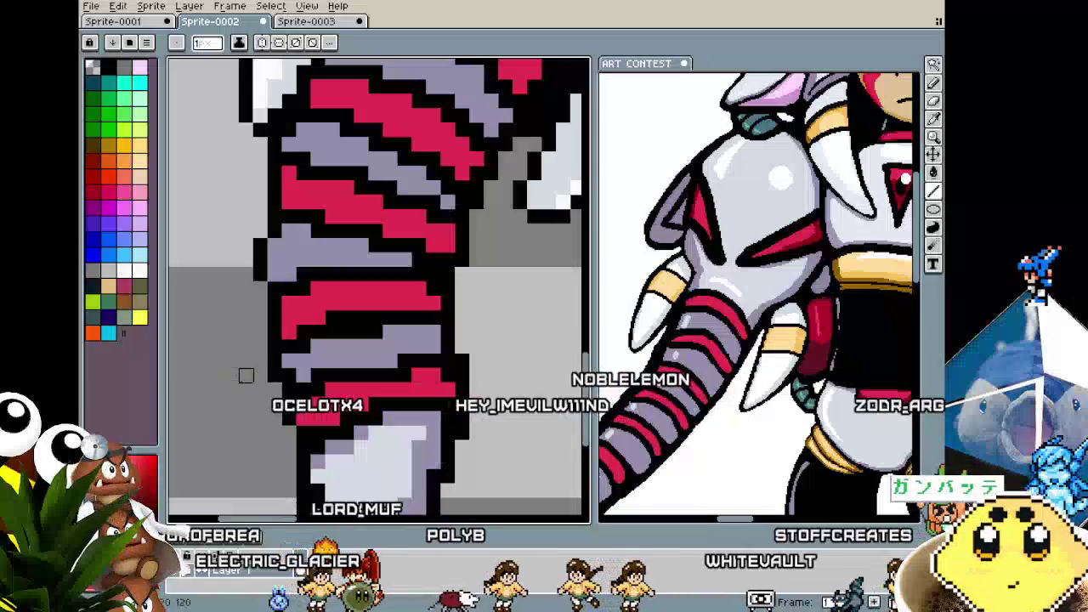
pyautogui.scroll(1, 260, 374)
pyautogui.scroll(-1, 271, 379)
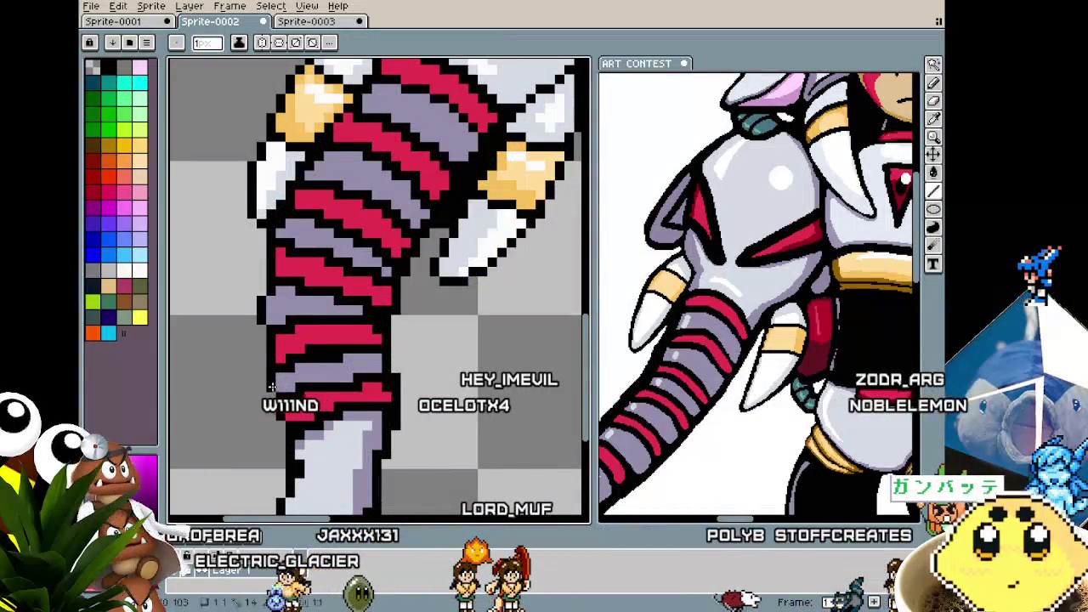
pyautogui.scroll(1, 269, 422)
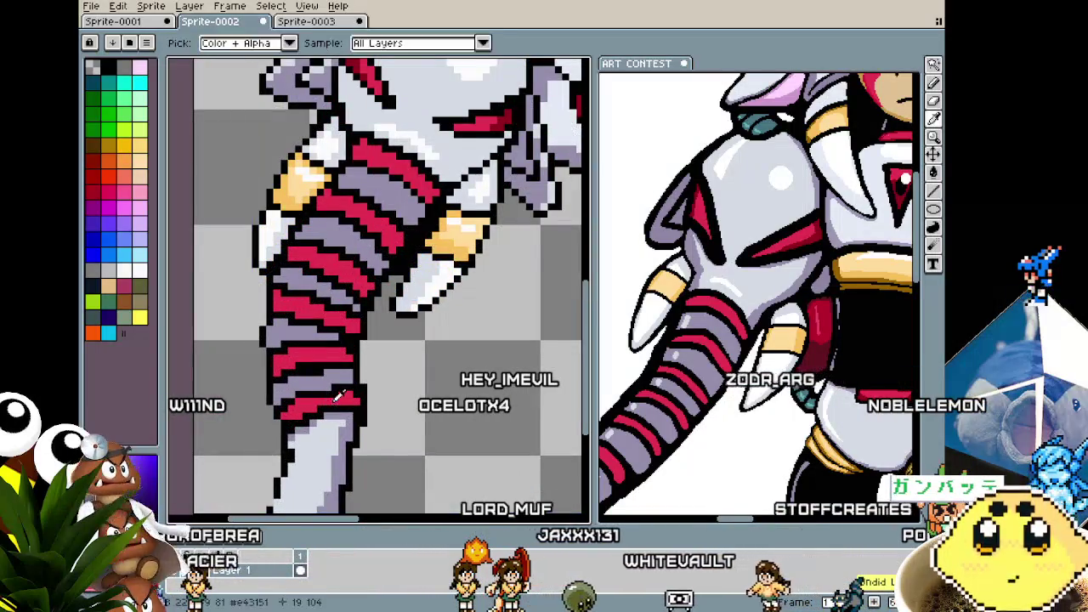
pyautogui.scroll(-2, 314, 430)
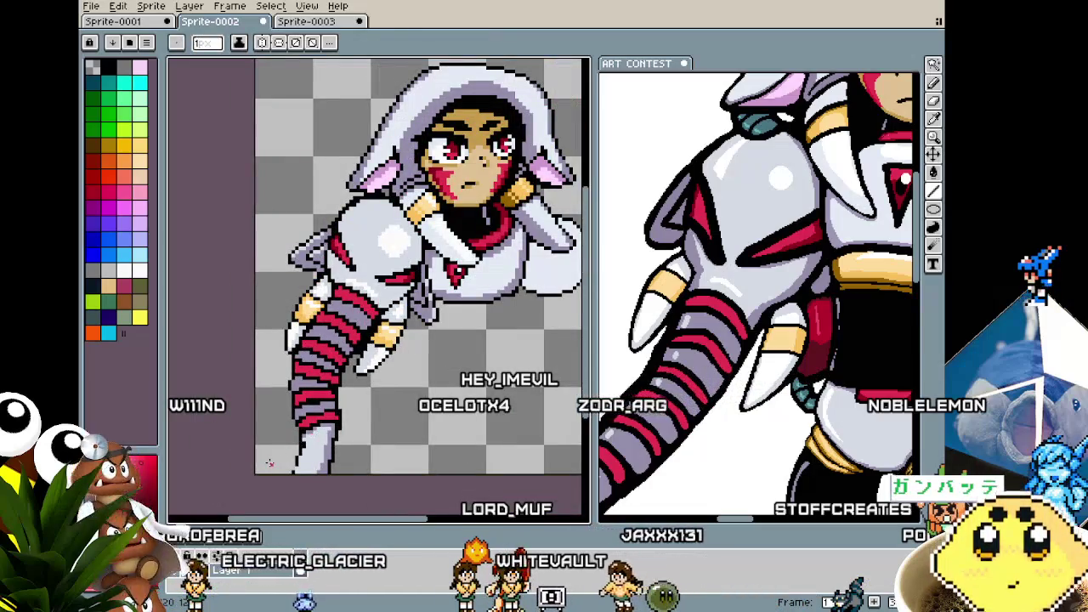
pyautogui.scroll(1, 281, 442)
pyautogui.scroll(1, 306, 408)
pyautogui.scroll(1, 329, 378)
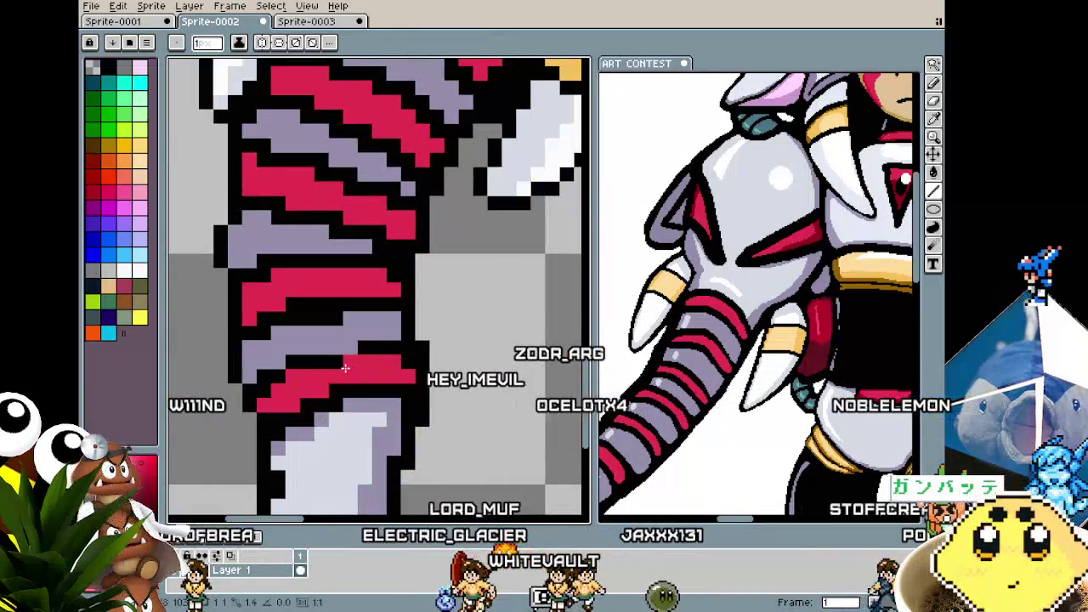
# - Sample a new stripe colour, briefly try the selection tool, and return to the Pencil
pyautogui.press('i')
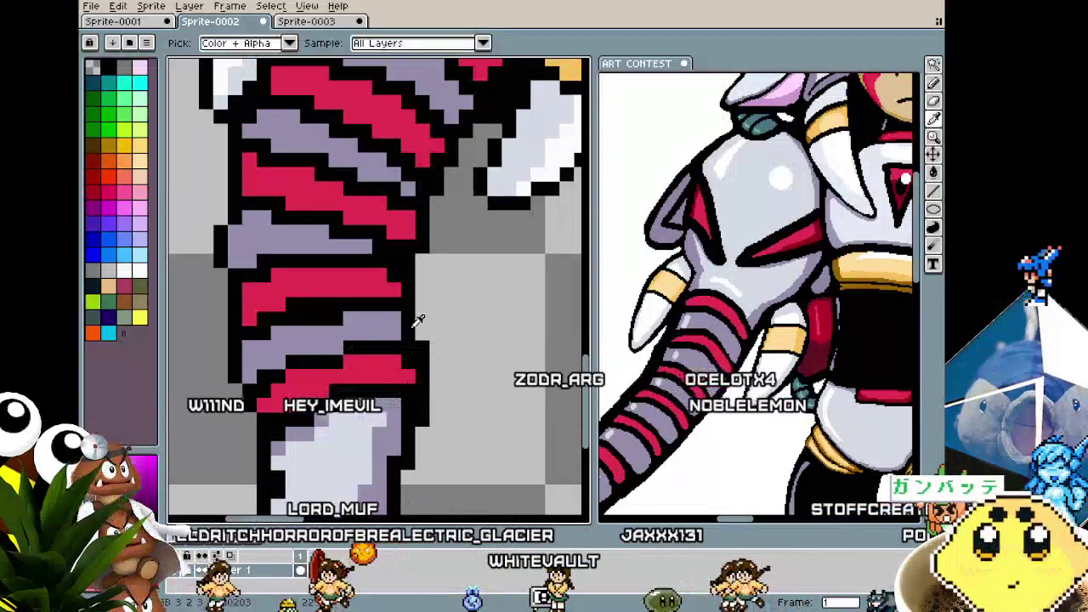
pyautogui.press('m')
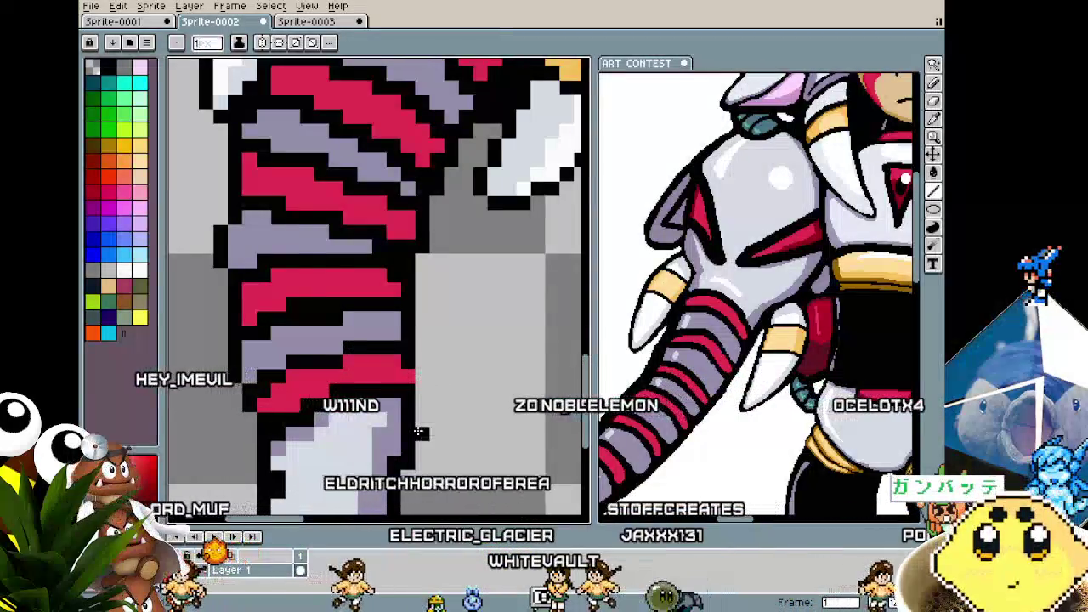
pyautogui.scroll(-1, 419, 432)
pyautogui.scroll(-1, 404, 439)
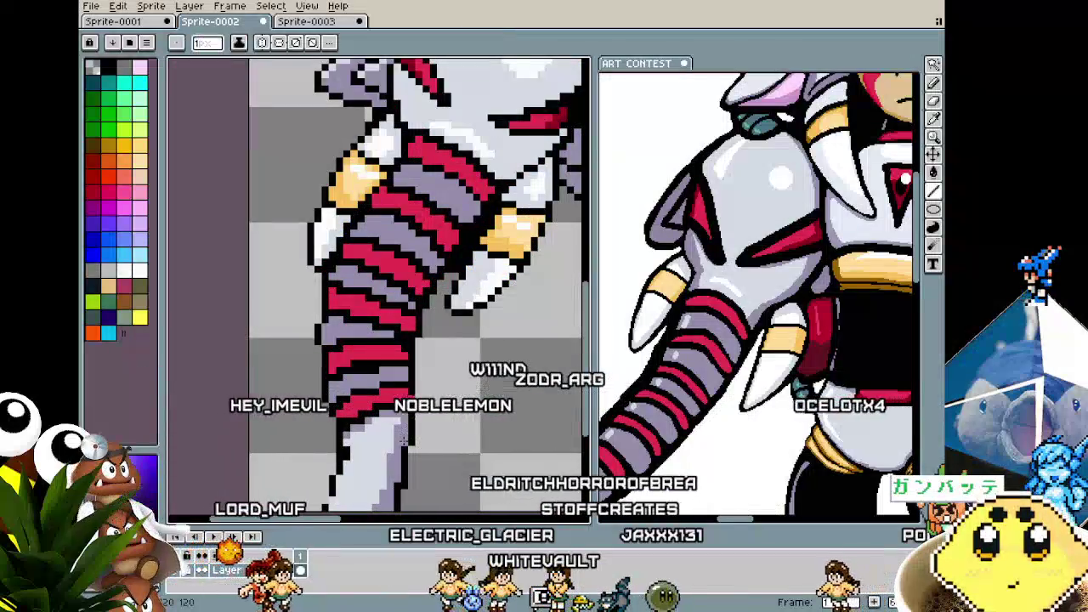
pyautogui.scroll(-1, 399, 435)
pyautogui.scroll(1, 365, 430)
pyautogui.press('i')
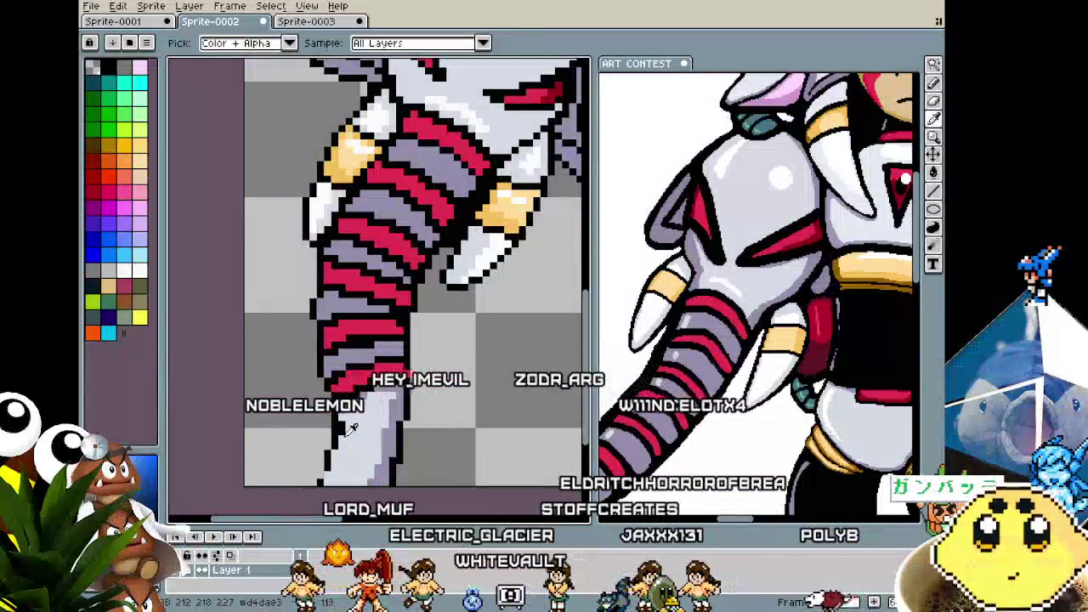
pyautogui.press('b')
# - Sample another colour and touch up the arm's pale white-gray tip while zooming
pyautogui.scroll(-1, 346, 466)
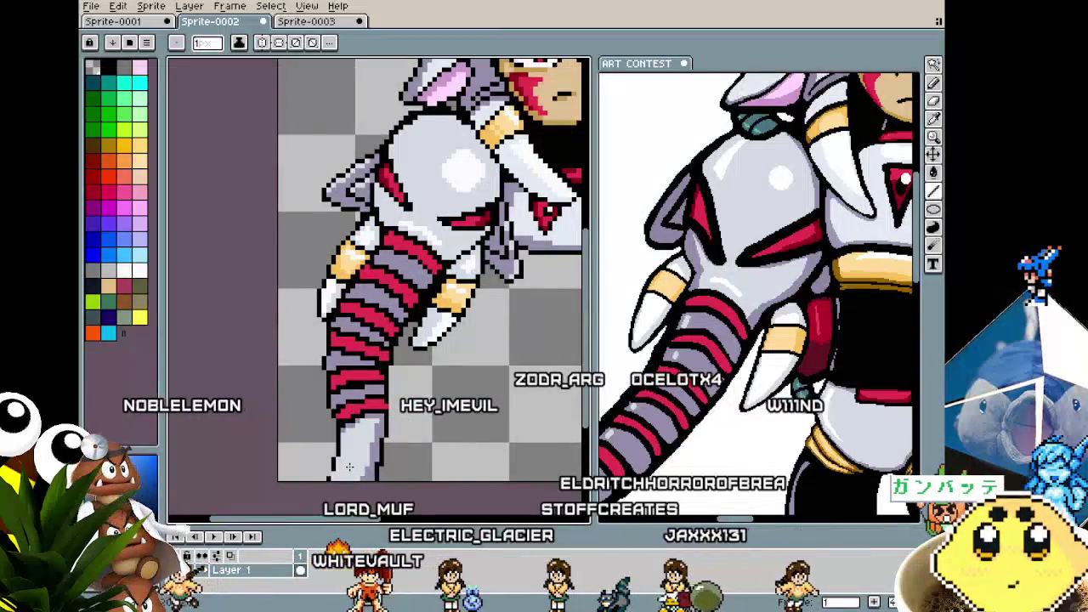
pyautogui.scroll(1, 344, 459)
pyautogui.scroll(1, 323, 425)
pyautogui.scroll(1, 307, 389)
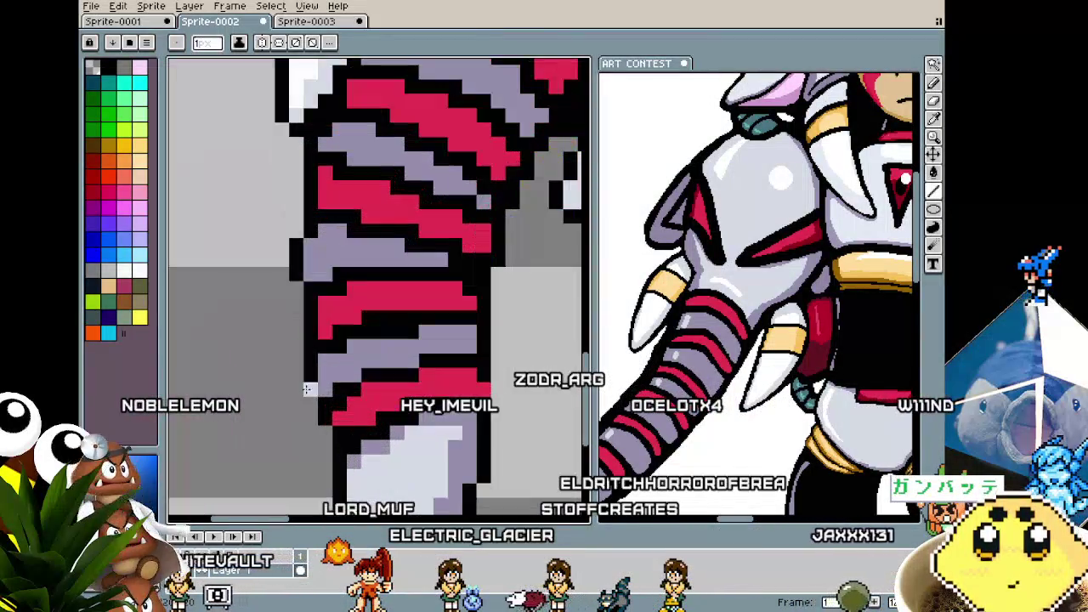
pyautogui.press('i')
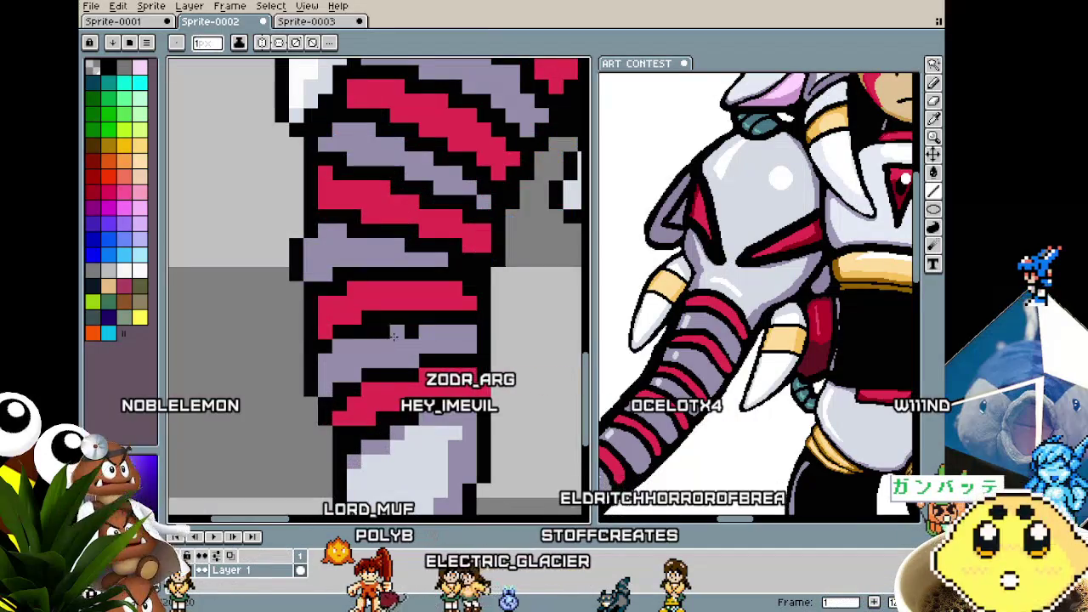
pyautogui.scroll(-1, 447, 327)
pyautogui.scroll(-1, 392, 342)
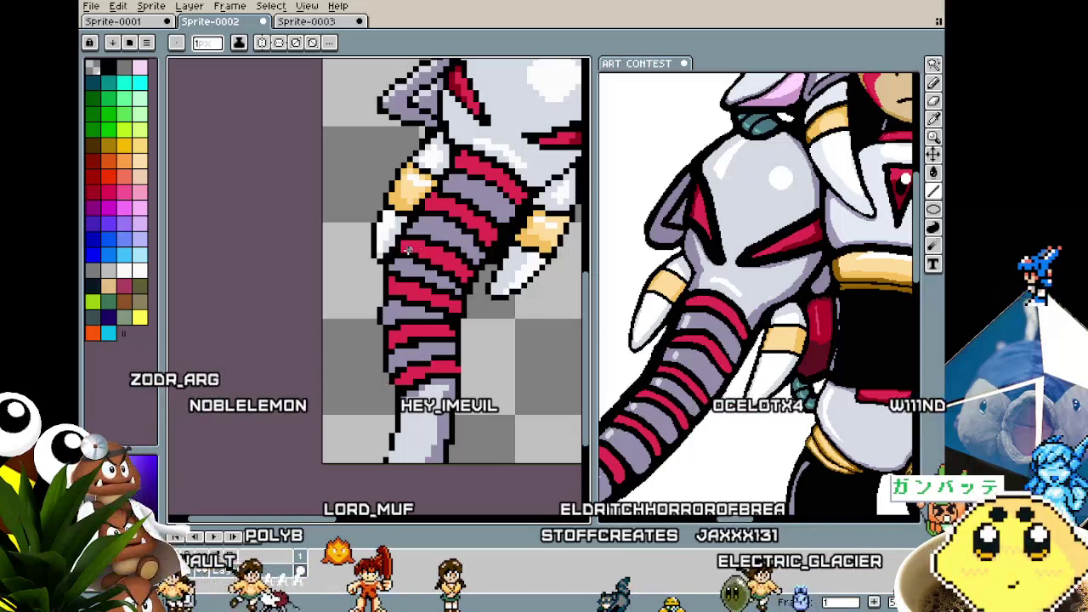
pyautogui.scroll(1, 408, 249)
pyautogui.scroll(1, 408, 249)
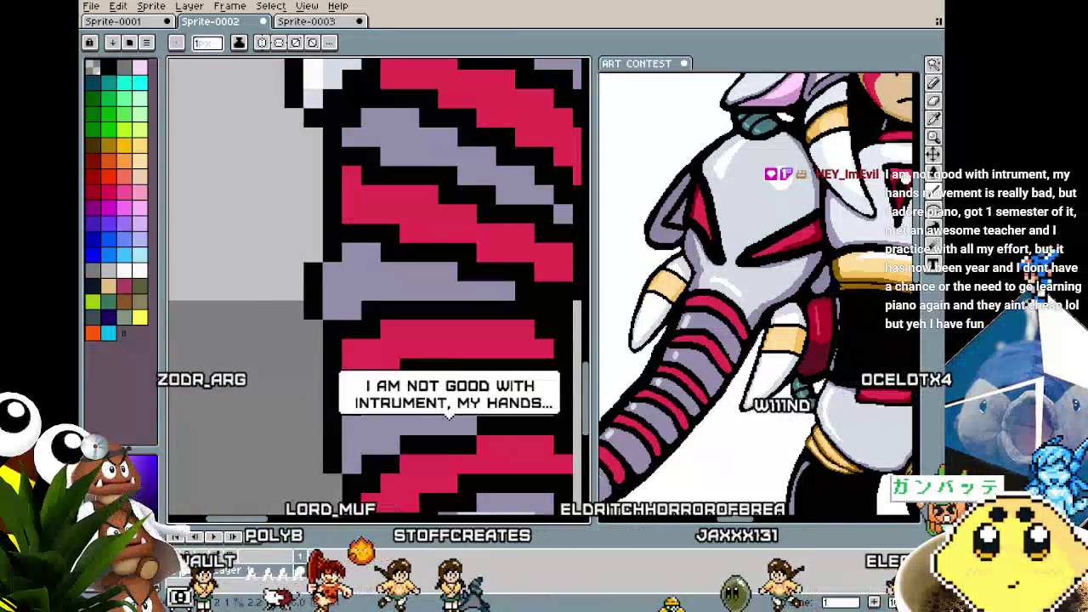
pyautogui.scroll(-2, 379, 289)
pyautogui.scroll(1, 378, 289)
pyautogui.scroll(1, 379, 289)
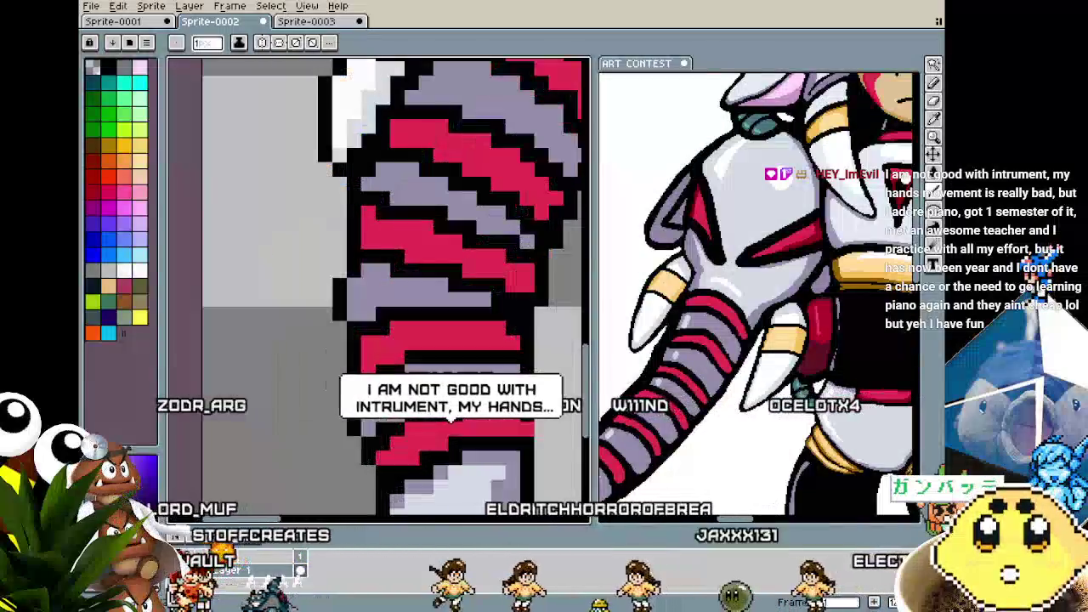
pyautogui.scroll(-1, 365, 365)
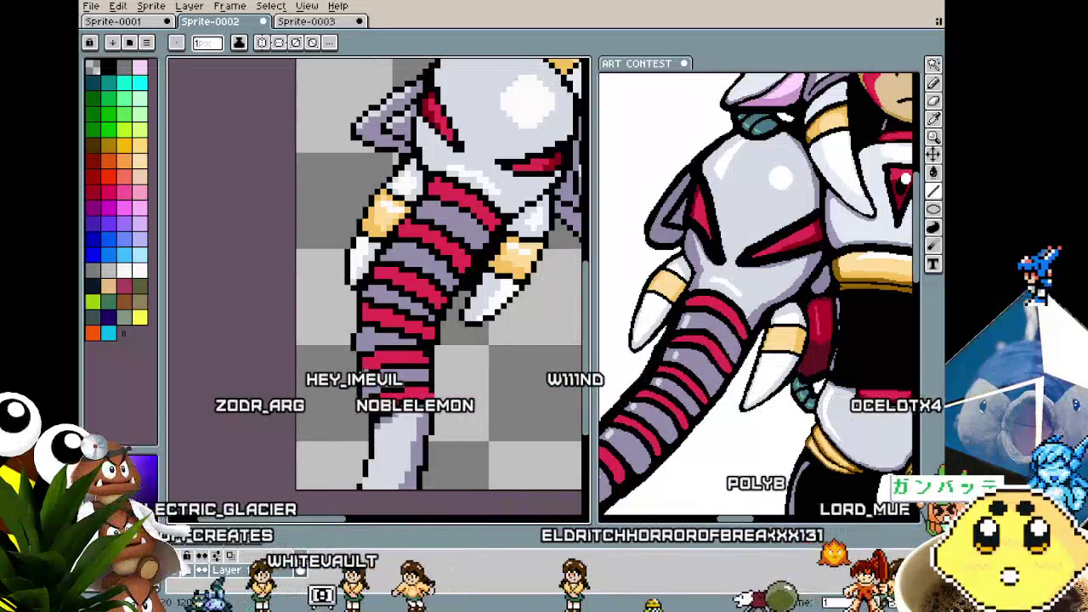
# - Zoom in on the trunk arm's pink and lavender stripes
pyautogui.scroll(1, 363, 277)
pyautogui.scroll(1, 425, 306)
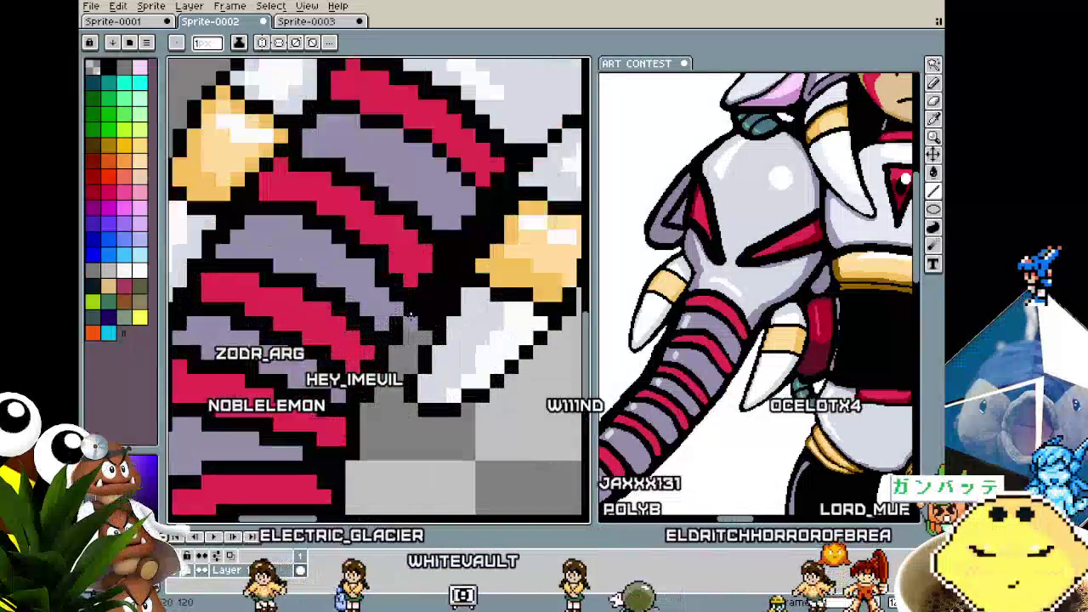
pyautogui.press('i')
pyautogui.press('b')
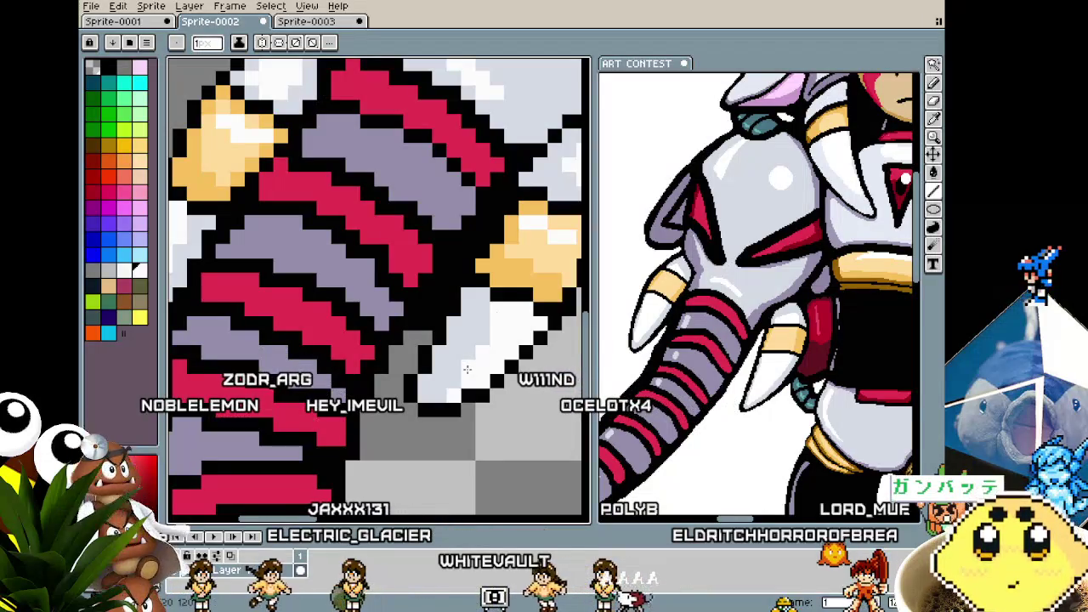
pyautogui.scroll(-1, 442, 395)
pyautogui.scroll(-1, 406, 440)
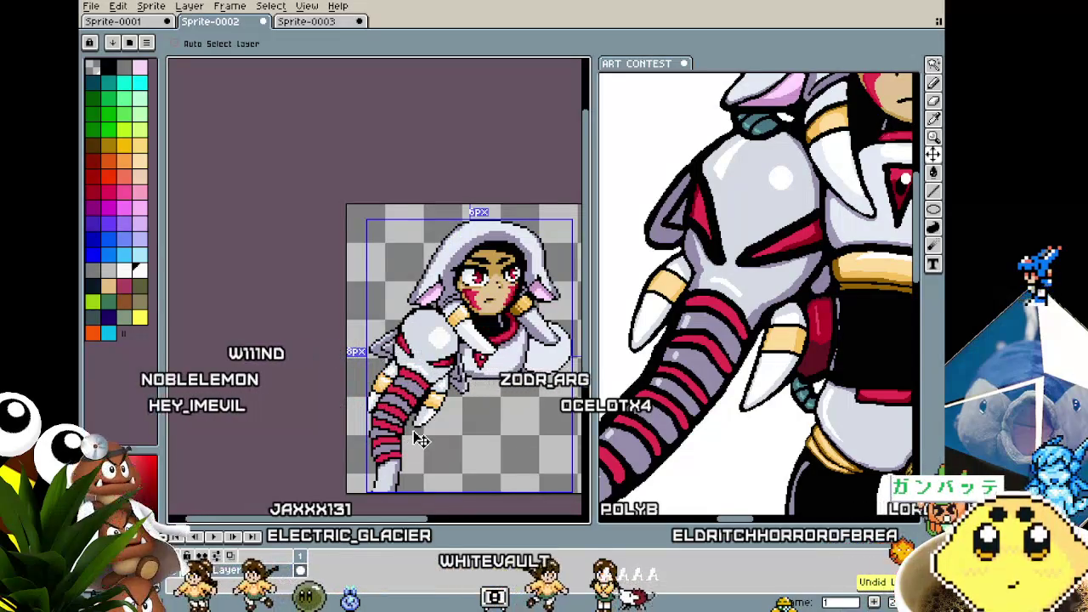
pyautogui.scroll(3, 393, 446)
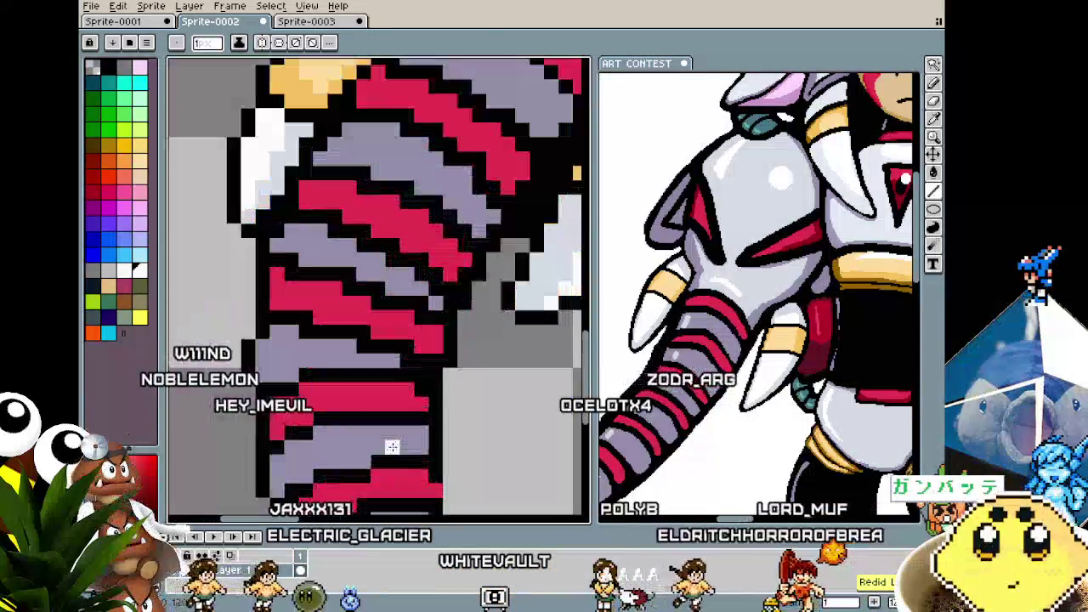
pyautogui.scroll(1, 368, 340)
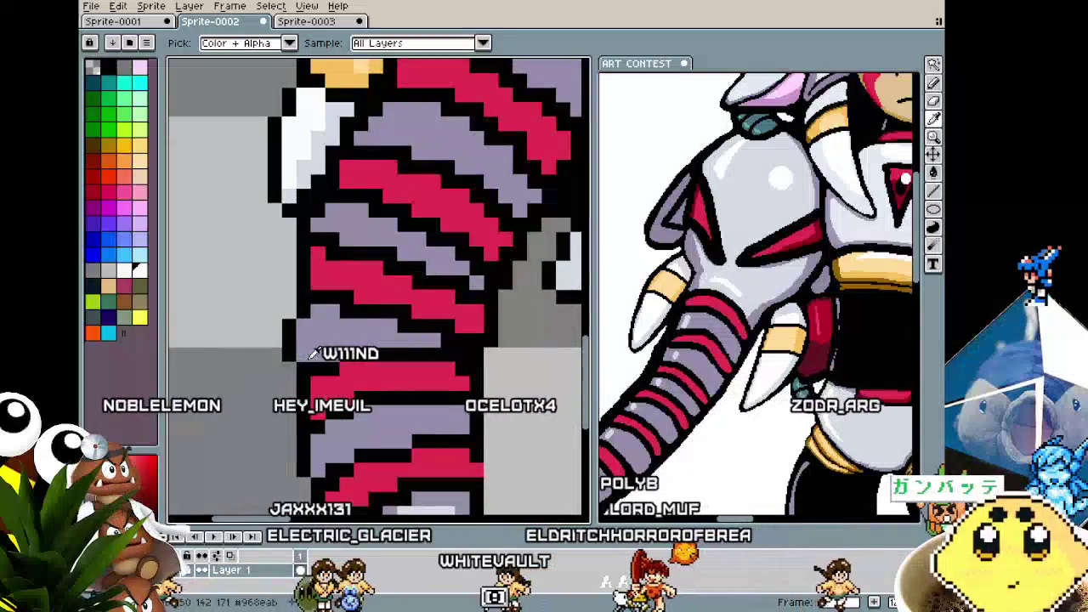
pyautogui.press('b')
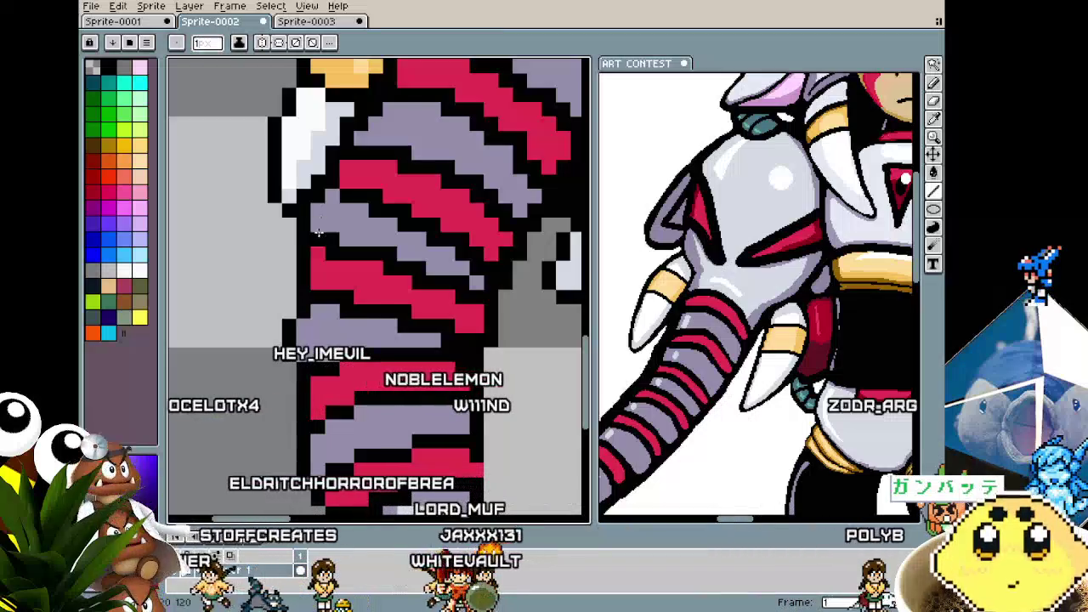
pyautogui.scroll(-2, 331, 198)
pyautogui.scroll(1, 324, 251)
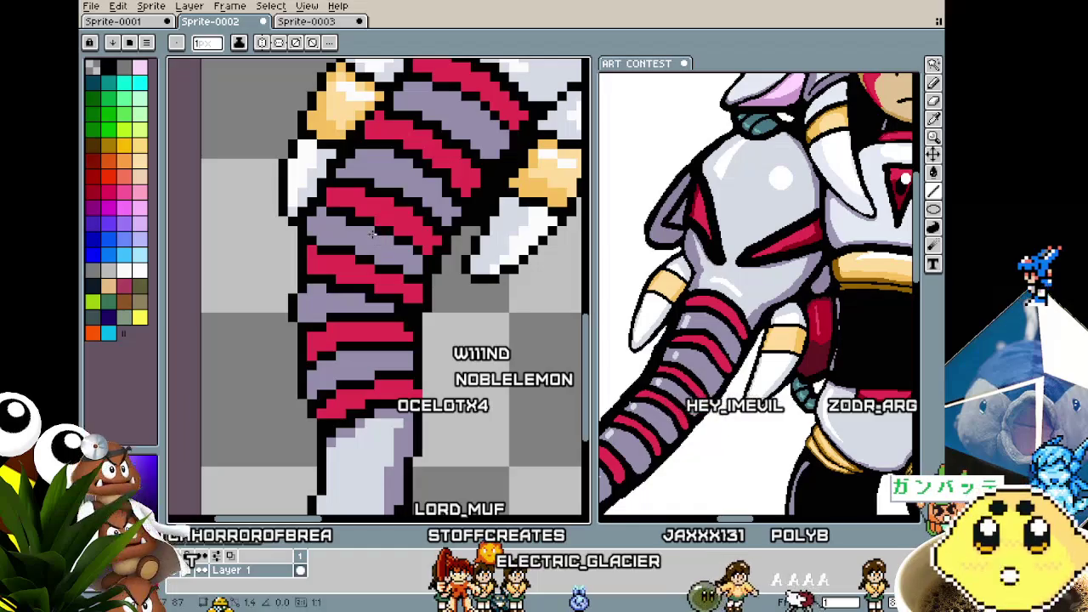
pyautogui.scroll(-1, 340, 271)
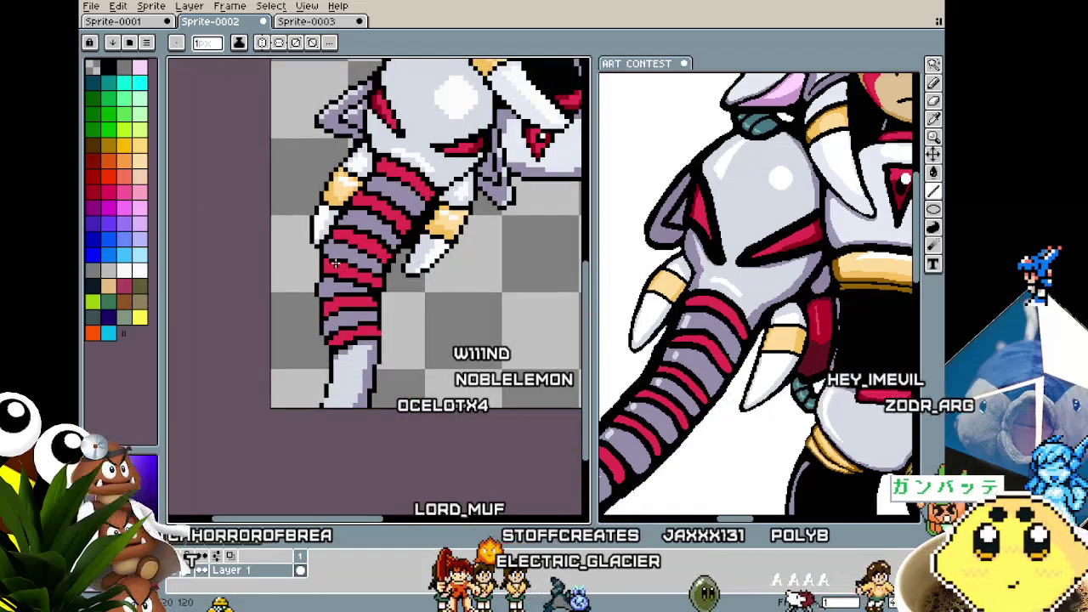
pyautogui.scroll(2, 336, 263)
pyautogui.scroll(-1, 335, 235)
pyautogui.scroll(-1, 335, 235)
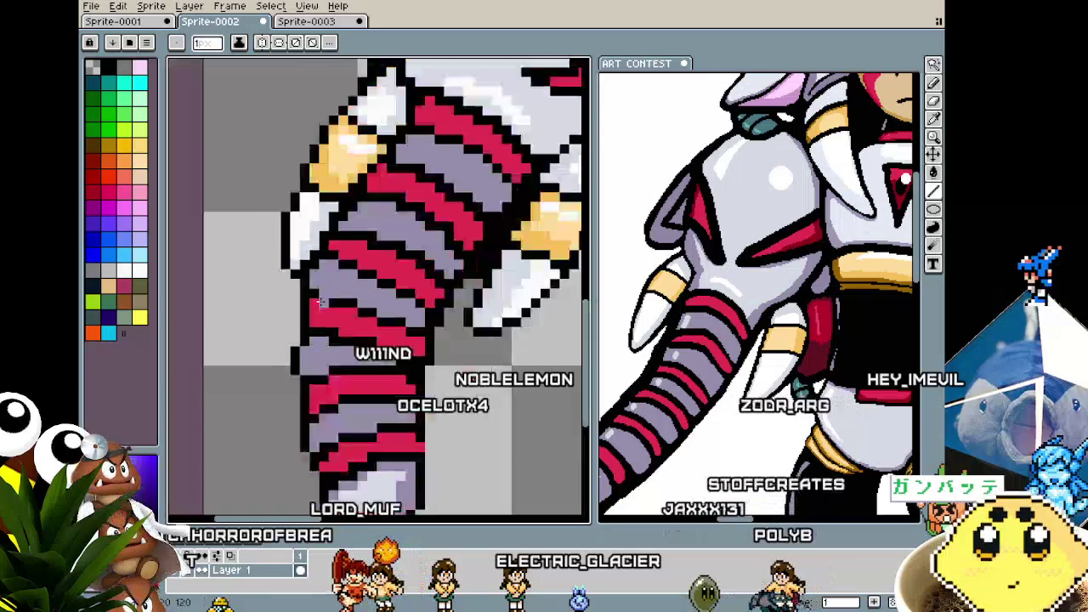
pyautogui.scroll(-4, 336, 235)
pyautogui.scroll(3, 355, 257)
pyautogui.scroll(1, 355, 257)
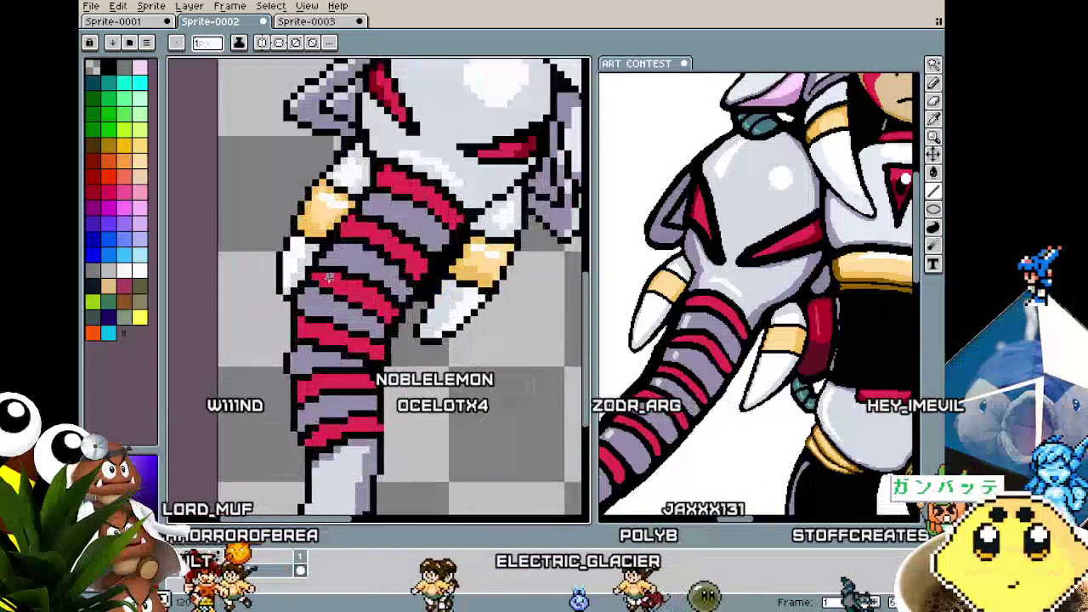
pyautogui.scroll(2, 355, 257)
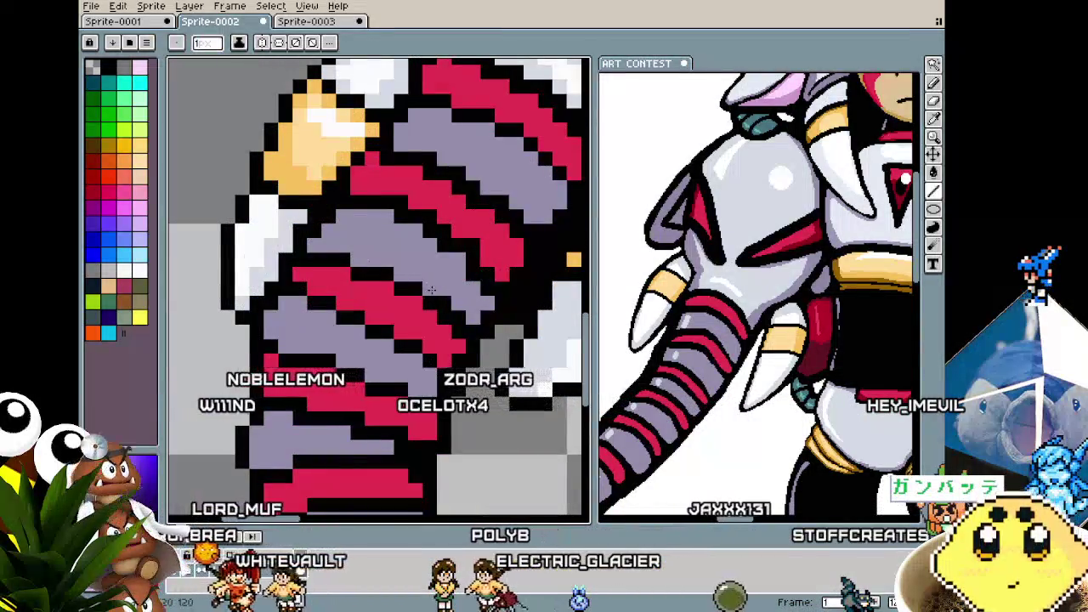
pyautogui.scroll(-2, 459, 313)
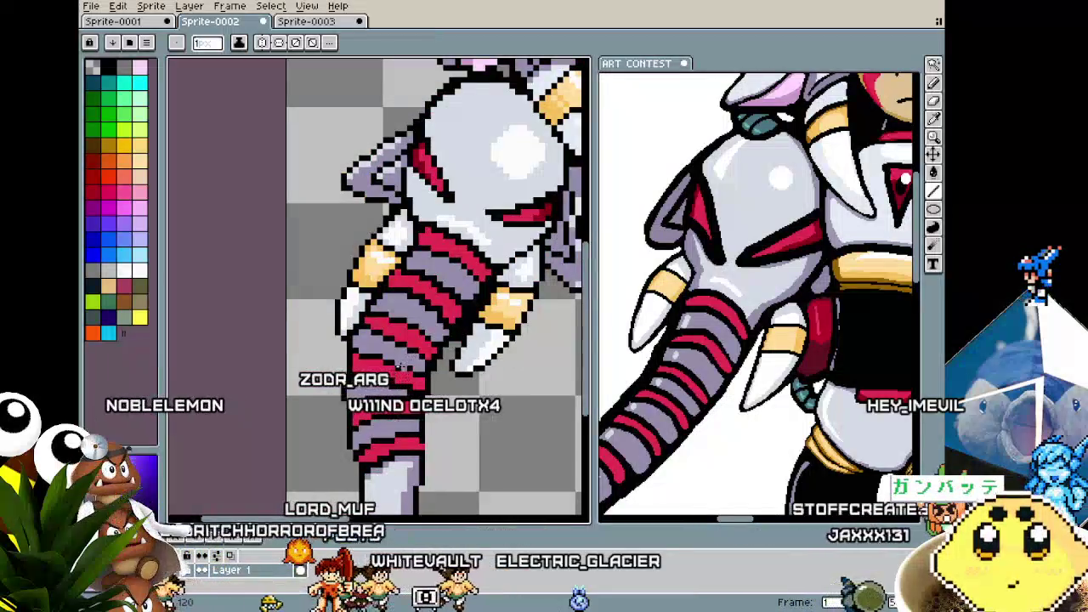
pyautogui.scroll(1, 332, 331)
pyautogui.scroll(1, 332, 332)
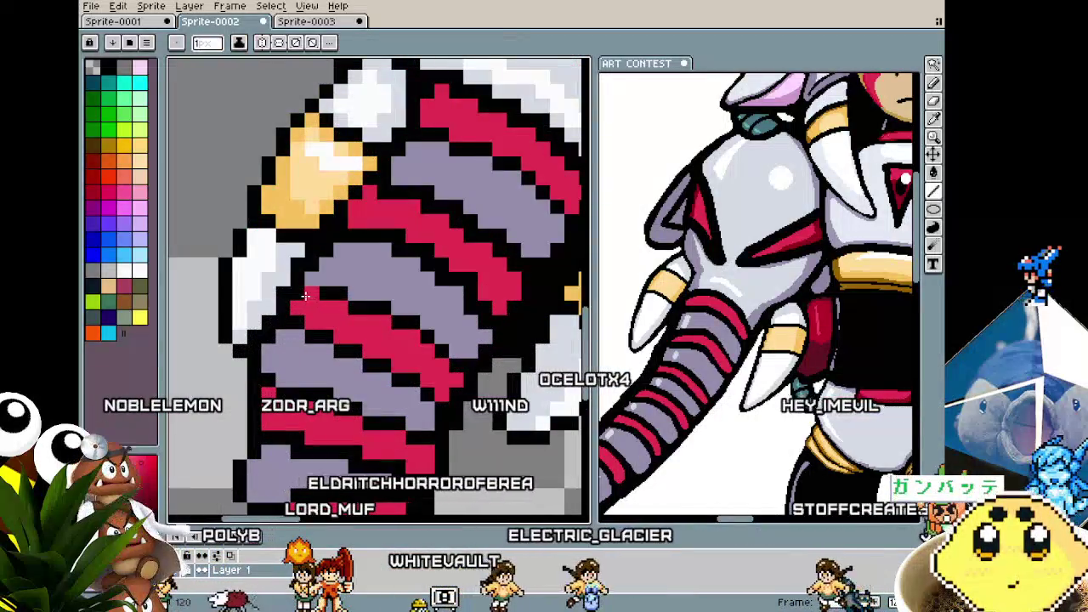
pyautogui.press('alt')
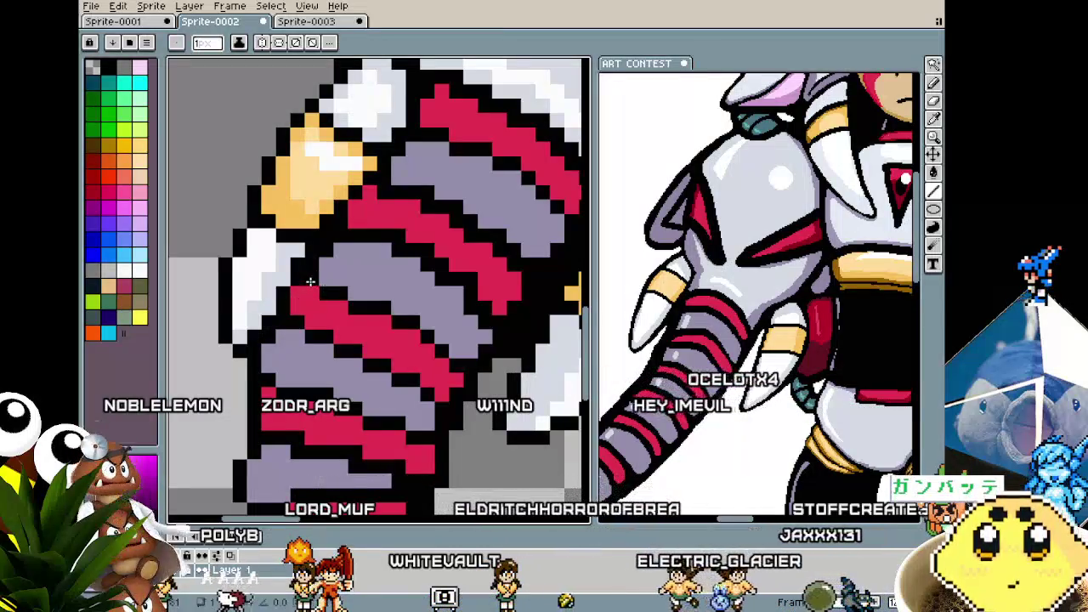
pyautogui.scroll(-1, 319, 315)
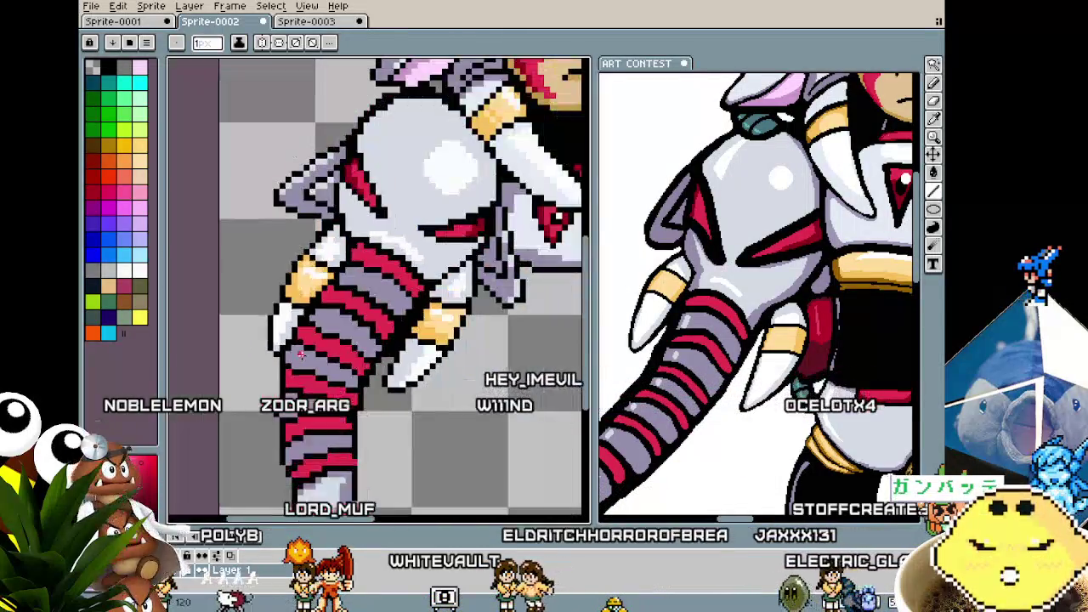
pyautogui.scroll(-1, 310, 336)
pyautogui.scroll(1, 304, 348)
pyautogui.scroll(1, 304, 349)
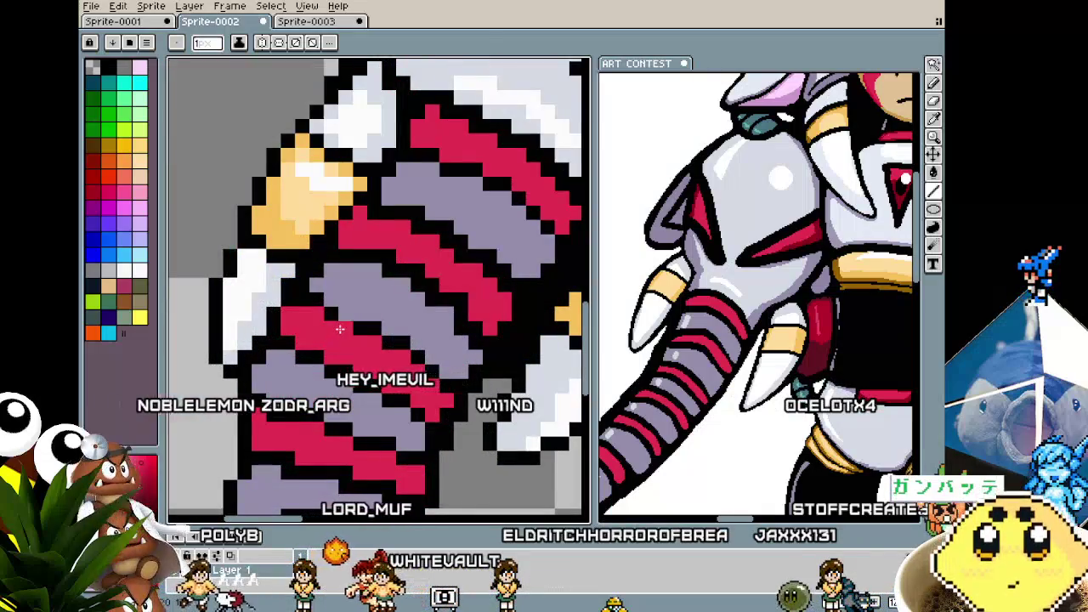
pyautogui.scroll(-1, 343, 333)
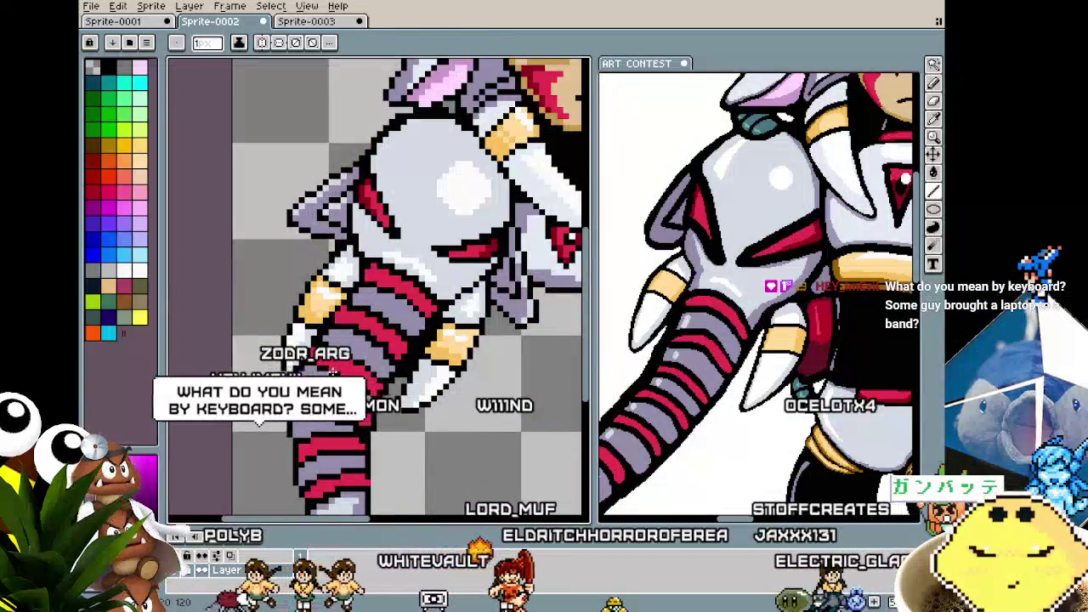
pyautogui.scroll(1, 359, 248)
pyautogui.scroll(1, 359, 247)
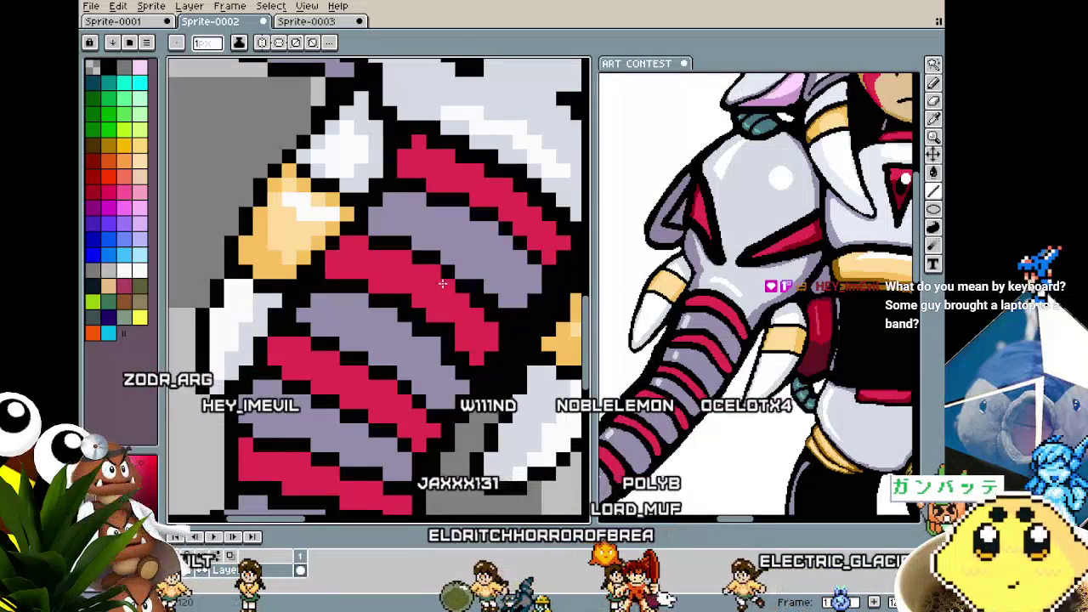
pyautogui.moveTo(442, 283); pyautogui.dragTo(333, 350)
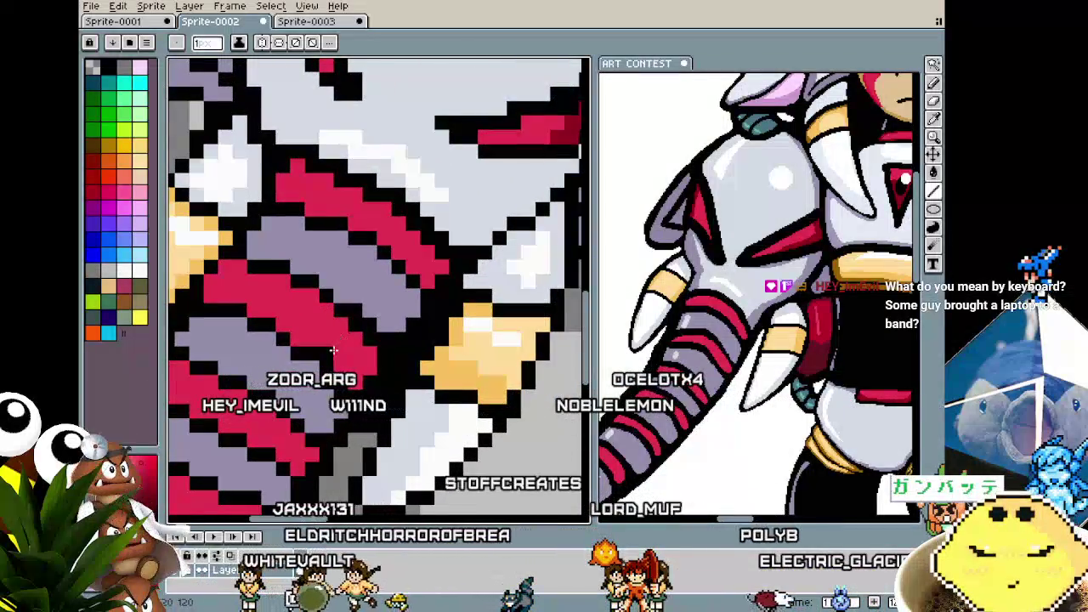
pyautogui.click(359, 294)
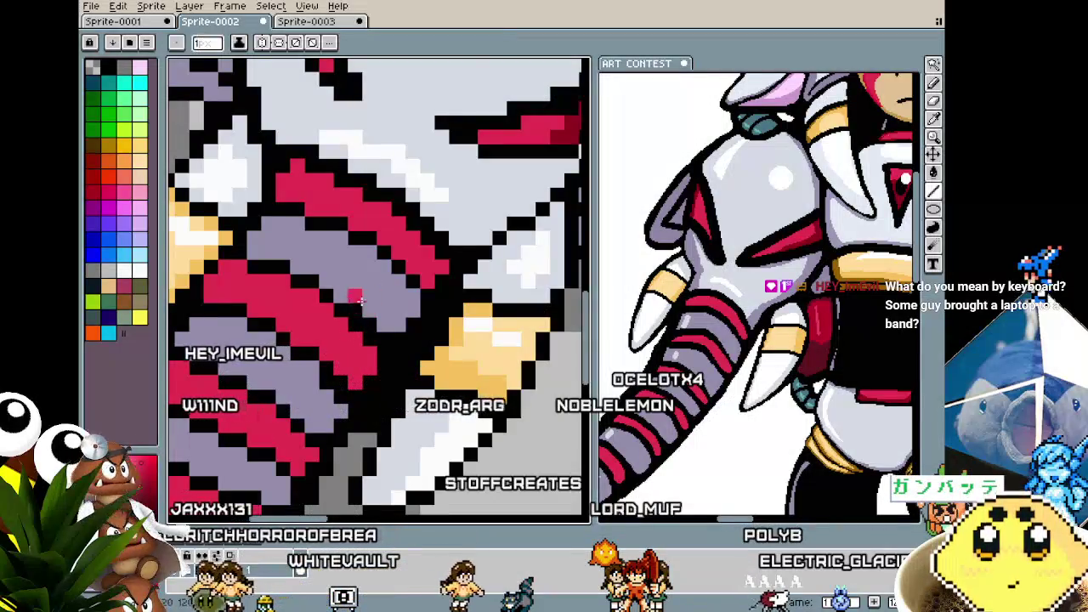
pyautogui.scroll(-2, 370, 320)
pyautogui.scroll(1, 367, 370)
pyautogui.scroll(2, 367, 370)
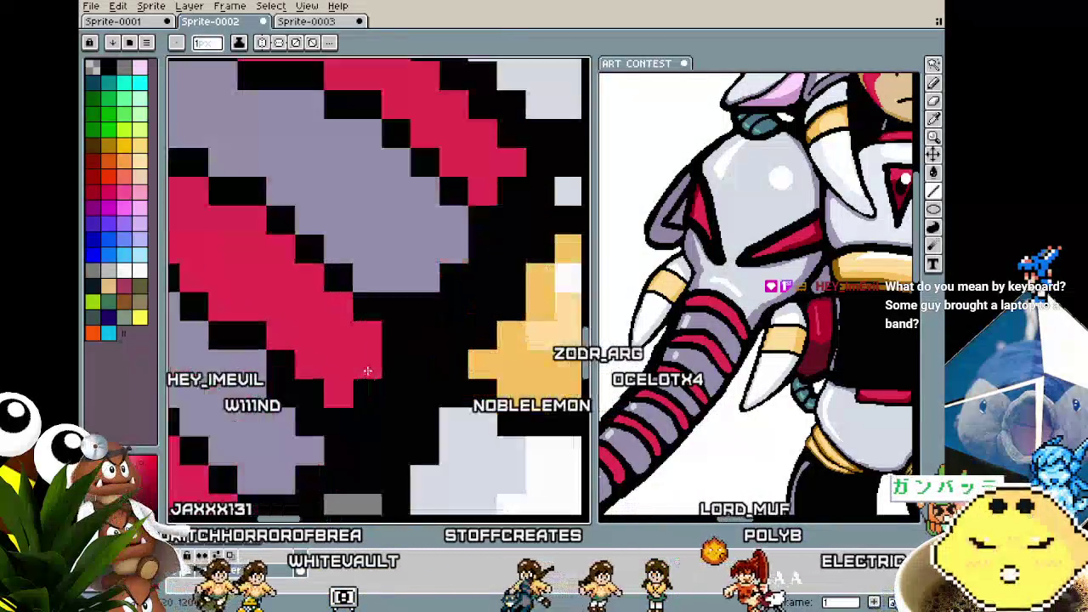
pyautogui.scroll(-2, 395, 313)
pyautogui.scroll(-1, 391, 308)
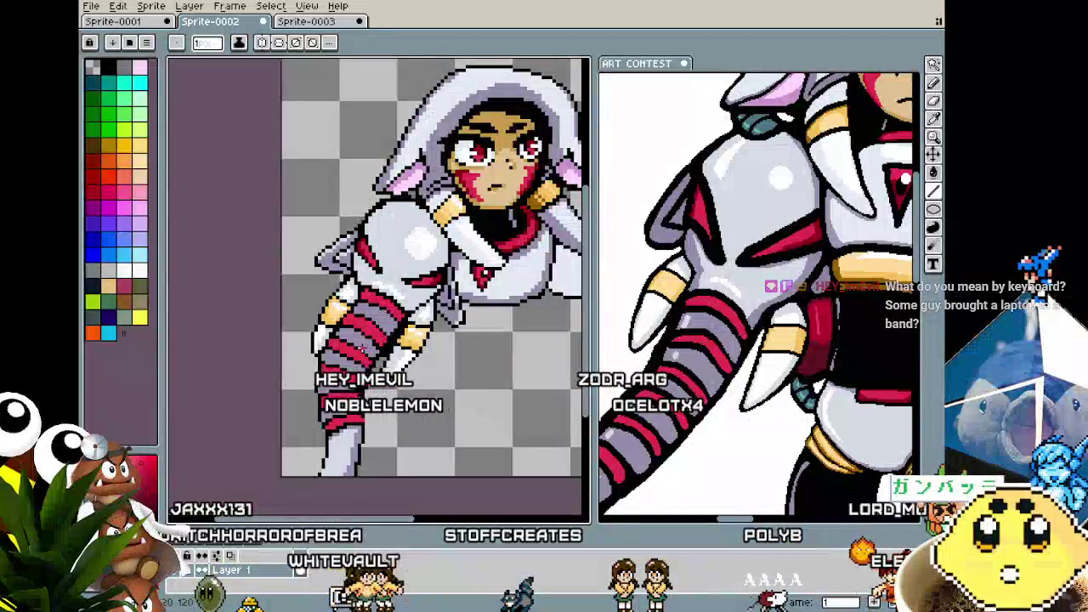
pyautogui.scroll(1, 387, 302)
pyautogui.scroll(2, 380, 294)
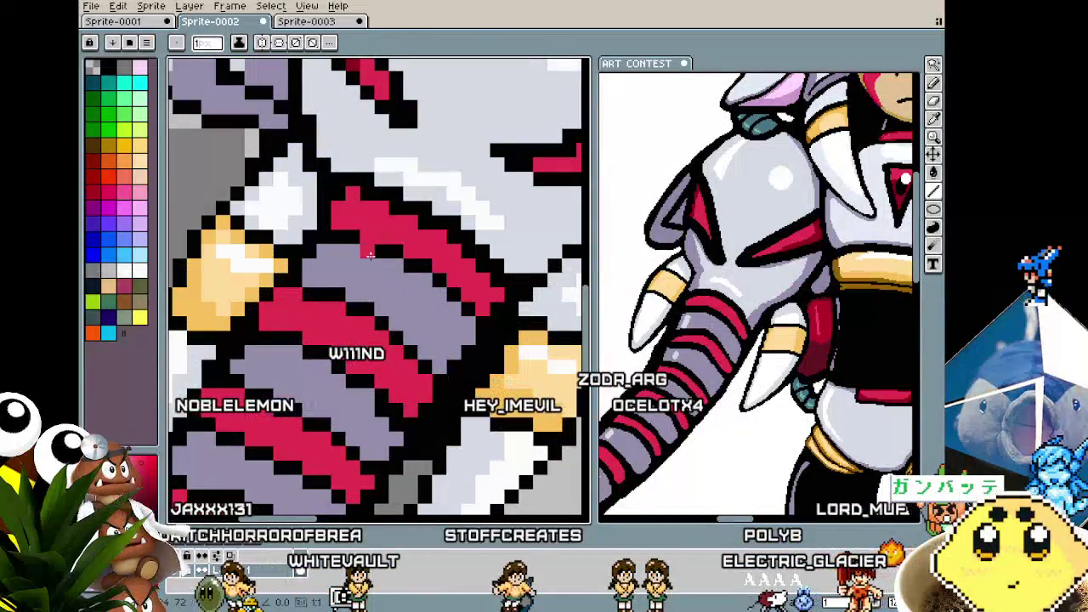
pyautogui.scroll(-2, 387, 244)
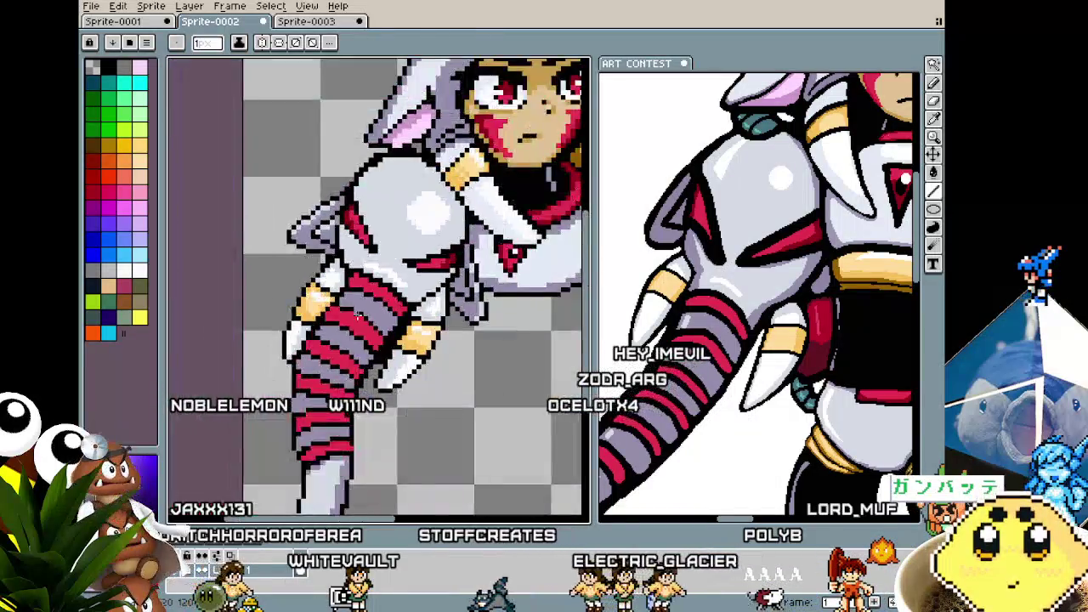
pyautogui.scroll(-1, 387, 244)
pyautogui.scroll(3, 388, 295)
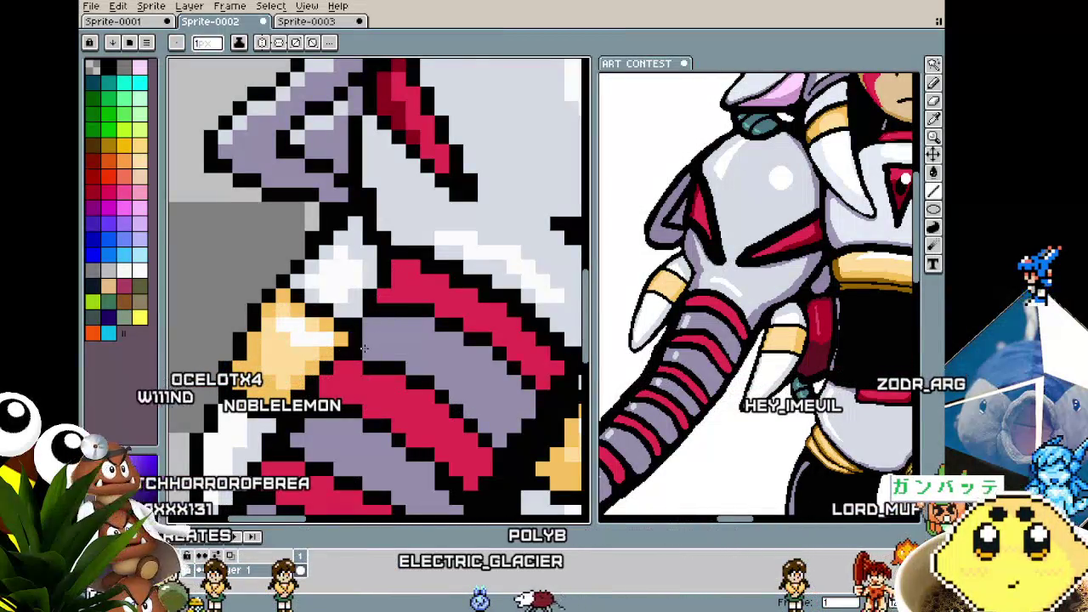
pyautogui.scroll(-2, 364, 349)
pyautogui.scroll(2, 355, 393)
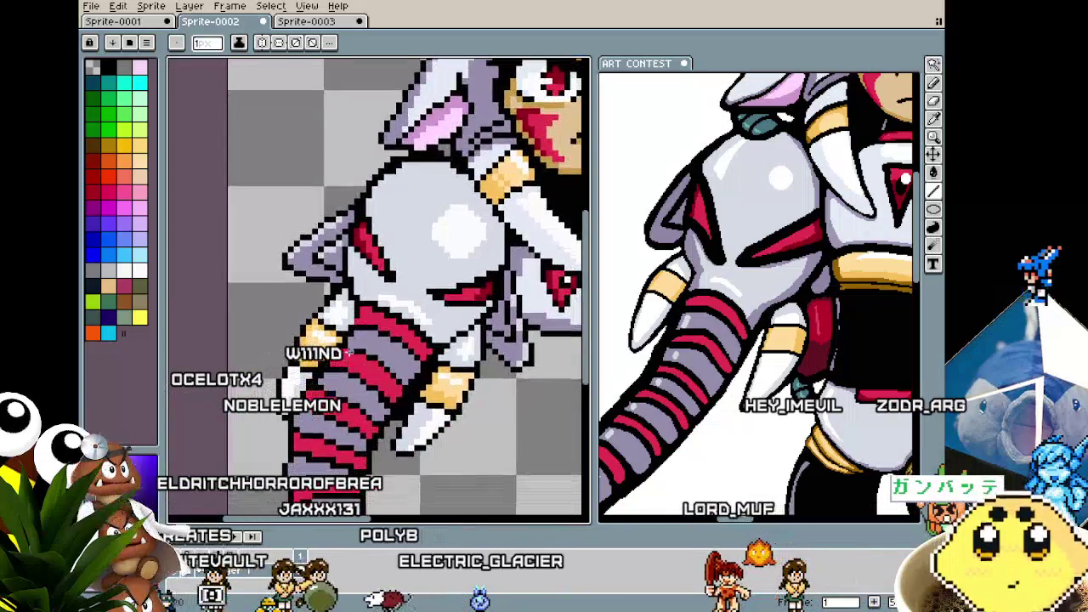
pyautogui.scroll(2, 357, 357)
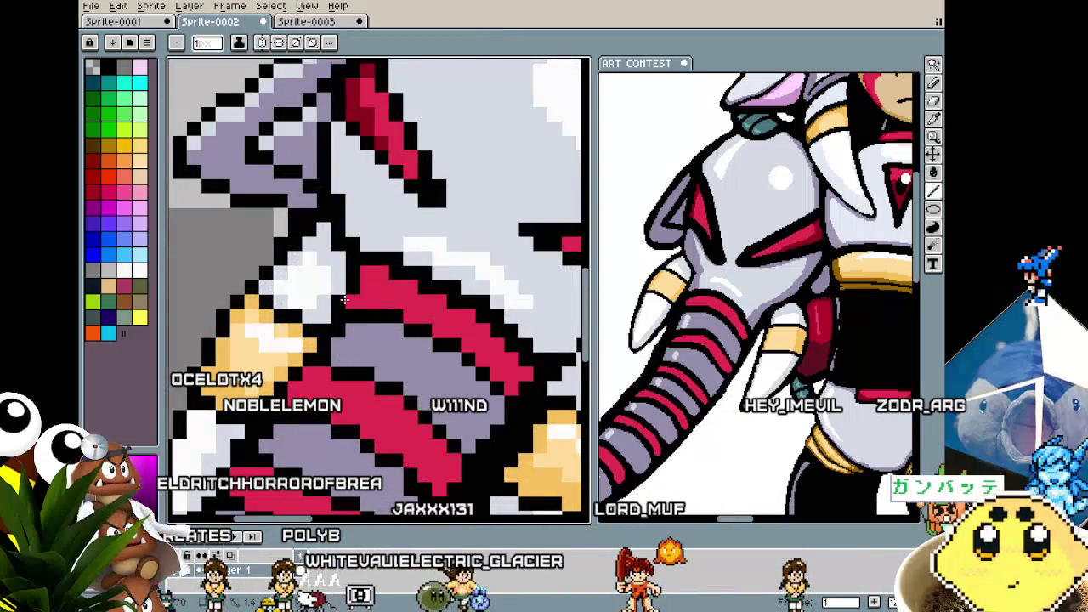
pyautogui.scroll(-1, 343, 288)
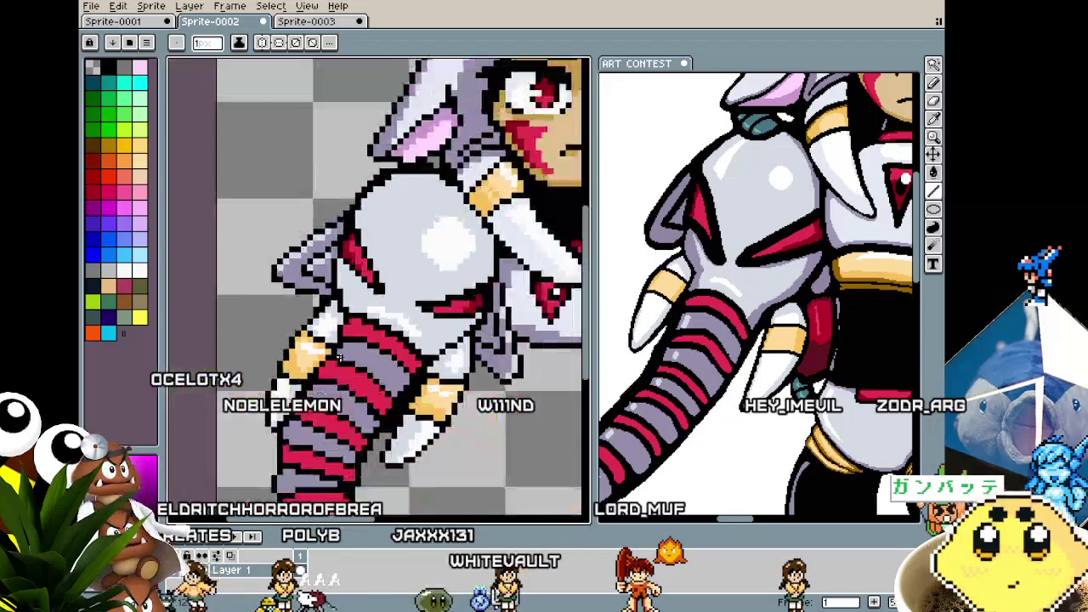
pyautogui.scroll(-1, 343, 289)
pyautogui.scroll(1, 342, 272)
pyautogui.scroll(1, 342, 261)
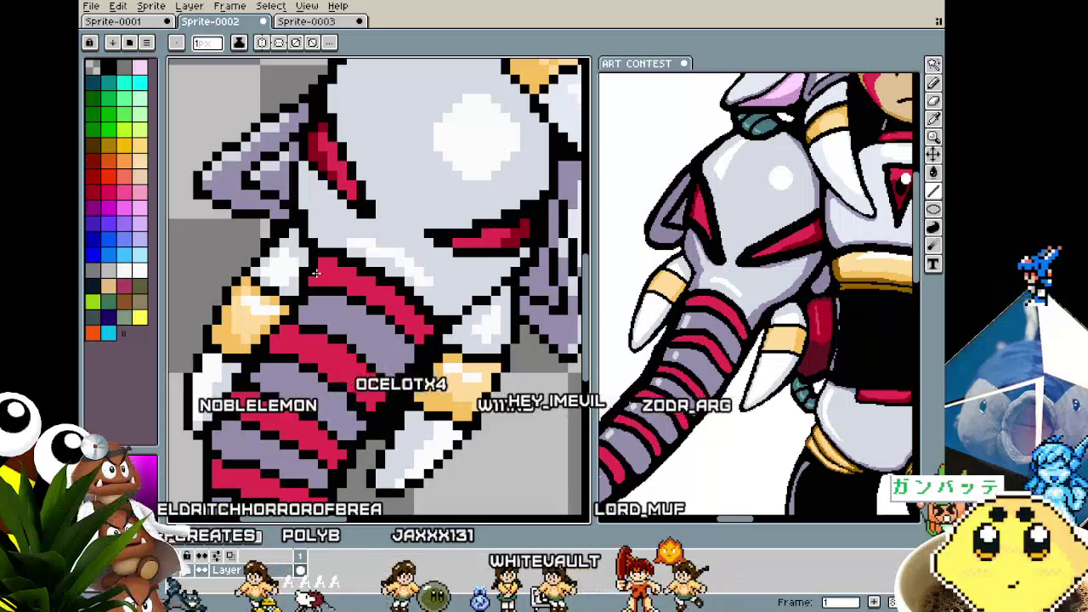
pyautogui.scroll(1, 323, 253)
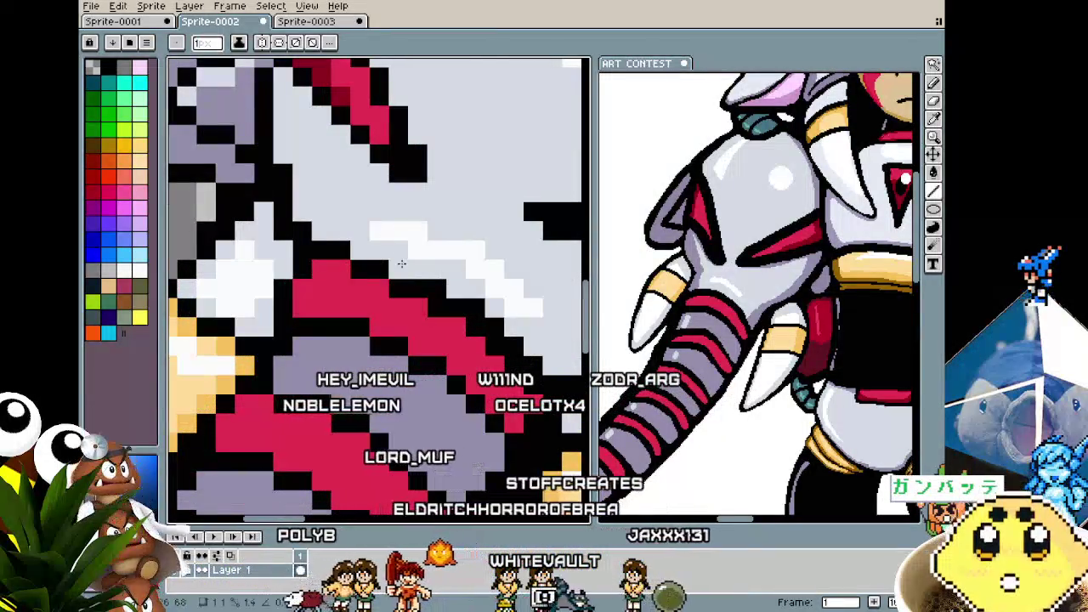
pyautogui.hscroll(1, 414, 290)
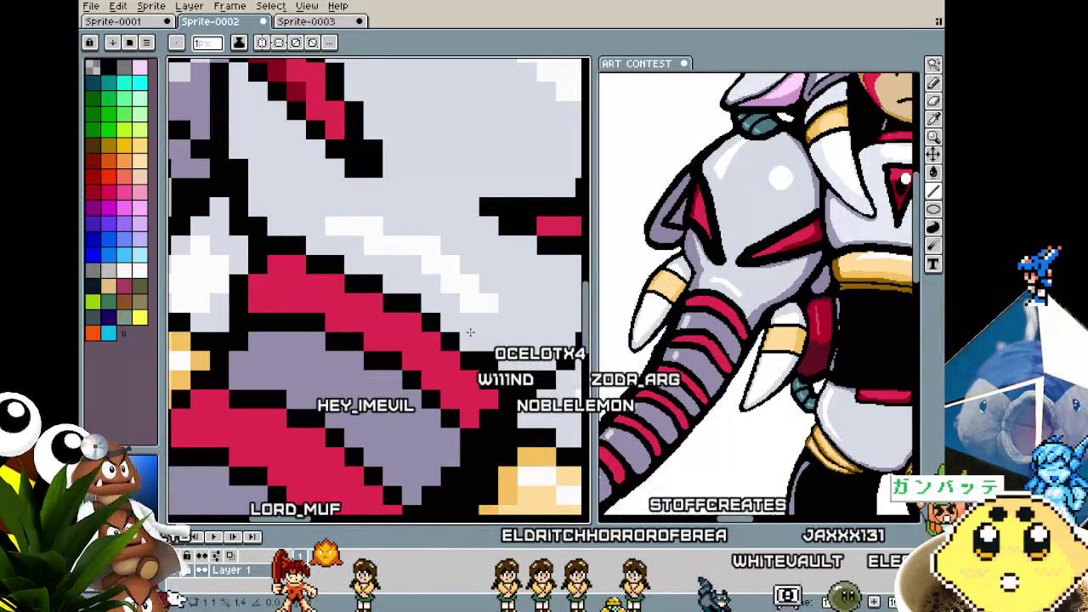
pyautogui.scroll(-3, 487, 353)
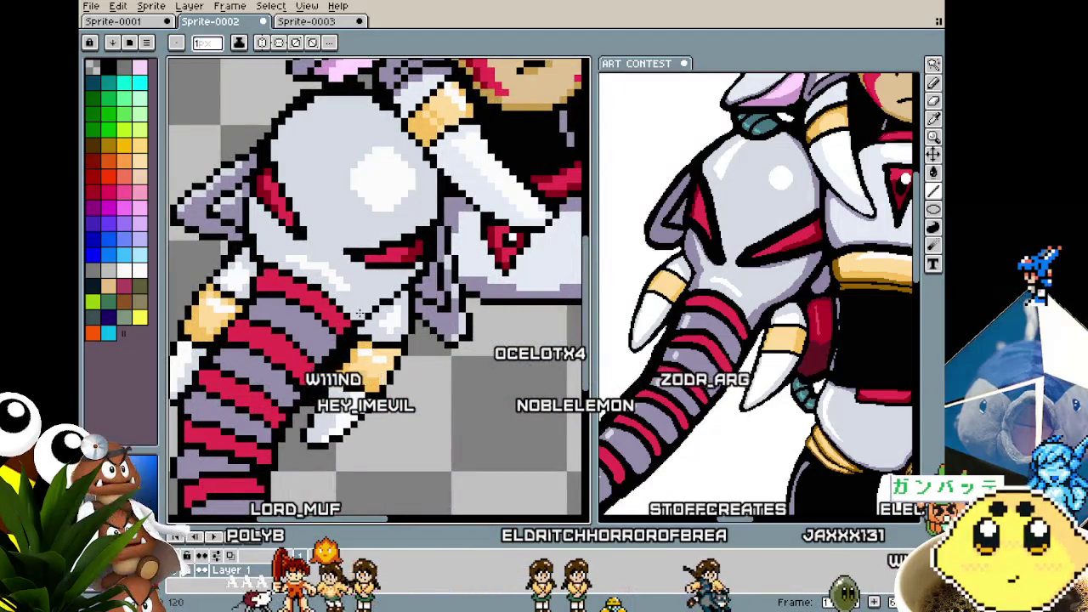
pyautogui.scroll(-1, 339, 346)
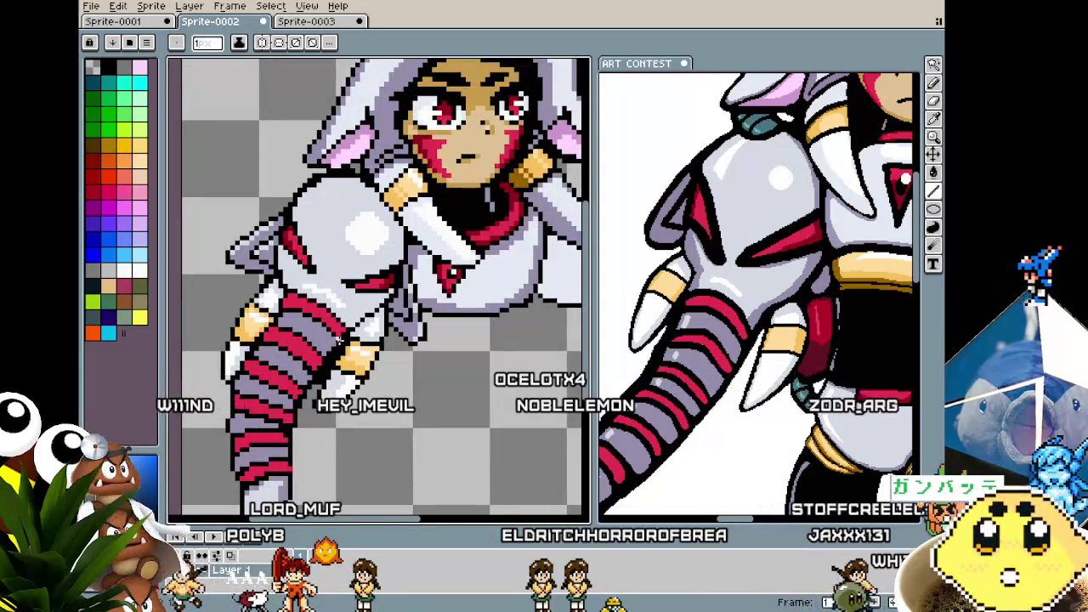
pyautogui.scroll(3, 340, 340)
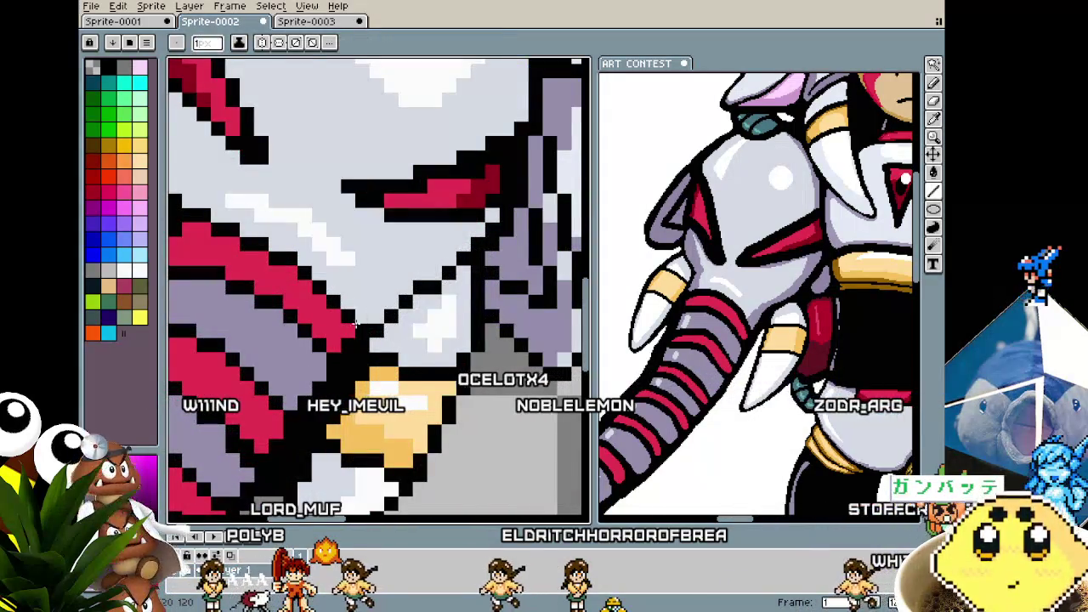
pyautogui.scroll(-2, 355, 324)
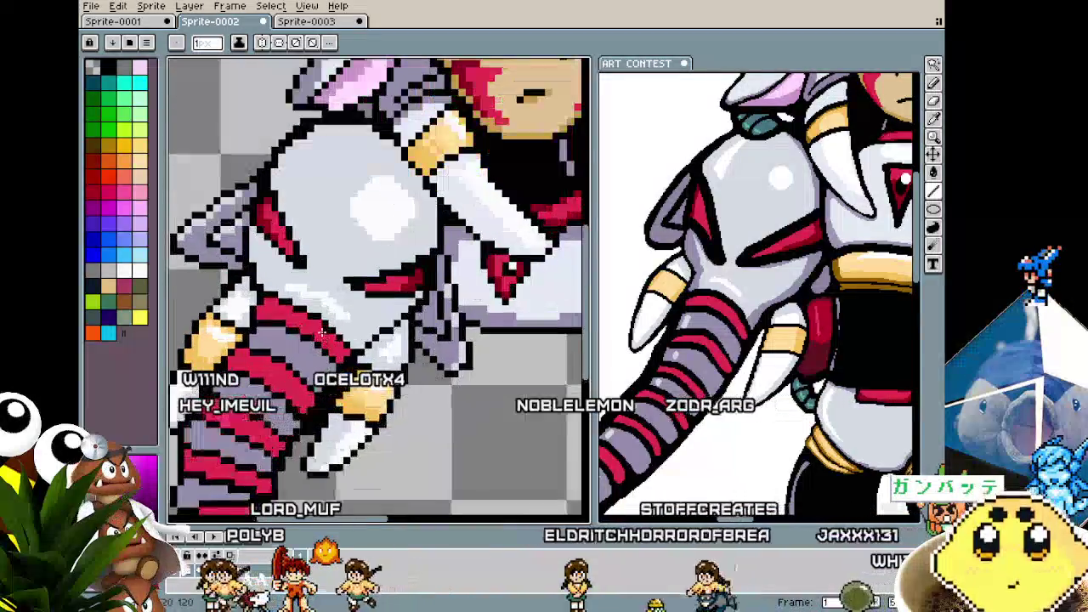
pyautogui.scroll(1, 319, 348)
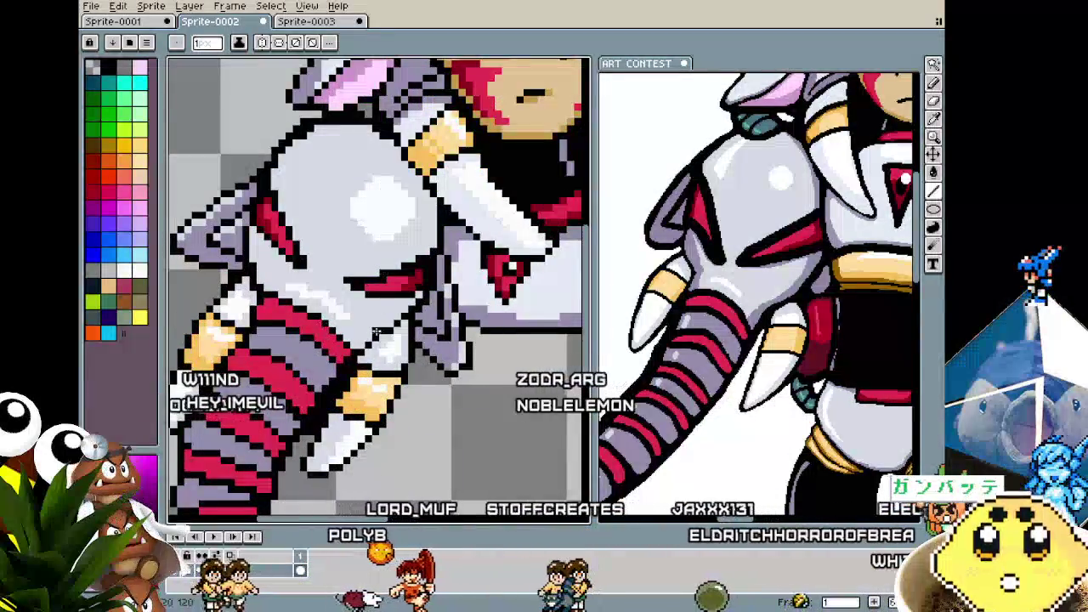
pyautogui.scroll(-1, 314, 340)
pyautogui.scroll(2, 290, 403)
pyautogui.scroll(1, 289, 405)
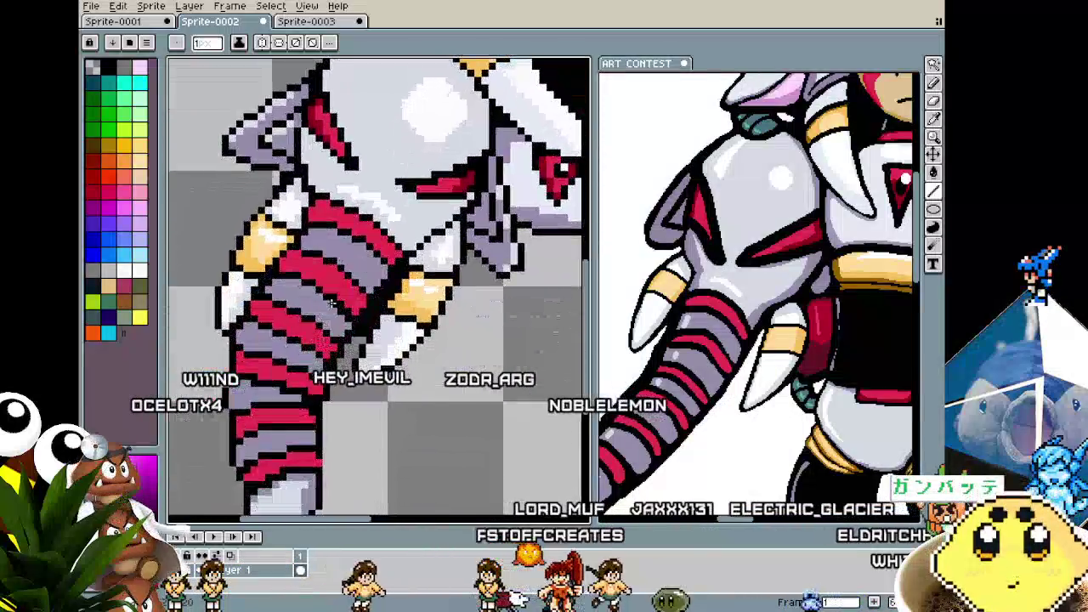
pyautogui.scroll(1, 302, 228)
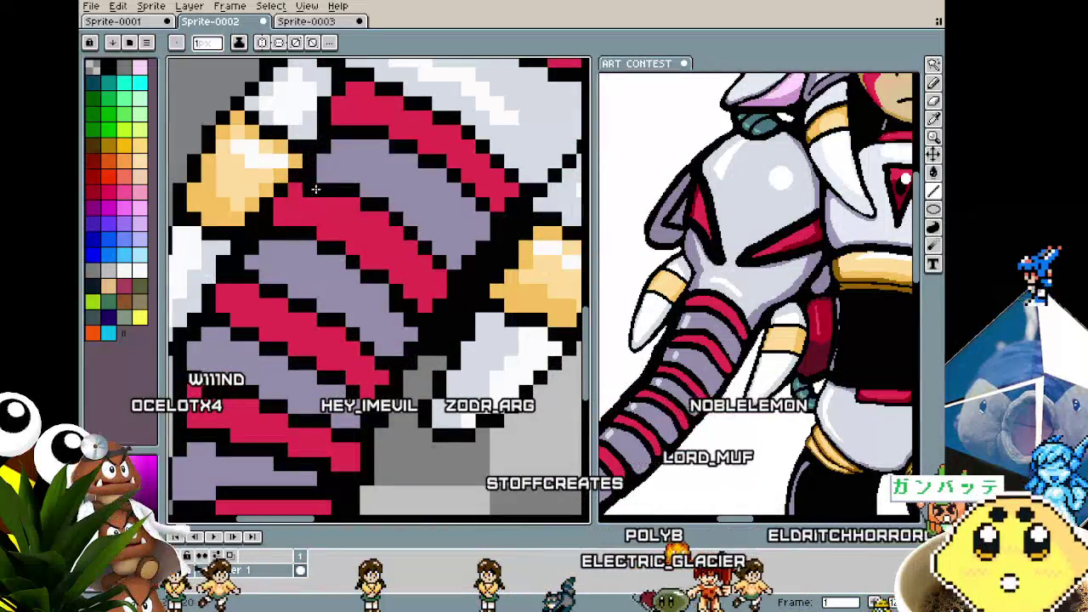
pyautogui.scroll(-2, 323, 190)
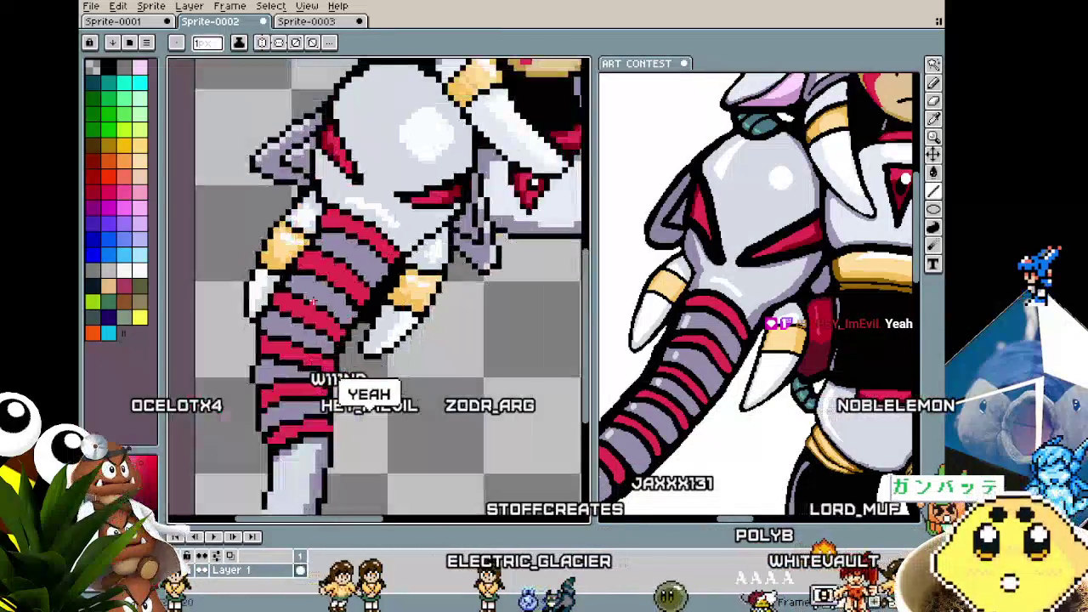
pyautogui.scroll(-2, 313, 301)
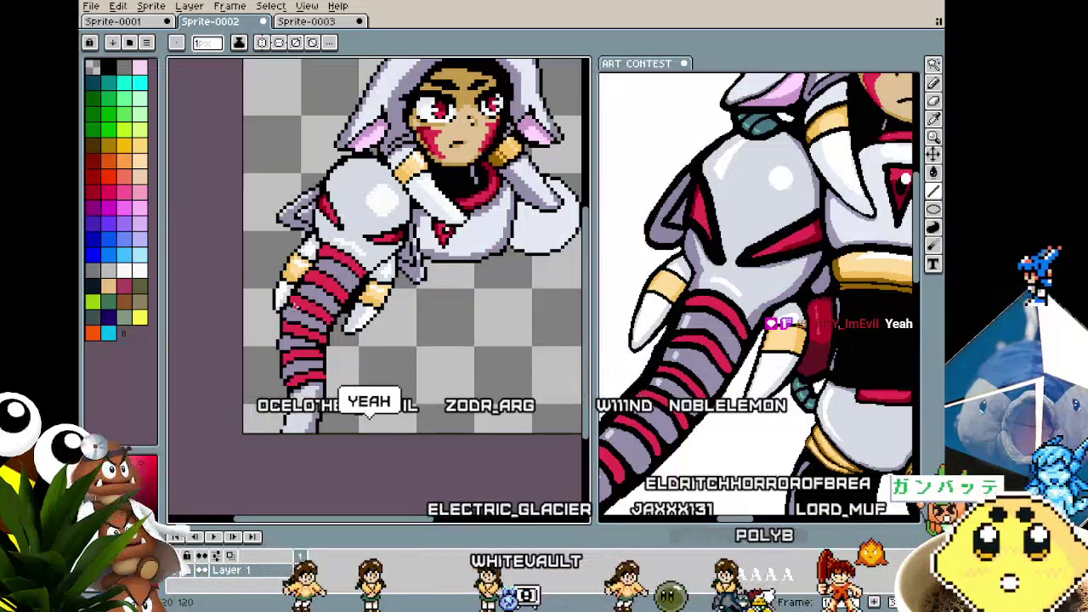
pyautogui.scroll(1, 321, 326)
pyautogui.scroll(1, 343, 260)
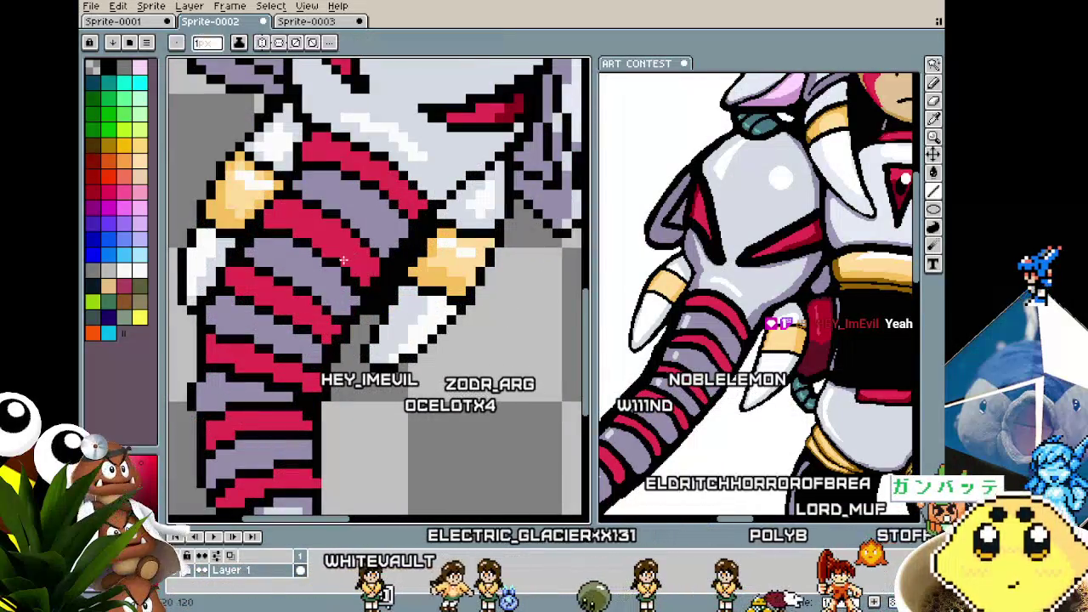
pyautogui.press('i')
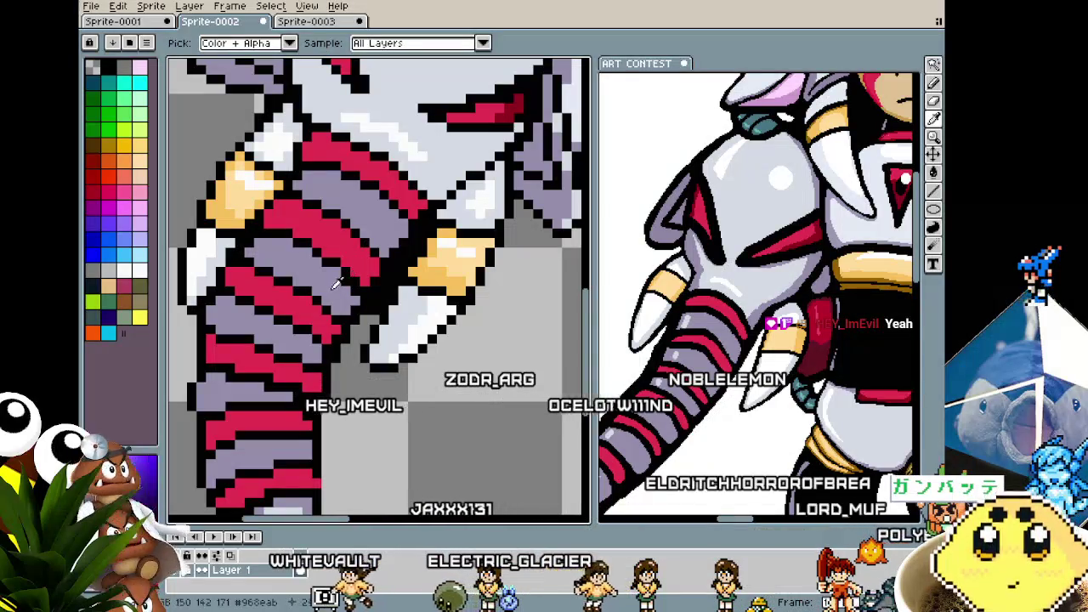
pyautogui.press('b')
pyautogui.scroll(-1, 350, 287)
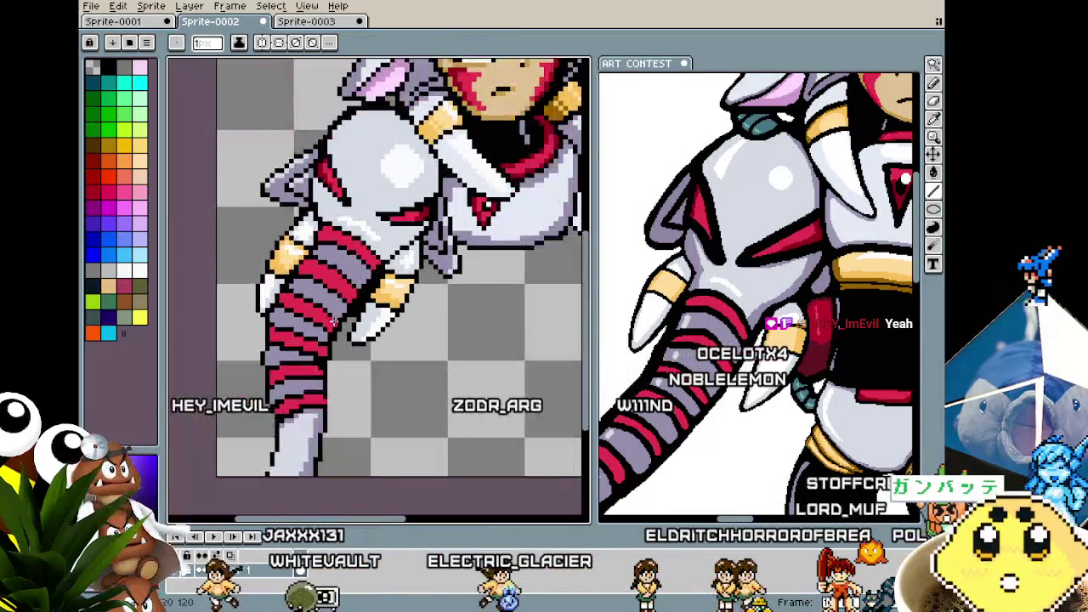
pyautogui.scroll(-2, 350, 287)
pyautogui.scroll(3, 405, 326)
pyautogui.scroll(1, 404, 325)
pyautogui.scroll(-2, 404, 326)
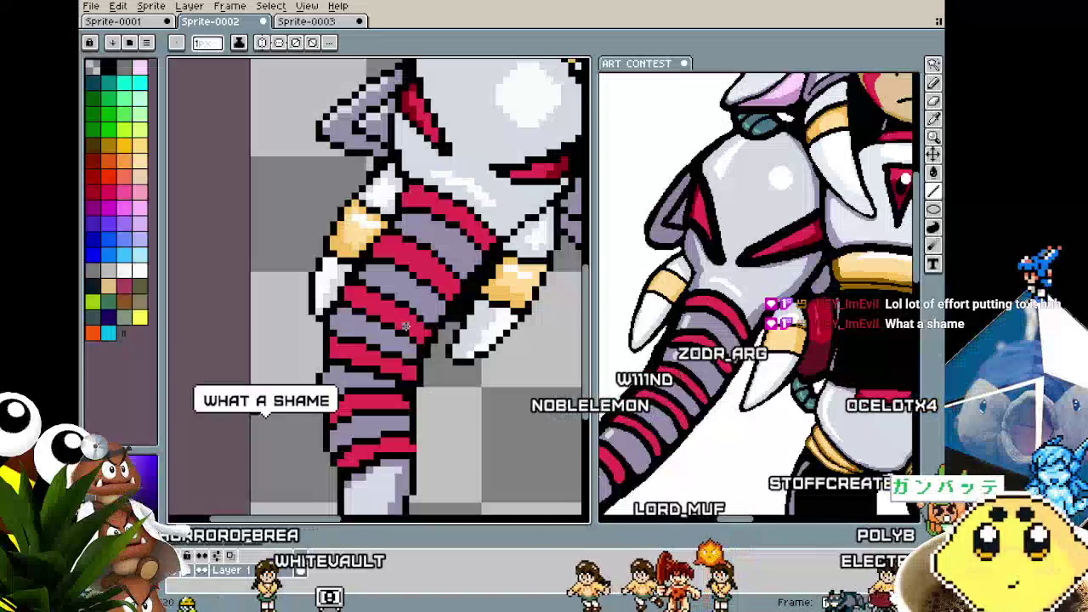
pyautogui.scroll(1, 416, 255)
pyautogui.scroll(1, 425, 196)
pyautogui.press('alt')
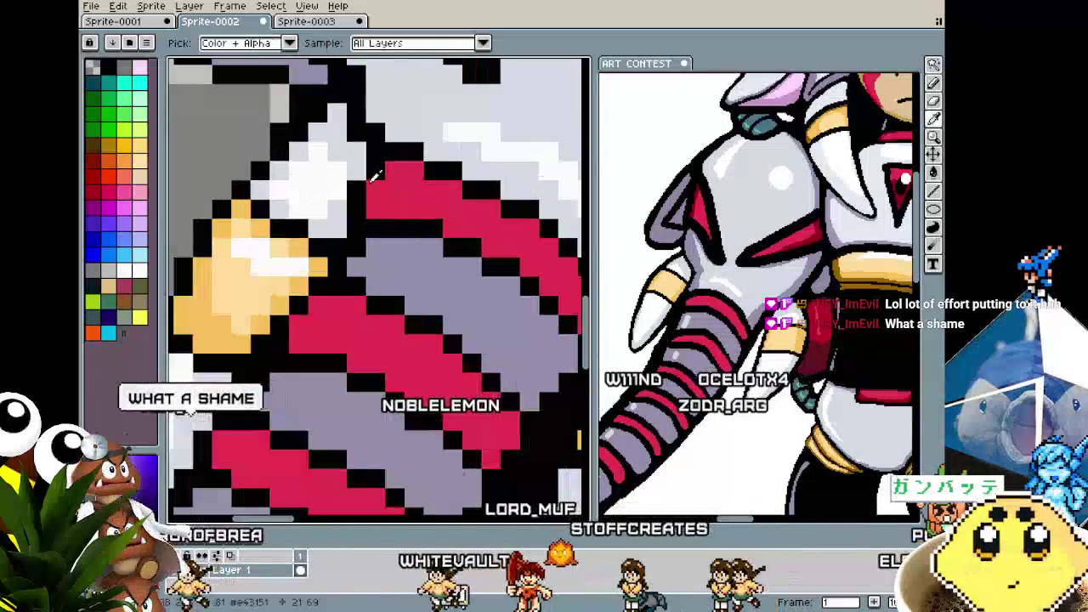
pyautogui.scroll(-2, 363, 281)
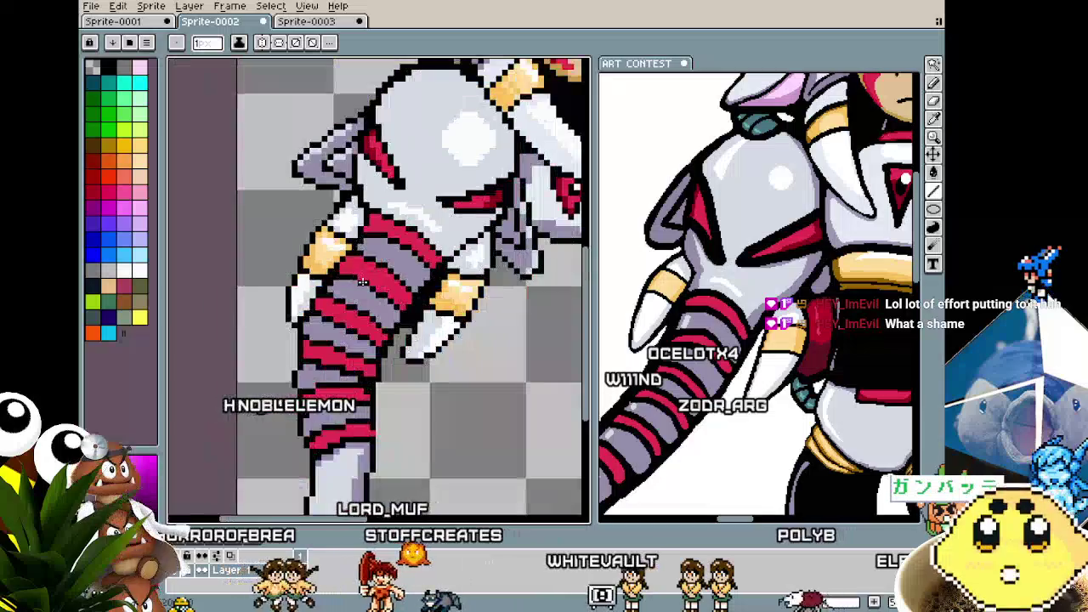
pyautogui.scroll(2, 366, 242)
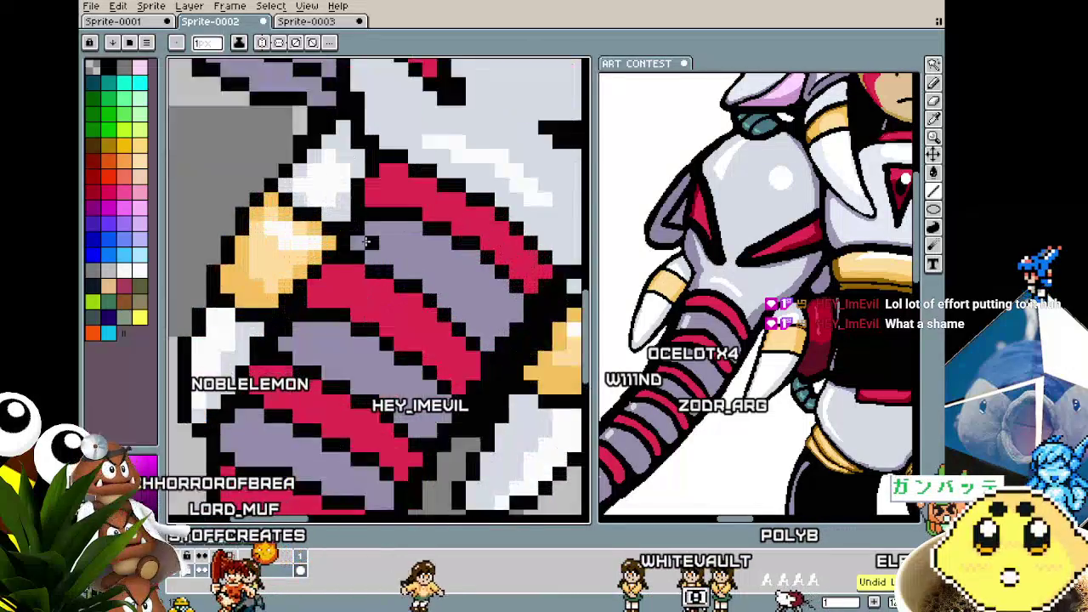
pyautogui.scroll(1, 366, 242)
pyautogui.scroll(-3, 346, 268)
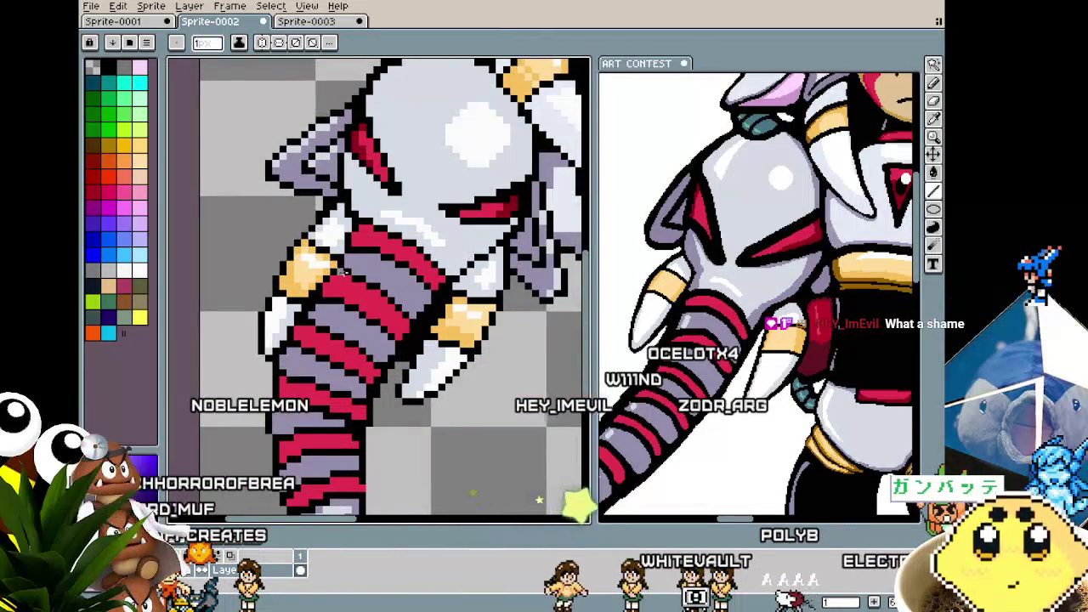
pyautogui.scroll(1, 353, 286)
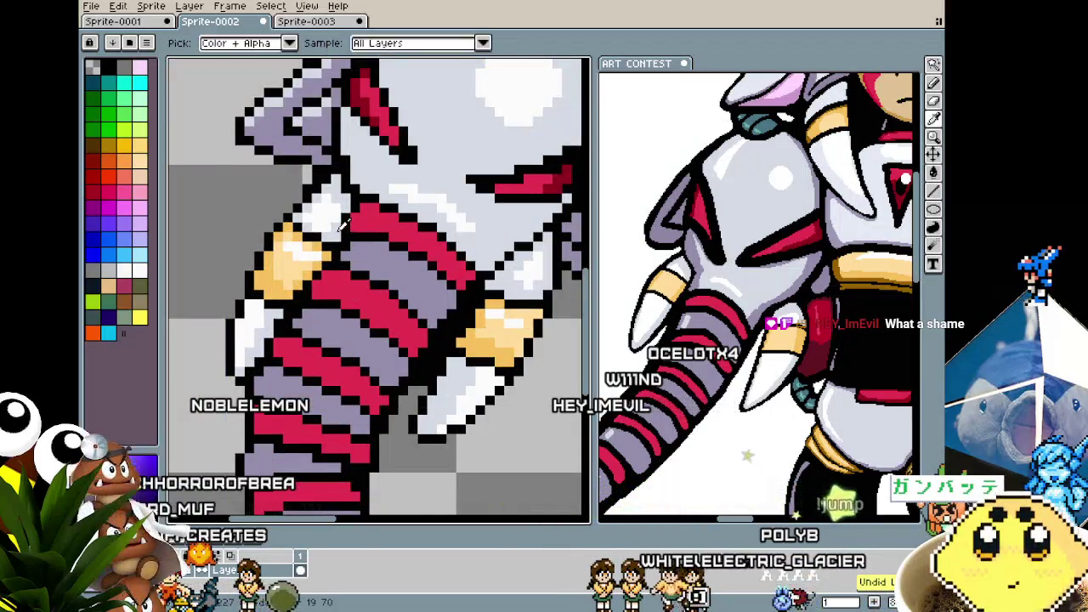
pyautogui.keyDown('alt'); pyautogui.click(343, 223); pyautogui.keyUp('alt')
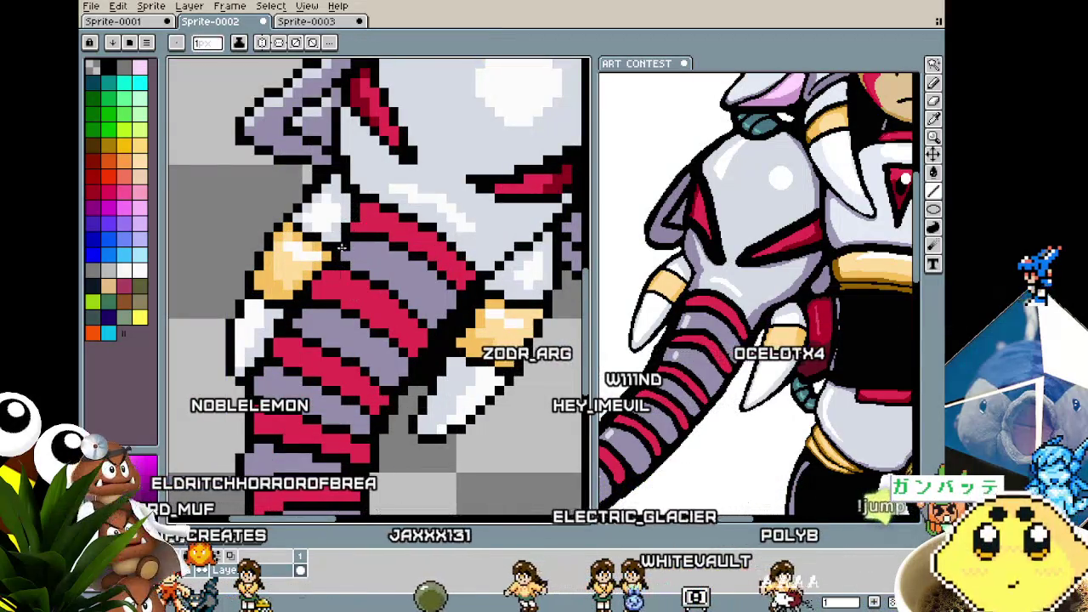
pyautogui.scroll(-1, 341, 247)
pyautogui.scroll(2, 370, 244)
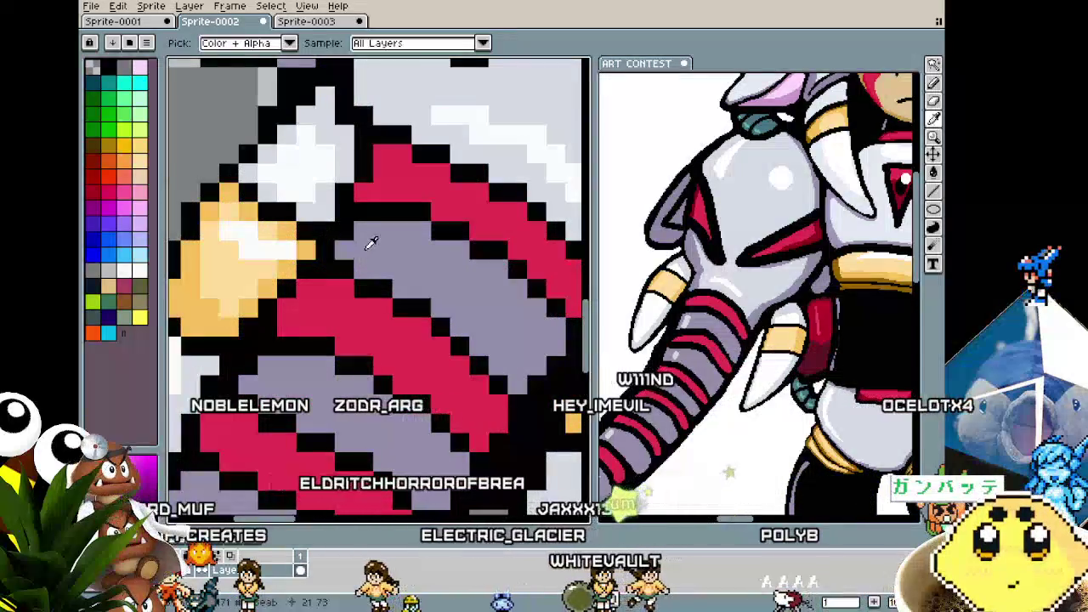
pyautogui.scroll(-4, 370, 243)
pyautogui.scroll(-3, 370, 243)
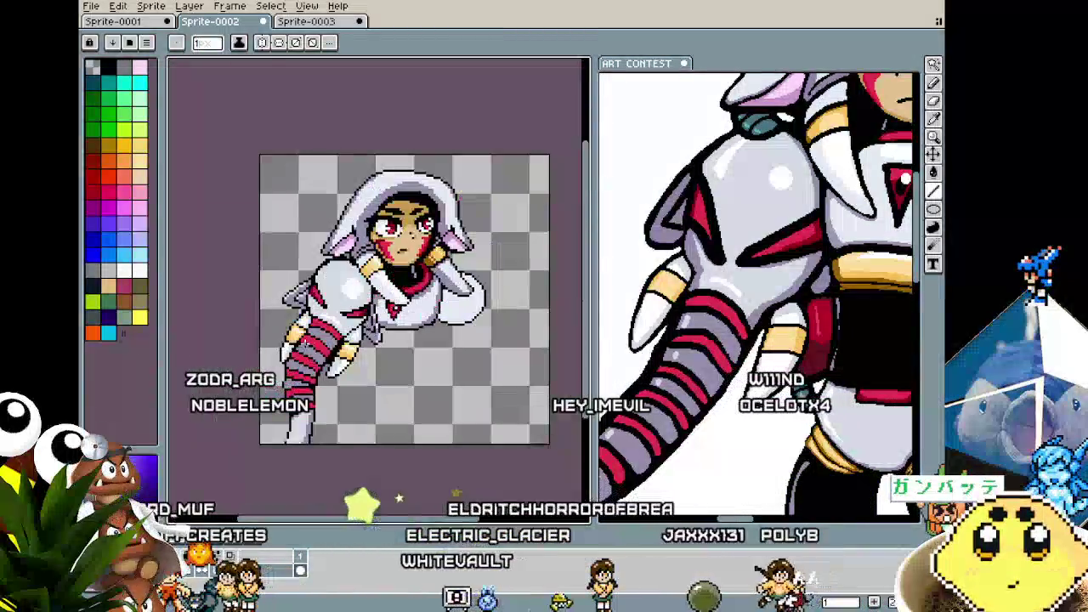
pyautogui.scroll(2, 329, 318)
pyautogui.scroll(1, 329, 318)
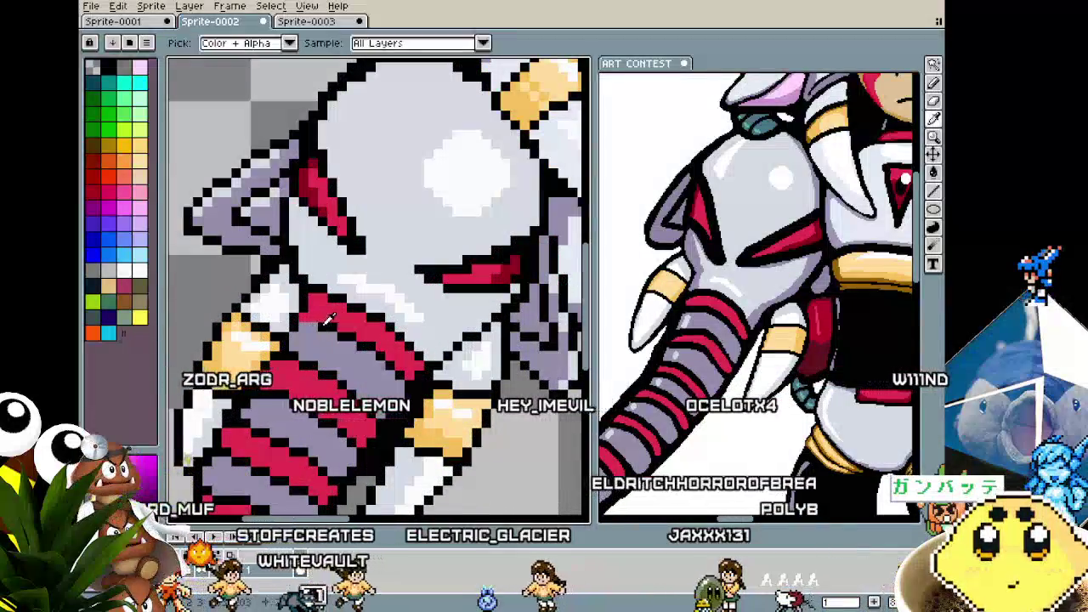
pyautogui.scroll(-3, 329, 318)
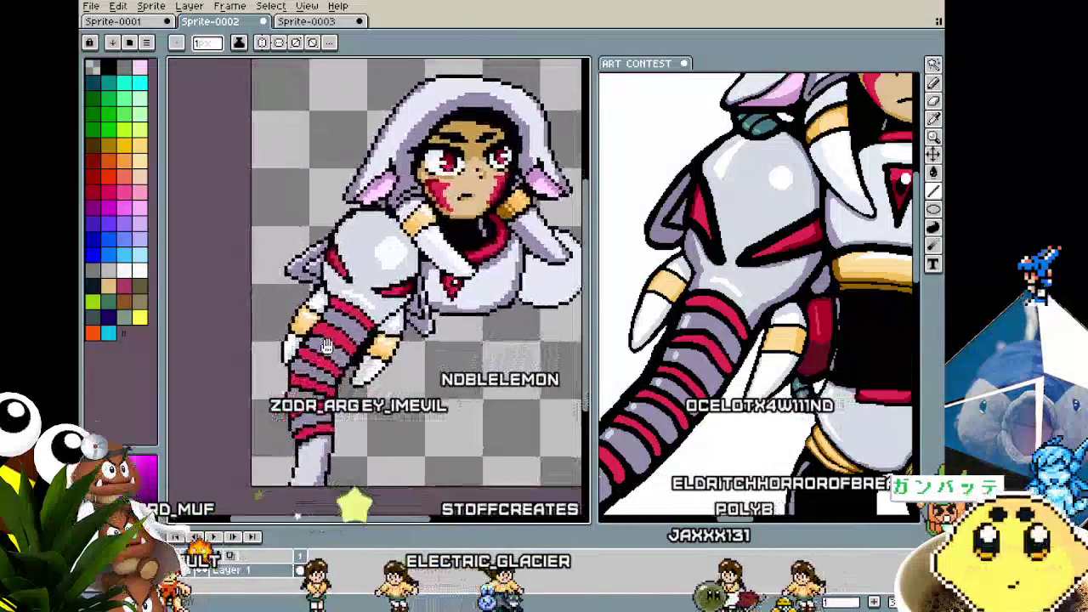
pyautogui.scroll(1, 326, 345)
pyautogui.scroll(1, 395, 267)
pyautogui.scroll(1, 395, 267)
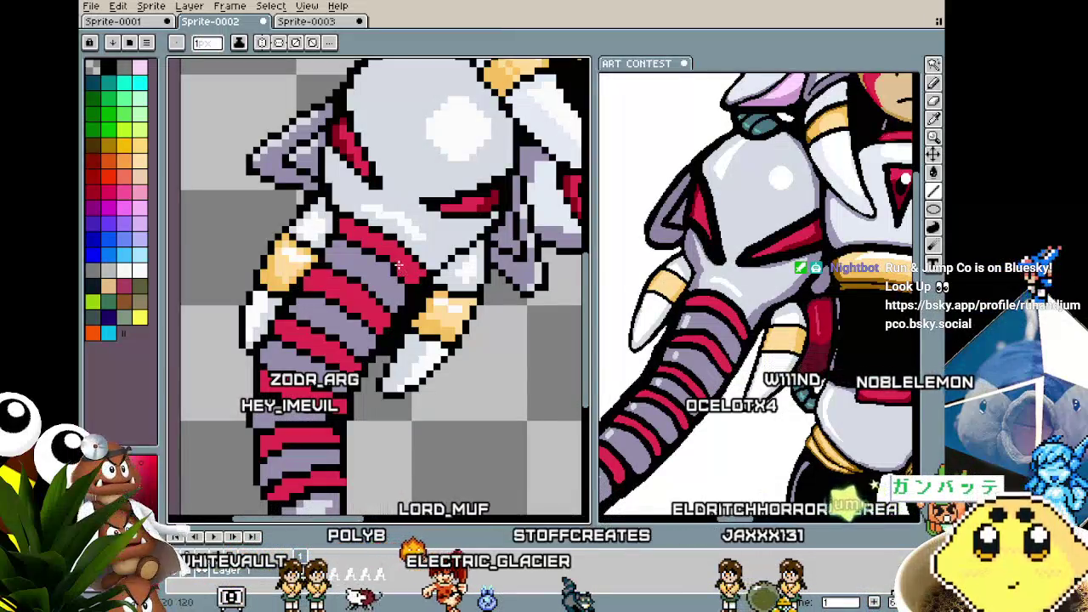
pyautogui.press('i')
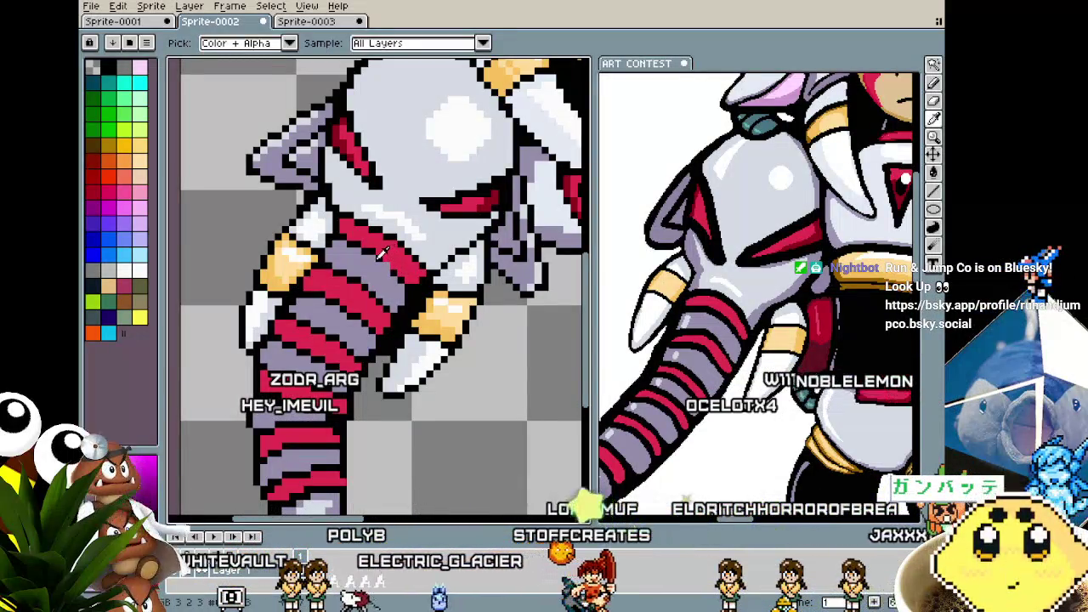
pyautogui.scroll(-2, 386, 266)
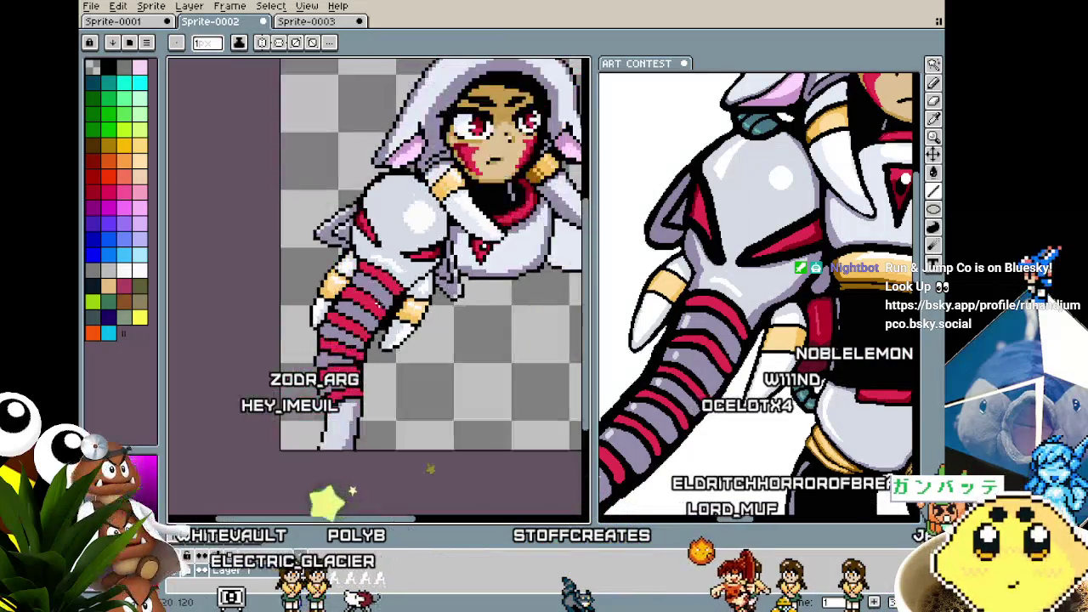
pyautogui.scroll(1, 380, 266)
pyautogui.scroll(1, 377, 266)
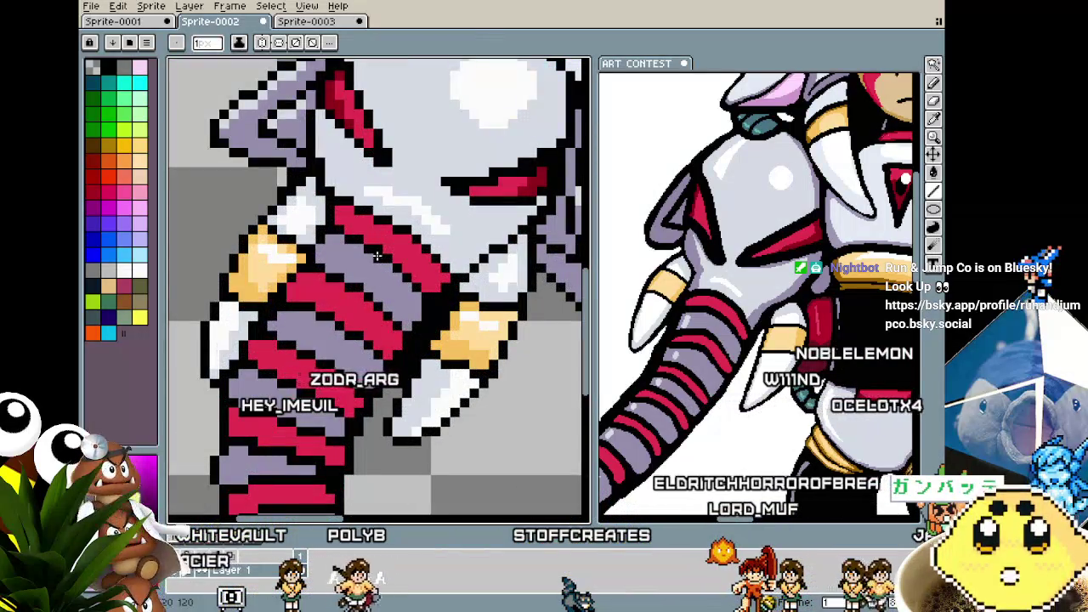
pyautogui.scroll(-1, 376, 256)
pyautogui.scroll(-3, 377, 256)
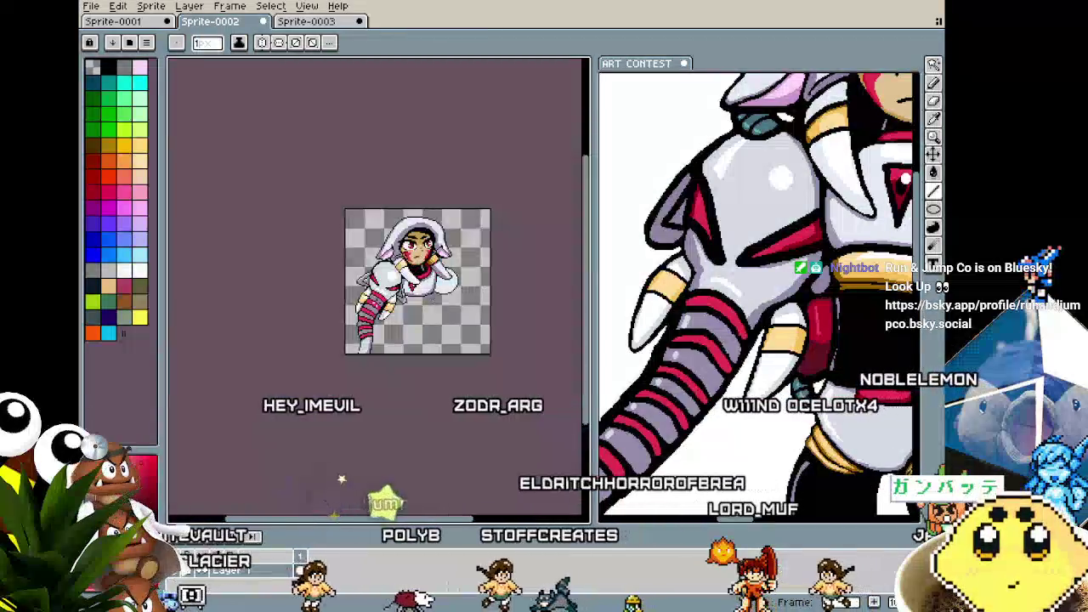
pyautogui.scroll(3, 375, 293)
pyautogui.scroll(1, 378, 302)
pyautogui.scroll(-1, 375, 295)
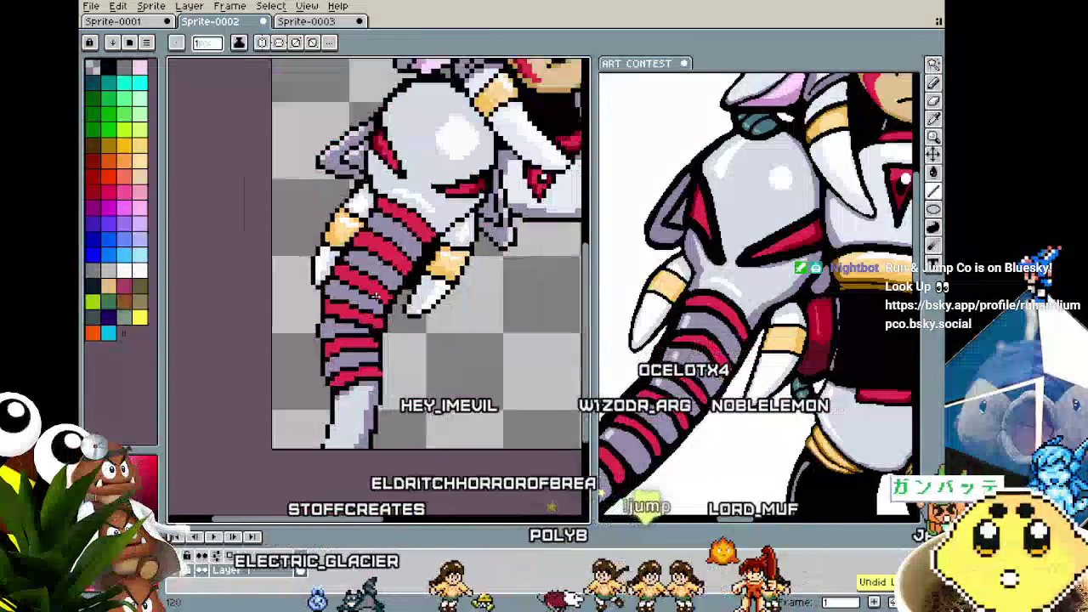
pyautogui.scroll(1, 375, 295)
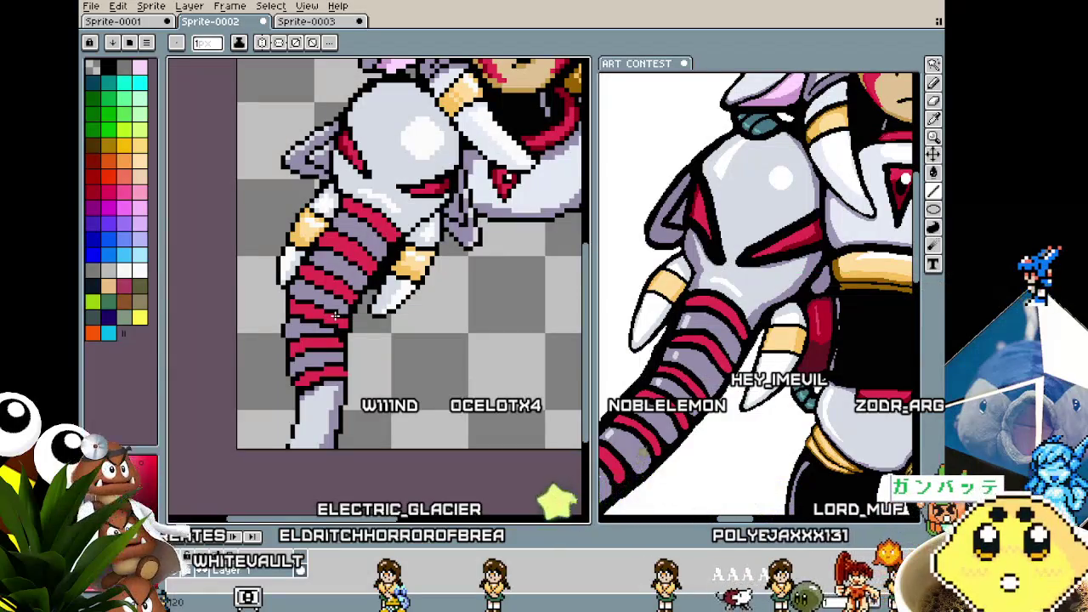
pyautogui.scroll(4, 266, 173)
pyautogui.press('i')
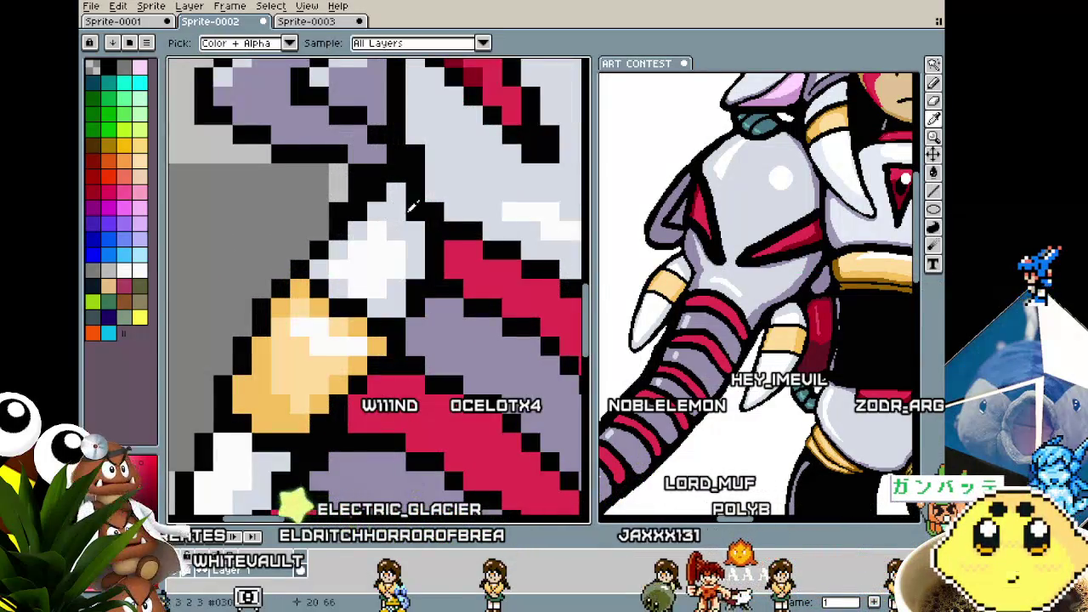
pyautogui.press('b')
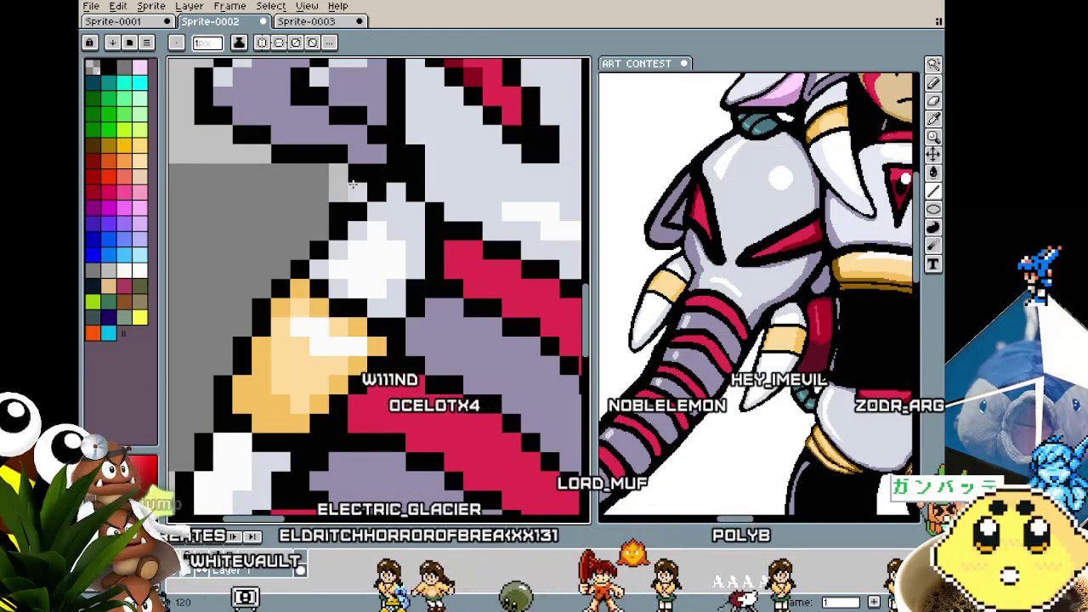
pyautogui.scroll(-3, 342, 202)
pyautogui.scroll(-2, 343, 201)
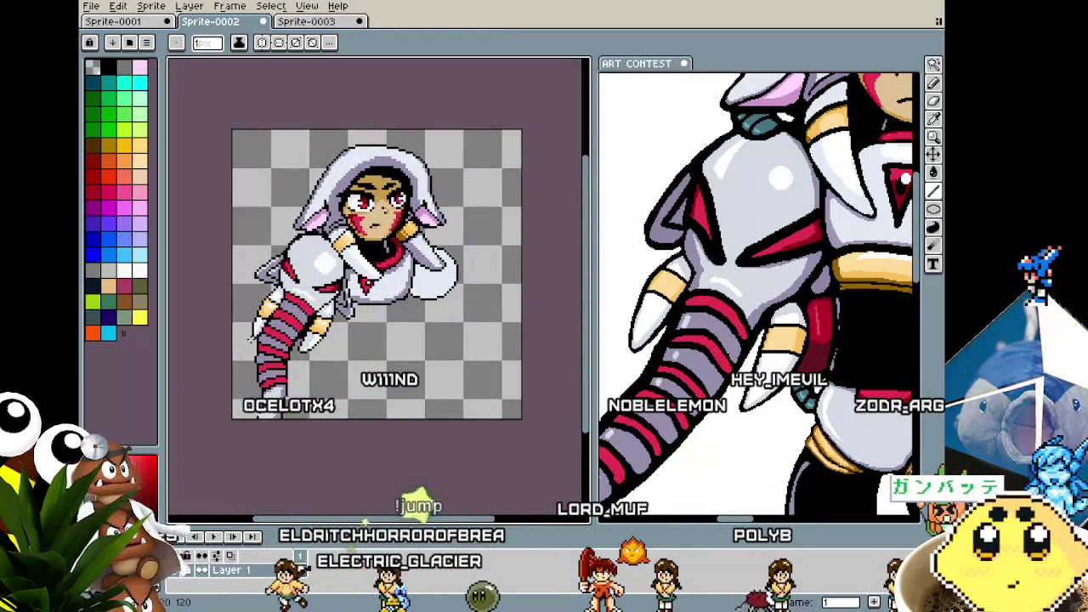
pyautogui.scroll(2, 251, 338)
pyautogui.scroll(1, 302, 364)
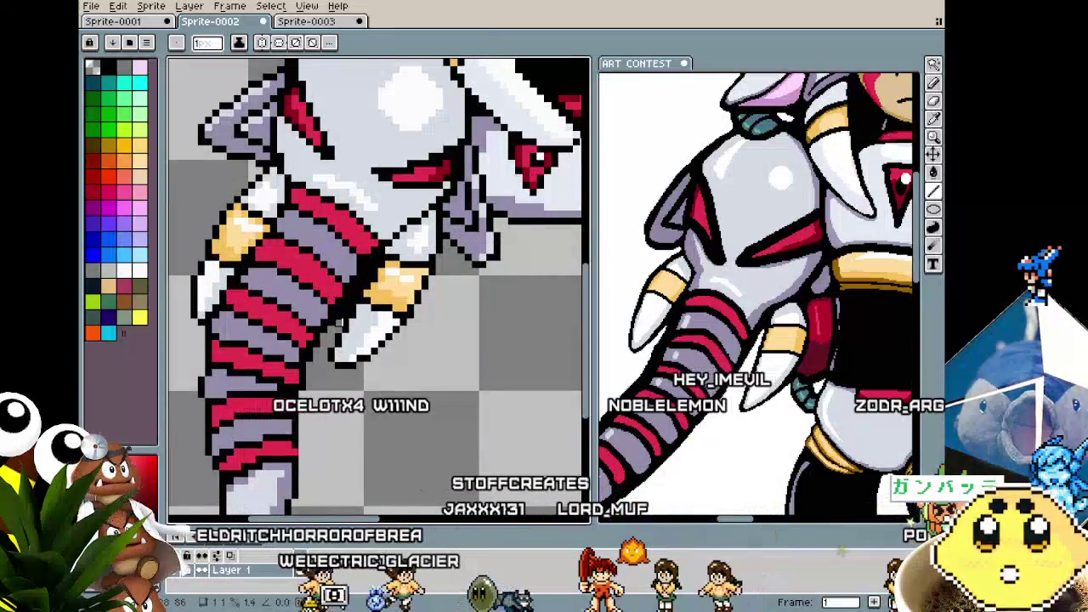
pyautogui.scroll(1, 330, 322)
pyautogui.scroll(1, 326, 325)
pyautogui.scroll(-3, 327, 326)
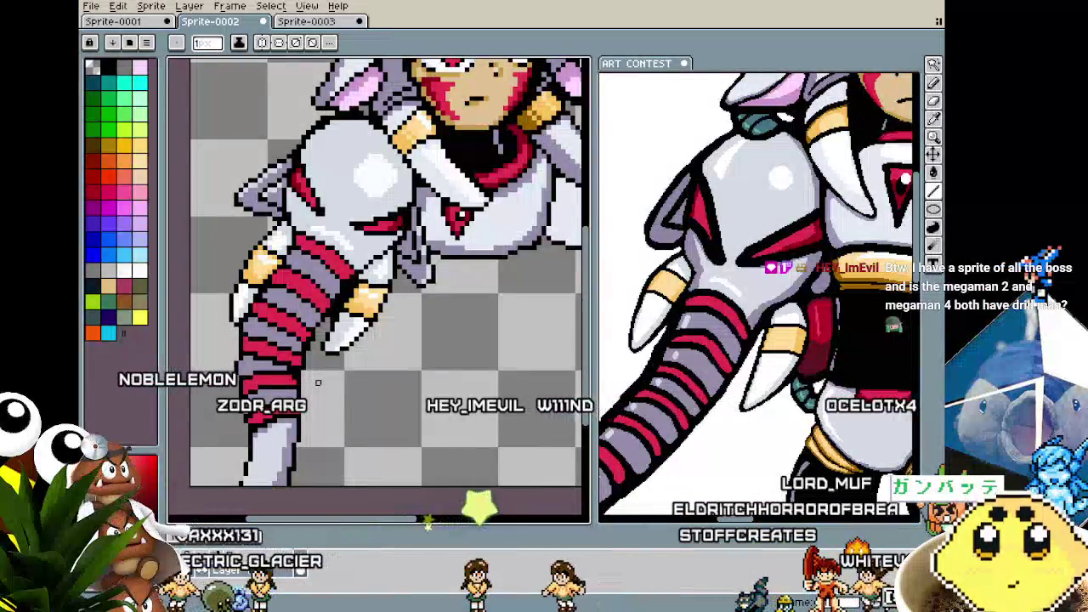
pyautogui.scroll(1, 323, 289)
pyautogui.scroll(1, 328, 247)
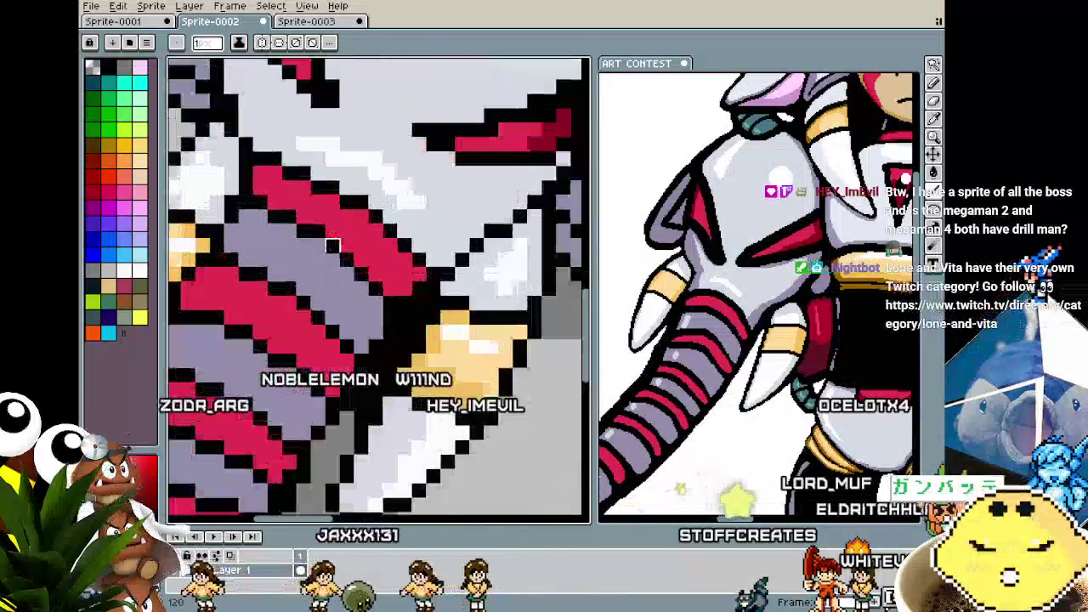
pyautogui.scroll(-1, 334, 244)
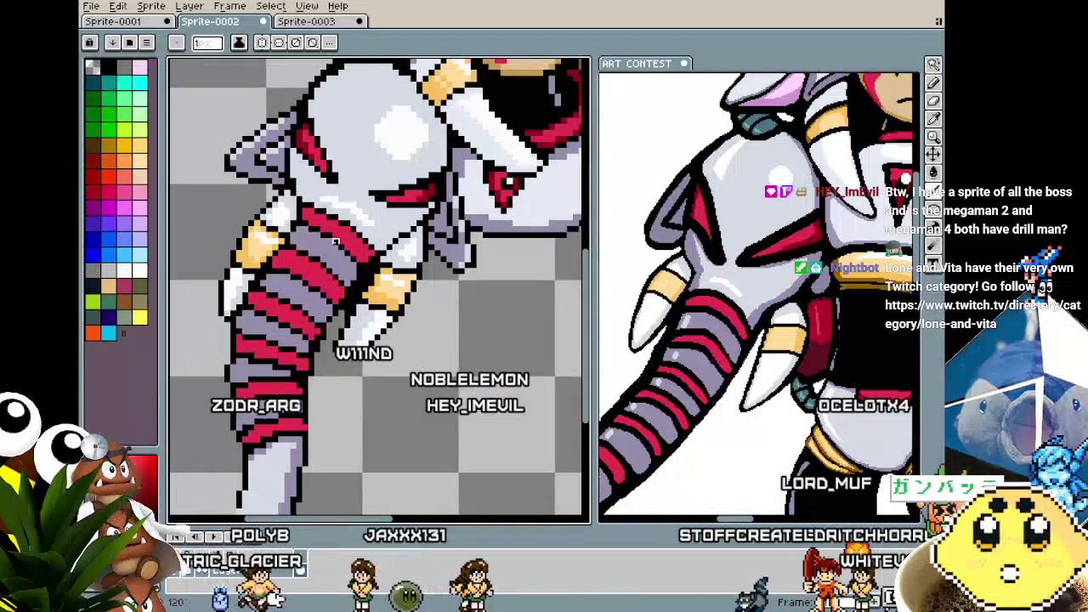
pyautogui.scroll(1, 335, 242)
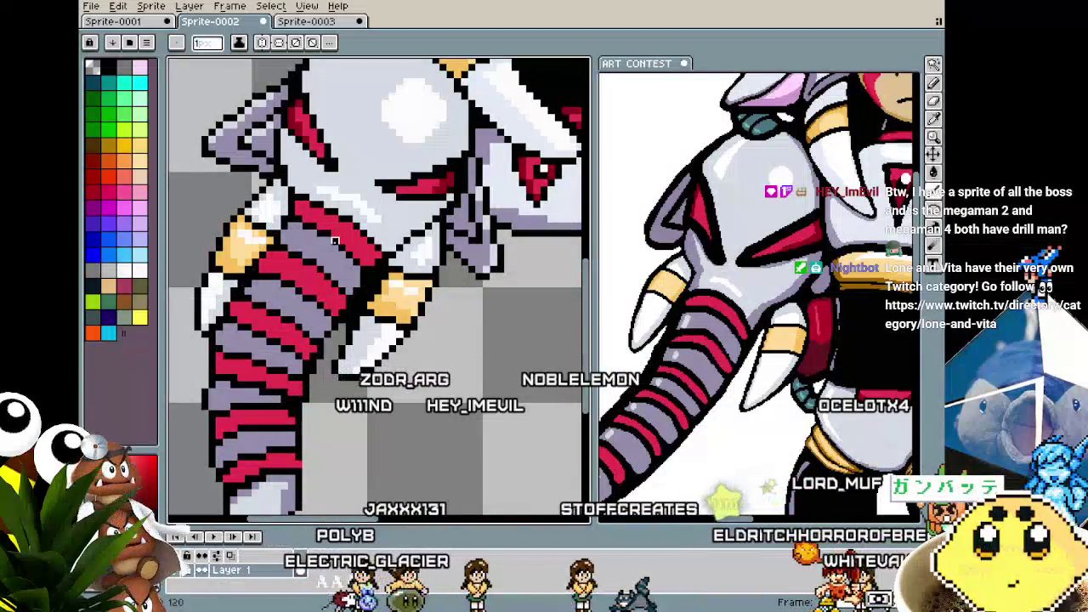
pyautogui.press('alt')
# - Magic-wand select the red stripes across the trunk arm, then deselect and return to the Pencil
pyautogui.press('w')
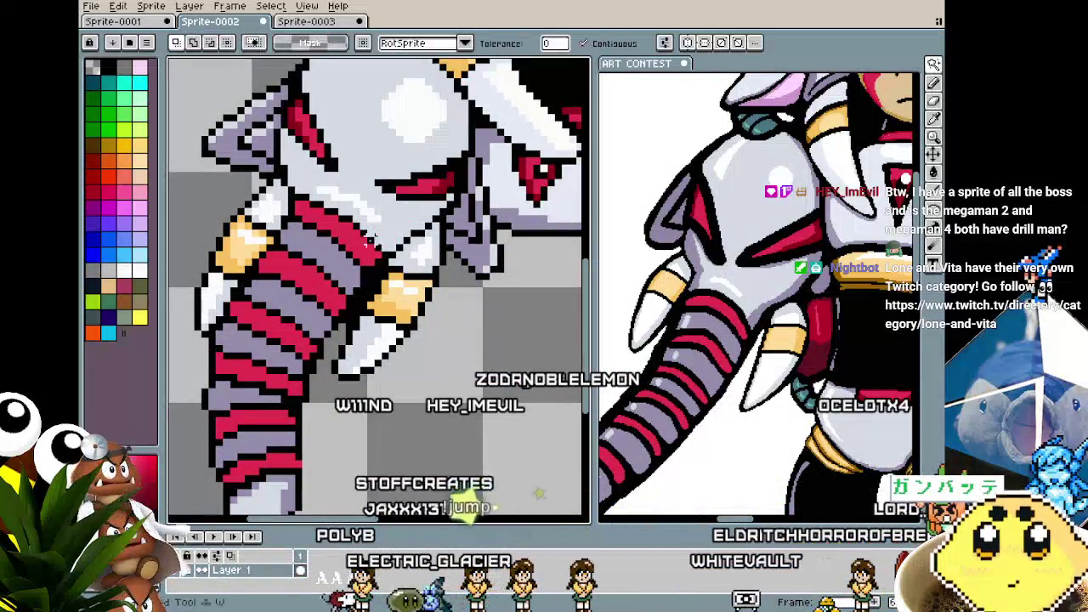
pyautogui.click(356, 253)
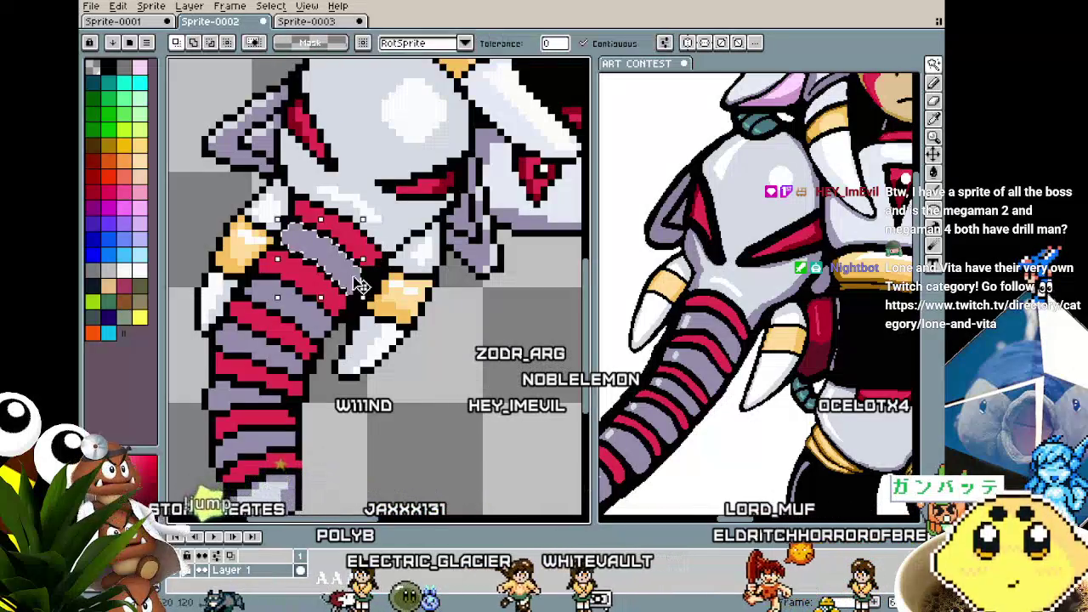
pyautogui.moveTo(355, 246); pyautogui.dragTo(374, 225)
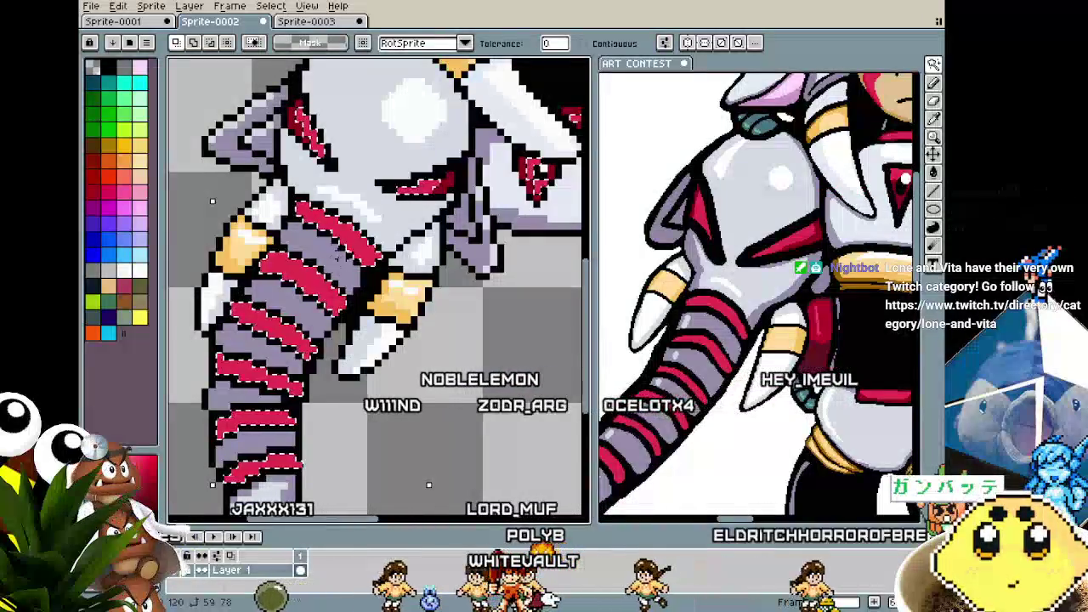
pyautogui.hotkey('ctrl', 'd')
pyautogui.press('b')
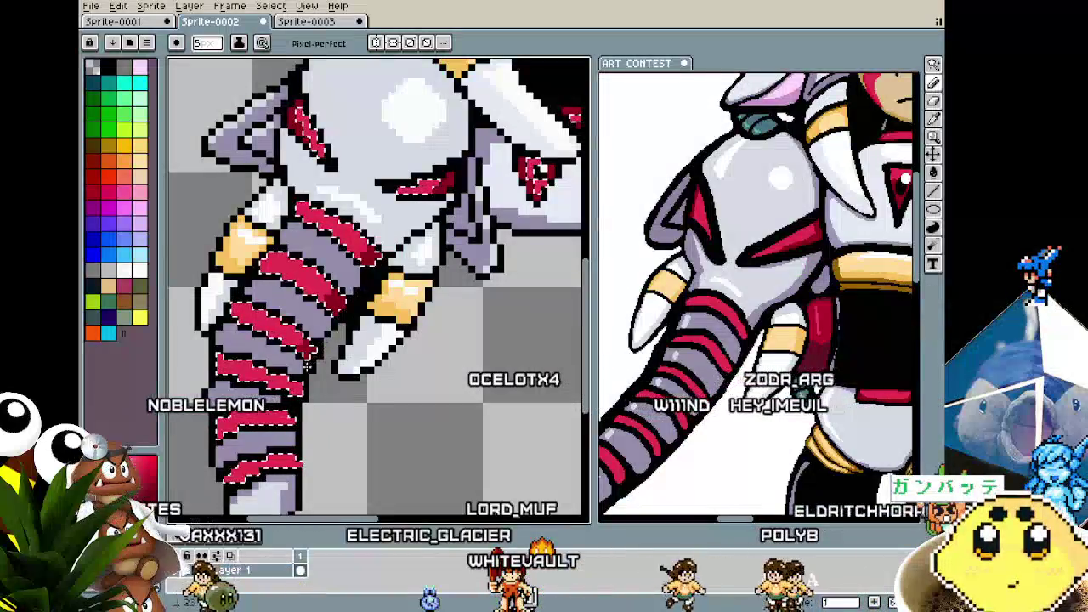
pyautogui.moveTo(298, 397); pyautogui.dragTo(338, 283)
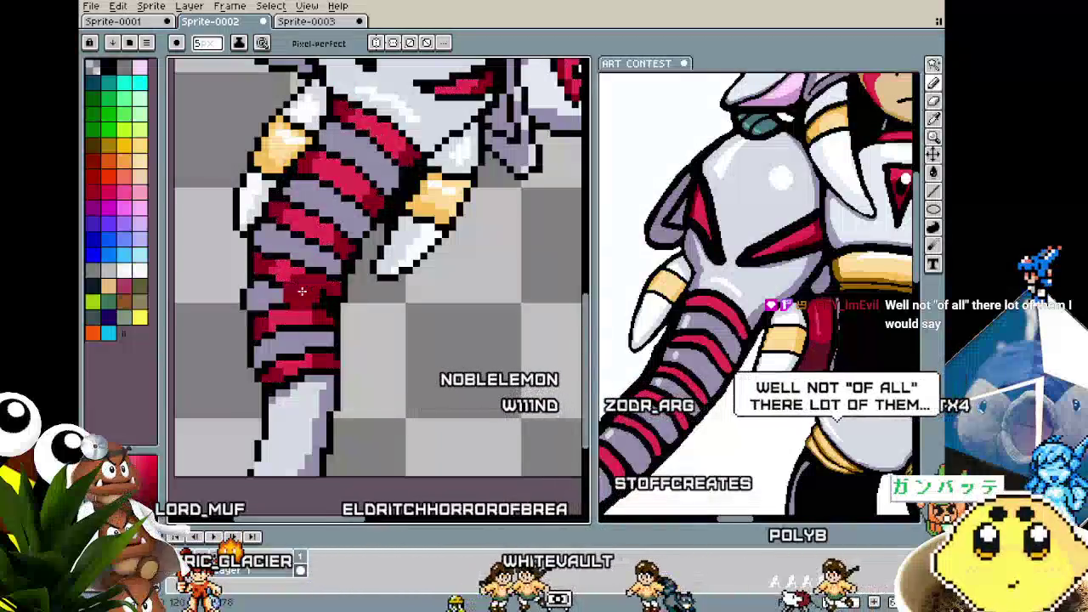
# - Zoom along the lower trunk arm and sample the dark red from the stripes
pyautogui.scroll(-2, 333, 323)
pyautogui.scroll(1, 332, 323)
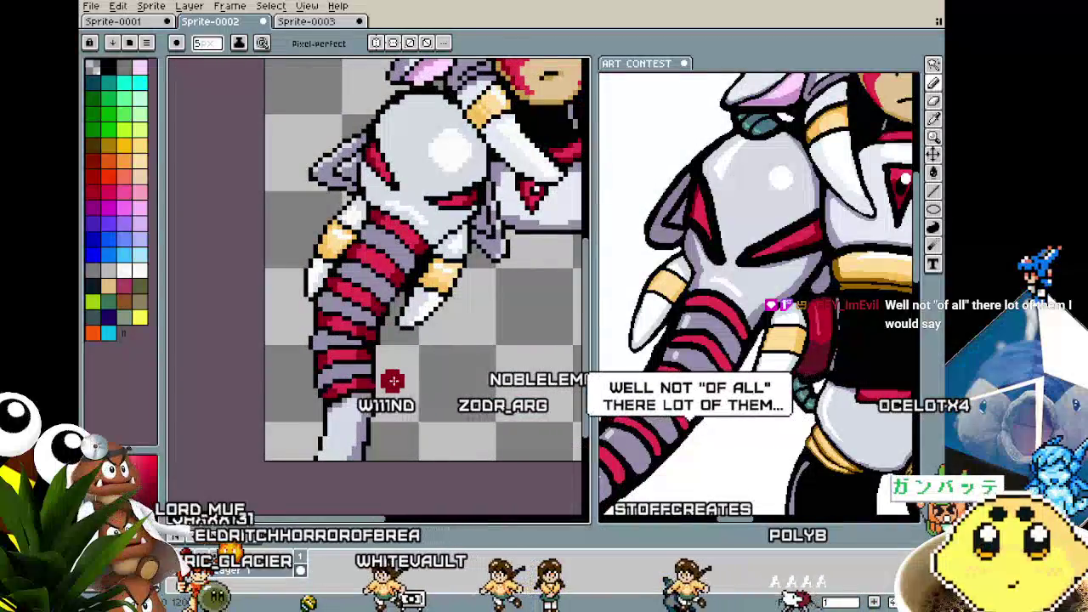
pyautogui.scroll(-2, 388, 382)
pyautogui.scroll(2, 417, 388)
pyautogui.scroll(-2, 387, 303)
pyautogui.scroll(2, 434, 275)
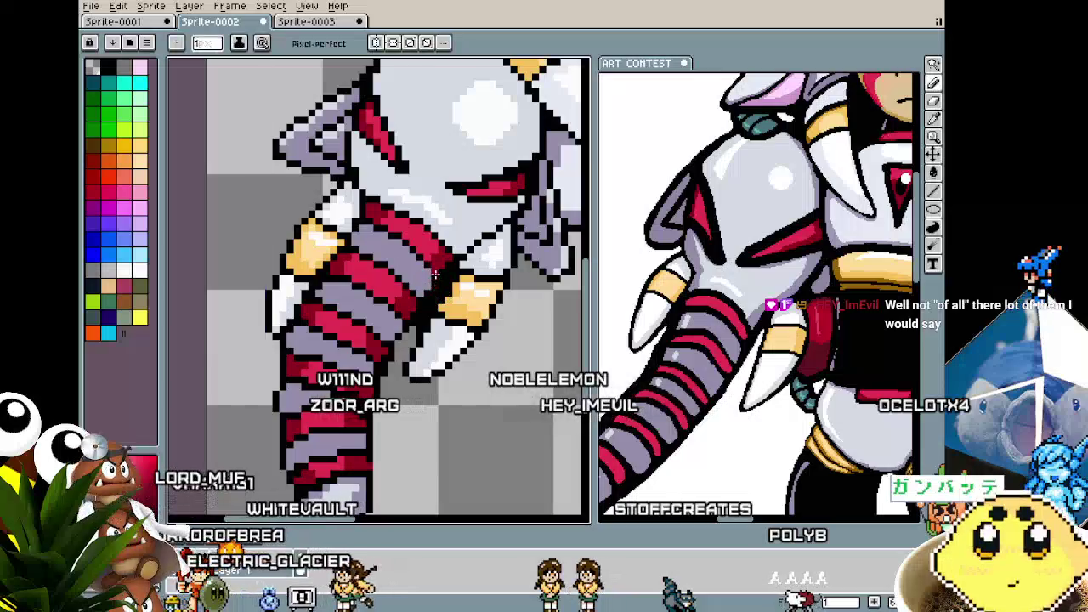
pyautogui.scroll(-2, 434, 251)
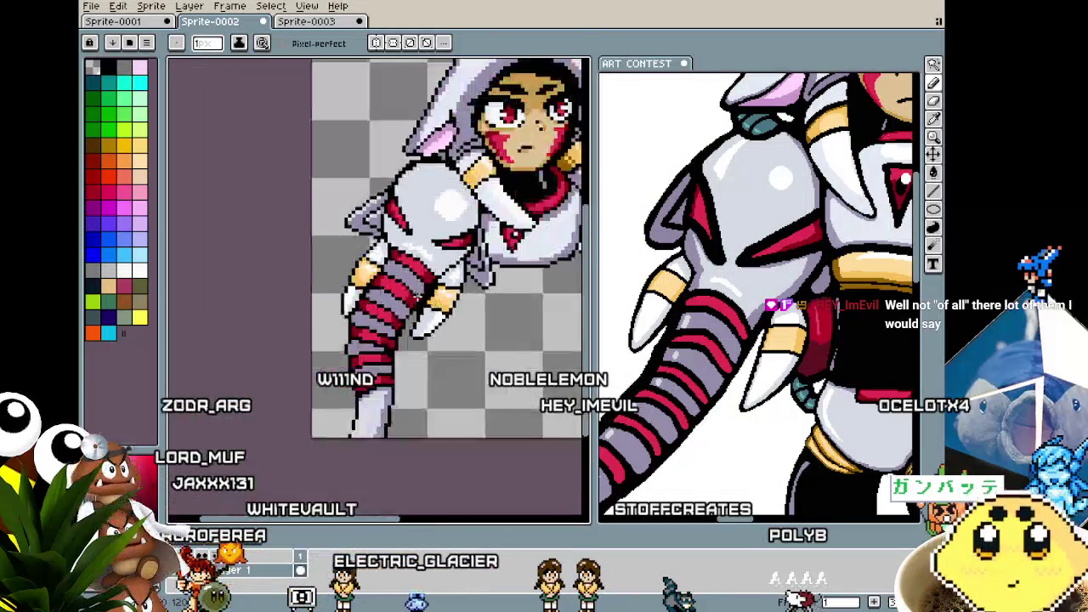
pyautogui.scroll(-1, 450, 345)
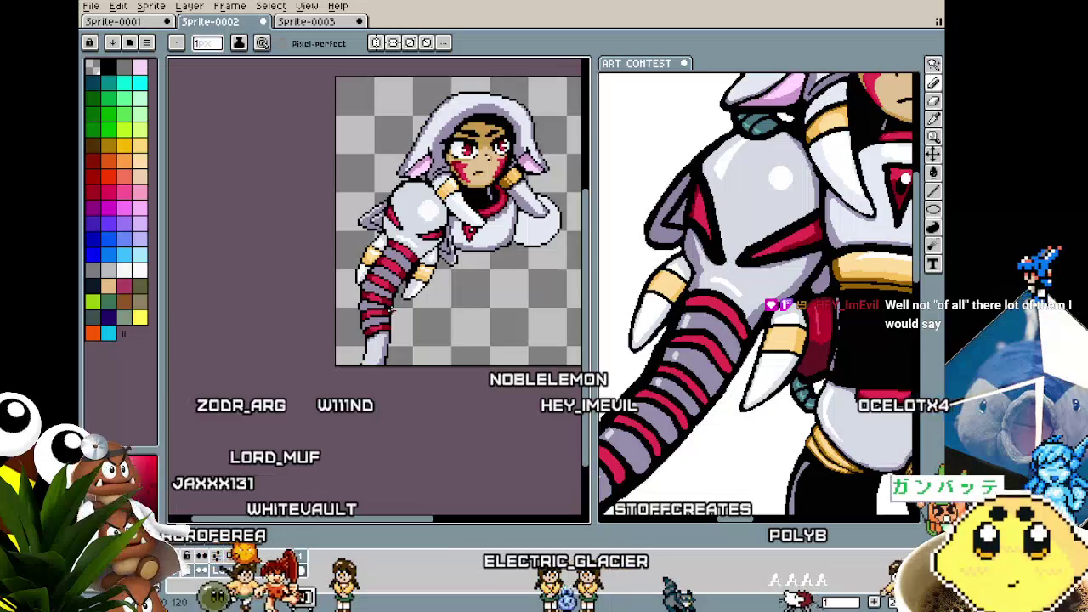
pyautogui.scroll(2, 417, 340)
pyautogui.press('i')
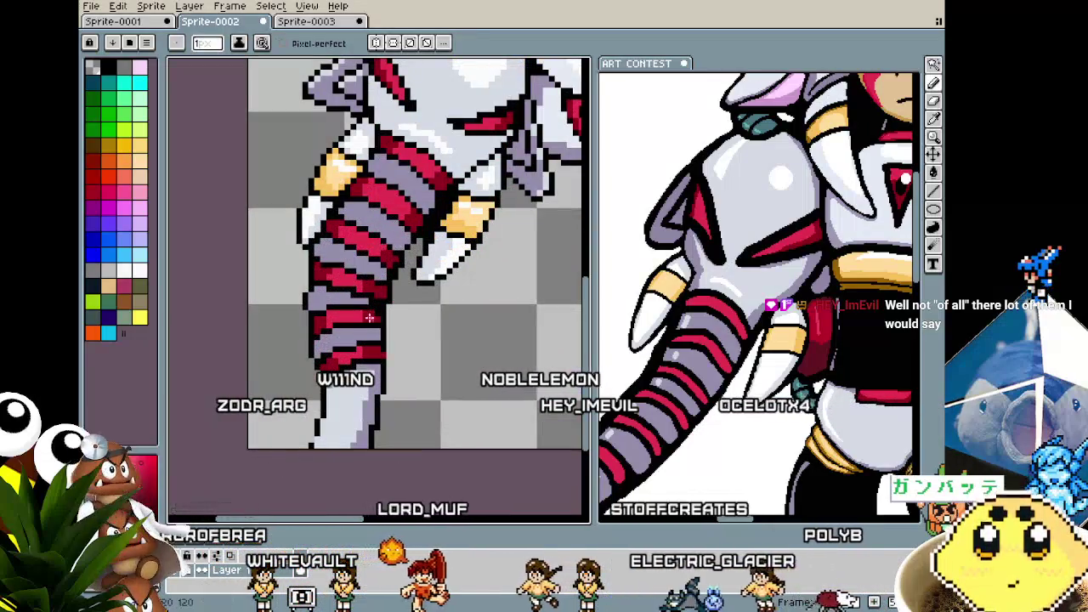
# - Pencil dark red shading onto the lower stripes down to the pale tip
pyautogui.scroll(-3, 393, 253)
pyautogui.scroll(2, 408, 289)
pyautogui.scroll(1, 408, 289)
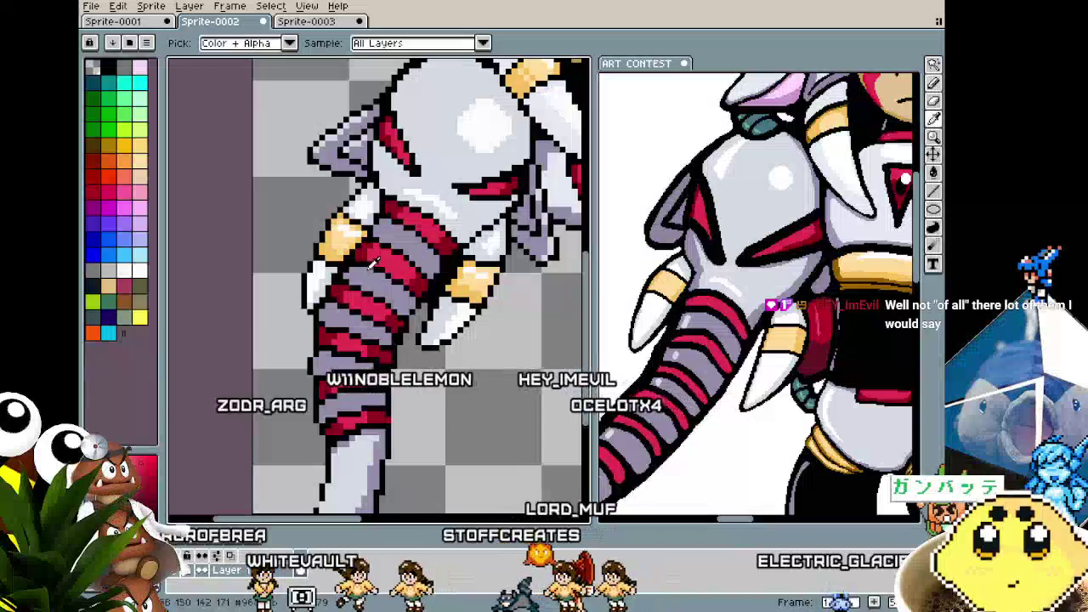
pyautogui.scroll(-3, 408, 289)
pyautogui.moveTo(408, 289); pyautogui.dragTo(418, 257)
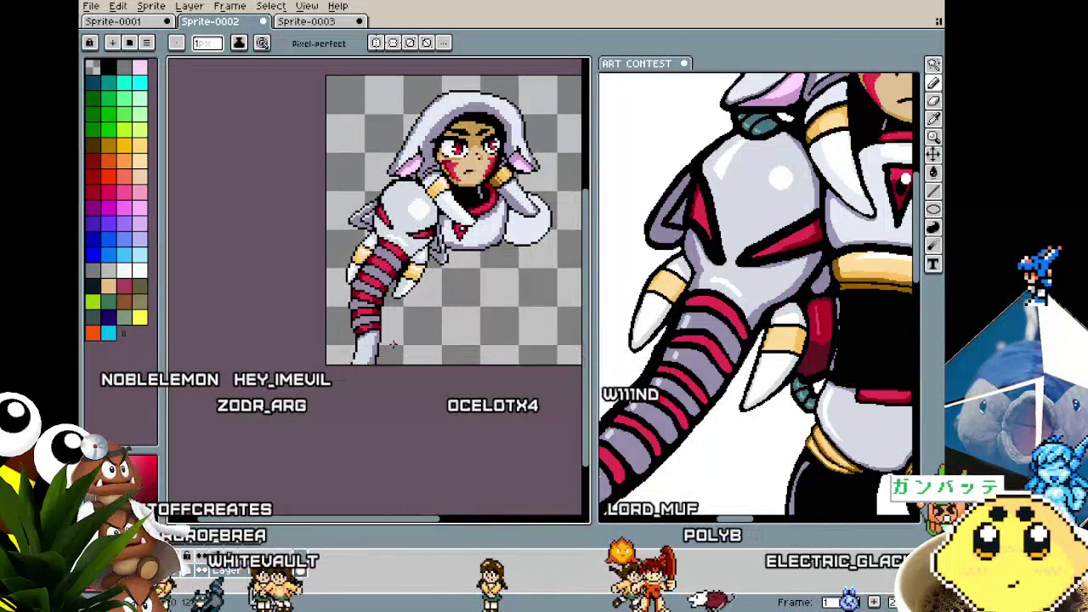
pyautogui.scroll(2, 392, 343)
pyautogui.scroll(1, 348, 272)
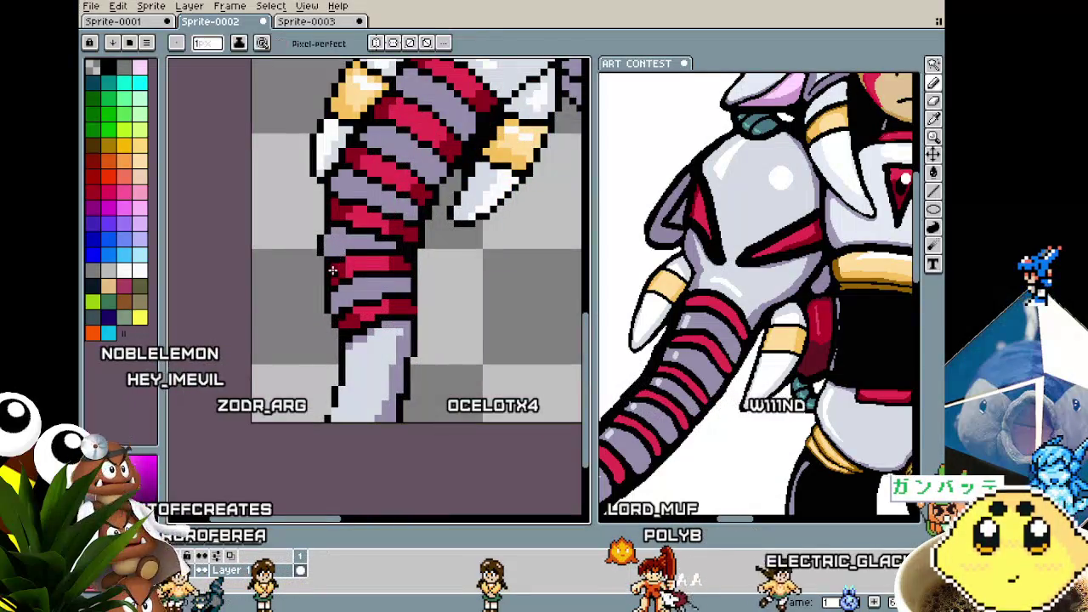
pyautogui.scroll(-1, 340, 246)
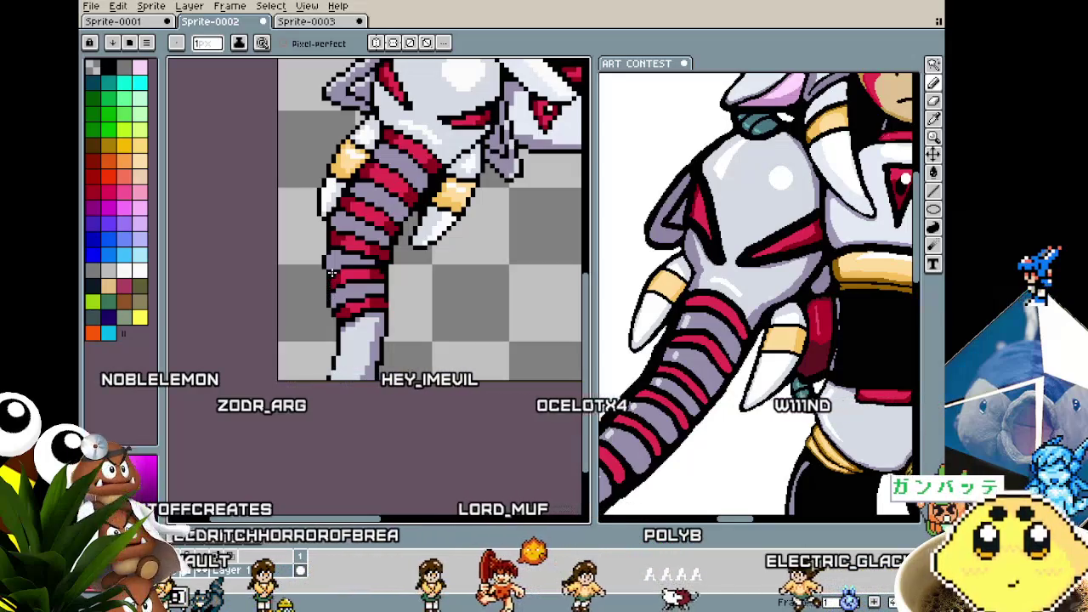
pyautogui.scroll(1, 374, 270)
pyautogui.scroll(2, 416, 267)
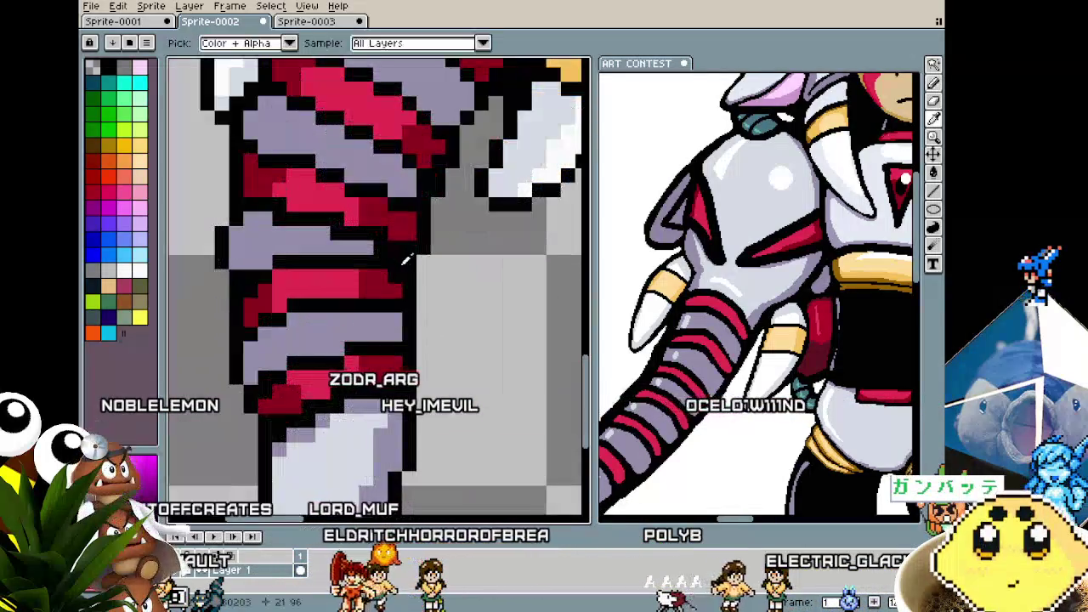
pyautogui.scroll(-2, 429, 267)
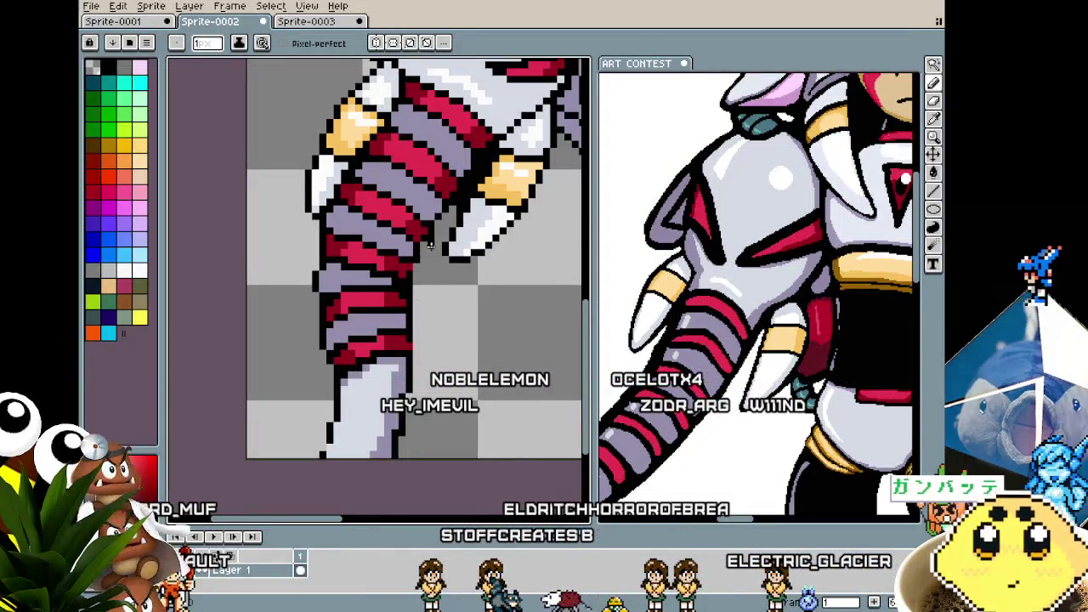
pyautogui.moveTo(416, 260); pyautogui.dragTo(413, 270)
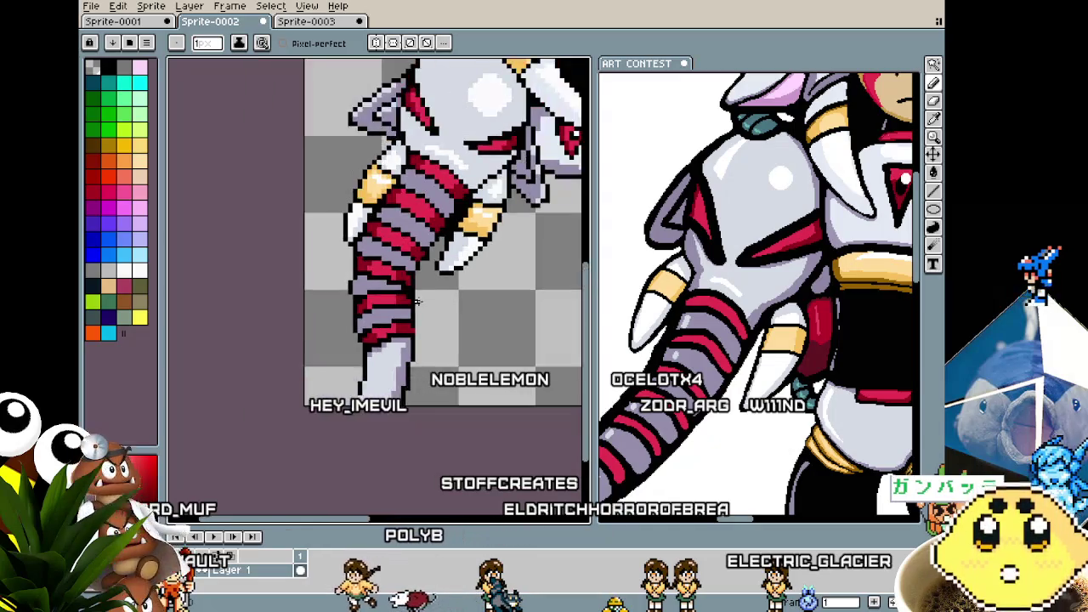
# - Zoom out to check the whole sprite, pan to the girl's head and body, then zoom back in
pyautogui.scroll(-1, 418, 308)
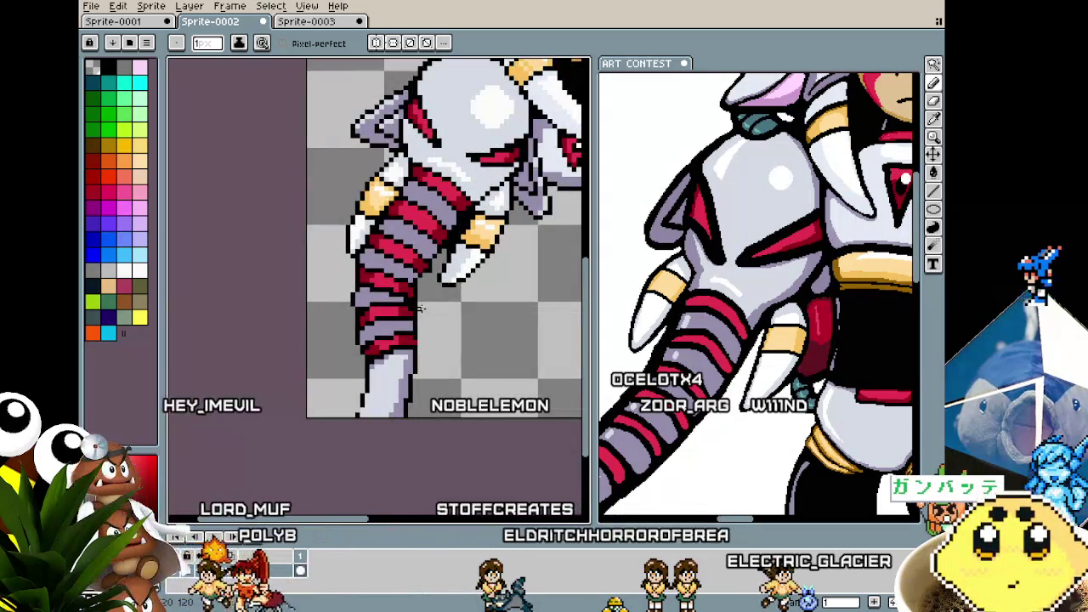
pyautogui.scroll(1, 425, 268)
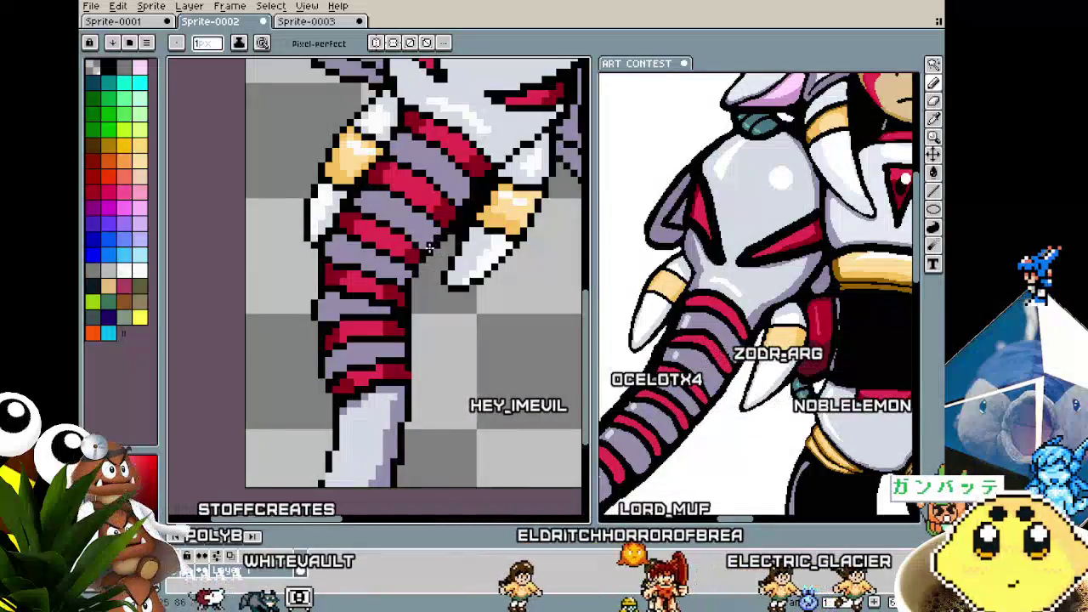
pyautogui.scroll(-1, 423, 261)
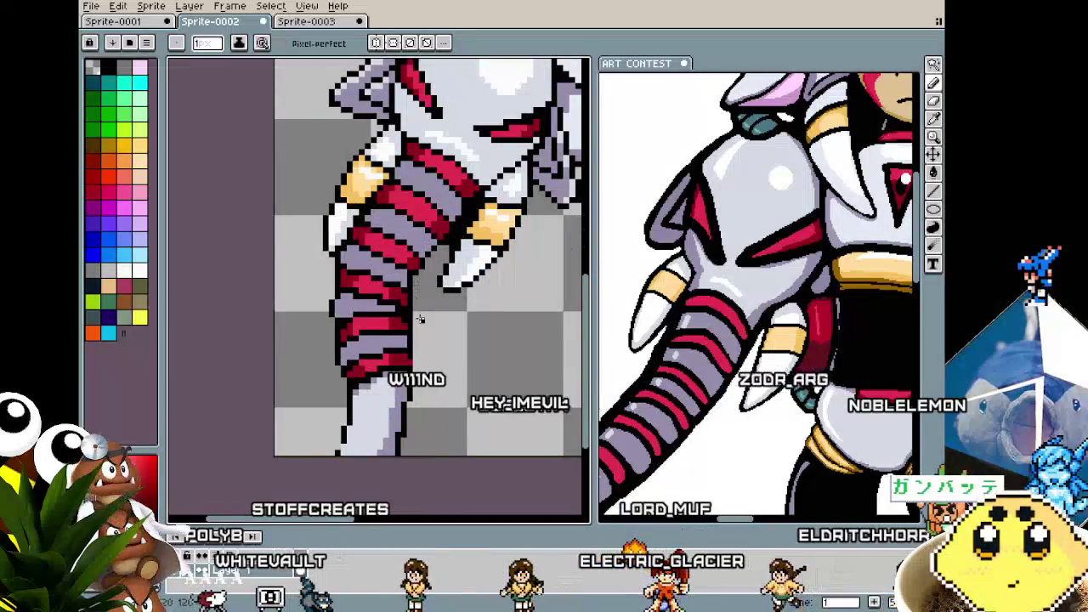
pyautogui.scroll(-2, 415, 281)
pyautogui.scroll(2, 412, 297)
pyautogui.scroll(1, 407, 304)
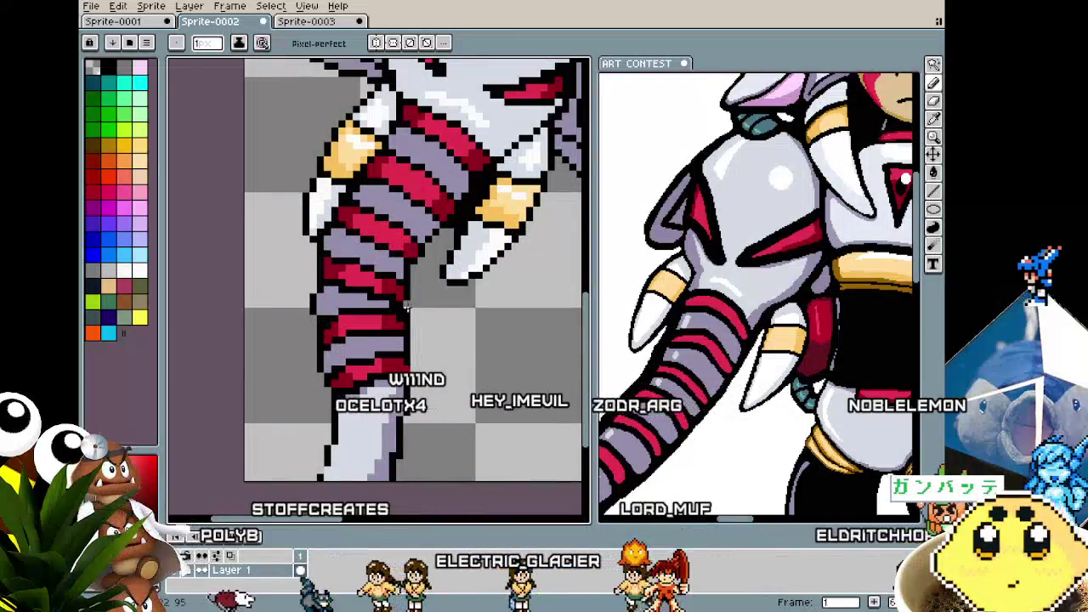
pyautogui.scroll(-1, 402, 297)
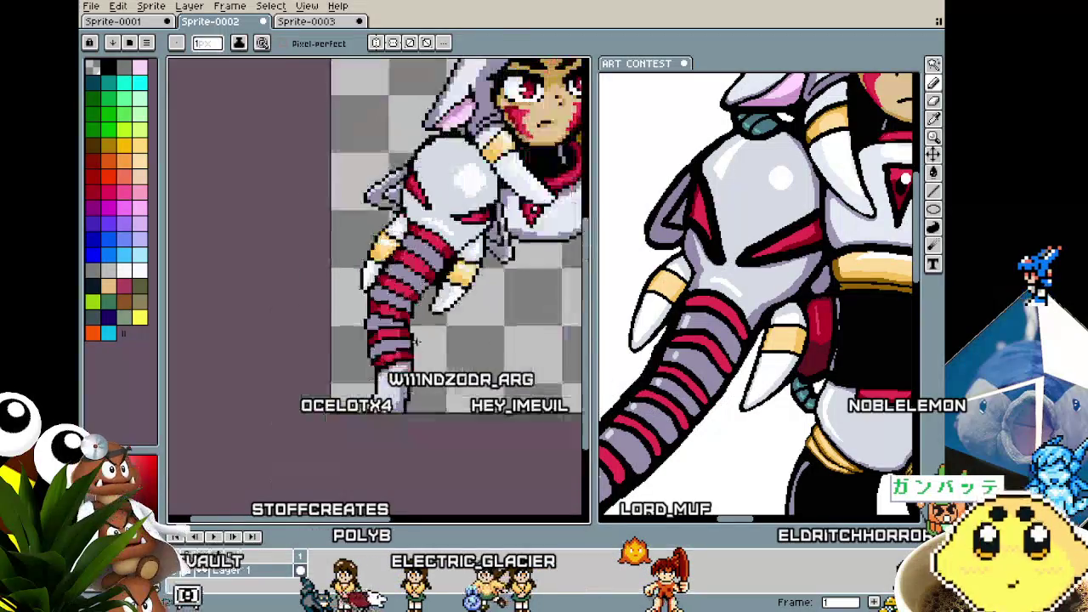
pyautogui.moveTo(429, 340); pyautogui.dragTo(418, 328)
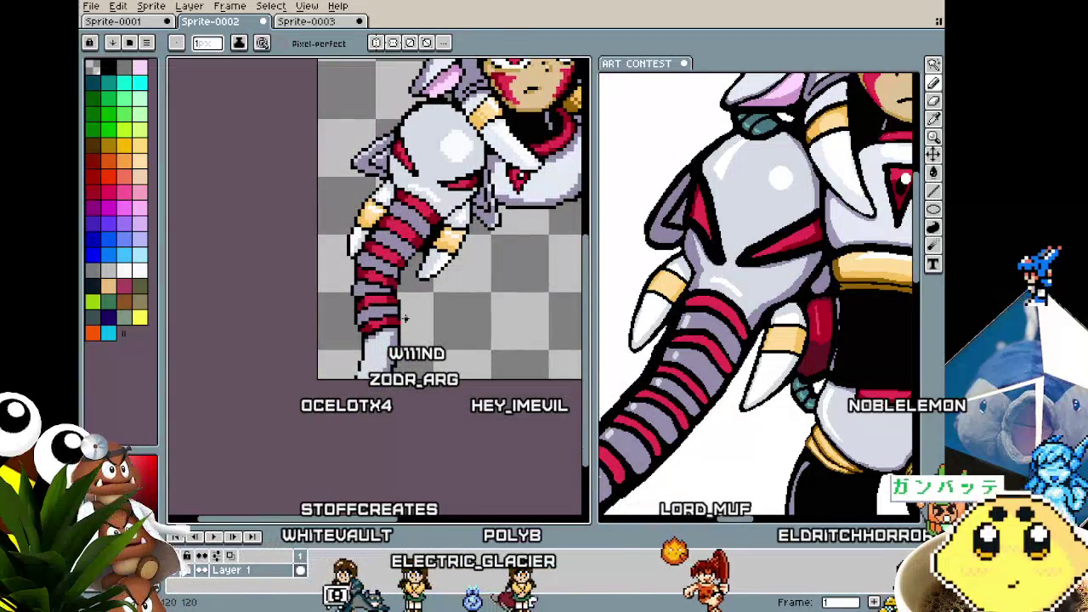
pyautogui.scroll(1, 410, 321)
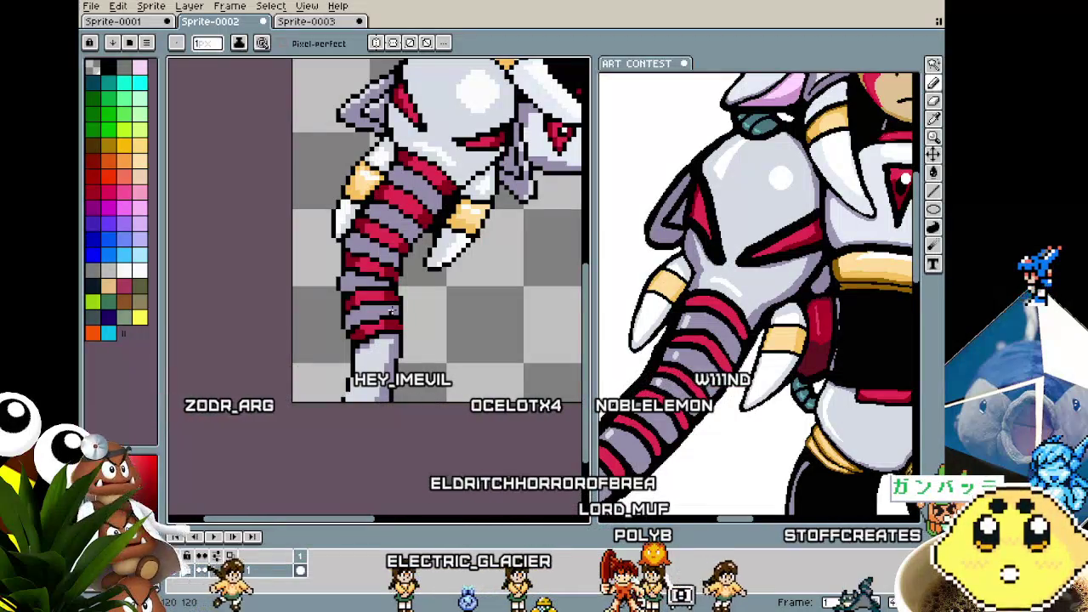
pyautogui.scroll(1, 451, 237)
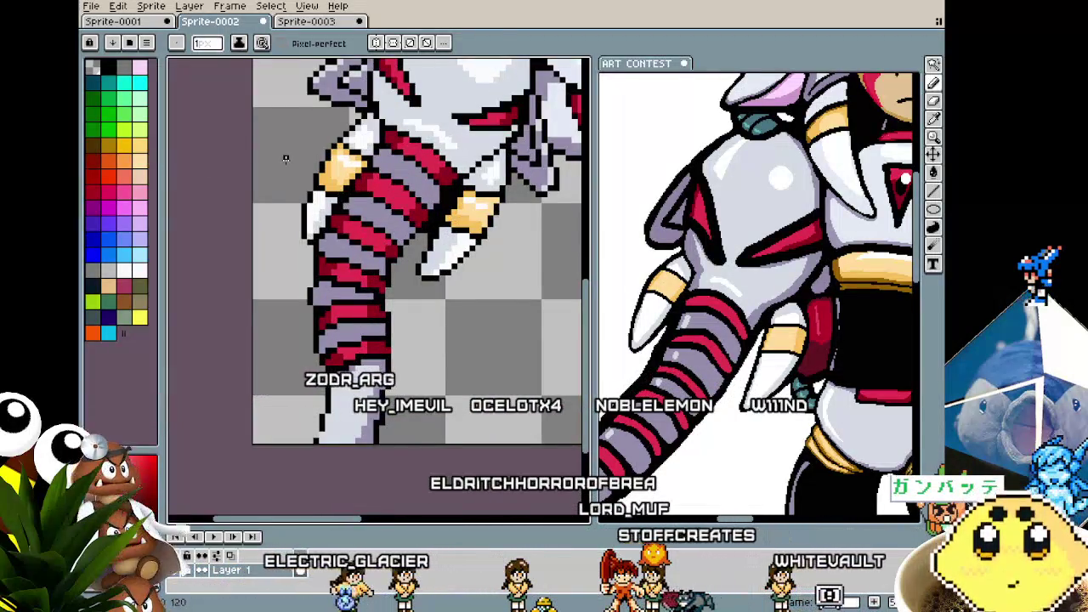
# - Sample the white armour colour from the trunk arm artwork
pyautogui.scroll(2, 286, 158)
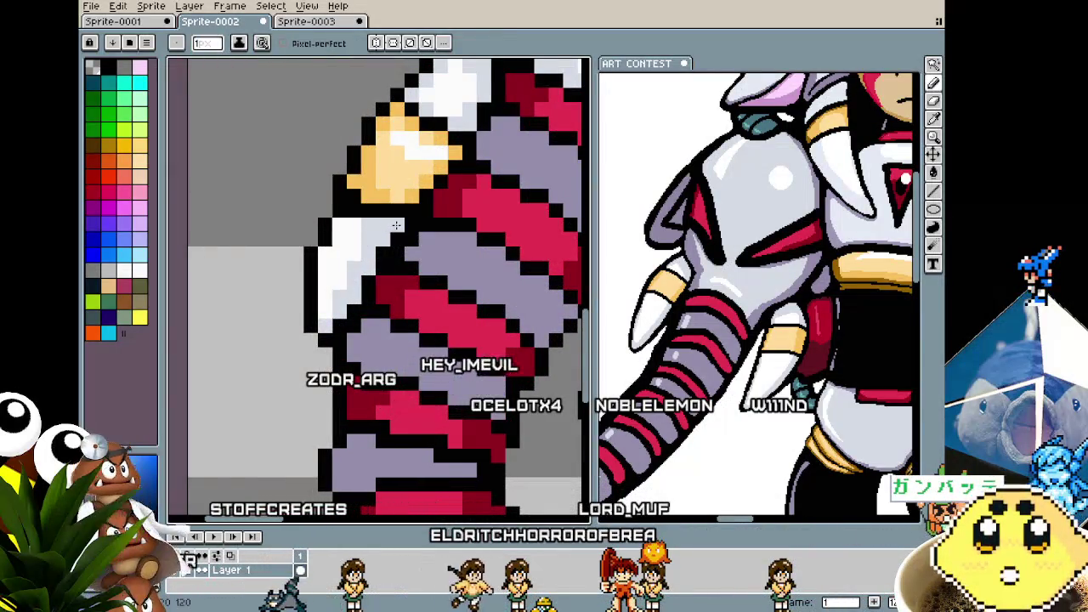
pyautogui.keyDown('alt'); pyautogui.click(397, 225); pyautogui.keyUp('alt')
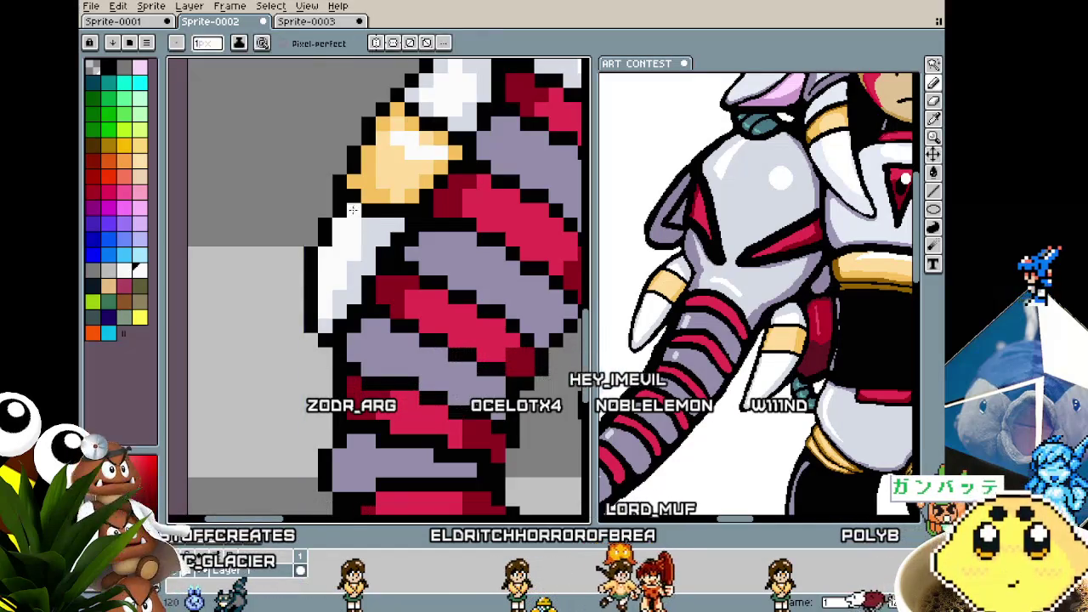
pyautogui.scroll(-2, 352, 208)
pyautogui.scroll(-1, 353, 208)
pyautogui.scroll(2, 338, 247)
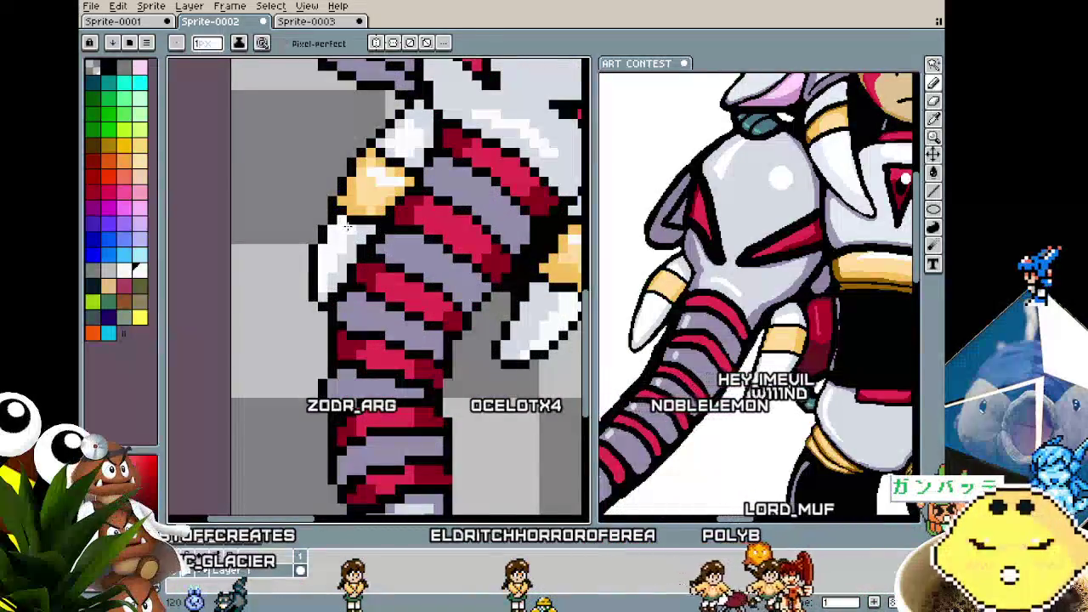
pyautogui.keyDown('alt'); pyautogui.click(346, 223); pyautogui.keyUp('alt')
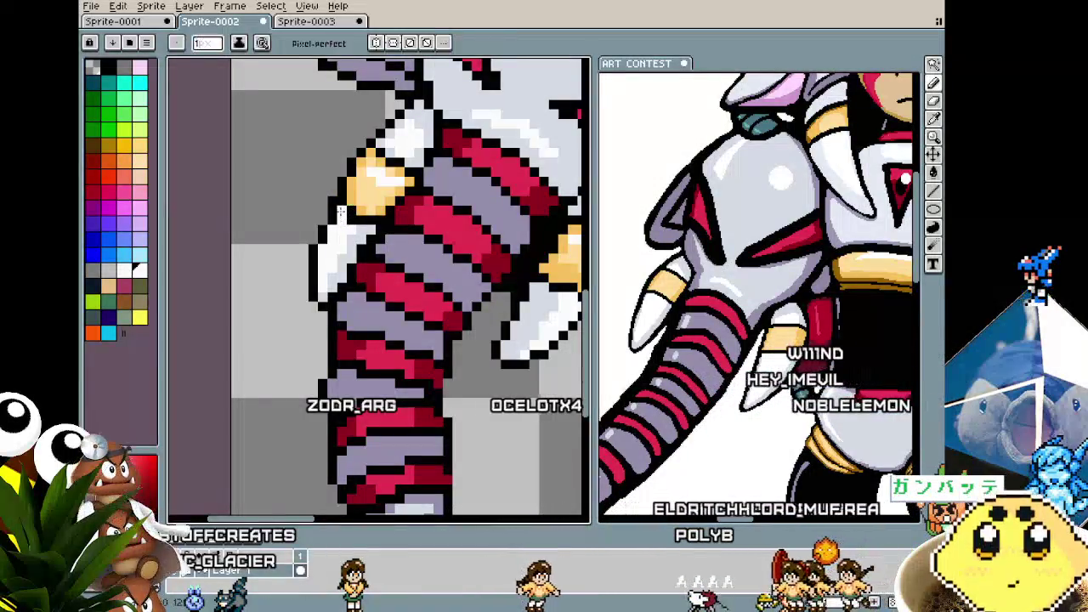
# - Re-centre the sprite and Magic Wand-select the white pixels of the lower arm
pyautogui.scroll(-2, 326, 253)
pyautogui.scroll(-2, 327, 253)
pyautogui.scroll(1, 326, 249)
pyautogui.scroll(2, 324, 244)
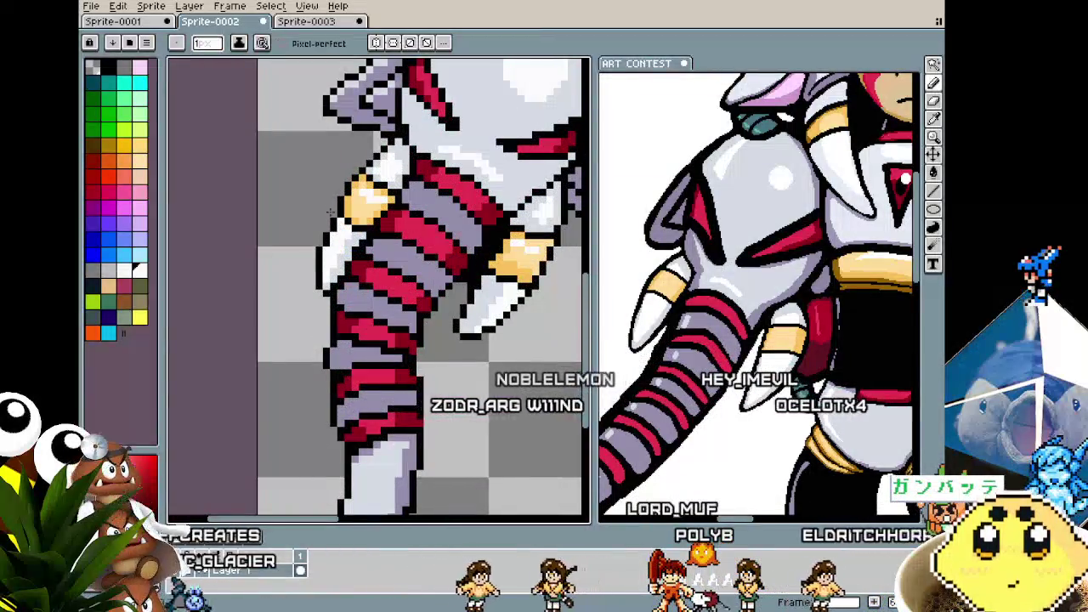
pyautogui.scroll(-2, 277, 283)
pyautogui.scroll(-1, 277, 283)
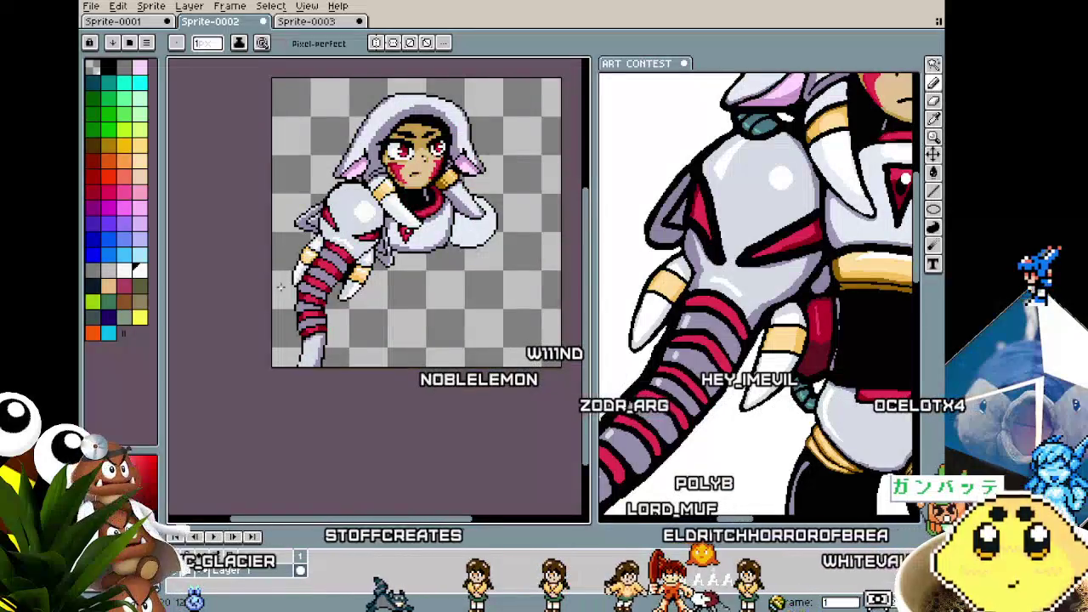
pyautogui.scroll(2, 317, 233)
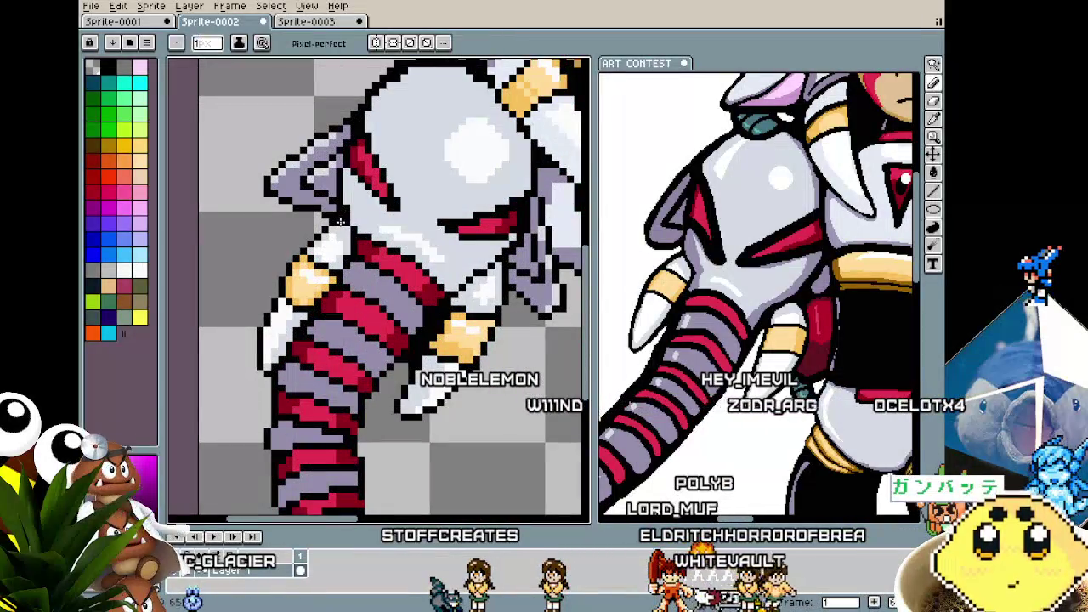
pyautogui.scroll(-2, 346, 228)
pyautogui.scroll(-1, 346, 228)
pyautogui.scroll(1, 346, 228)
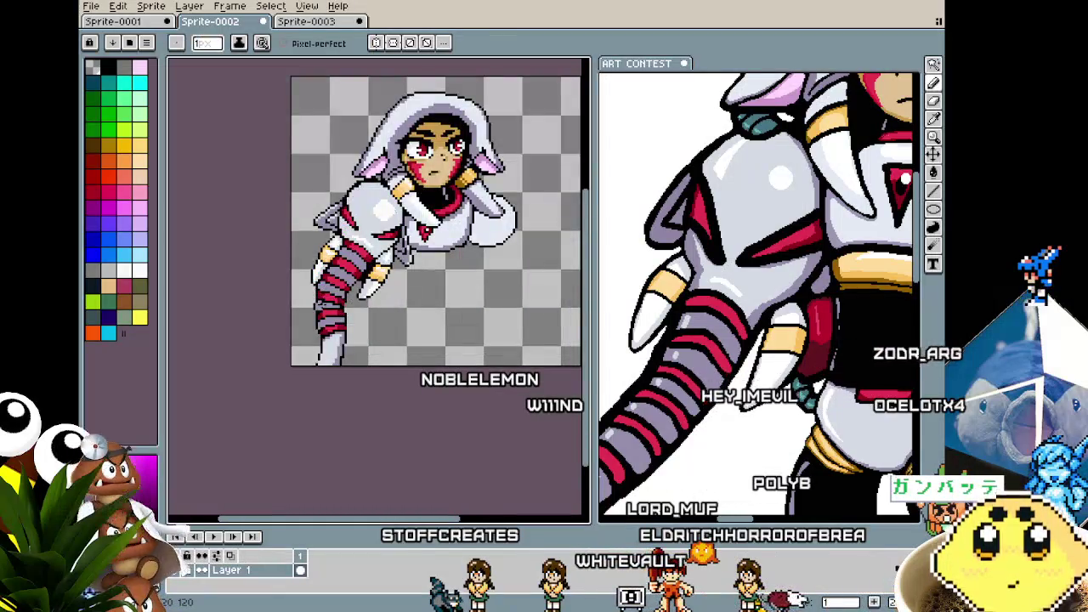
pyautogui.scroll(2, 430, 235)
pyautogui.scroll(1, 430, 235)
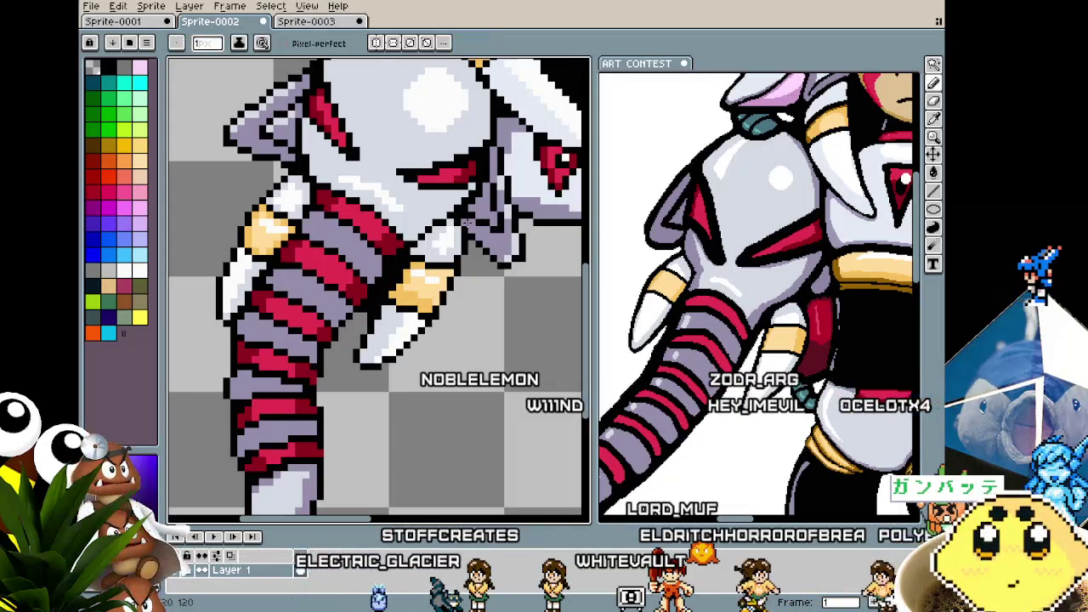
pyautogui.scroll(-2, 454, 256)
pyautogui.scroll(-1, 444, 325)
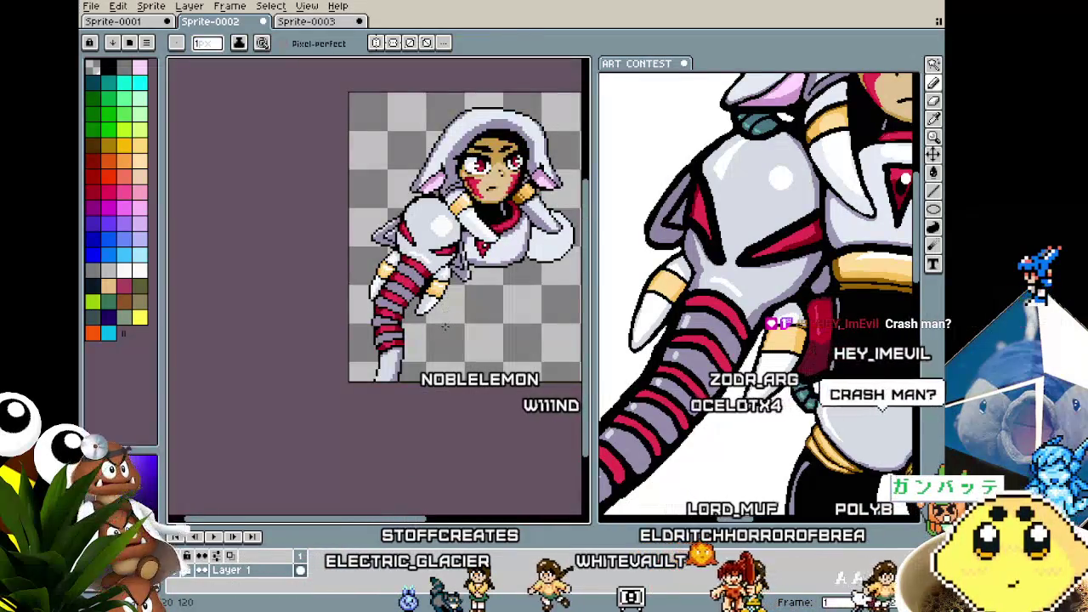
pyautogui.moveTo(442, 332); pyautogui.dragTo(389, 357)
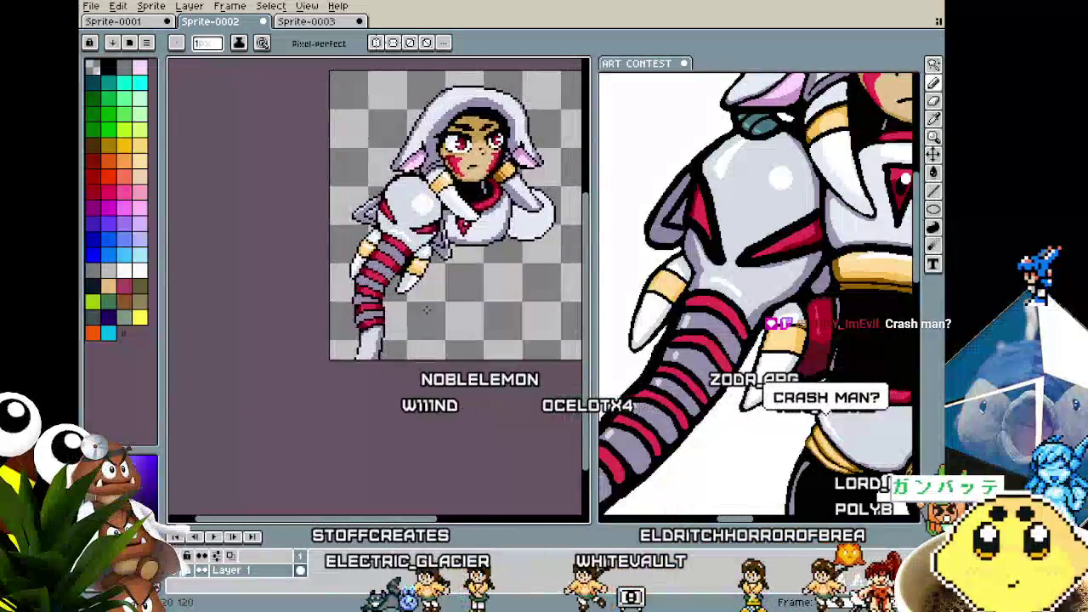
pyautogui.scroll(1, 390, 357)
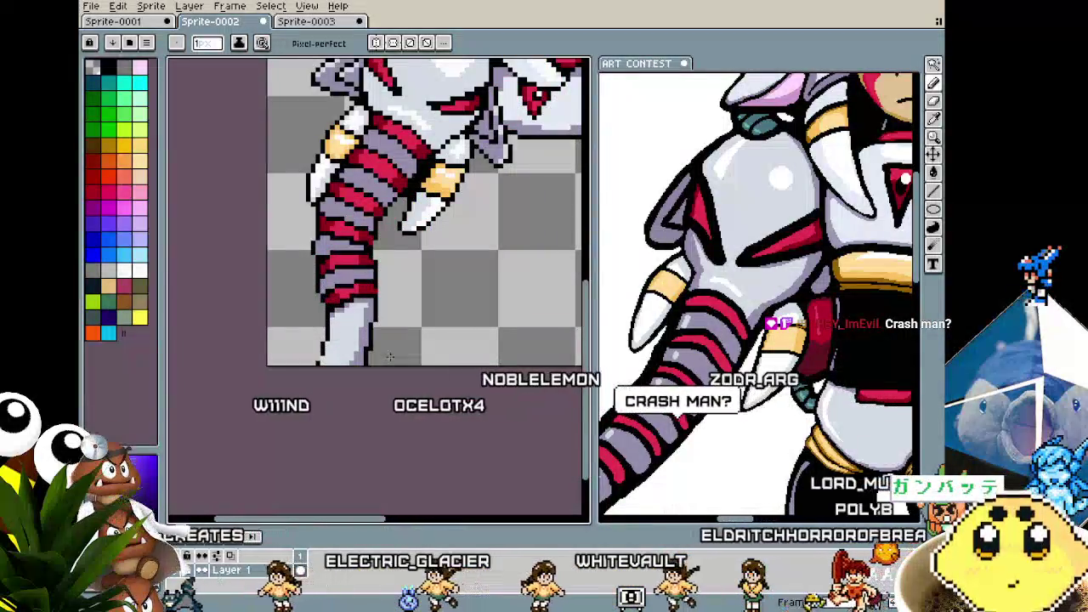
pyautogui.press('w')
pyautogui.click(345, 347)
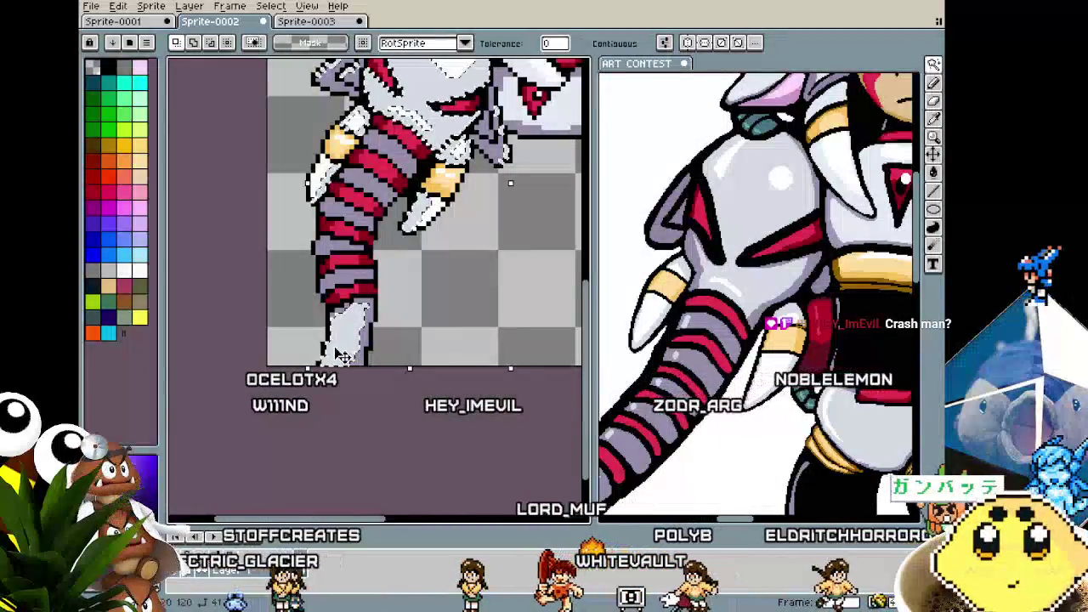
# - Pick the lavender colour with the eyedropper and return to the Pencil
pyautogui.scroll(-3, 769, 297)
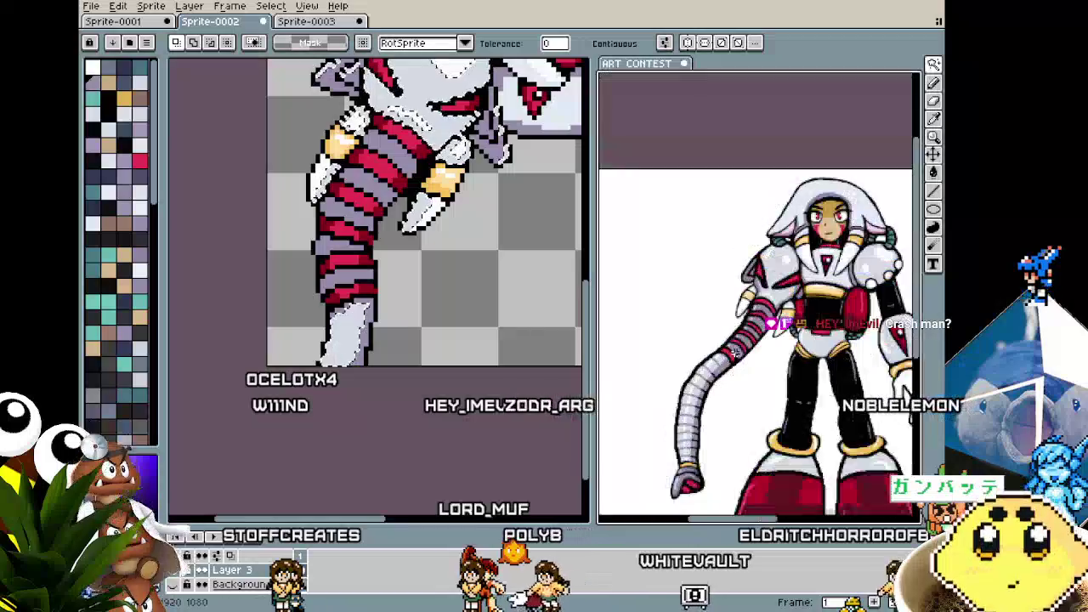
pyautogui.scroll(1, 384, 362)
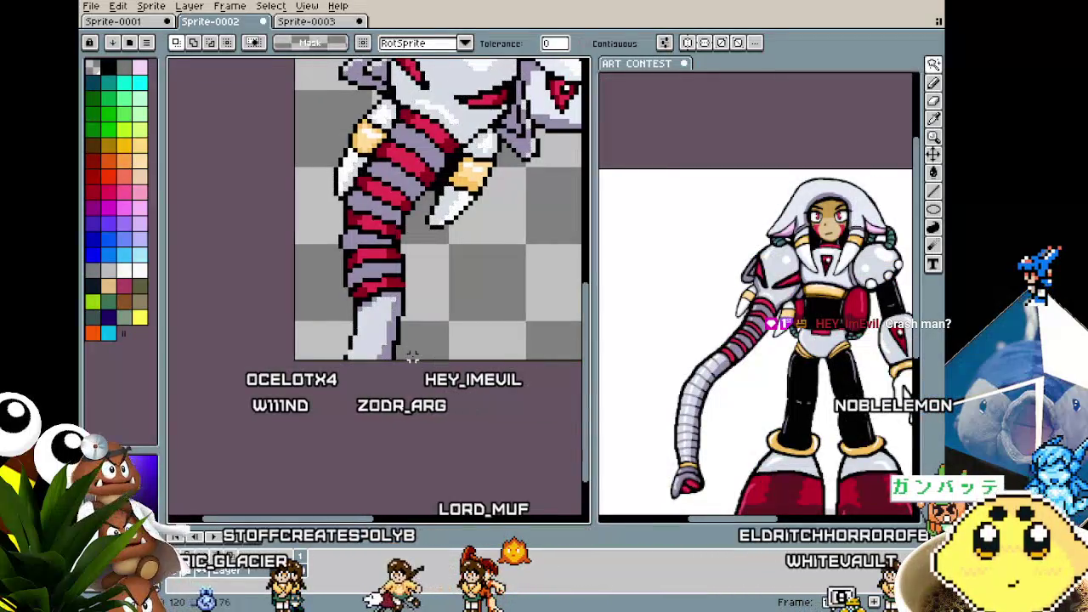
pyautogui.scroll(1, 386, 348)
pyautogui.scroll(1, 391, 331)
pyautogui.press('i')
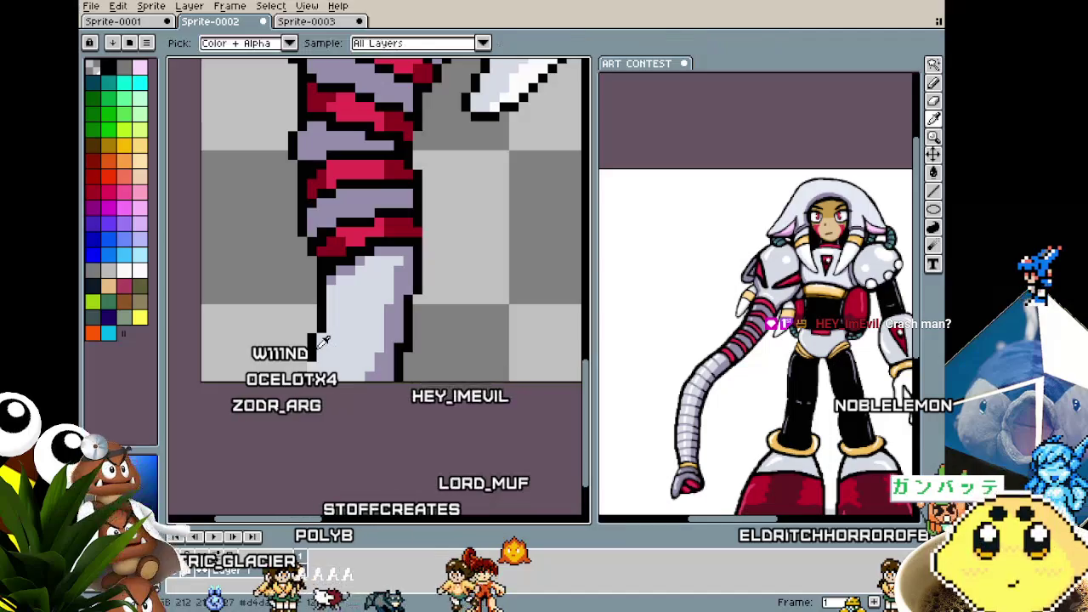
pyautogui.press('b')
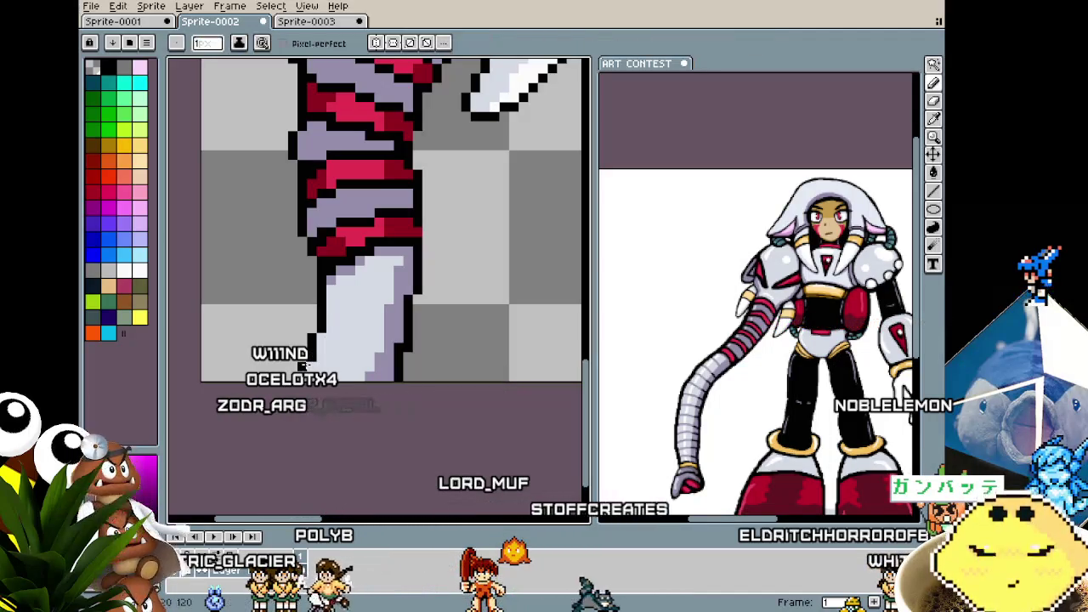
# - Draw lavender stripes down across the white lower section of the trunk arm
pyautogui.scroll(-1, 328, 403)
pyautogui.scroll(-1, 329, 403)
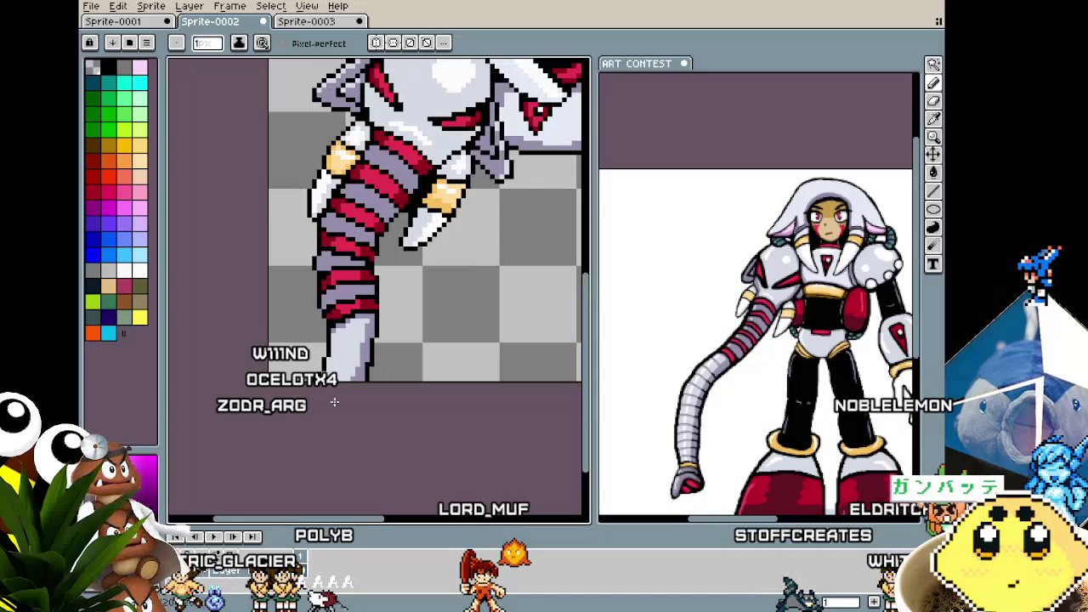
pyautogui.scroll(1, 328, 403)
pyautogui.scroll(2, 328, 403)
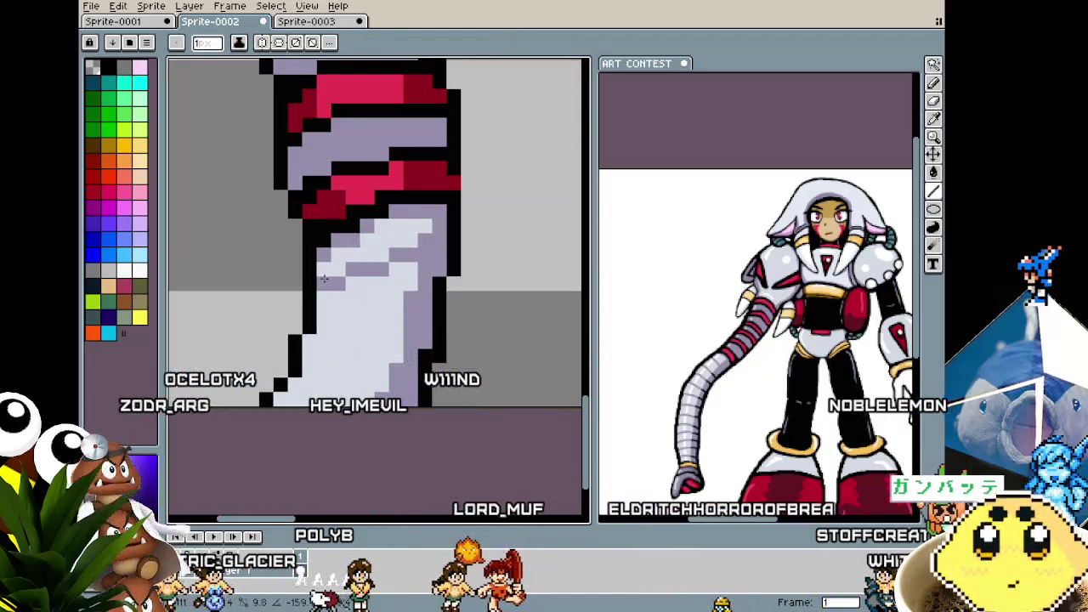
pyautogui.moveTo(389, 302)
pyautogui.mouseDown()
pyautogui.moveTo(344, 302)
pyautogui.moveTo(374, 313)
pyautogui.moveTo(324, 320)
pyautogui.moveTo(388, 344)
pyautogui.mouseUp()
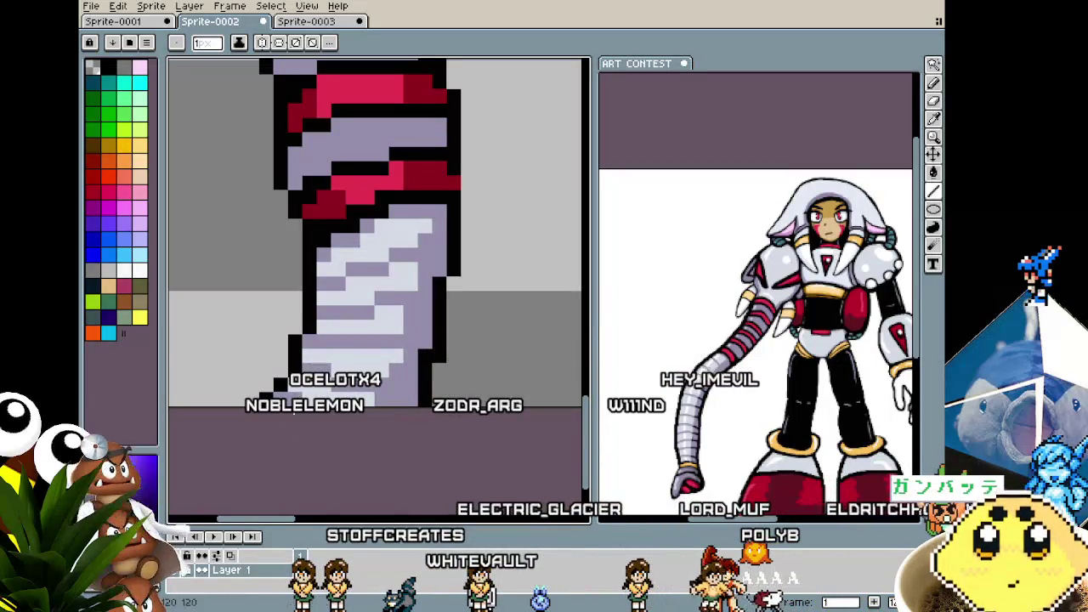
pyautogui.scroll(-3, 301, 441)
pyautogui.scroll(-3, 301, 441)
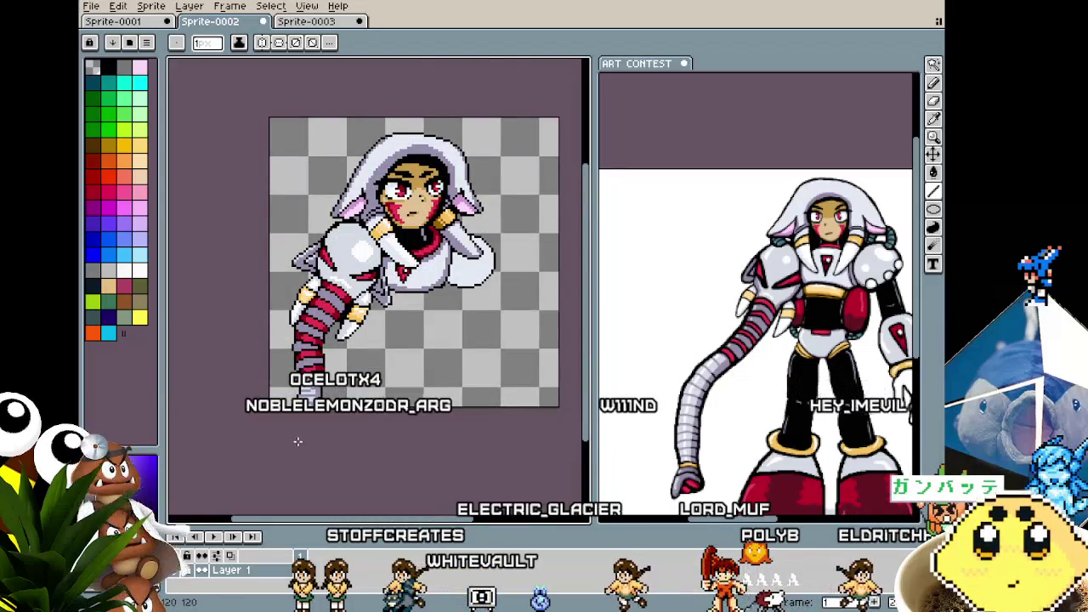
pyautogui.scroll(1, 302, 441)
pyautogui.scroll(1, 315, 442)
pyautogui.scroll(1, 329, 444)
# - Magic Wand-select the light pixels of the lower trunk arm, then return to the Pencil
pyautogui.press('w')
pyautogui.click(340, 413)
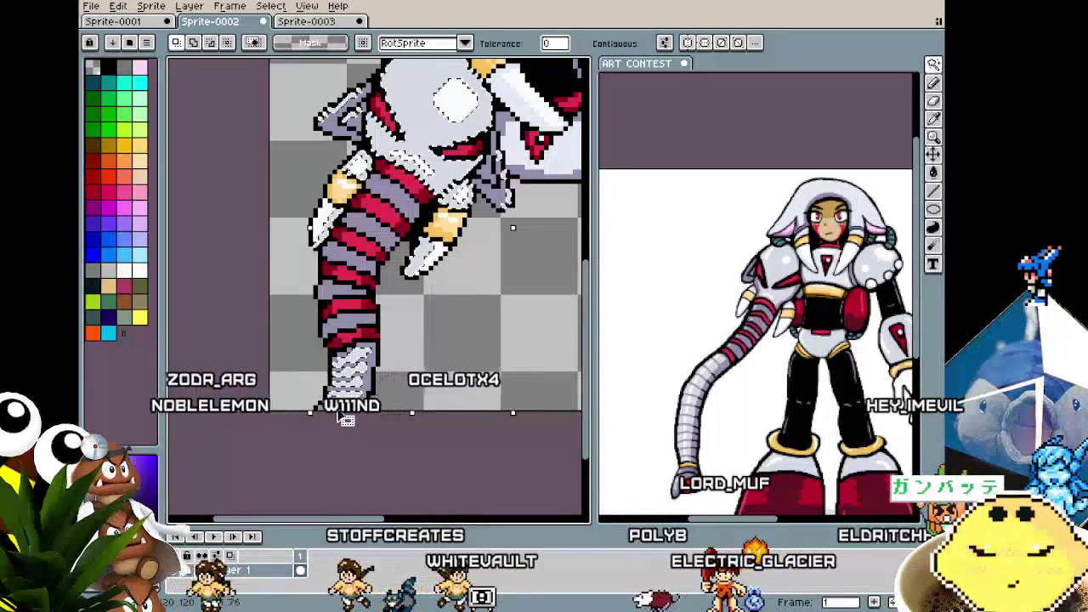
pyautogui.moveTo(330, 416); pyautogui.dragTo(344, 405)
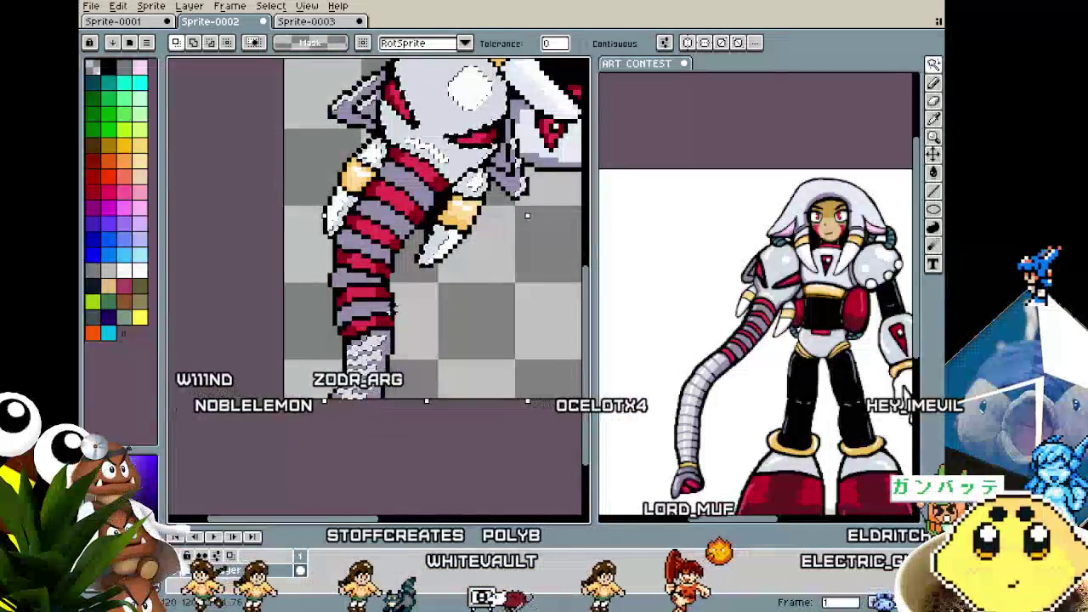
pyautogui.scroll(1, 379, 229)
pyautogui.press('b')
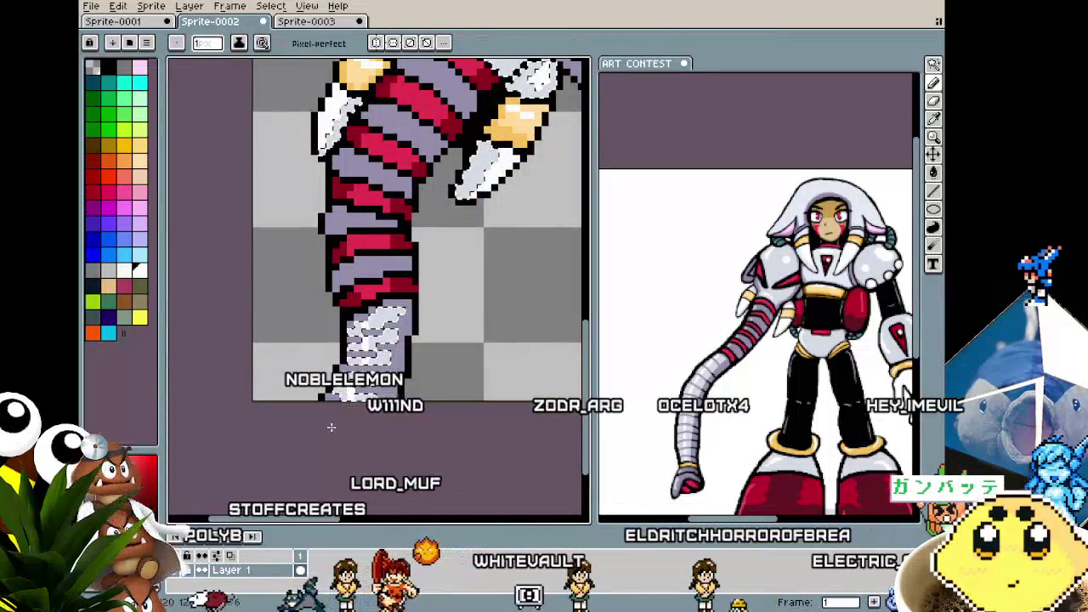
# - Touch up the stripe shading inside the selection using the Magic Wand, Eyedropper and Pencil
pyautogui.scroll(-1, 332, 426)
pyautogui.scroll(-1, 332, 427)
pyautogui.scroll(-1, 332, 427)
pyautogui.press('w')
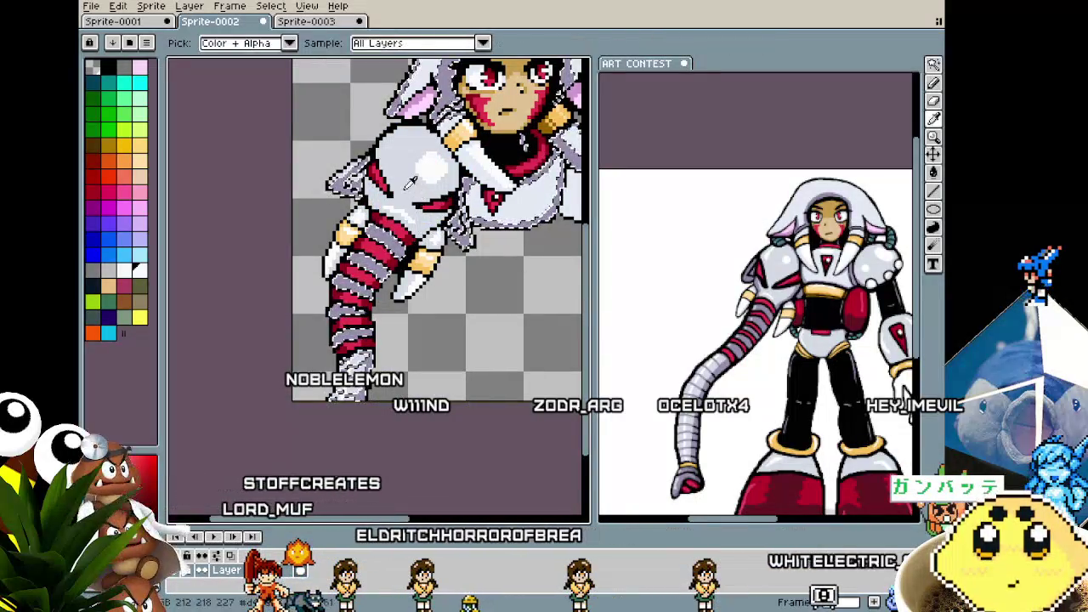
pyautogui.scroll(1, 368, 272)
pyautogui.scroll(1, 386, 219)
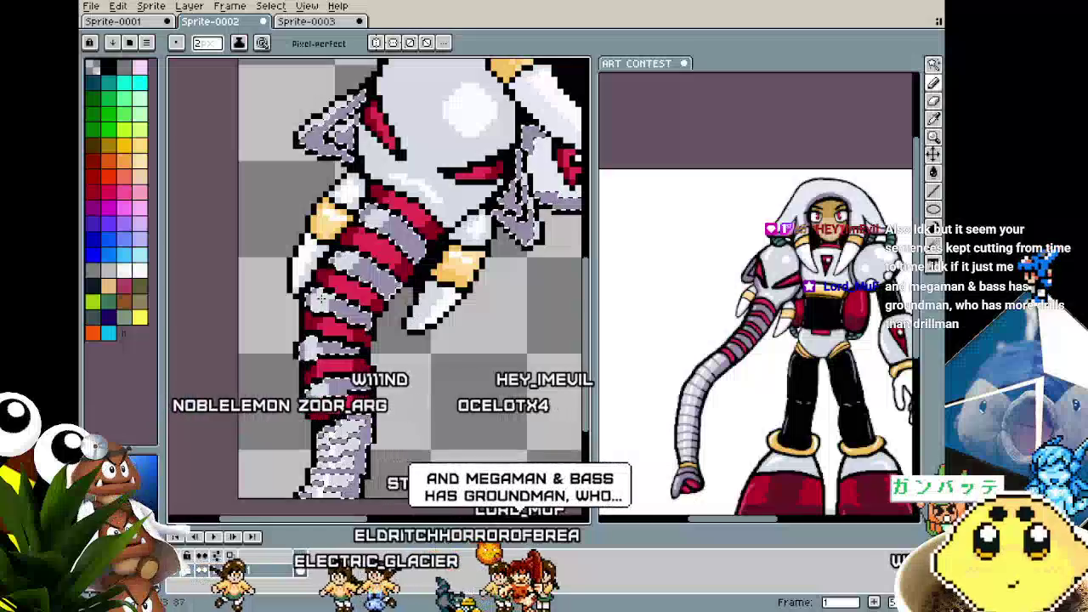
pyautogui.scroll(-3, 320, 356)
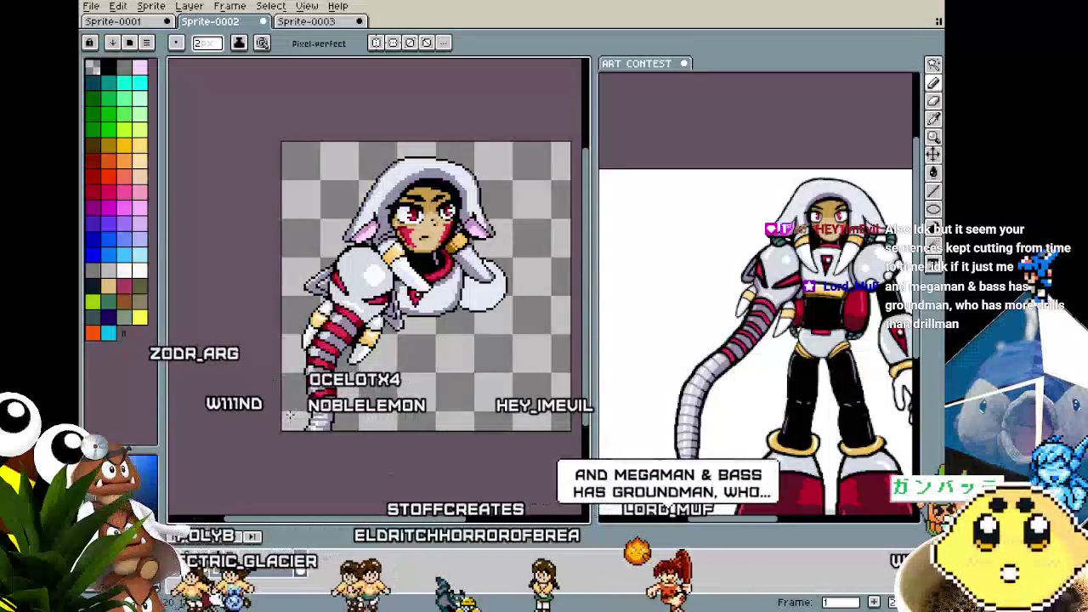
pyautogui.scroll(2, 327, 365)
pyautogui.scroll(2, 331, 363)
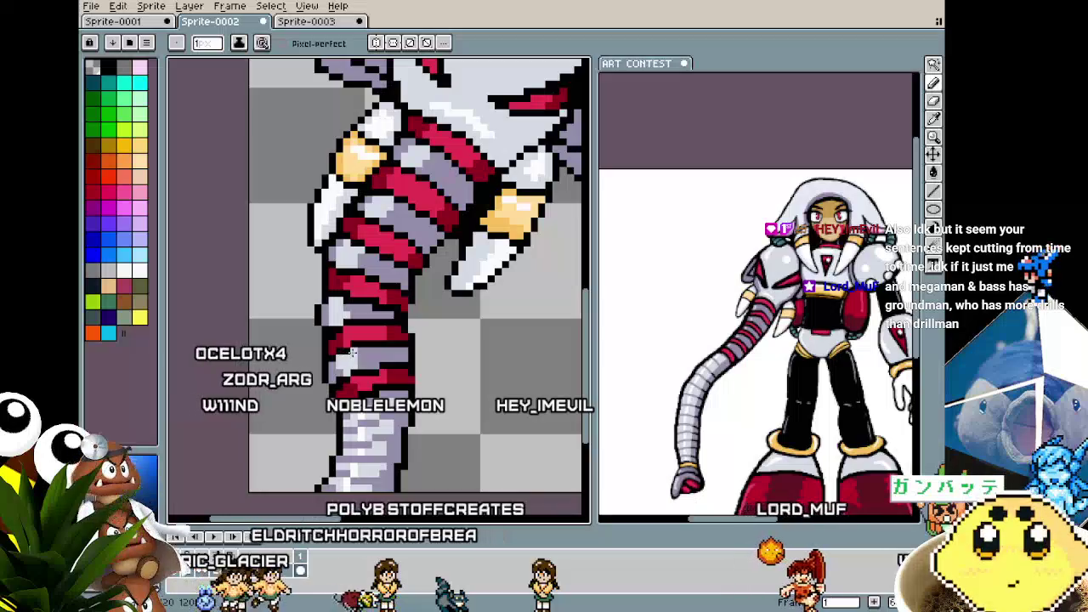
pyautogui.scroll(-4, 354, 360)
pyautogui.scroll(3, 357, 353)
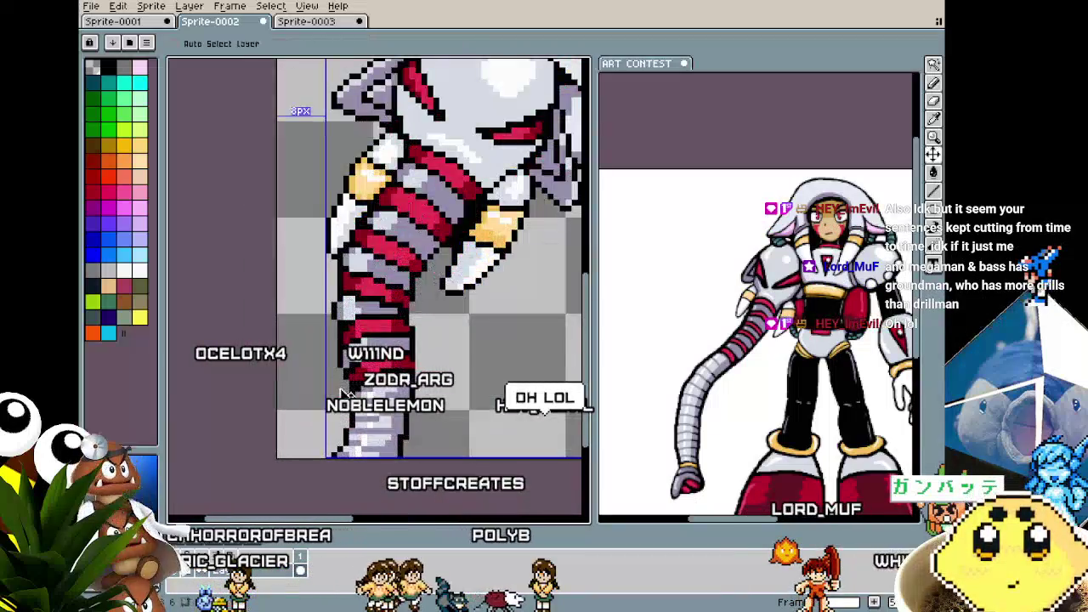
pyautogui.scroll(-4, 363, 342)
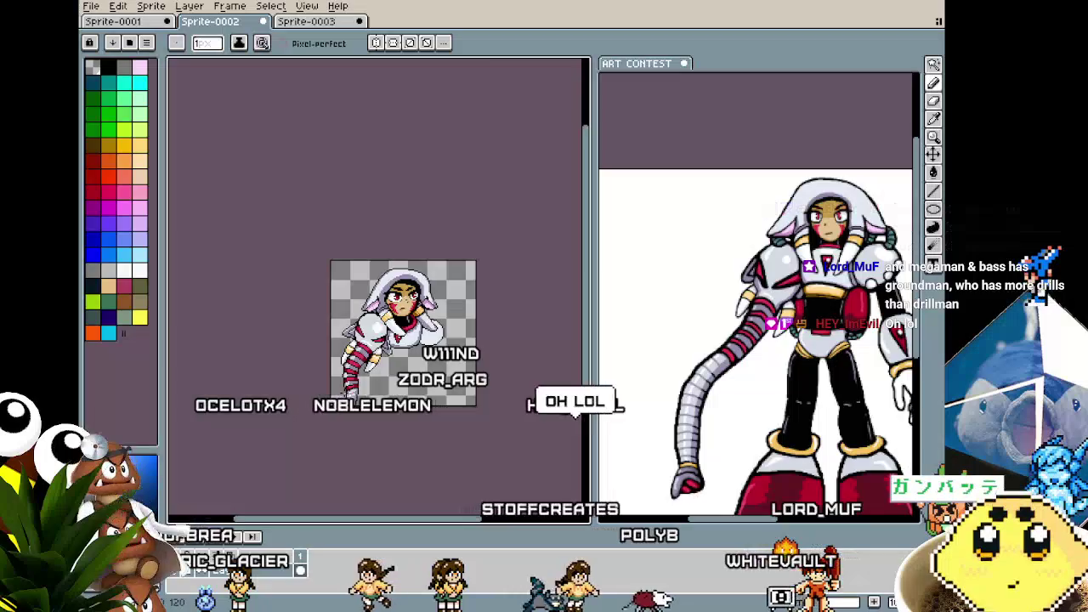
pyautogui.scroll(4, 370, 350)
pyautogui.press('w')
pyautogui.press('i')
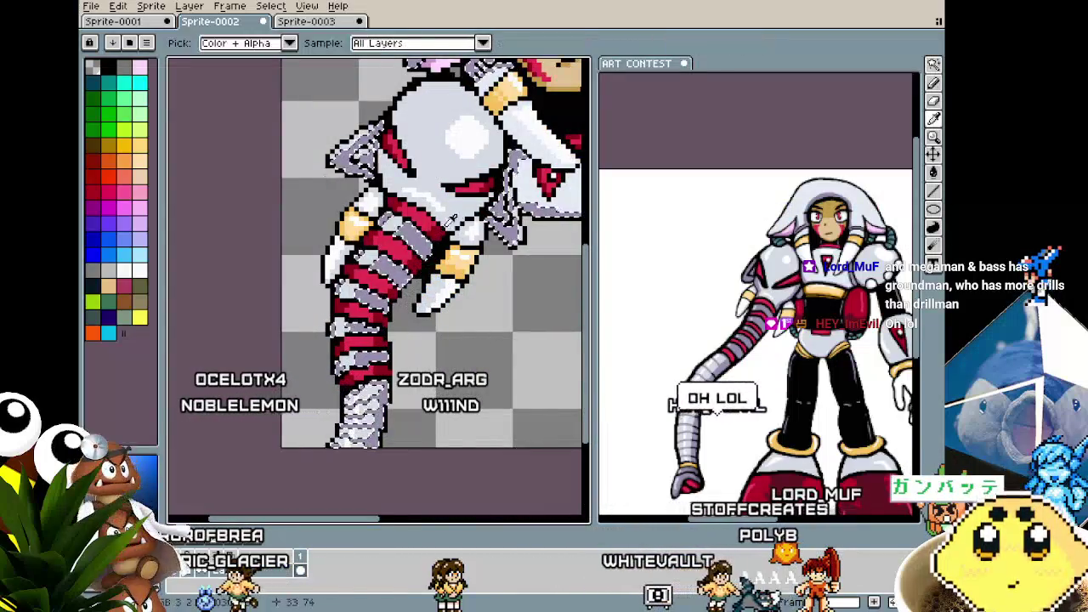
pyautogui.press('b')
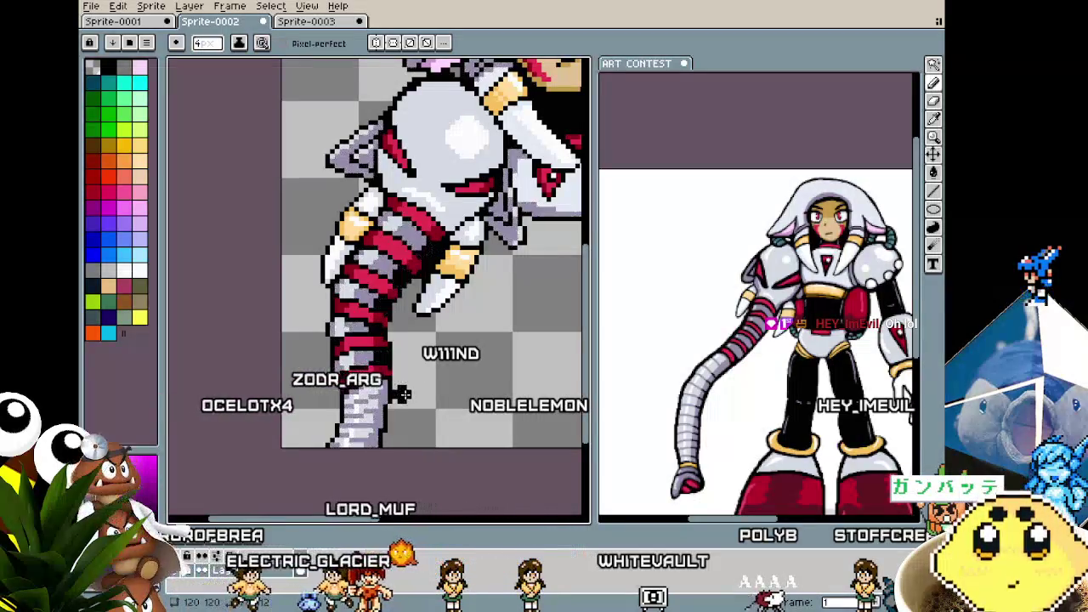
pyautogui.scroll(-1, 401, 393)
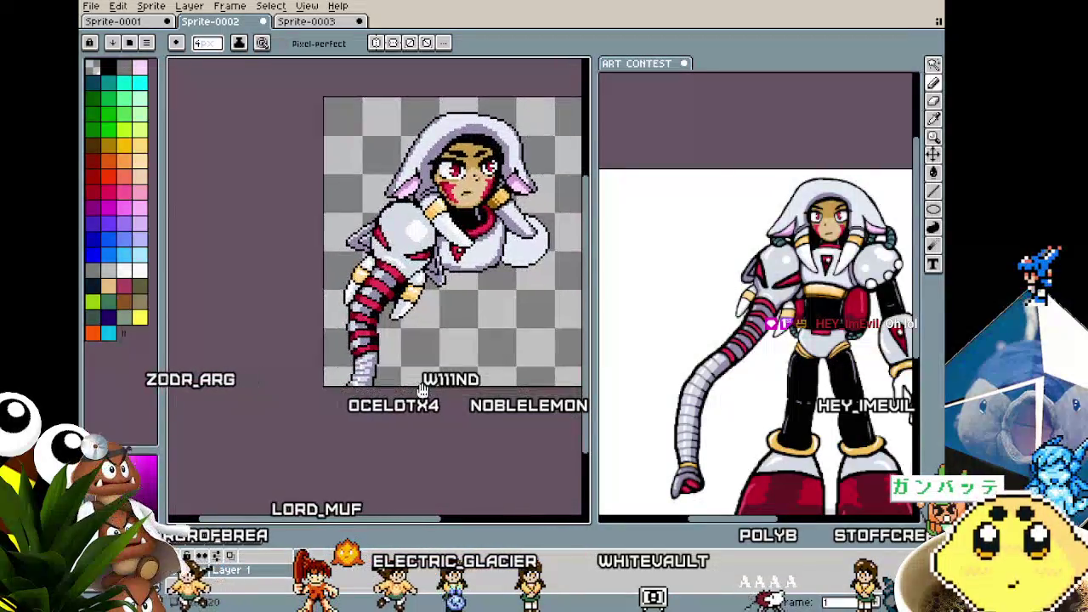
pyautogui.scroll(2, 382, 268)
pyautogui.press('i')
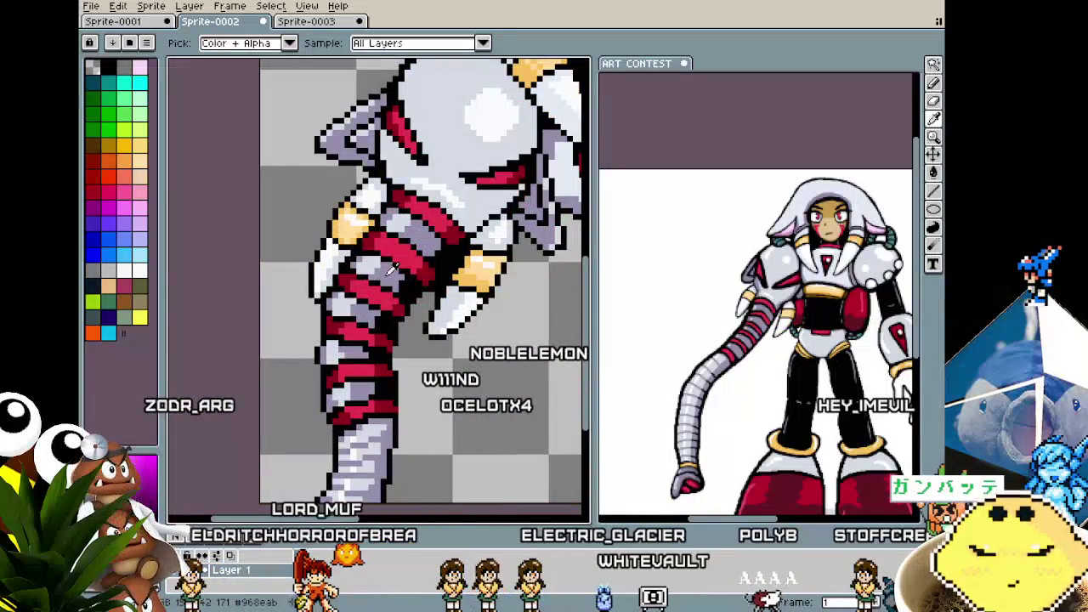
pyautogui.press('b')
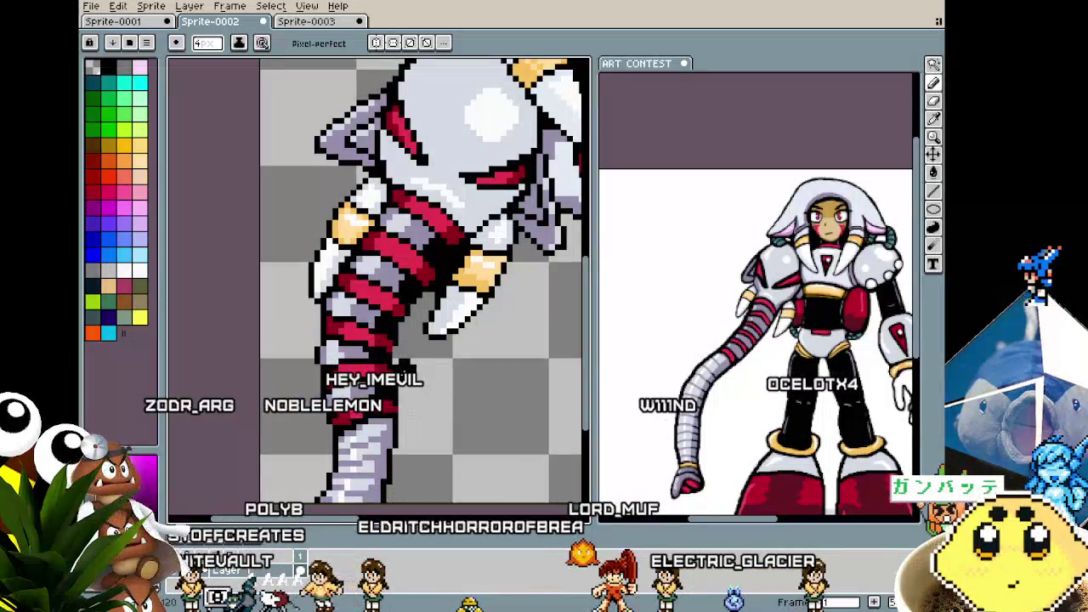
pyautogui.scroll(2, 361, 357)
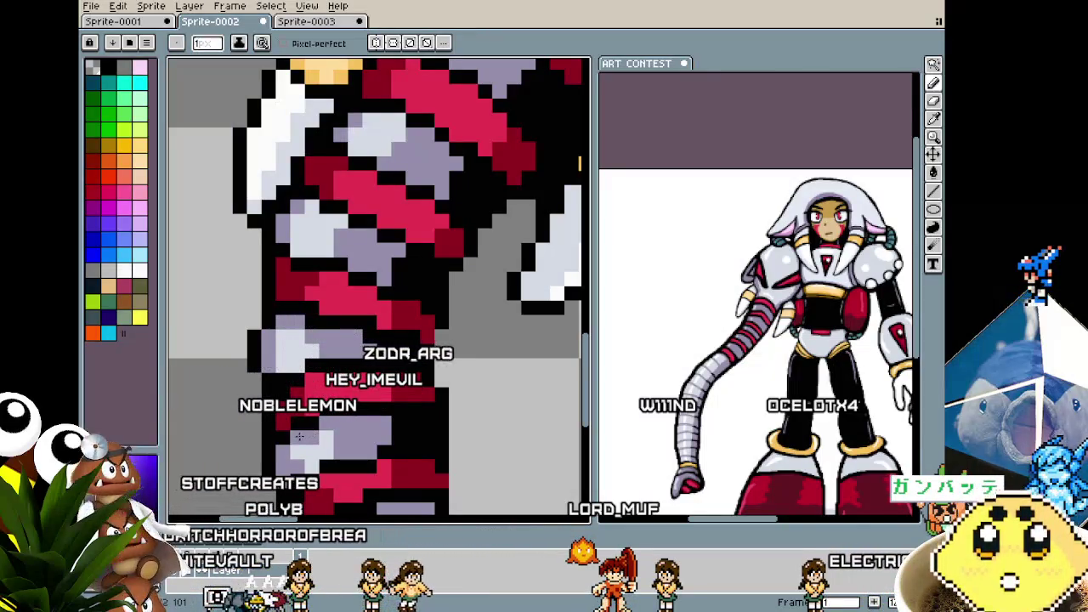
pyautogui.scroll(-2, 299, 436)
pyautogui.moveTo(242, 422); pyautogui.dragTo(313, 341)
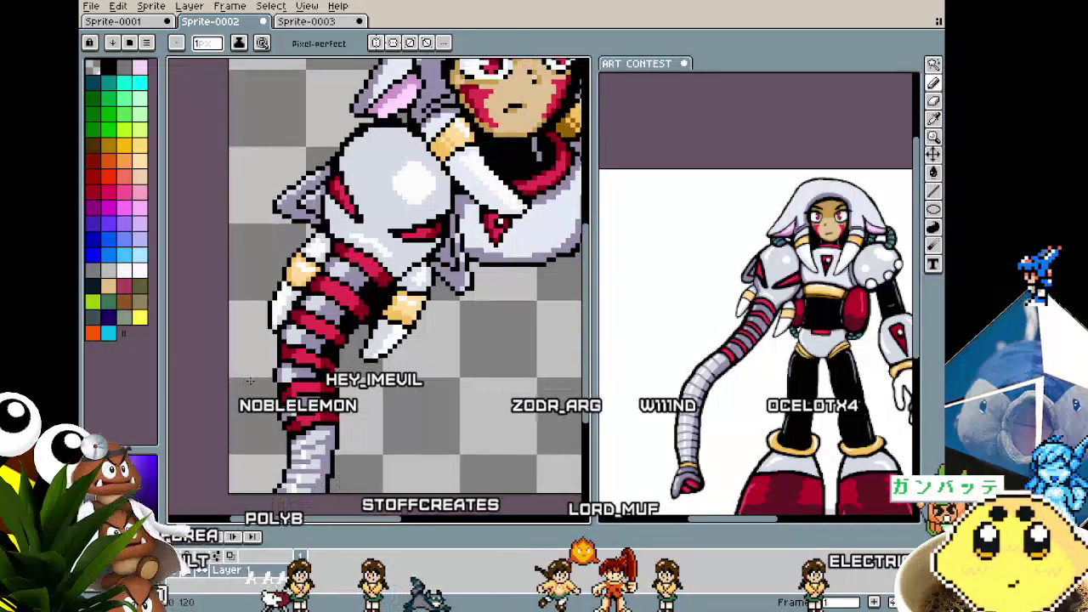
pyautogui.scroll(2, 313, 342)
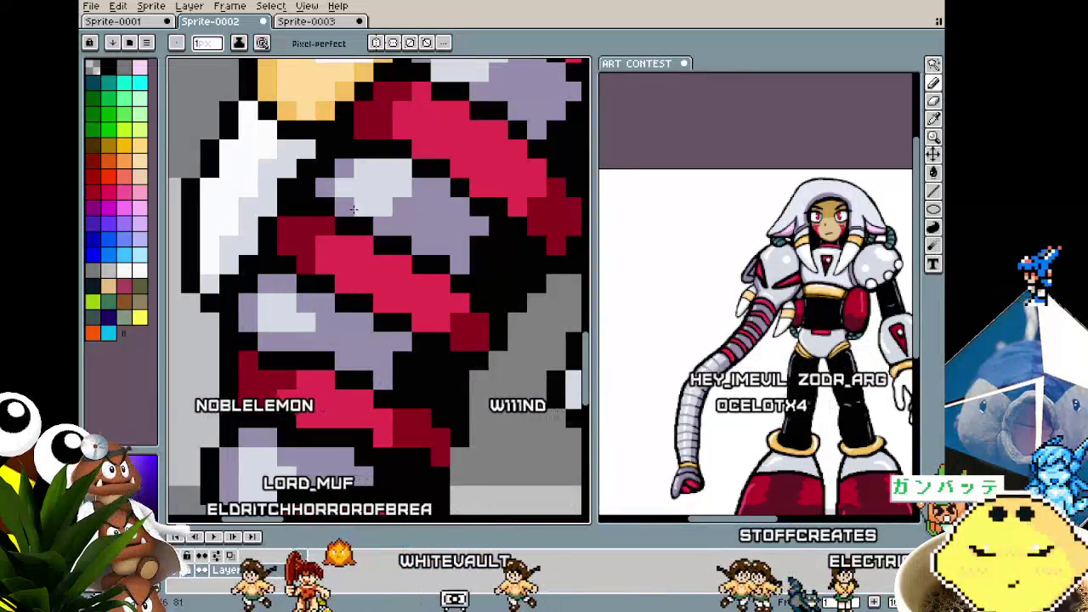
pyautogui.scroll(-3, 379, 282)
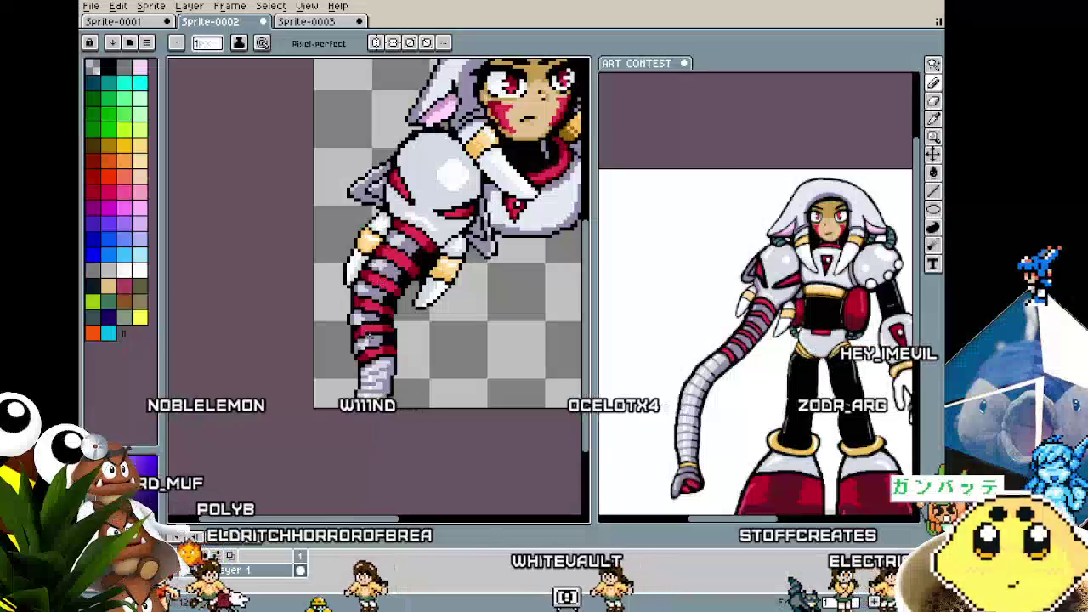
pyautogui.scroll(1, 405, 216)
pyautogui.scroll(1, 404, 216)
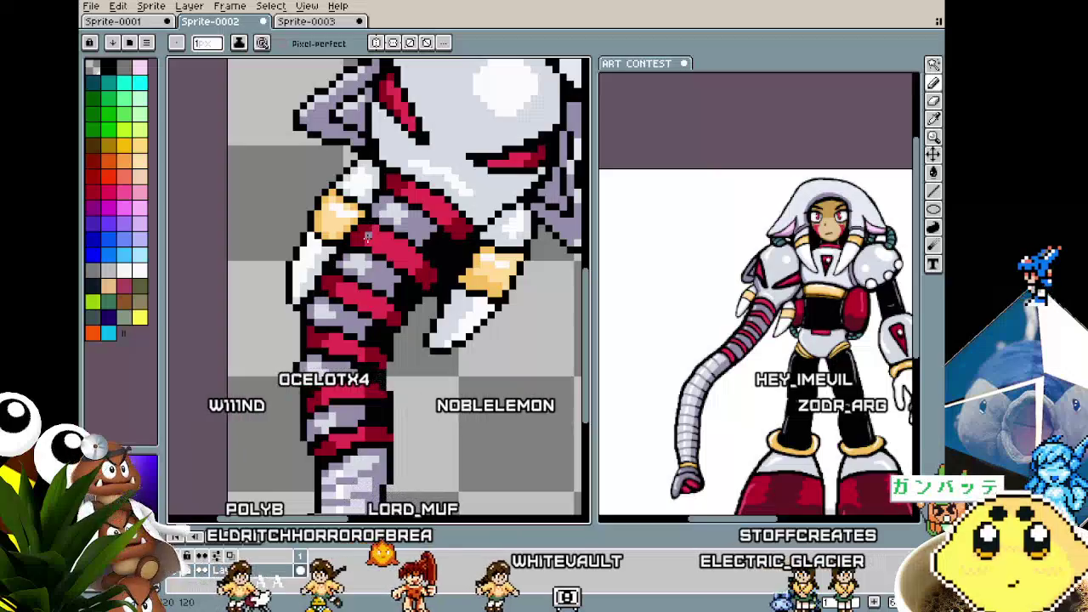
pyautogui.scroll(-1, 384, 215)
pyautogui.scroll(-2, 386, 255)
pyautogui.scroll(1, 322, 295)
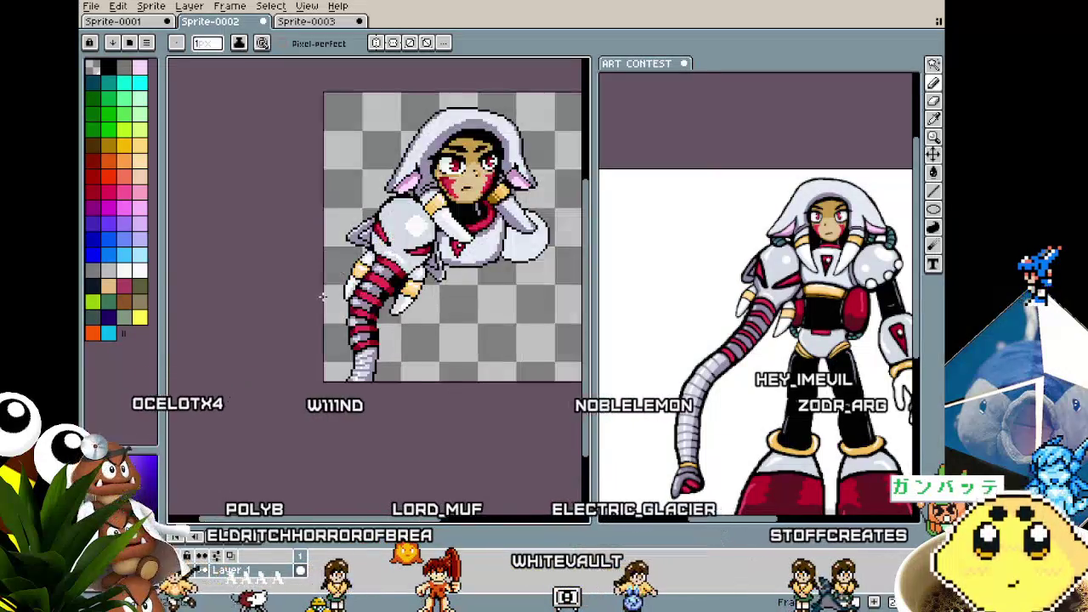
pyautogui.scroll(1, 324, 300)
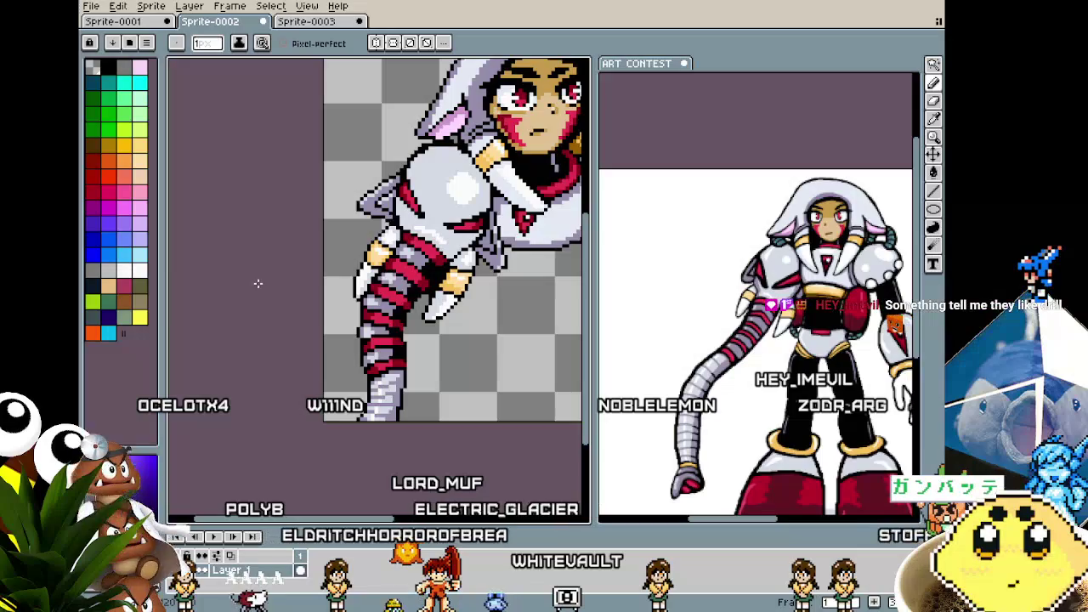
# - Zoom into the shoulder and sample its armour colour as the drawing colour
pyautogui.hscroll(1, 338, 334)
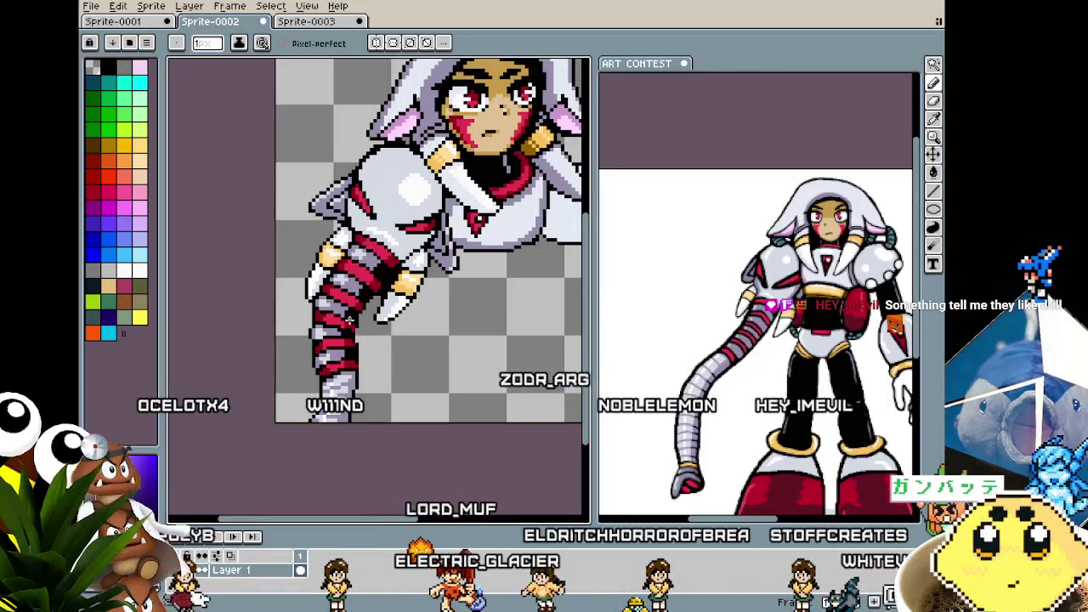
pyautogui.scroll(2, 416, 181)
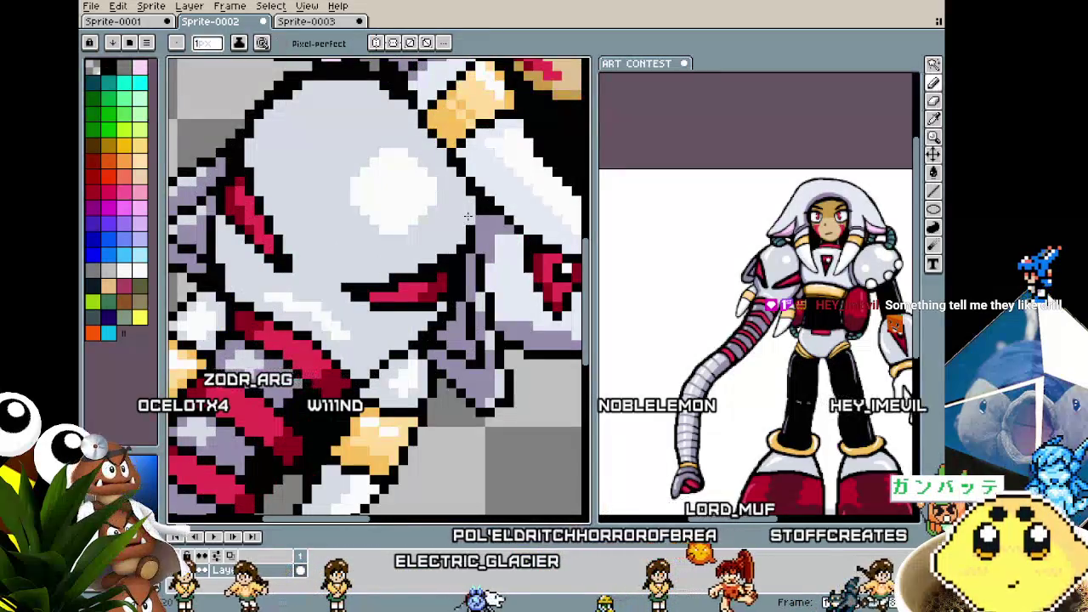
pyautogui.press('i')
pyautogui.press('b')
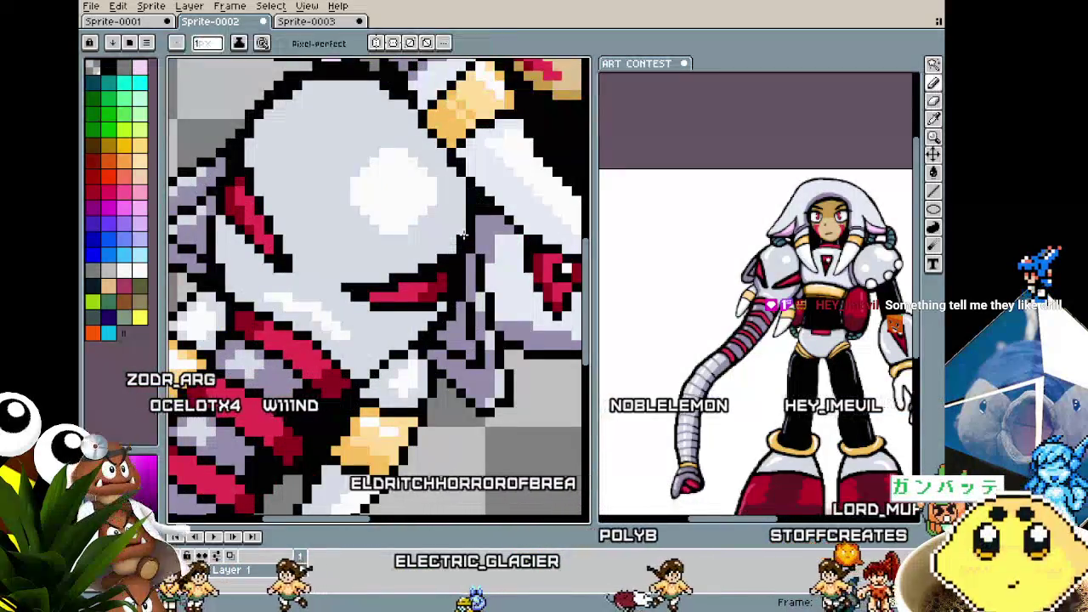
pyautogui.scroll(-2, 459, 221)
pyautogui.scroll(2, 442, 259)
pyautogui.scroll(1, 442, 259)
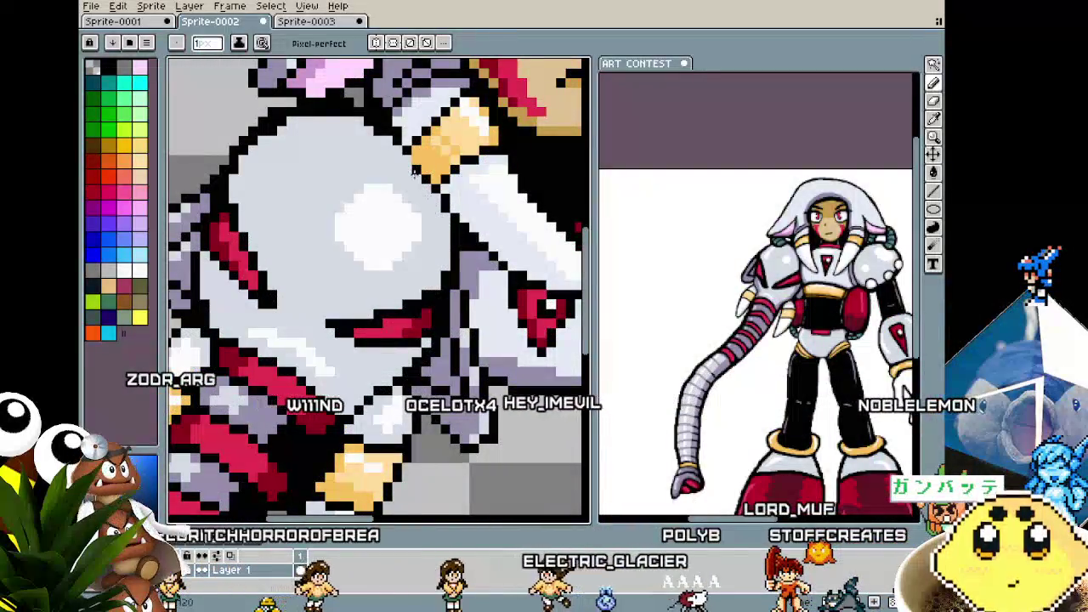
pyautogui.keyDown('alt'); pyautogui.click(417, 176); pyautogui.keyUp('alt')
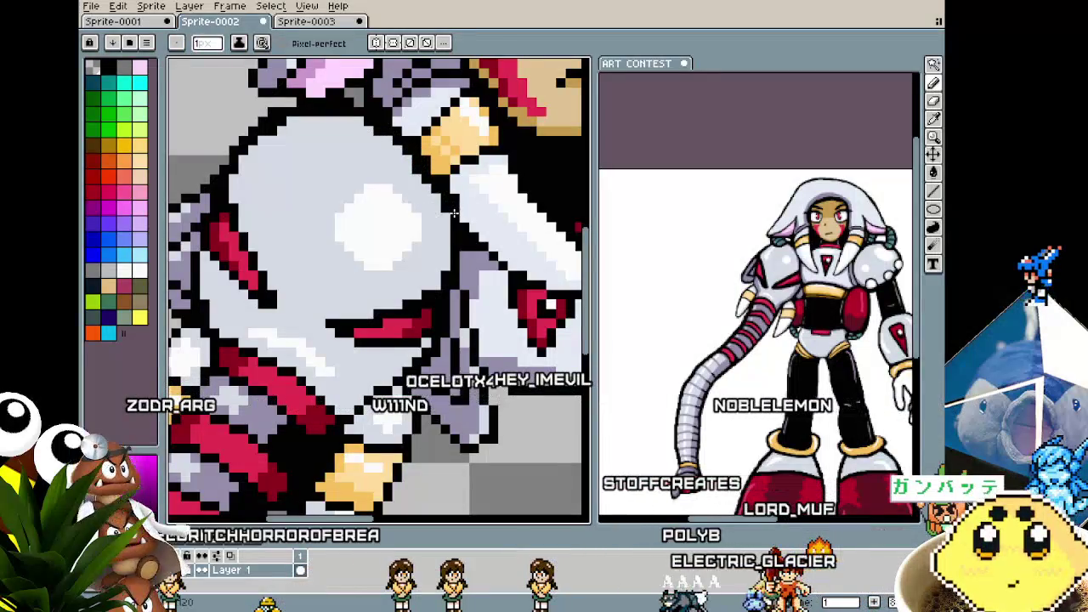
# - Pan and zoom over the arm, torso and head to review the shoulder shading
pyautogui.scroll(-1, 453, 243)
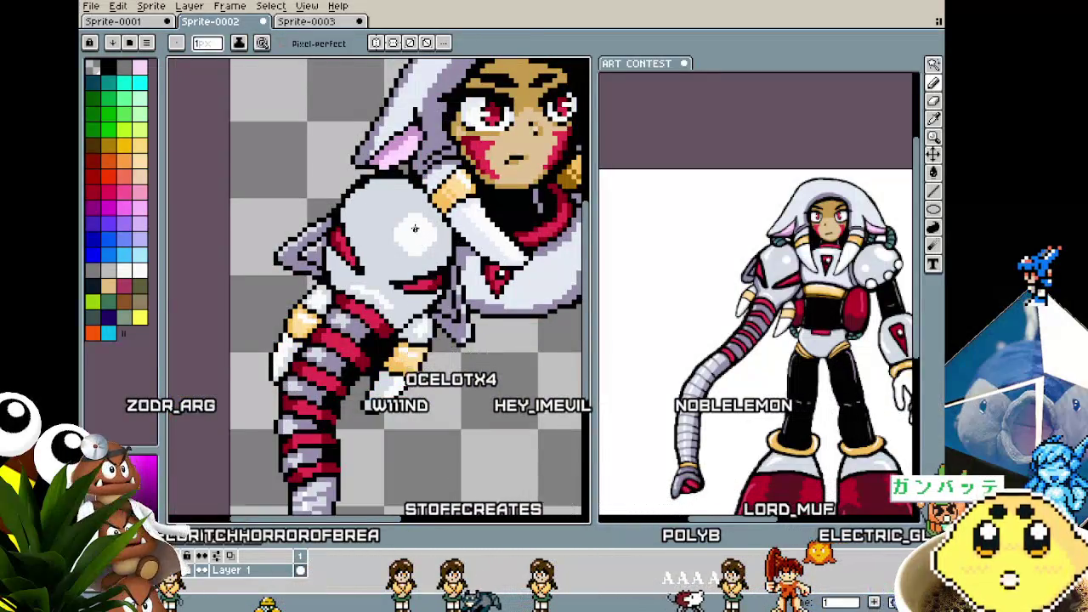
pyautogui.scroll(2, 415, 233)
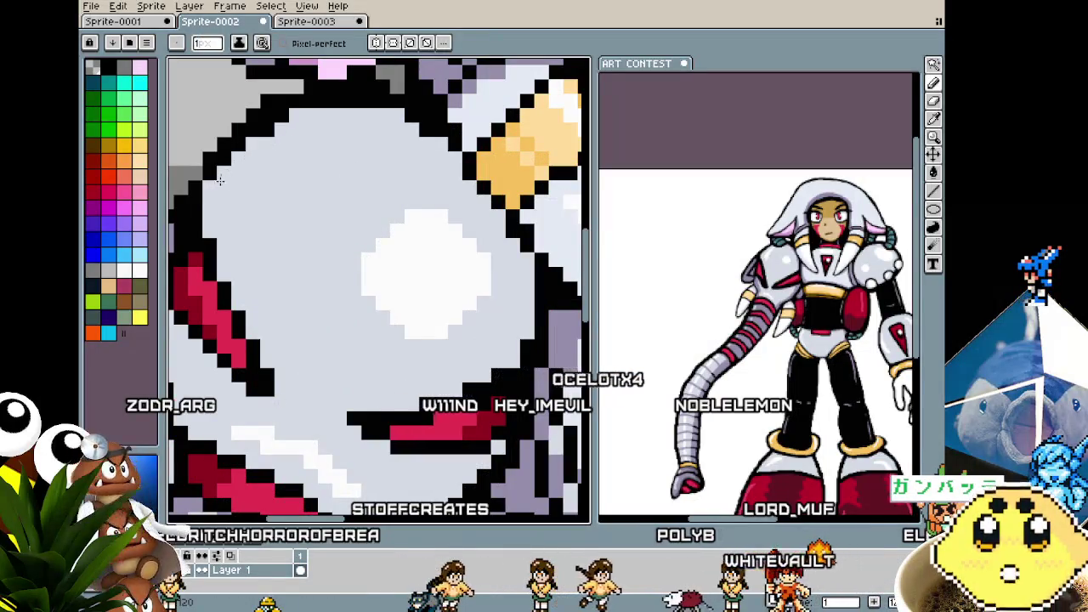
pyautogui.scroll(-3, 291, 145)
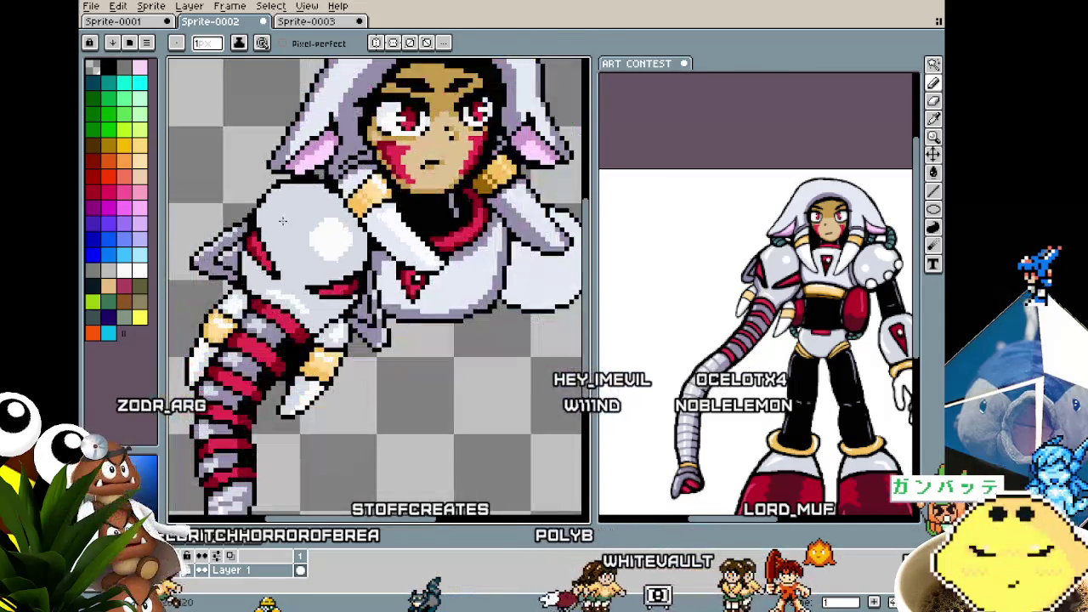
pyautogui.scroll(2, 285, 166)
pyautogui.scroll(1, 280, 181)
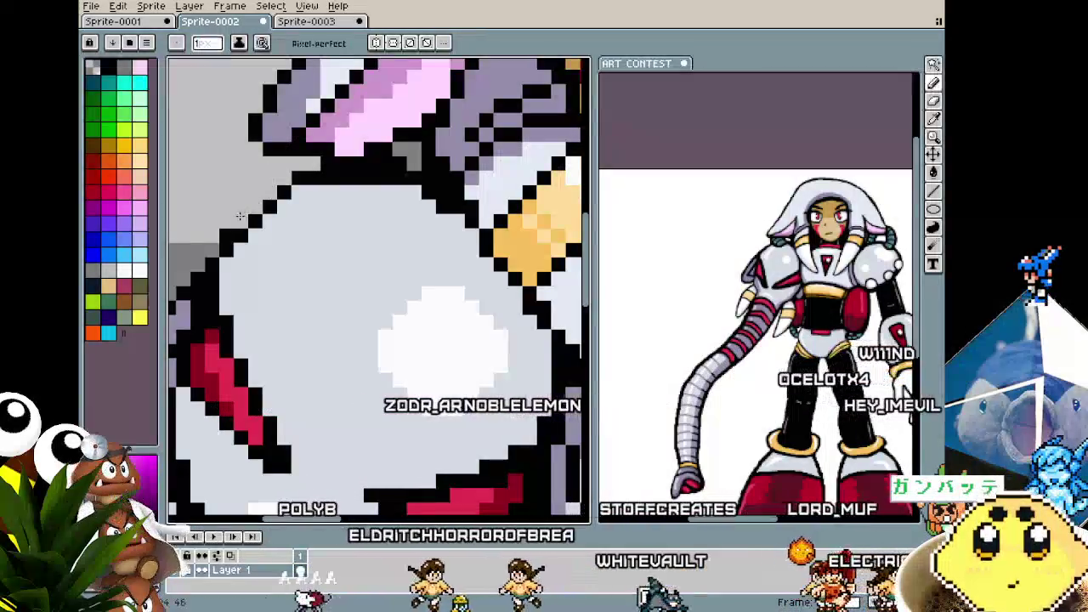
pyautogui.scroll(-2, 269, 183)
pyautogui.scroll(1, 240, 217)
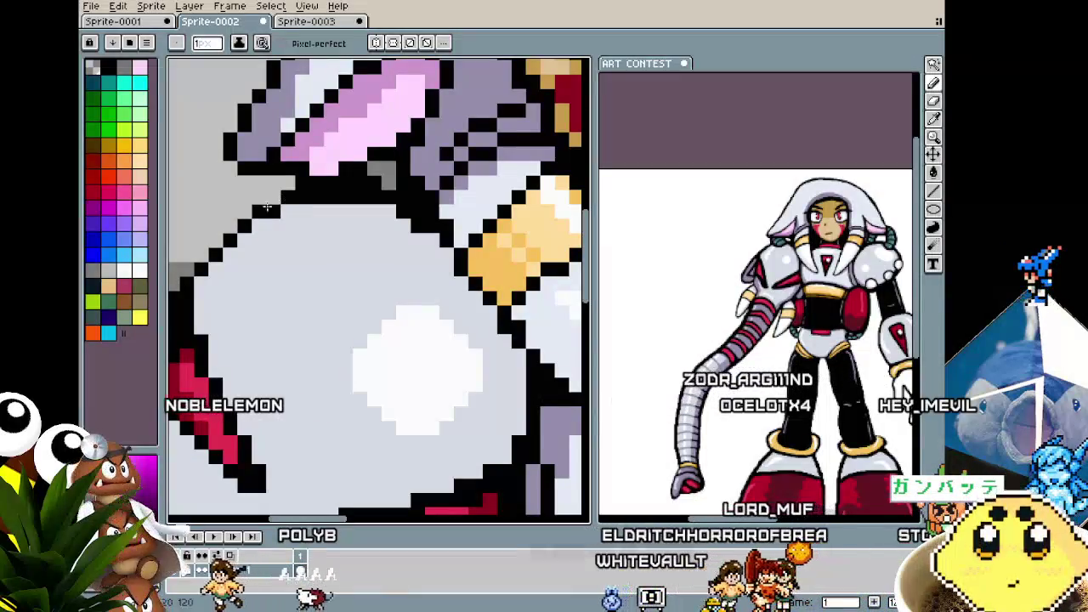
pyautogui.scroll(-1, 269, 204)
pyautogui.moveTo(269, 204); pyautogui.dragTo(312, 222)
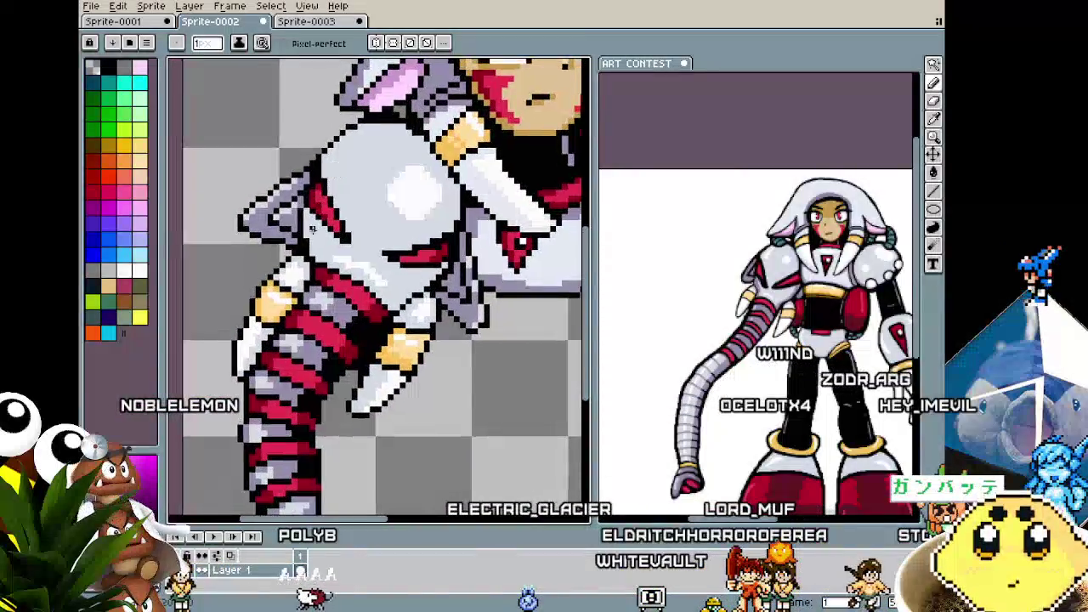
pyautogui.scroll(1, 312, 223)
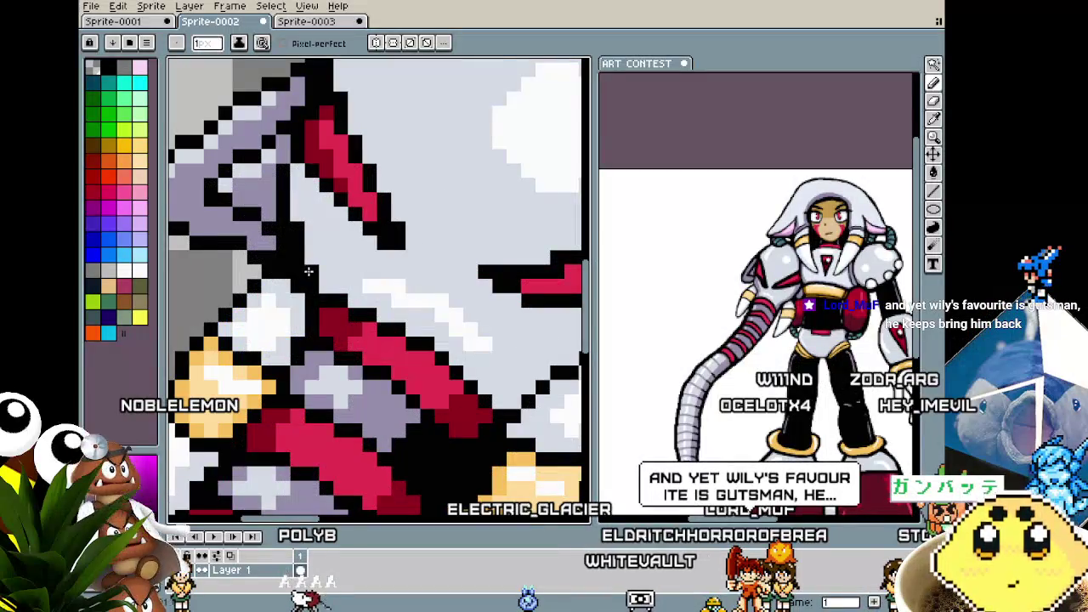
pyautogui.scroll(-1, 308, 271)
pyautogui.moveTo(372, 359); pyautogui.dragTo(355, 327)
pyautogui.scroll(1, 355, 327)
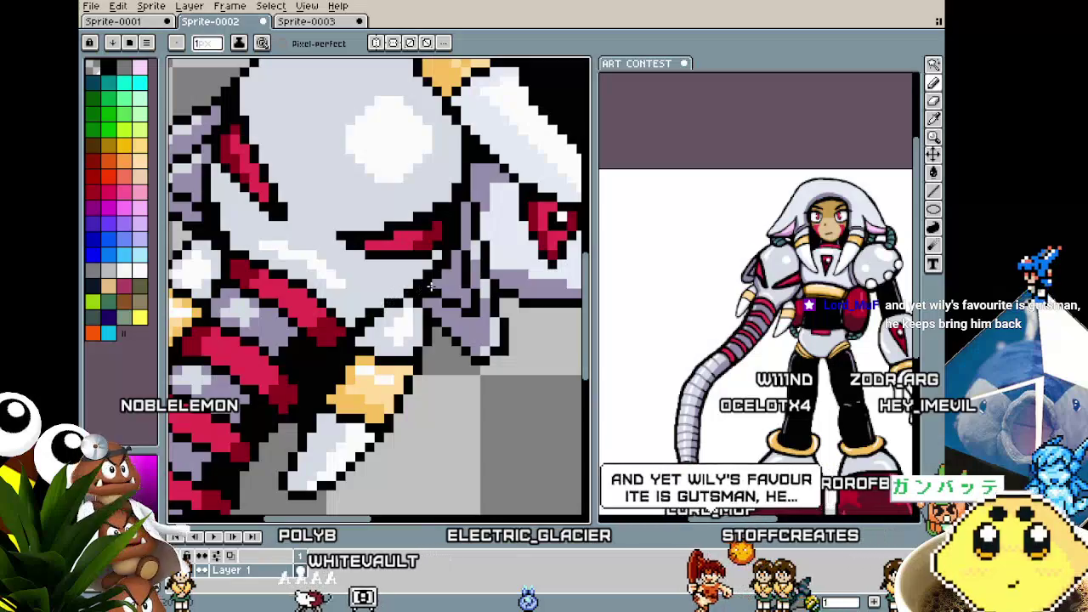
pyautogui.moveTo(436, 263); pyautogui.dragTo(421, 308)
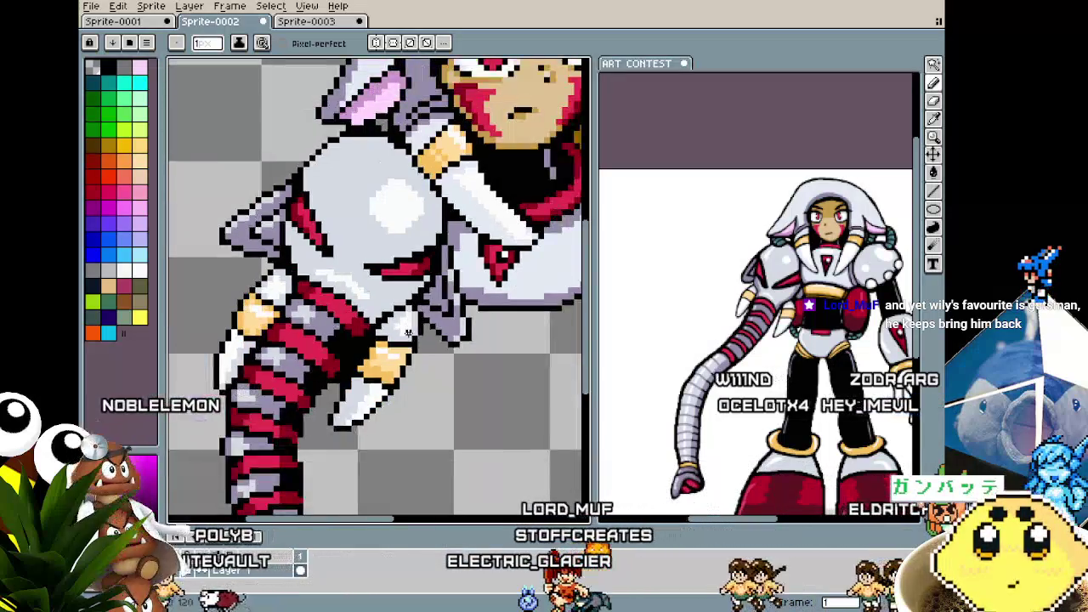
pyautogui.scroll(-1, 414, 311)
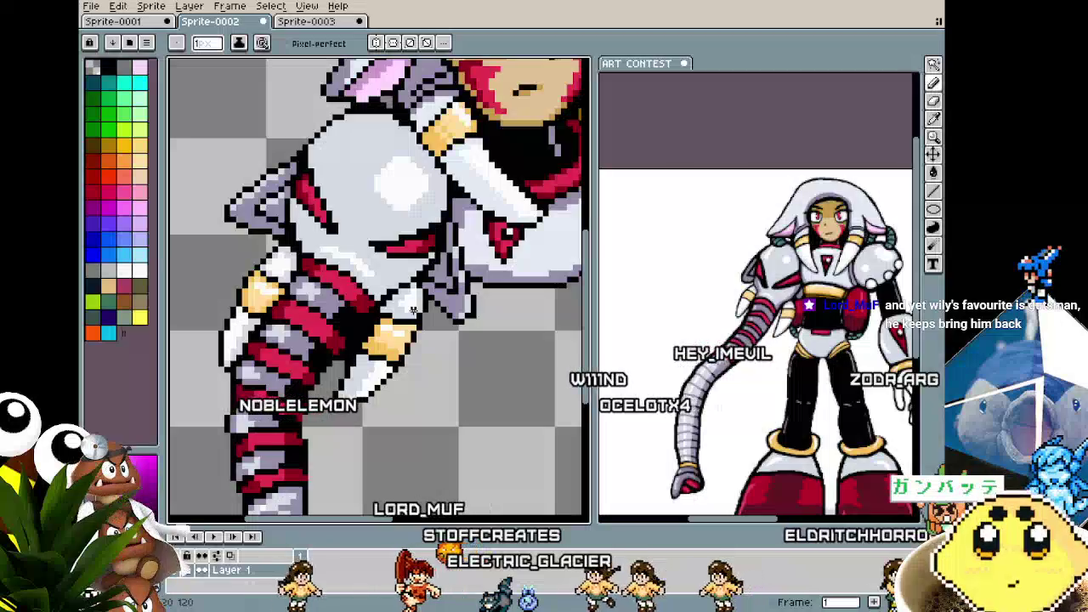
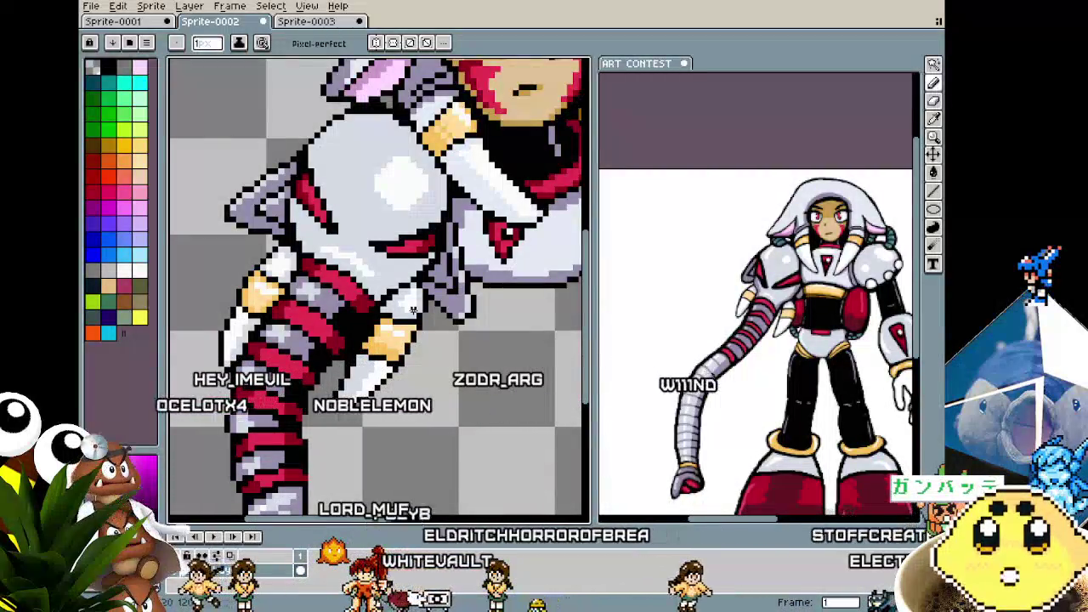
# - With the Pencil active, zoom around the sprite and pan to the striped arm and torso
pyautogui.scroll(3, 255, 383)
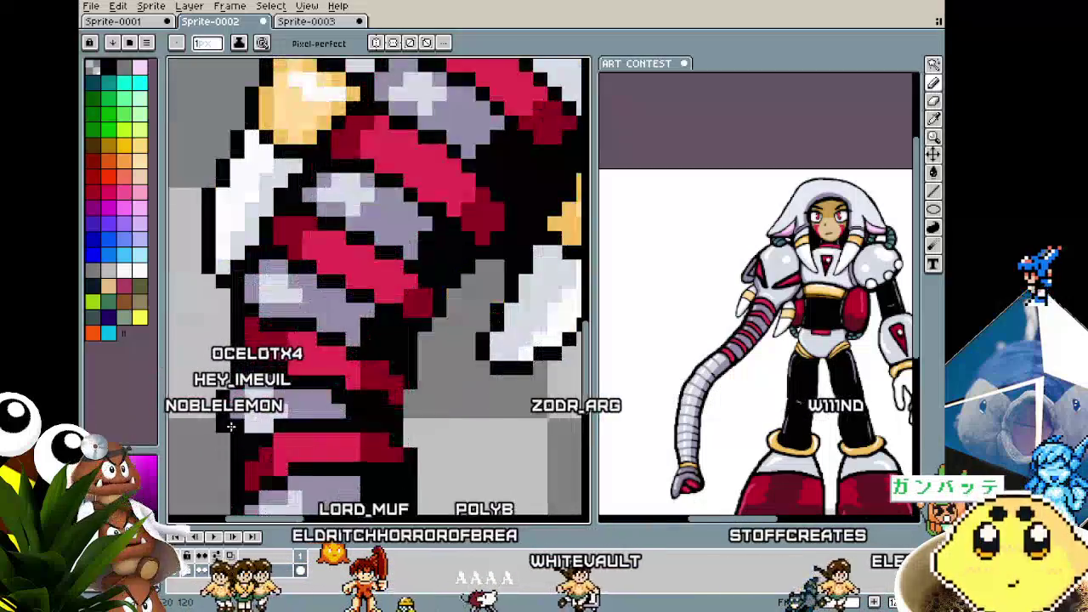
pyautogui.scroll(3, 247, 396)
pyautogui.press('b')
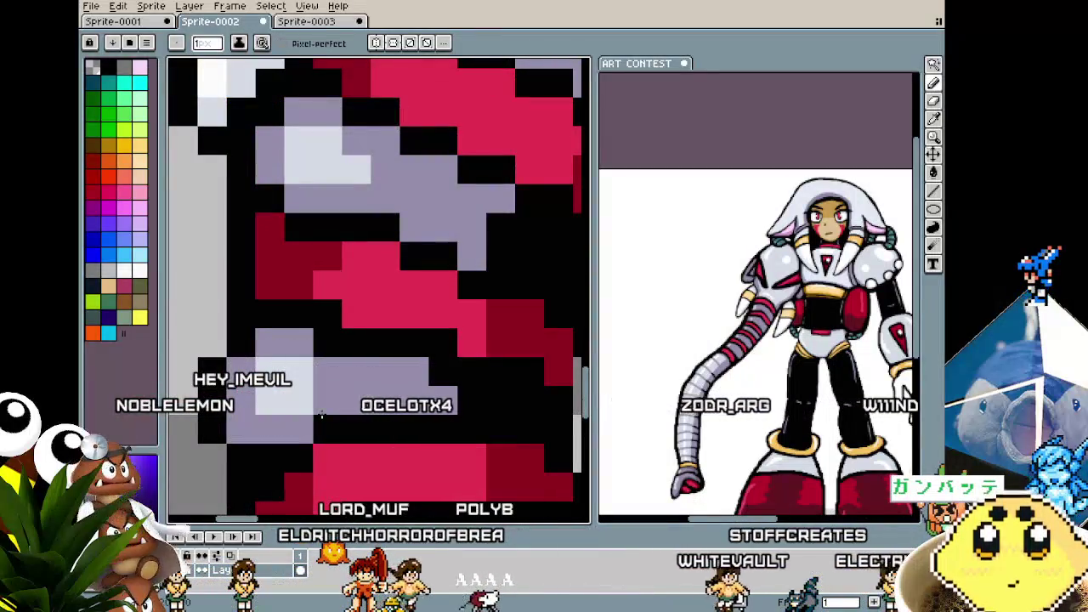
pyautogui.scroll(-2, 318, 413)
pyautogui.scroll(2, 293, 397)
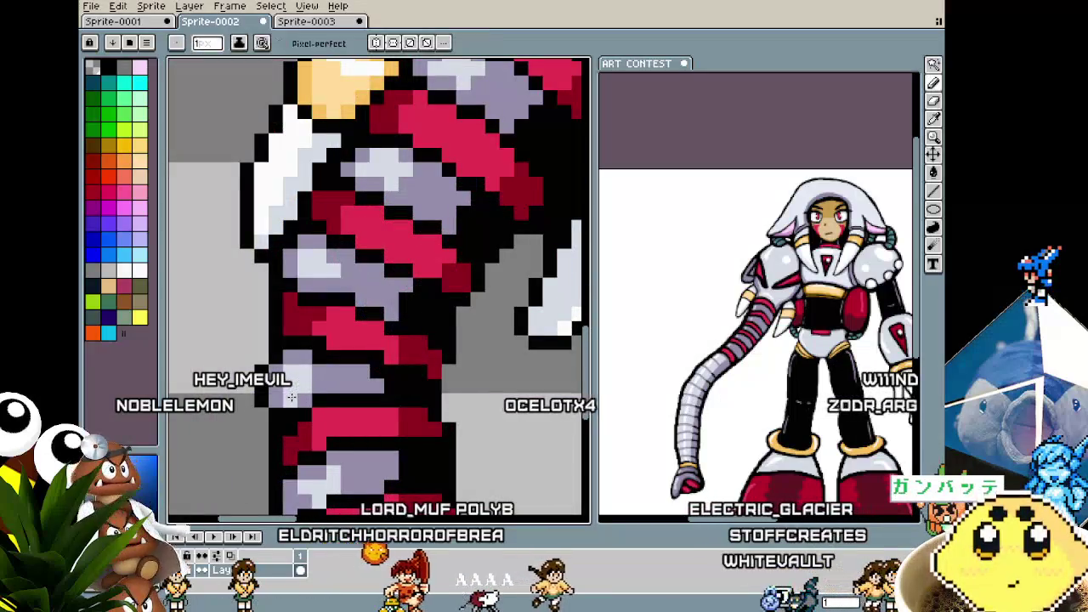
pyautogui.scroll(-2, 291, 397)
pyautogui.scroll(1, 272, 357)
pyautogui.scroll(1, 262, 321)
pyautogui.scroll(1, 263, 317)
pyautogui.scroll(2, 272, 308)
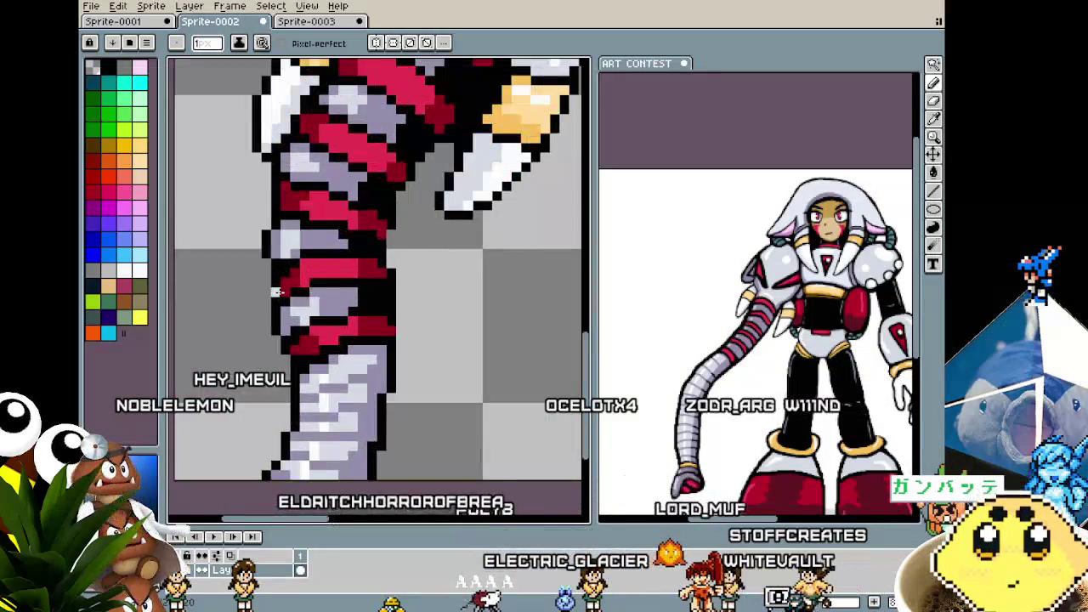
pyautogui.scroll(-2, 263, 357)
pyautogui.scroll(1, 257, 394)
pyautogui.scroll(-1, 257, 393)
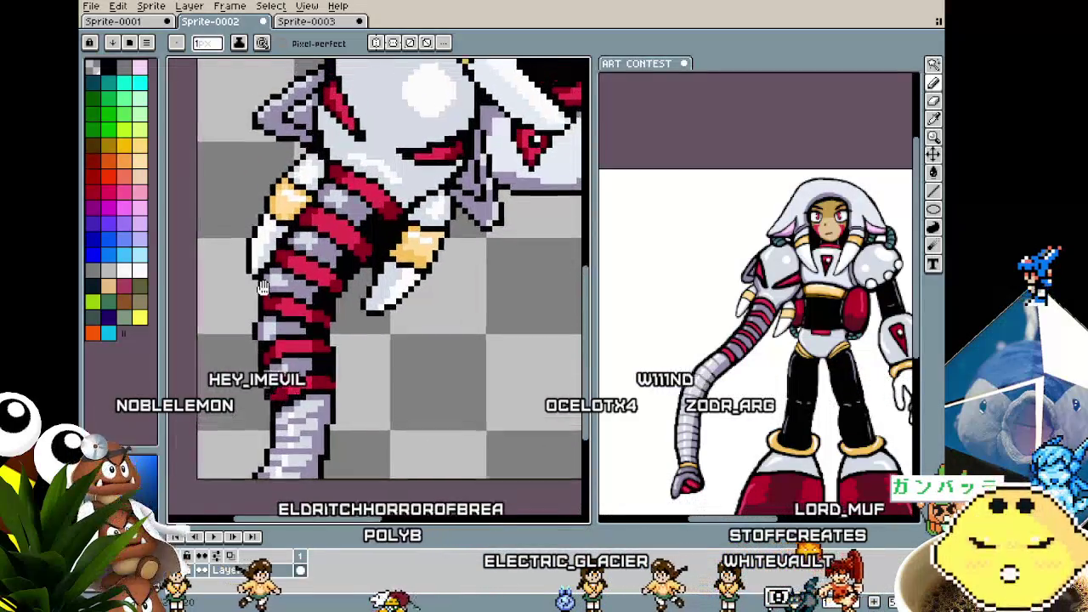
pyautogui.scroll(1, 254, 326)
pyautogui.scroll(1, 255, 323)
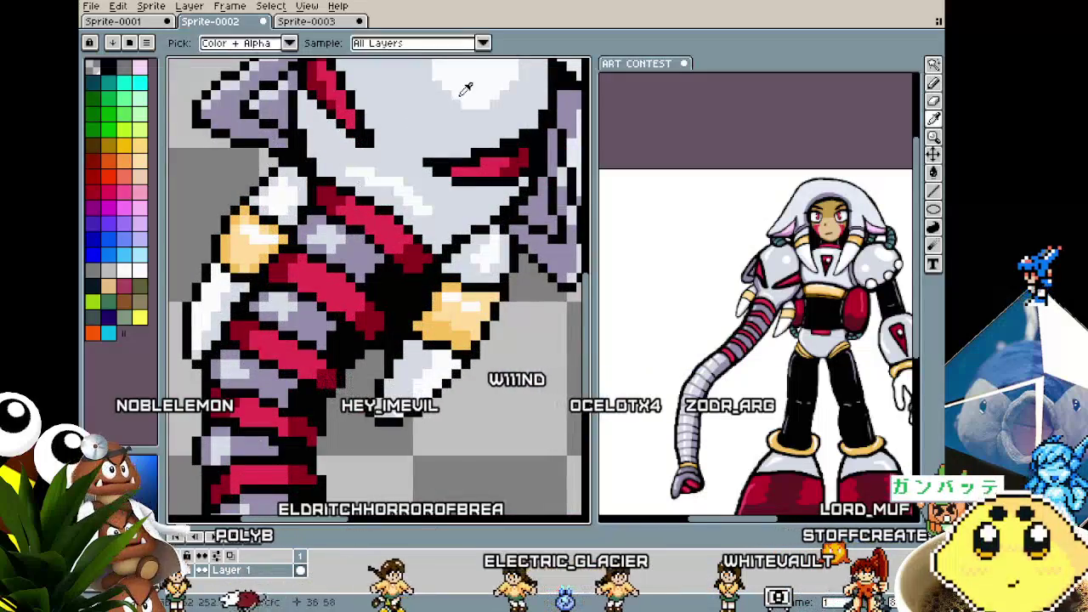
pyautogui.scroll(1, 281, 297)
pyautogui.scroll(1, 302, 274)
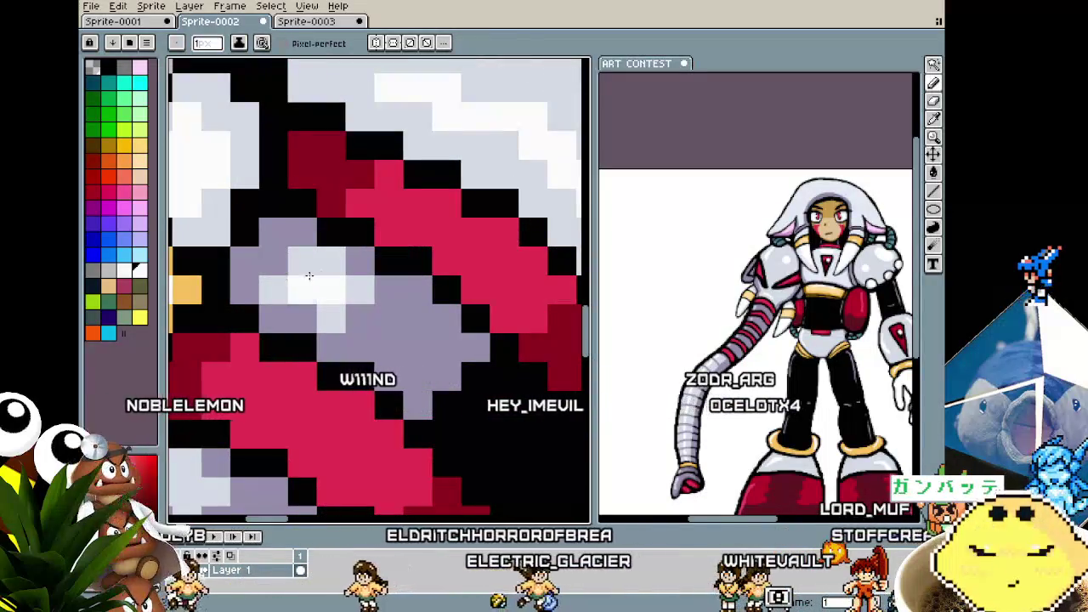
pyautogui.scroll(-1, 283, 316)
pyautogui.scroll(-2, 284, 316)
pyautogui.scroll(2, 291, 315)
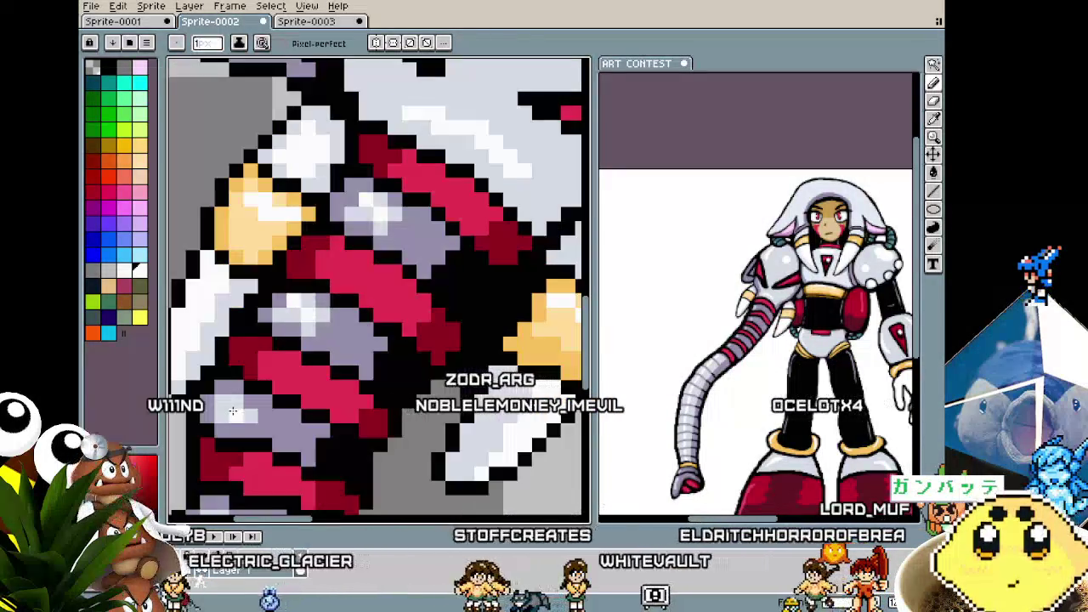
pyautogui.scroll(-2, 222, 415)
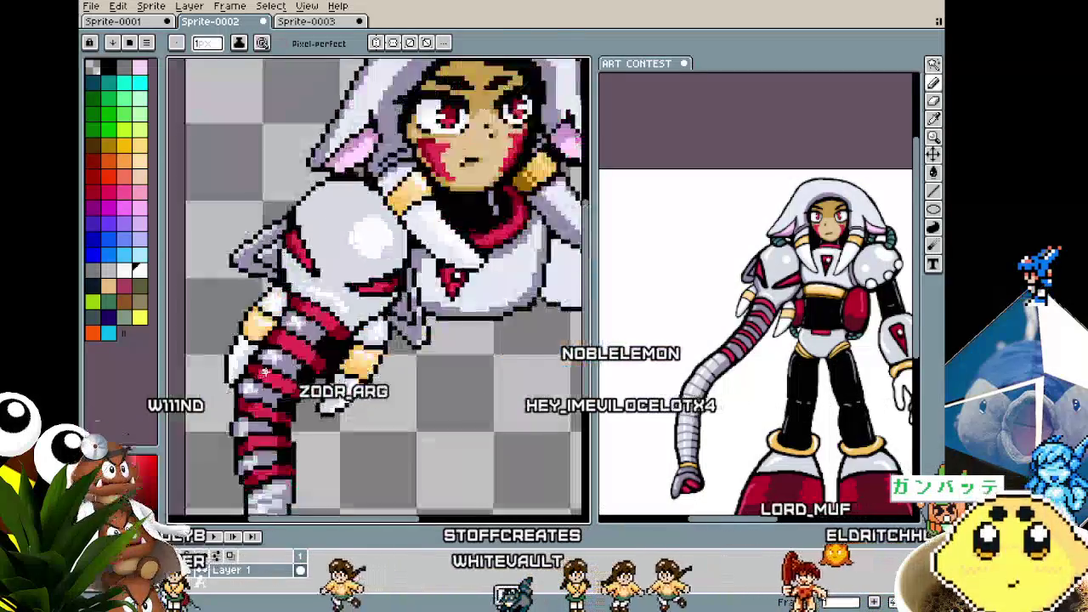
pyautogui.scroll(-1, 221, 415)
pyautogui.scroll(2, 222, 415)
pyautogui.scroll(1, 287, 324)
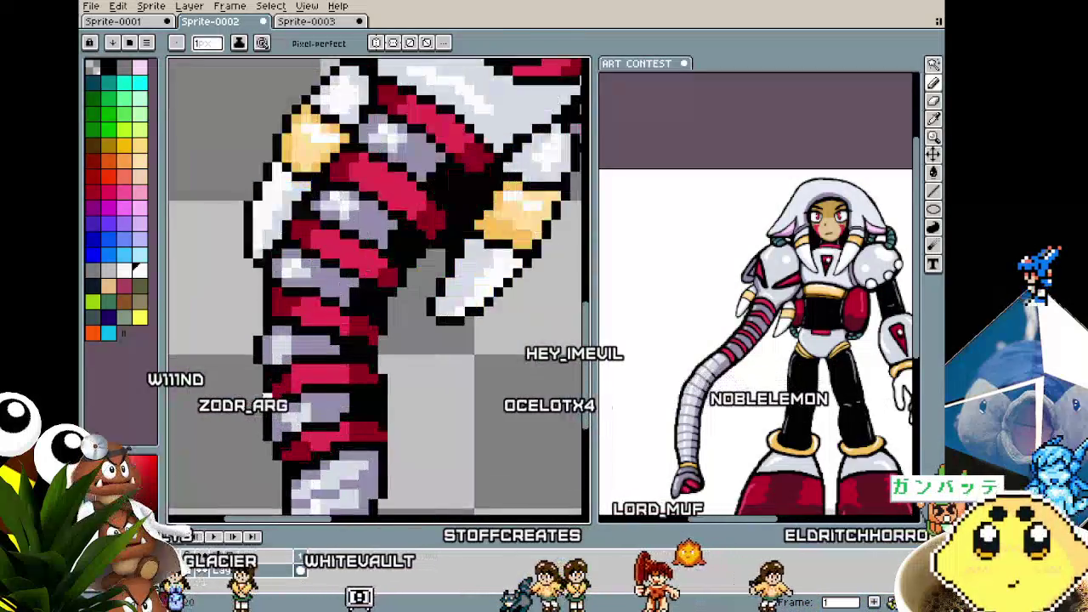
pyautogui.scroll(1, 288, 324)
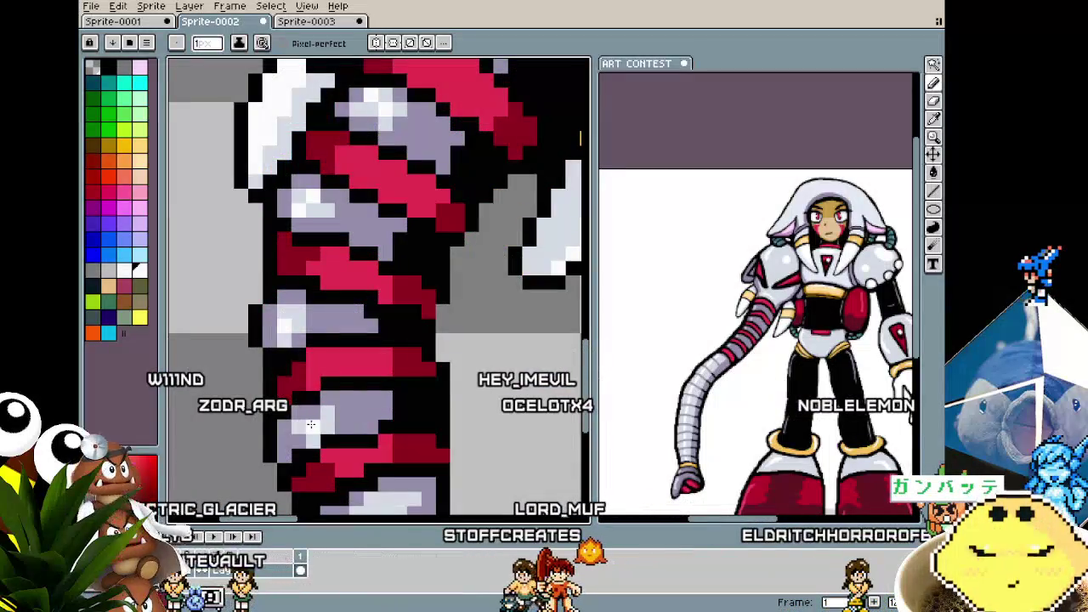
pyautogui.scroll(-2, 311, 424)
pyautogui.scroll(1, 323, 424)
pyautogui.scroll(2, 332, 423)
pyautogui.scroll(-3, 340, 423)
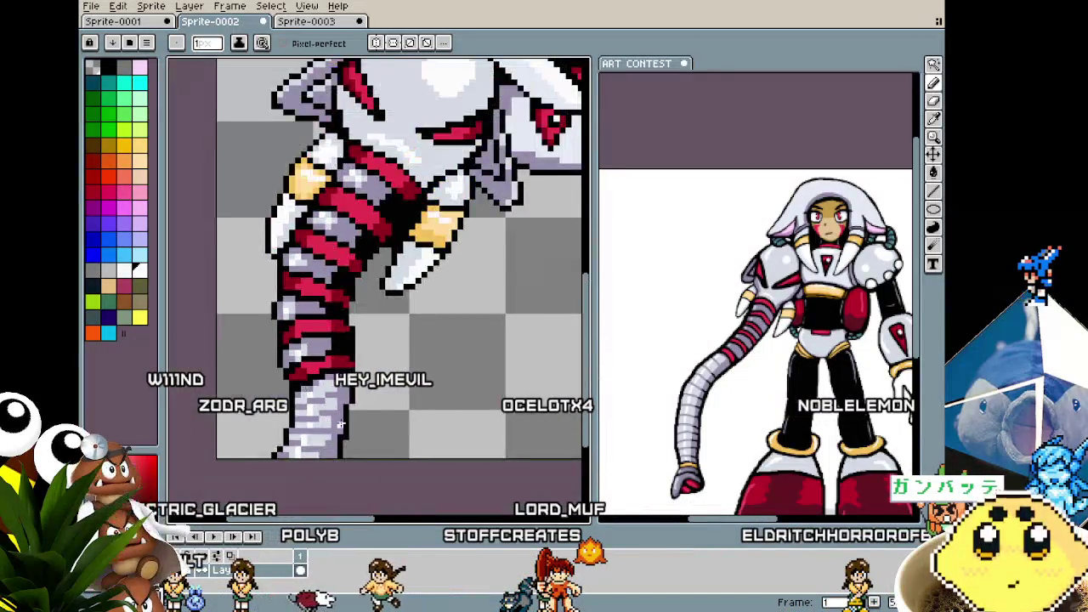
pyautogui.scroll(-1, 340, 424)
pyautogui.moveTo(340, 424); pyautogui.dragTo(311, 423)
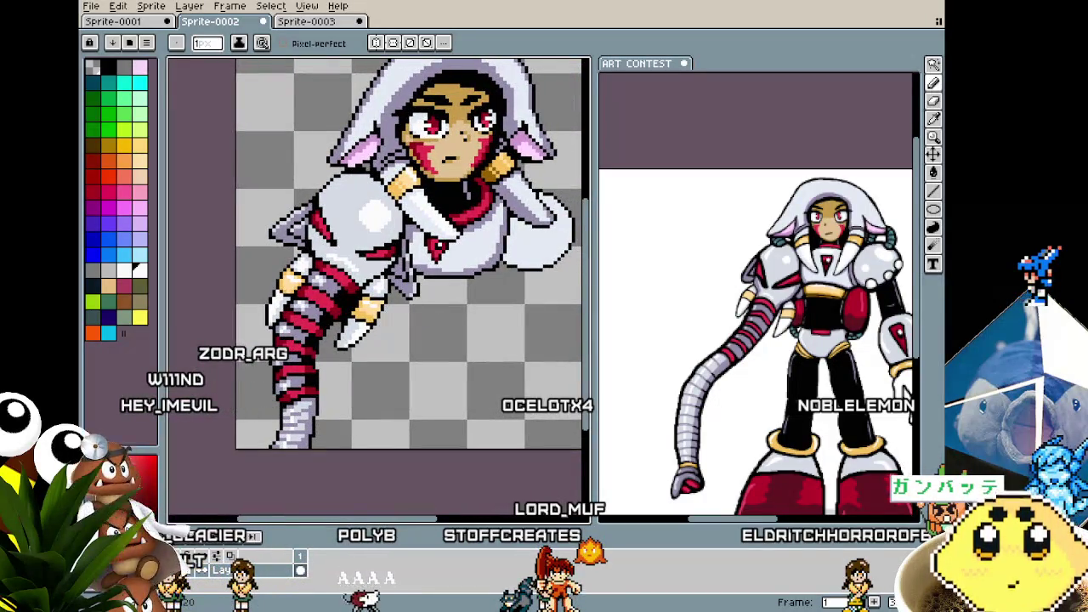
# - Briefly try the colour picker and Move tool, then return to a single-pixel Pencil
pyautogui.scroll(1, 355, 293)
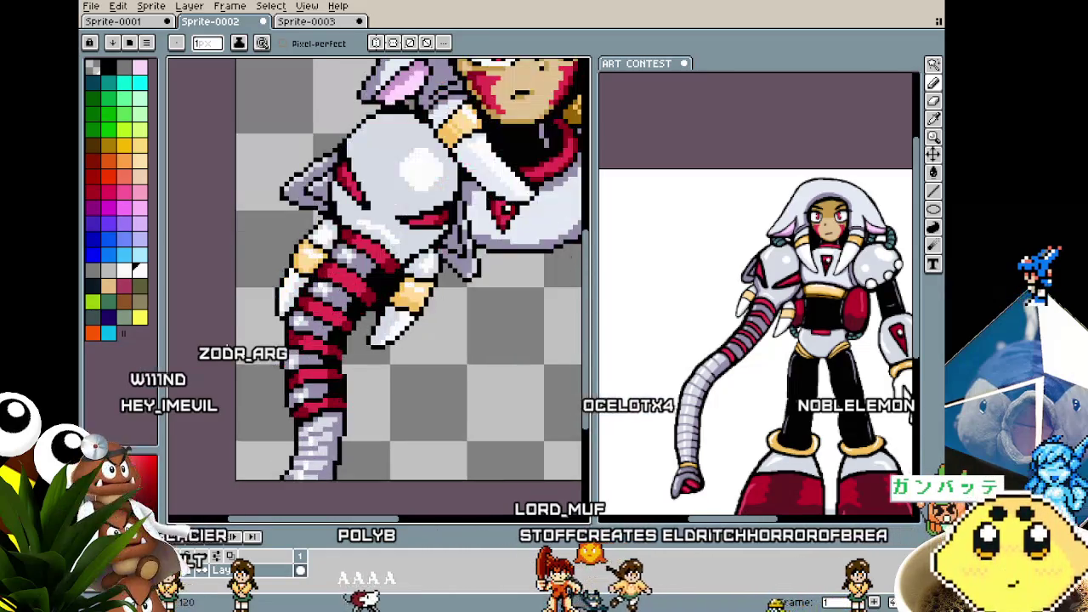
pyautogui.scroll(1, 355, 293)
pyautogui.scroll(1, 355, 293)
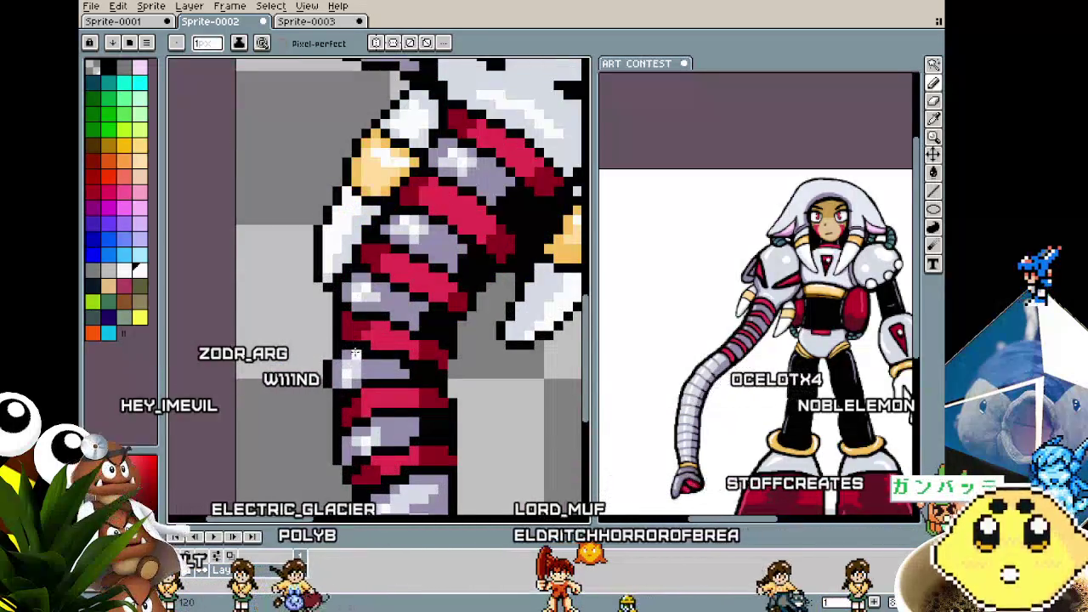
pyautogui.scroll(-3, 355, 293)
pyautogui.scroll(-3, 336, 409)
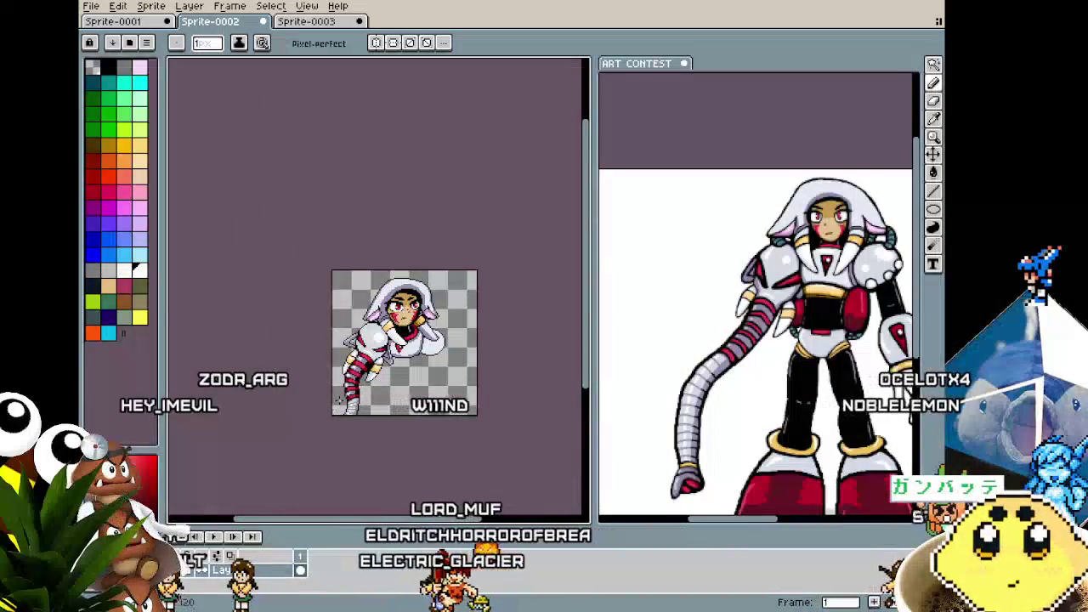
pyautogui.scroll(1, 337, 407)
pyautogui.scroll(1, 315, 416)
pyautogui.scroll(1, 290, 423)
pyautogui.scroll(-1, 290, 422)
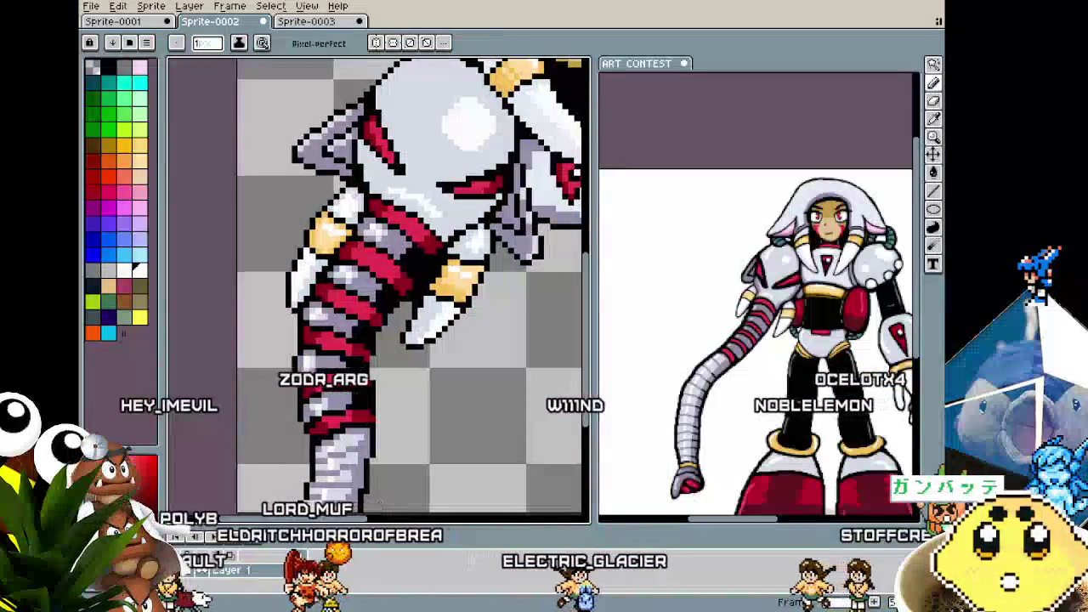
pyautogui.scroll(-1, 294, 374)
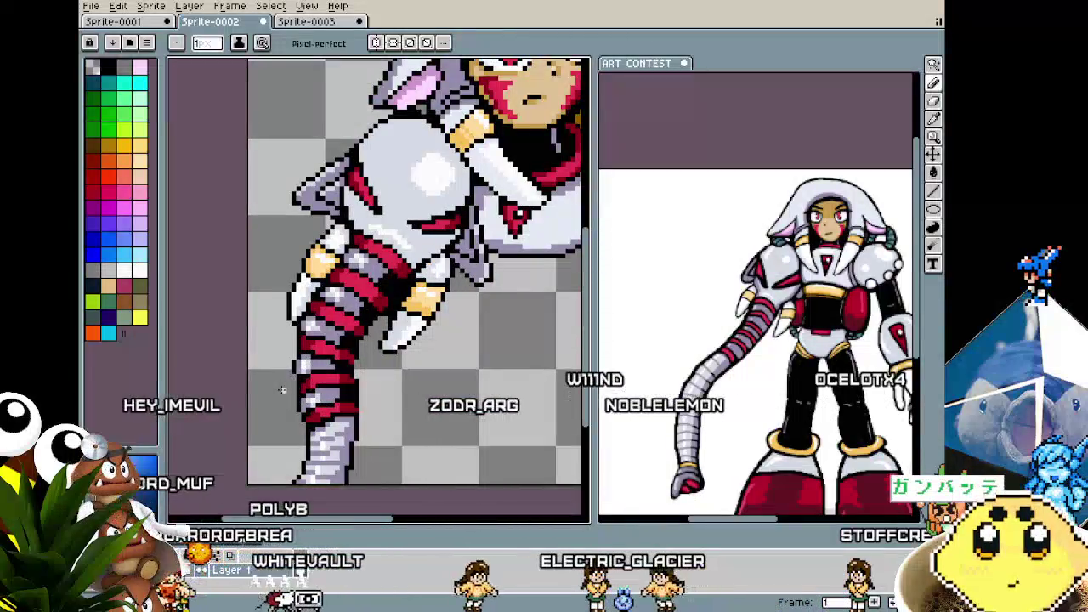
pyautogui.scroll(2, 388, 273)
pyautogui.scroll(-3, 387, 299)
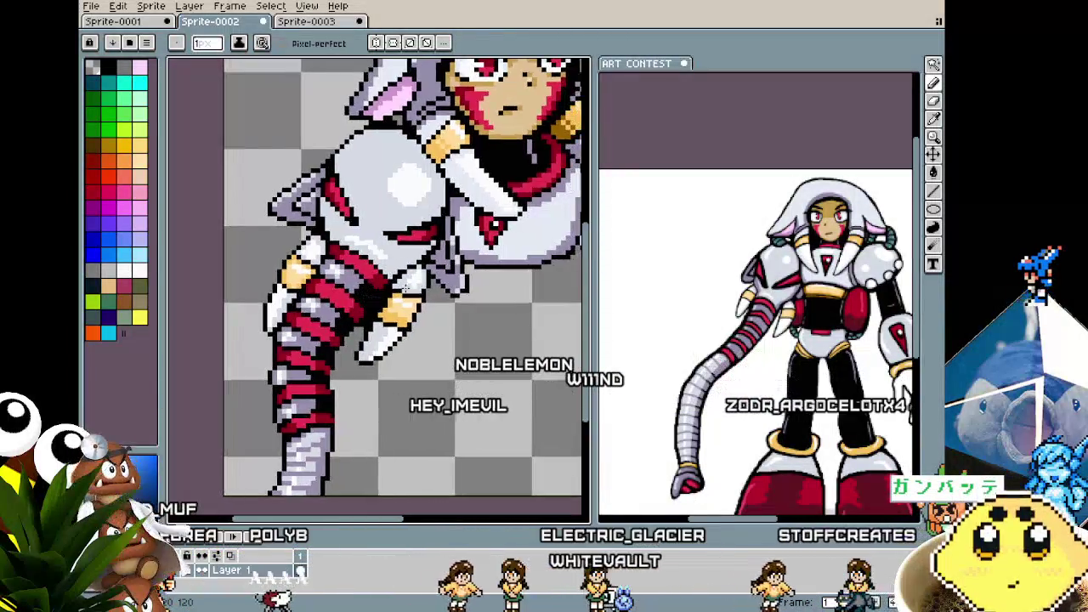
pyautogui.scroll(1, 463, 272)
pyautogui.scroll(1, 463, 272)
pyautogui.scroll(1, 463, 272)
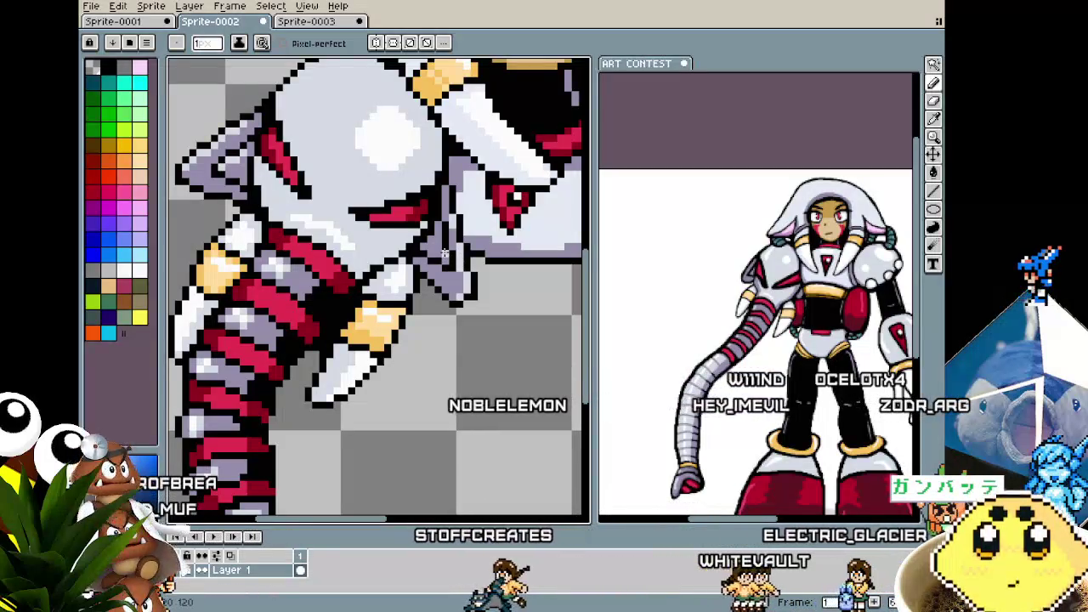
pyautogui.scroll(-2, 423, 269)
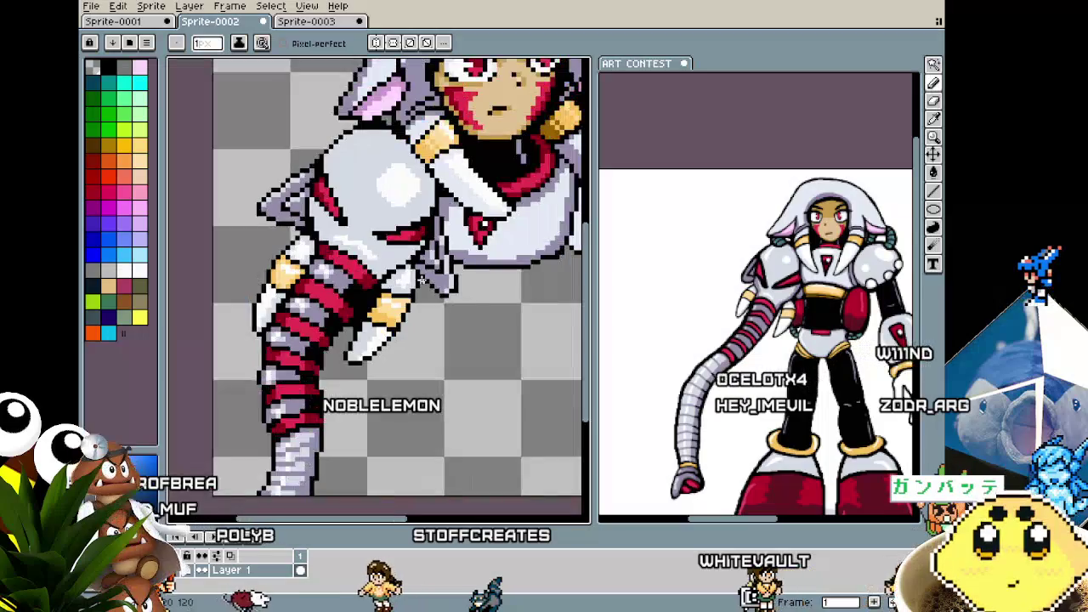
pyautogui.scroll(-1, 423, 268)
pyautogui.scroll(1, 387, 281)
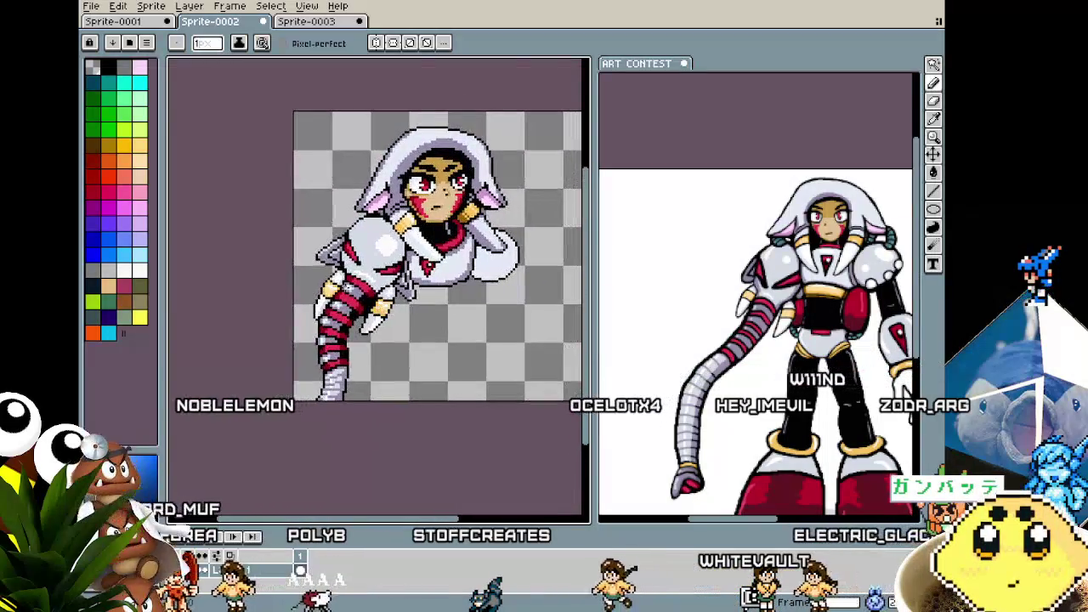
pyautogui.scroll(1, 387, 281)
pyautogui.press('w')
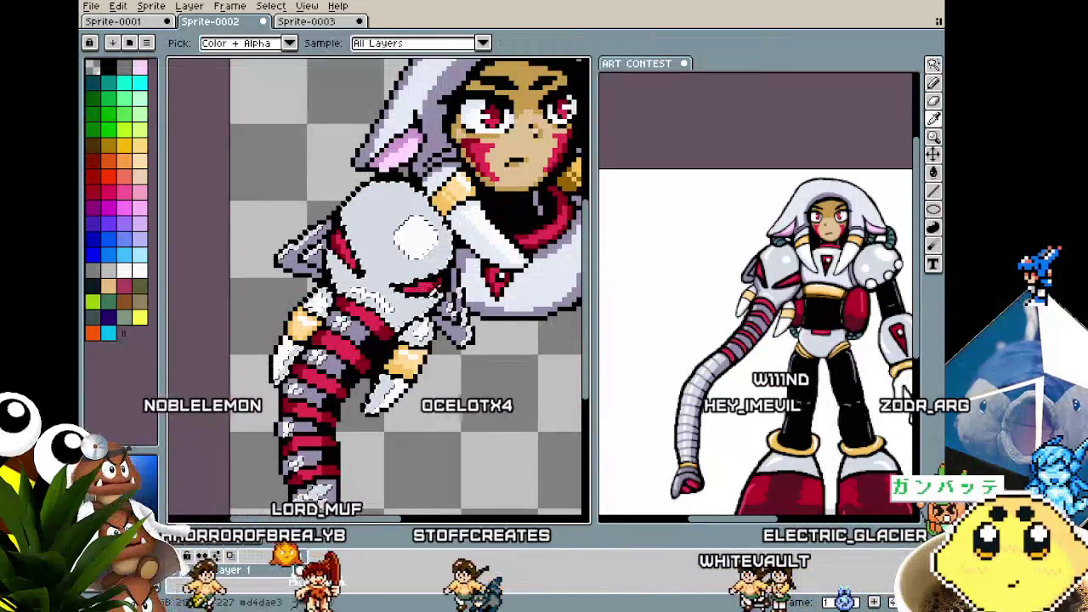
pyautogui.press('b')
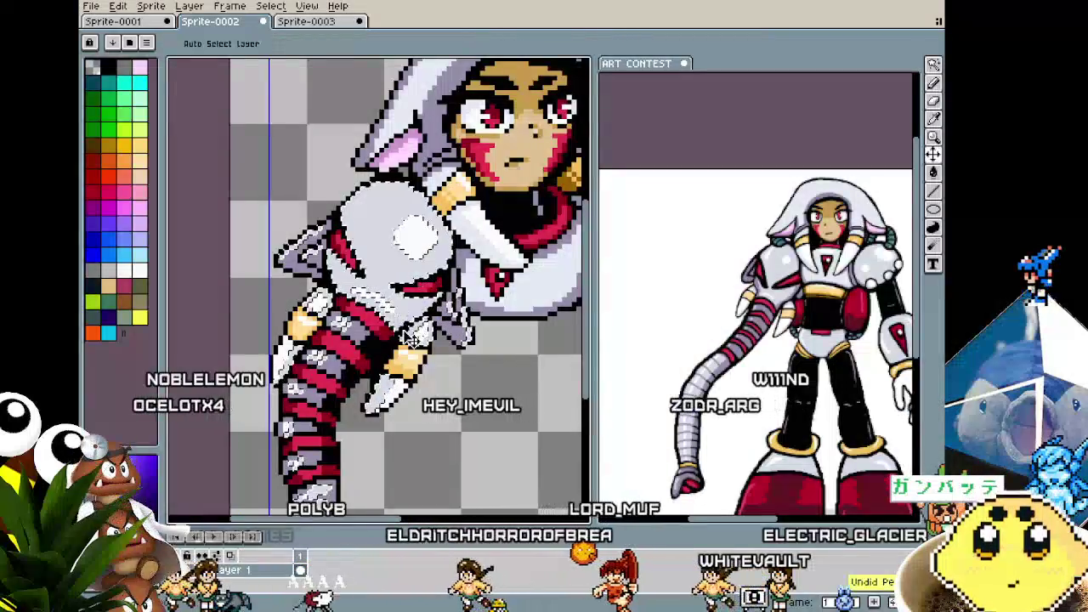
pyautogui.scroll(-1, 378, 289)
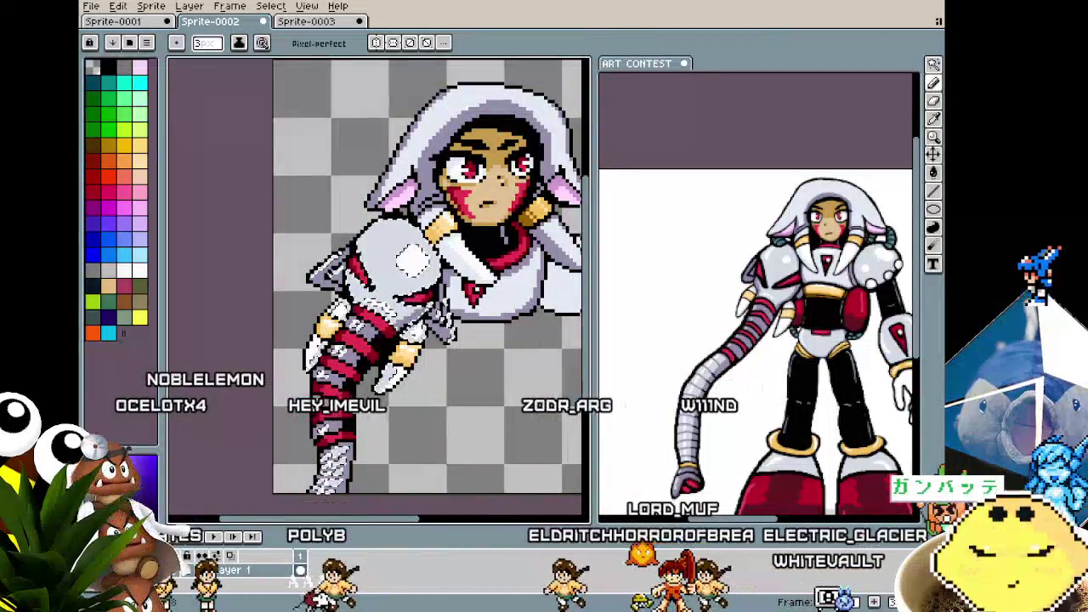
pyautogui.press('v')
pyautogui.press('b')
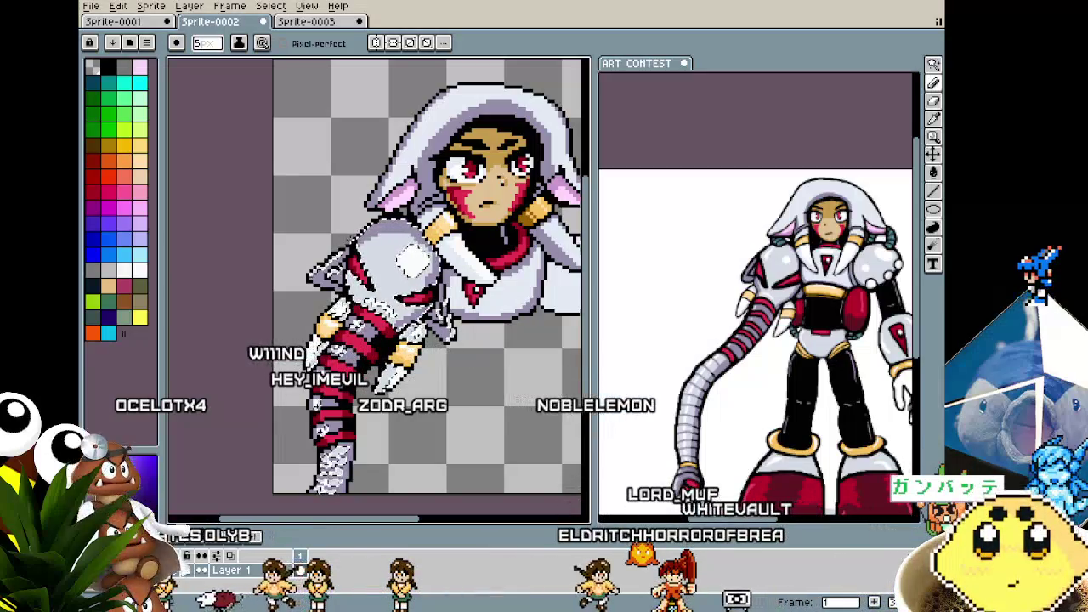
pyautogui.scroll(-3, 408, 317)
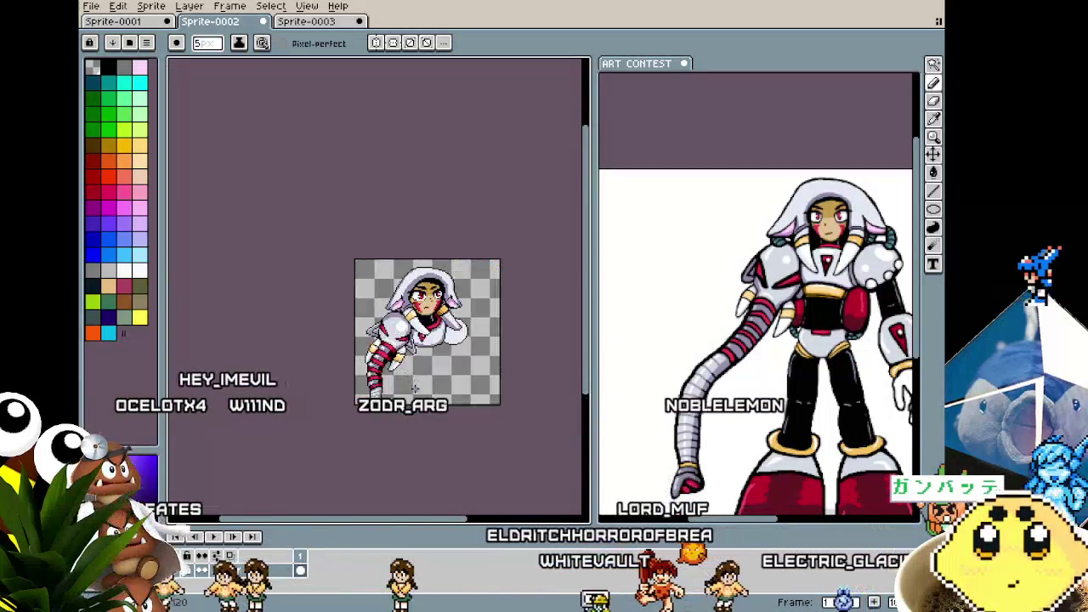
pyautogui.scroll(4, 407, 316)
pyautogui.scroll(1, 408, 316)
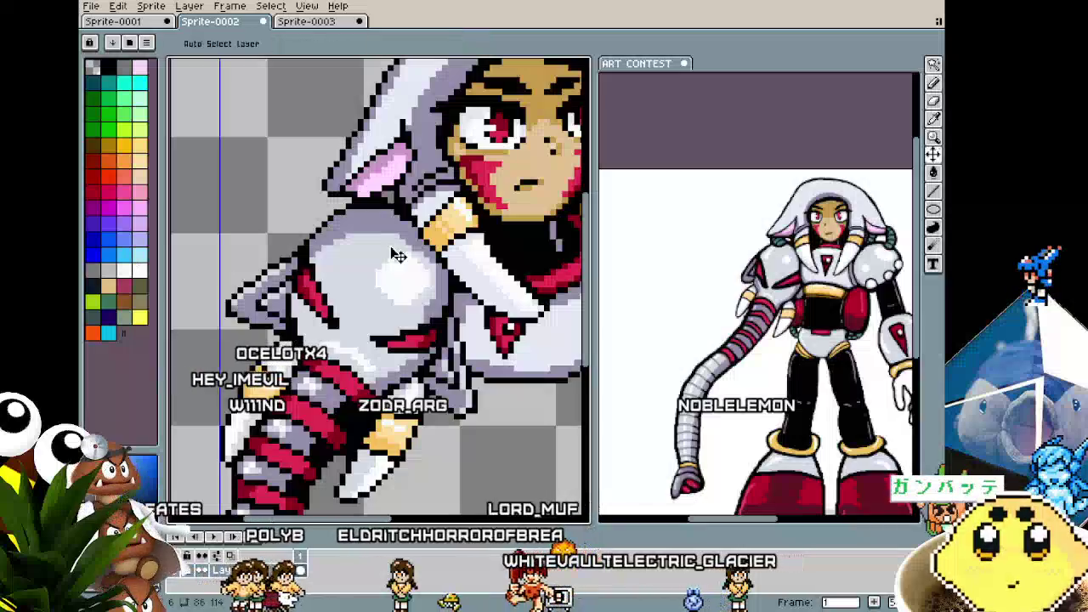
pyautogui.press('-')
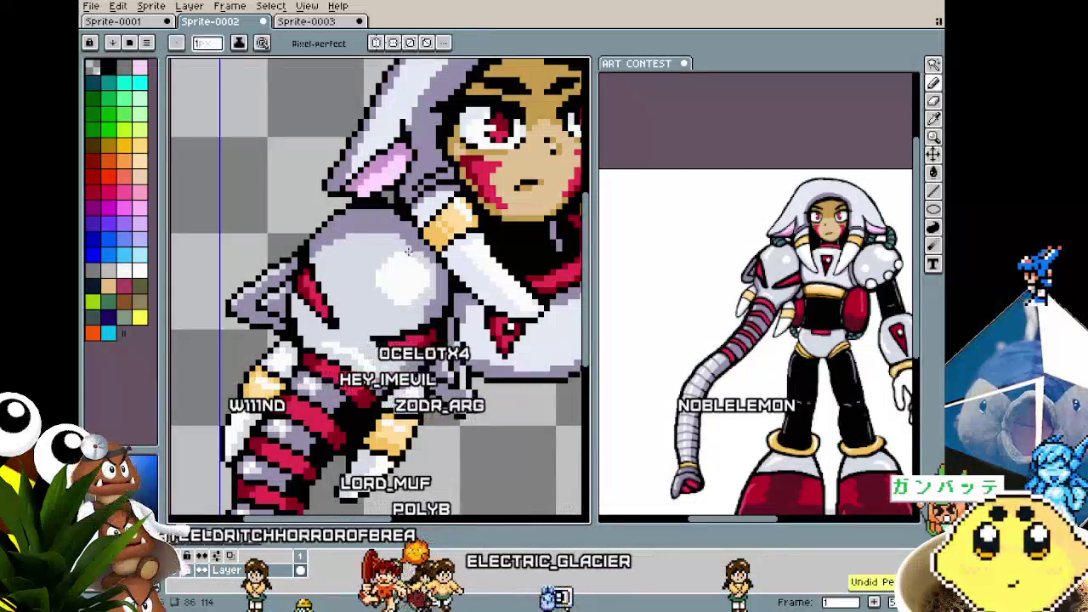
pyautogui.scroll(-2, 417, 254)
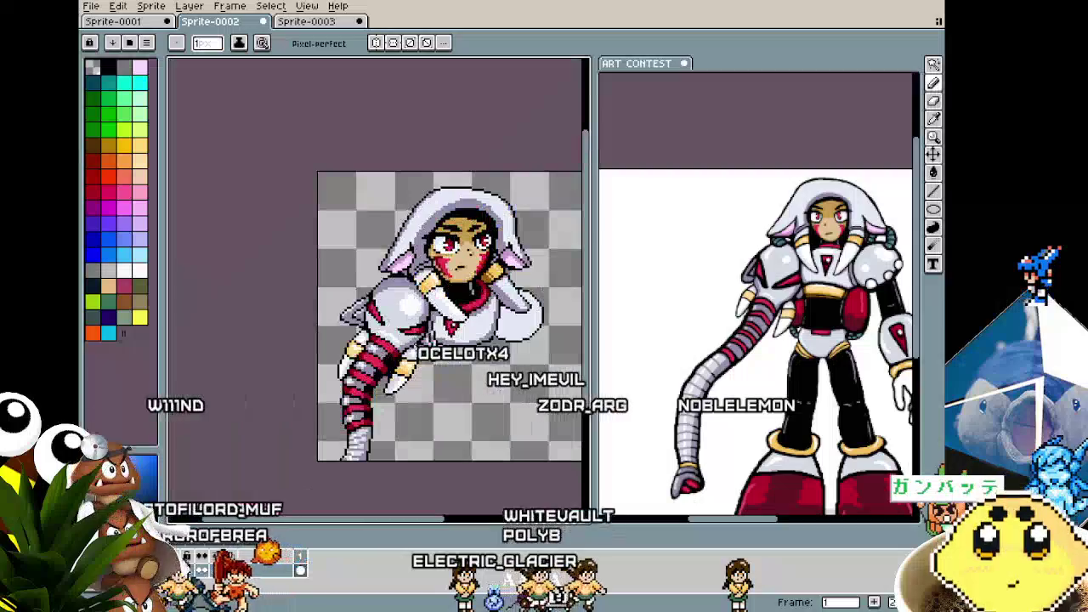
pyautogui.scroll(1, 403, 275)
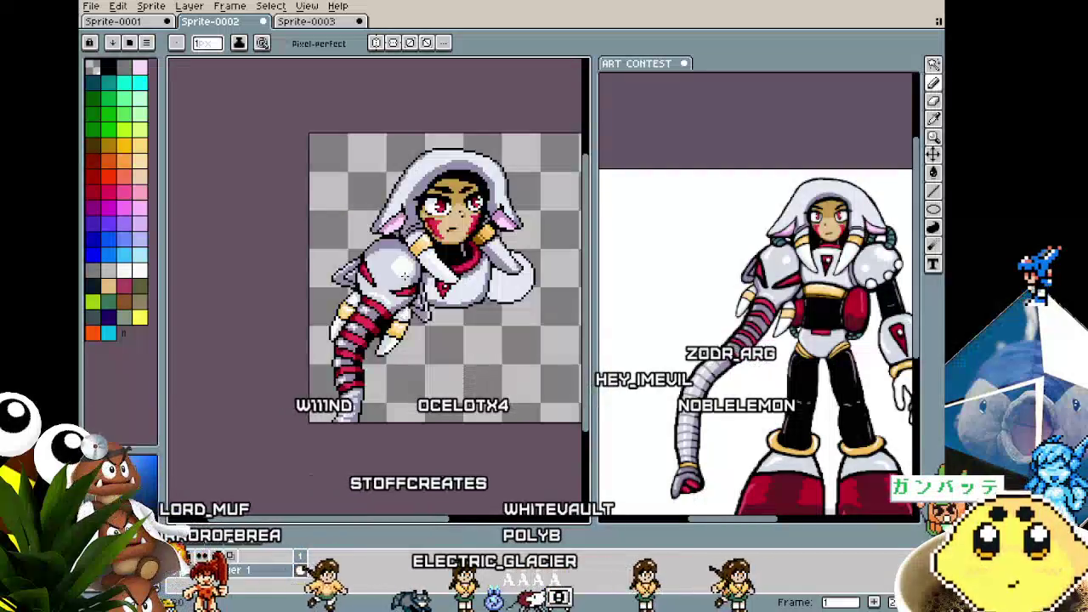
pyautogui.scroll(1, 403, 275)
pyautogui.scroll(1, 403, 275)
pyautogui.scroll(1, 402, 275)
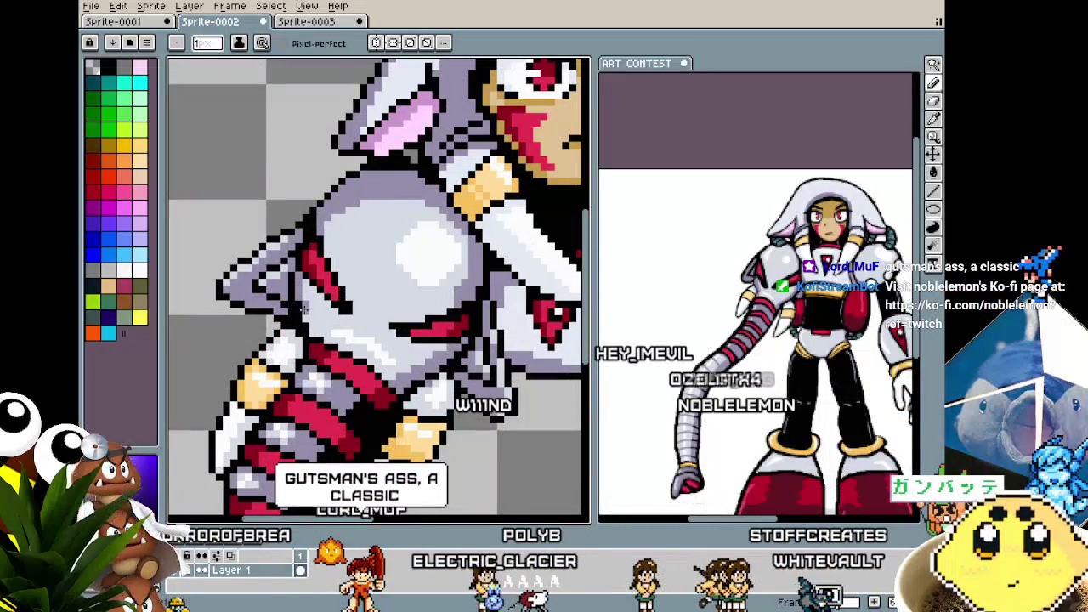
# - Undo the last pencil stroke, then zoom out and back in on Sprite-0002
pyautogui.hotkey('ctrl', 'z')
pyautogui.scroll(-1, 313, 330)
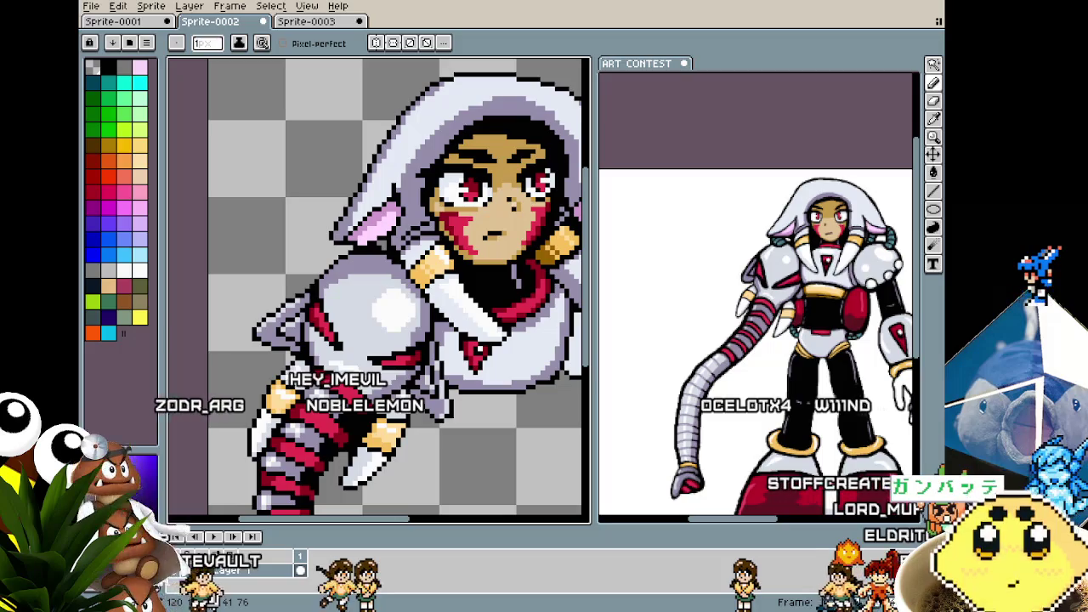
pyautogui.press('-')
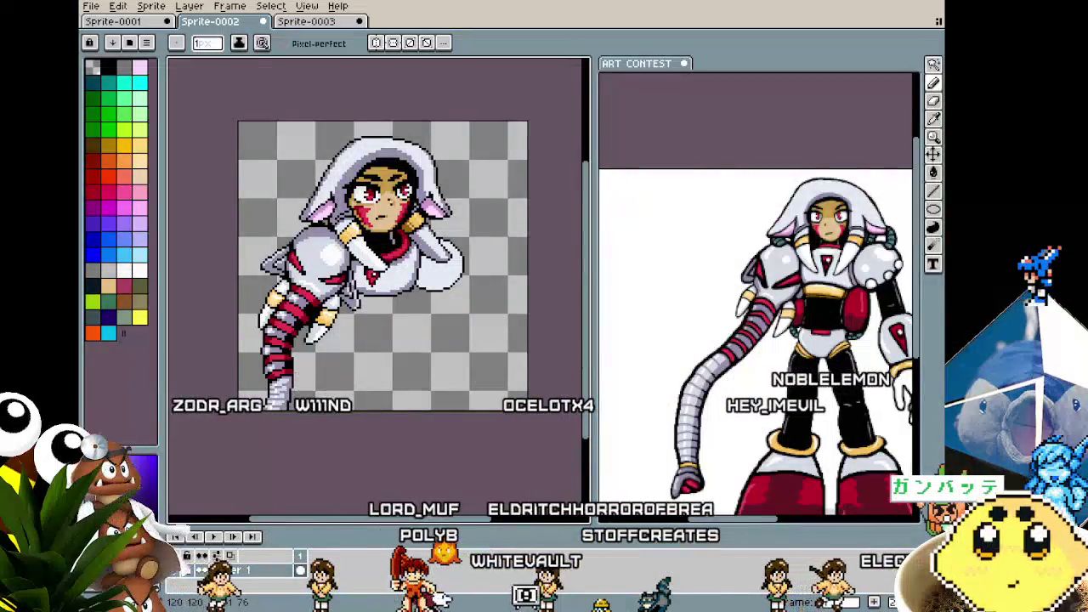
pyautogui.press('+')
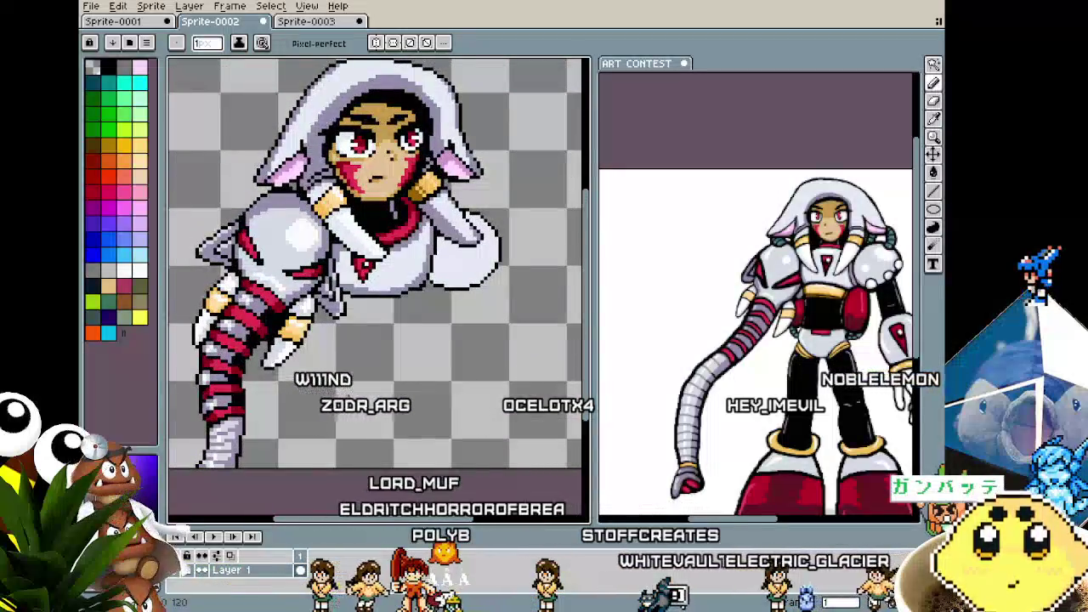
# - Magic-wand select the waist area below the chest armor and draw the gold band with the Pencil
pyautogui.press('w')
pyautogui.click(305, 464)
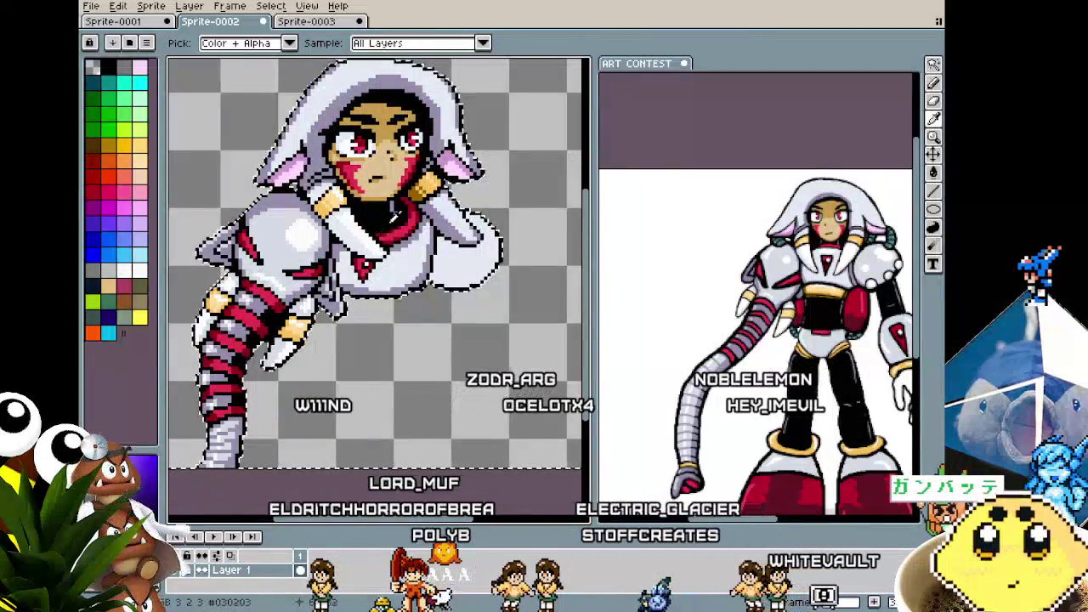
pyautogui.press('b')
pyautogui.scroll(2, 439, 259)
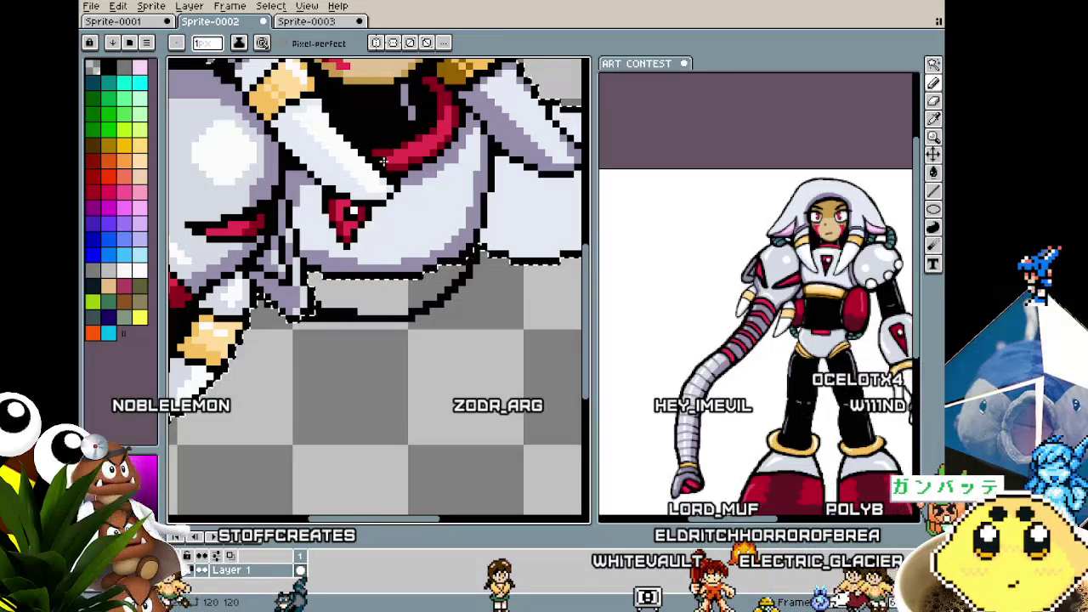
pyautogui.scroll(-2, 270, 92)
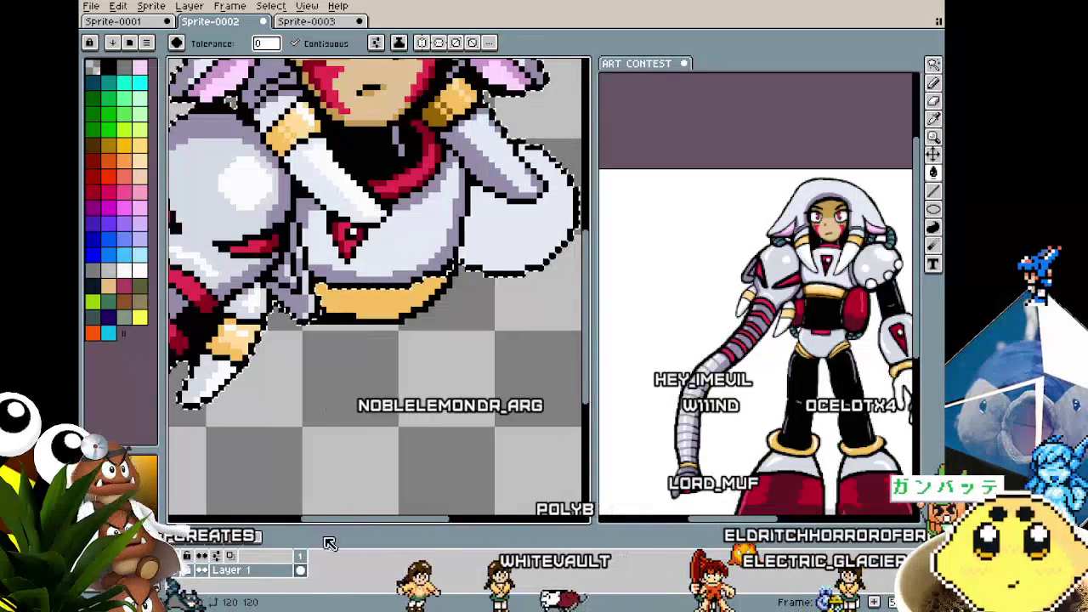
pyautogui.scroll(1, 395, 427)
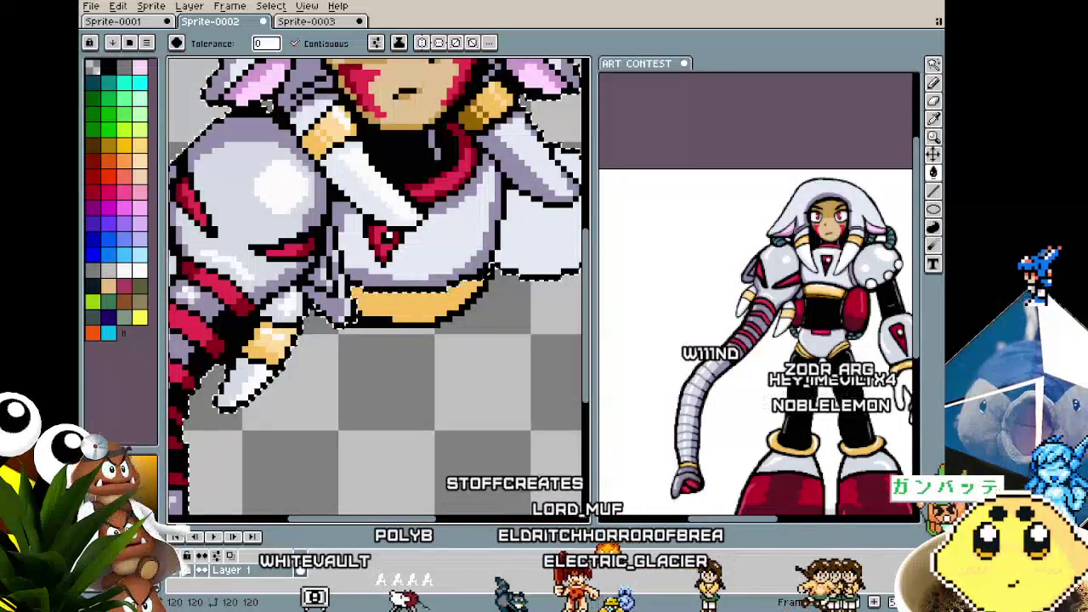
pyautogui.scroll(1, 362, 308)
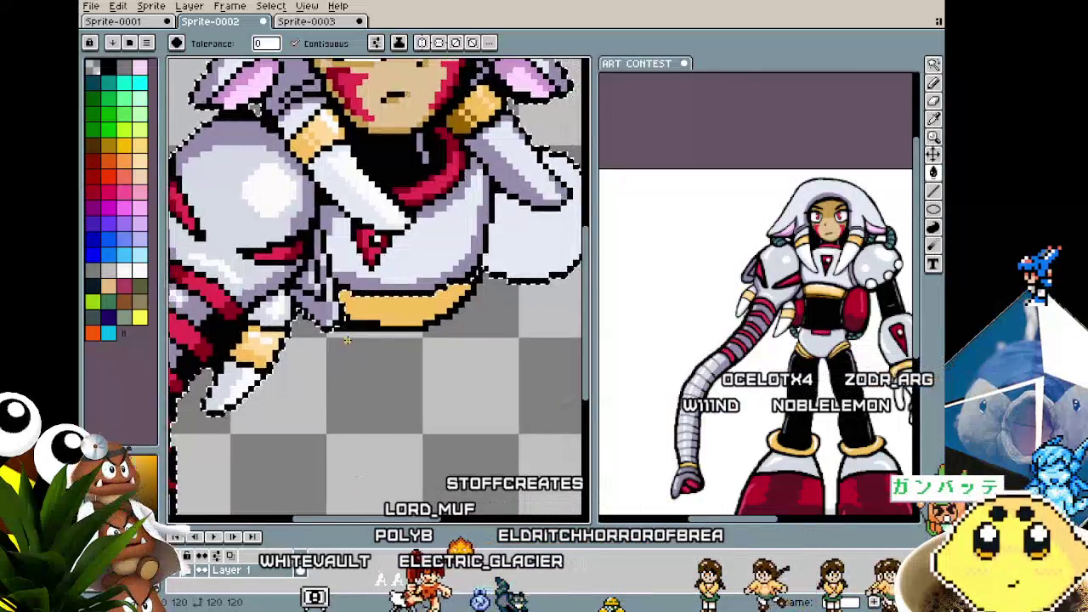
pyautogui.scroll(1, 363, 307)
pyautogui.press('b')
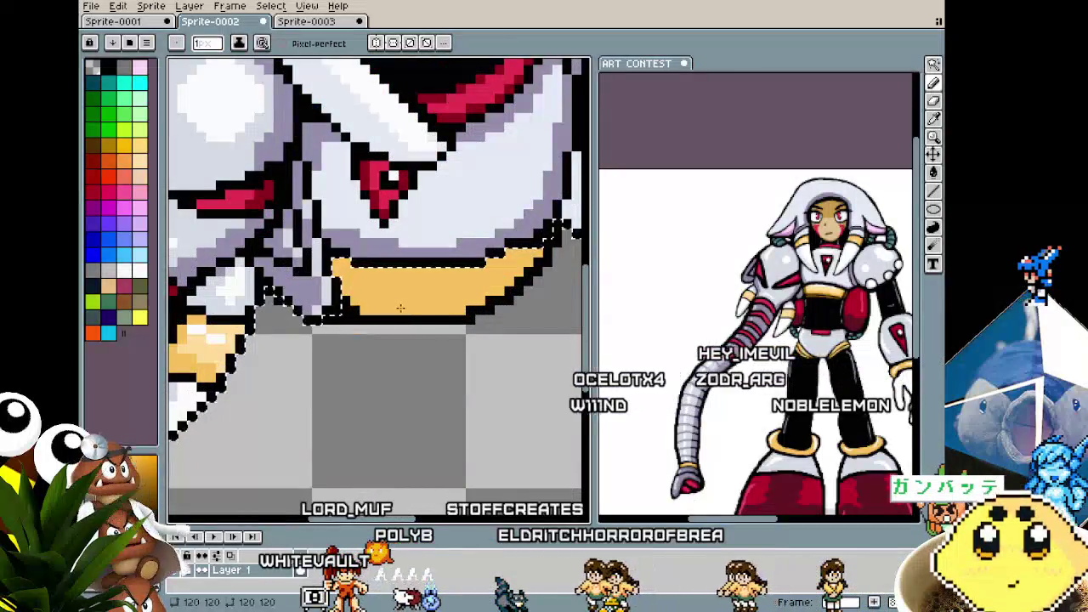
pyautogui.scroll(-2, 351, 302)
pyautogui.scroll(-2, 349, 307)
pyautogui.scroll(2, 340, 314)
# - Pick colours from the sprite to finish the gold band, then drop the selection
pyautogui.press('w')
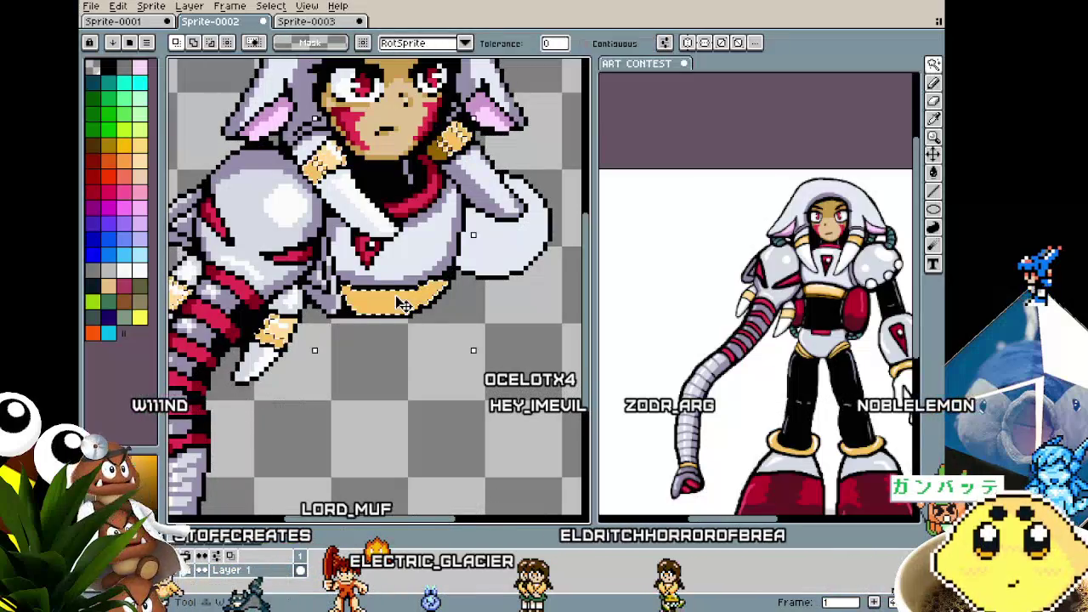
pyautogui.press('i')
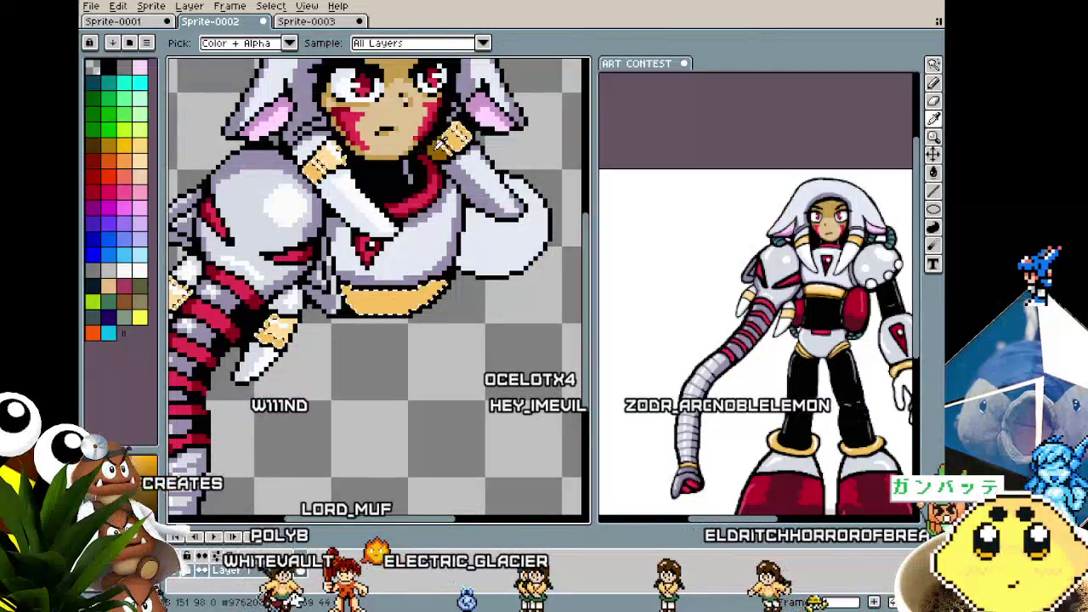
pyautogui.press('b')
pyautogui.scroll(1, 333, 272)
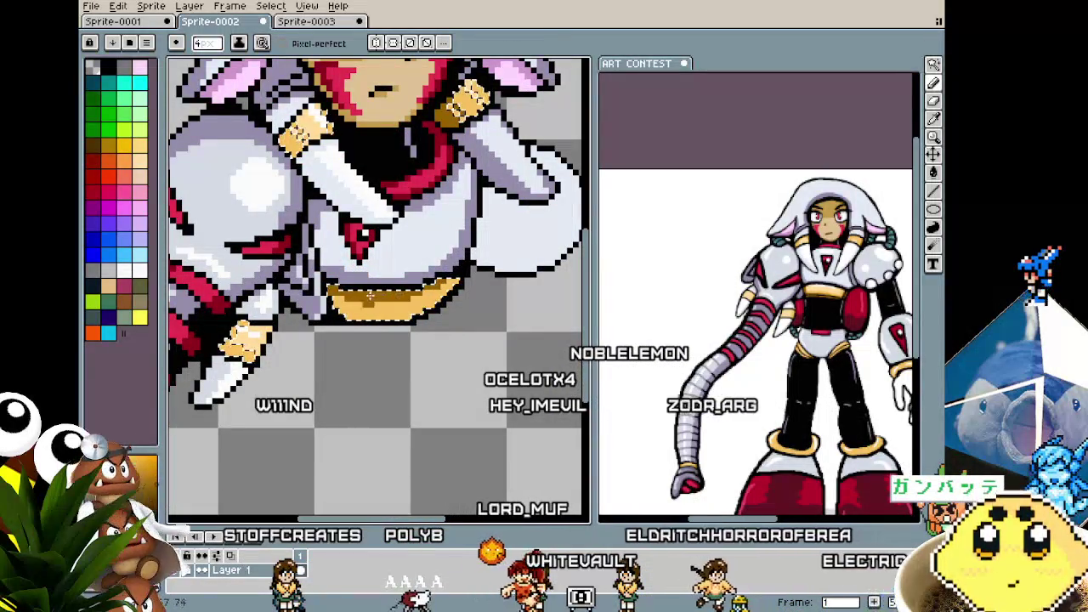
pyautogui.scroll(1, 378, 251)
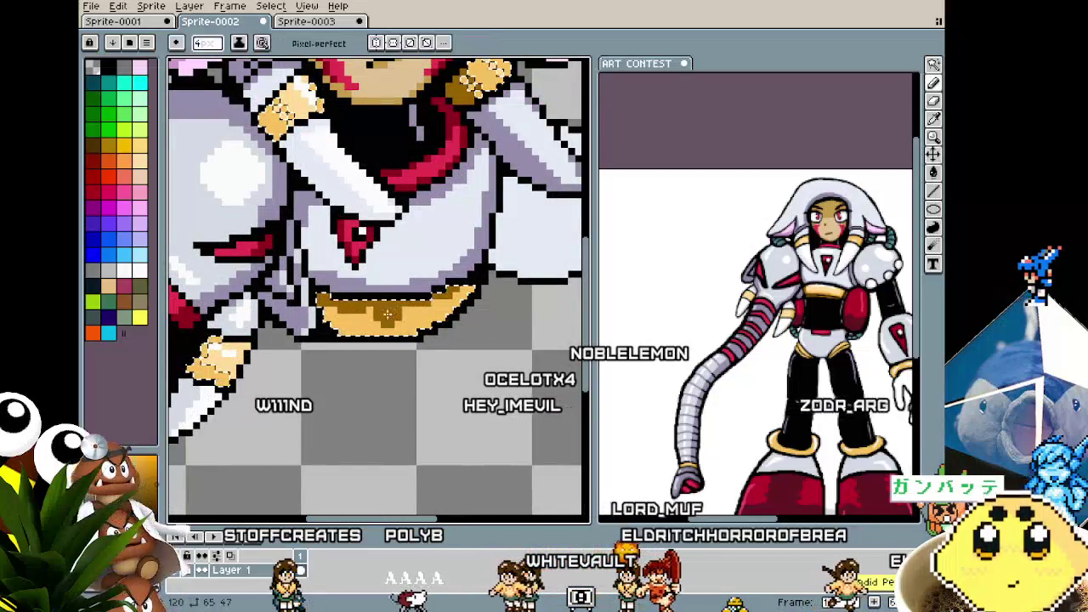
pyautogui.scroll(-1, 396, 355)
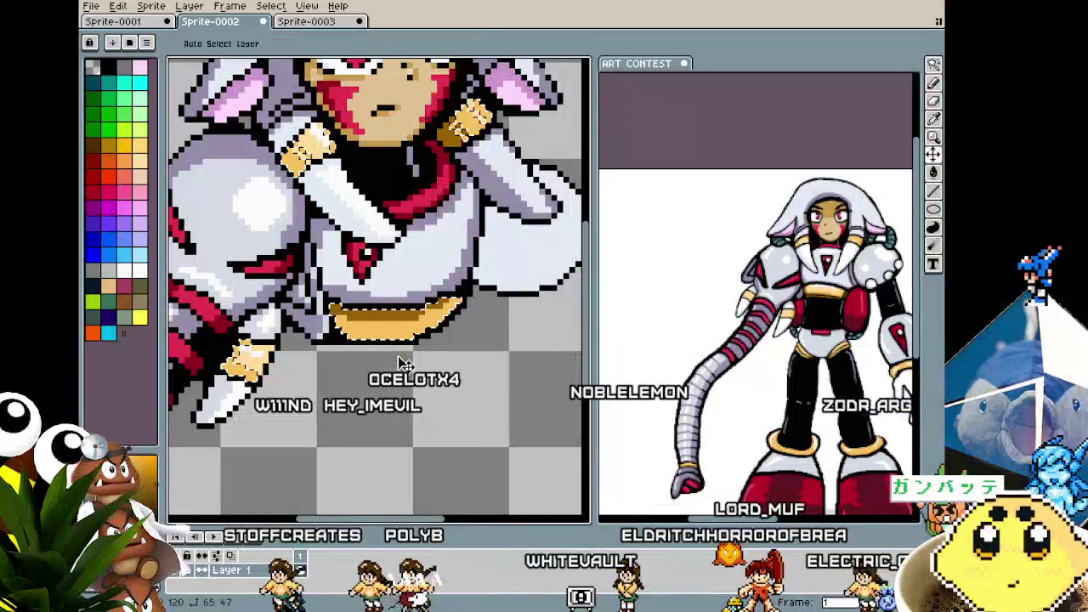
pyautogui.scroll(1, 396, 355)
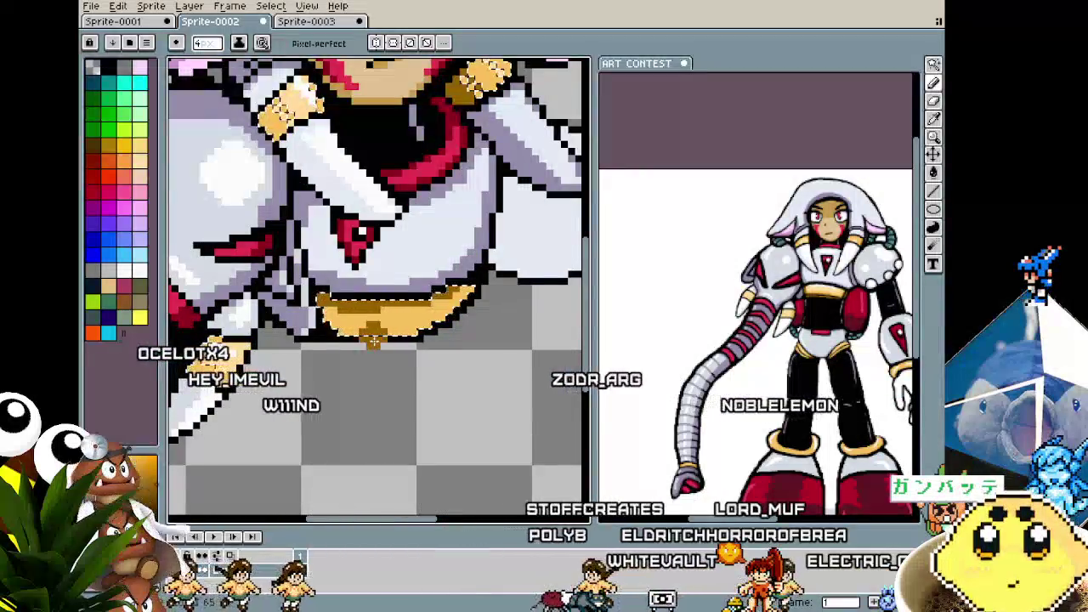
pyautogui.click(371, 345)
pyautogui.scroll(-2, 374, 340)
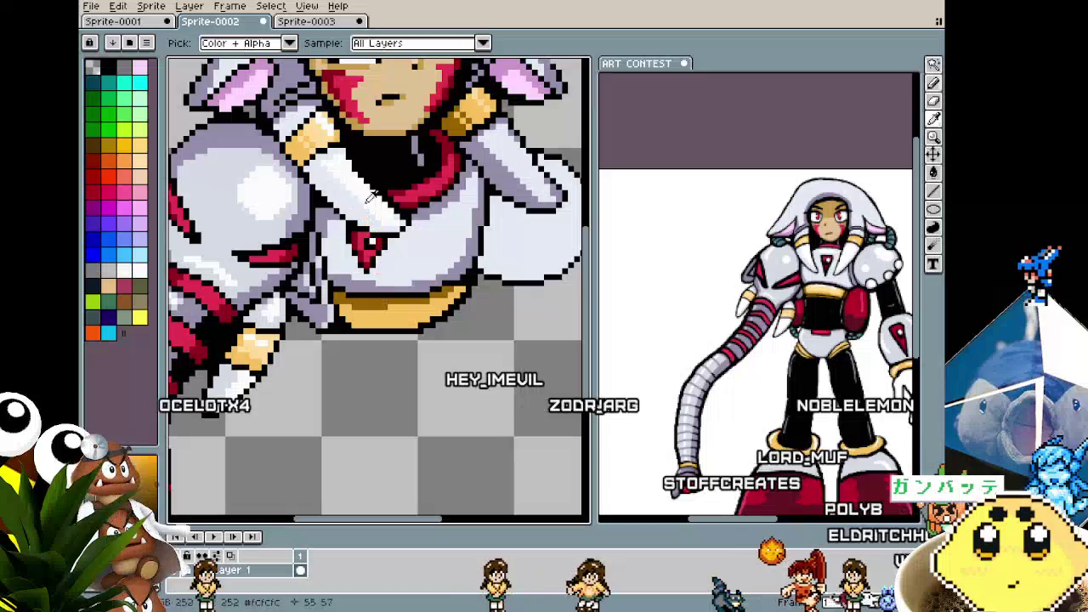
pyautogui.scroll(2, 382, 315)
pyautogui.scroll(1, 383, 314)
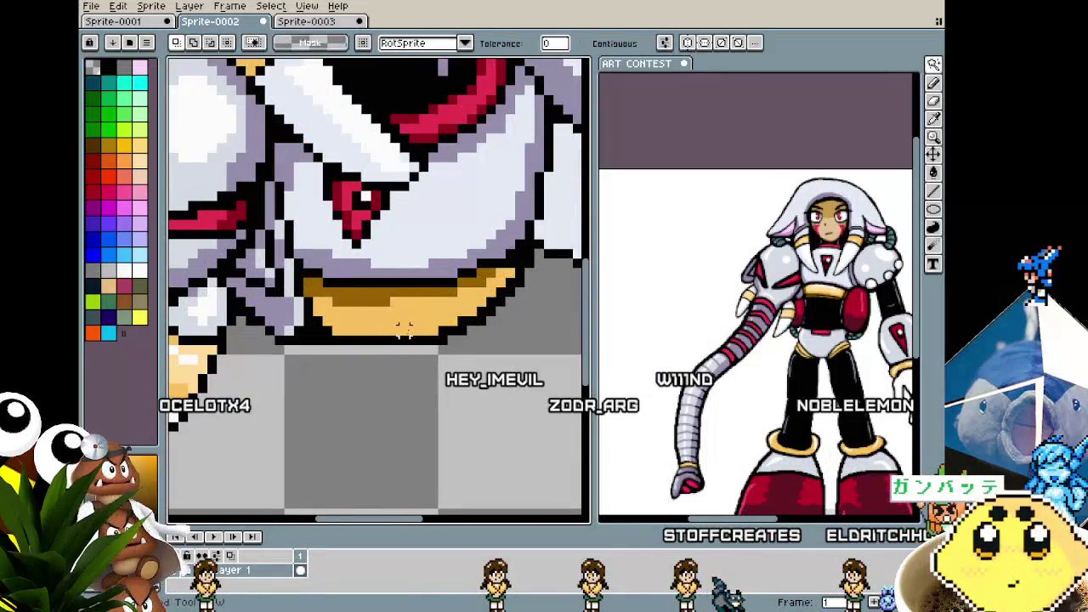
# - Select the gold band pixels and paint an orange pixel along the belt's edge
pyautogui.click(459, 313)
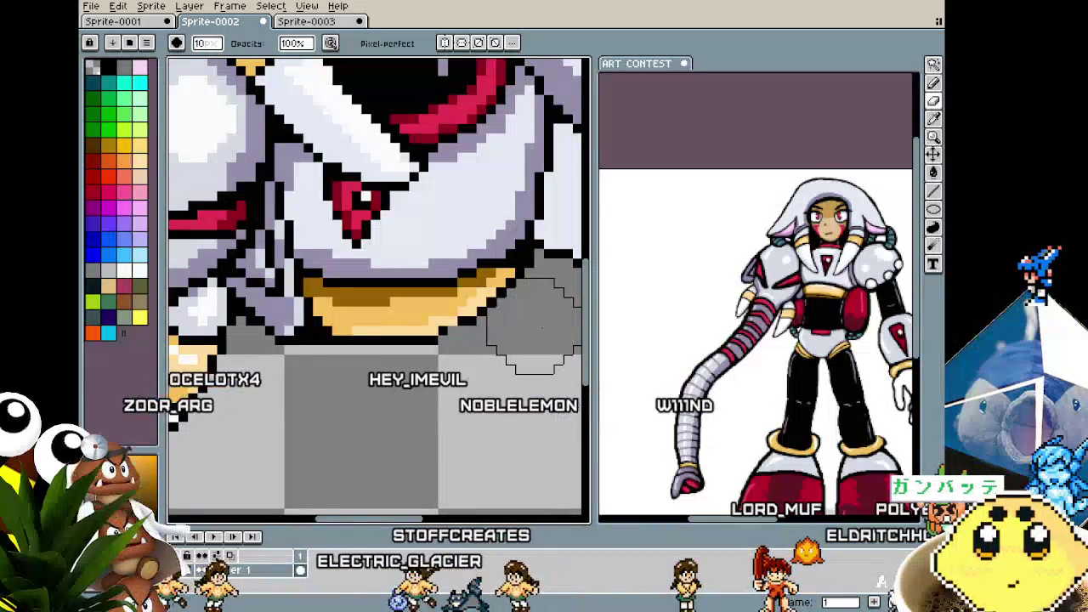
pyautogui.press('i')
pyautogui.press('b')
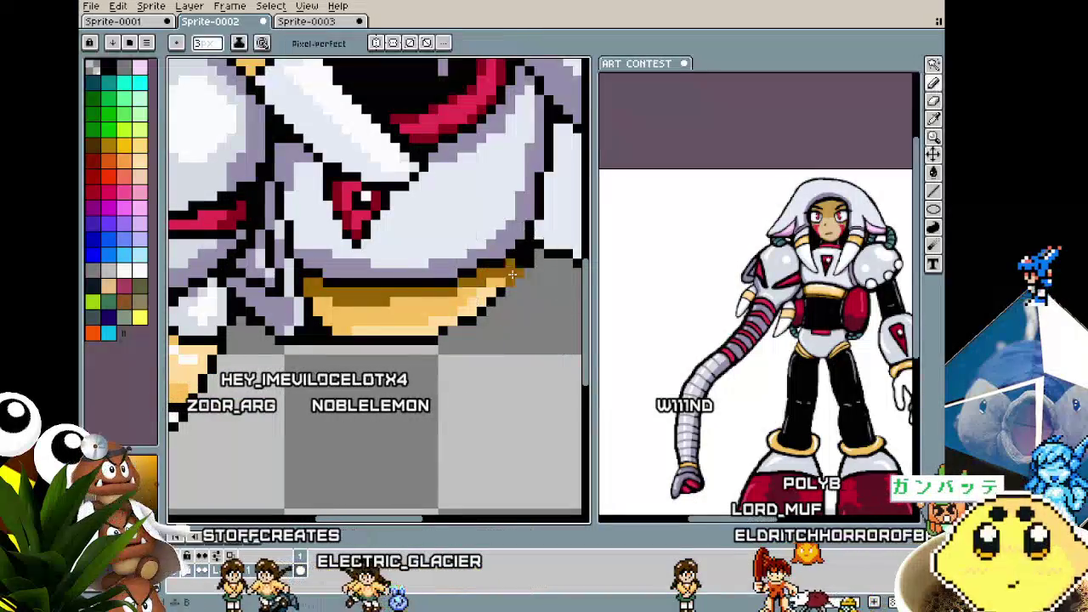
pyautogui.click(510, 260)
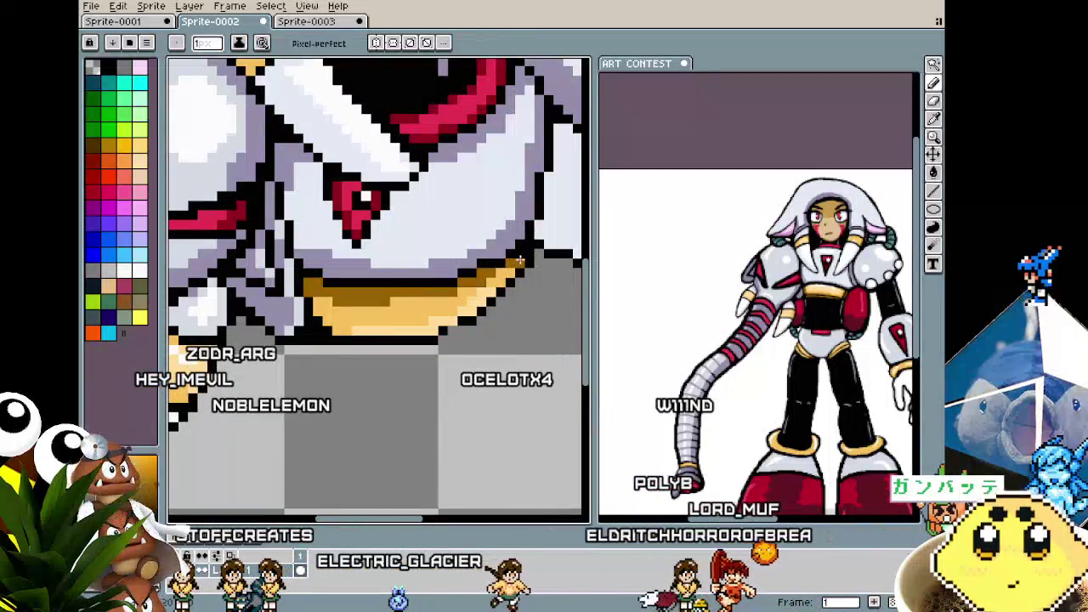
pyautogui.scroll(-5, 506, 292)
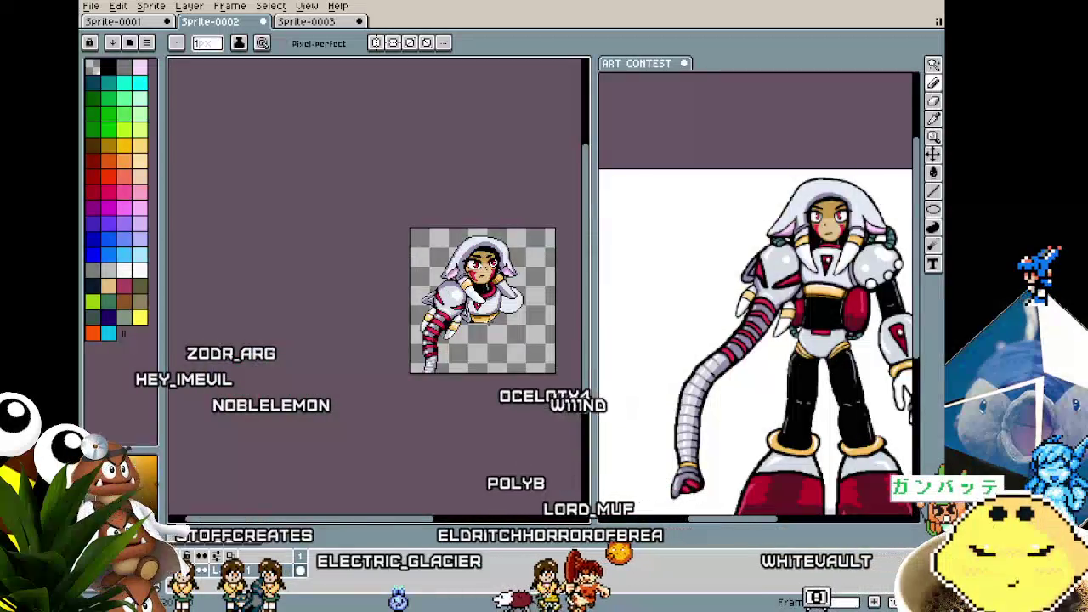
pyautogui.scroll(6, 502, 298)
pyautogui.moveTo(496, 304); pyautogui.dragTo(461, 321)
# - Eyedrop the belt's gold and orange shades from the sprite to shade the belt
pyautogui.press('i')
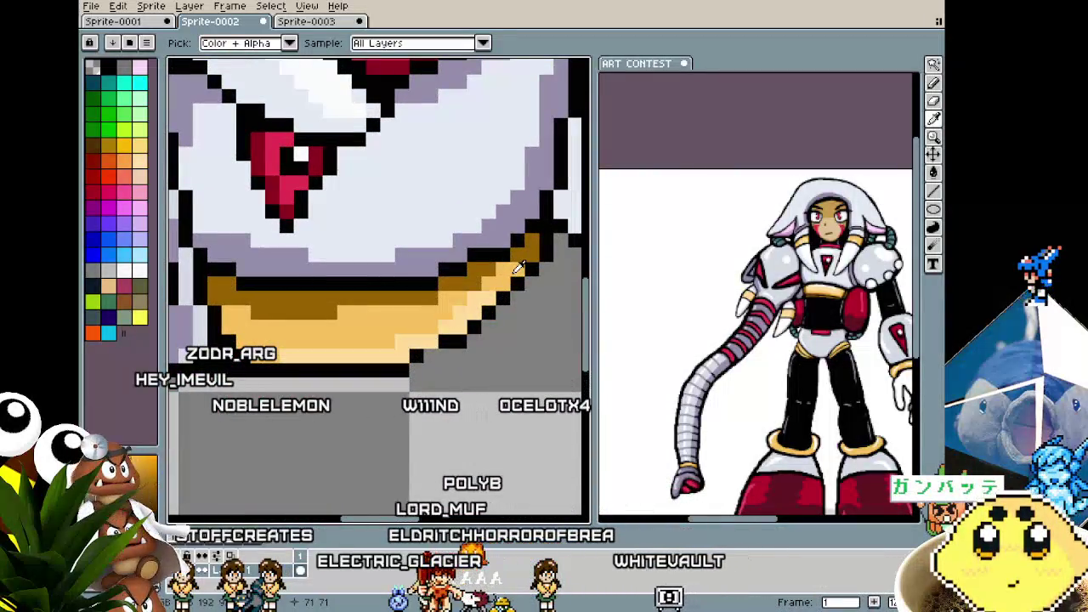
pyautogui.press('alt')
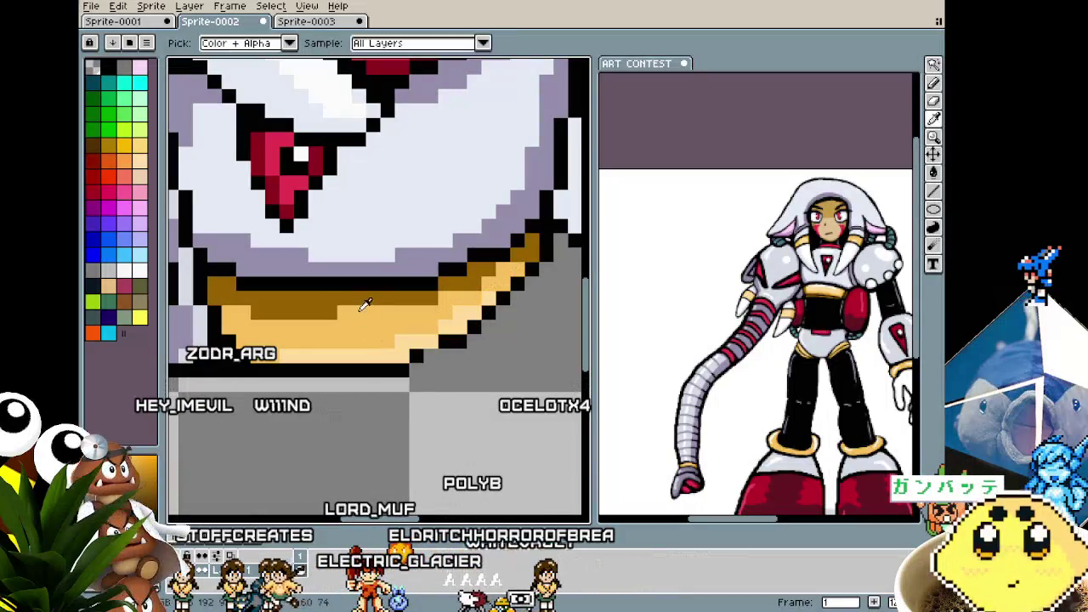
pyautogui.keyDown('alt'); pyautogui.click(235, 320); pyautogui.keyUp('alt')
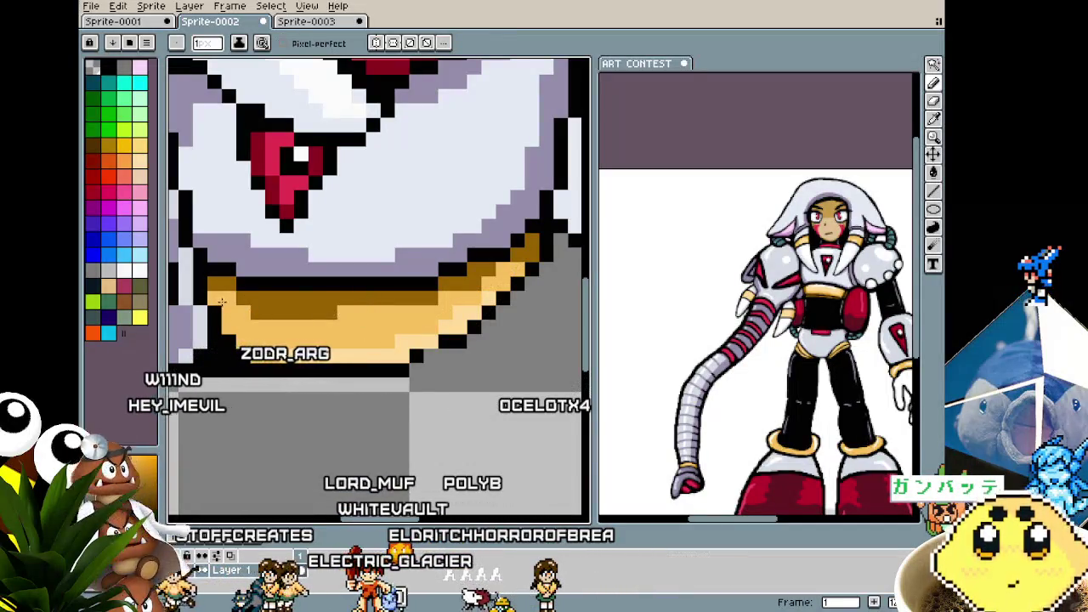
pyautogui.keyDown('alt'); pyautogui.click(213, 278); pyautogui.keyUp('alt')
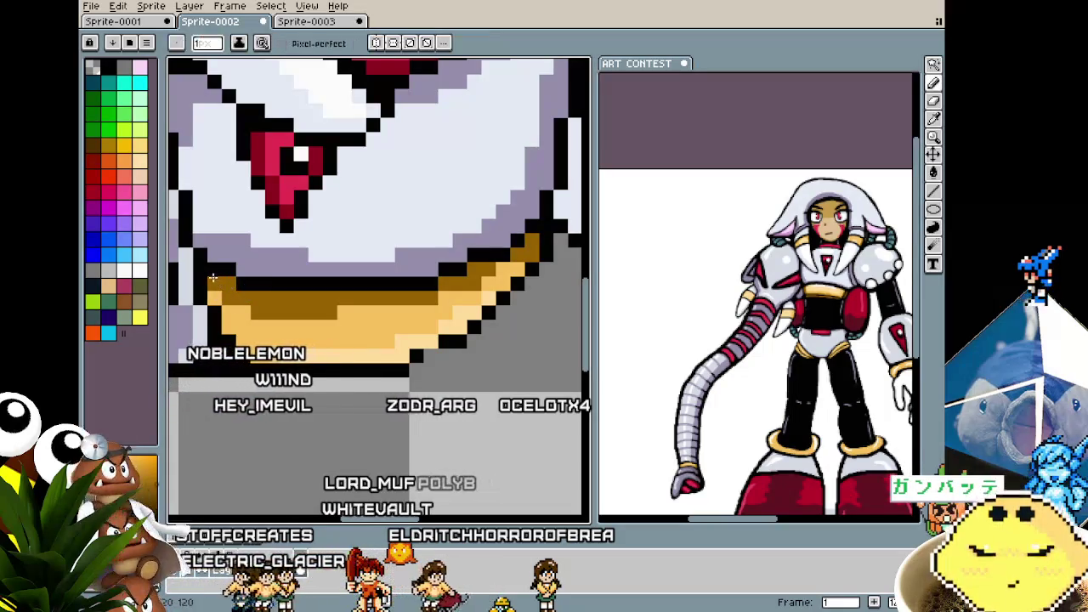
pyautogui.scroll(-5, 215, 332)
pyautogui.scroll(1, 362, 338)
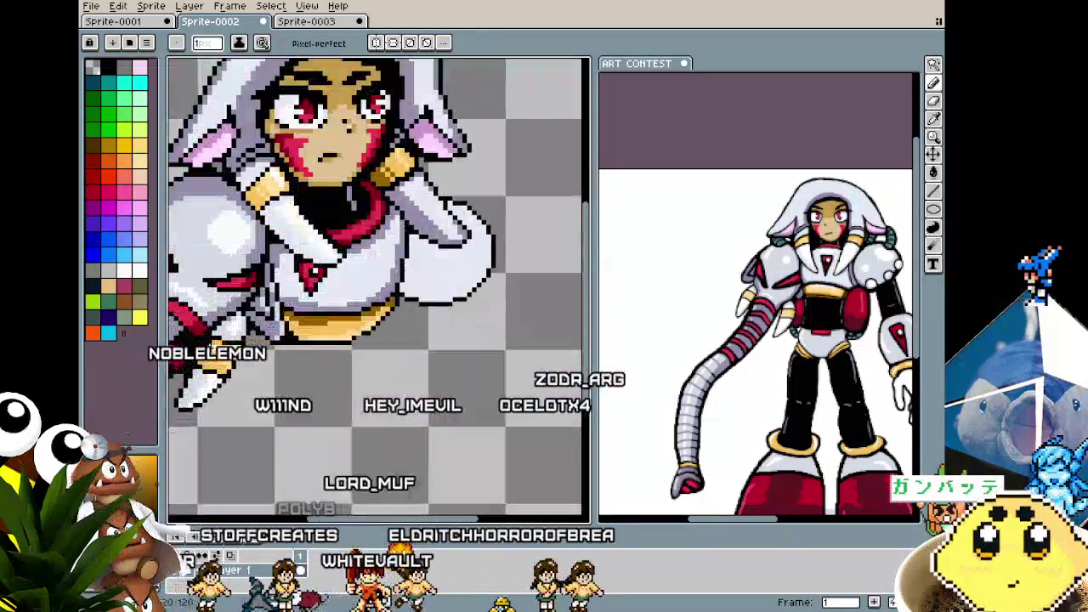
pyautogui.scroll(3, 362, 338)
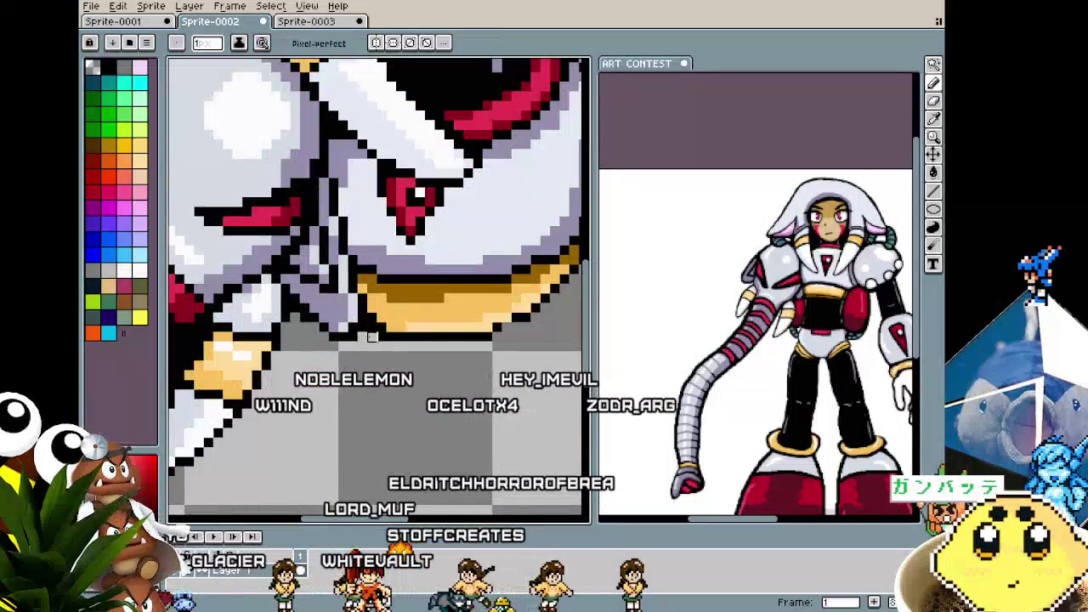
pyautogui.hscroll(3, 382, 337)
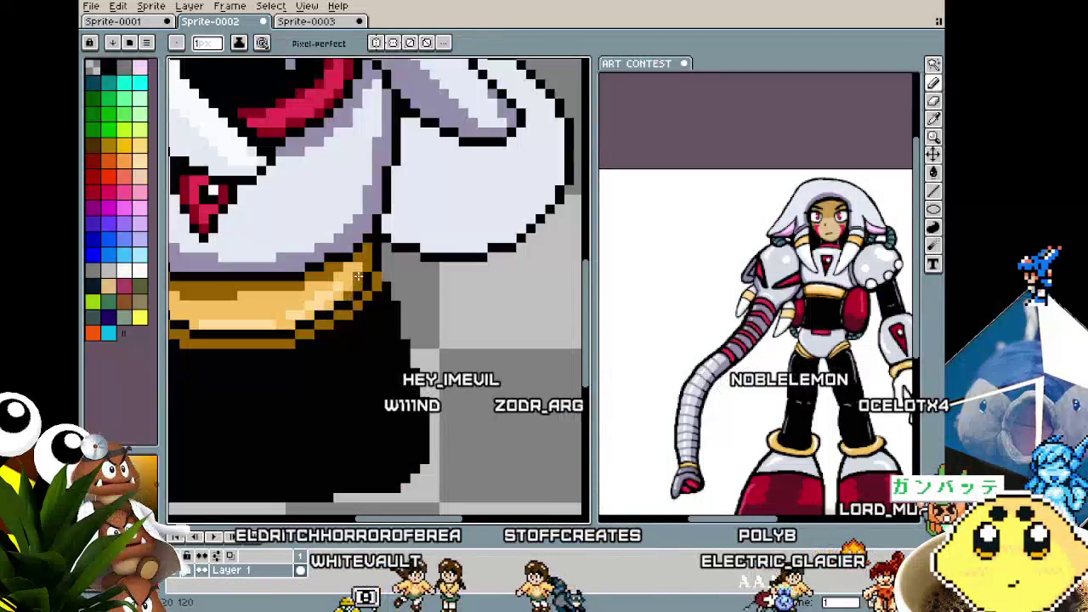
pyautogui.press('i')
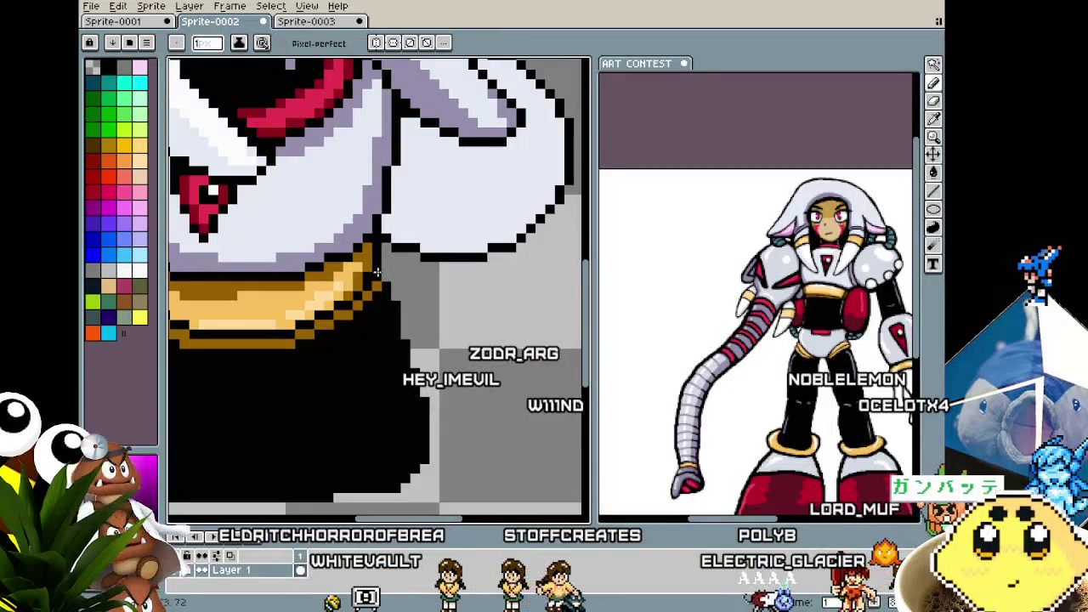
pyautogui.scroll(-2, 376, 287)
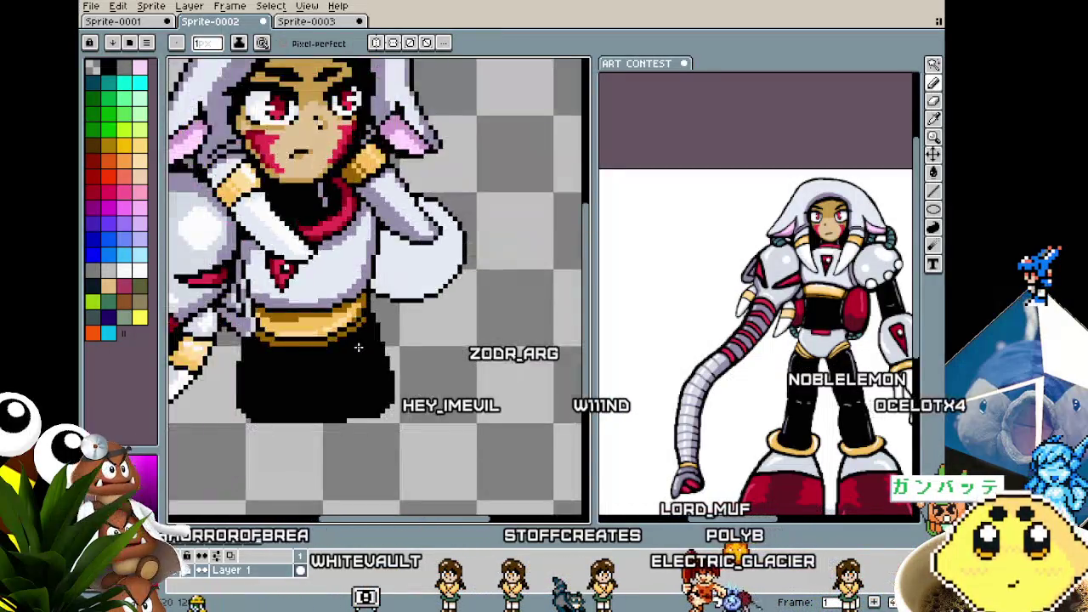
pyautogui.scroll(-1, 376, 287)
pyautogui.scroll(2, 391, 285)
pyautogui.scroll(2, 409, 282)
pyautogui.press('alt')
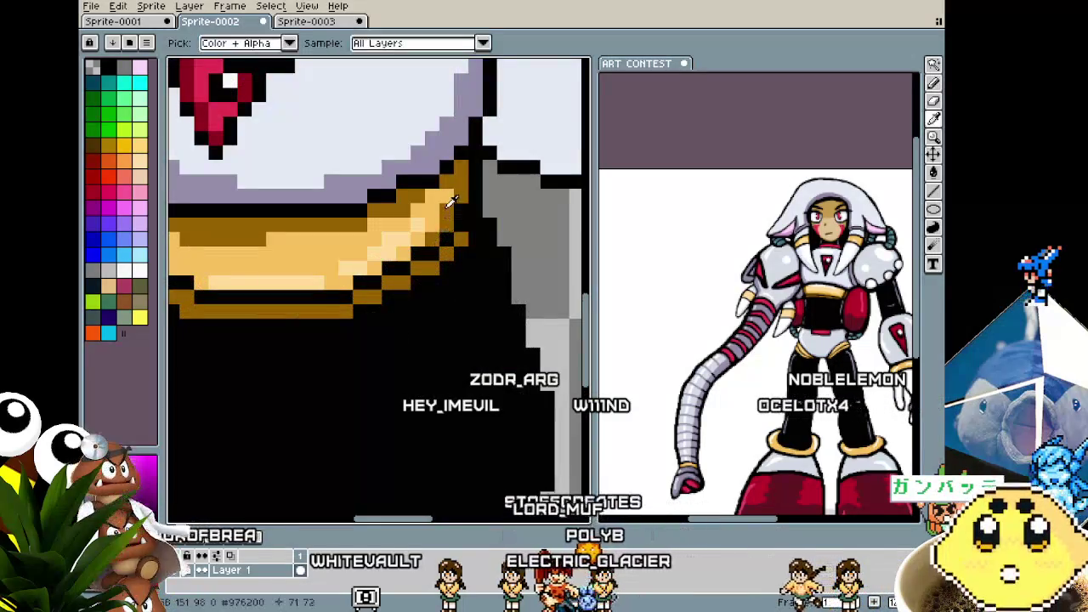
pyautogui.keyDown('alt'); pyautogui.click(453, 194); pyautogui.keyUp('alt')
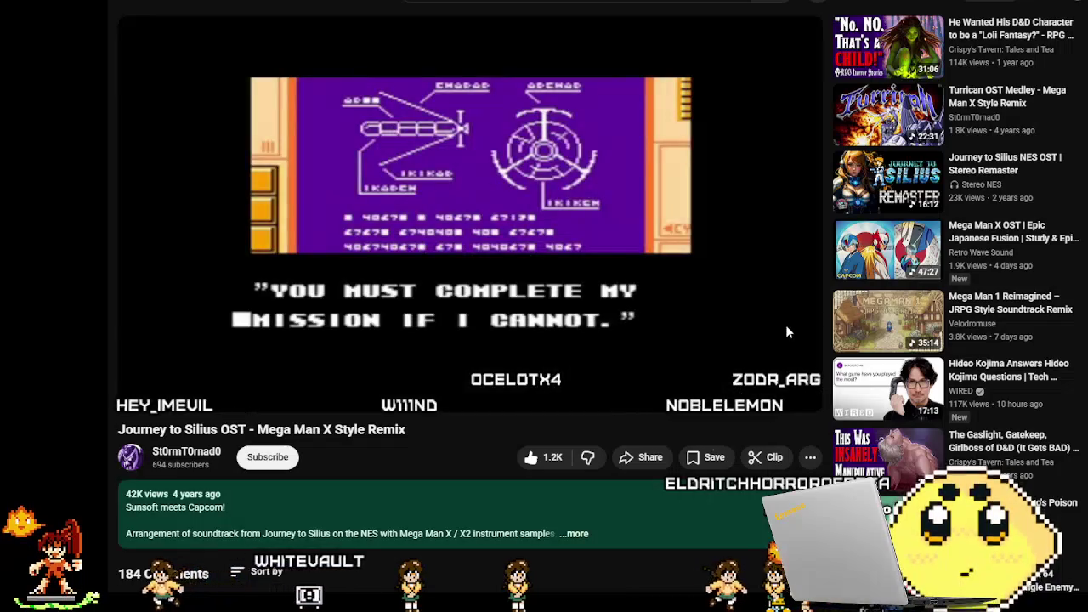
# - Pause the Journey to Silius remix, switch to Theater mode, and resume playback
pyautogui.click(786, 329)
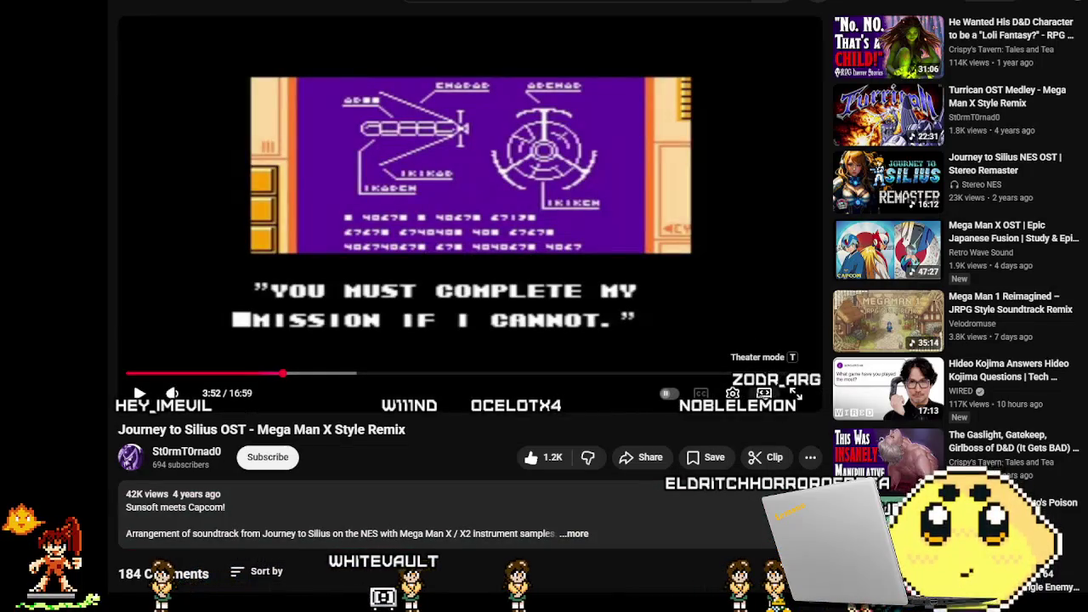
pyautogui.click(764, 393)
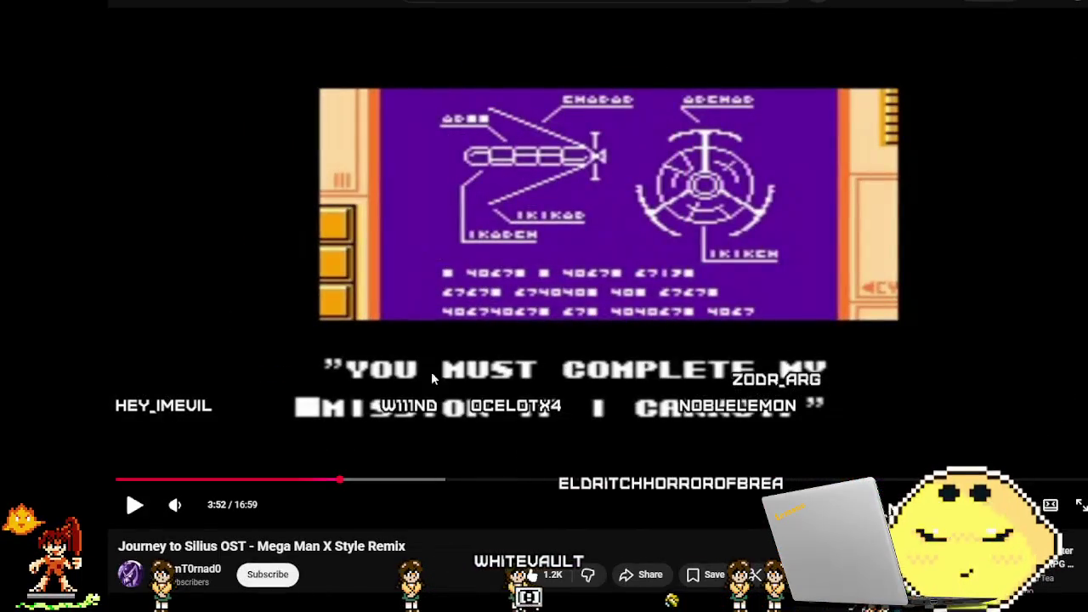
pyautogui.click(453, 438)
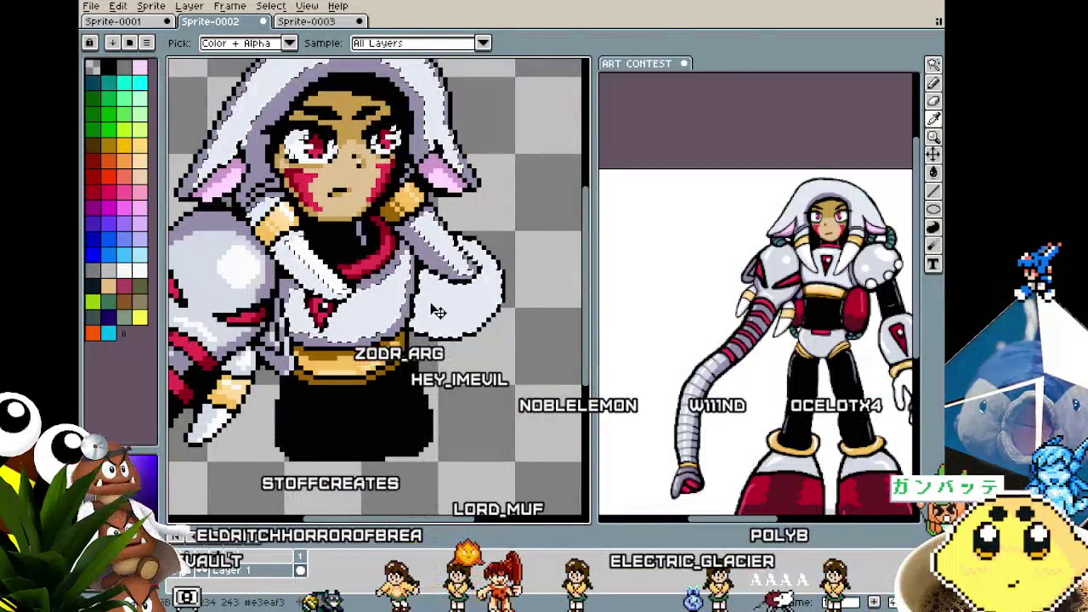
# - Drag the hand pixels lower beside the gold belt, then reselect and touch up its outline
pyautogui.press('v')
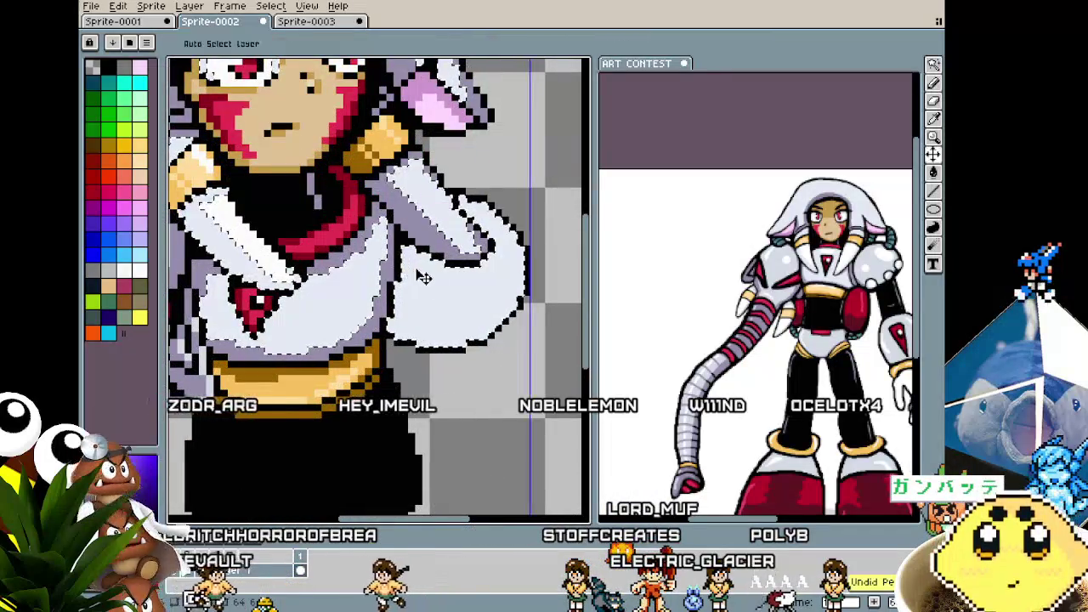
pyautogui.moveTo(425, 204); pyautogui.dragTo(403, 246)
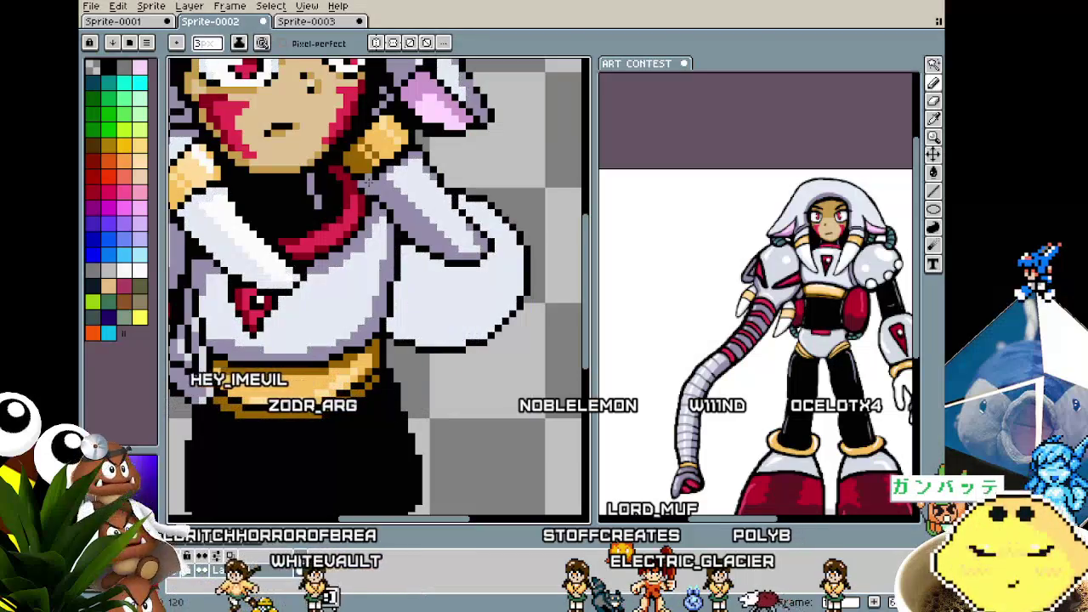
pyautogui.press('w')
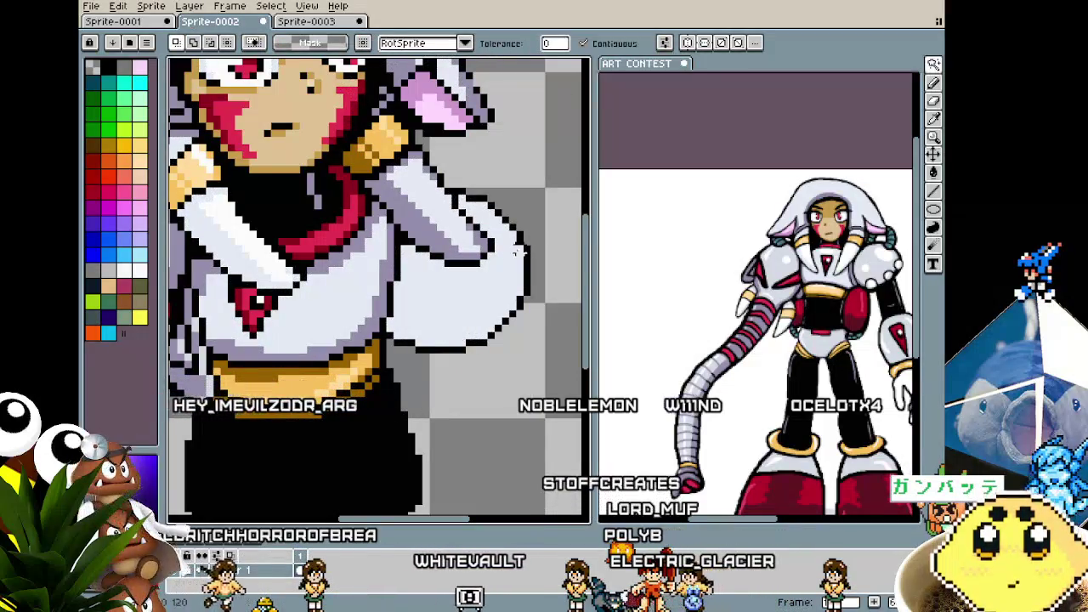
pyautogui.press('b')
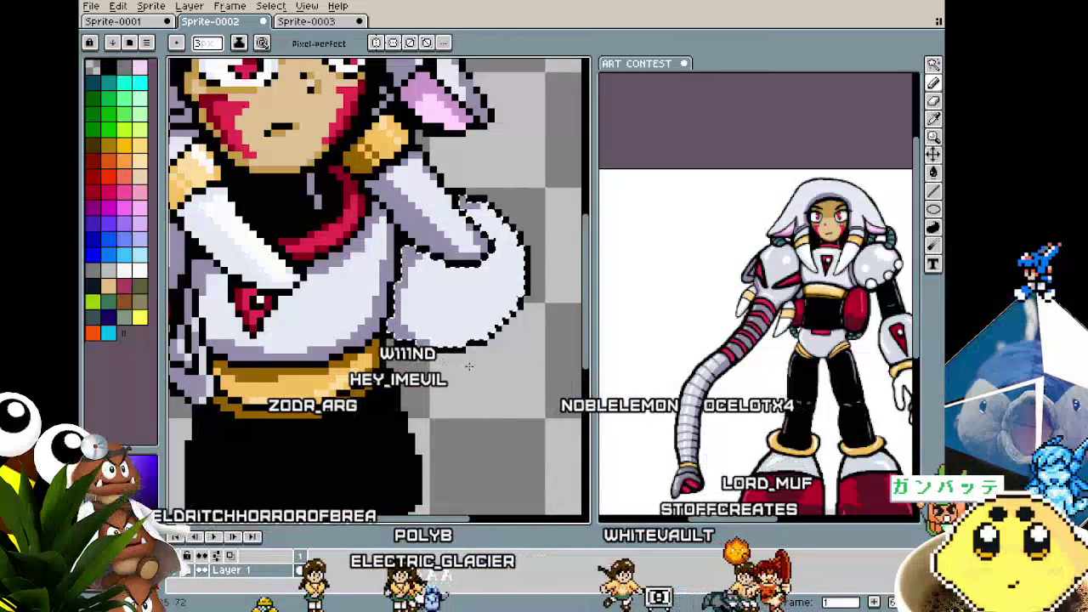
pyautogui.hscroll(-1, 505, 378)
pyautogui.hscroll(-1, 502, 380)
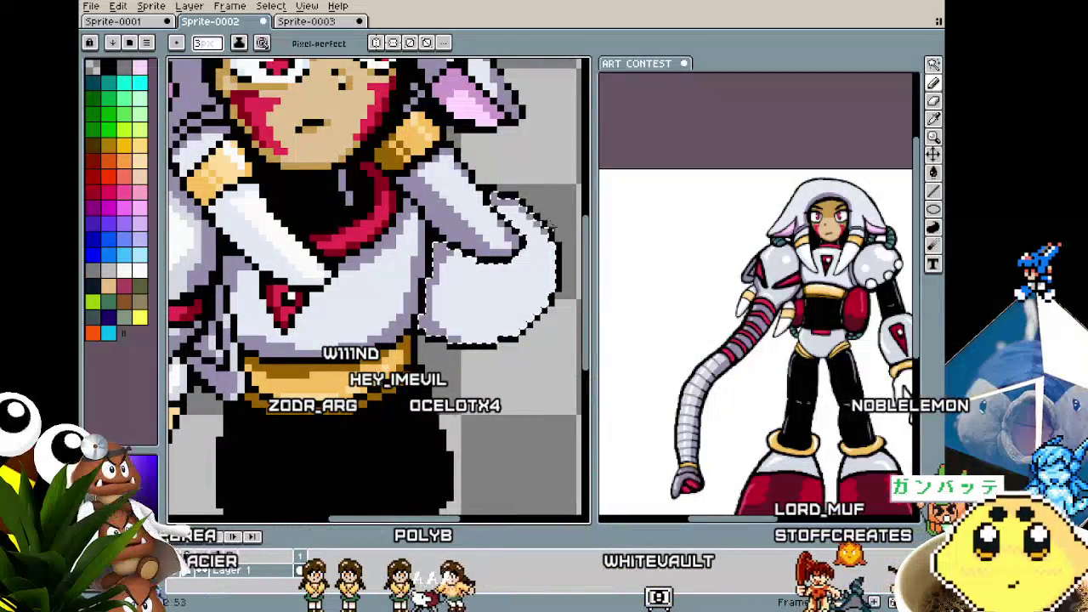
pyautogui.press('v')
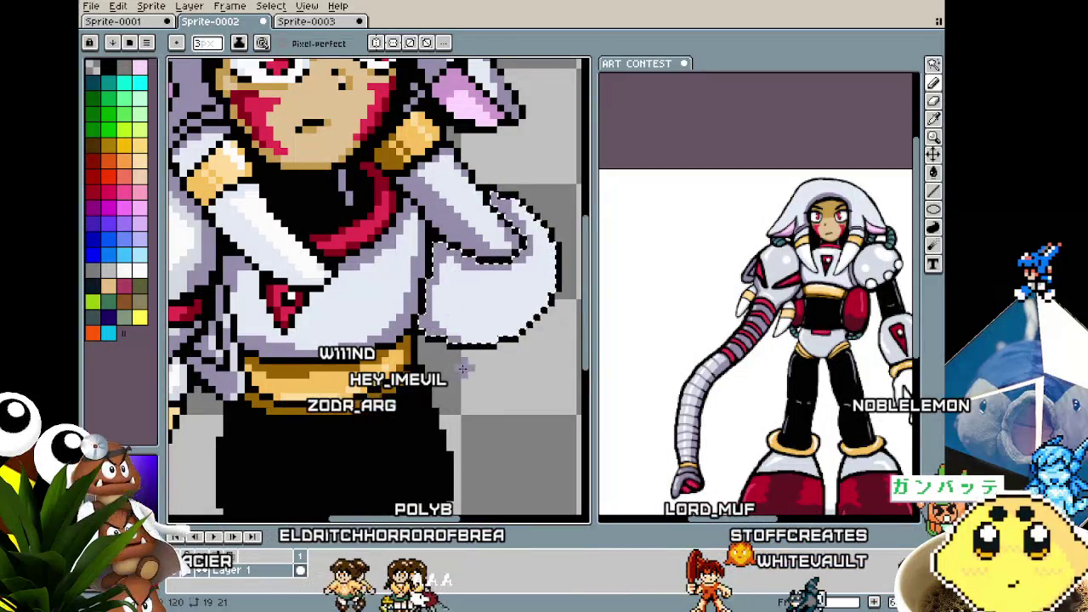
pyautogui.scroll(-2, 464, 367)
pyautogui.scroll(2, 498, 358)
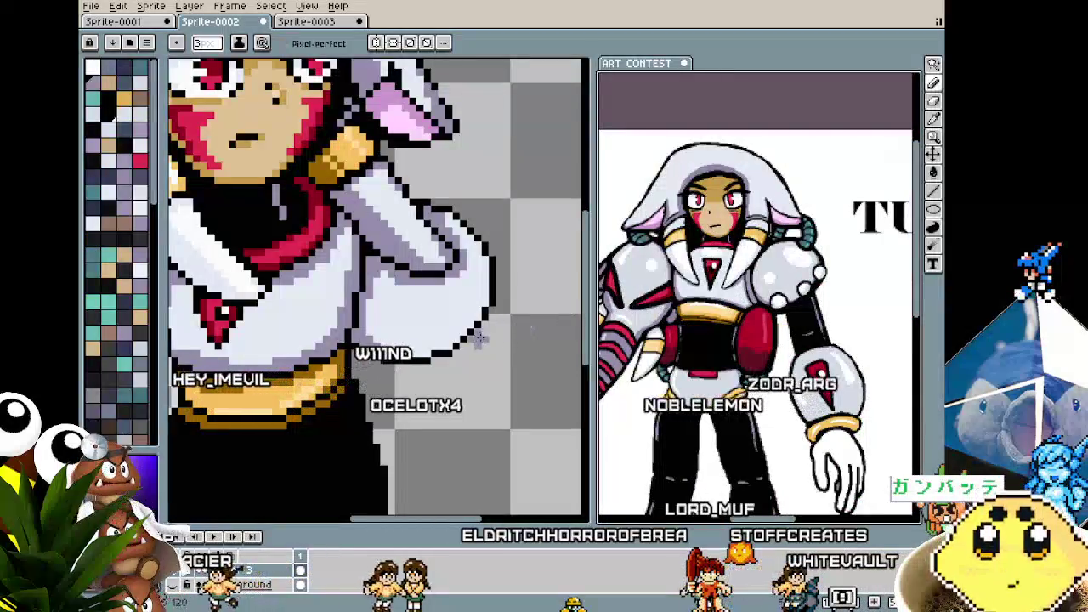
# - Sample black from the sprite and shrink the pencil to a 1-pixel brush
pyautogui.press('i')
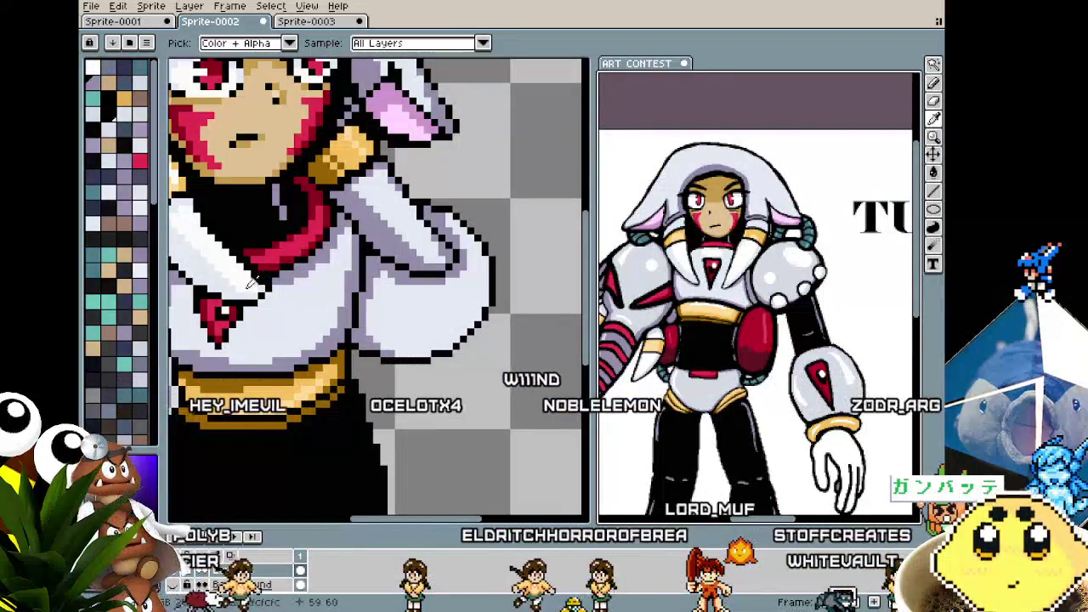
pyautogui.press('b')
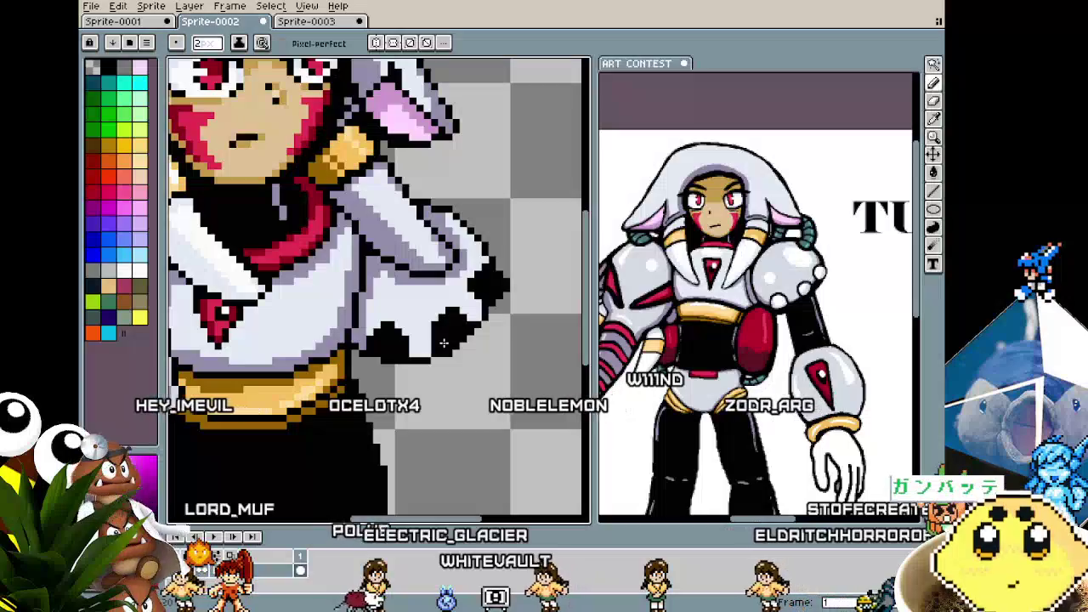
pyautogui.press('-')
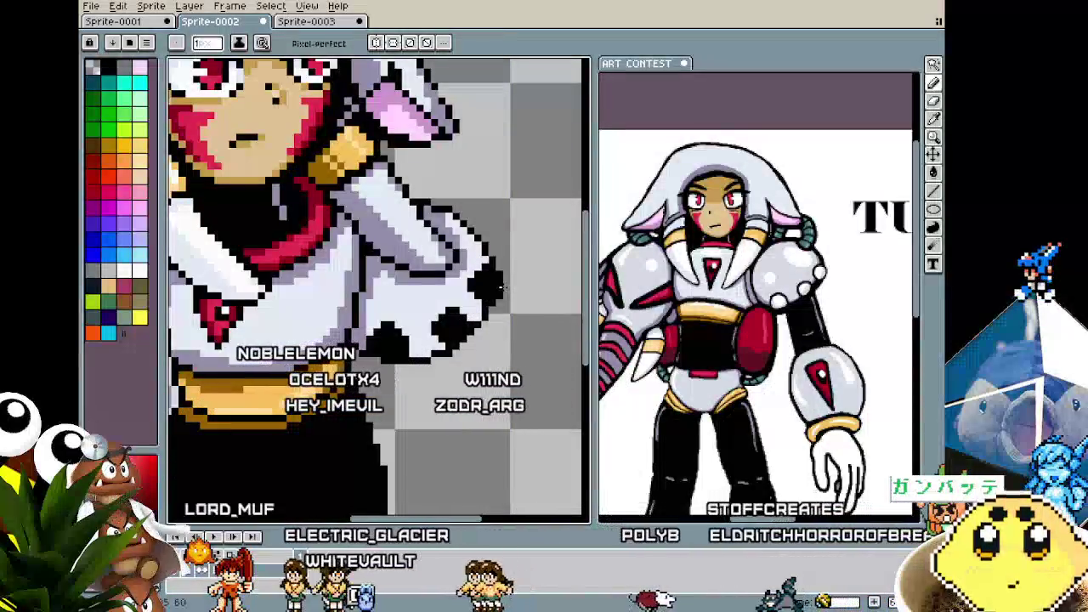
pyautogui.scroll(-2, 504, 289)
pyautogui.scroll(-1, 504, 289)
pyautogui.scroll(3, 497, 284)
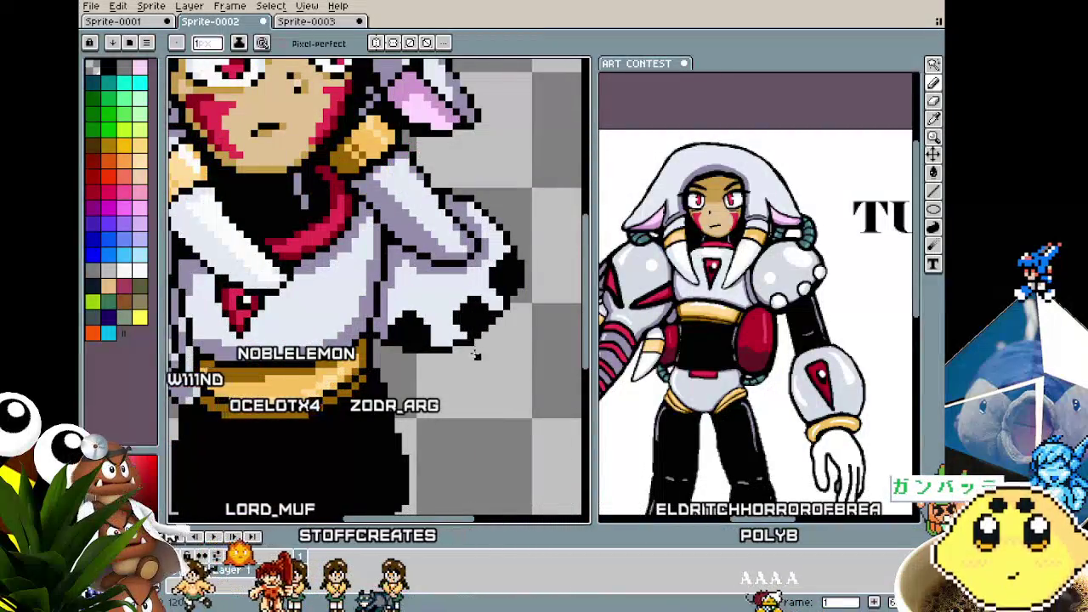
pyautogui.scroll(-2, 493, 292)
pyautogui.scroll(2, 476, 345)
pyautogui.scroll(1, 477, 343)
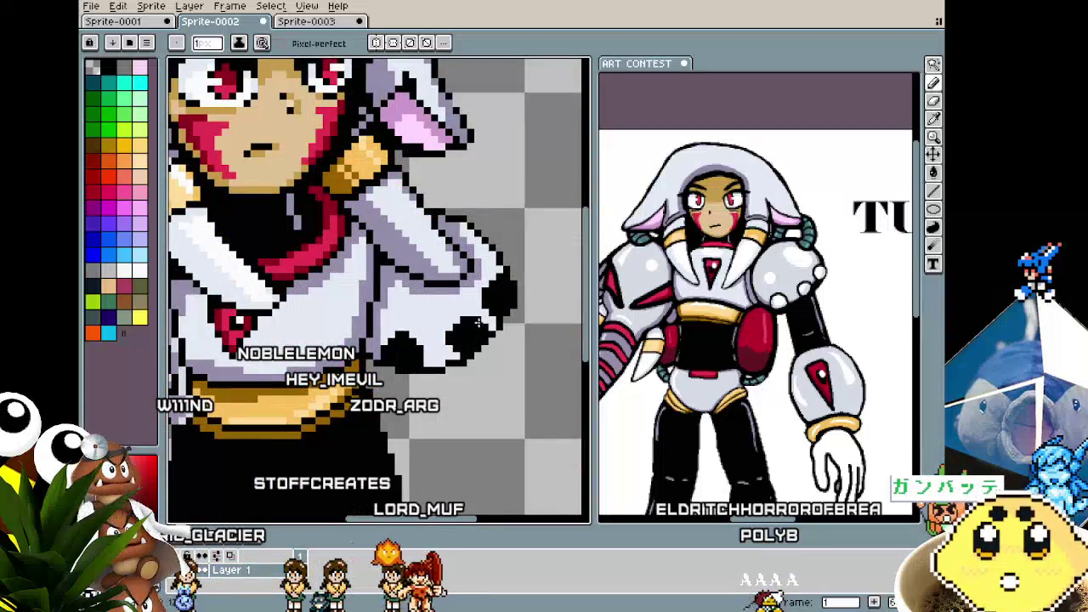
pyautogui.scroll(-4, 454, 379)
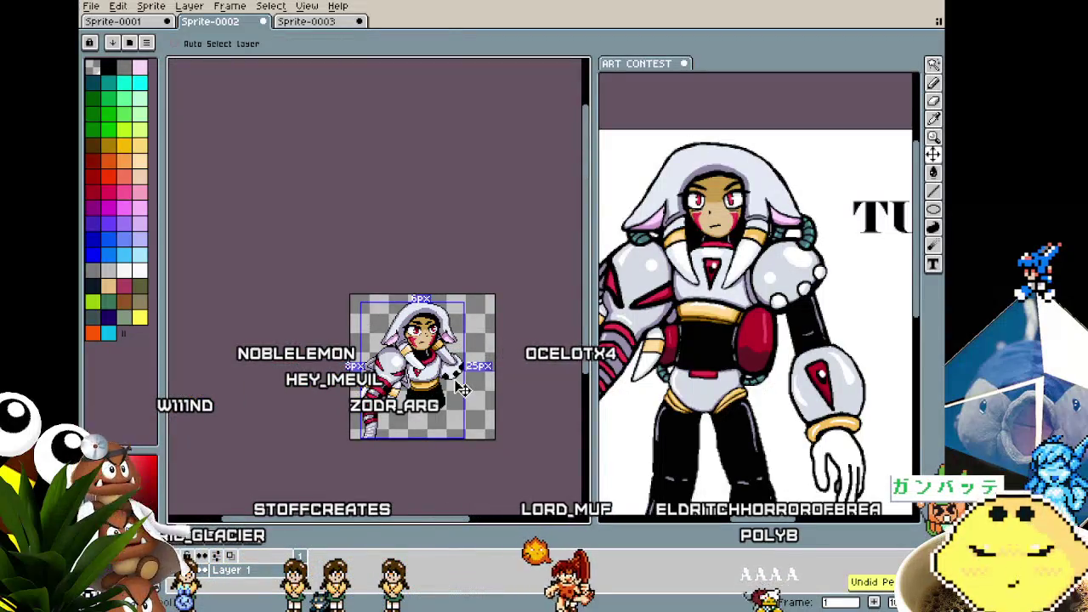
pyautogui.scroll(4, 459, 382)
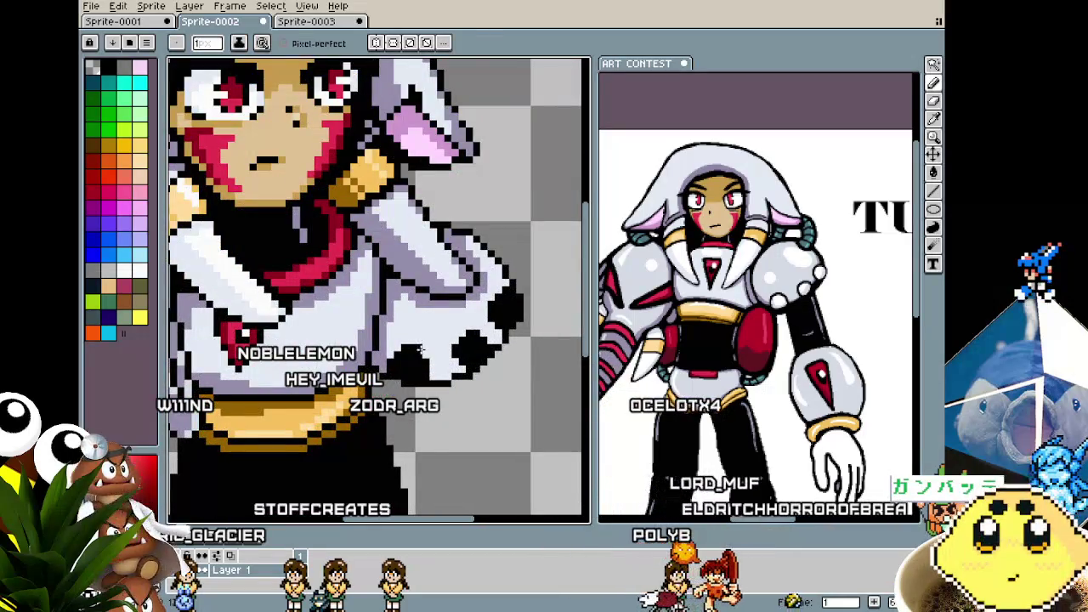
pyautogui.scroll(-1, 419, 372)
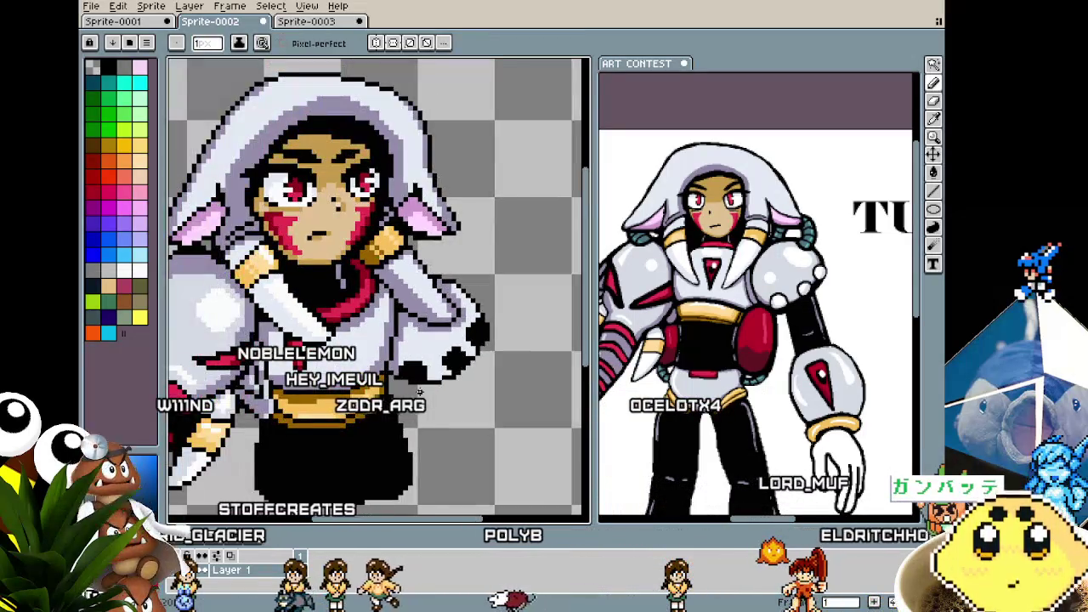
# - Switch to the Move tool and zoom in and out around the knuckle outlines
pyautogui.press('v')
pyautogui.scroll(1, 417, 391)
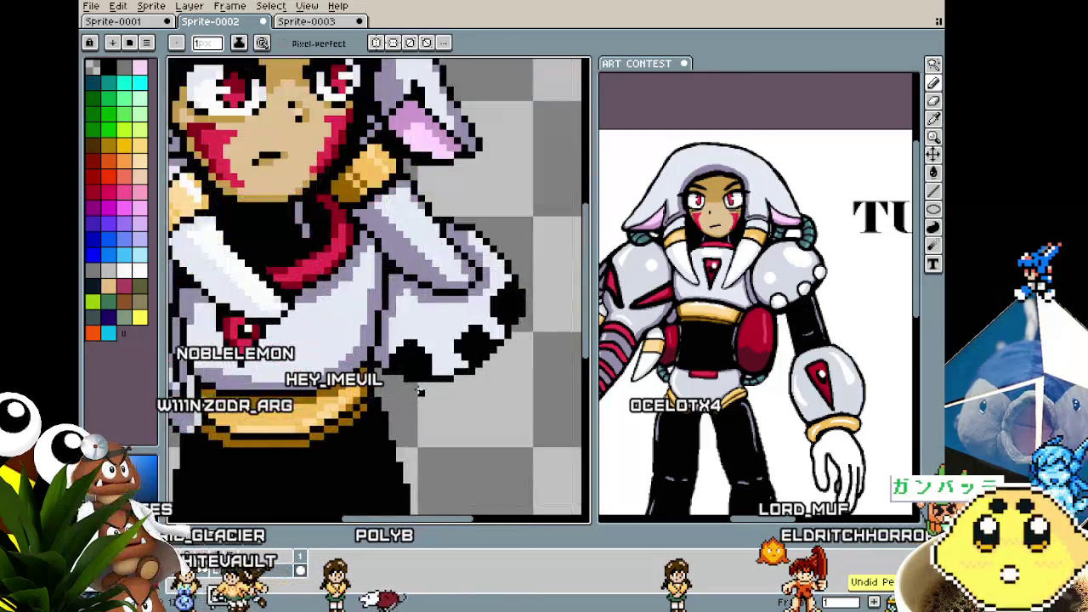
pyautogui.scroll(1, 412, 315)
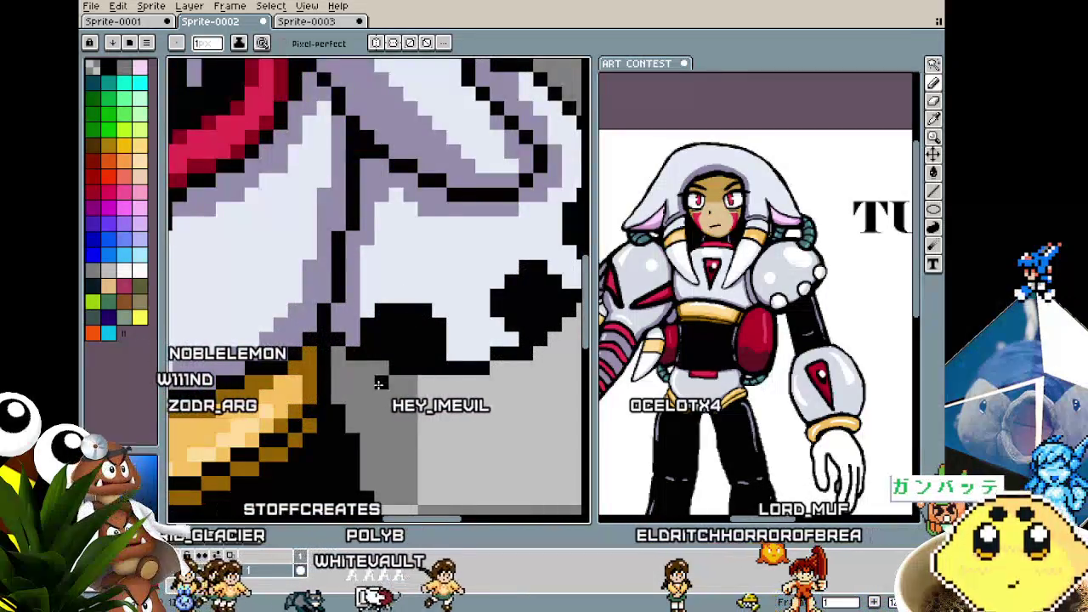
pyautogui.scroll(-2, 400, 374)
pyautogui.scroll(1, 423, 371)
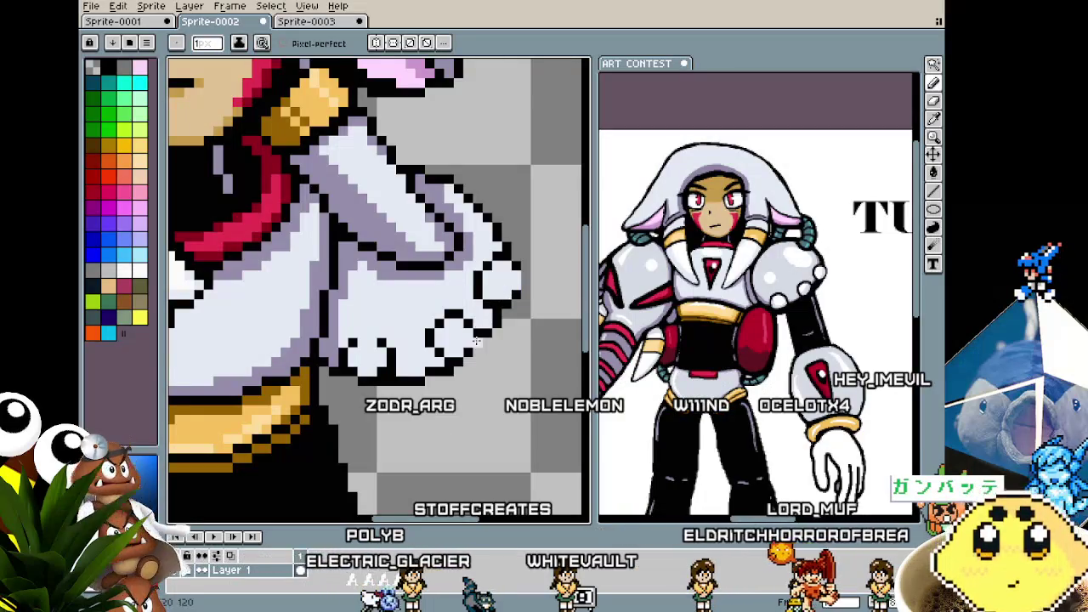
pyautogui.scroll(-2, 476, 342)
pyautogui.scroll(2, 481, 332)
pyautogui.scroll(1, 490, 309)
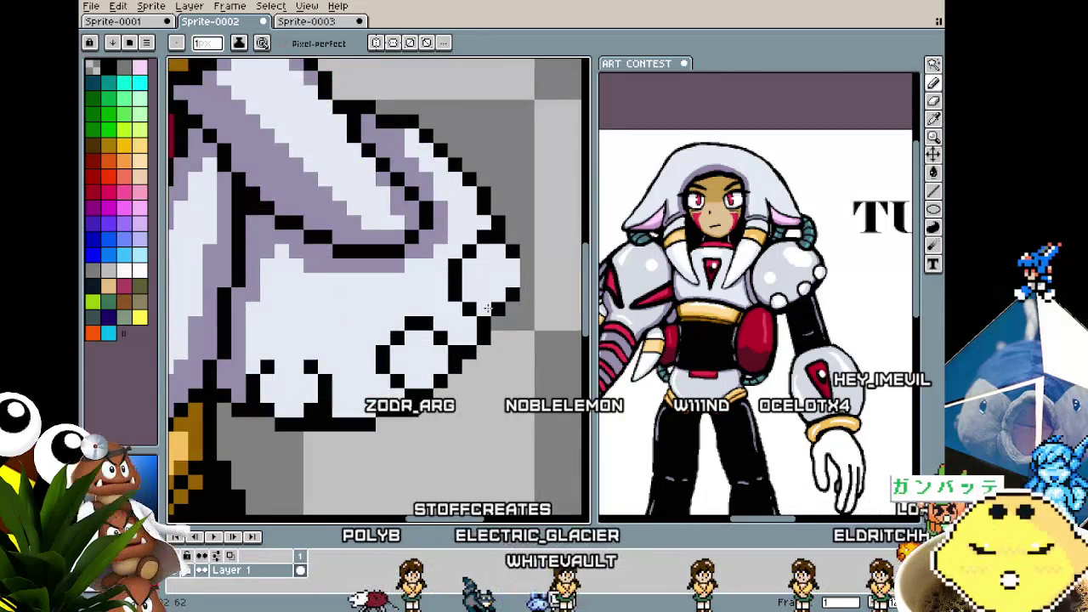
pyautogui.scroll(-2, 488, 308)
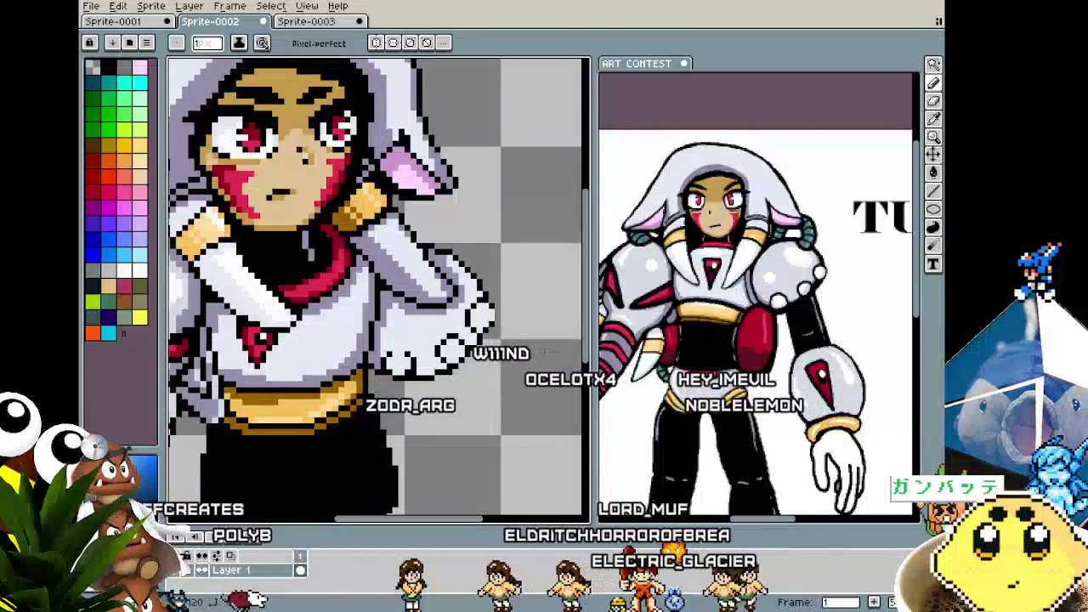
pyautogui.scroll(1, 401, 437)
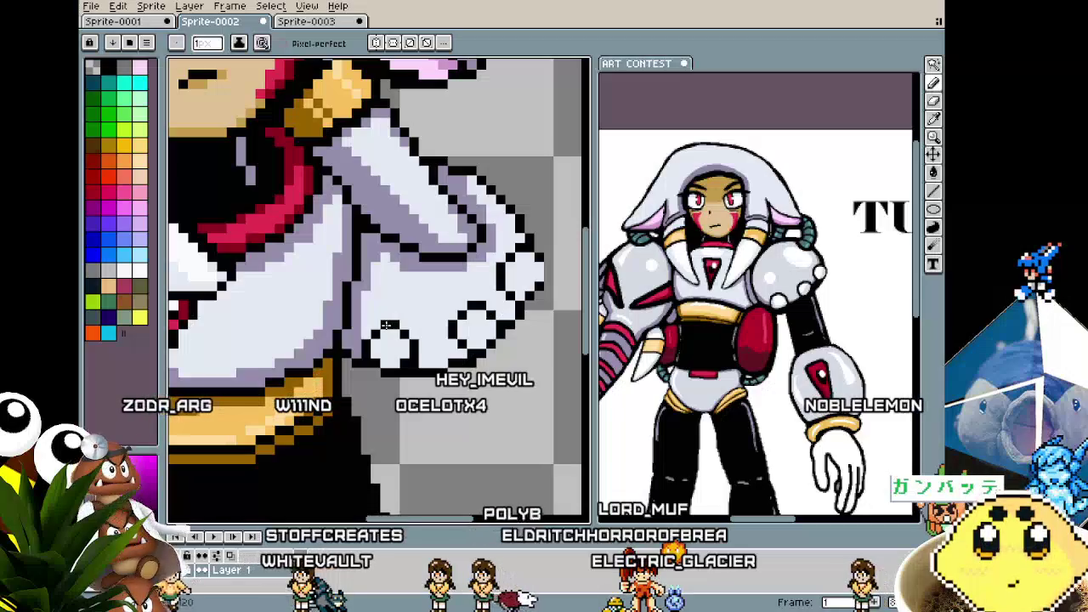
pyautogui.scroll(-2, 425, 391)
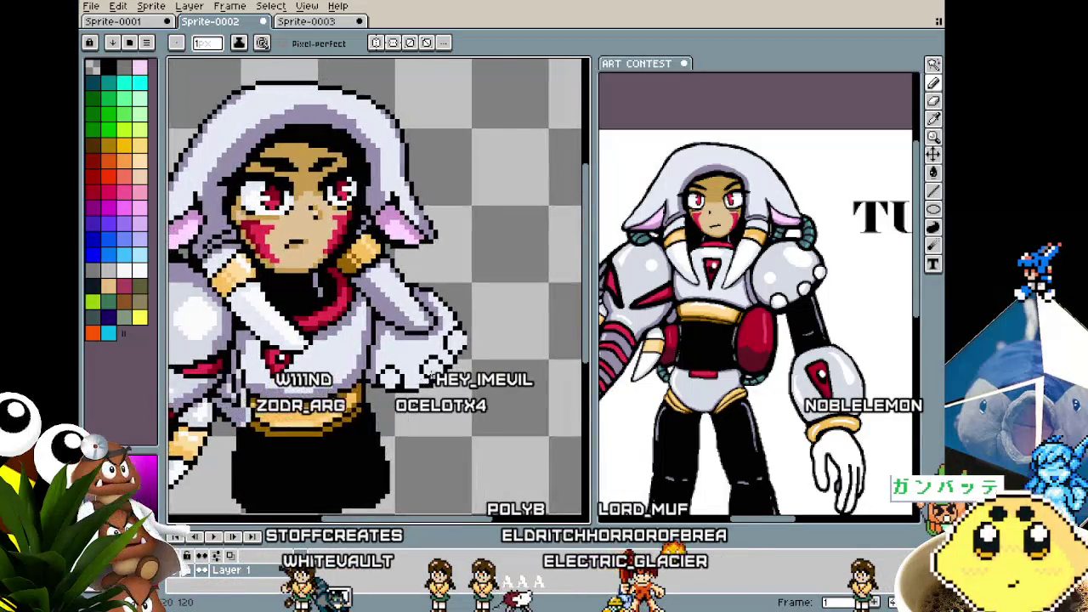
pyautogui.scroll(2, 472, 357)
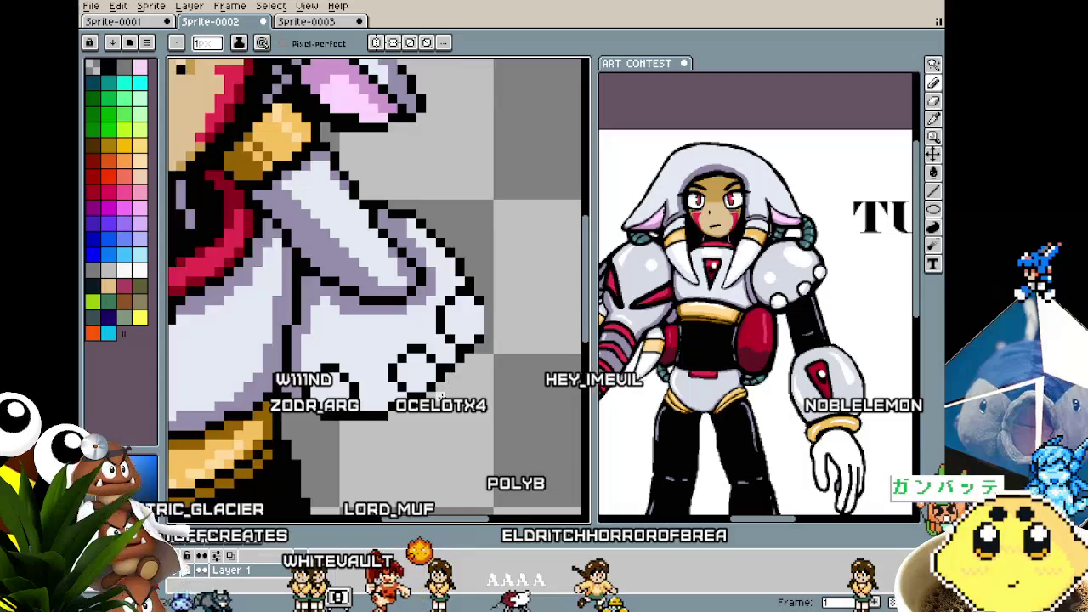
pyautogui.scroll(-2, 442, 394)
pyautogui.scroll(1, 407, 422)
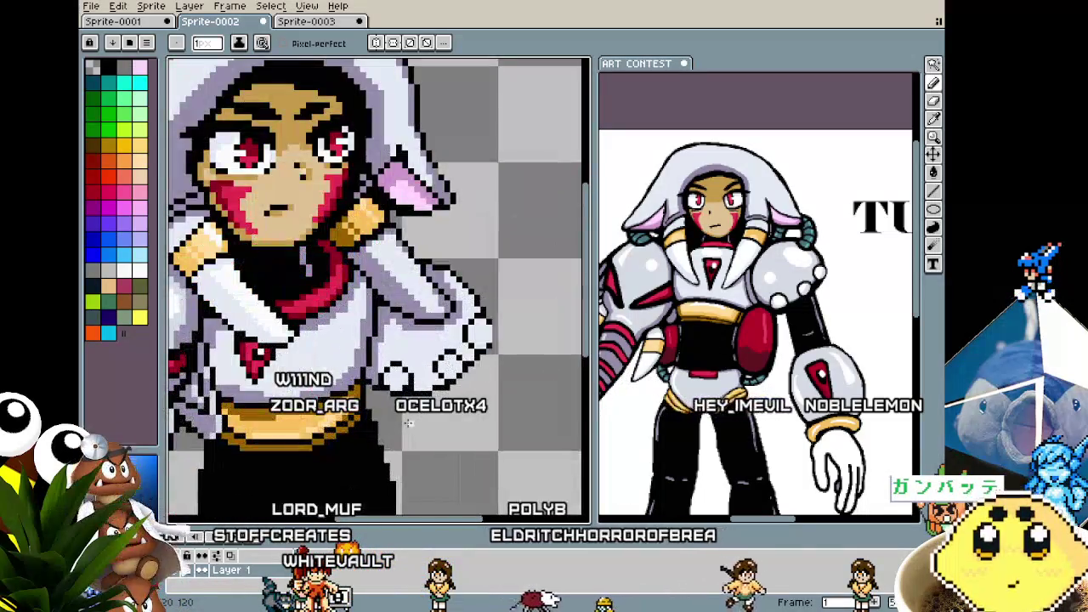
pyautogui.scroll(2, 412, 391)
pyautogui.scroll(1, 416, 356)
# - Select the lower-right knuckle and nudge it one pixel right
pyautogui.press('m')
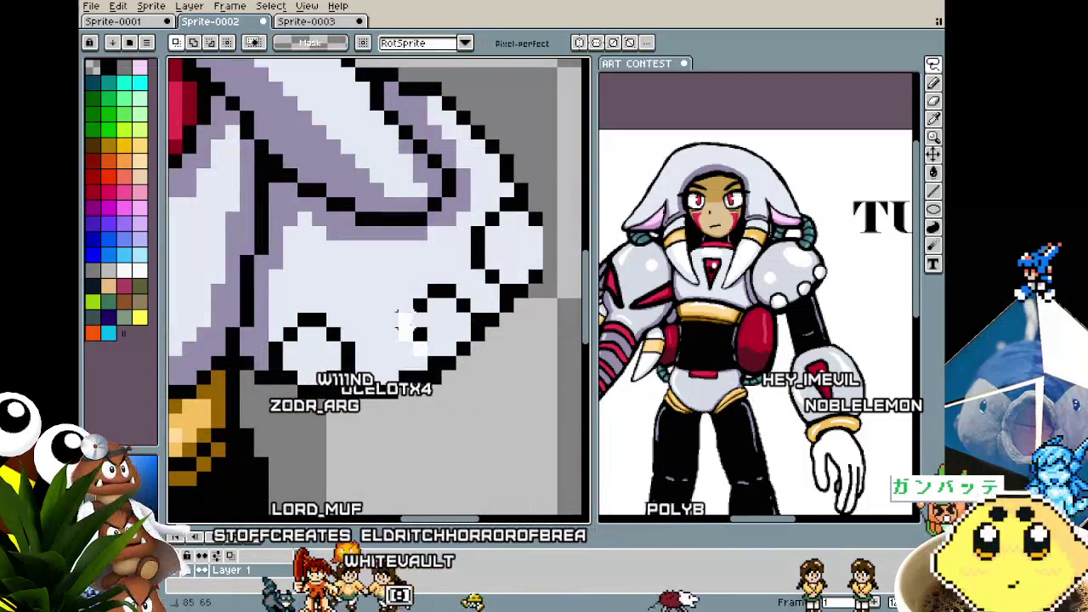
pyautogui.moveTo(381, 295); pyautogui.dragTo(459, 374)
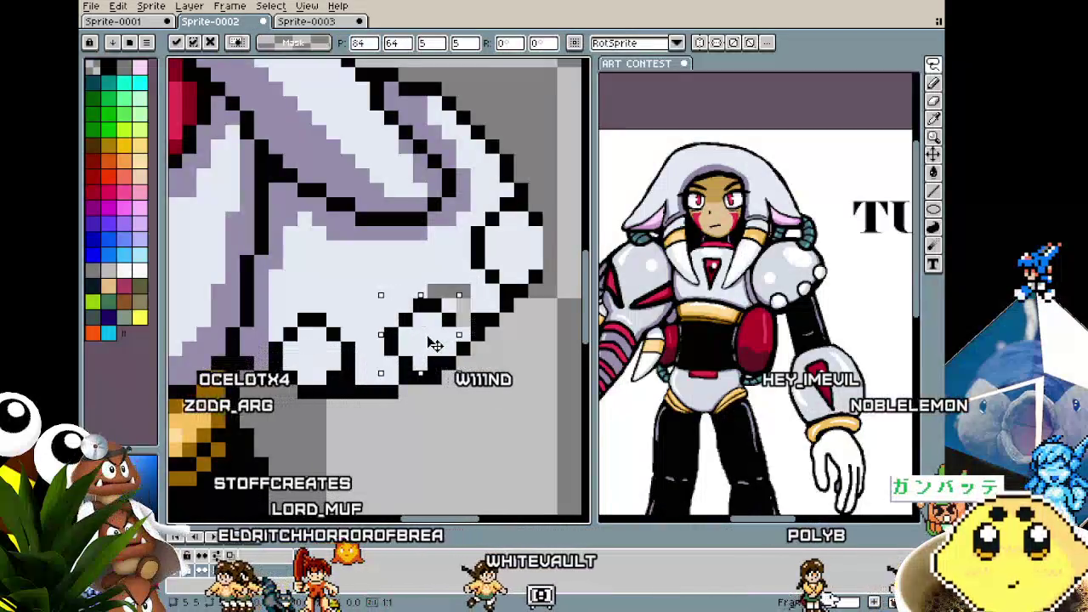
pyautogui.press('Right')
# - Drop the selection and sample colours from the hand
pyautogui.press('i')
pyautogui.press('b')
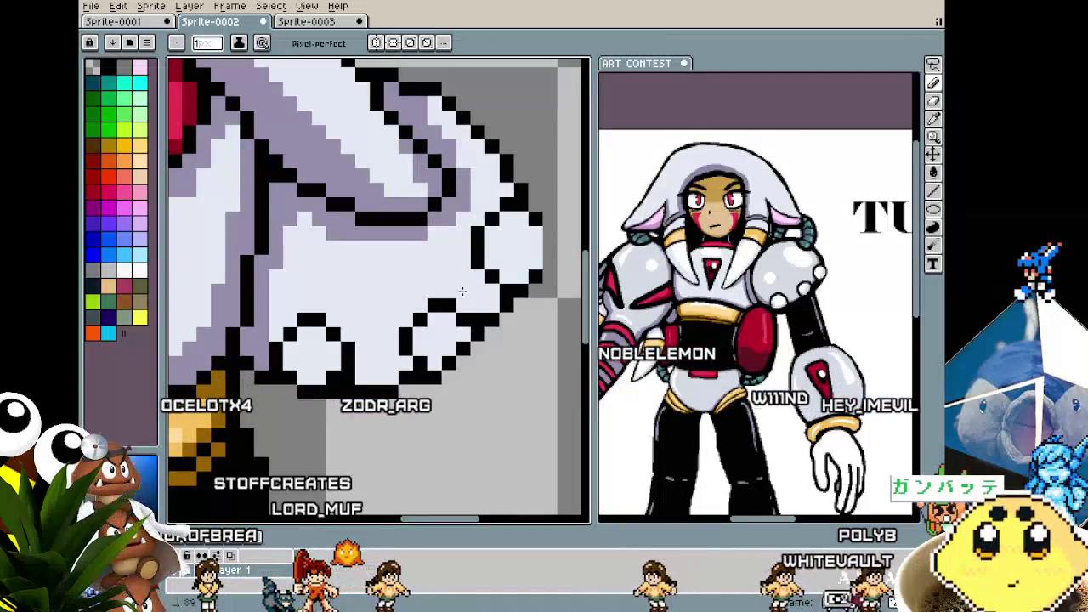
pyautogui.keyDown('alt'); pyautogui.click(459, 318); pyautogui.keyUp('alt')
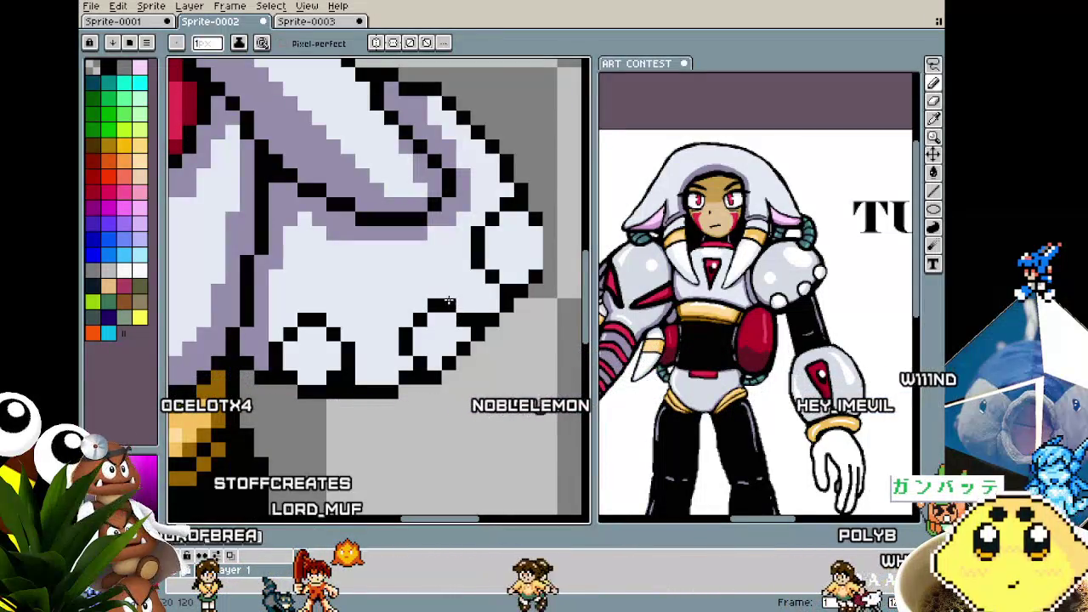
pyautogui.keyDown('alt'); pyautogui.click(448, 301); pyautogui.keyUp('alt')
pyautogui.keyDown('alt'); pyautogui.click(448, 296); pyautogui.keyUp('alt')
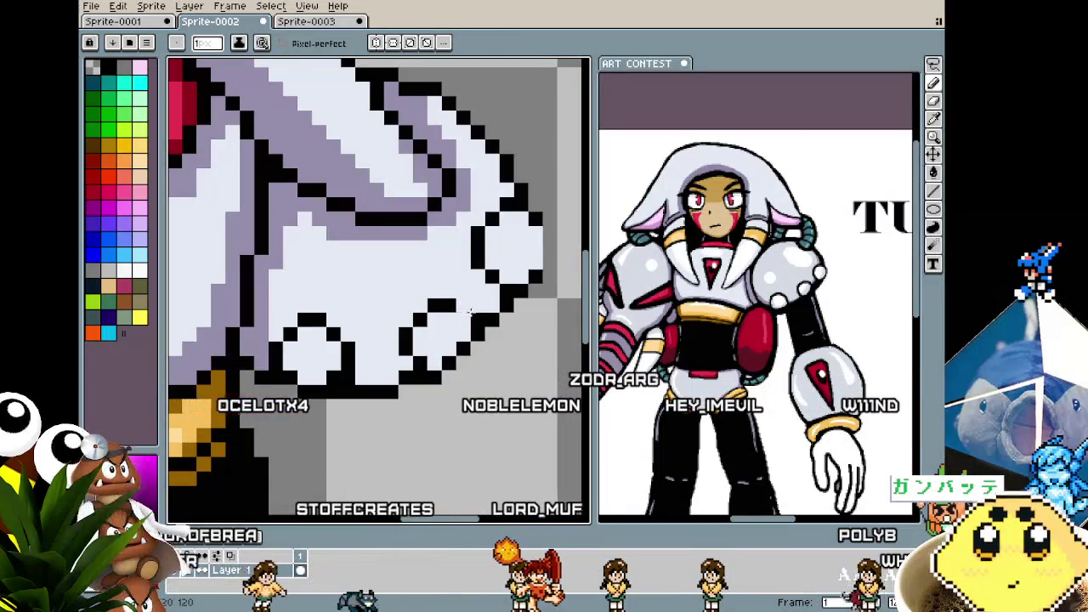
# - Bring the glove's knuckles into view, zoom in, and return to the pencil
pyautogui.moveTo(468, 310); pyautogui.dragTo(441, 354)
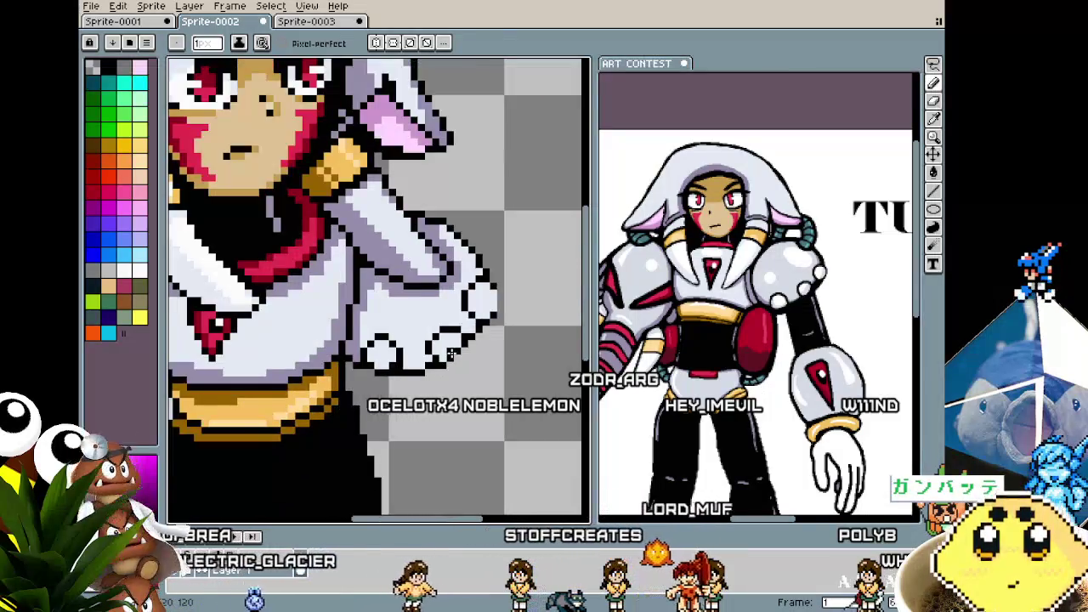
pyautogui.scroll(1, 441, 353)
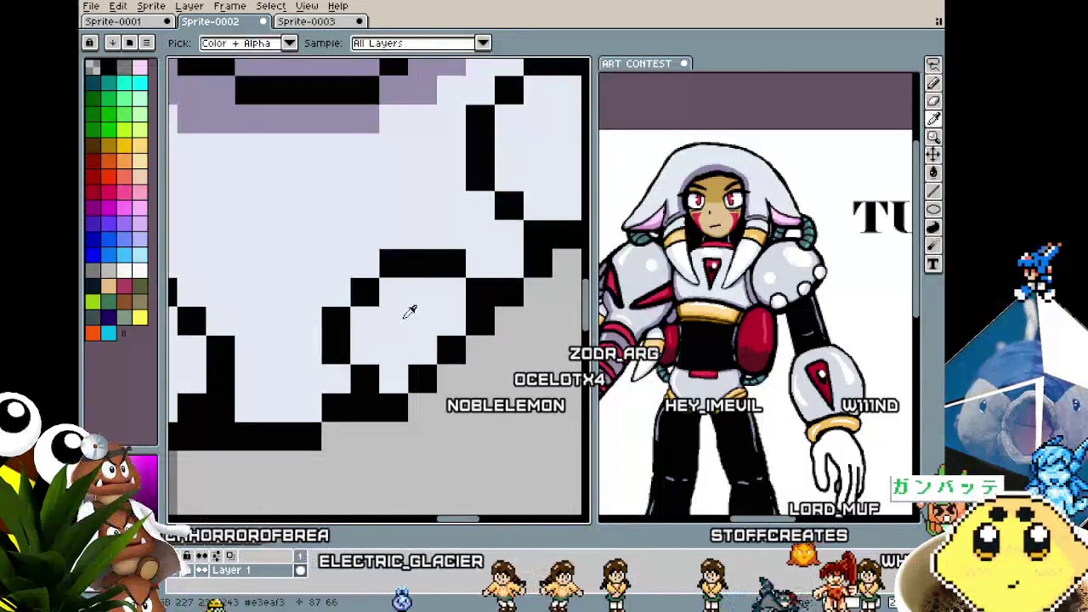
pyautogui.scroll(-2, 432, 423)
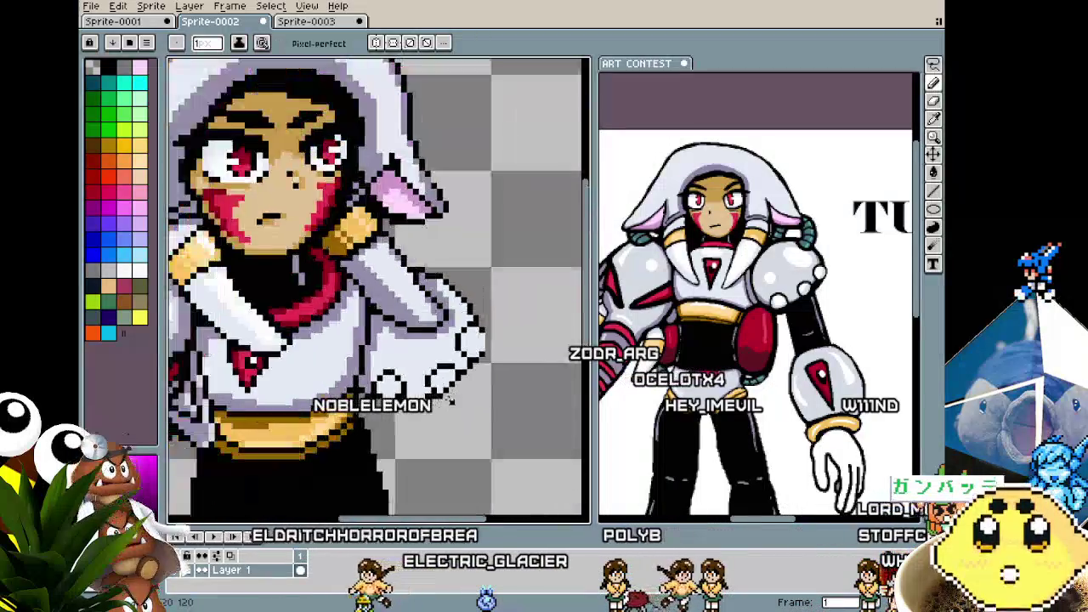
pyautogui.scroll(1, 417, 399)
pyautogui.scroll(1, 382, 359)
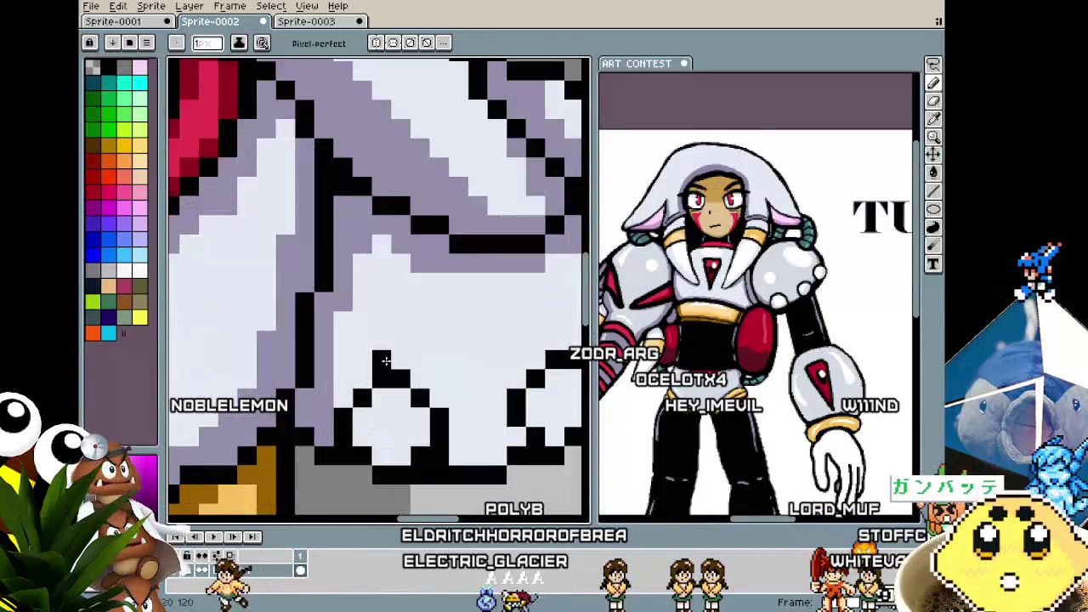
pyautogui.scroll(1, 338, 287)
pyautogui.scroll(-1, 339, 287)
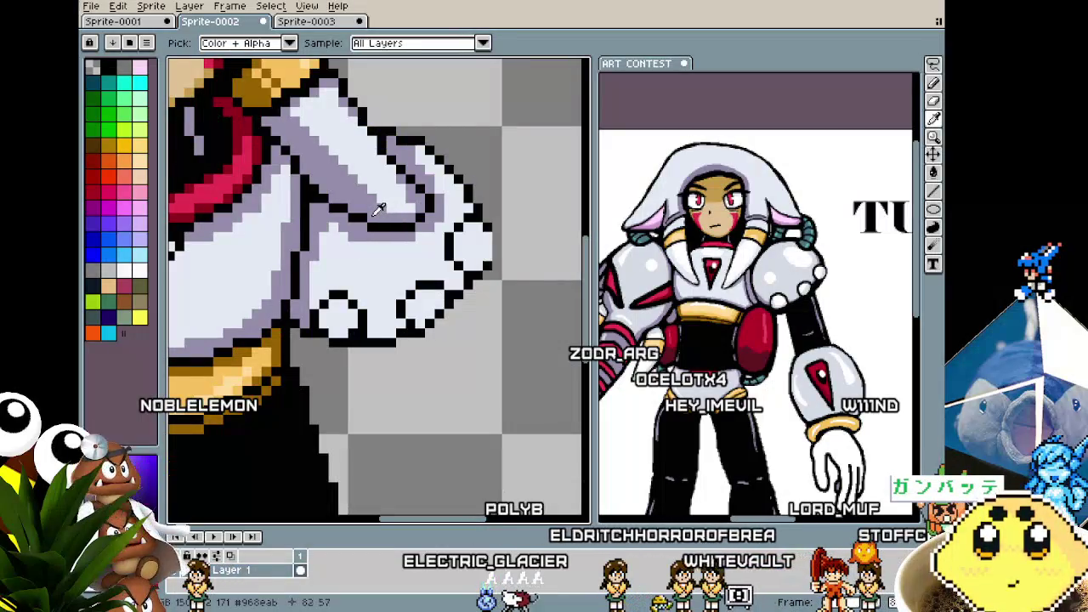
pyautogui.press('b')
pyautogui.scroll(2, 765, 289)
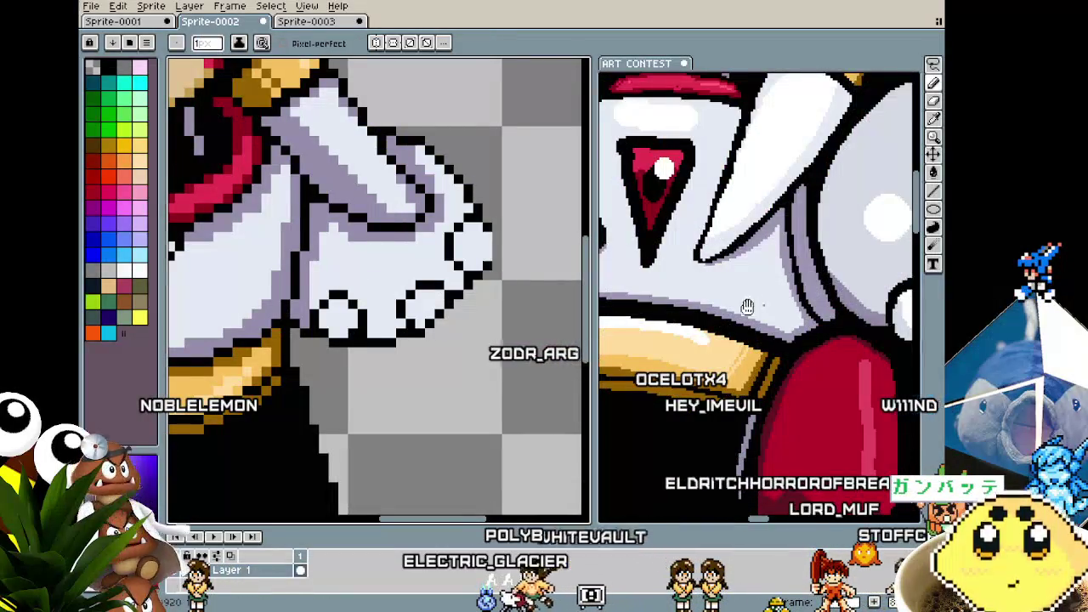
# - Sample the fist's colour and fill an area of the glove with it
pyautogui.scroll(2, 765, 289)
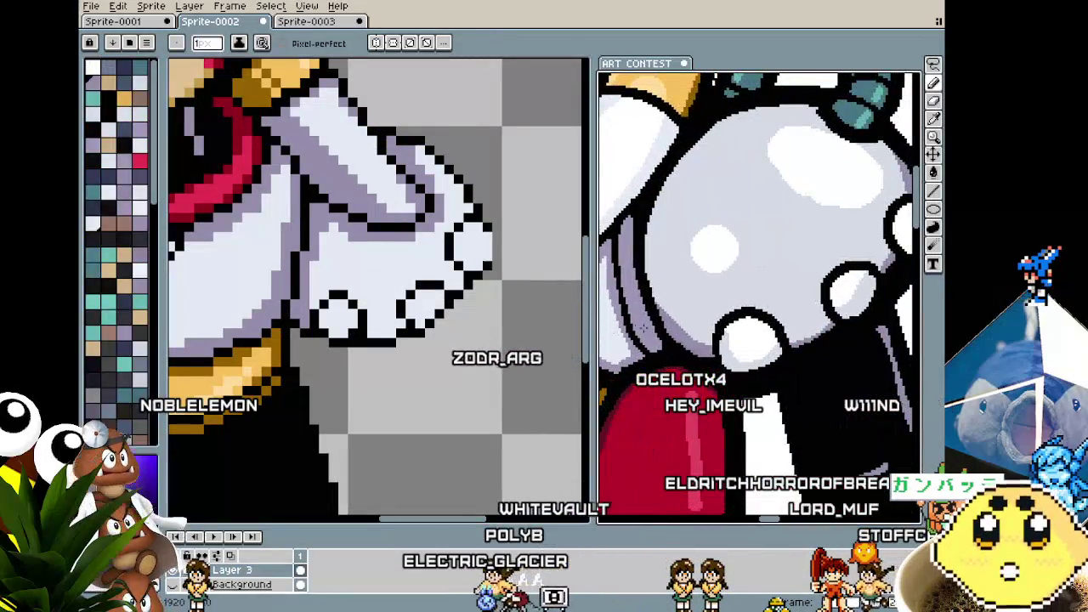
pyautogui.click(332, 332)
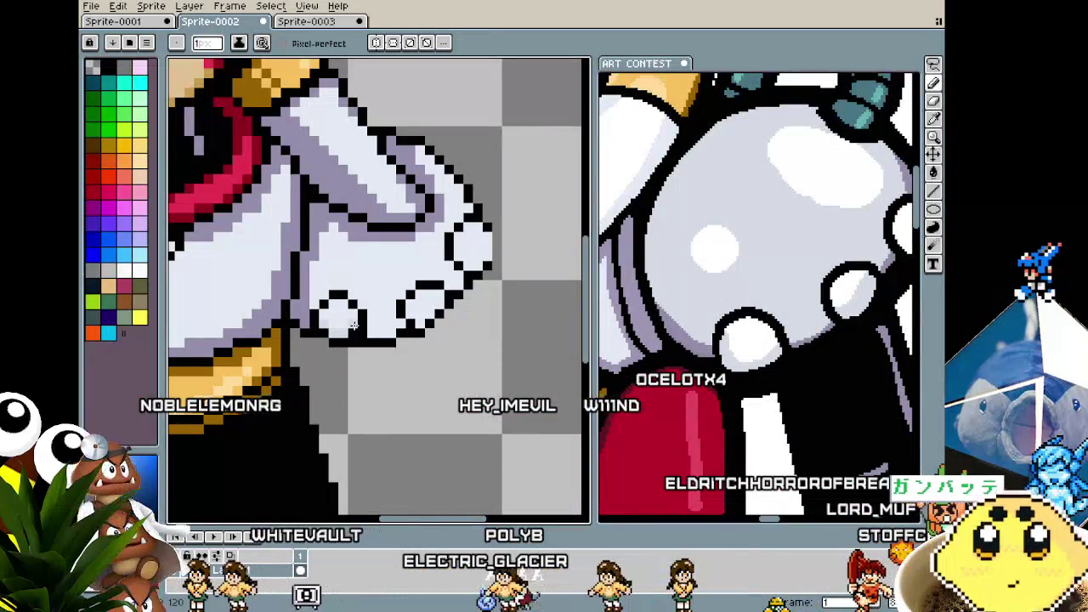
pyautogui.press('i')
pyautogui.click(643, 280)
pyautogui.press('g')
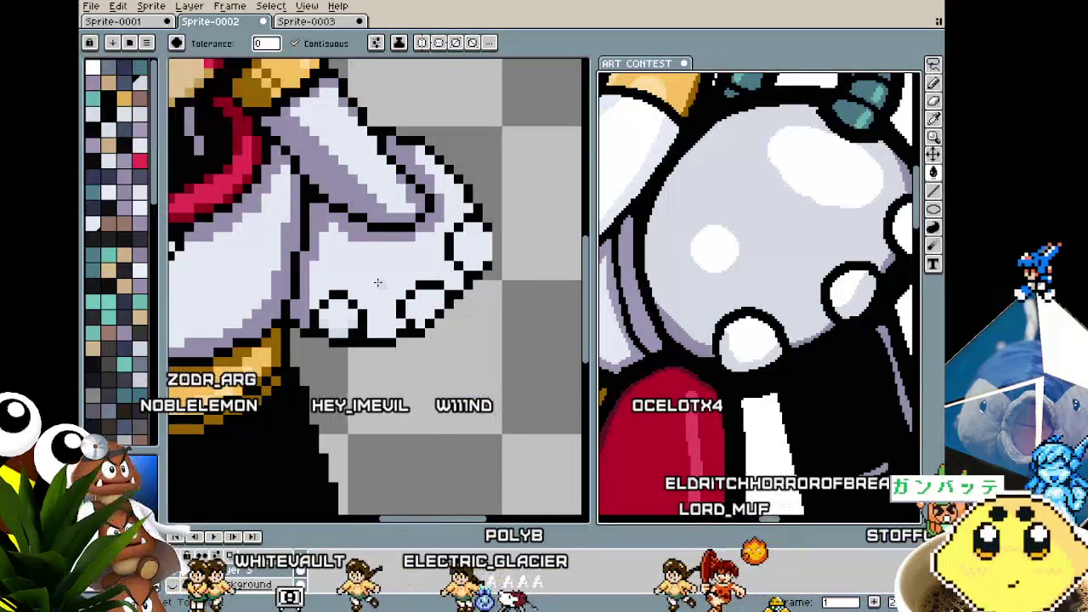
pyautogui.scroll(2, 659, 299)
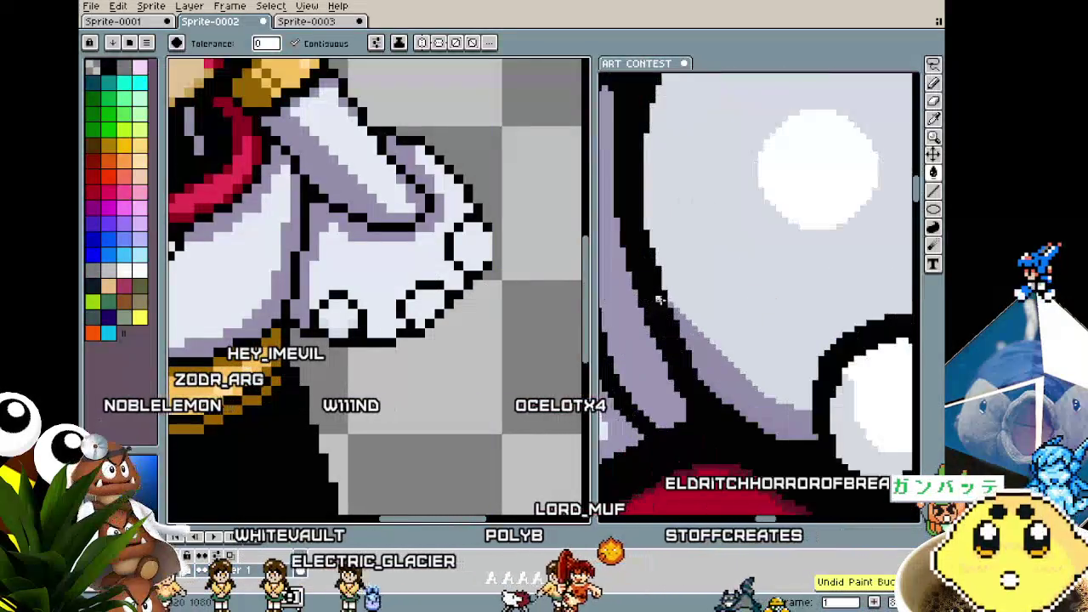
pyautogui.hscroll(2, 692, 360)
pyautogui.click(374, 289)
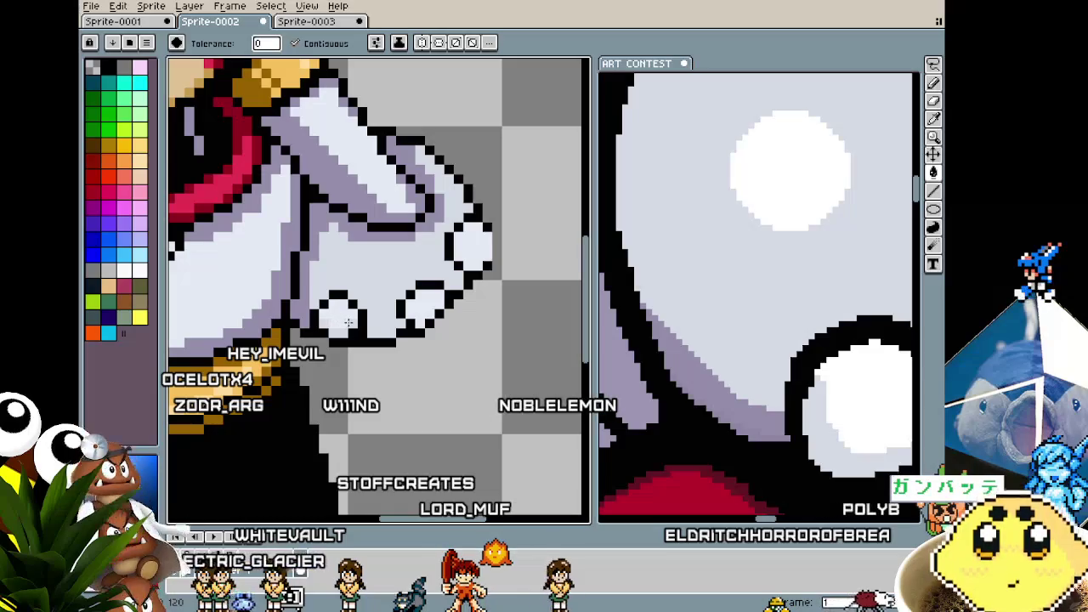
pyautogui.scroll(-1, 349, 321)
pyautogui.scroll(-1, 323, 320)
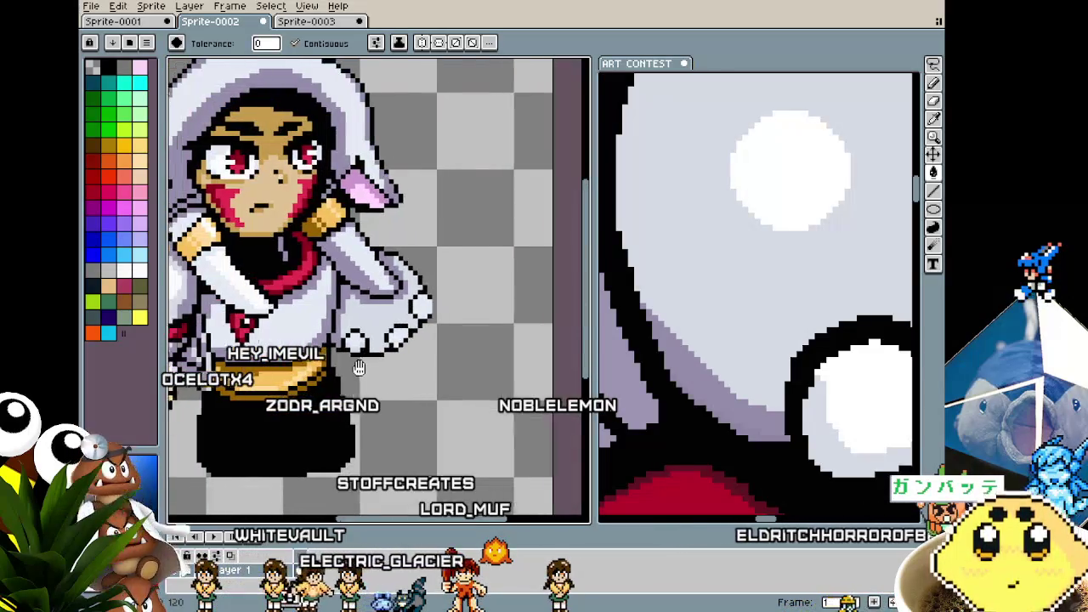
pyautogui.scroll(-1, 298, 318)
# - Sample the glove colour and ready the fill tool, zooming around the fist
pyautogui.press('i')
pyautogui.scroll(1, 426, 330)
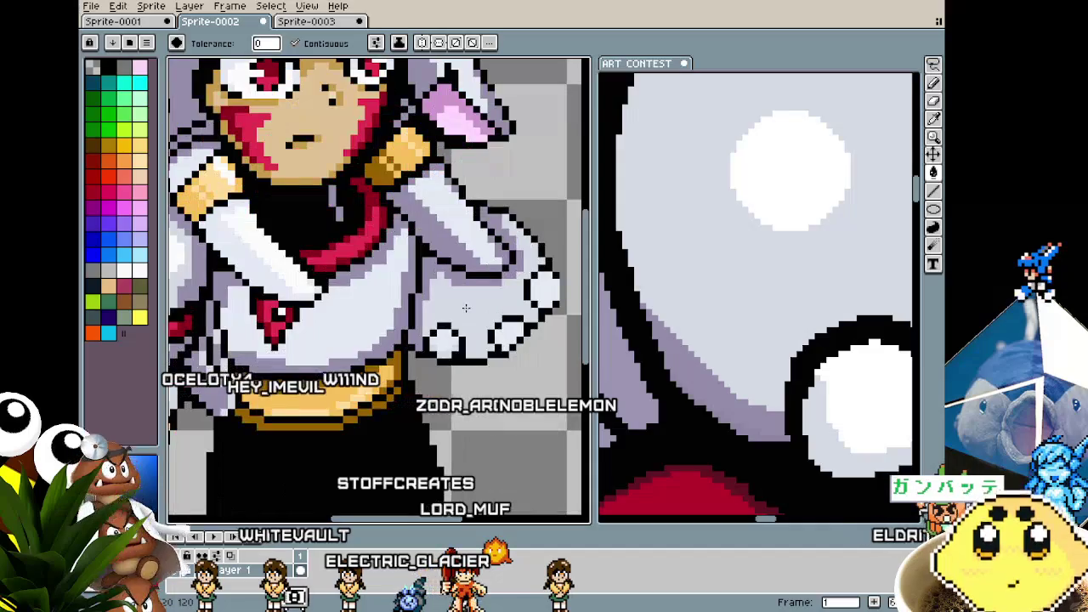
pyautogui.scroll(1, 467, 312)
pyautogui.scroll(-1, 472, 321)
pyautogui.scroll(-1, 476, 330)
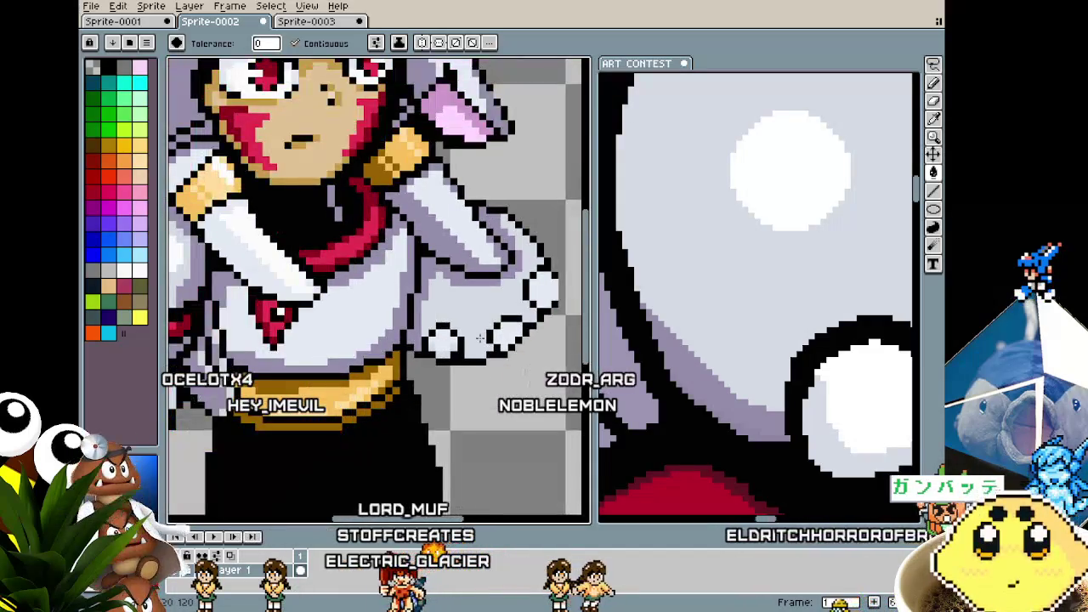
pyautogui.scroll(-1, 482, 339)
pyautogui.scroll(-3, 707, 353)
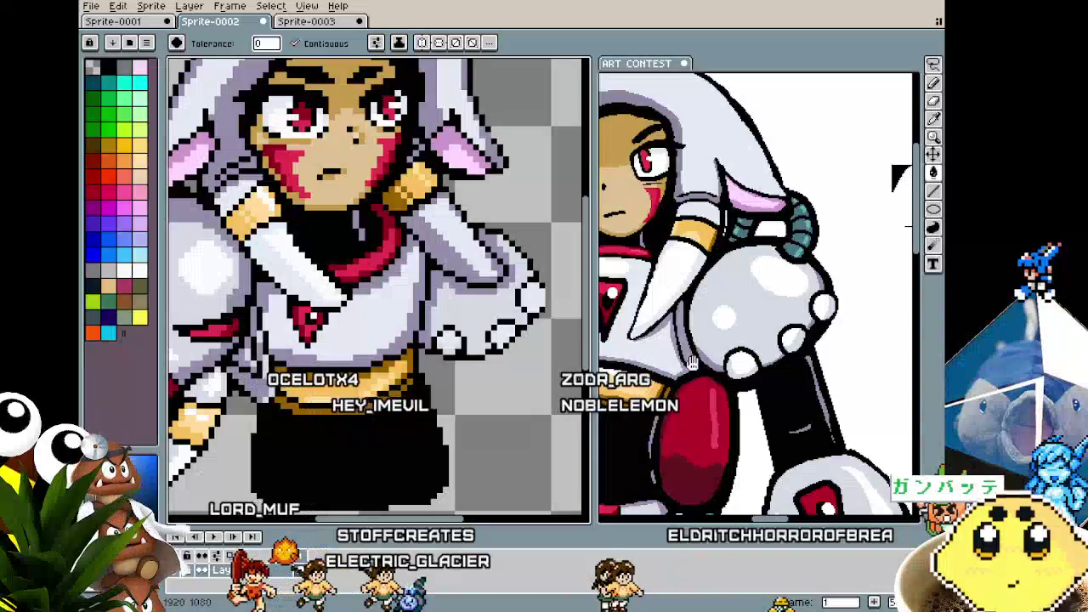
pyautogui.scroll(1, 481, 295)
pyautogui.scroll(1, 481, 294)
pyautogui.scroll(1, 481, 295)
pyautogui.press('i')
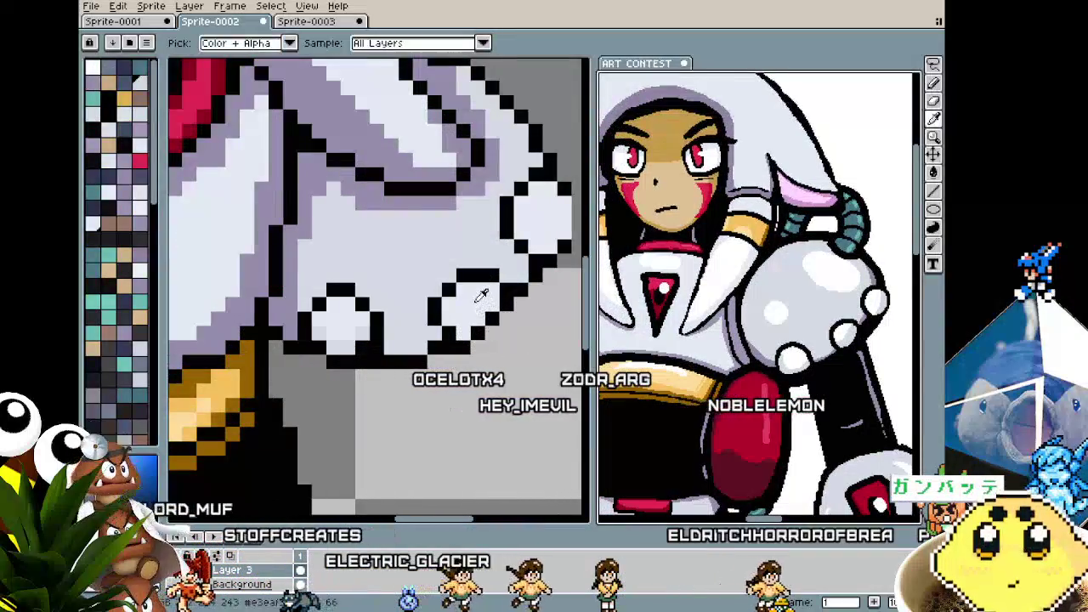
pyautogui.press('g')
pyautogui.scroll(-1, 425, 323)
pyautogui.scroll(-1, 362, 353)
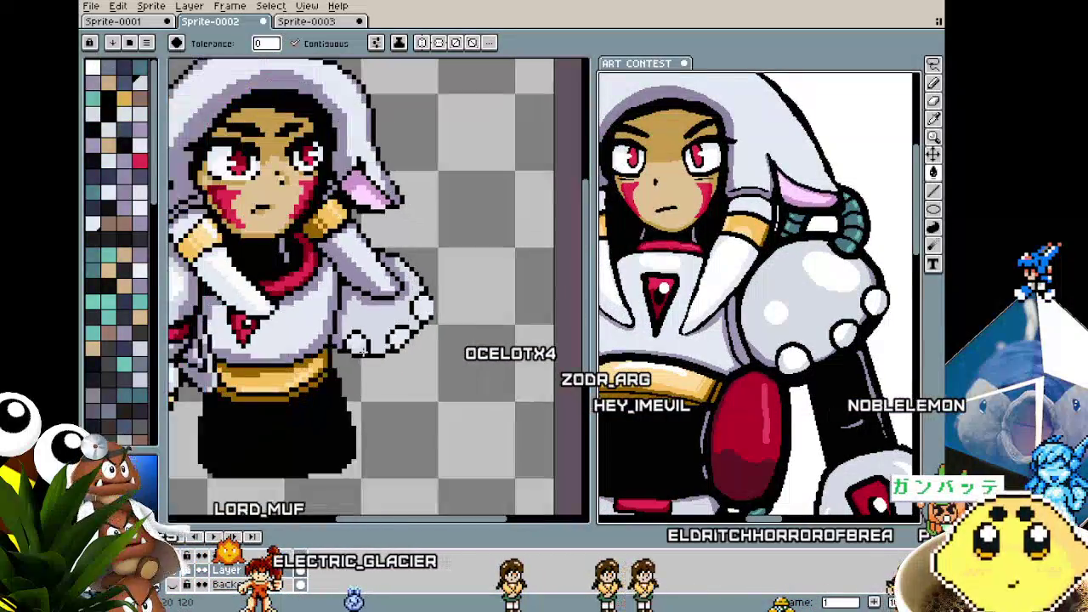
pyautogui.press('g')
pyautogui.scroll(2, 331, 327)
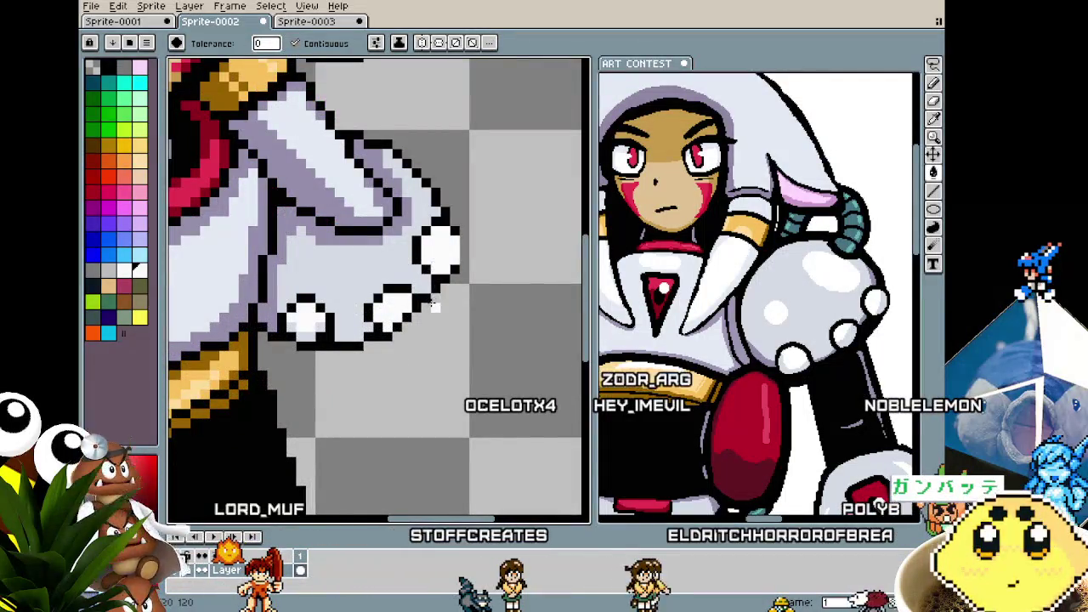
pyautogui.scroll(-3, 434, 306)
pyautogui.scroll(1, 382, 281)
pyautogui.scroll(1, 374, 272)
pyautogui.scroll(1, 361, 260)
# - Sample the knuckle and glove greys and touch up the fist's pixels with the pencil
pyautogui.press('i')
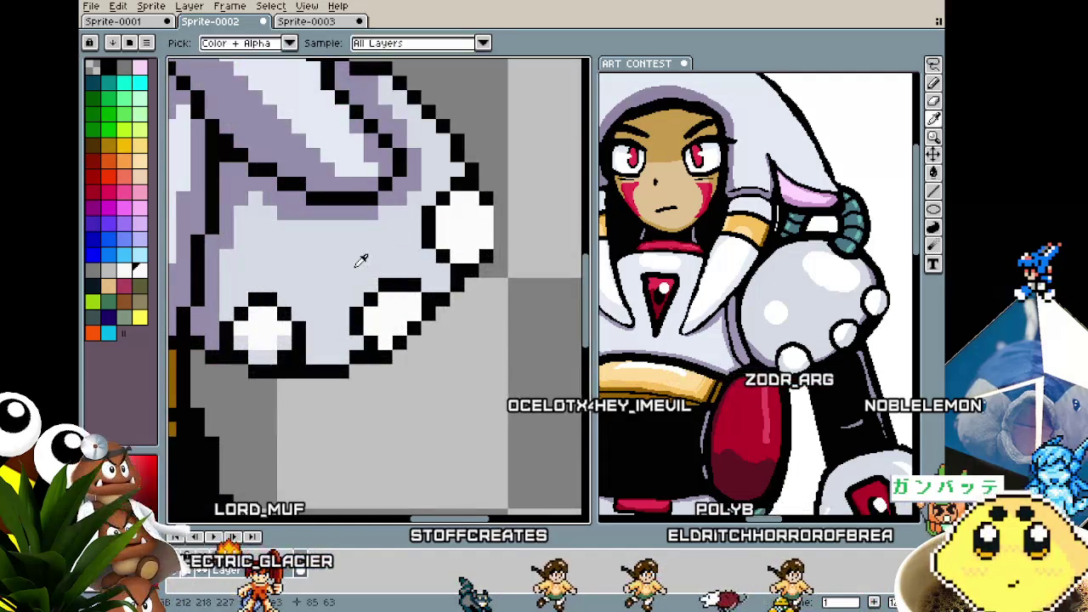
pyautogui.press('b')
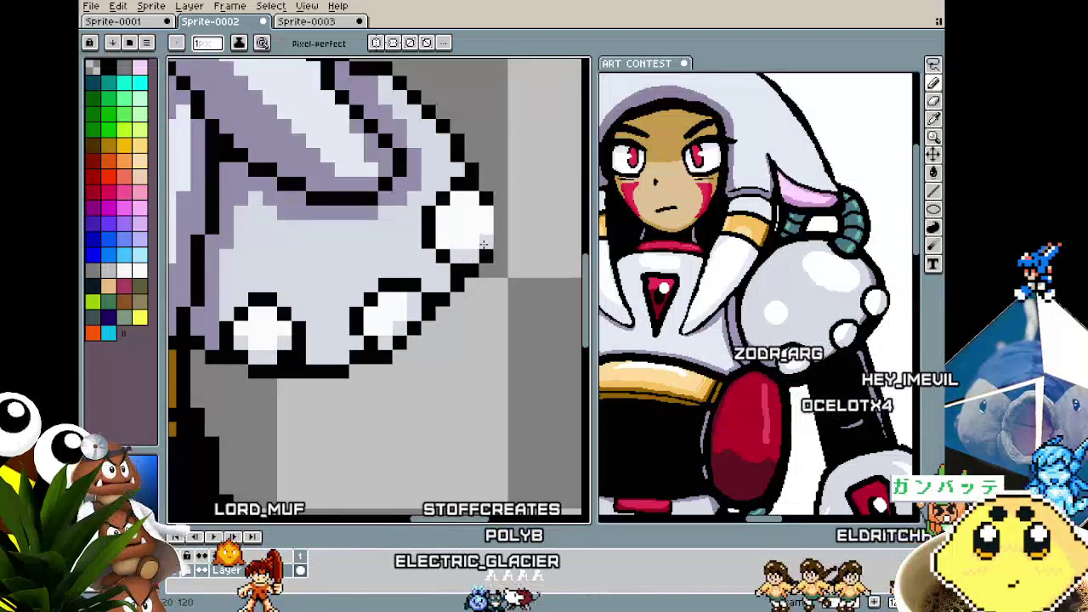
pyautogui.scroll(-3, 444, 304)
pyautogui.scroll(-1, 444, 303)
pyautogui.scroll(2, 442, 255)
pyautogui.scroll(2, 442, 215)
pyautogui.press('i')
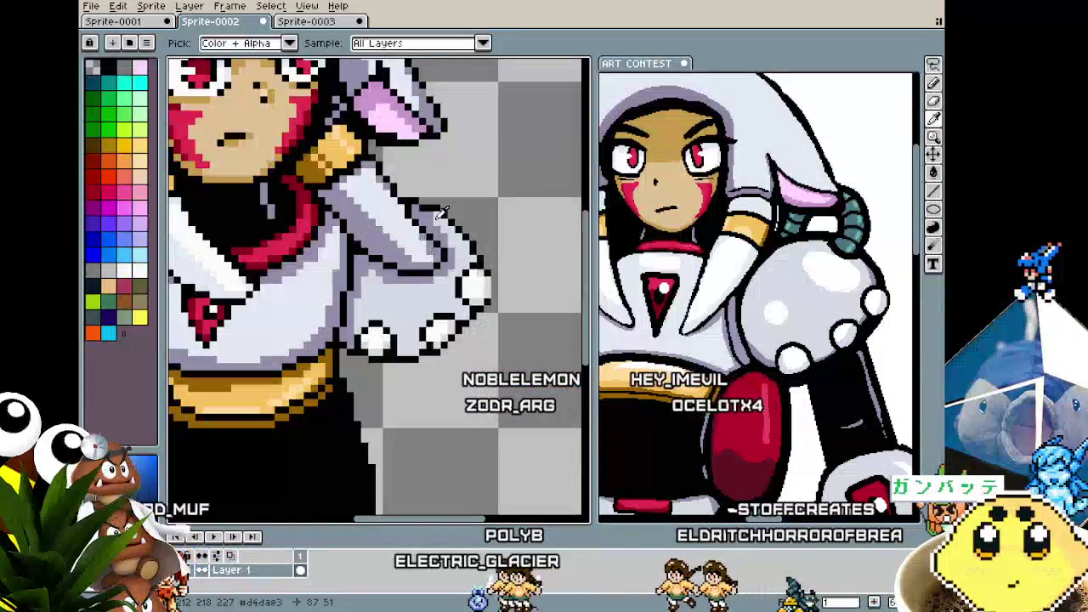
pyautogui.press('b')
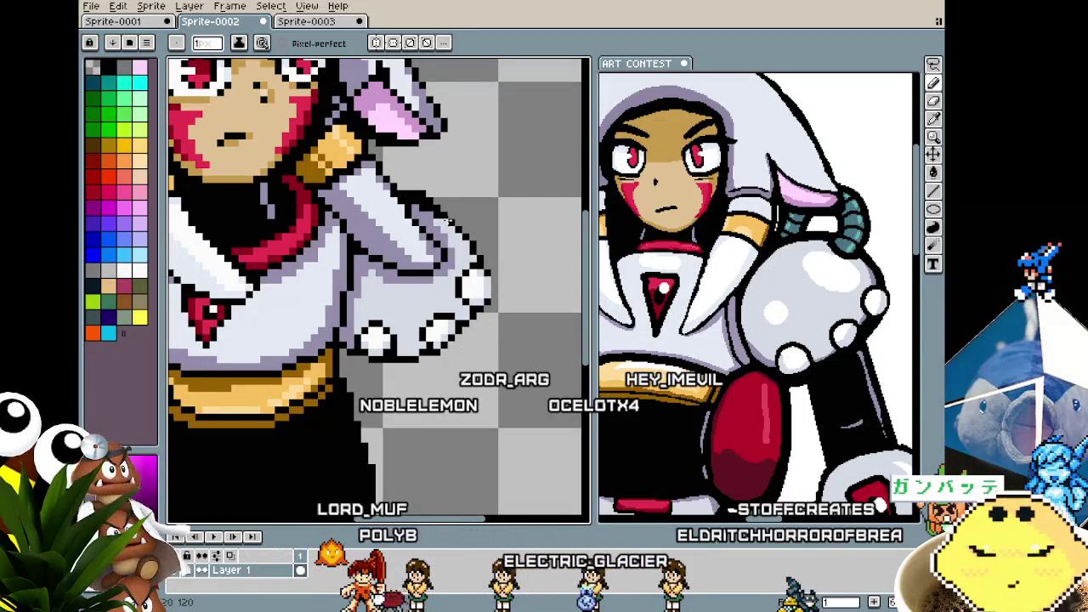
pyautogui.scroll(-1, 456, 226)
pyautogui.scroll(-1, 454, 234)
pyautogui.scroll(1, 452, 246)
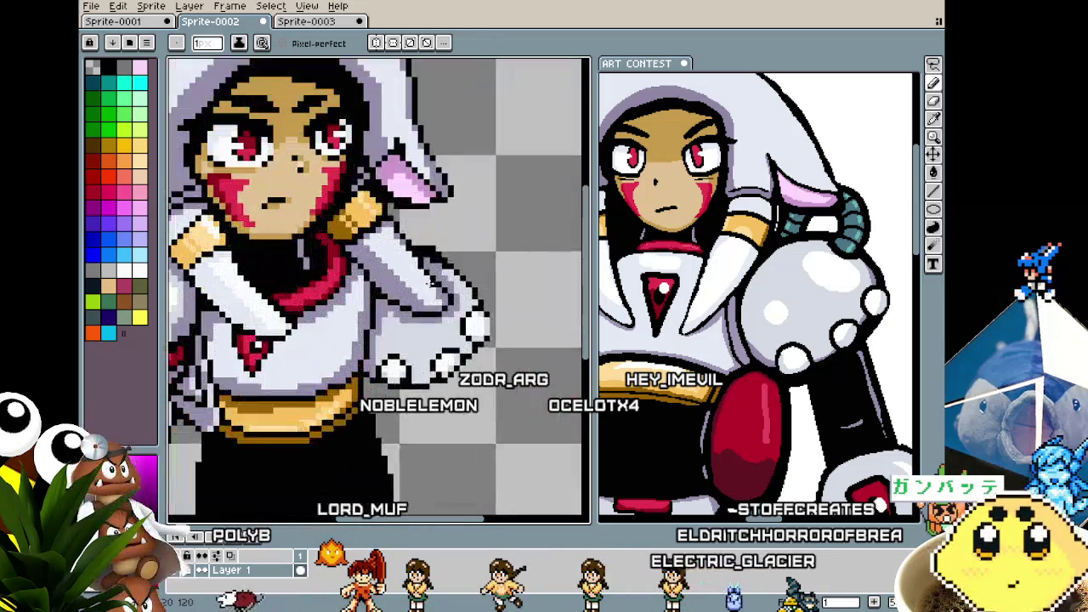
pyautogui.scroll(-3, 445, 321)
pyautogui.scroll(3, 444, 338)
pyautogui.scroll(1, 424, 243)
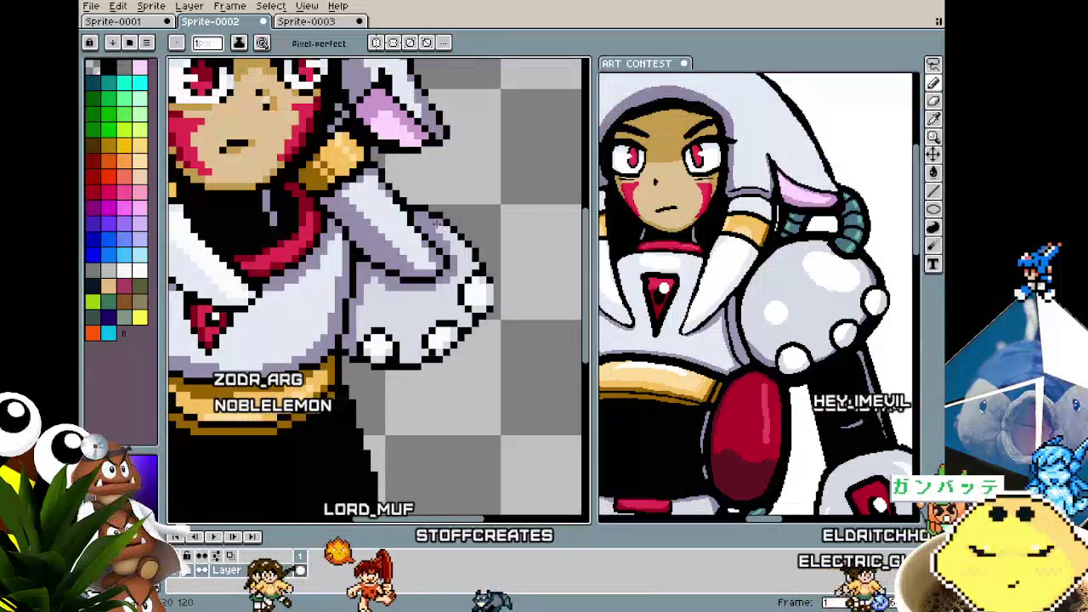
pyautogui.scroll(-1, 437, 222)
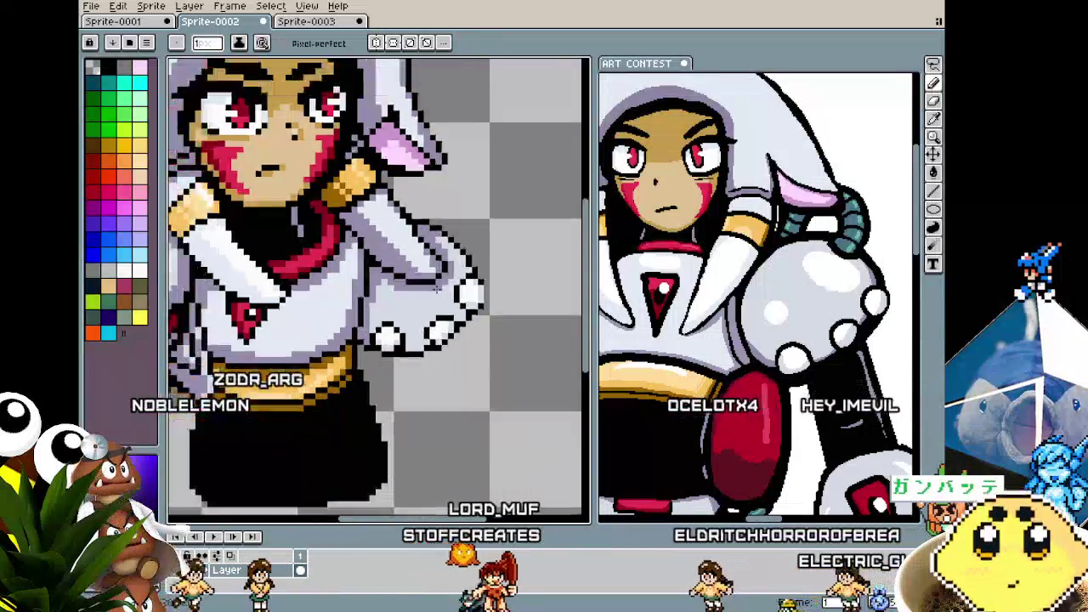
pyautogui.scroll(-1, 437, 223)
pyautogui.scroll(1, 437, 223)
pyautogui.scroll(1, 460, 255)
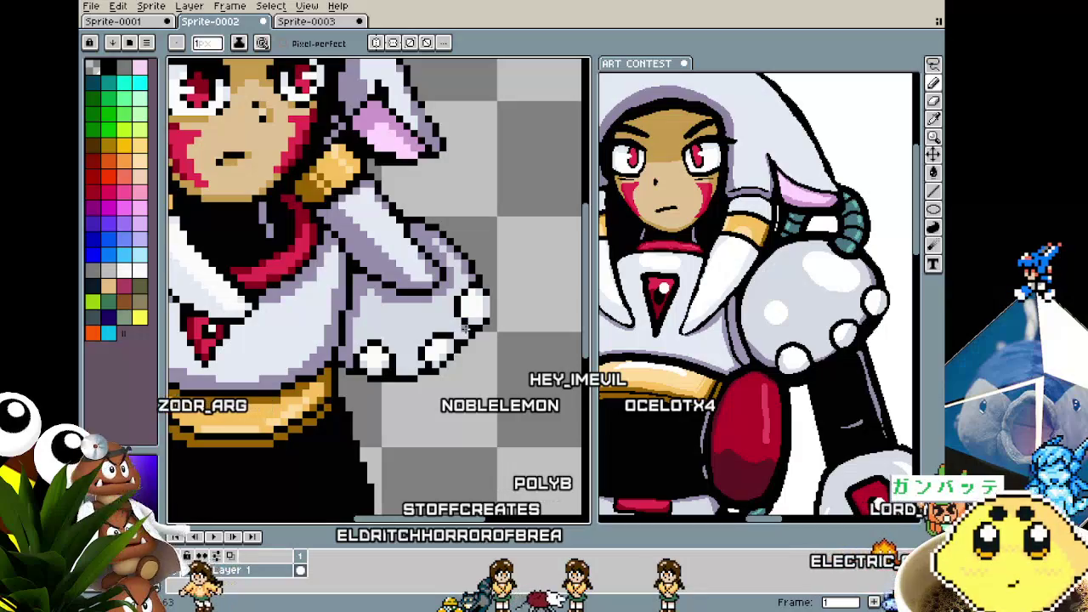
pyautogui.scroll(-1, 464, 332)
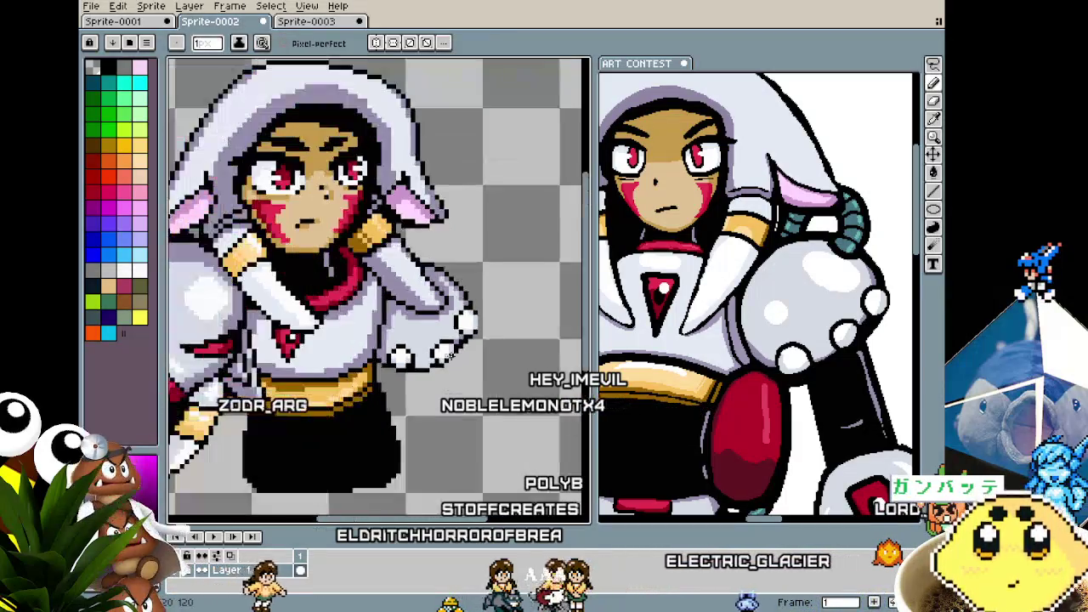
pyautogui.scroll(1, 464, 332)
pyautogui.scroll(1, 431, 349)
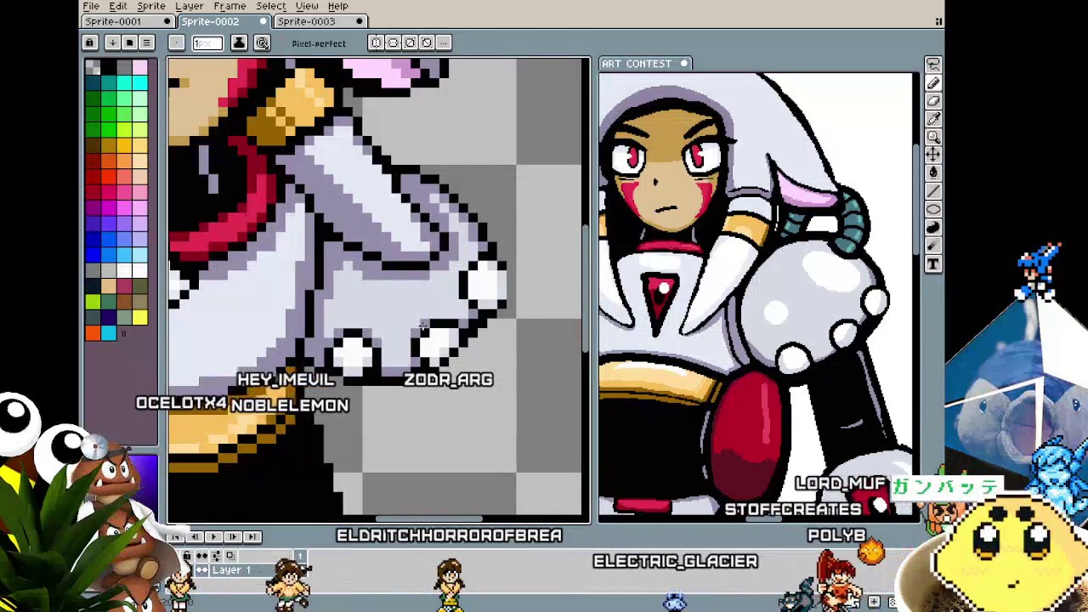
pyautogui.scroll(-2, 421, 326)
pyautogui.scroll(2, 453, 323)
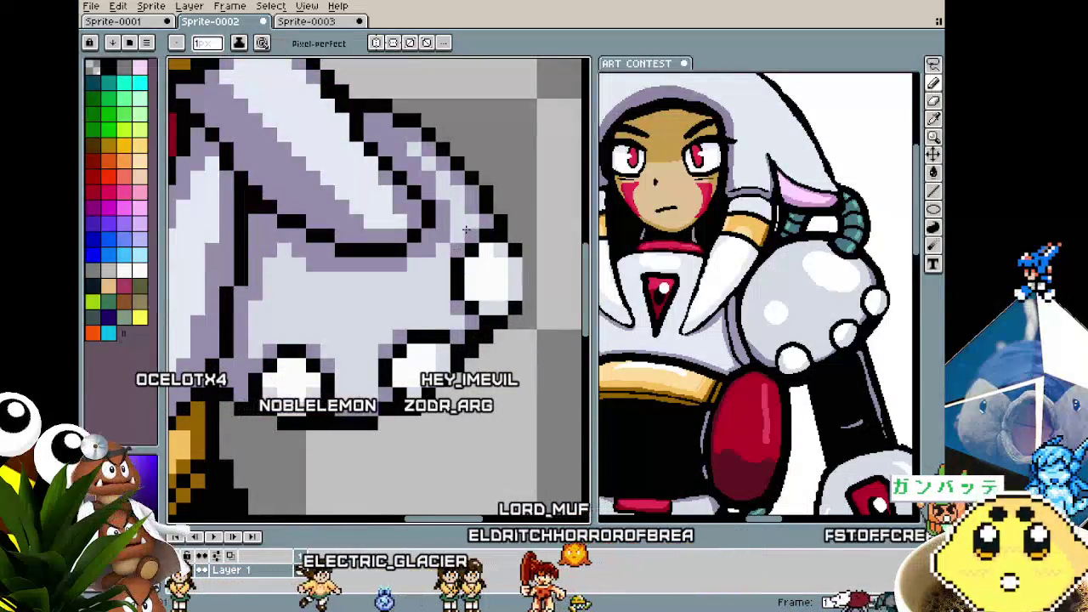
pyautogui.scroll(-2, 465, 230)
pyautogui.scroll(-1, 466, 230)
pyautogui.scroll(2, 388, 355)
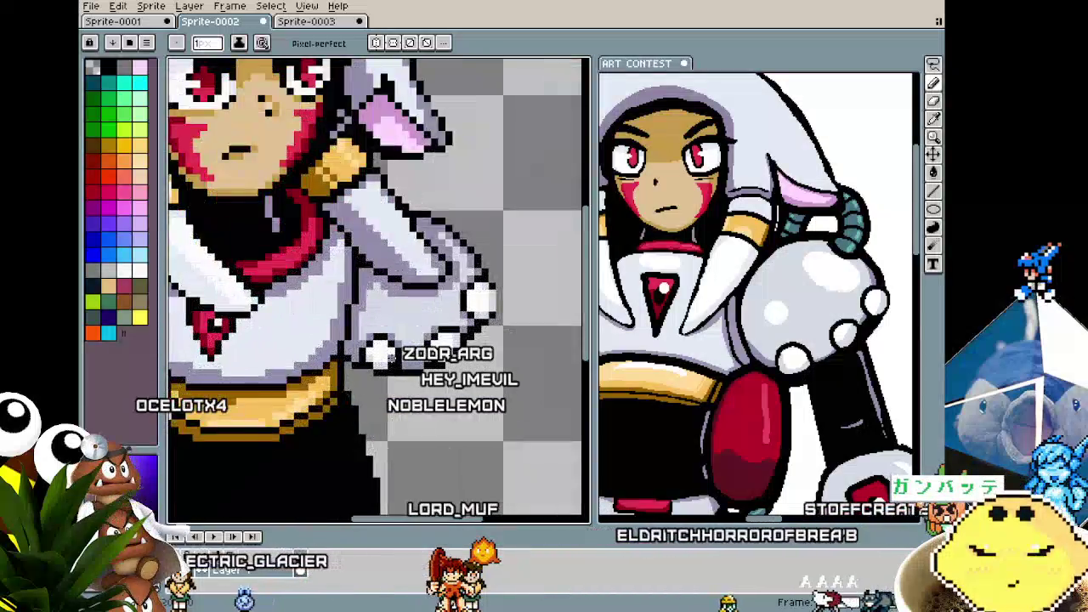
pyautogui.scroll(1, 389, 357)
# - Pan over the arm and turn a black outline pixel on the arm light grey
pyautogui.moveTo(370, 296); pyautogui.dragTo(317, 307)
pyautogui.press('i')
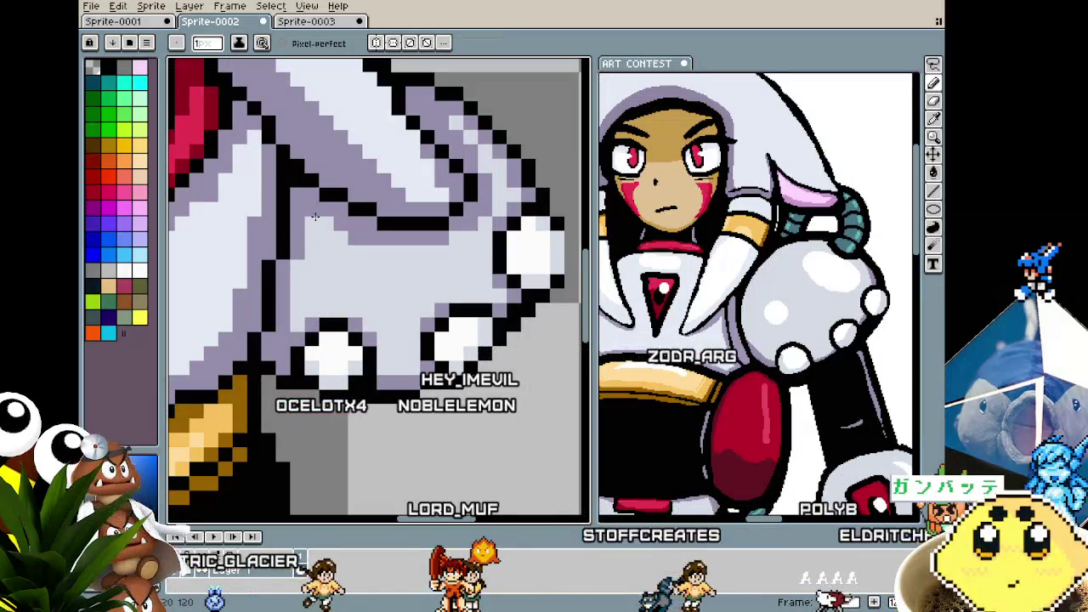
pyautogui.scroll(-2, 309, 260)
pyautogui.scroll(2, 316, 255)
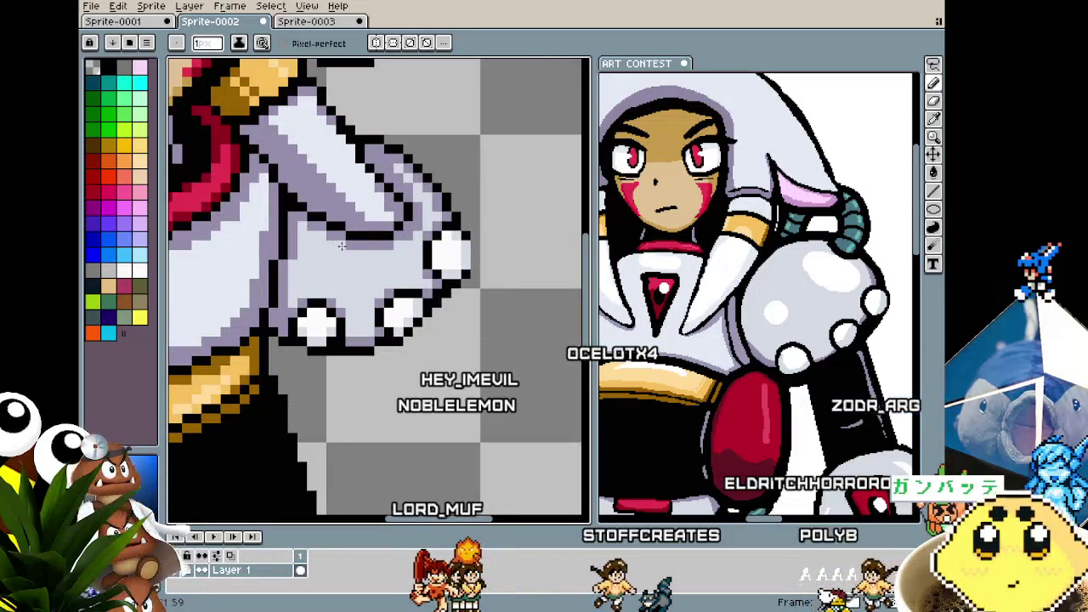
pyautogui.scroll(-2, 341, 245)
pyautogui.scroll(-2, 341, 246)
pyautogui.scroll(2, 363, 251)
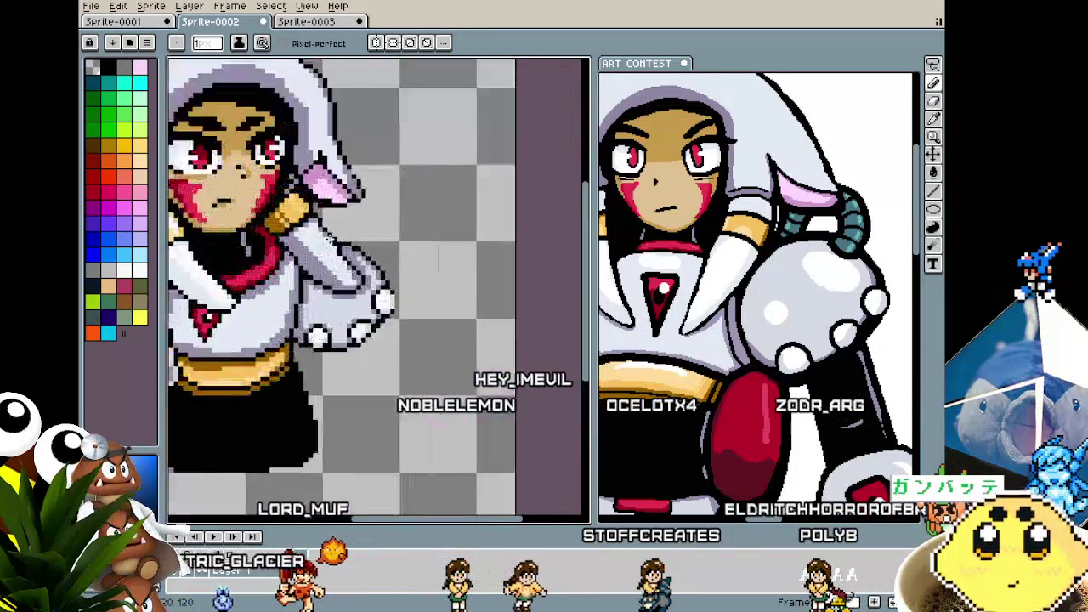
pyautogui.scroll(2, 364, 251)
pyautogui.press('alt')
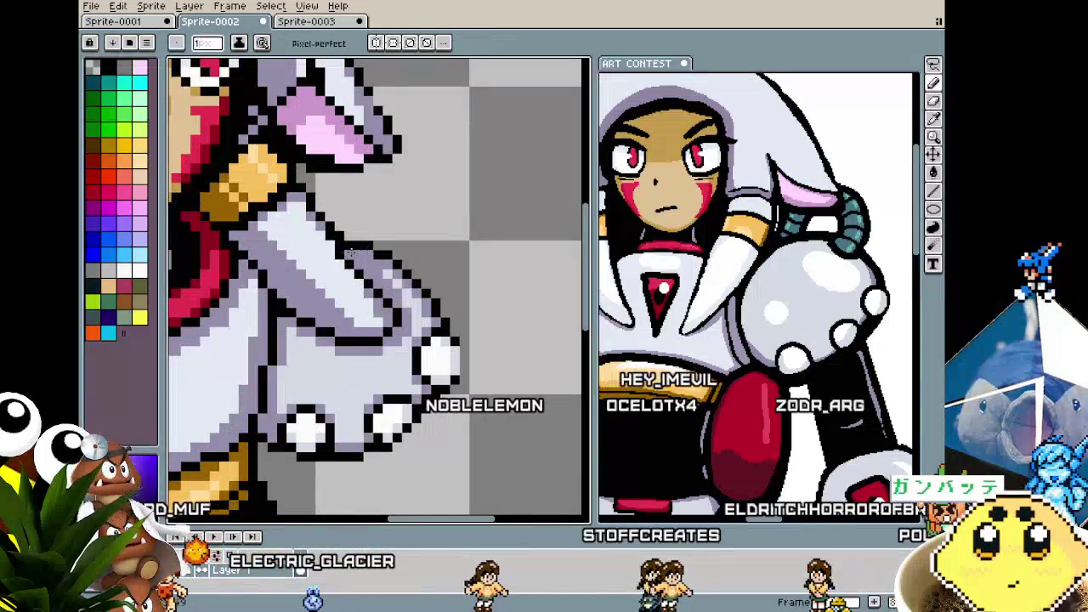
pyautogui.scroll(-2, 357, 250)
pyautogui.scroll(2, 348, 246)
pyautogui.scroll(1, 324, 242)
pyautogui.keyDown('alt'); pyautogui.click(340, 193); pyautogui.keyUp('alt')
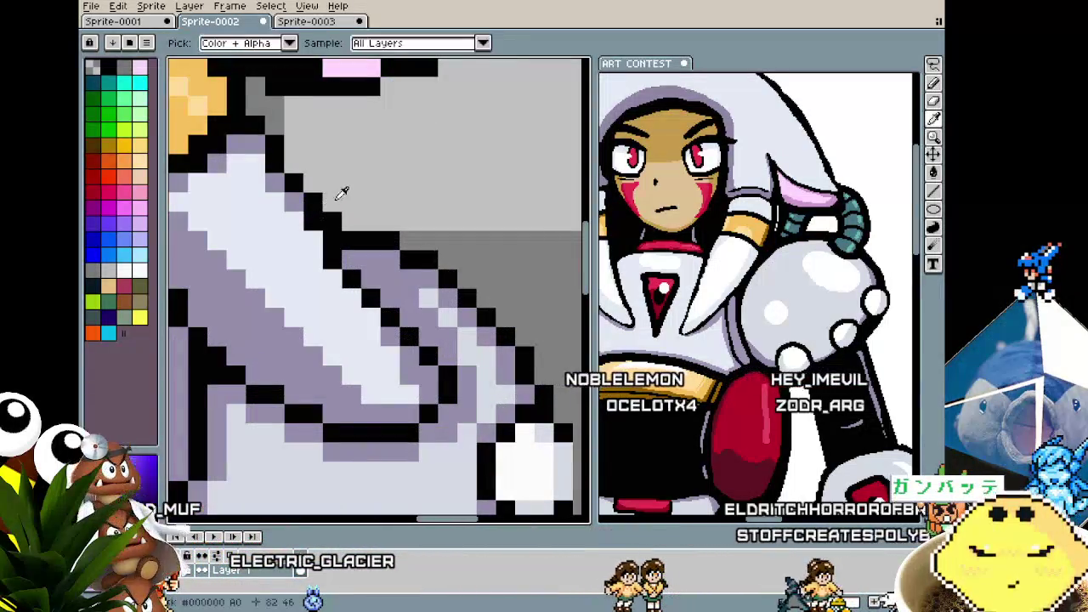
# - Recolour a stray black outline pixel on the white arm light grey, sampled from the arm
pyautogui.click(333, 221)
pyautogui.press('alt')
pyautogui.keyDown('alt'); pyautogui.click(244, 136); pyautogui.keyUp('alt')
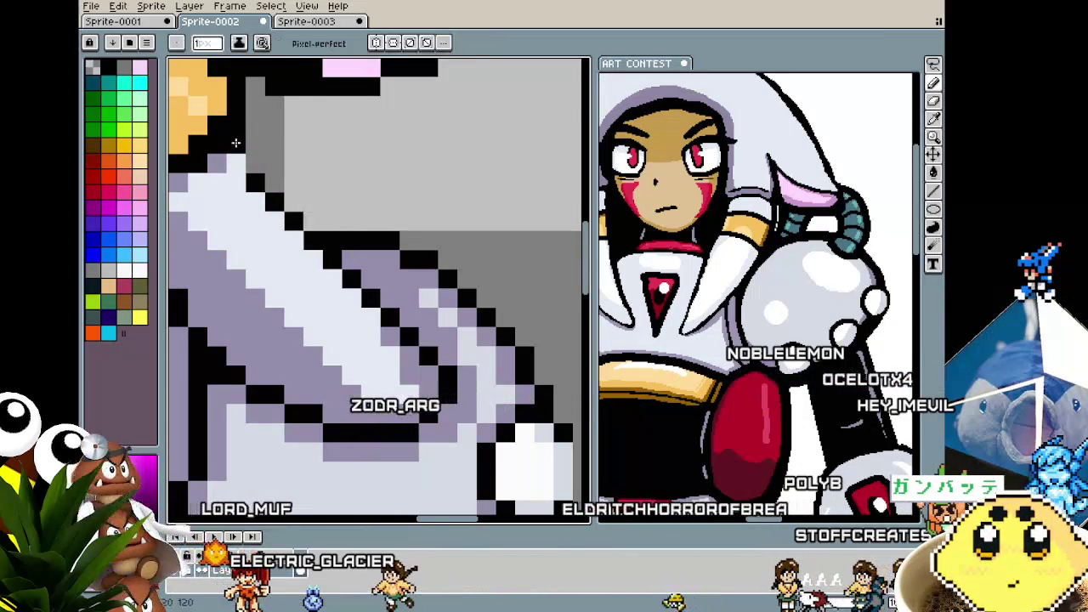
pyautogui.scroll(-2, 242, 134)
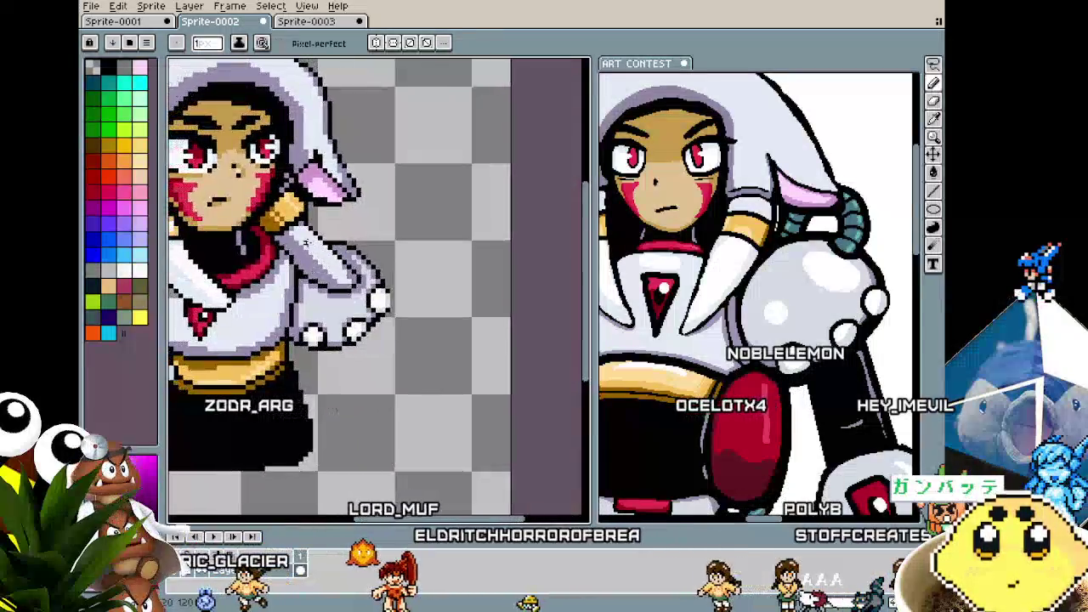
pyautogui.scroll(3, 293, 216)
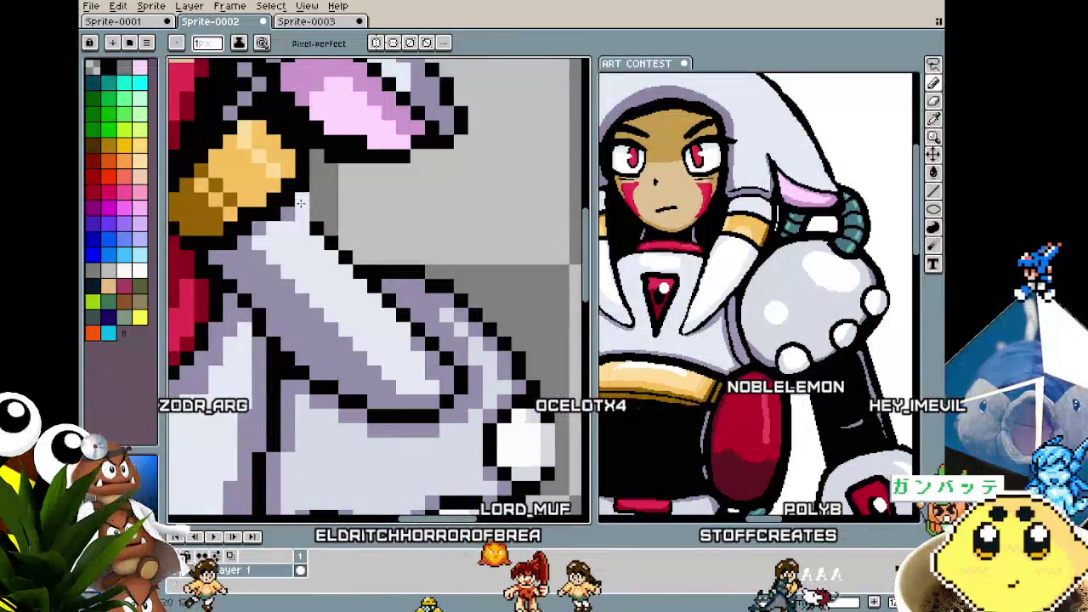
pyautogui.press('i')
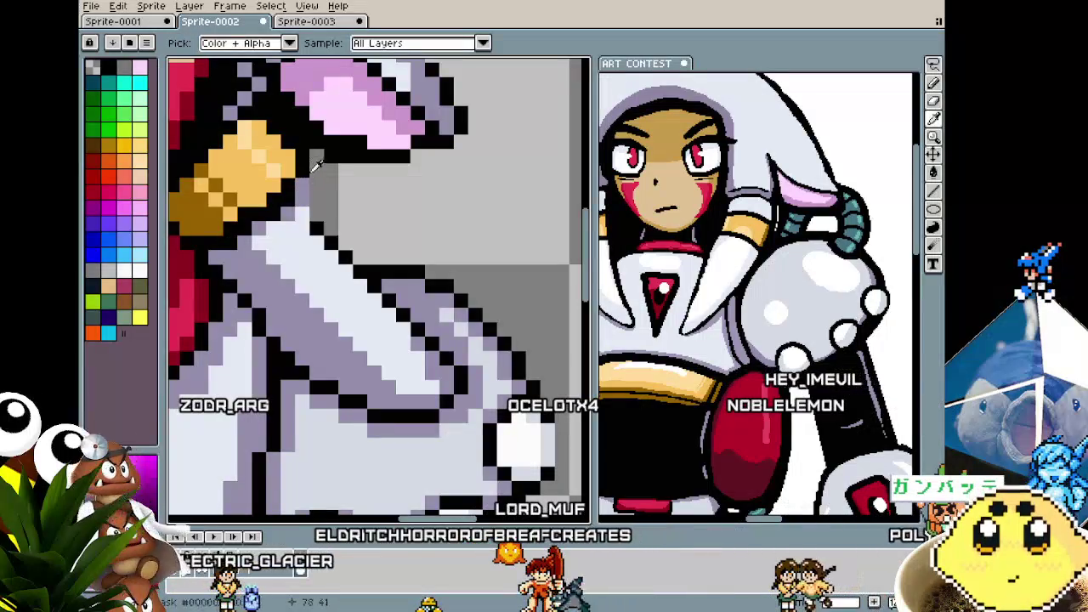
pyautogui.press('b')
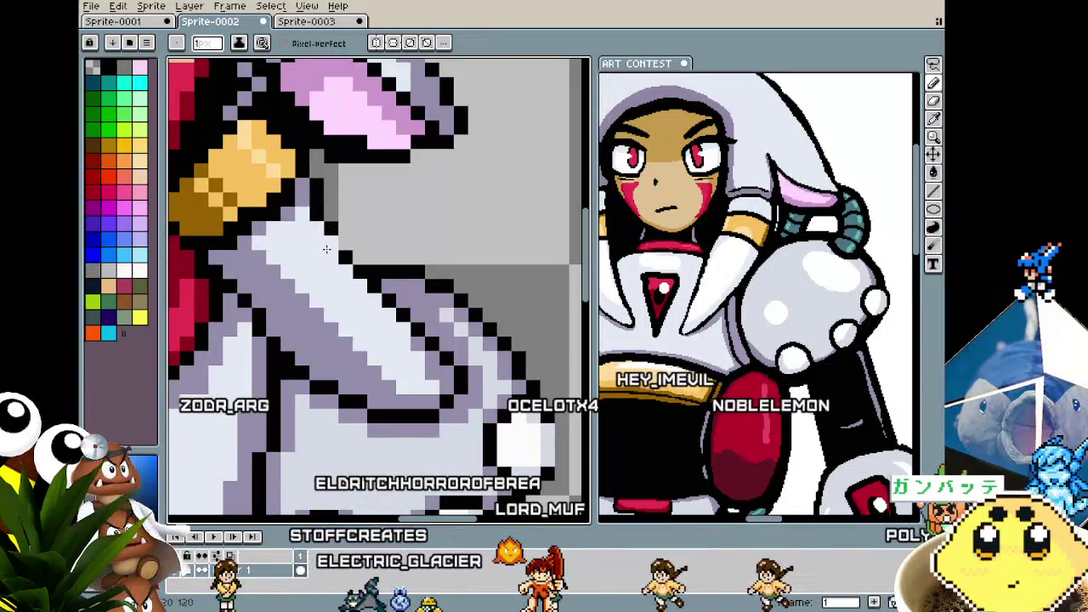
pyautogui.scroll(-3, 315, 255)
pyautogui.scroll(1, 310, 278)
pyautogui.scroll(1, 311, 278)
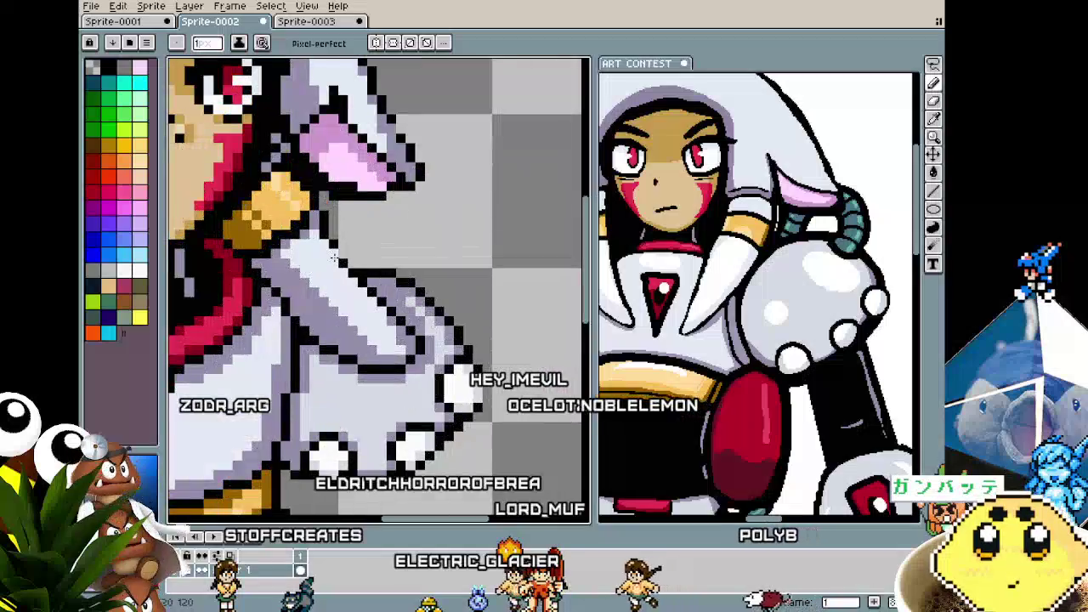
# - Sample a lavender shading colour from the sprite for the upper sleeve and inspect the arm
pyautogui.keyDown('alt'); pyautogui.click(339, 255); pyautogui.keyUp('alt')
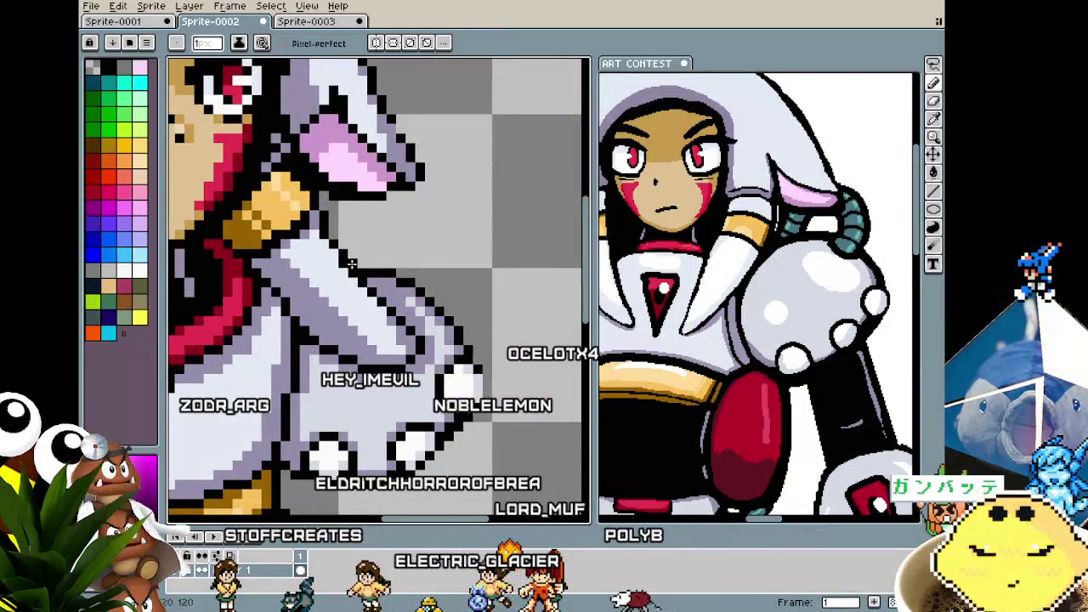
pyautogui.press('alt')
pyautogui.scroll(-3, 349, 274)
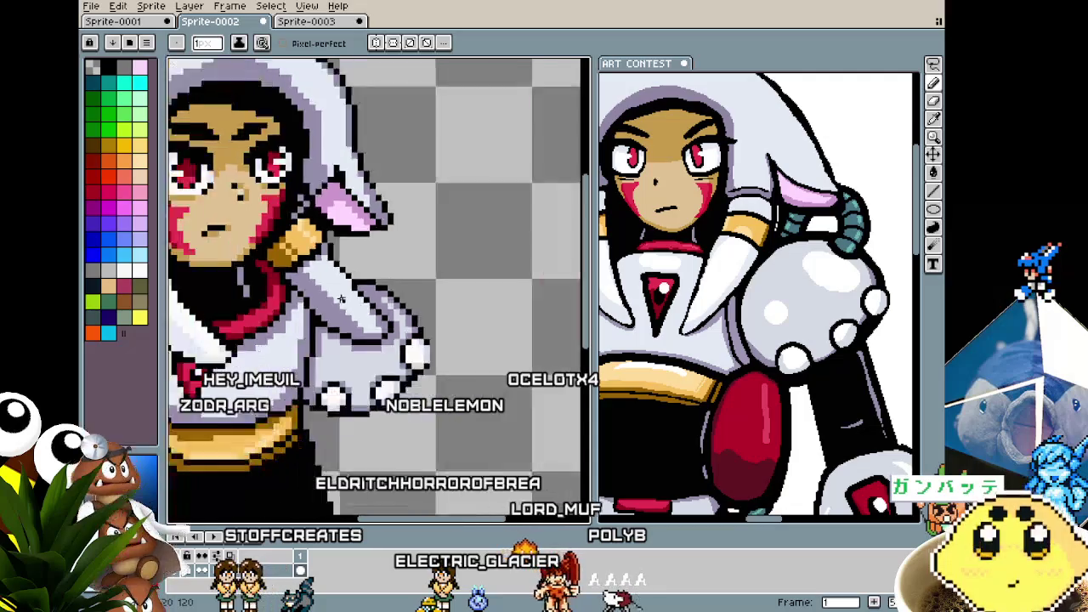
pyautogui.scroll(-2, 350, 274)
pyautogui.scroll(2, 341, 331)
pyautogui.scroll(1, 336, 297)
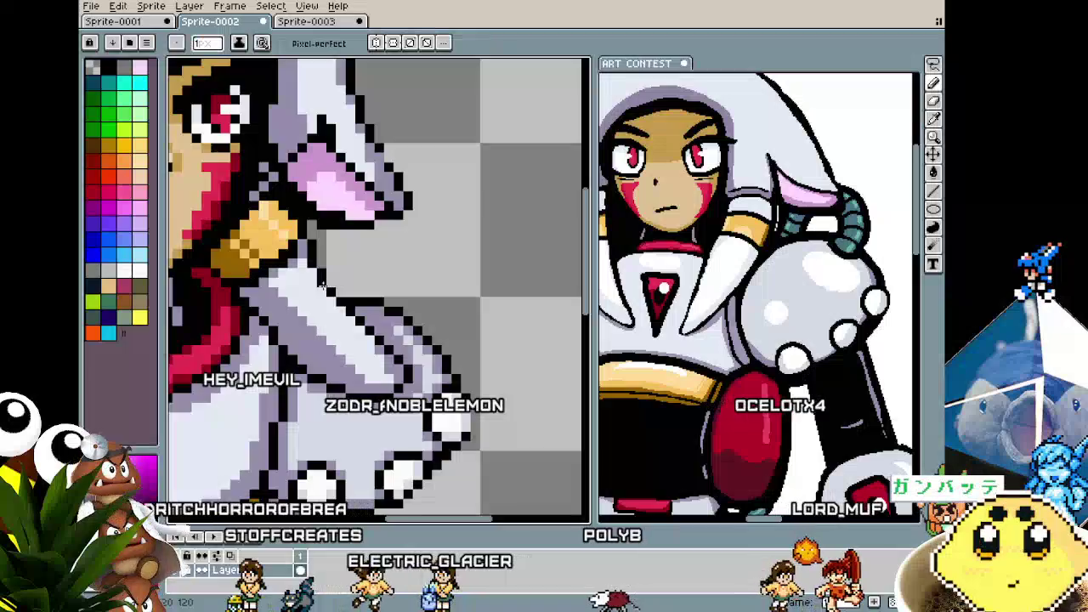
pyautogui.scroll(-2, 332, 283)
pyautogui.scroll(-1, 328, 340)
pyautogui.scroll(2, 328, 341)
pyautogui.scroll(1, 357, 343)
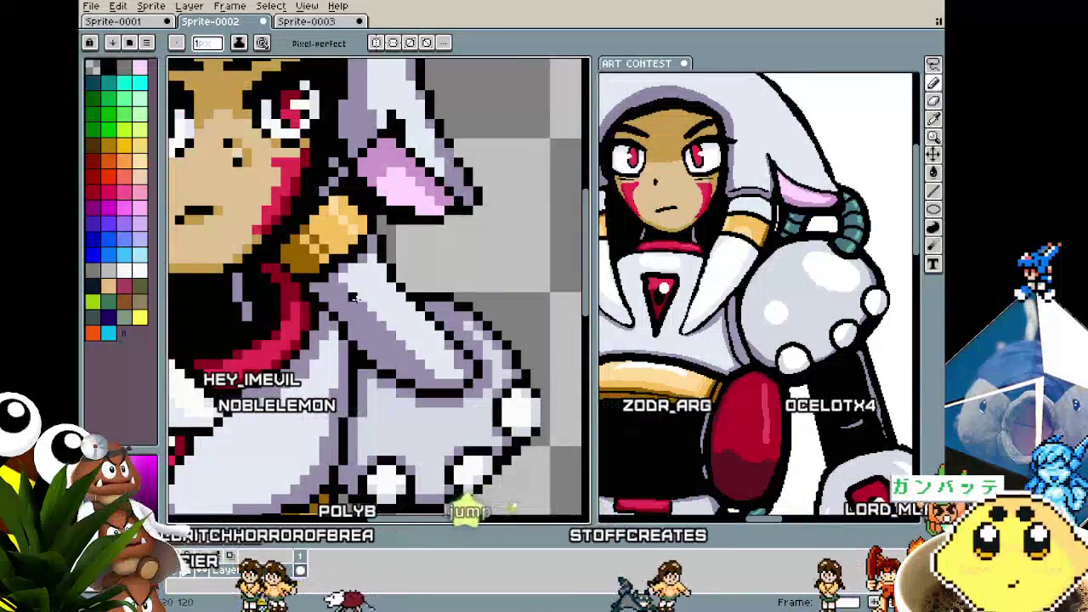
pyautogui.press('i')
pyautogui.press('b')
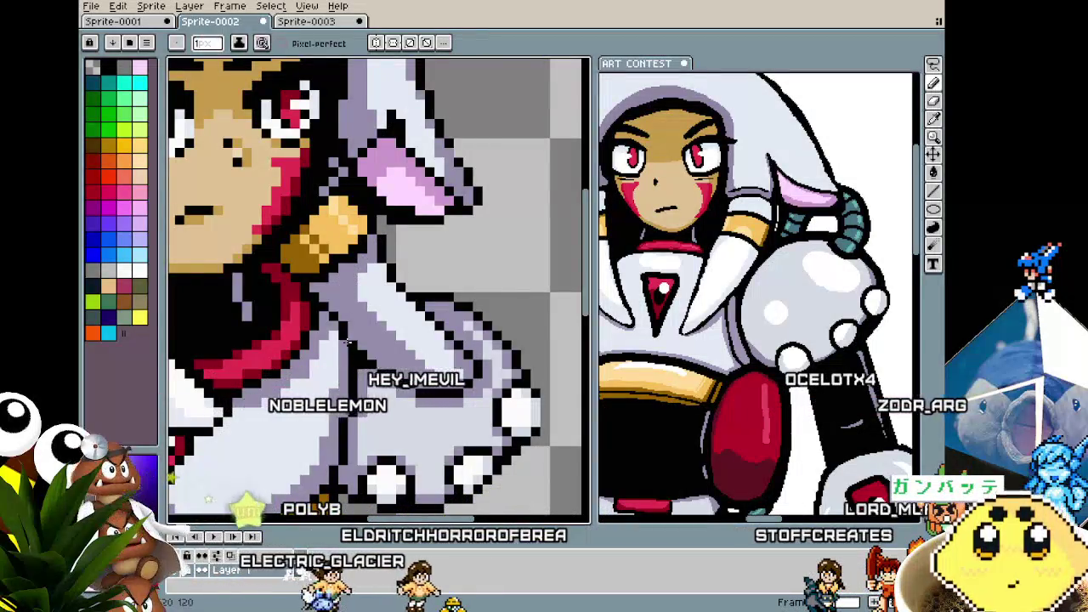
pyautogui.scroll(-3, 347, 342)
pyautogui.scroll(3, 316, 308)
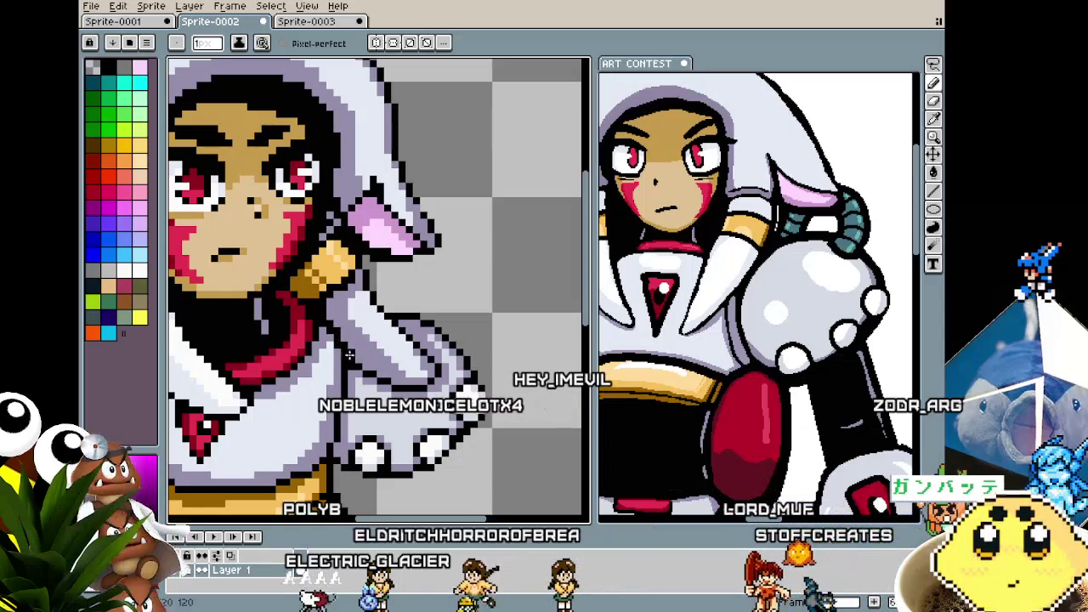
pyautogui.scroll(-2, 388, 380)
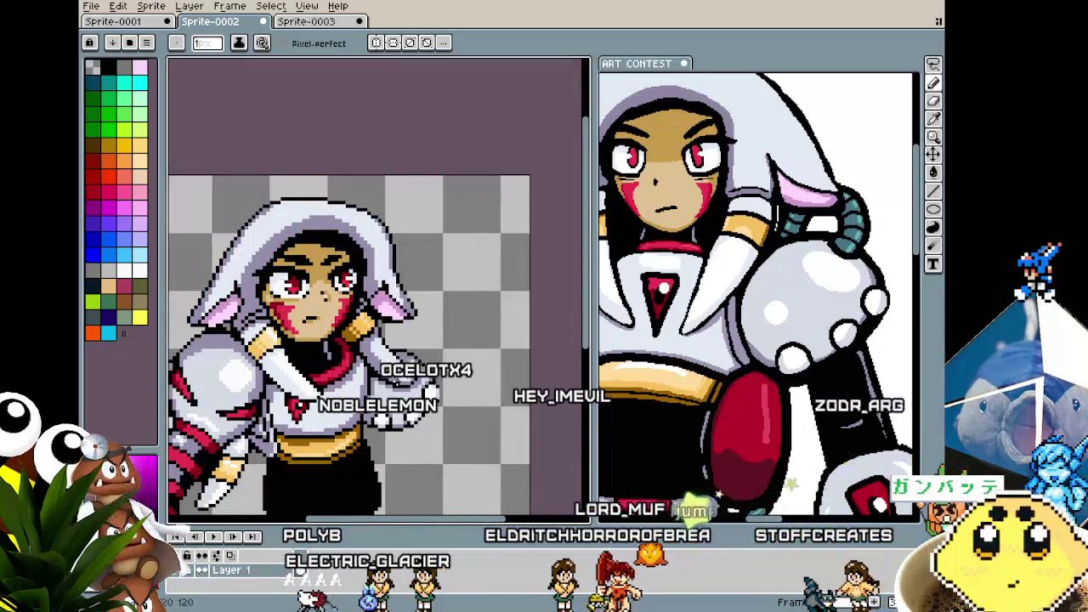
pyautogui.scroll(1, 391, 387)
pyautogui.scroll(2, 393, 390)
pyautogui.scroll(-2, 394, 388)
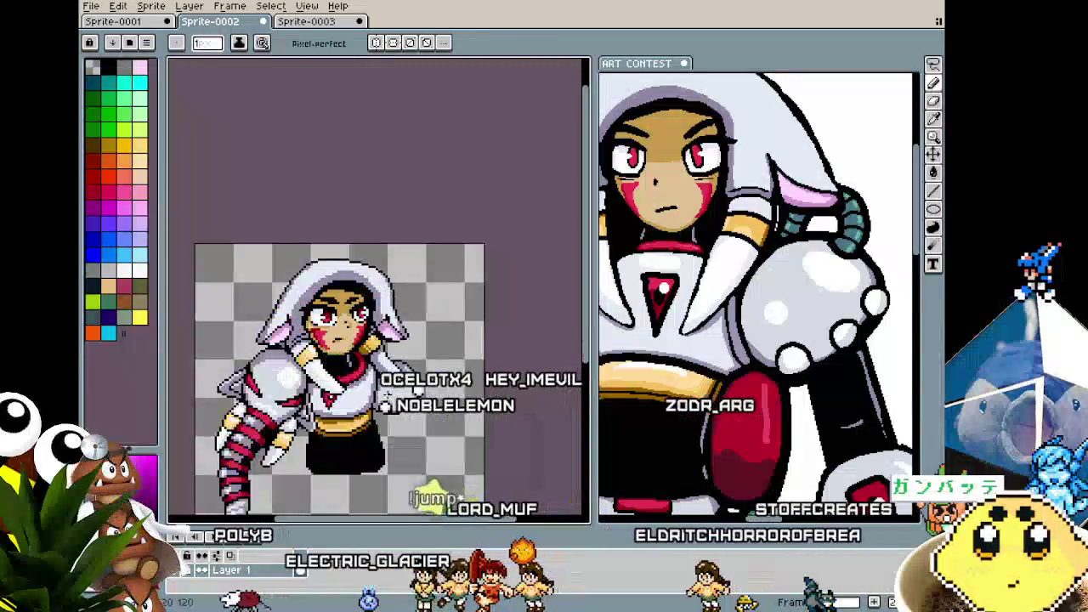
pyautogui.scroll(1, 387, 393)
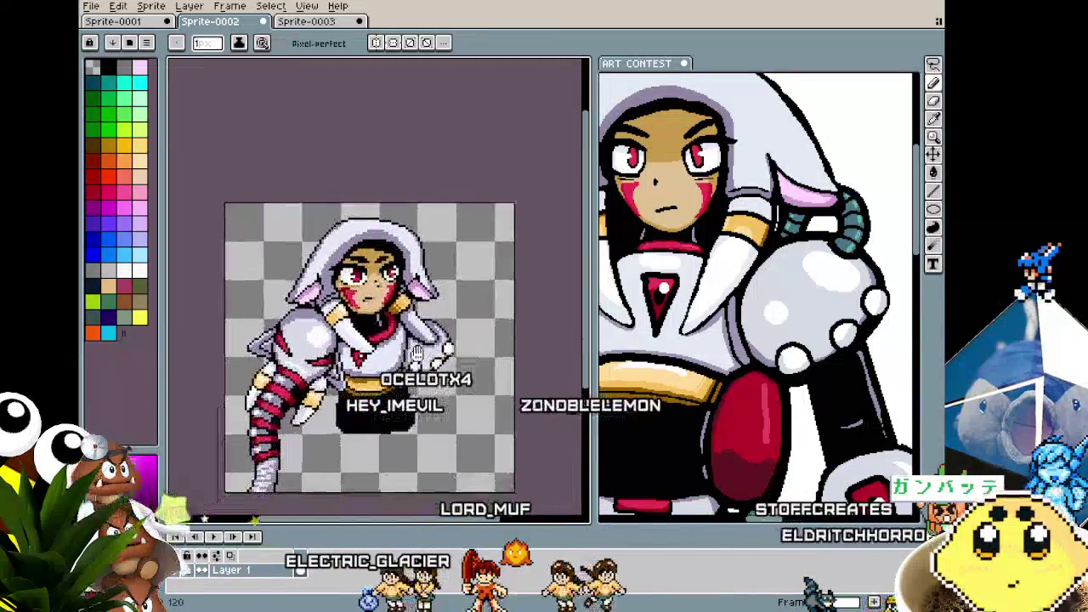
pyautogui.scroll(1, 374, 365)
pyautogui.scroll(1, 356, 323)
pyautogui.scroll(1, 347, 294)
pyautogui.scroll(2, 408, 255)
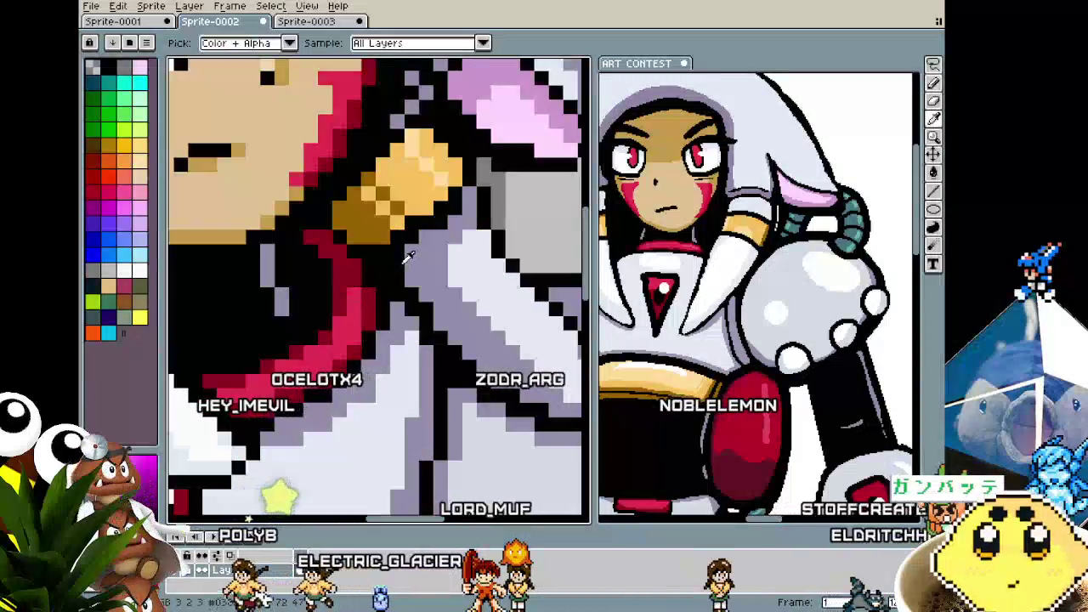
pyautogui.keyDown('alt'); pyautogui.click(412, 253); pyautogui.keyUp('alt')
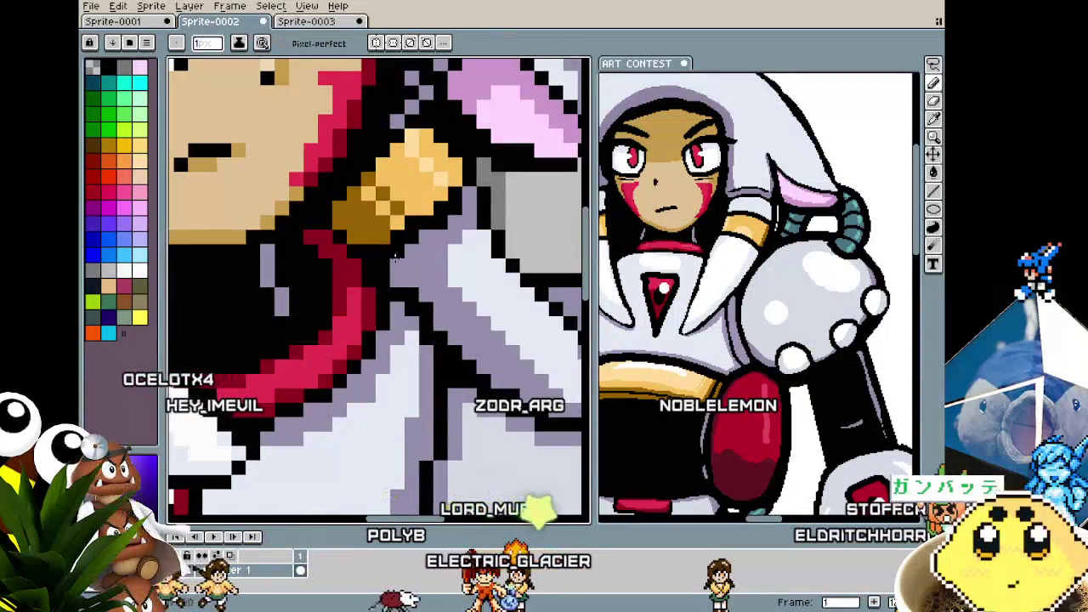
pyautogui.scroll(-1, 429, 255)
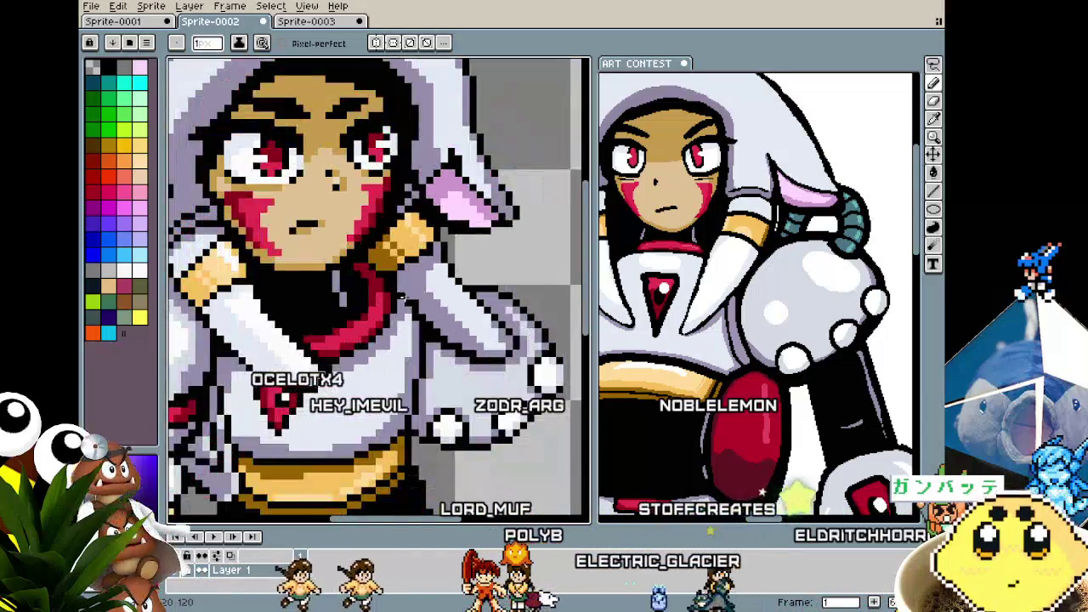
pyautogui.scroll(-1, 419, 294)
pyautogui.scroll(-1, 410, 290)
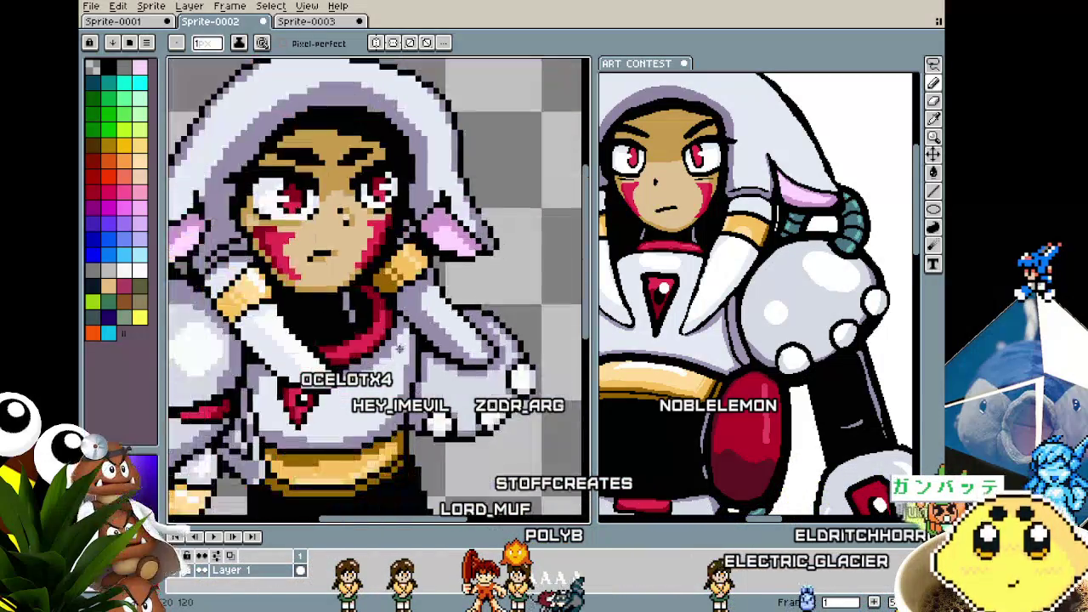
pyautogui.scroll(-1, 410, 290)
pyautogui.scroll(2, 403, 314)
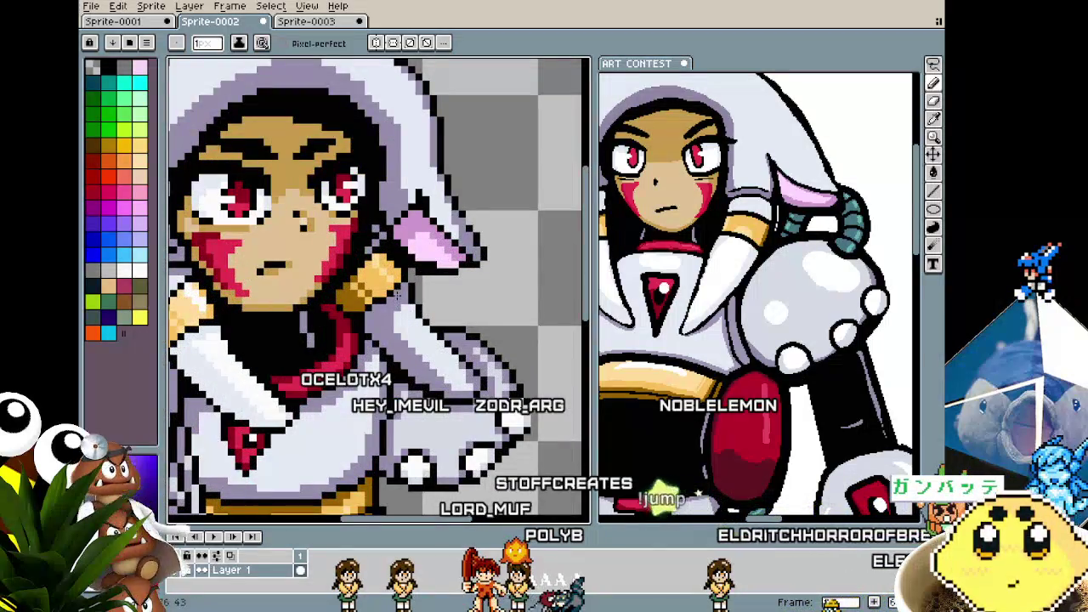
pyautogui.scroll(-1, 397, 294)
pyautogui.scroll(1, 400, 289)
pyautogui.scroll(1, 403, 285)
pyautogui.scroll(1, 406, 281)
pyautogui.press('i')
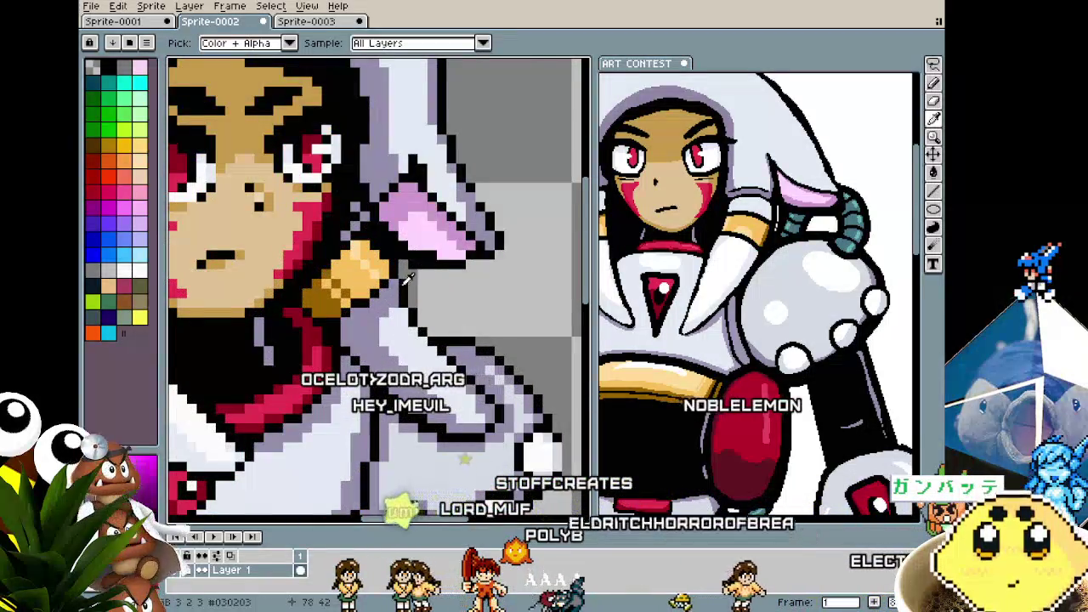
pyautogui.press('b')
pyautogui.scroll(-2, 351, 330)
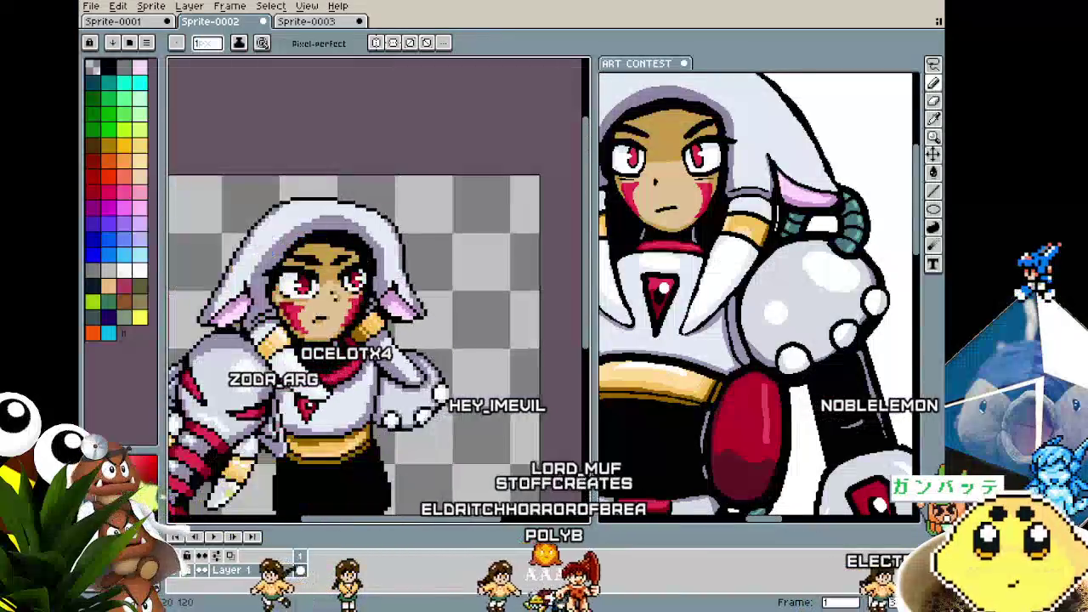
pyautogui.scroll(1, 351, 330)
pyautogui.scroll(1, 351, 330)
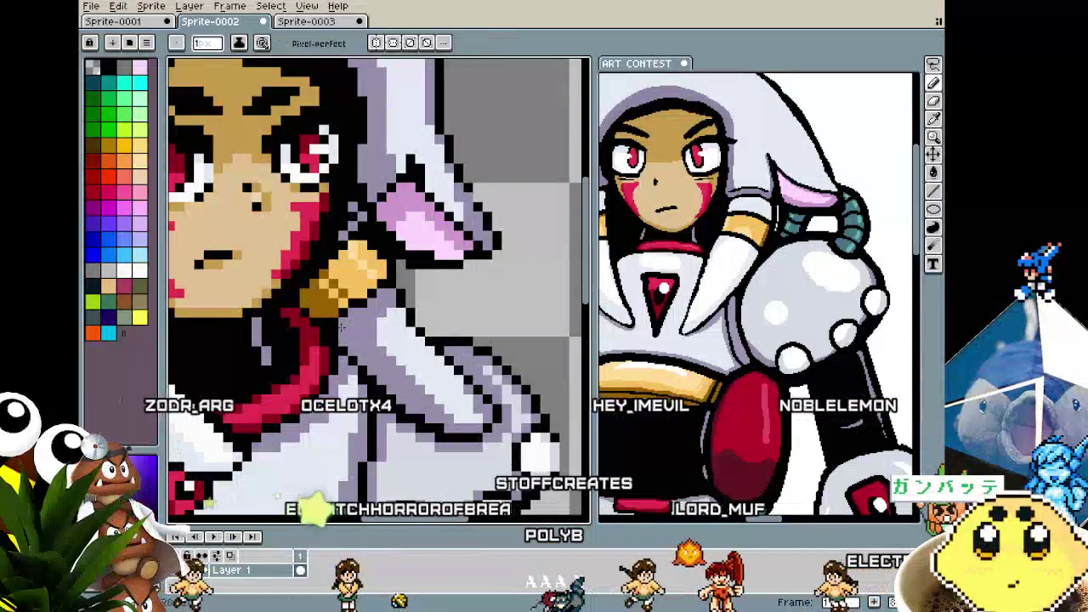
pyautogui.scroll(-2, 349, 330)
pyautogui.scroll(1, 348, 330)
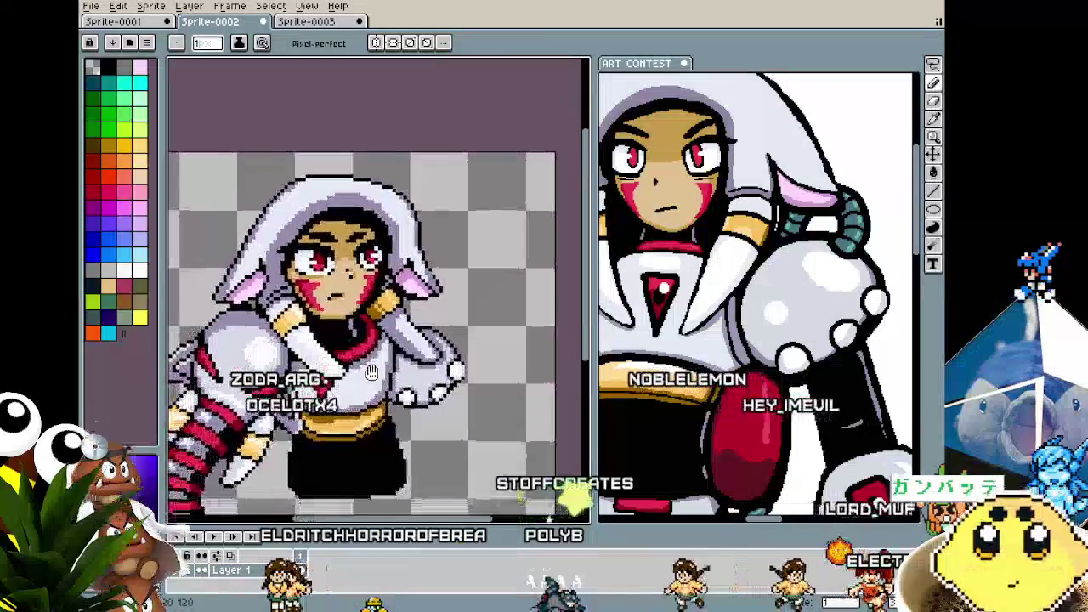
pyautogui.scroll(1, 400, 293)
pyautogui.scroll(1, 399, 293)
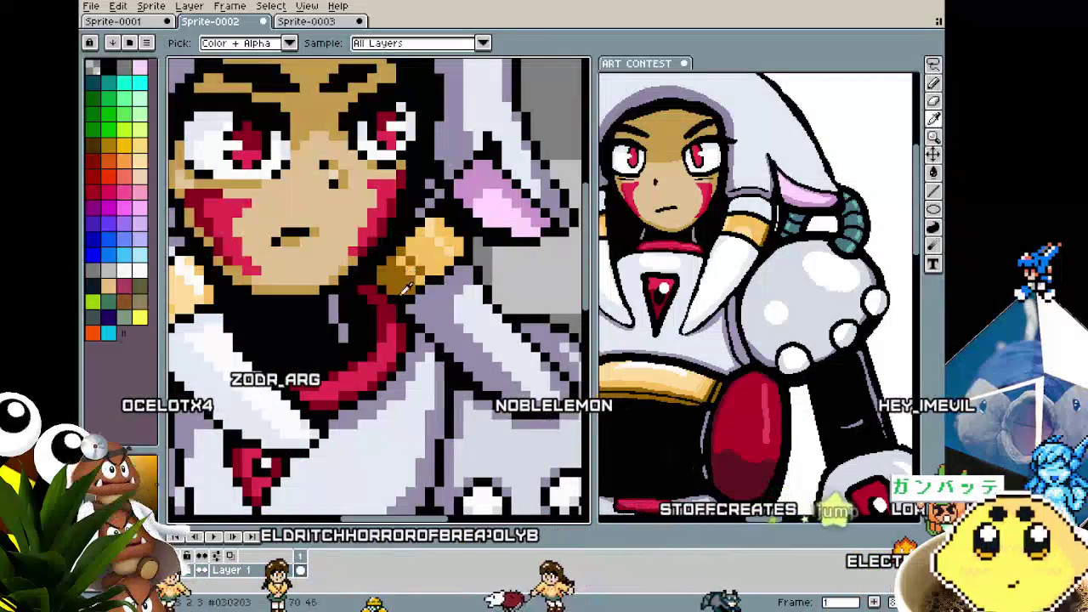
pyautogui.scroll(-2, 400, 293)
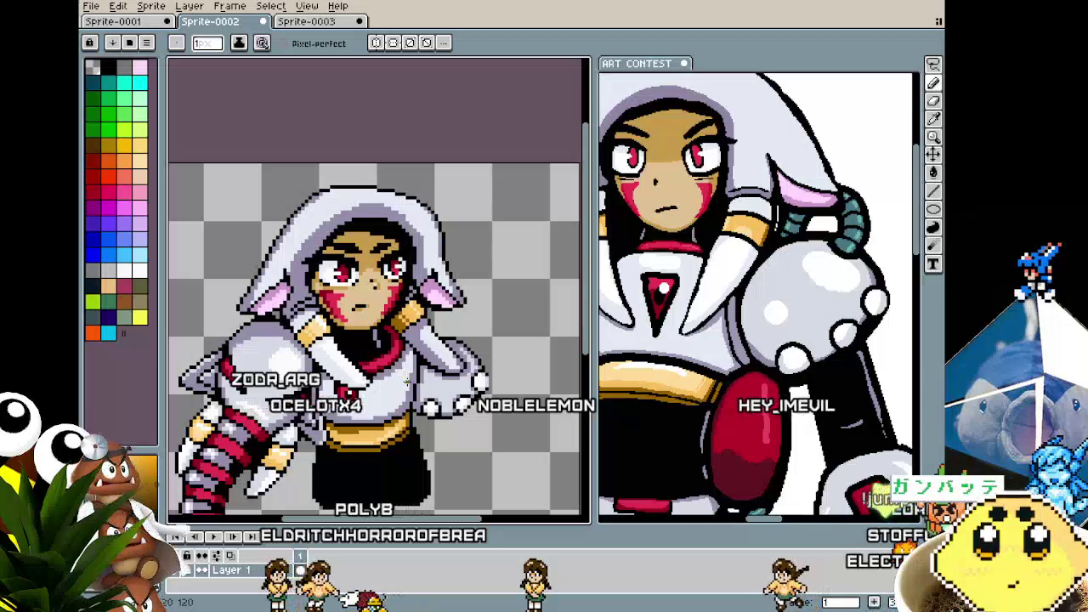
pyautogui.scroll(1, 406, 377)
pyautogui.scroll(-1, 400, 357)
pyautogui.scroll(1, 387, 306)
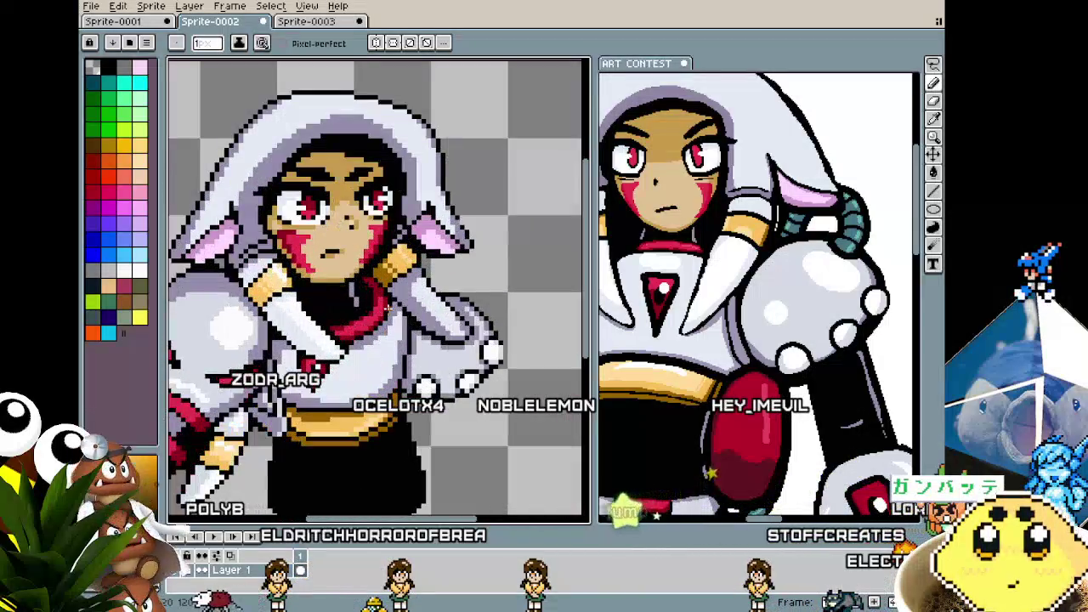